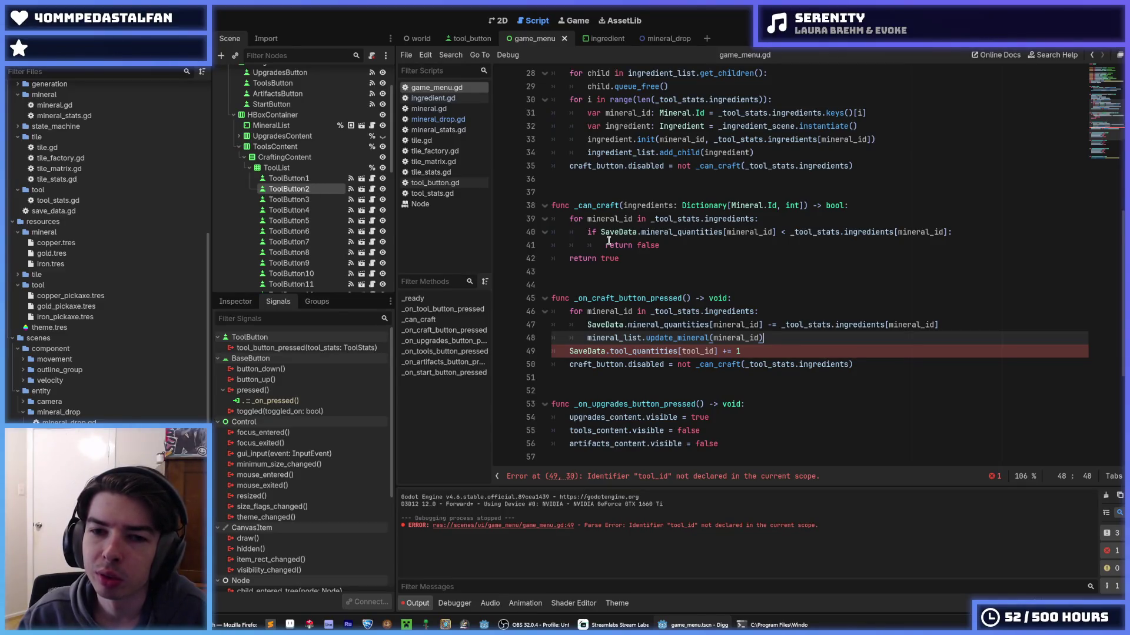
- Review the _can_craft mineral loop and the tool_id error line in game_menu.gd
{"action": "left_click", "coordinate": [690, 246]}
{"action": "left_click", "coordinate": [800, 219]}
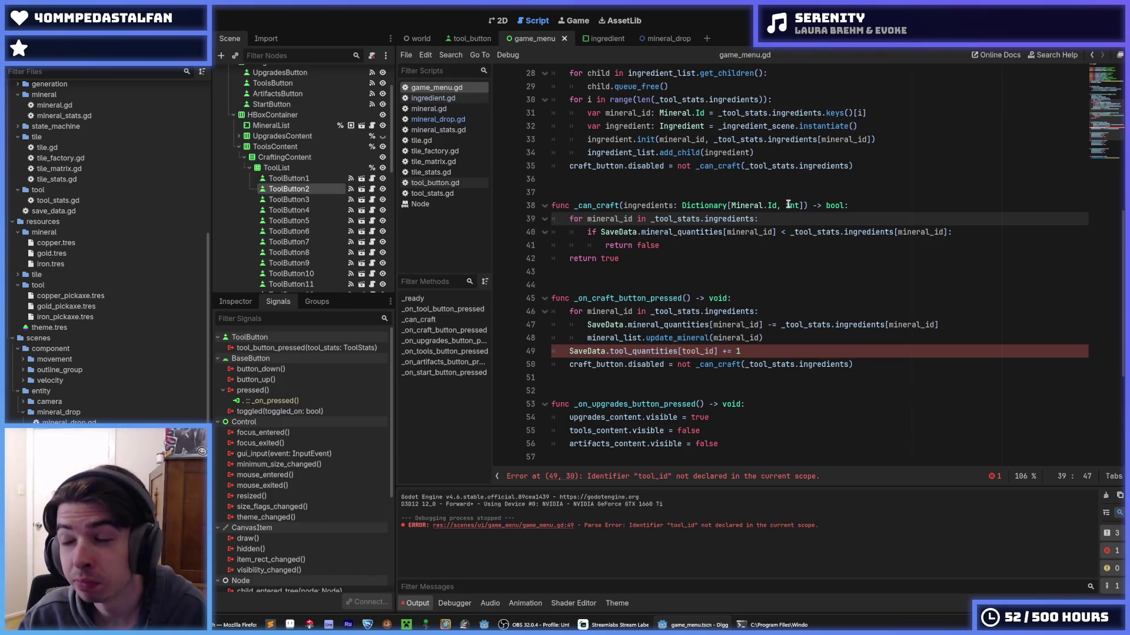
{"action": "left_click", "coordinate": [777, 334]}
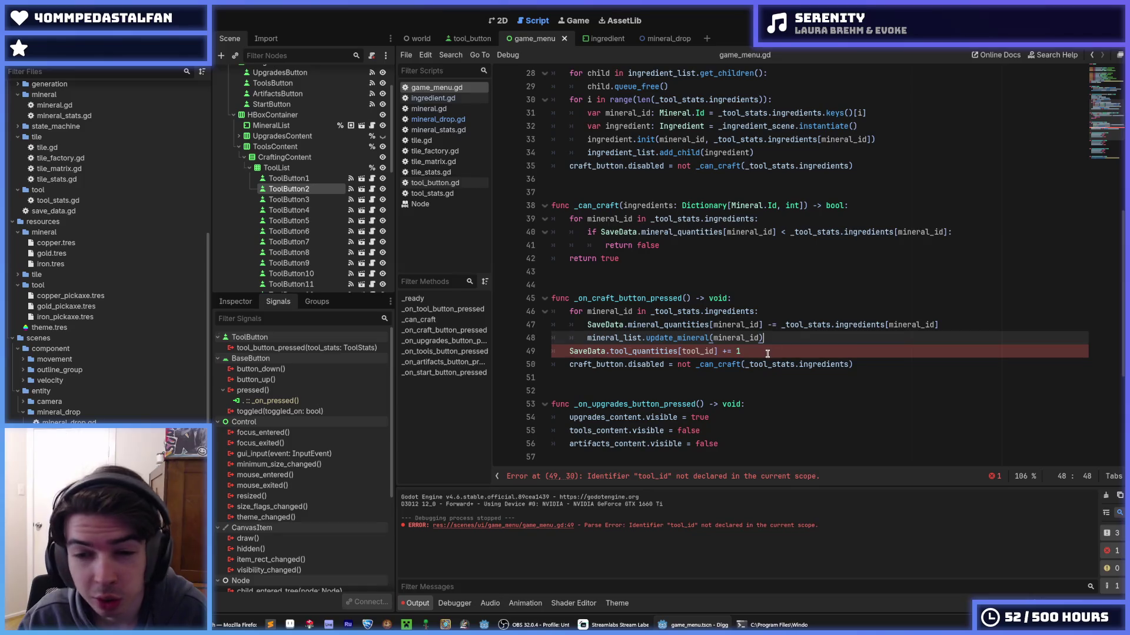
{"action": "key", "text": "Down"}
{"action": "left_click", "coordinate": [780, 340]}
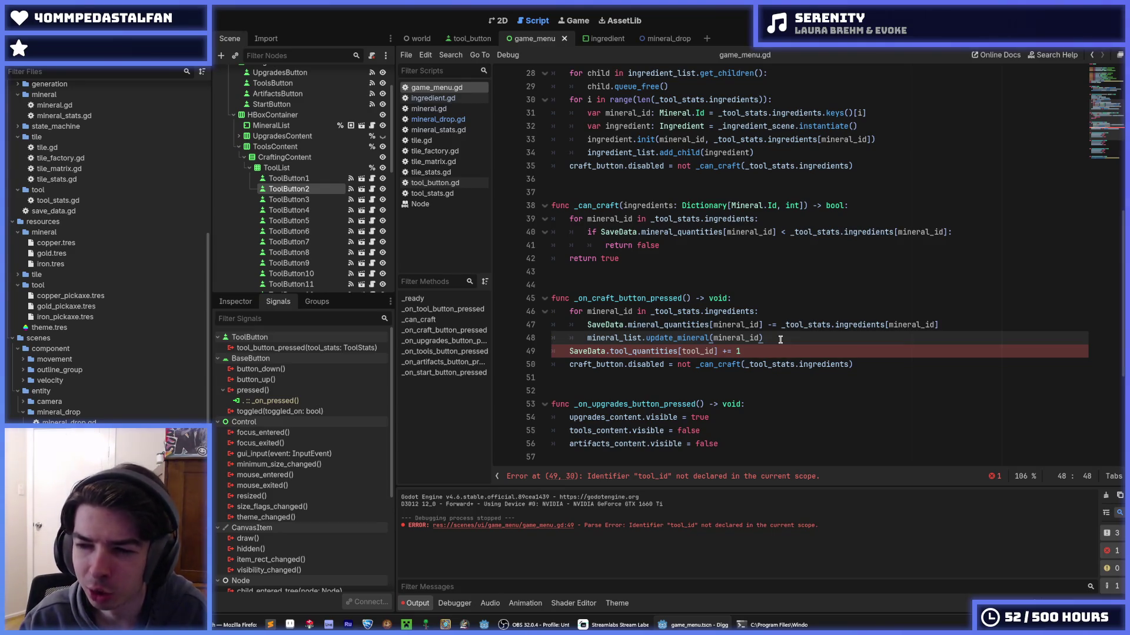
{"action": "left_click", "coordinate": [779, 350]}
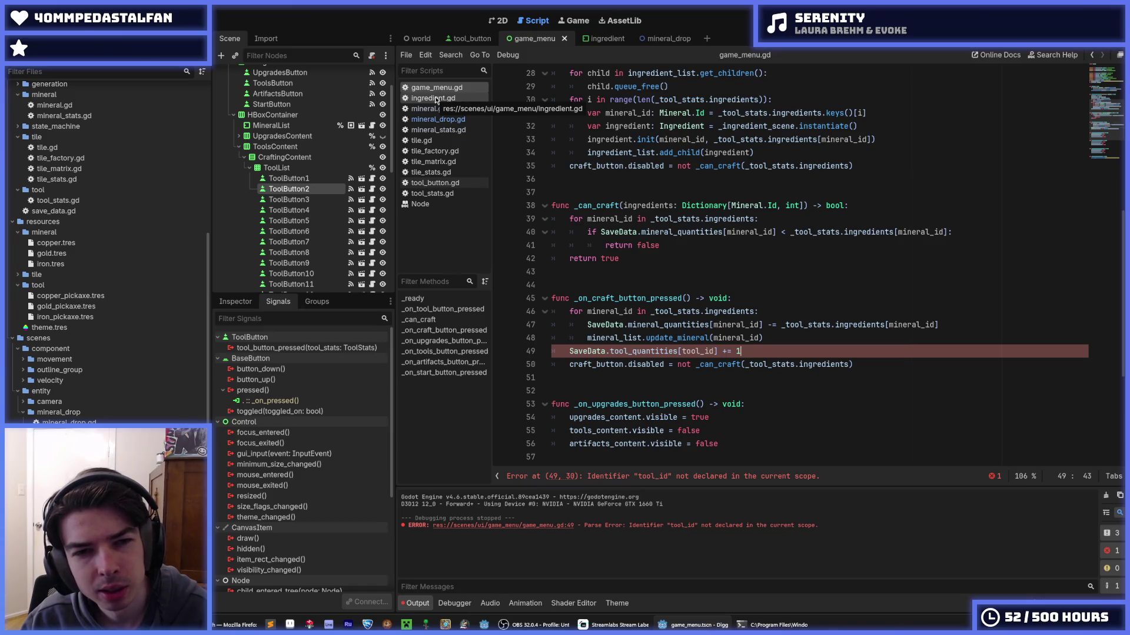
- Inspect the copper_pickaxe.tres and dirt_1.tres properties in the Inspector
{"action": "left_click", "coordinate": [79, 296]}
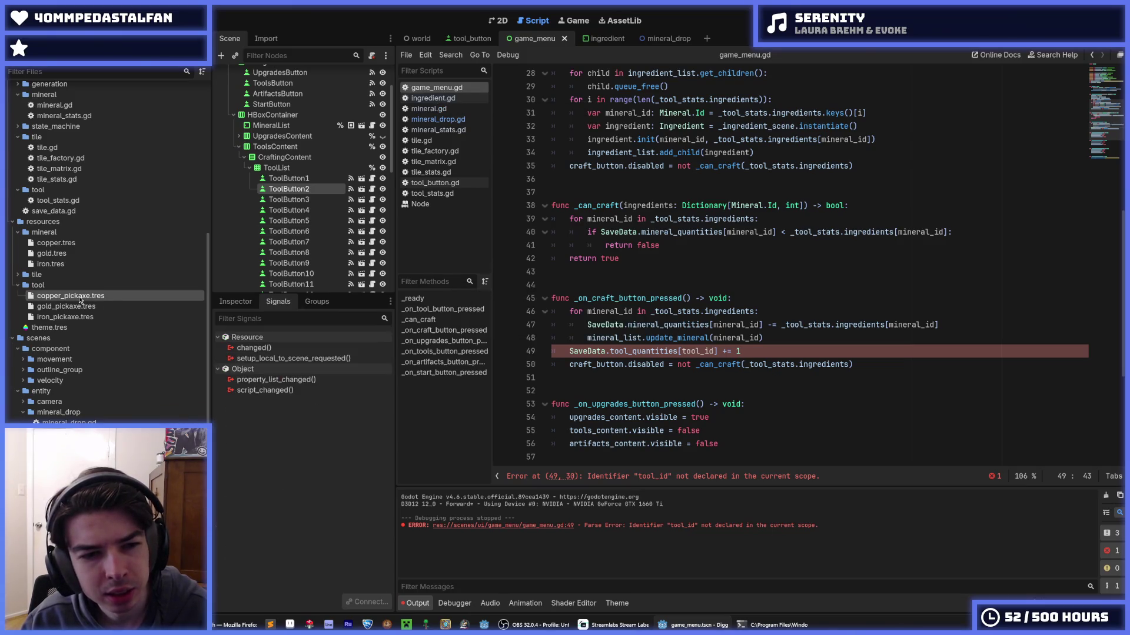
{"action": "key", "text": "Down"}
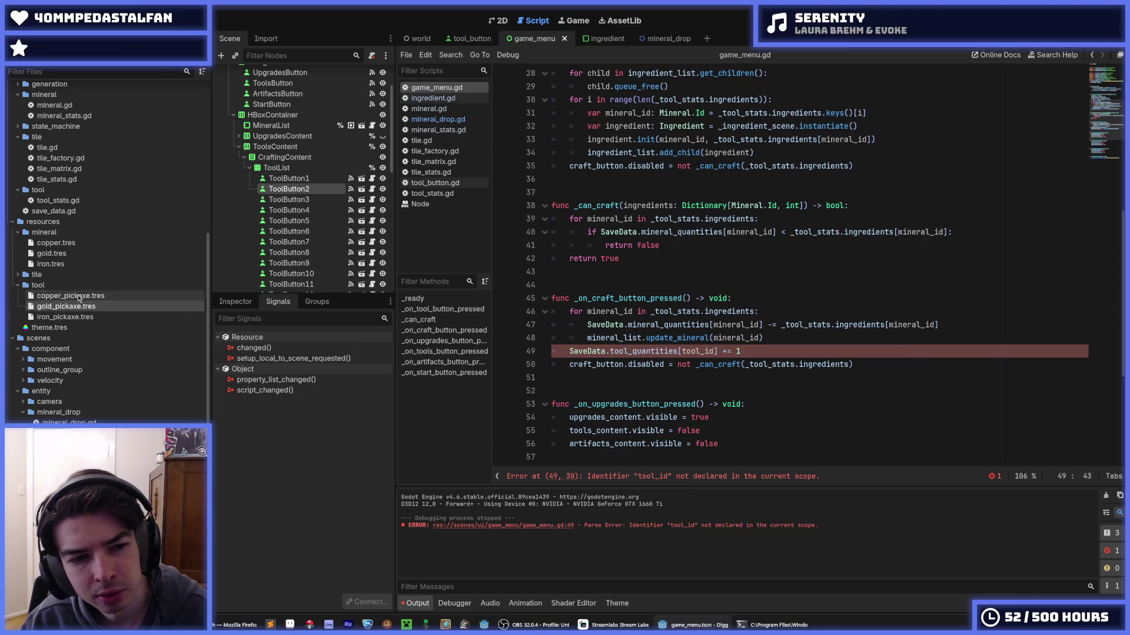
{"action": "left_click", "coordinate": [78, 297]}
{"action": "left_click", "coordinate": [236, 303]}
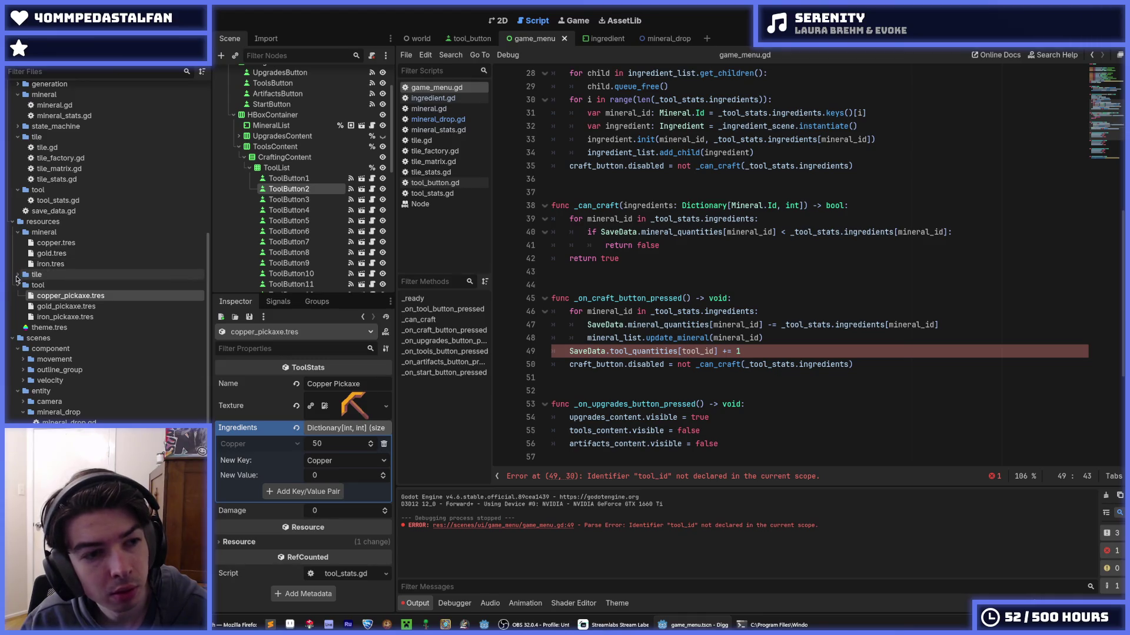
{"action": "left_click", "coordinate": [17, 275]}
{"action": "left_click", "coordinate": [42, 285]}
{"action": "left_click", "coordinate": [16, 276]}
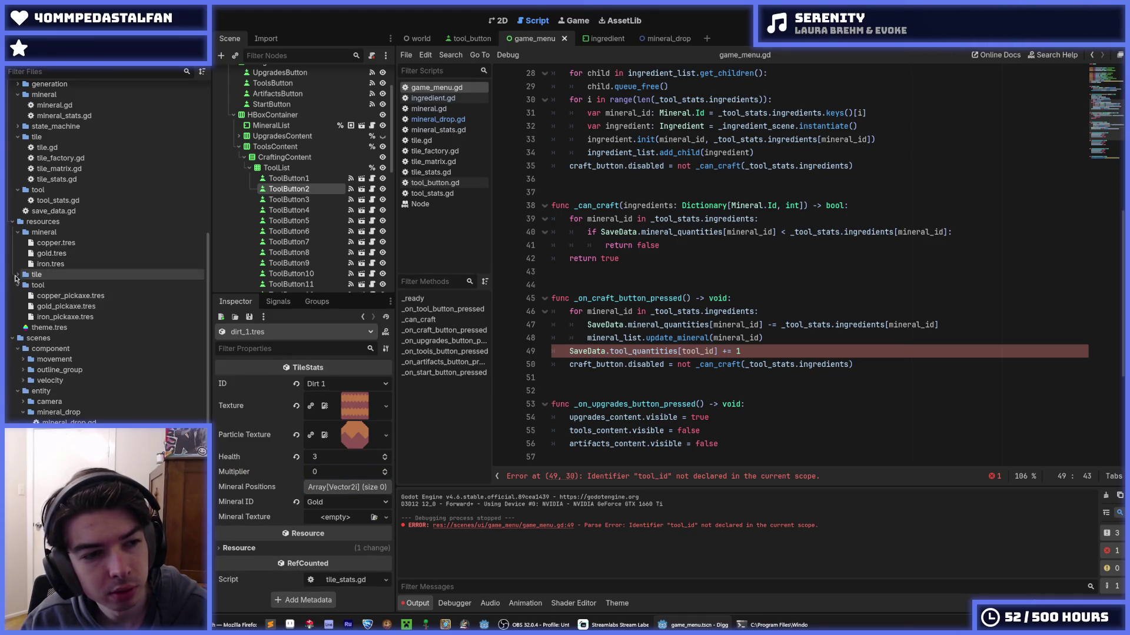
{"action": "left_click", "coordinate": [49, 298]}
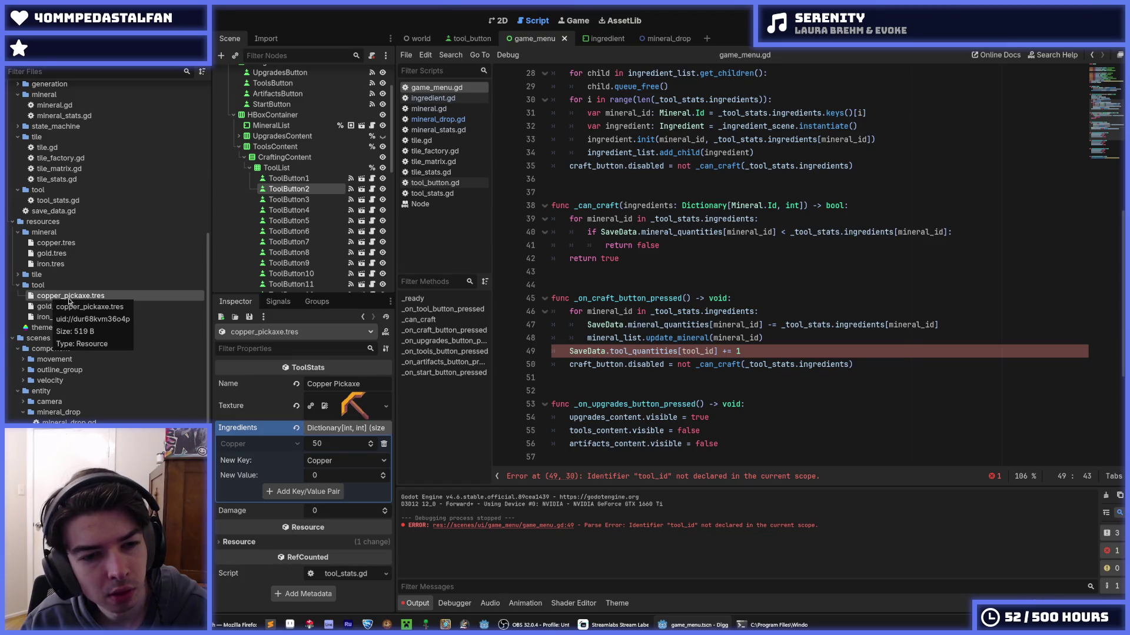
{"action": "scroll", "coordinate": [54, 268], "scroll_direction": "up", "scroll_amount": 2}
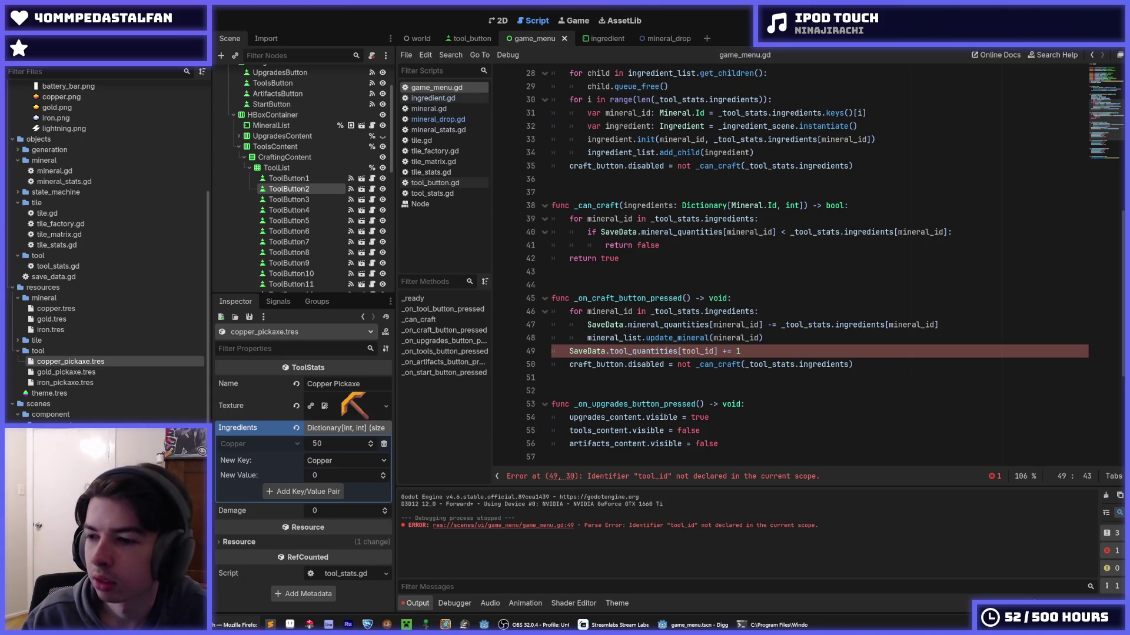
- Save the game_menu scene, check tool_id on line 49, and open tool_stats.gd
{"action": "left_click", "coordinate": [748, 277]}
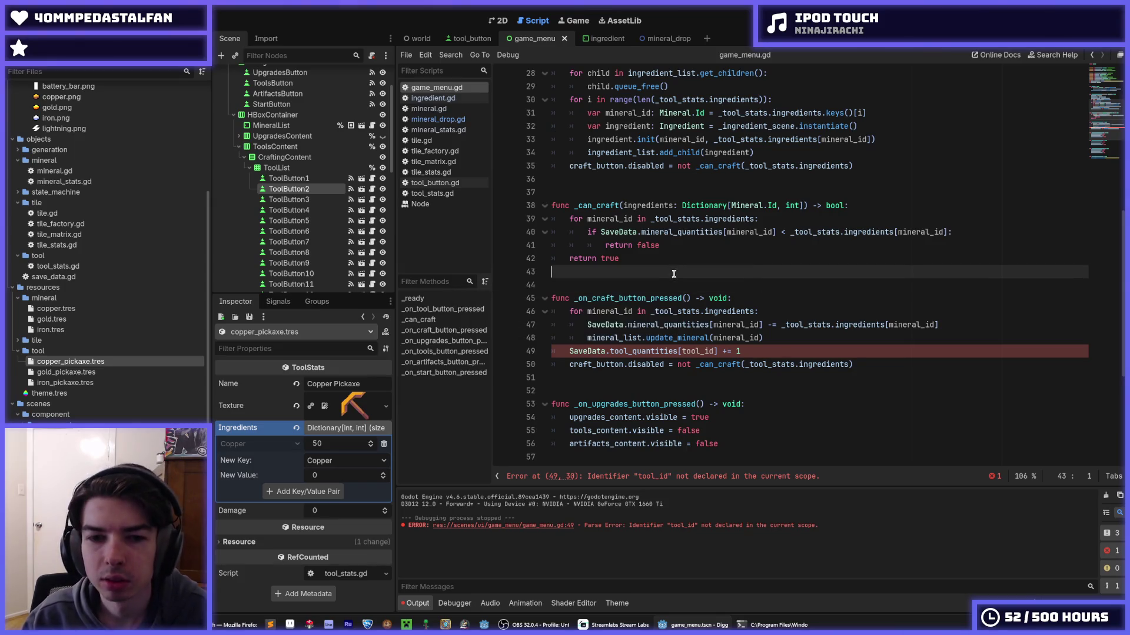
{"action": "key", "text": "ctrl+s"}
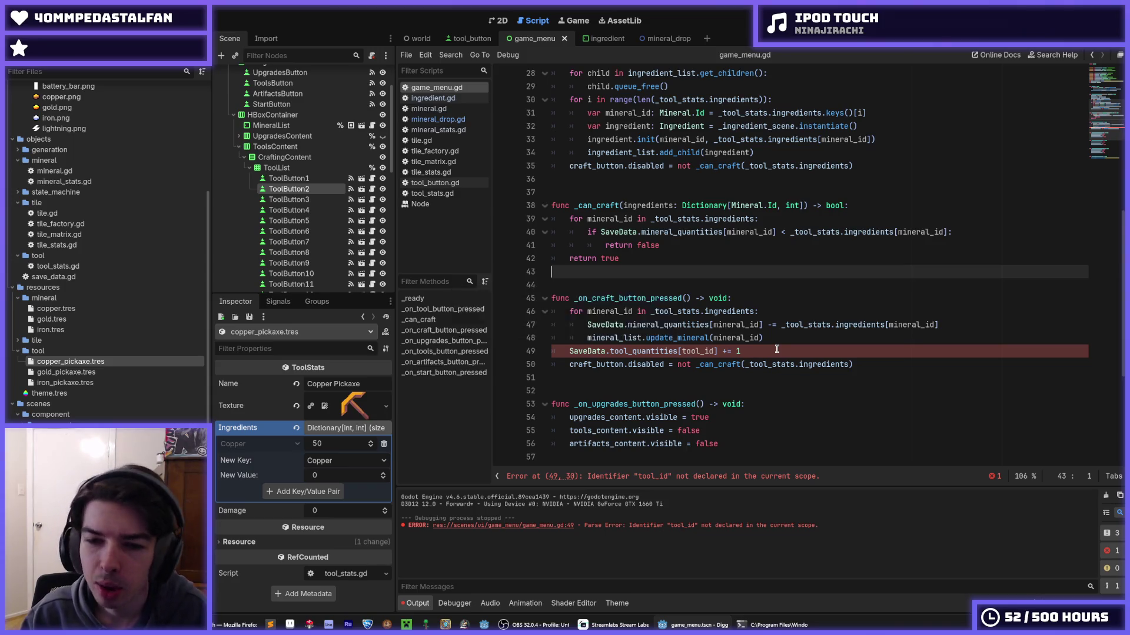
{"action": "double_click", "coordinate": [705, 350]}
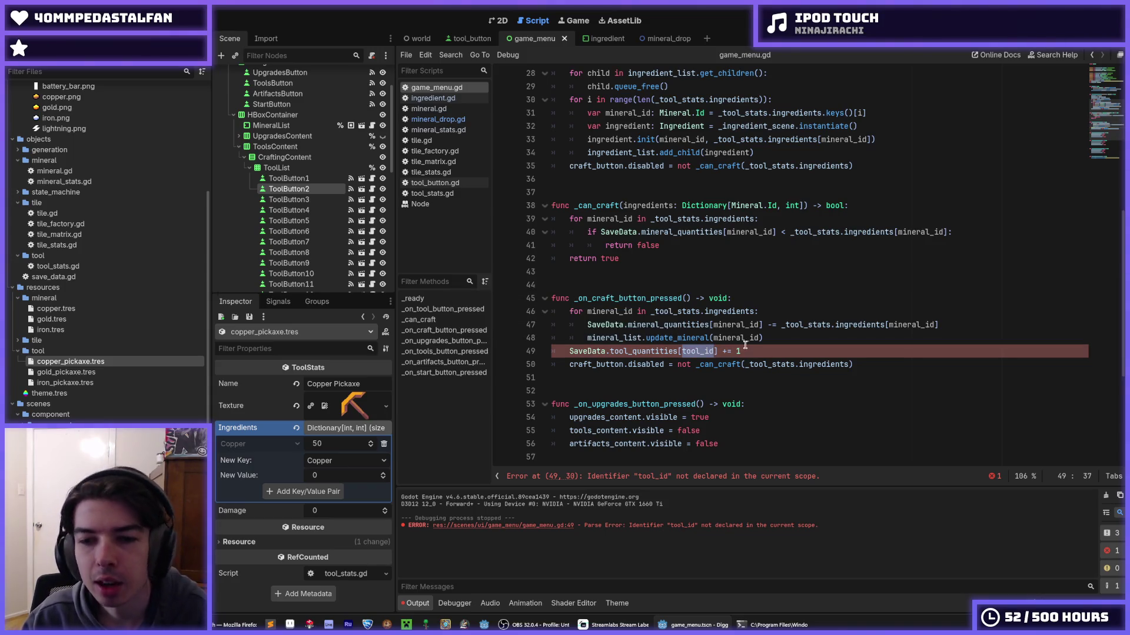
{"action": "left_click", "coordinate": [694, 352]}
{"action": "left_click", "coordinate": [664, 351]}
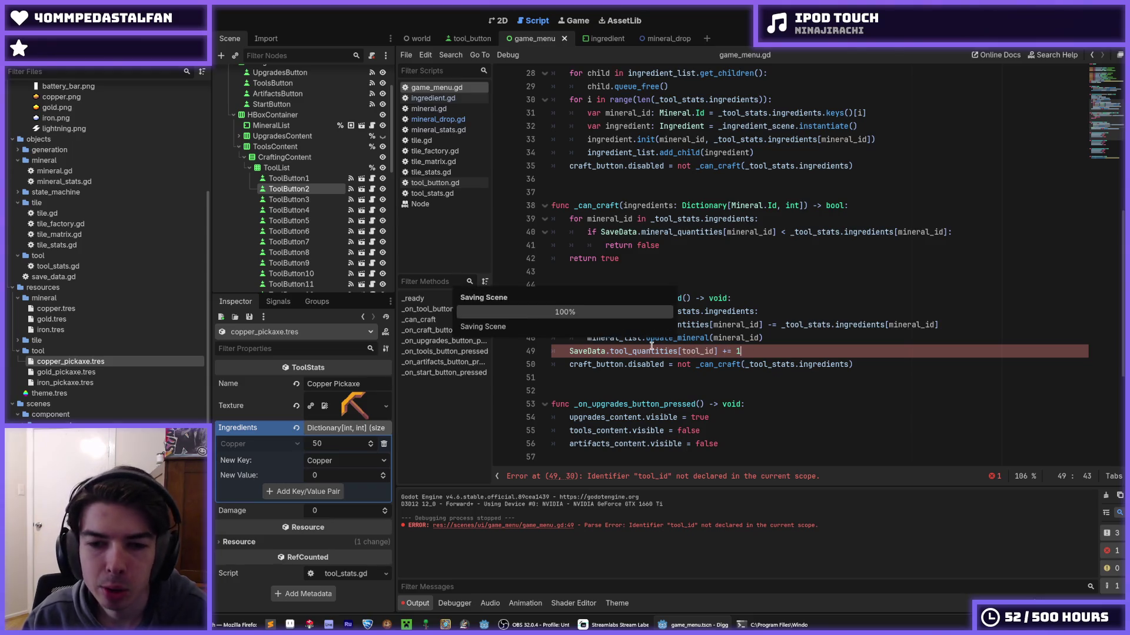
{"action": "double_click", "coordinate": [56, 266]}
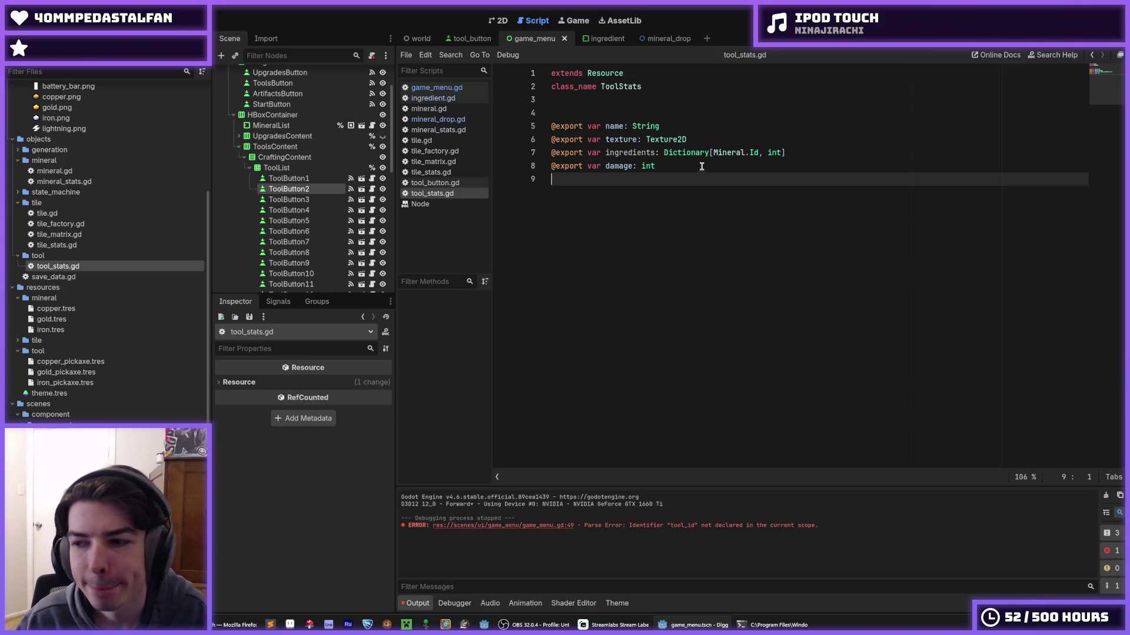
- Duplicate the name export in tool_stats.gd into an exported id of type Tool, and save
{"action": "left_click", "coordinate": [698, 166]}
{"action": "left_click", "coordinate": [672, 126]}
{"action": "left_click", "coordinate": [689, 167]}
{"action": "left_click", "coordinate": [704, 140]}
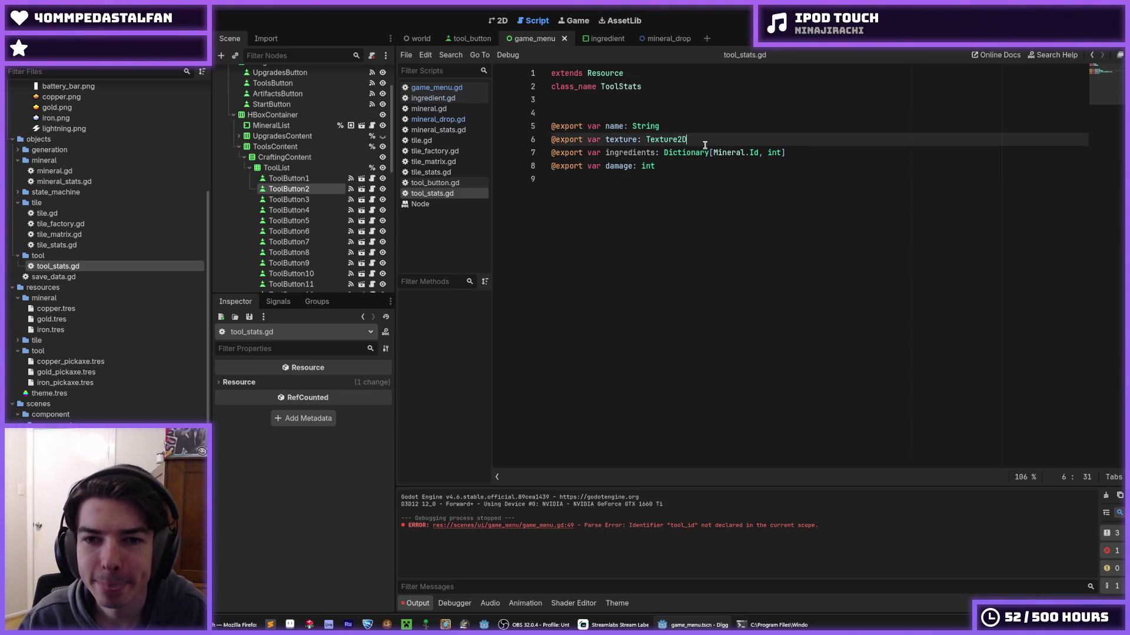
{"action": "left_click", "coordinate": [662, 126]}
{"action": "key", "text": "ctrl+shift+d"}
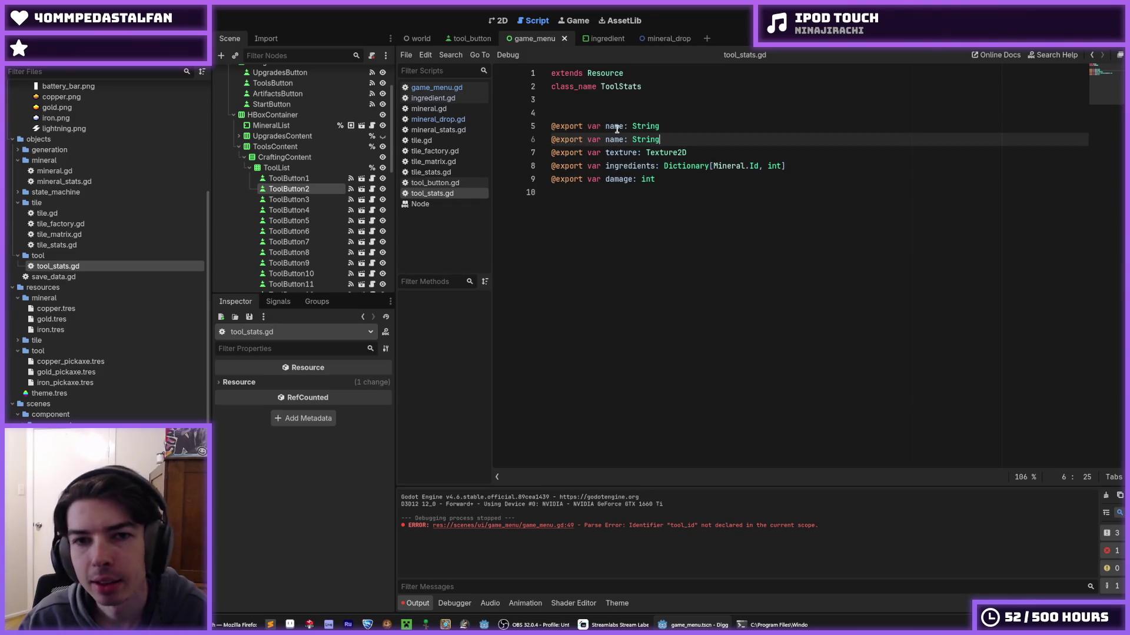
{"action": "double_click", "coordinate": [614, 126]}
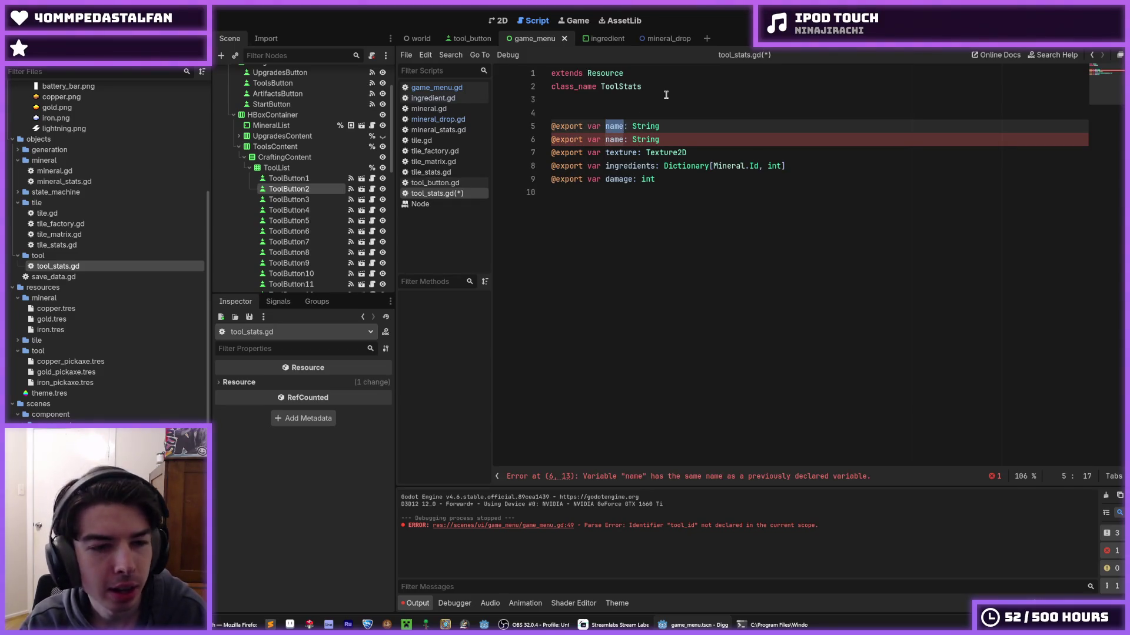
{"action": "type", "text": "id"}
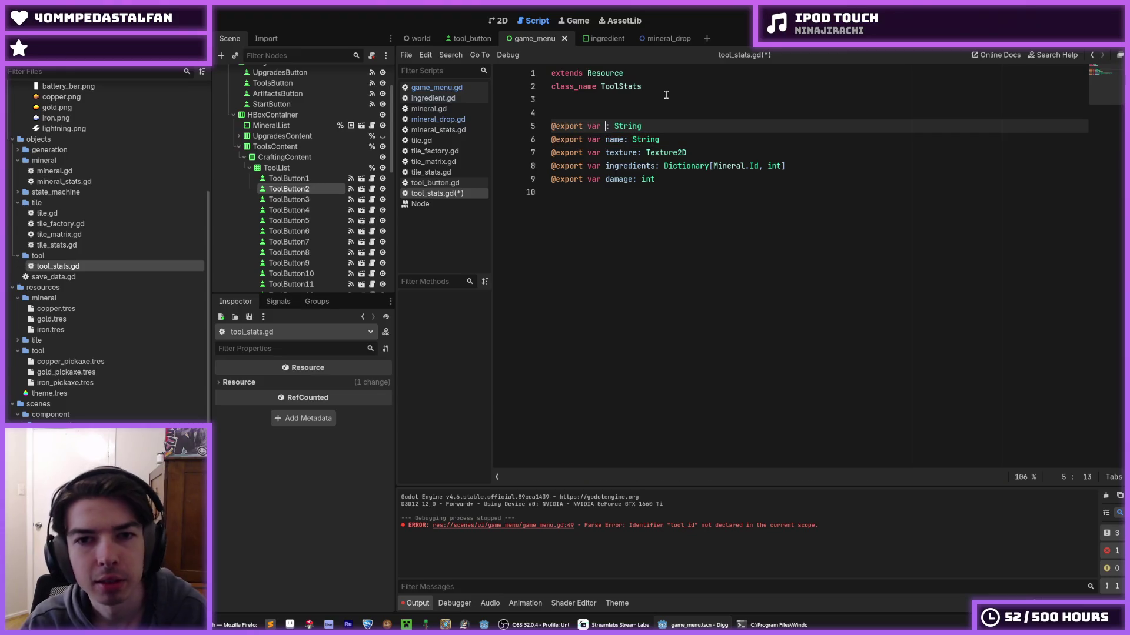
{"action": "key", "text": "End"}
{"action": "key", "text": "BackSpace"}
{"action": "key", "text": "BackSpace"}
{"action": "key", "text": "BackSpace"}
{"action": "key", "text": "BackSpace"}
{"action": "key", "text": "BackSpace"}
{"action": "key", "text": "BackSpace"}
{"action": "type", "text": "Tool>id"}
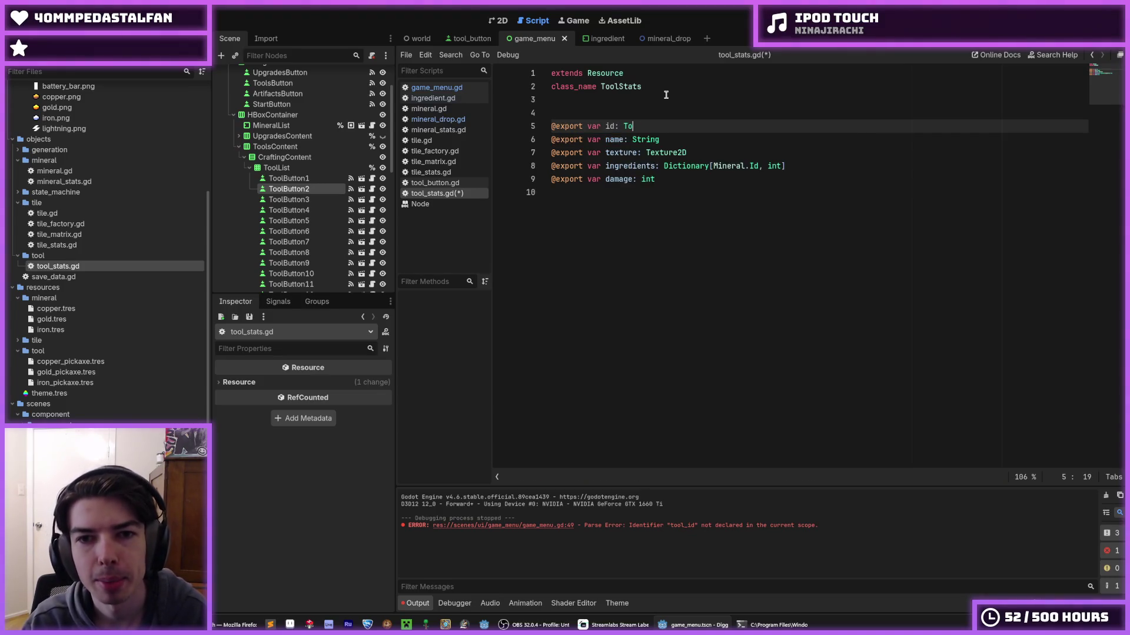
{"action": "key", "text": "ctrl+s"}
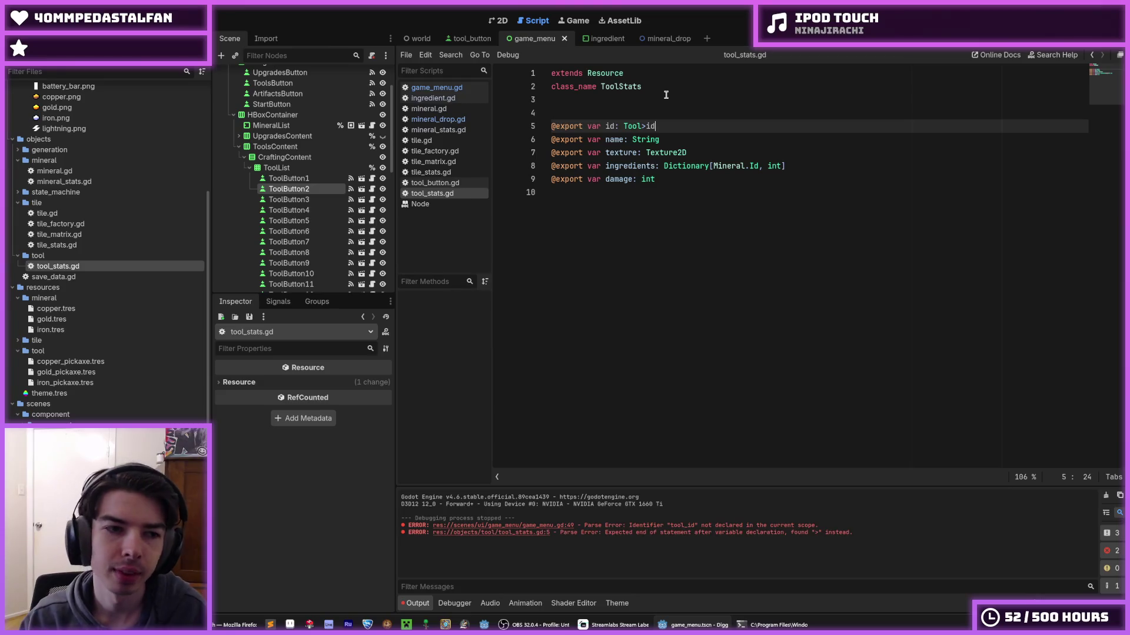
- Correct the id type to Tool.Id and duplicate tile.gd as a new script
{"action": "key", "text": "BackSpace"}
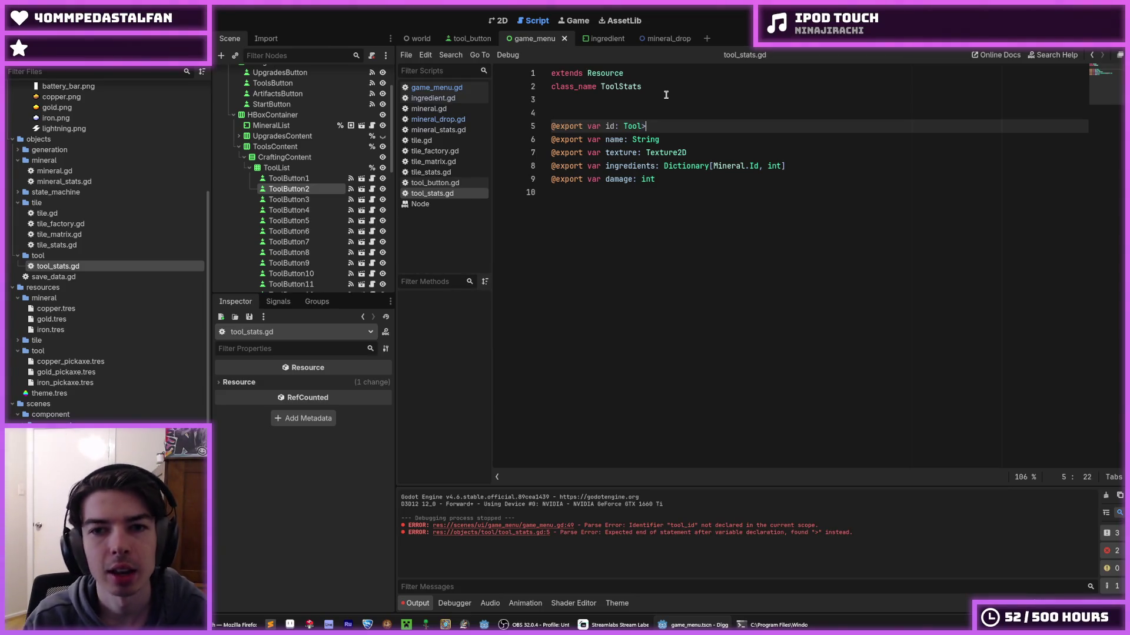
{"action": "type", "text": ".Id"}
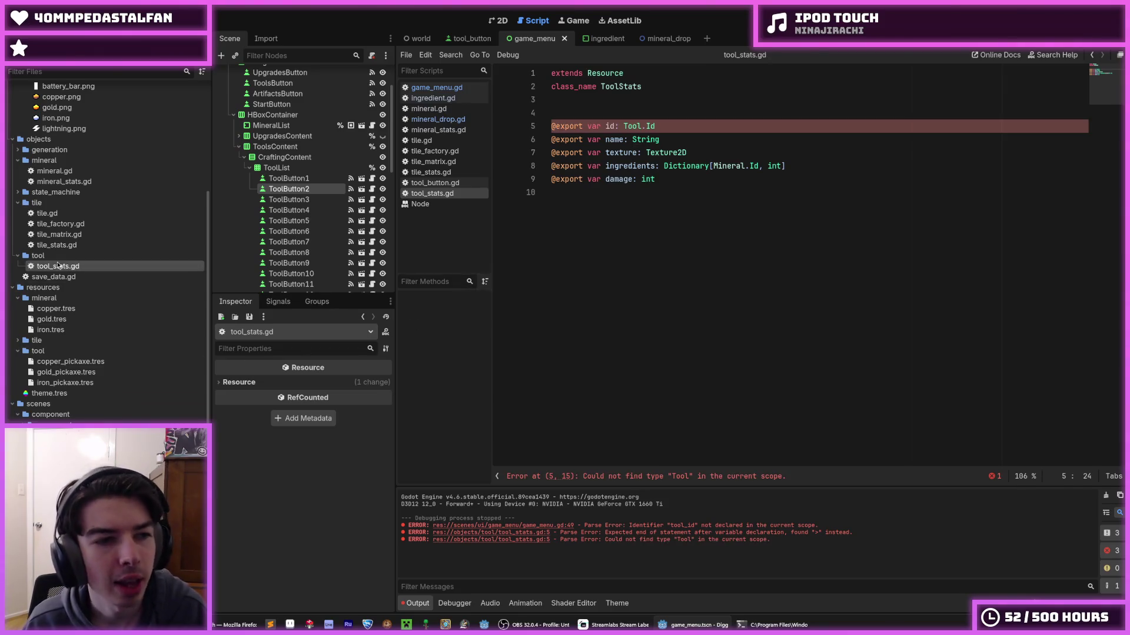
{"action": "left_click", "coordinate": [106, 214]}
{"action": "key", "text": "ctrl+d"}
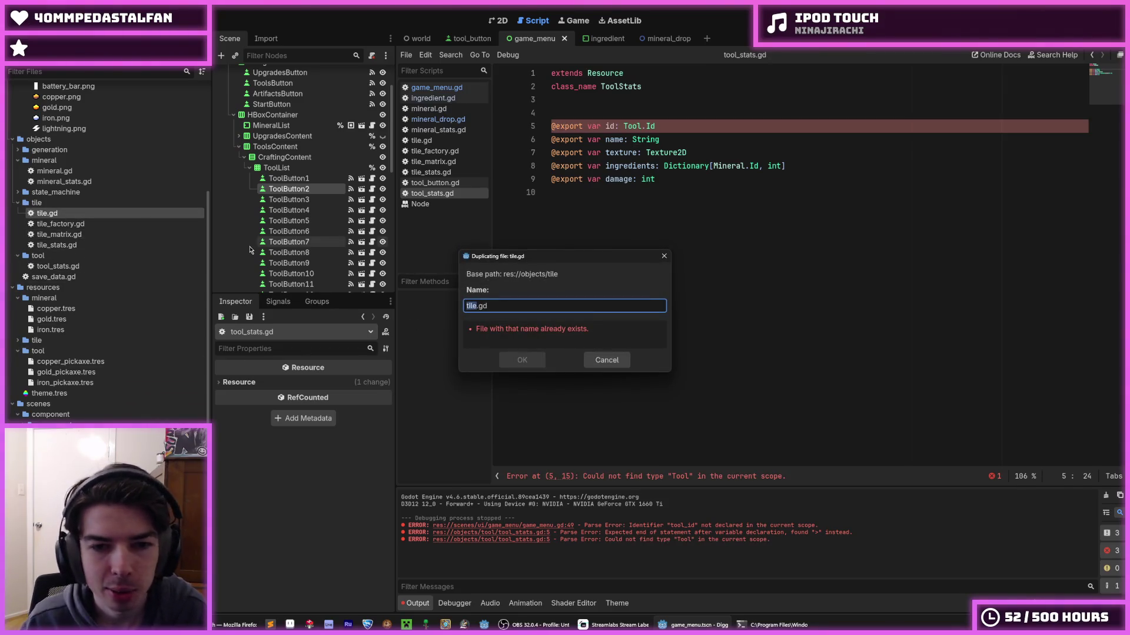
- Name the duplicate tool.gd, move it into the tool folder, and open it
{"action": "left_click", "coordinate": [474, 307]}
{"action": "double_click", "coordinate": [475, 307]}
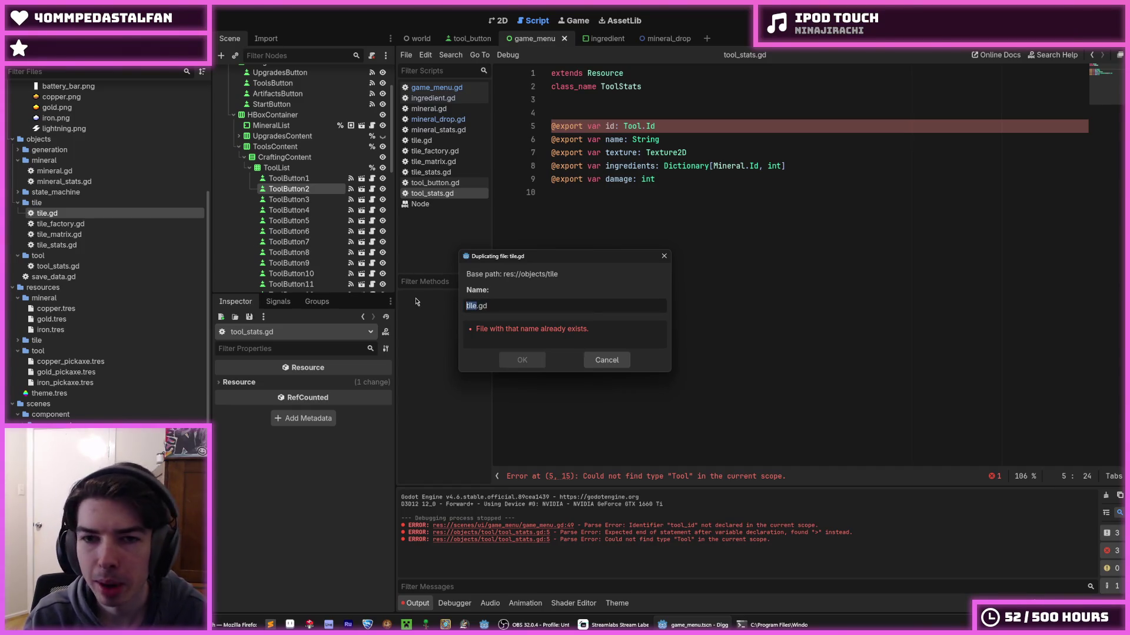
{"action": "type", "text": "tool"}
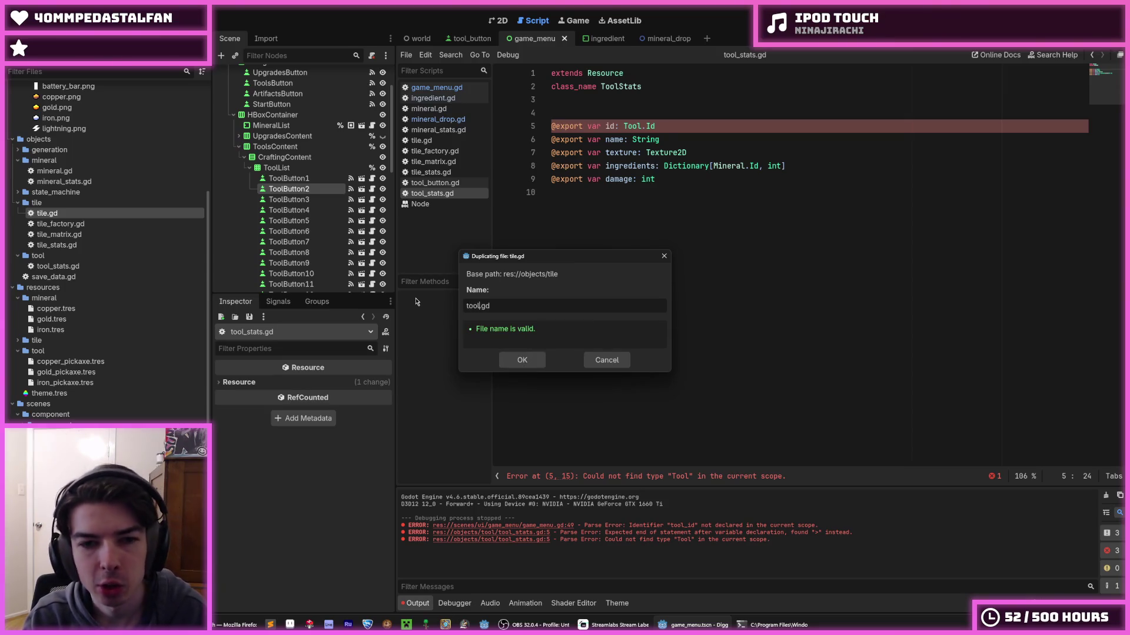
{"action": "key", "text": "Return"}
{"action": "left_click_drag", "start_coordinate": [33, 254], "coordinate": [39, 267]}
{"action": "left_click", "coordinate": [523, 328]}
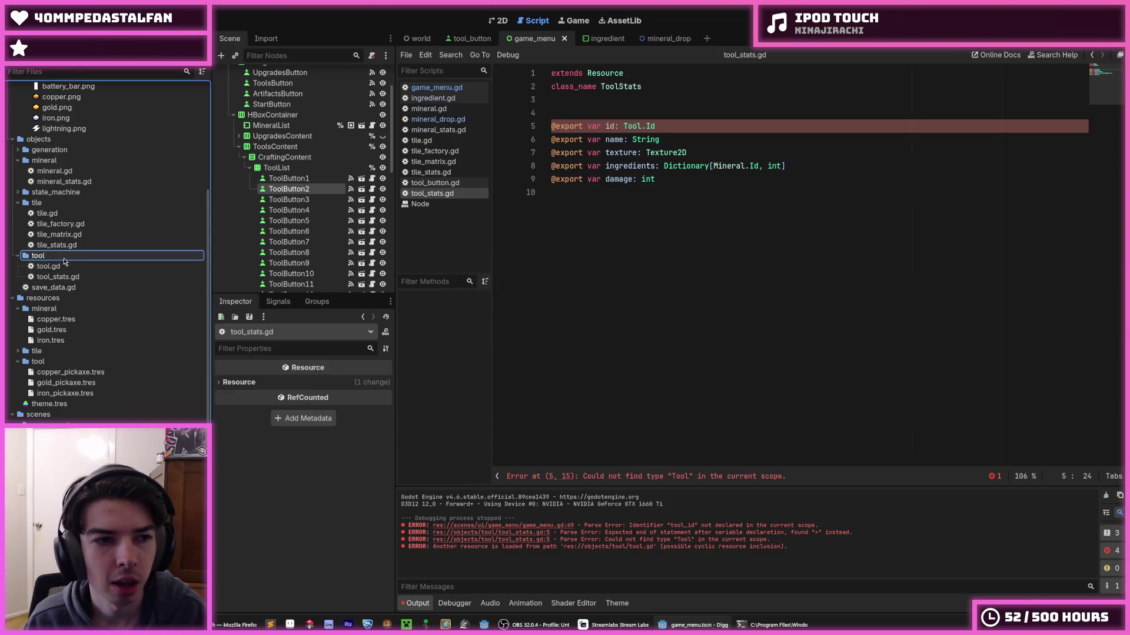
{"action": "double_click", "coordinate": [49, 266]}
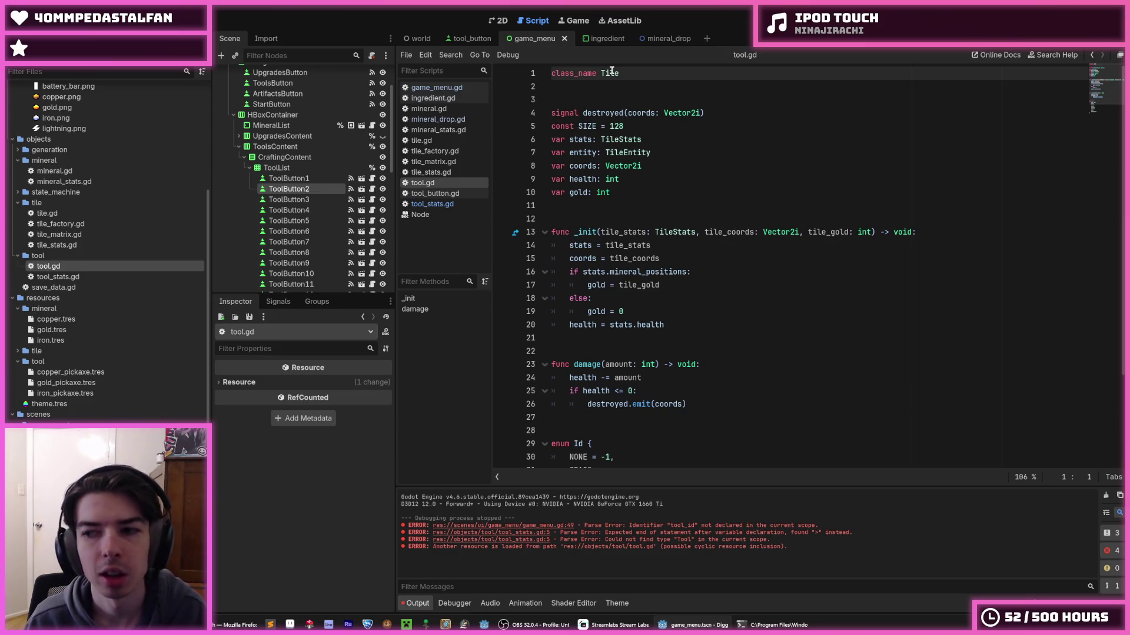
- Rename the class to Tool and delete the tile signal, variables, _init and damage functions
{"action": "double_click", "coordinate": [612, 73]}
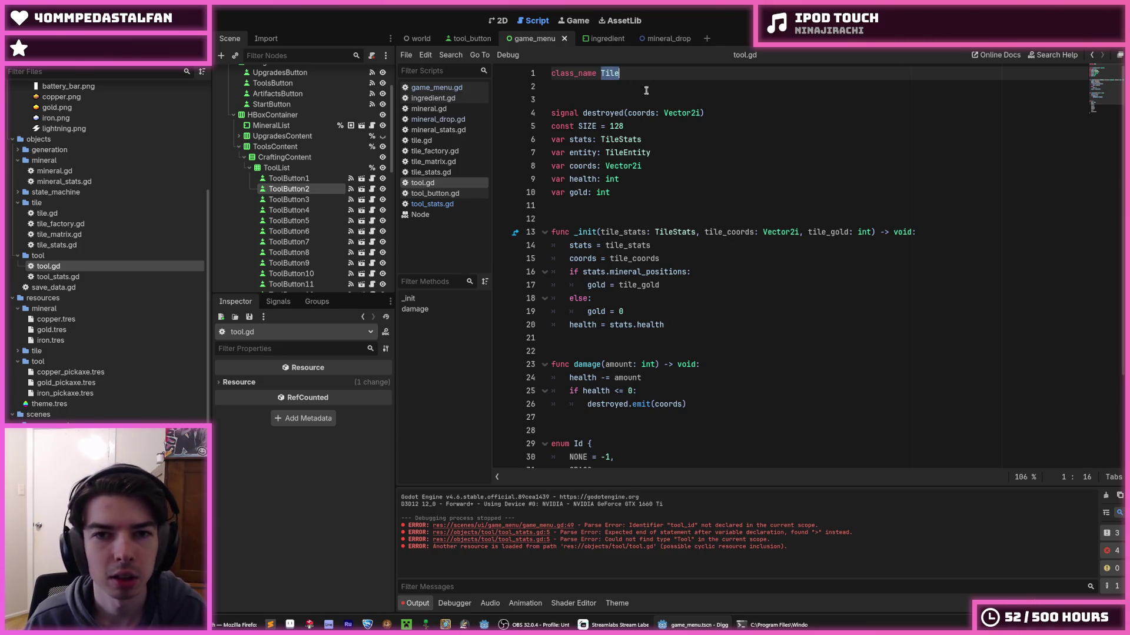
{"action": "type", "text": "Tool"}
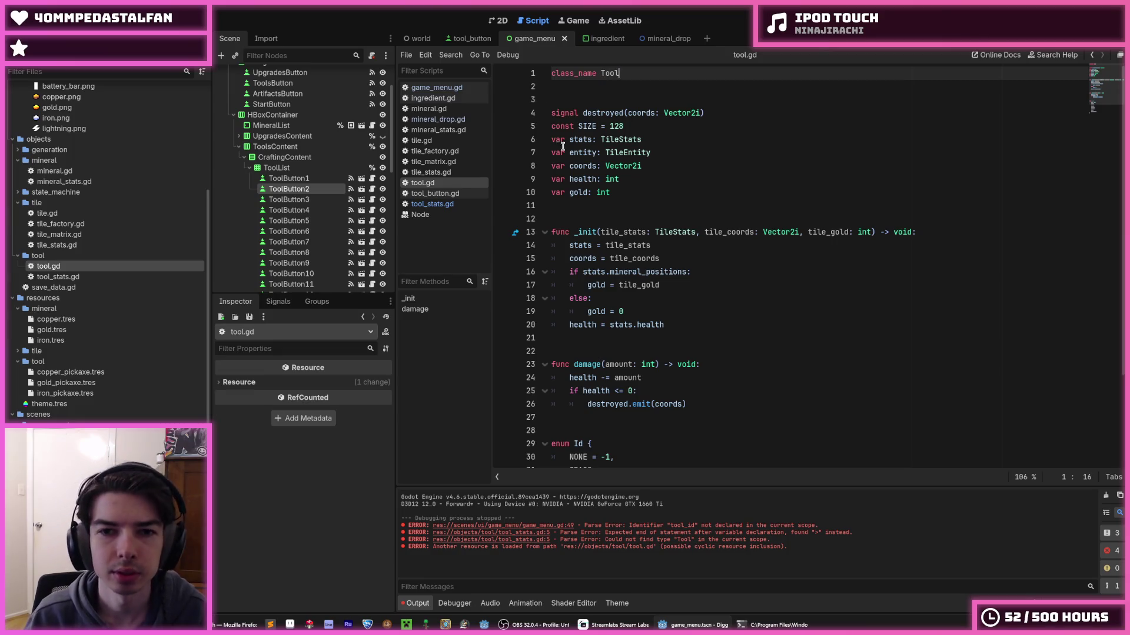
{"action": "left_click_drag", "start_coordinate": [625, 192], "coordinate": [541, 156]}
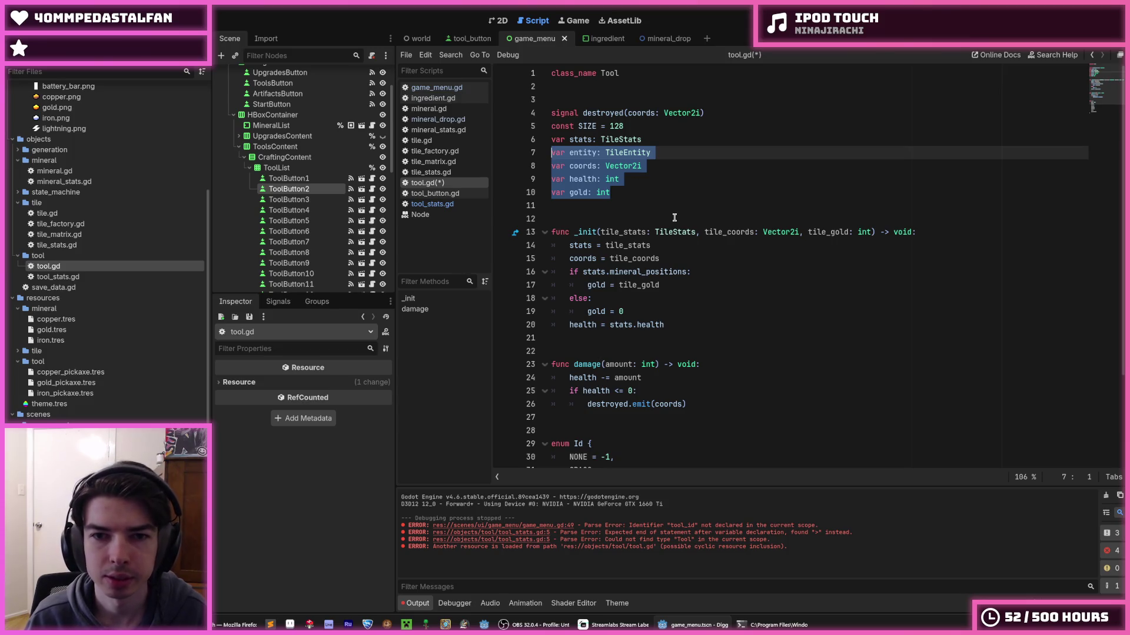
{"action": "key", "text": "shift+Up"}
{"action": "key", "text": "shift+Up"}
{"action": "key", "text": "shift+Up"}
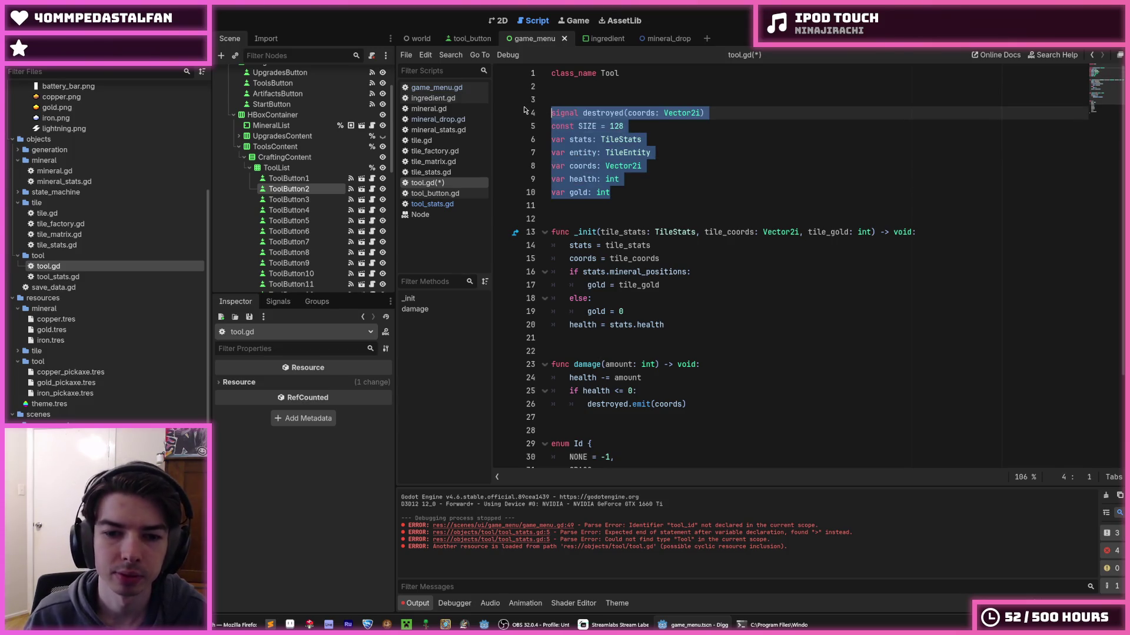
{"action": "key", "text": "BackSpace"}
{"action": "key", "text": "BackSpace"}
{"action": "key", "text": "BackSpace"}
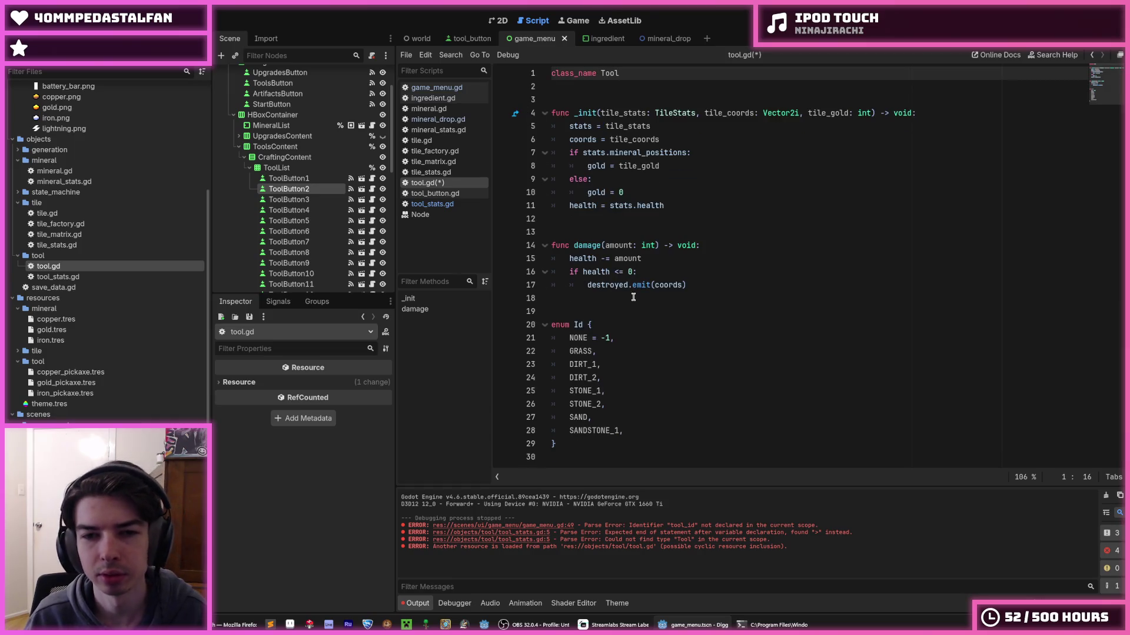
{"action": "left_click_drag", "start_coordinate": [633, 297], "coordinate": [543, 106]}
{"action": "key", "text": "BackSpace"}
{"action": "key", "text": "BackSpace"}
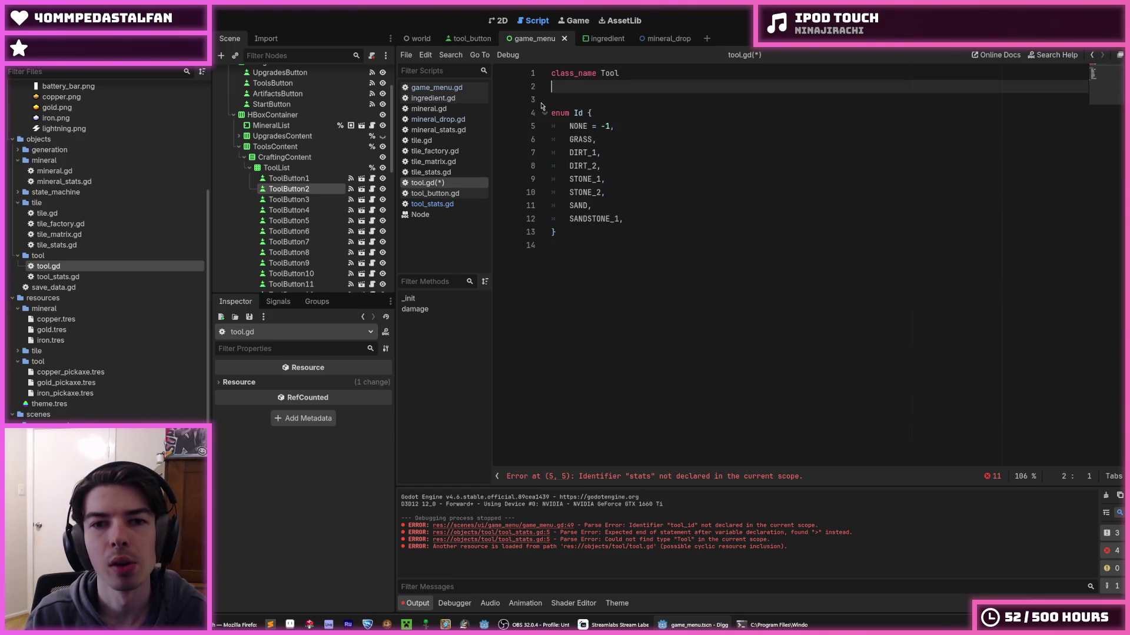
- Replace the enum entries with COPPER_PICKAXE and IRON_PICKAXE, removing NONE = -1, and save
{"action": "mouse_move", "coordinate": [635, 219]}
{"action": "left_mouse_down"}
{"action": "mouse_move", "coordinate": [553, 177]}
{"action": "mouse_move", "coordinate": [531, 142]}
{"action": "mouse_move", "coordinate": [532, 169]}
{"action": "left_mouse_up"}
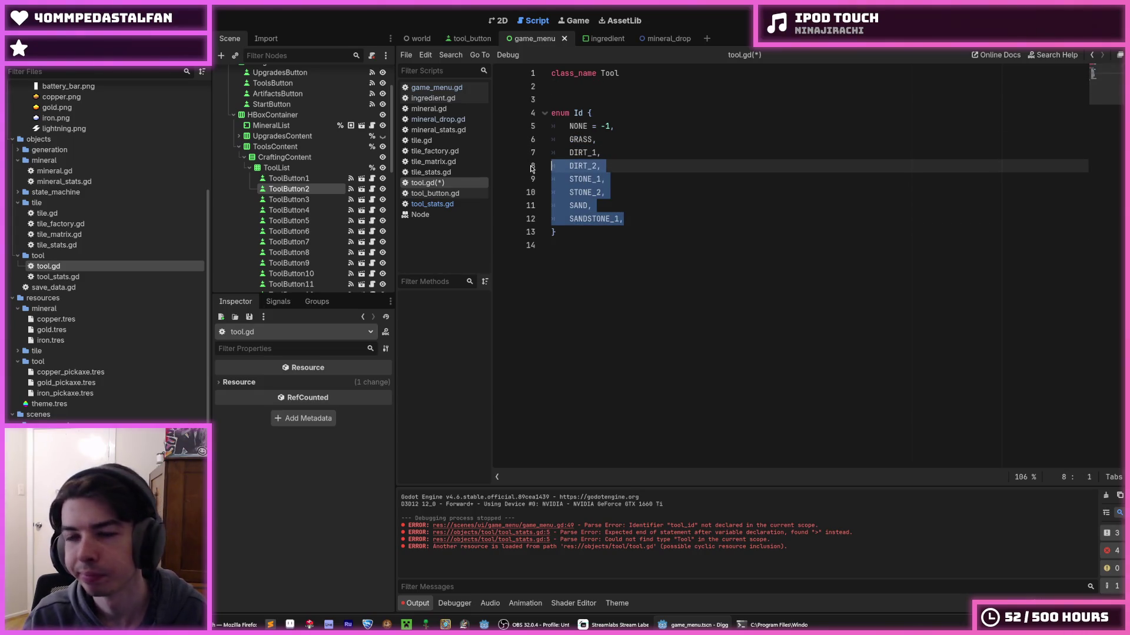
{"action": "key", "text": "BackSpace"}
{"action": "key", "text": "BackSpace"}
{"action": "key", "text": "Up"}
{"action": "key", "text": "Up"}
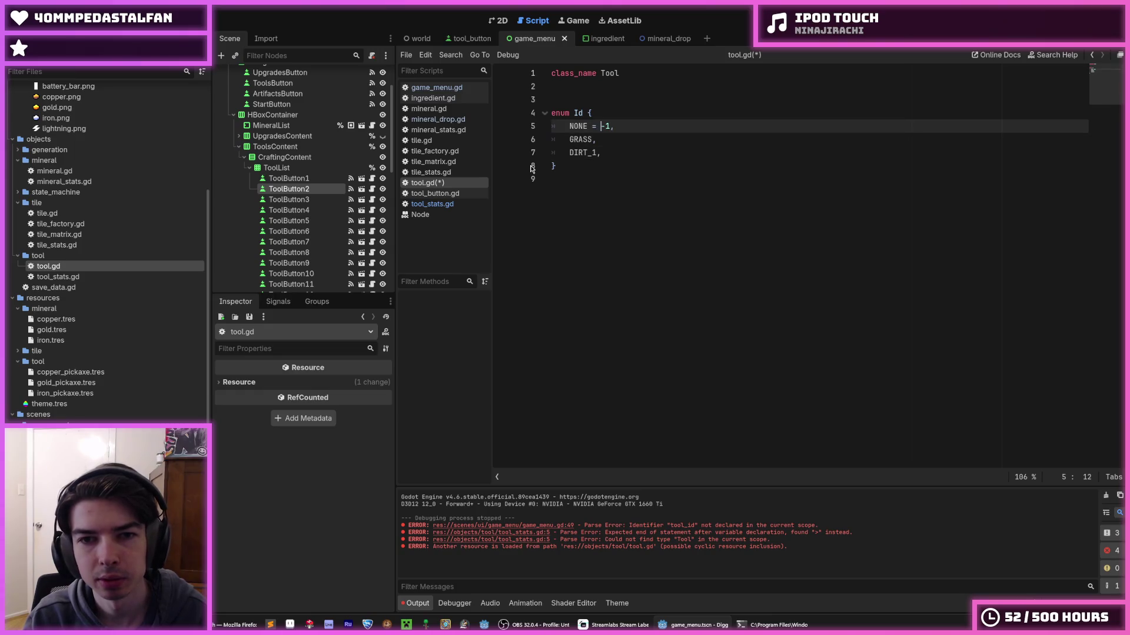
{"action": "key", "text": "ctrl+shift+k"}
{"action": "key", "text": "BackSpace"}
{"action": "key", "text": "BackSpace"}
{"action": "key", "text": "BackSpace"}
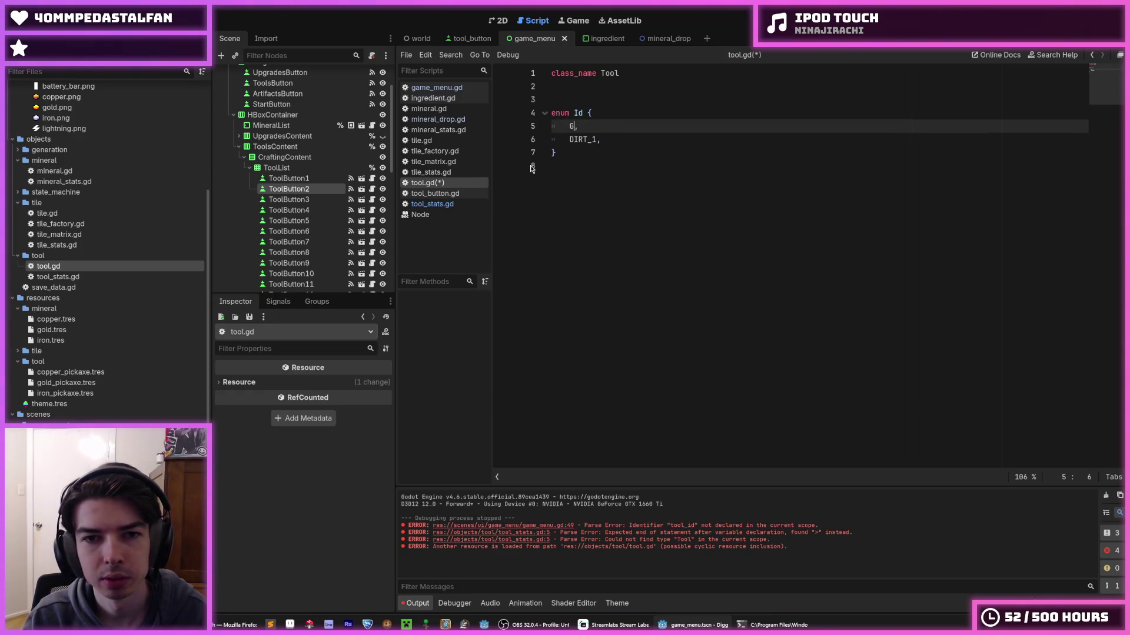
{"action": "type", "text": "COPPER_PICKAXE"}
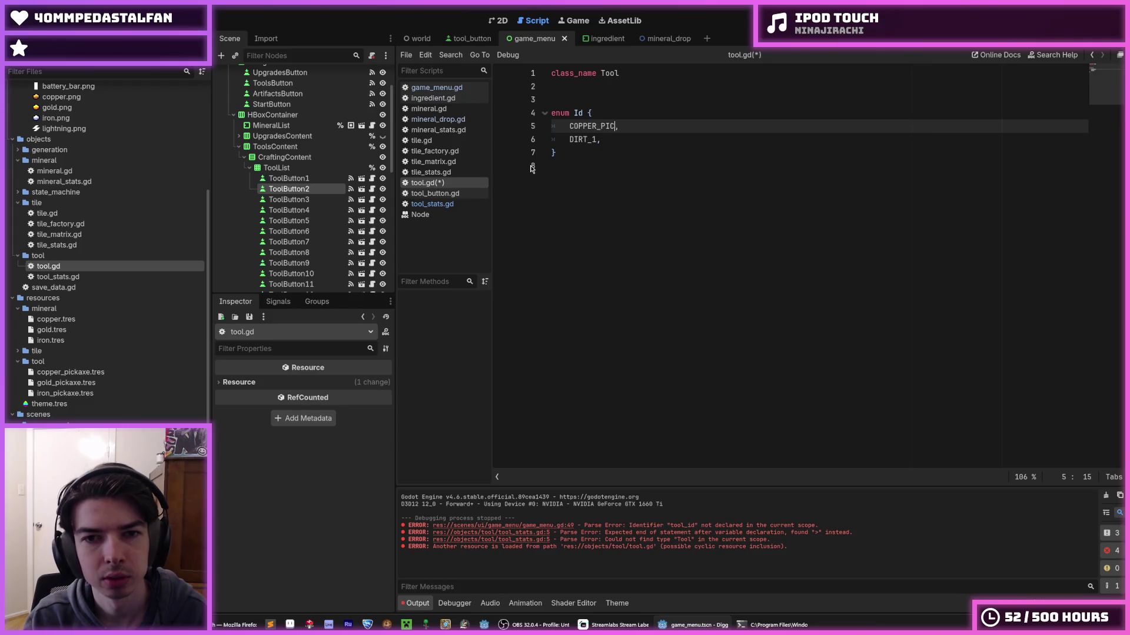
{"action": "key", "text": "Down"}
{"action": "key", "text": "Left"}
{"action": "key", "text": "BackSpace"}
{"action": "key", "text": "BackSpace"}
{"action": "key", "text": "BackSpace"}
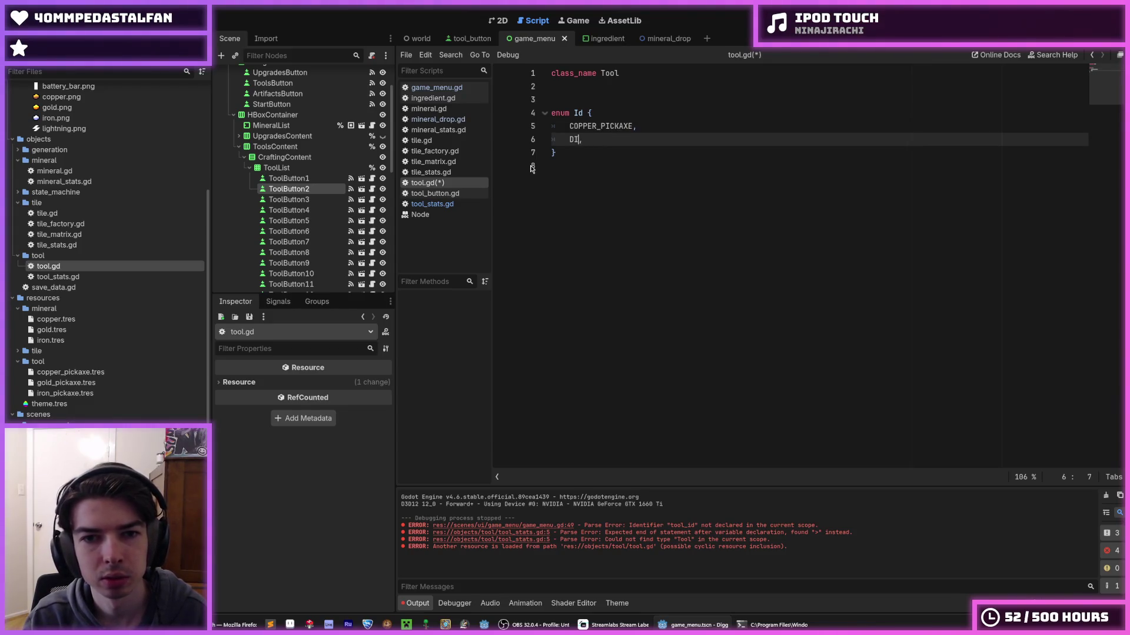
{"action": "type", "text": "RON_PICKAX"}
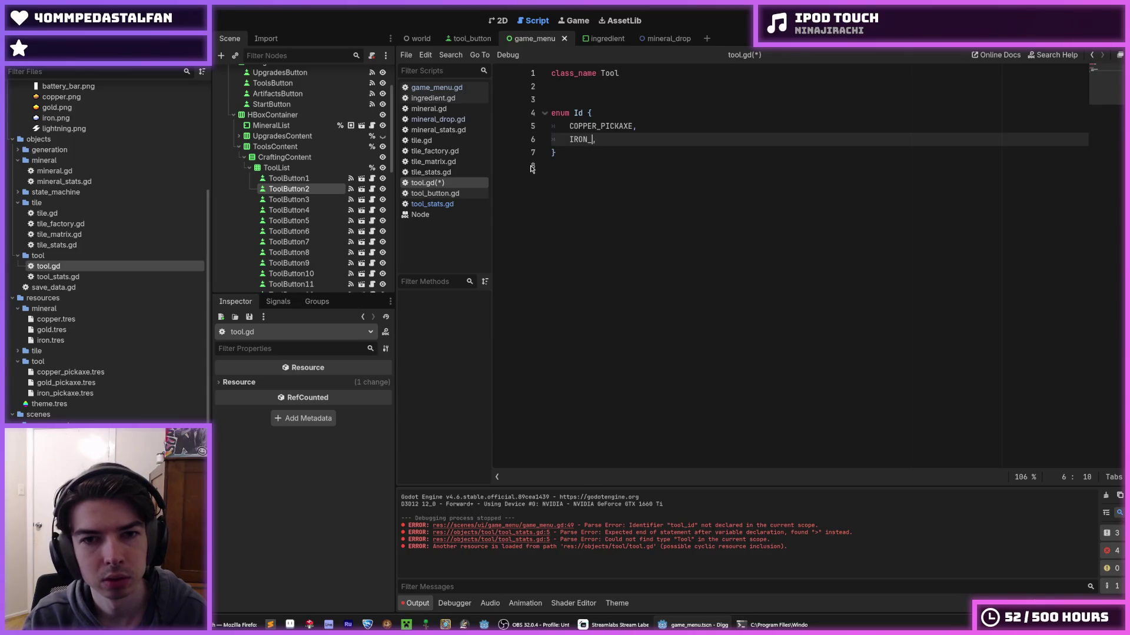
{"action": "type", "text": "E"}
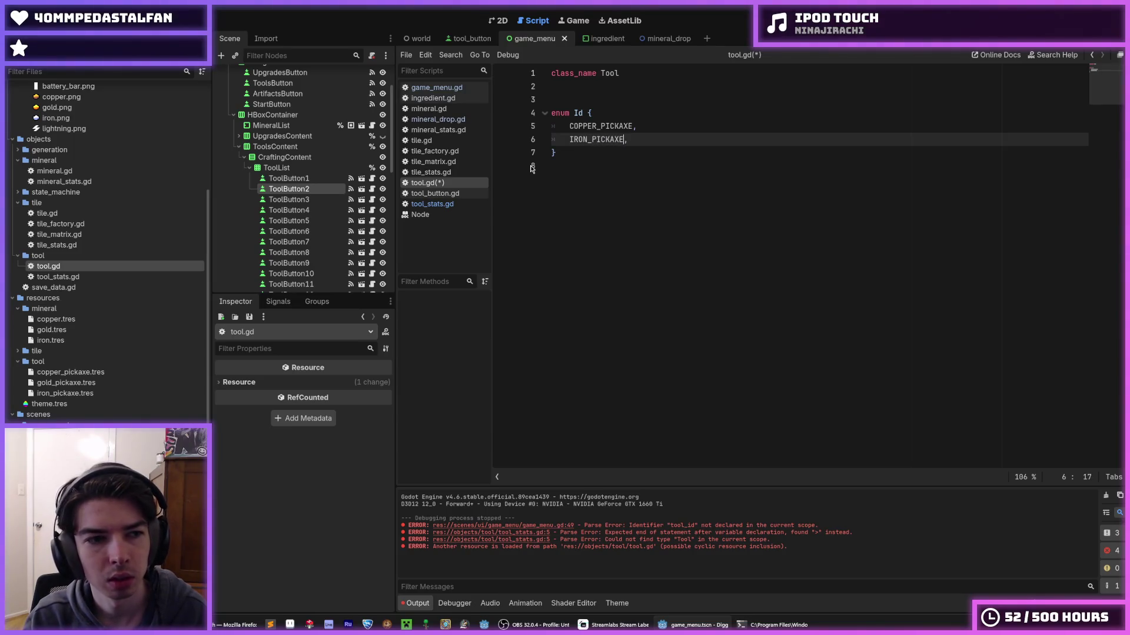
{"action": "key", "text": "ctrl+s"}
- Add a GOLD_PICKAXE entry to the Id enum and save tool.gd
{"action": "key", "text": "ctrl+shift+d"}
{"action": "key", "text": "BackSpace"}
{"action": "key", "text": "BackSpace"}
{"action": "key", "text": "BackSpace"}
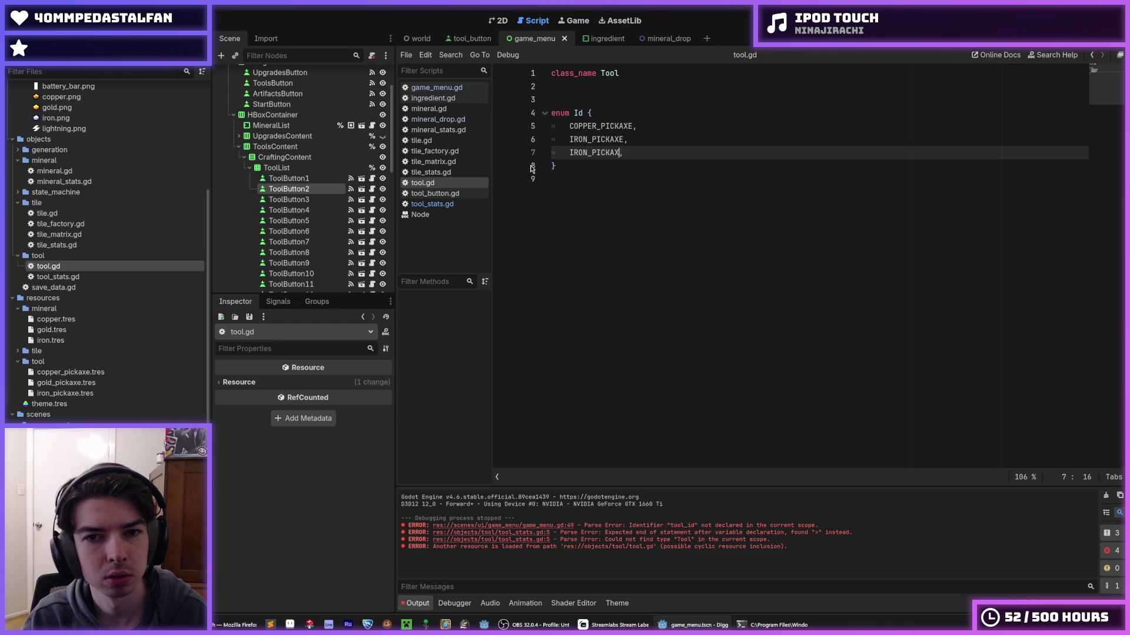
{"action": "type", "text": "GOLD_PIX"}
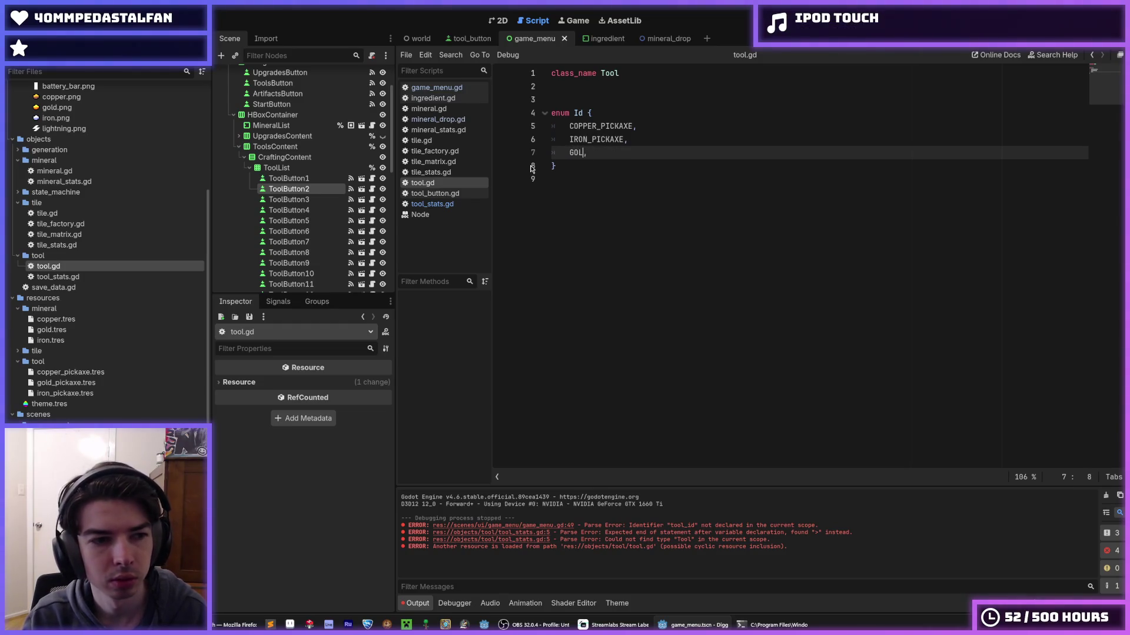
{"action": "key", "text": "BackSpace"}
{"action": "type", "text": "CKAXE"}
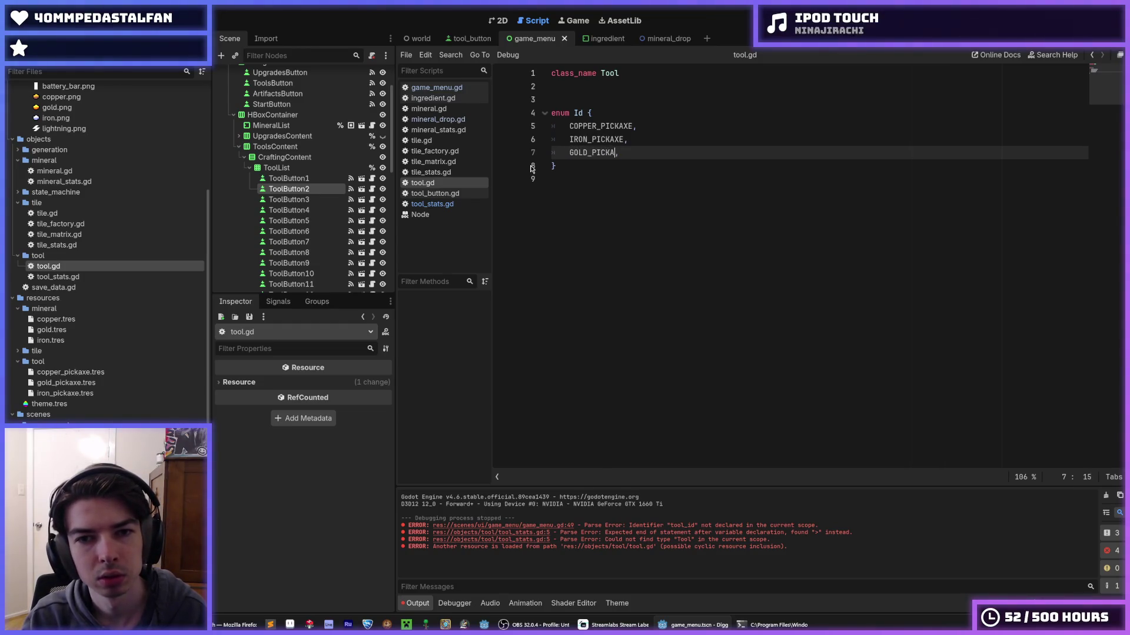
{"action": "key", "text": "ctrl+s"}
{"action": "key", "text": "ctrl+s"}
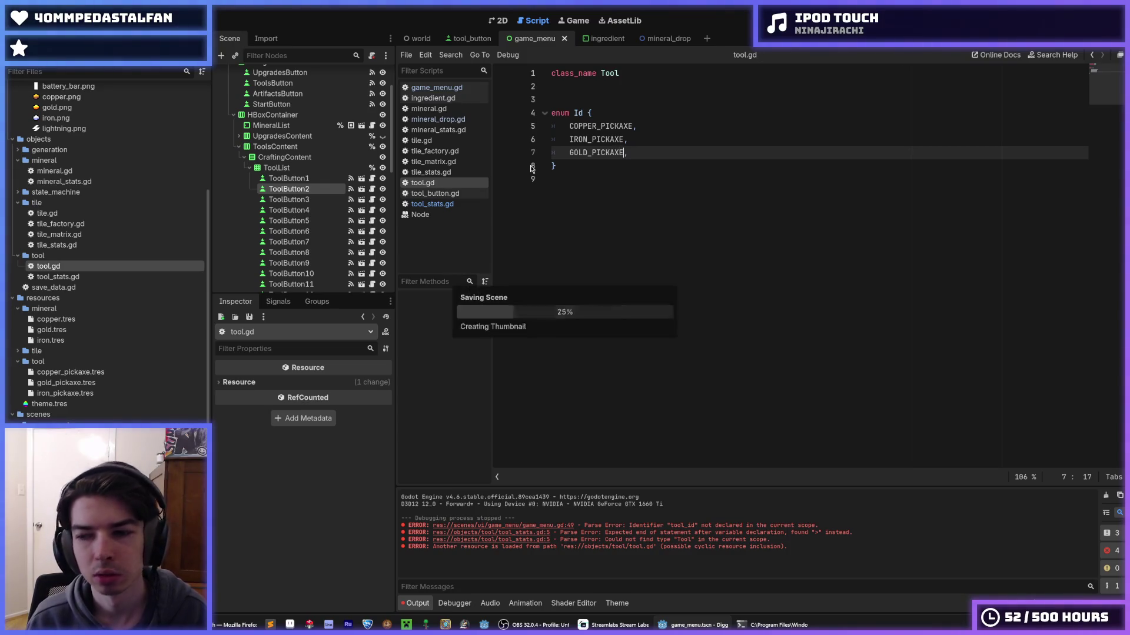
{"action": "key", "text": "ctrl+s"}
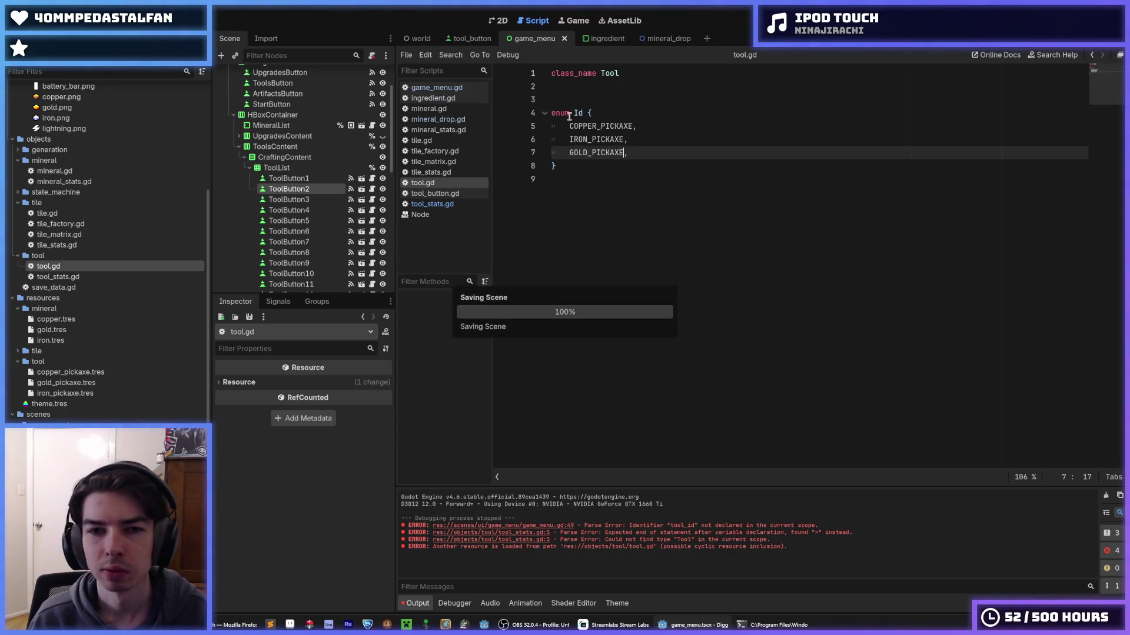
{"action": "key", "text": "ctrl+s"}
- Check the copper, gold and iron pickaxe resources and tile_stats.gd, saving along the way
{"action": "left_click", "coordinate": [632, 141]}
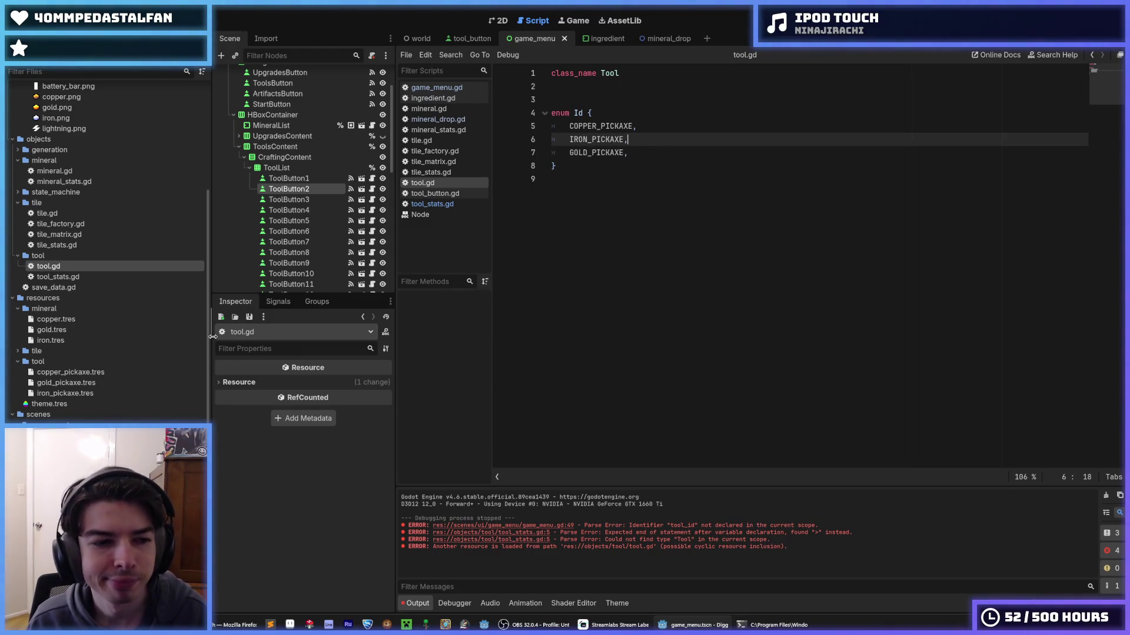
{"action": "left_click", "coordinate": [79, 371]}
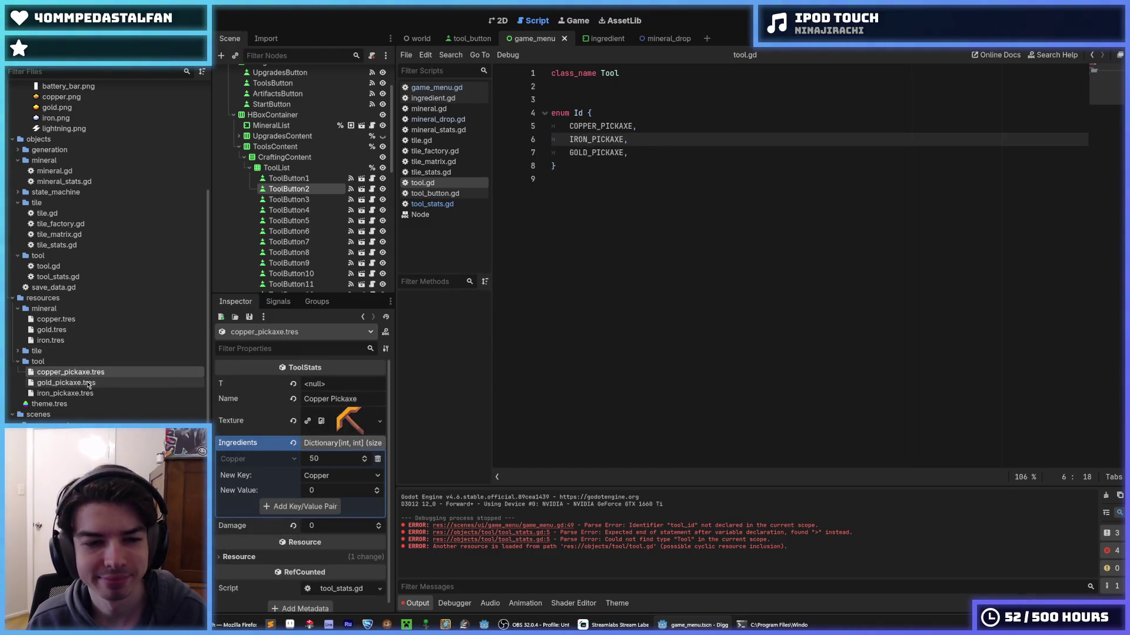
{"action": "left_click", "coordinate": [598, 287]}
{"action": "left_click", "coordinate": [66, 382]}
{"action": "left_click", "coordinate": [121, 394]}
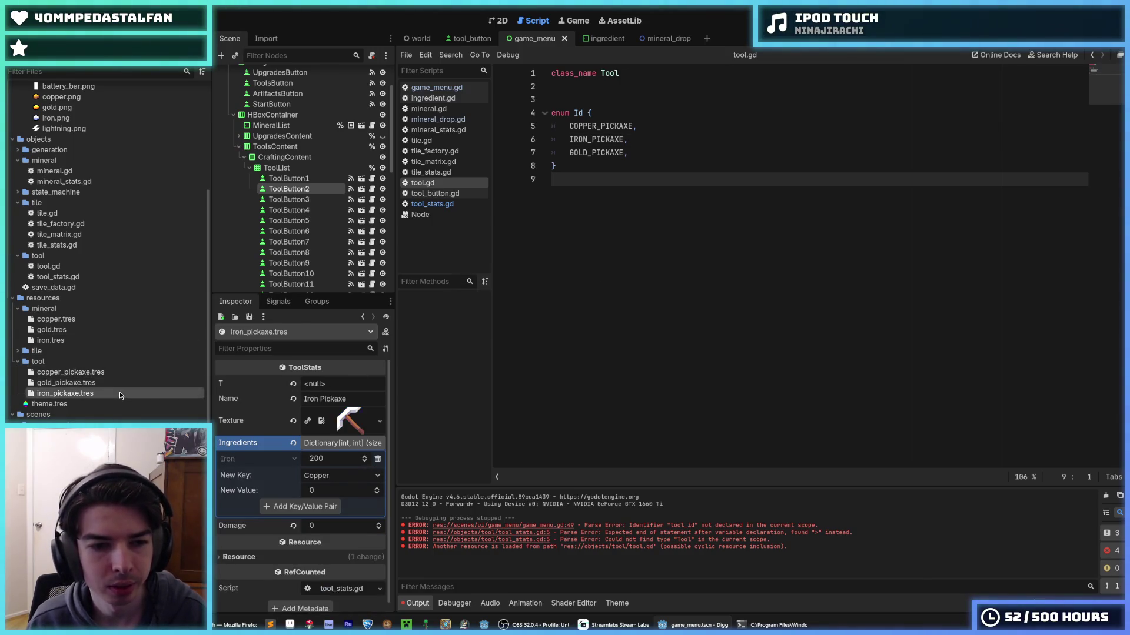
{"action": "key", "text": "ctrl+s"}
{"action": "left_click", "coordinate": [430, 172]}
{"action": "key", "text": "ctrl+s"}
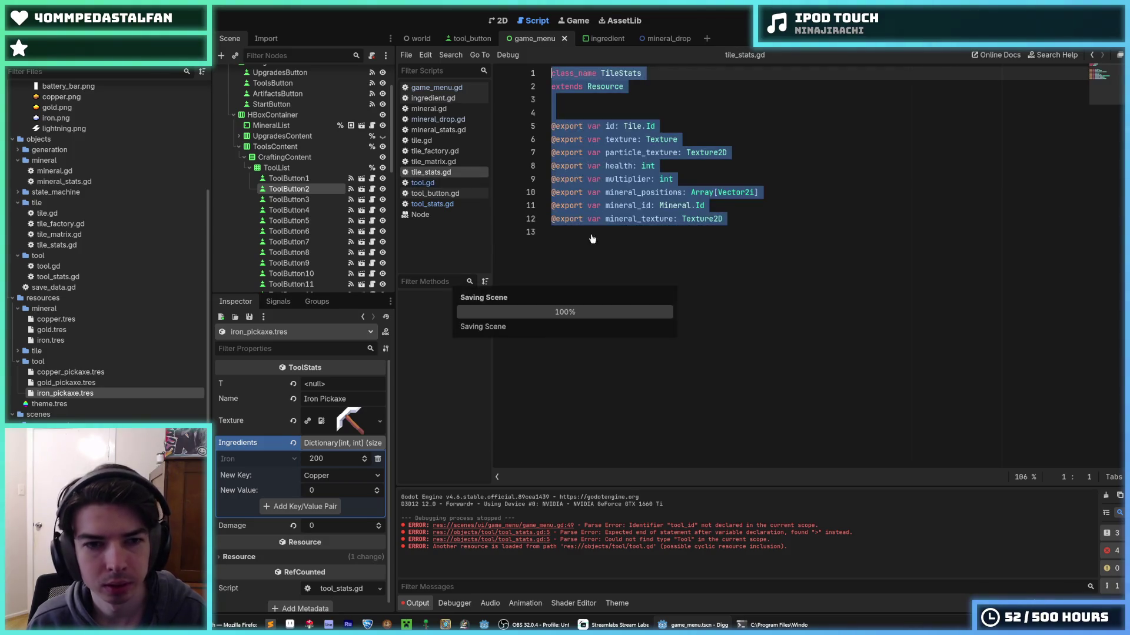
{"action": "left_click", "coordinate": [592, 238]}
{"action": "key", "text": "ctrl+s"}
- Verify the Tool.Id field in tool_stats.gd and the copper pickaxe resource, then save
{"action": "left_click", "coordinate": [71, 372]}
{"action": "key", "text": "ctrl+s"}
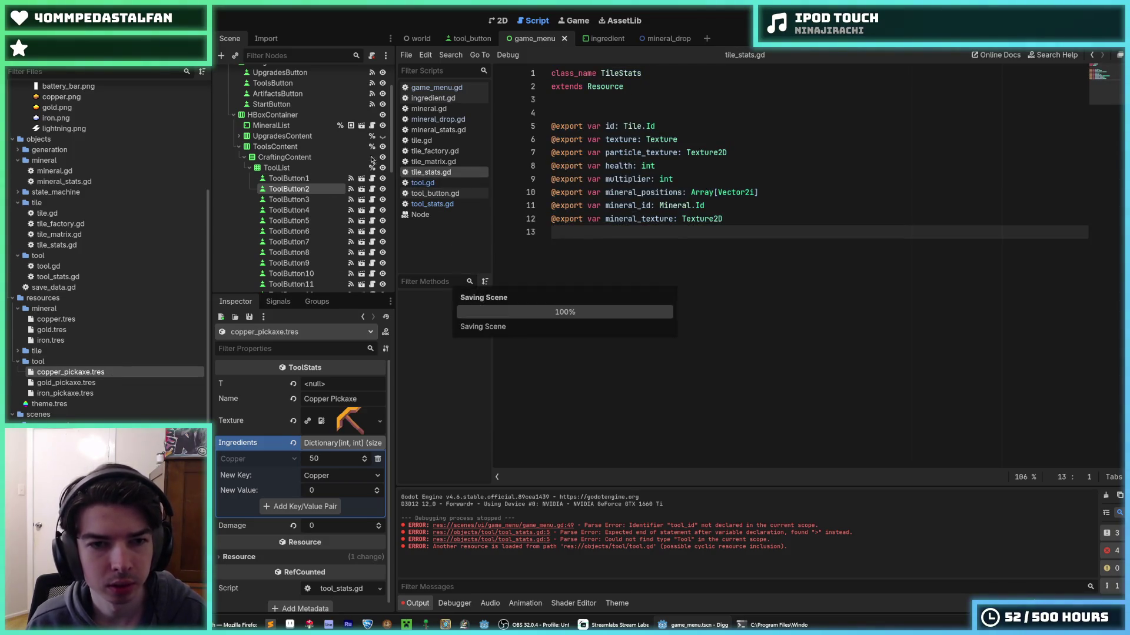
{"action": "left_click", "coordinate": [420, 214]}
{"action": "left_click", "coordinate": [432, 204]}
{"action": "left_click", "coordinate": [645, 125]}
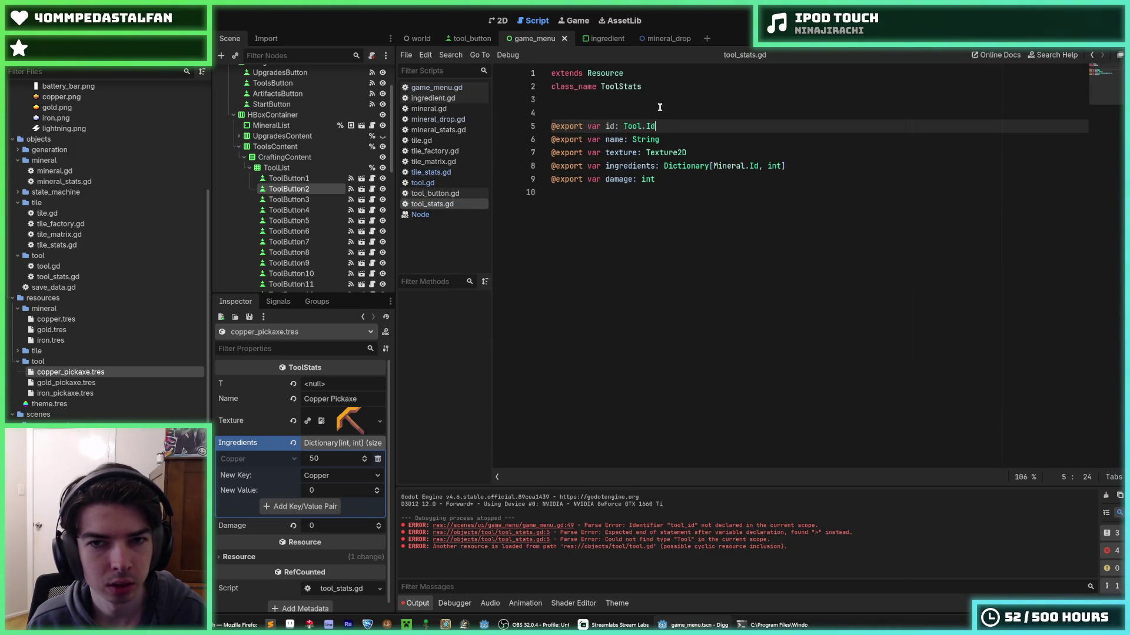
{"action": "left_click", "coordinate": [659, 107]}
{"action": "left_click", "coordinate": [88, 373]}
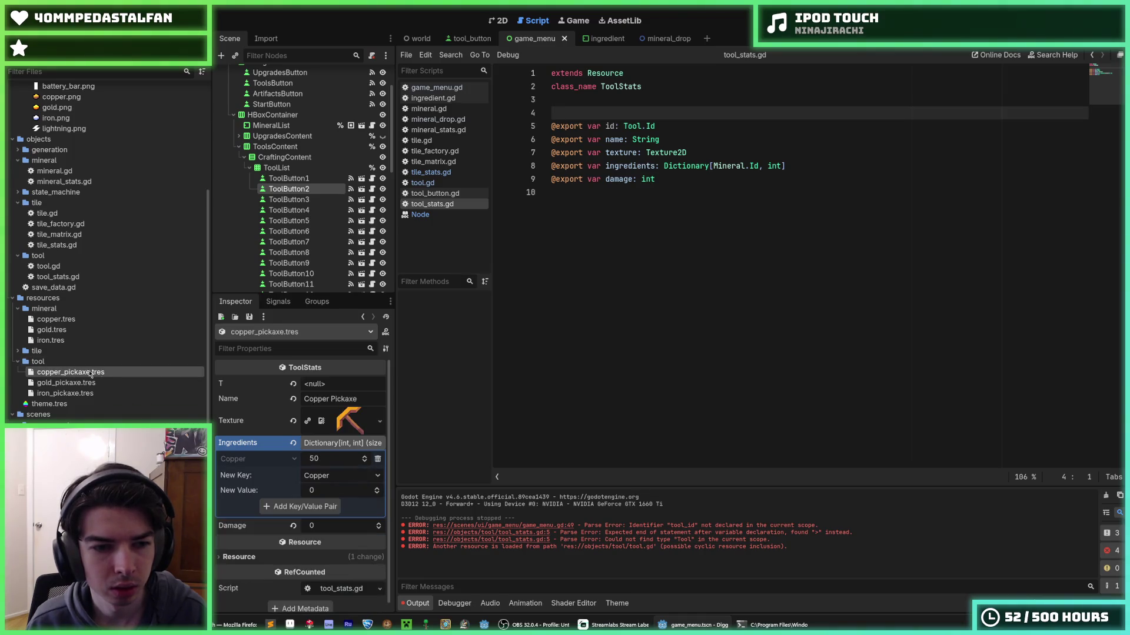
{"action": "key", "text": "ctrl+s"}
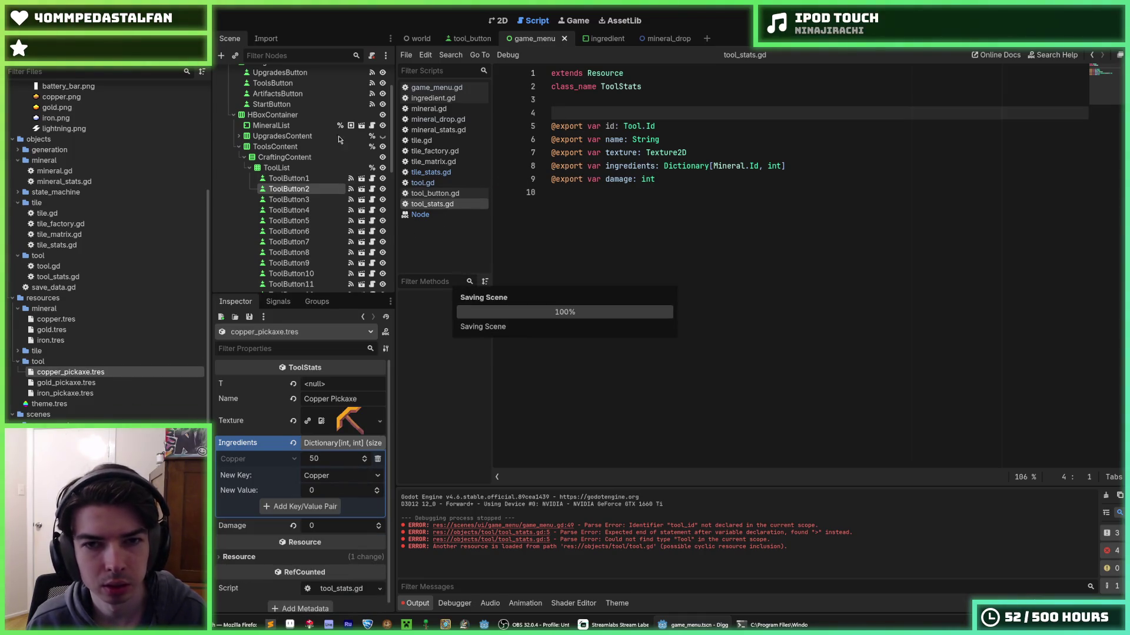
{"action": "left_click", "coordinate": [47, 20]}
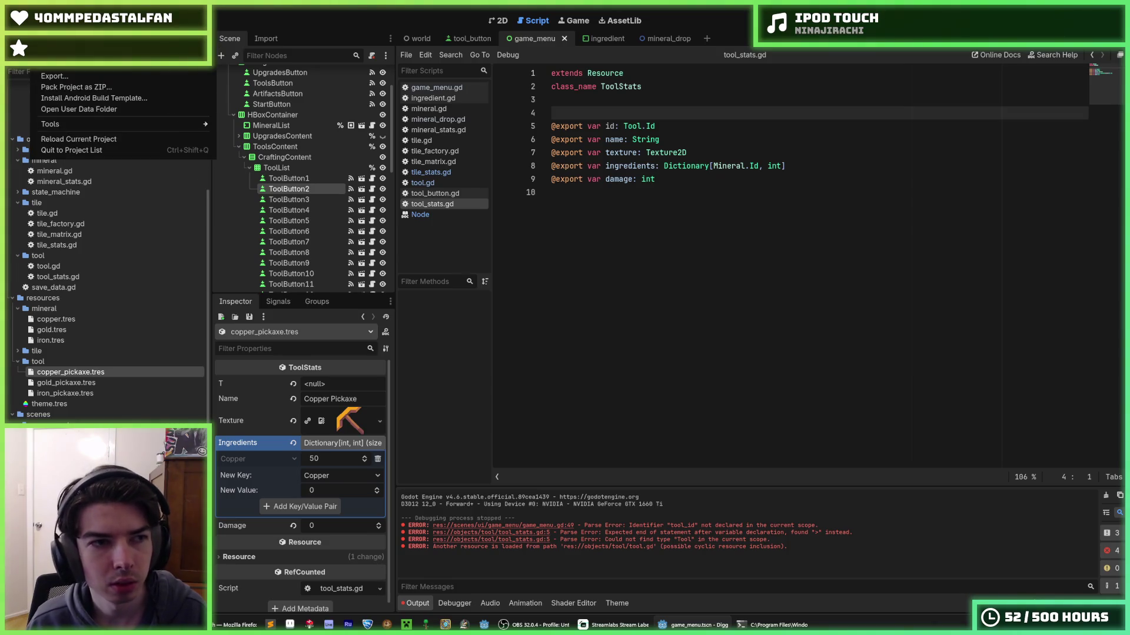
- Reload the current project and return to the damage line in tool_stats.gd
{"action": "left_click", "coordinate": [77, 142]}
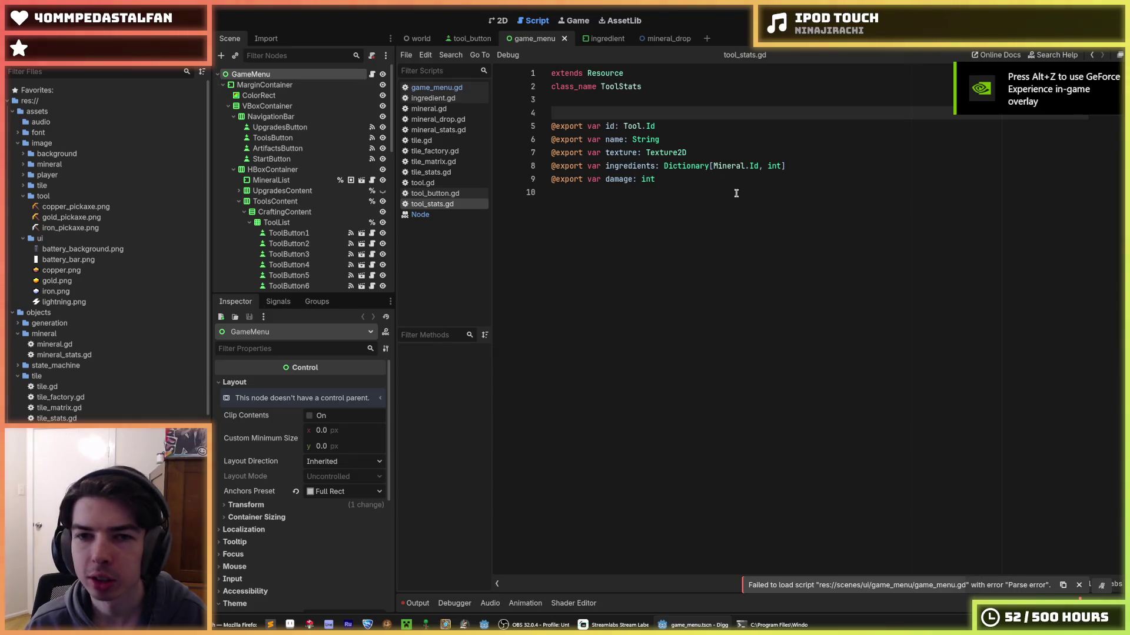
{"action": "left_click", "coordinate": [700, 178]}
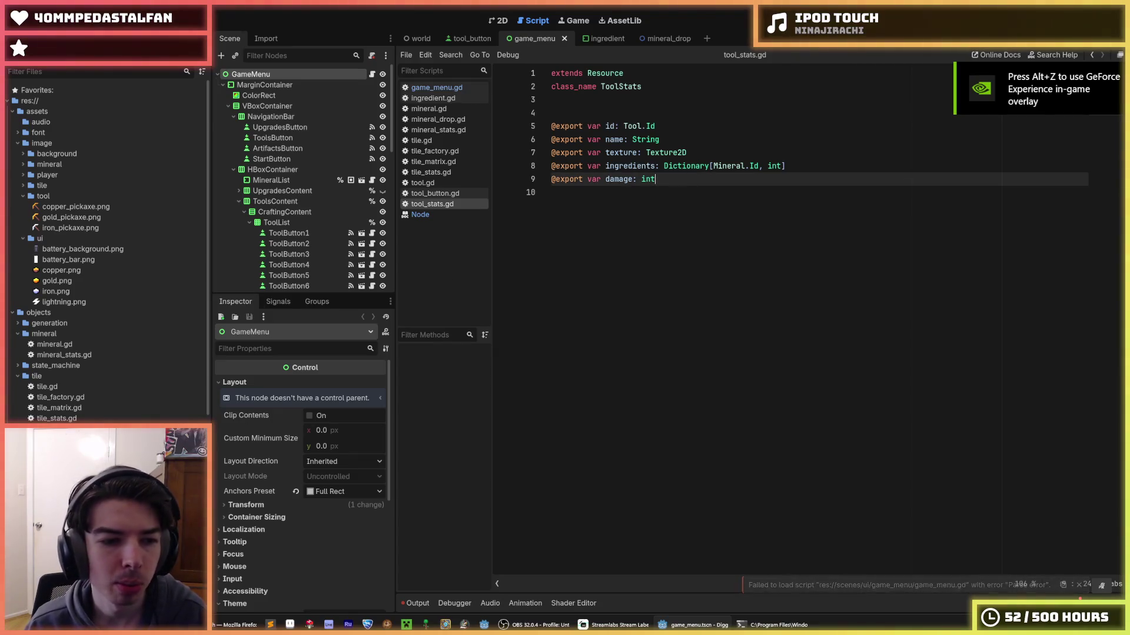
{"action": "scroll", "coordinate": [106, 265], "scroll_direction": "down", "scroll_amount": 3}
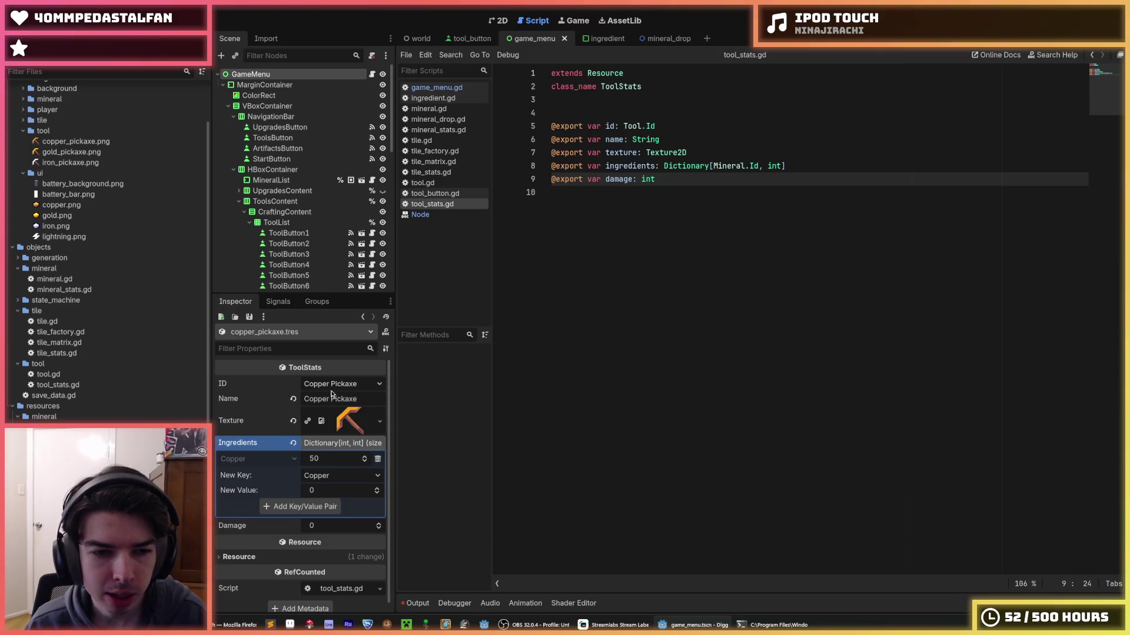
- Keep copper as Copper Pickaxe, set gold and iron pickaxe IDs to Gold/Iron Pickaxe, and save
{"action": "left_click", "coordinate": [338, 385]}
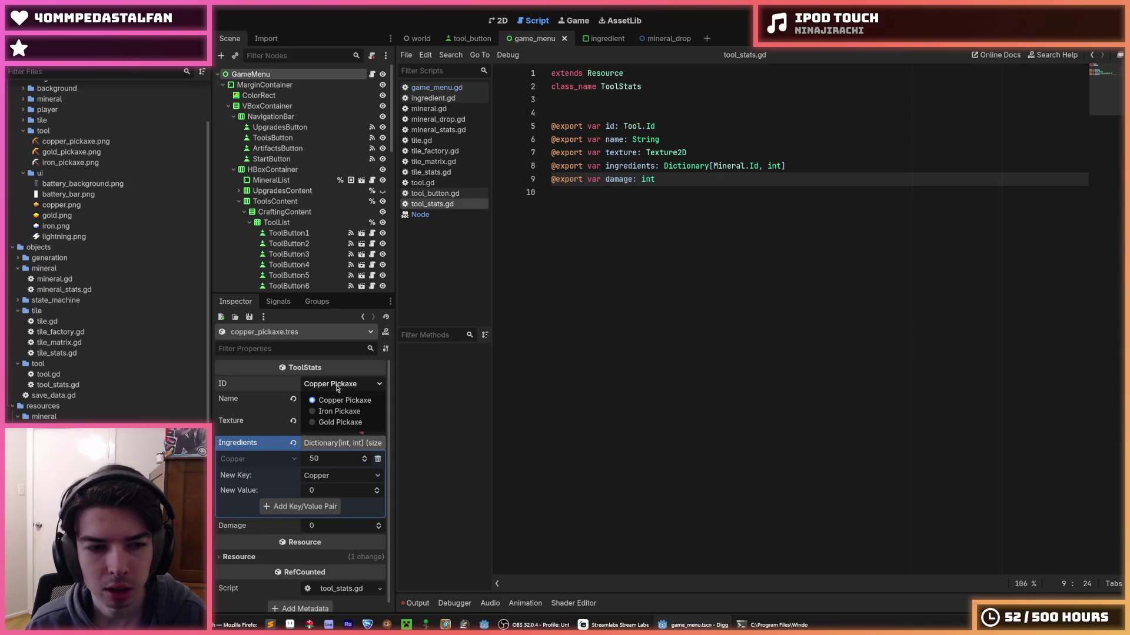
{"action": "left_click", "coordinate": [338, 388]}
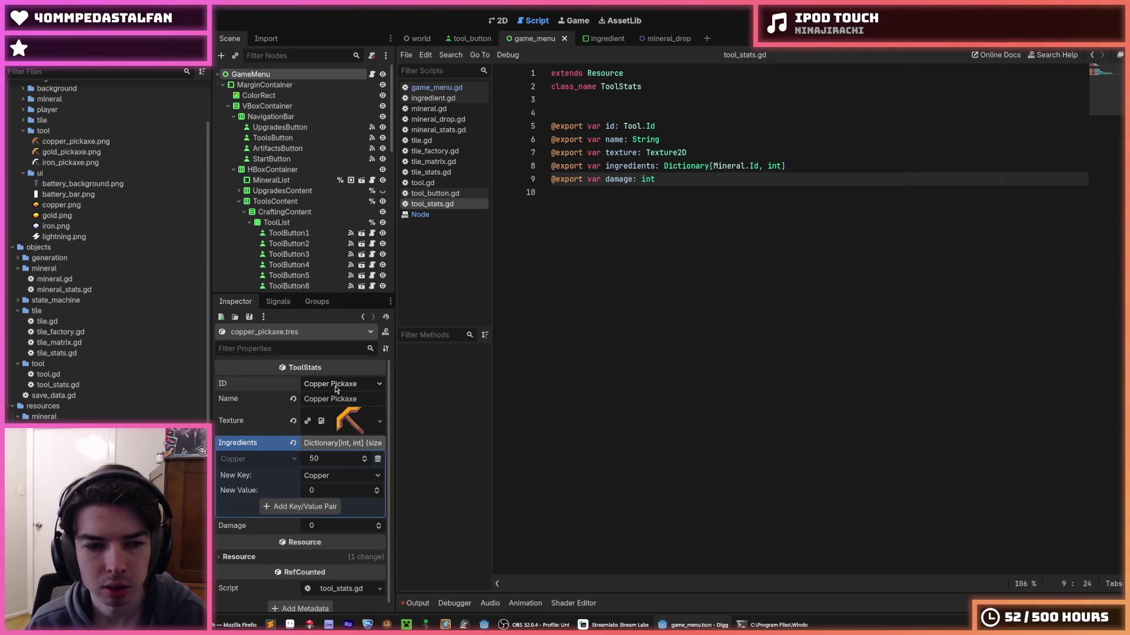
{"action": "left_click", "coordinate": [337, 386]}
{"action": "left_click", "coordinate": [336, 388]}
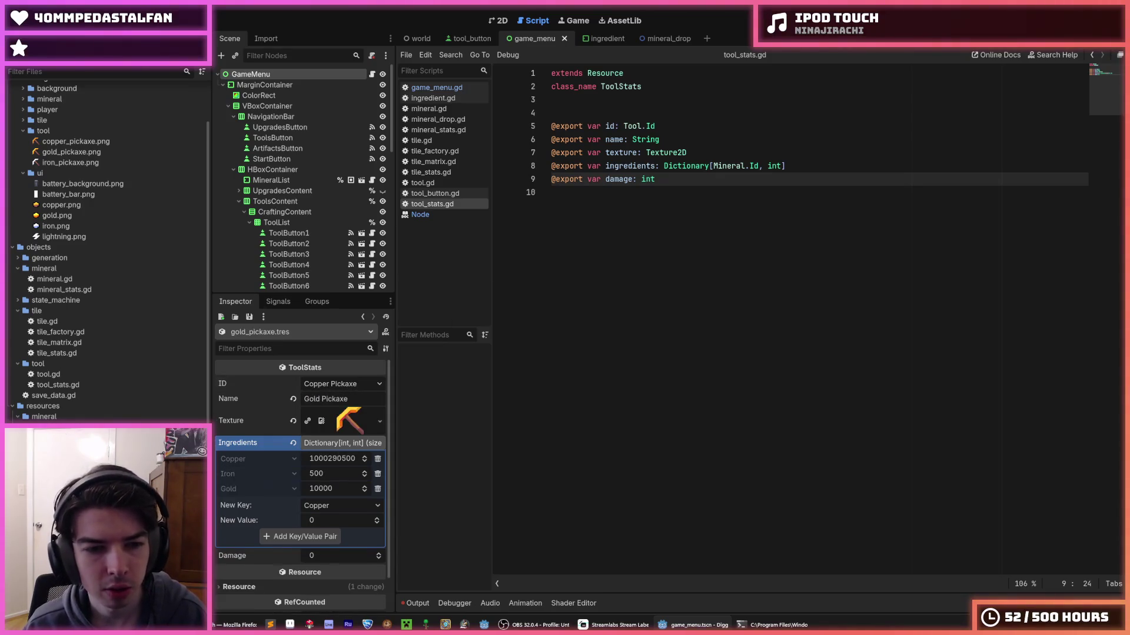
{"action": "left_click", "coordinate": [350, 382]}
{"action": "left_click", "coordinate": [351, 385]}
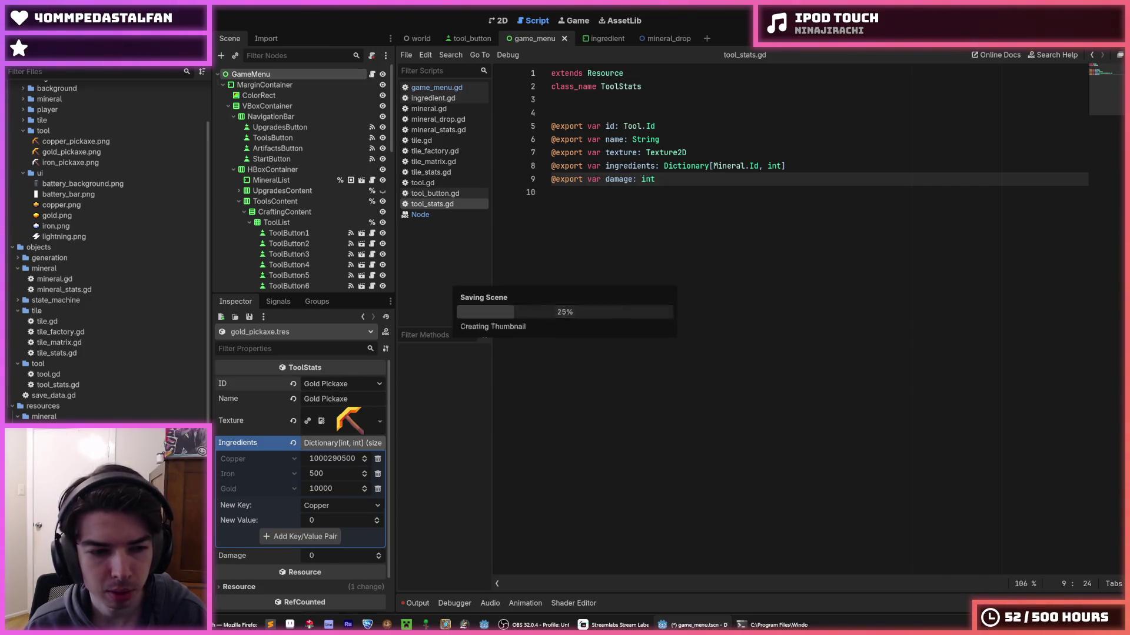
{"action": "left_click", "coordinate": [353, 387]}
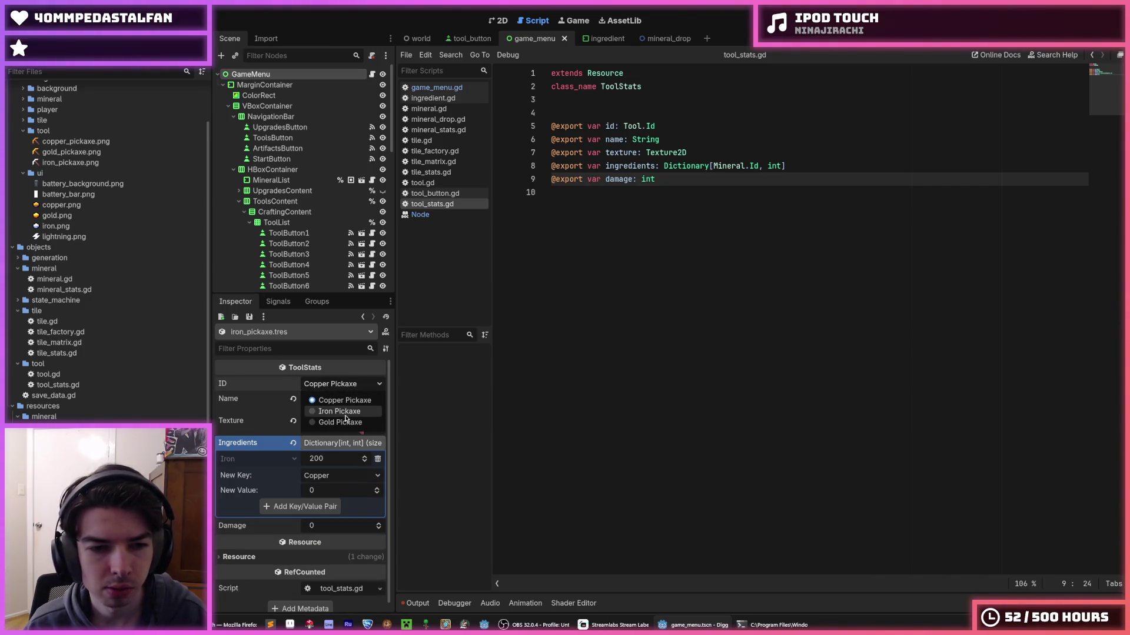
{"action": "left_click", "coordinate": [346, 418]}
{"action": "key", "text": "ctrl+s"}
{"action": "left_click", "coordinate": [677, 288]}
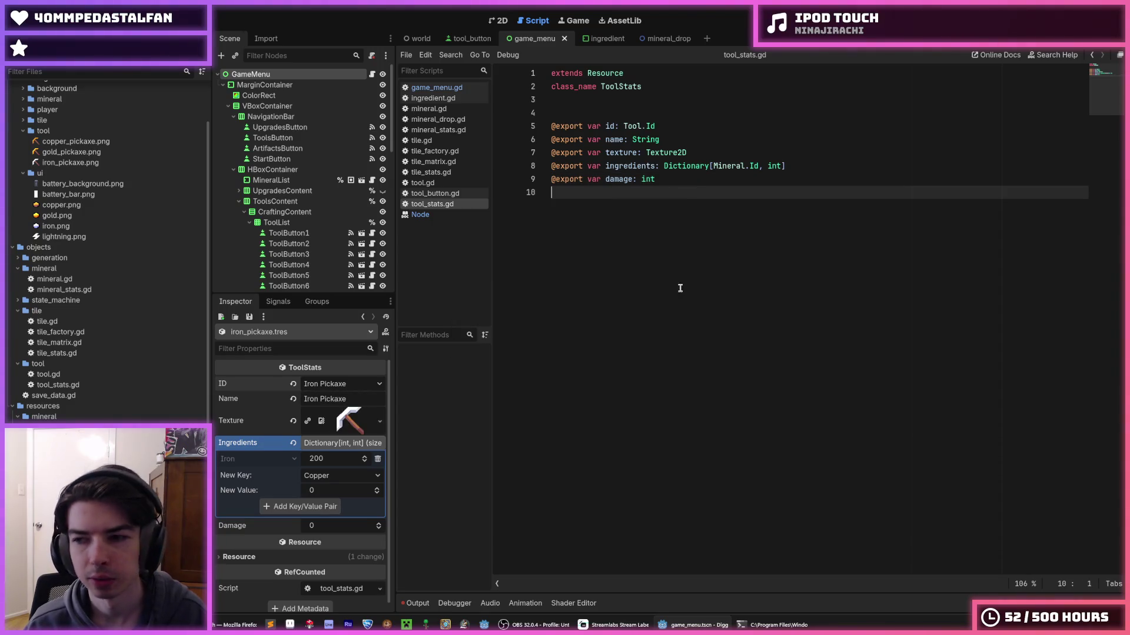
{"action": "key", "text": "ctrl+s"}
{"action": "key", "text": "ctrl+s"}
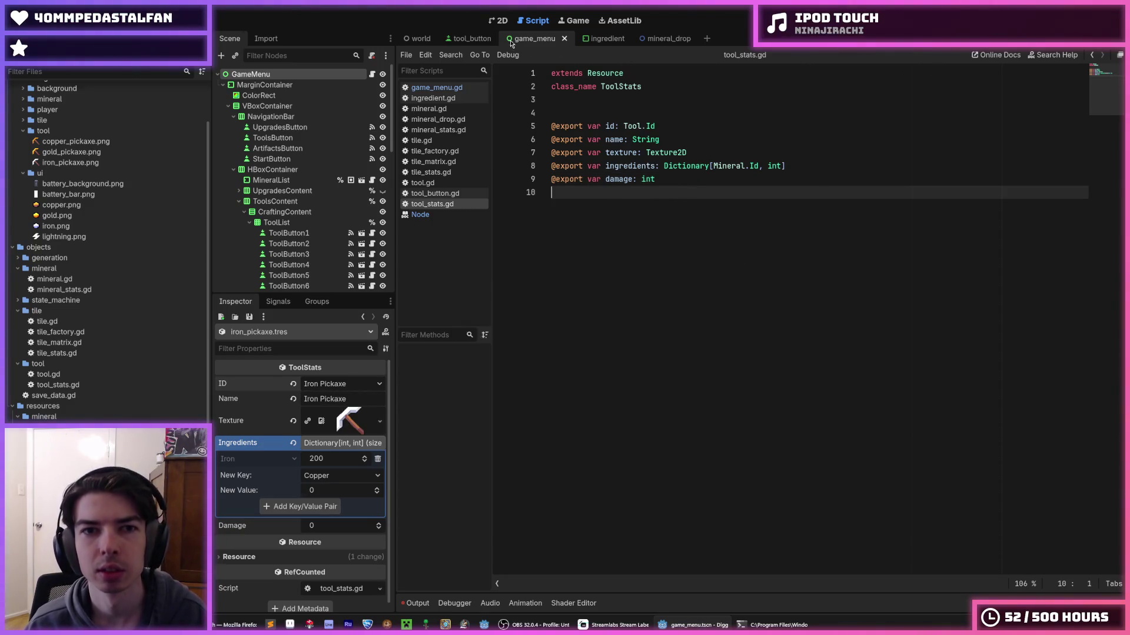
{"action": "key", "text": "ctrl+s"}
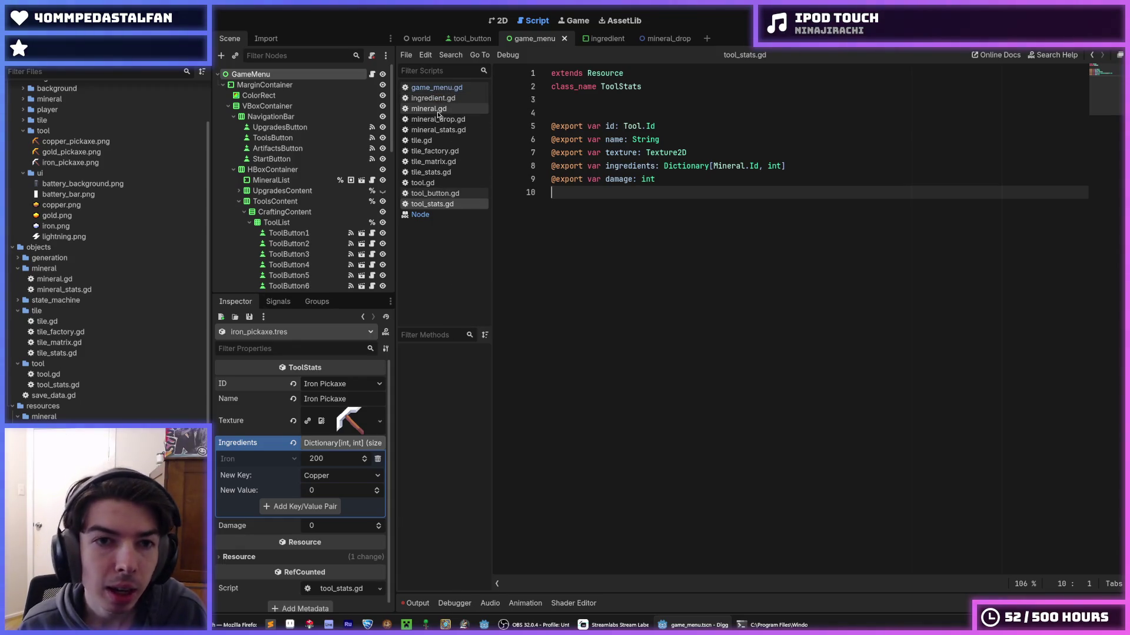
- Save the scene, open save_data.gd and duplicate the mineral_quantities dictionary block below it
{"action": "key", "text": "ctrl+s"}
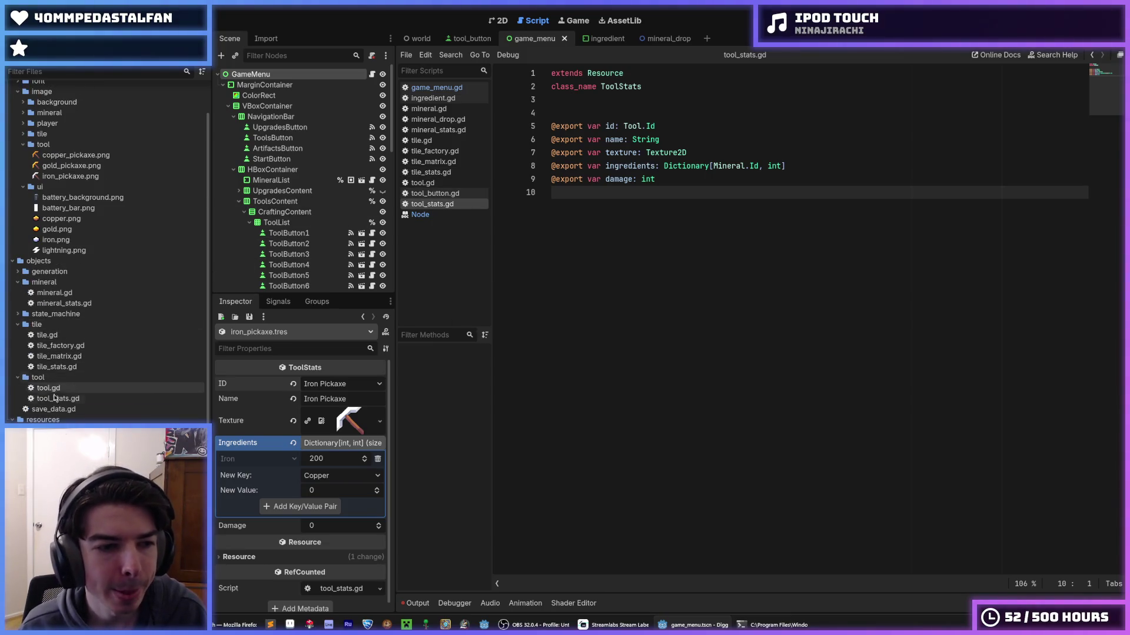
{"action": "double_click", "coordinate": [43, 412]}
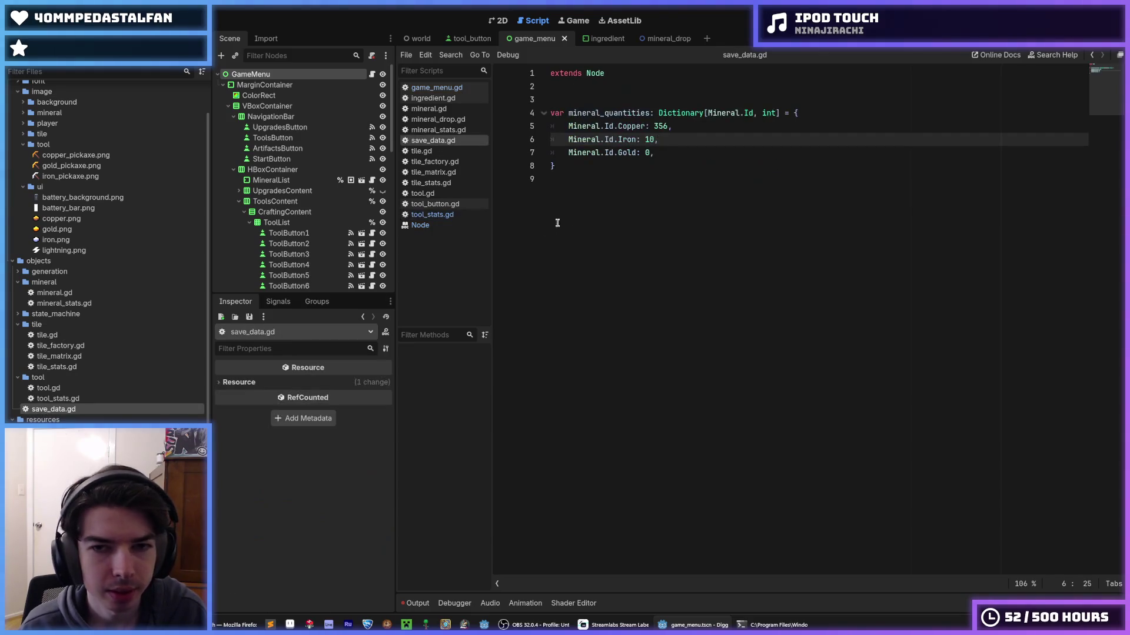
{"action": "left_click_drag", "start_coordinate": [633, 202], "coordinate": [540, 117]}
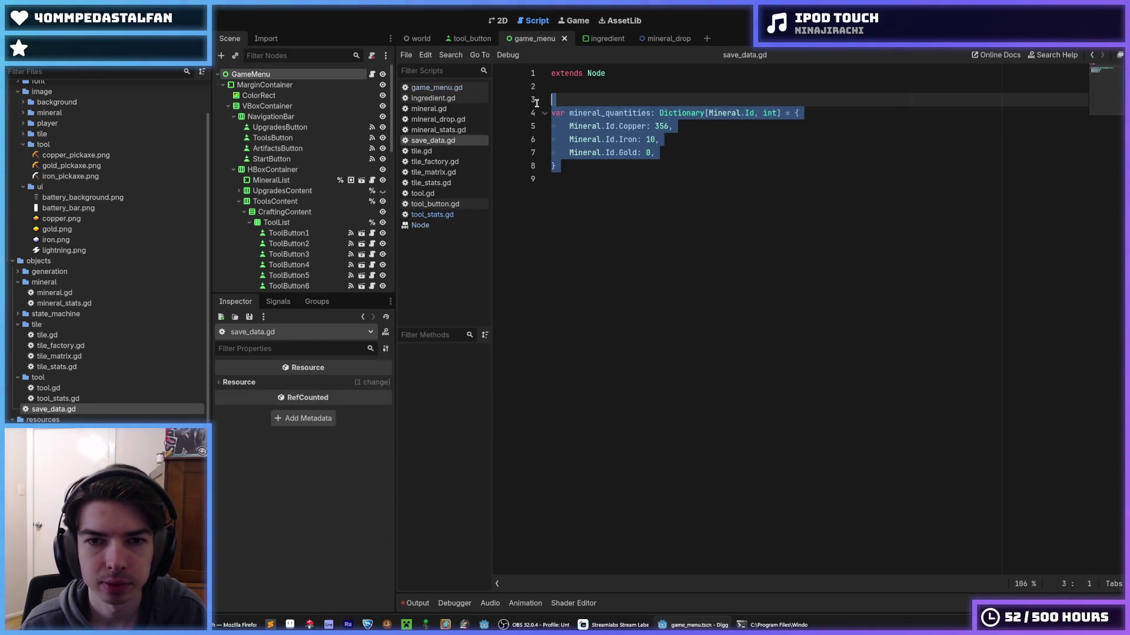
{"action": "key", "text": "ctrl+shift+d"}
{"action": "left_click", "coordinate": [582, 183]}
{"action": "key", "text": "Return"}
{"action": "key", "text": "Down"}
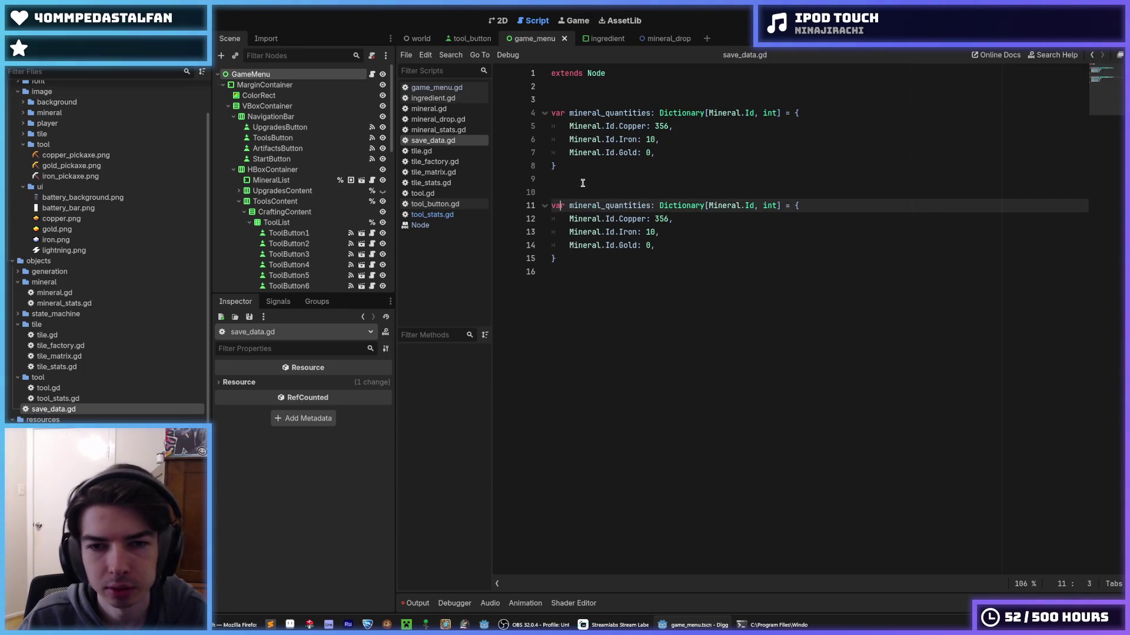
- Rename the copy to tool_quantities typed Dictionary[Tool.Id, int] and save
{"action": "key", "text": "shift+Right"}
{"action": "key", "text": "shift+Right"}
{"action": "key", "text": "shift+Right"}
{"action": "type", "text": "tool"}
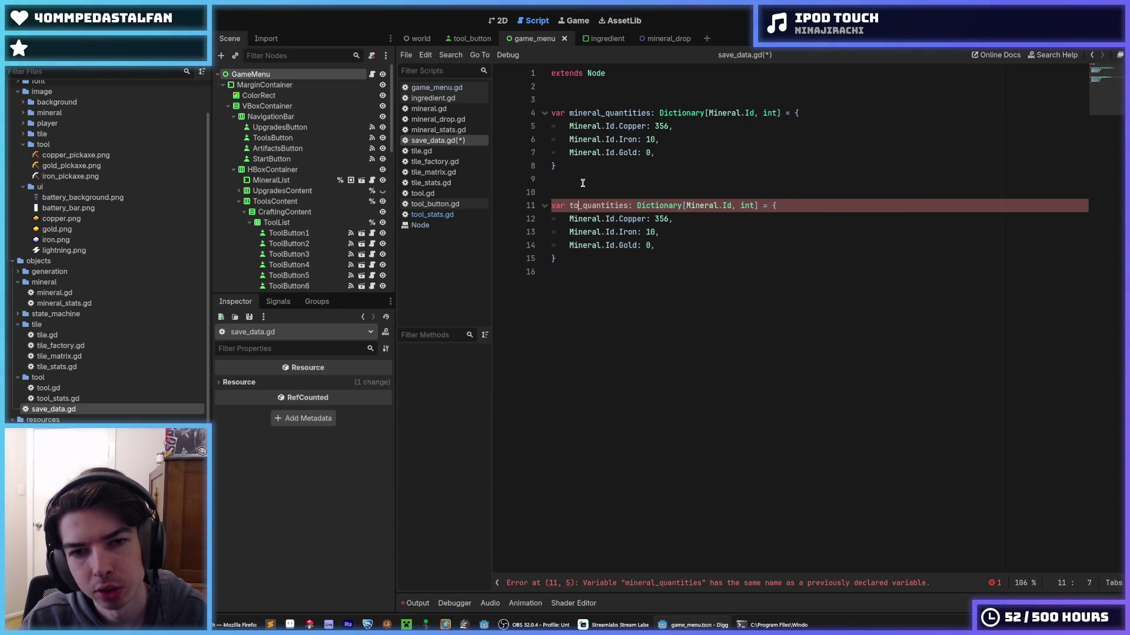
{"action": "key", "text": "End"}
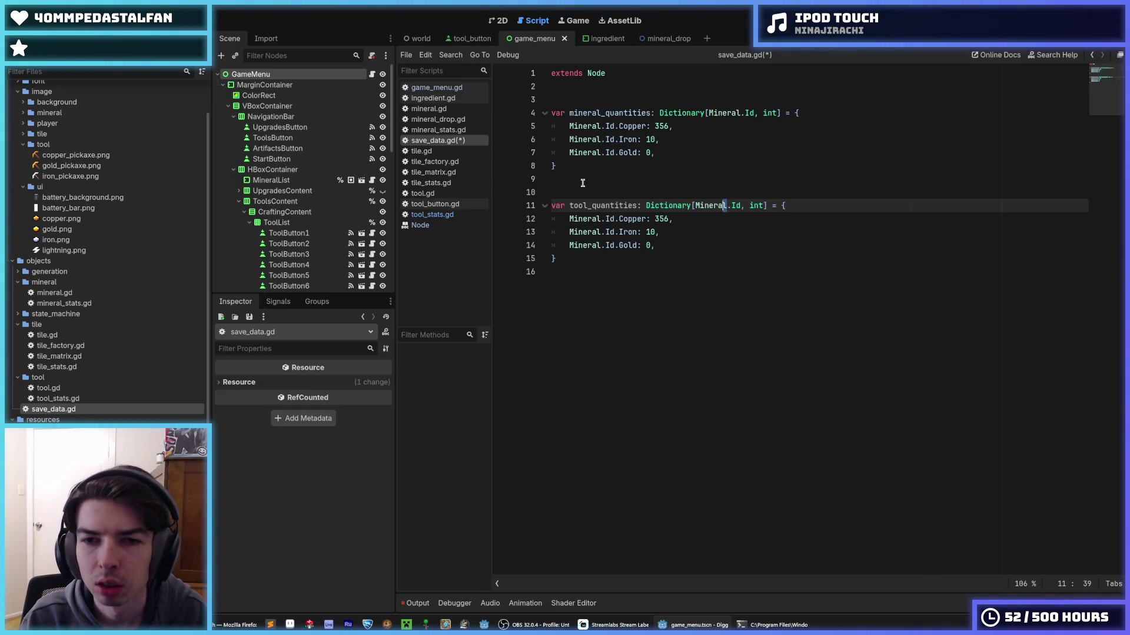
{"action": "key", "text": "shift+Left"}
{"action": "key", "text": "shift+Left"}
{"action": "key", "text": "shift+Left"}
{"action": "type", "text": "Tool"}
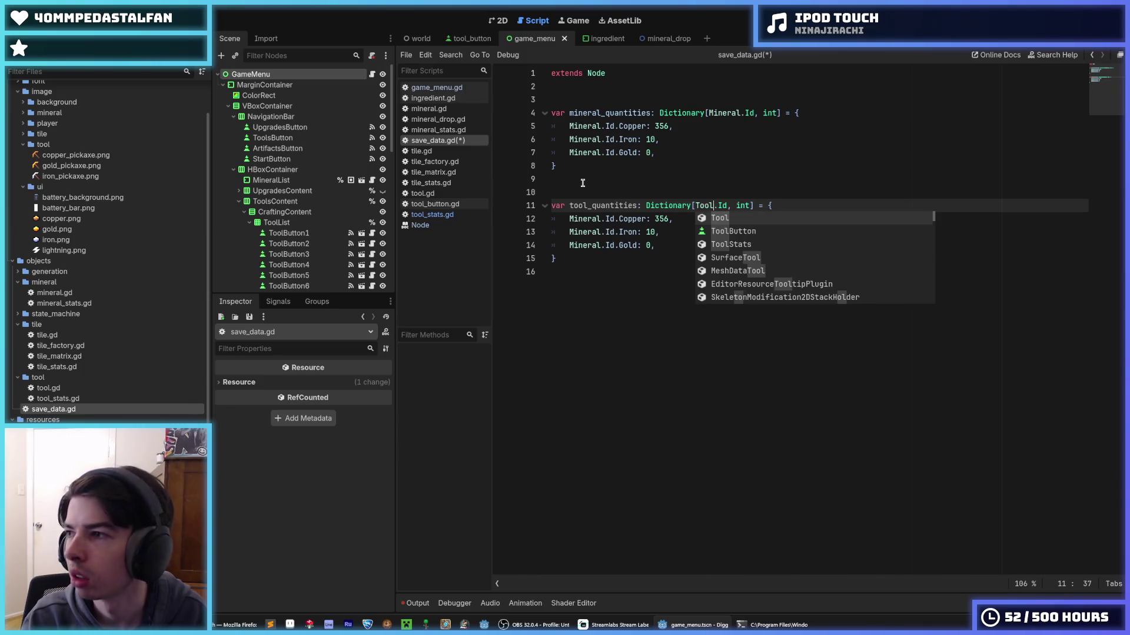
{"action": "key", "text": "ctrl+s"}
{"action": "key", "text": "End"}
{"action": "key", "text": "ctrl+s"}
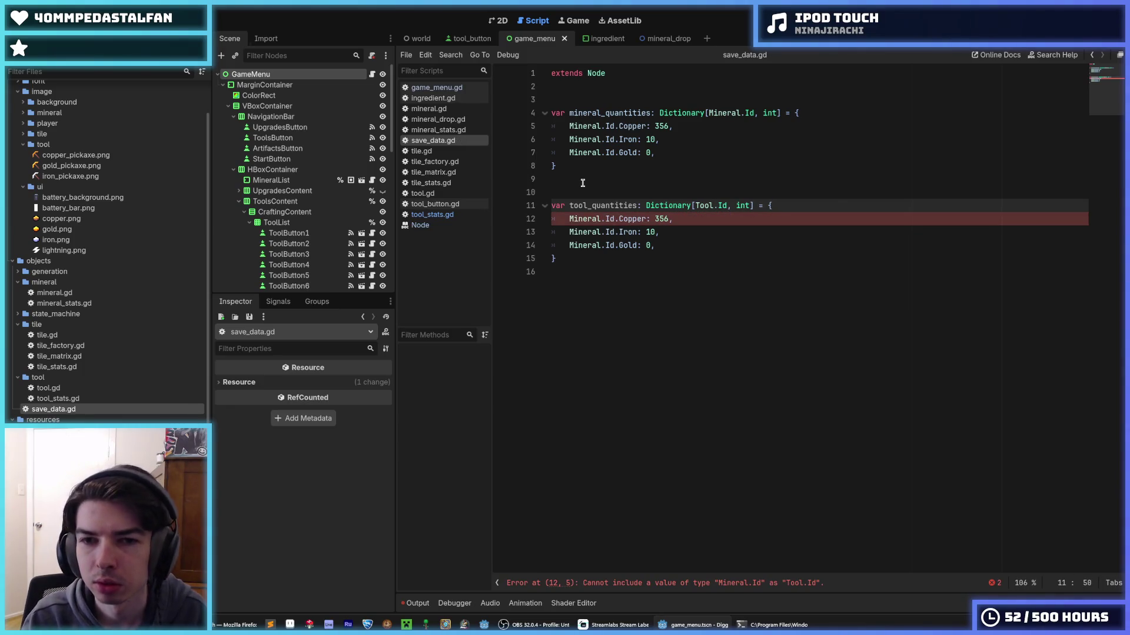
- Replace the copied mineral entries with a Tool.Id.COPPER_PICKAXE key
{"action": "key", "text": "Down"}
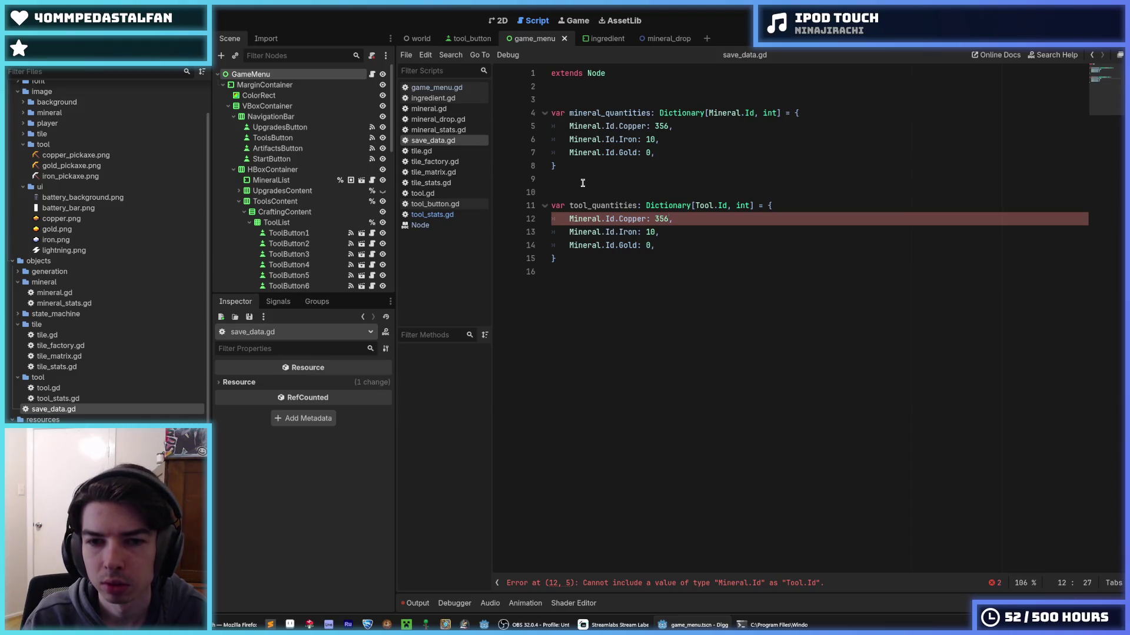
{"action": "key", "text": "Up"}
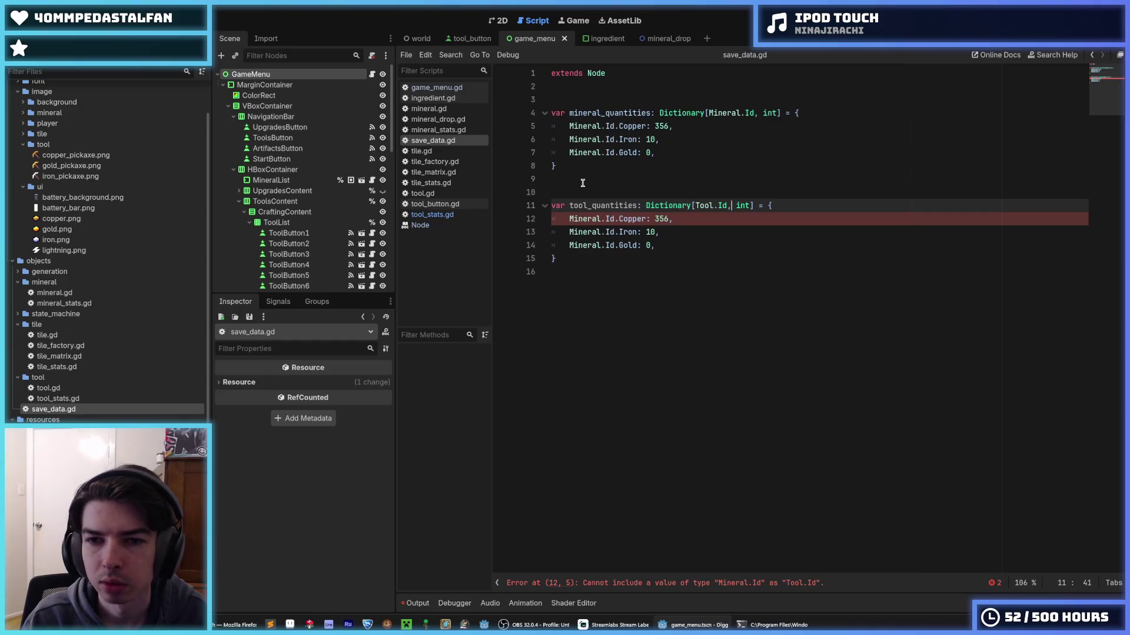
{"action": "key", "text": "Down"}
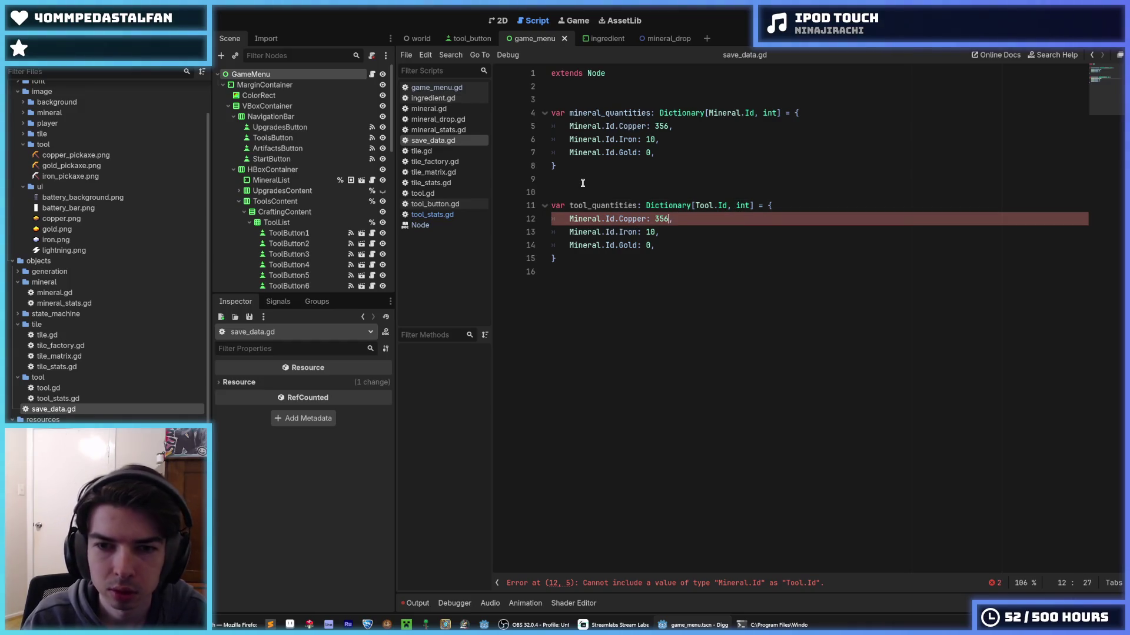
{"action": "key", "text": "shift+Down"}
{"action": "key", "text": "shift+Down"}
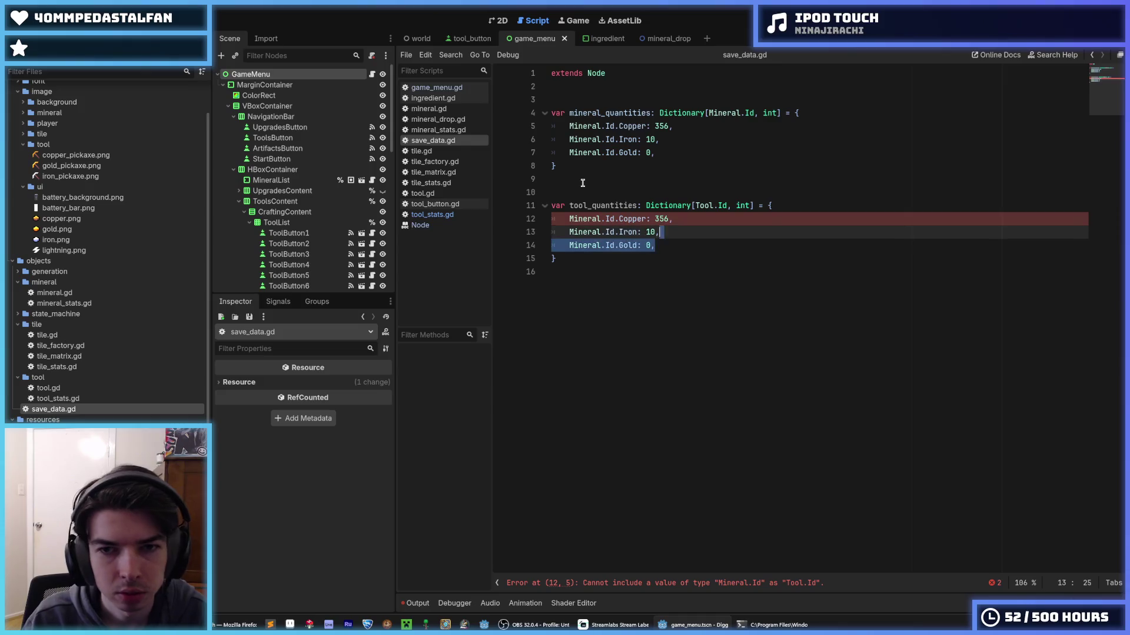
{"action": "key", "text": "shift+Left"}
{"action": "key", "text": "shift+Left"}
{"action": "key", "text": "shift+Left"}
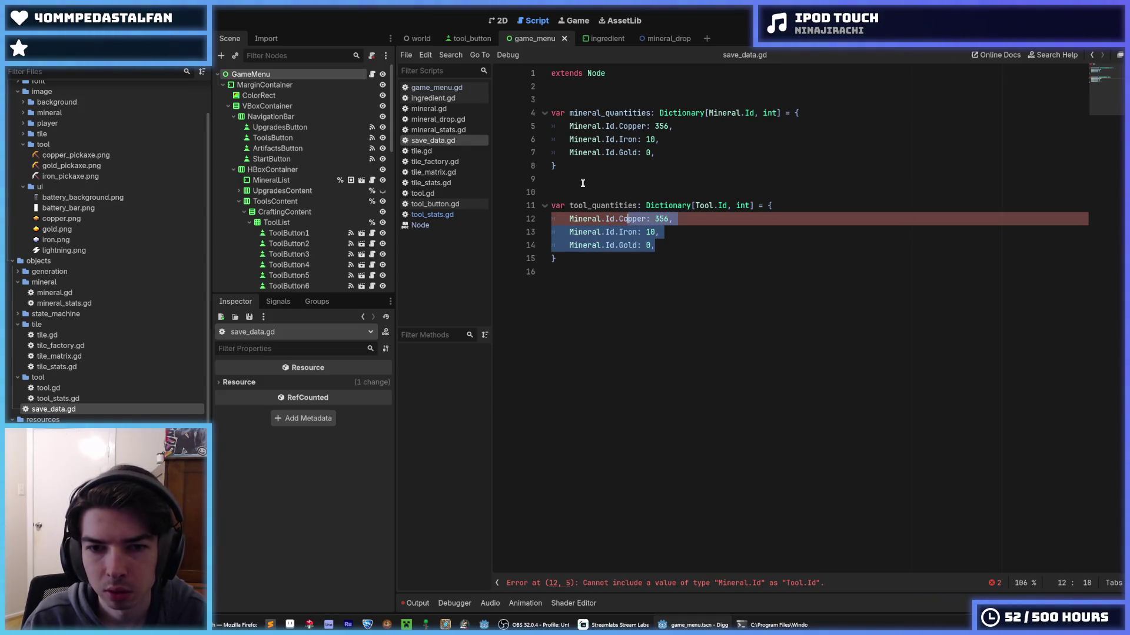
{"action": "key", "text": "shift+Left"}
{"action": "key", "text": "shift+Left"}
{"action": "key", "text": "shift+Left"}
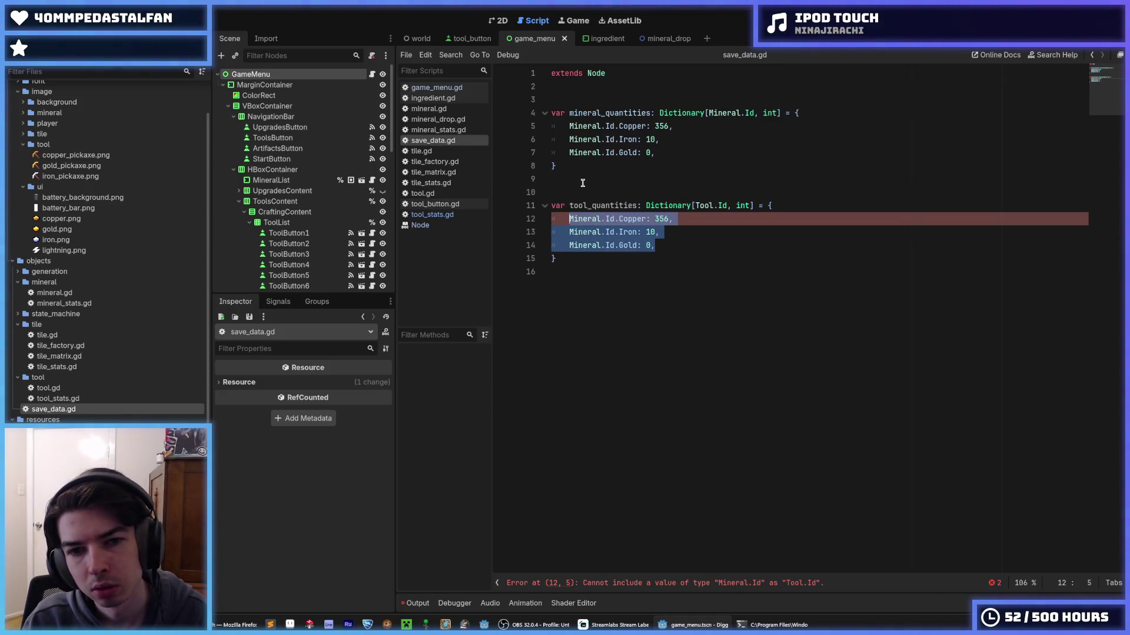
{"action": "type", "text": "Tool.Id"}
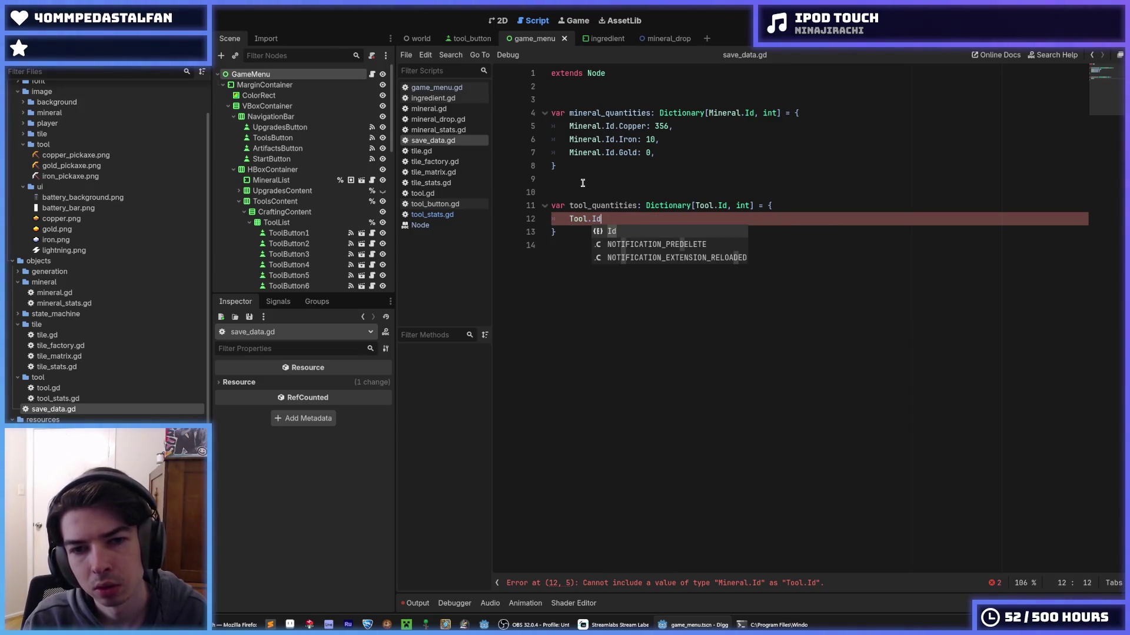
{"action": "type", "text": "."}
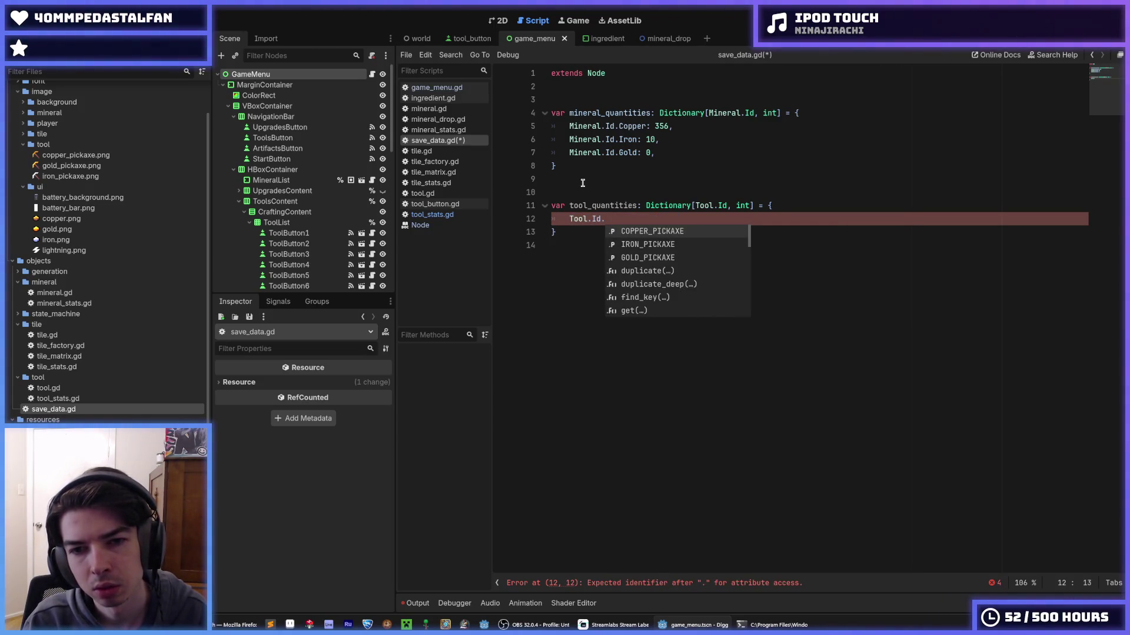
{"action": "key", "text": "Return"}
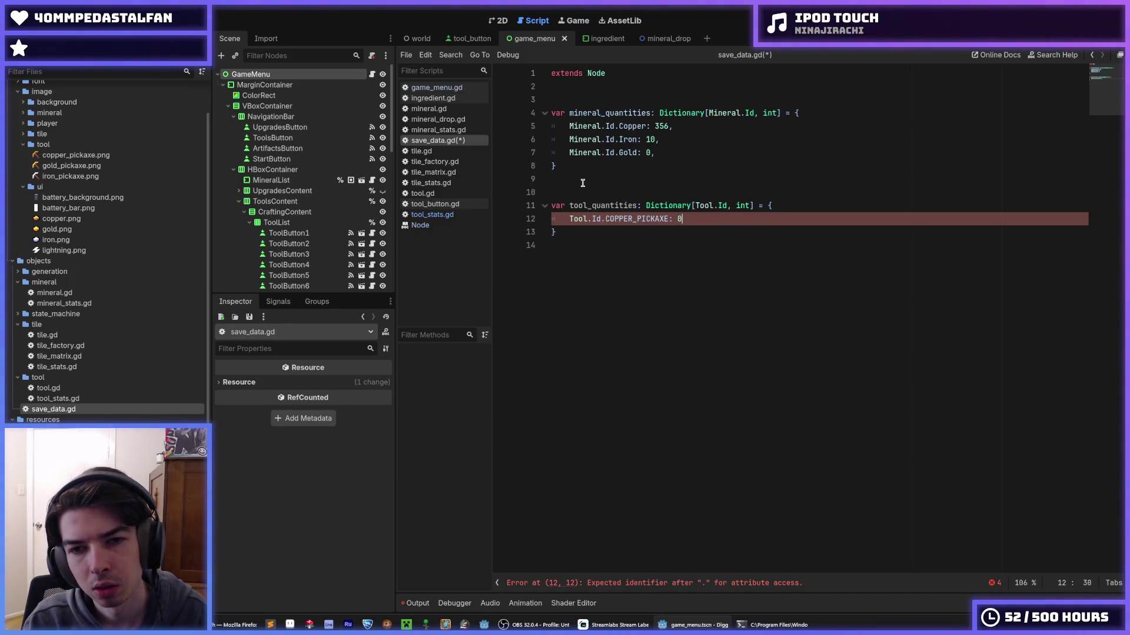
- Add IRON_PICKAXE and GOLD_PICKAXE entries by duplicating the copper line
{"action": "key", "text": "ctrl+shift+d"}
{"action": "key", "text": "Left"}
{"action": "key", "text": "Left"}
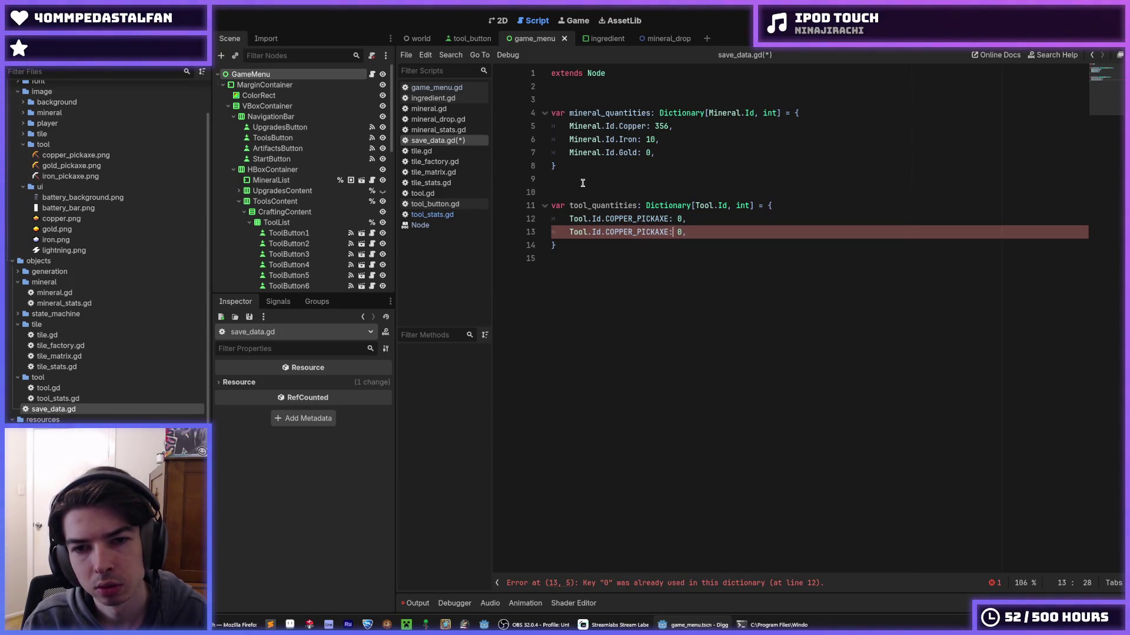
{"action": "key", "text": "BackSpace"}
{"action": "key", "text": "BackSpace"}
{"action": "key", "text": "BackSpace"}
{"action": "type", "text": "IRON"}
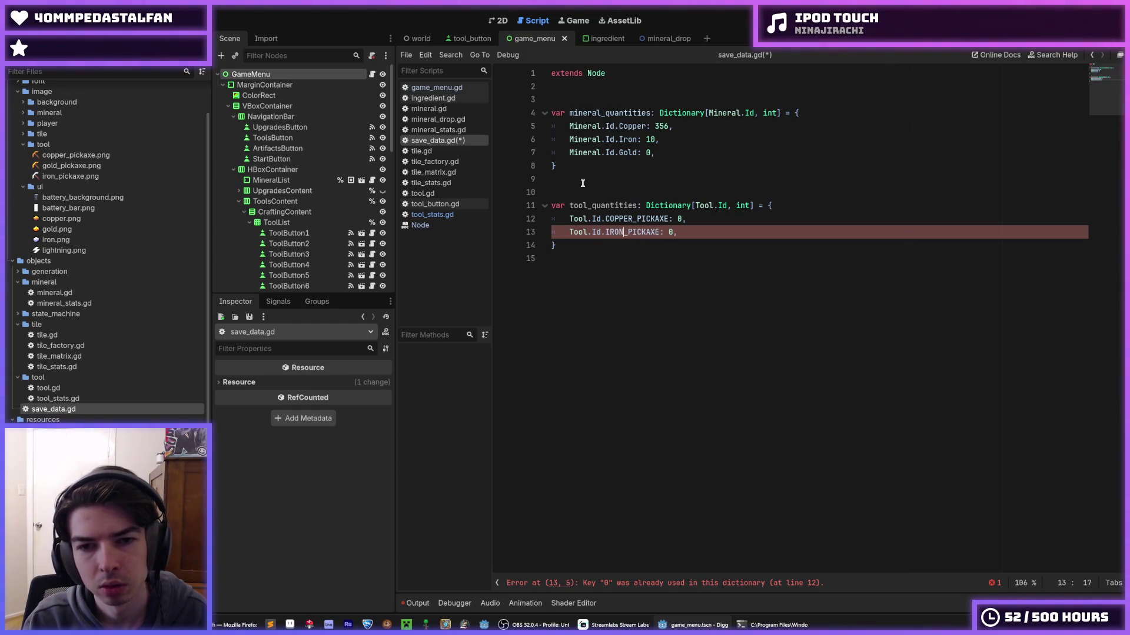
{"action": "key", "text": "ctrl+shift+d"}
{"action": "key", "text": "BackSpace"}
{"action": "key", "text": "BackSpace"}
{"action": "key", "text": "BackSpace"}
{"action": "type", "text": "GOLD_PICKAXE: 0,"}
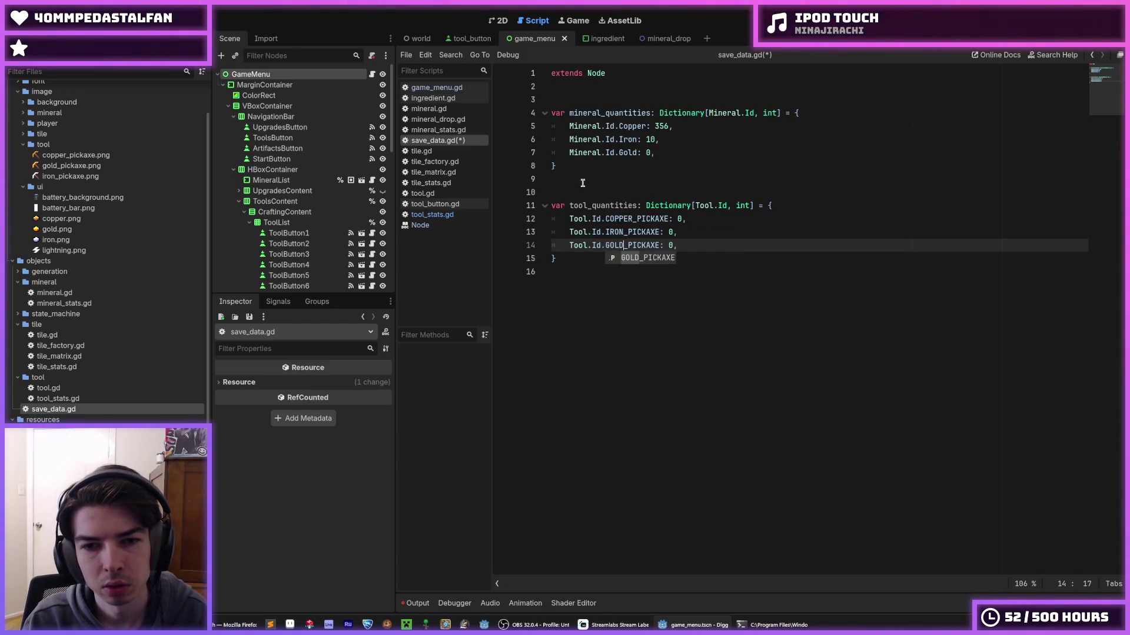
- Set the pickaxe quantities to copper 3, iron 2, gold 0 and save save_data.gd
{"action": "key", "text": "Escape"}
{"action": "key", "text": "Up"}
{"action": "key", "text": "End"}
{"action": "key", "text": "Left"}
{"action": "key", "text": "BackSpace"}
{"action": "type", "text": "2"}
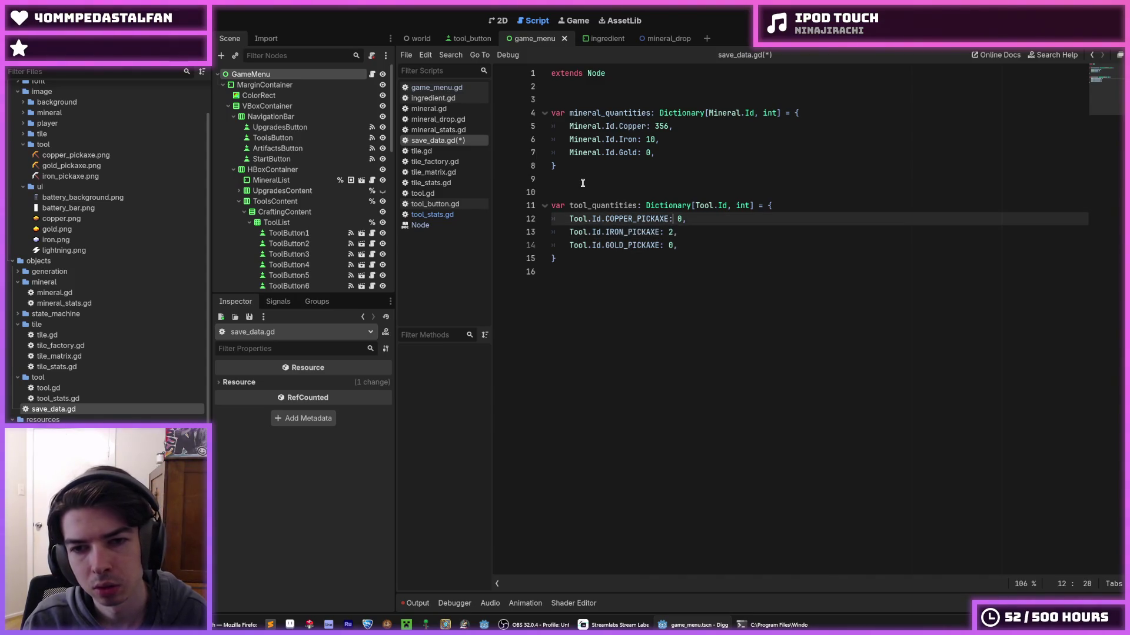
{"action": "key", "text": "Up"}
{"action": "key", "text": "Right"}
{"action": "key", "text": "Right"}
{"action": "key", "text": "BackSpace"}
{"action": "type", "text": "4"}
{"action": "key", "text": "ctrl+s"}
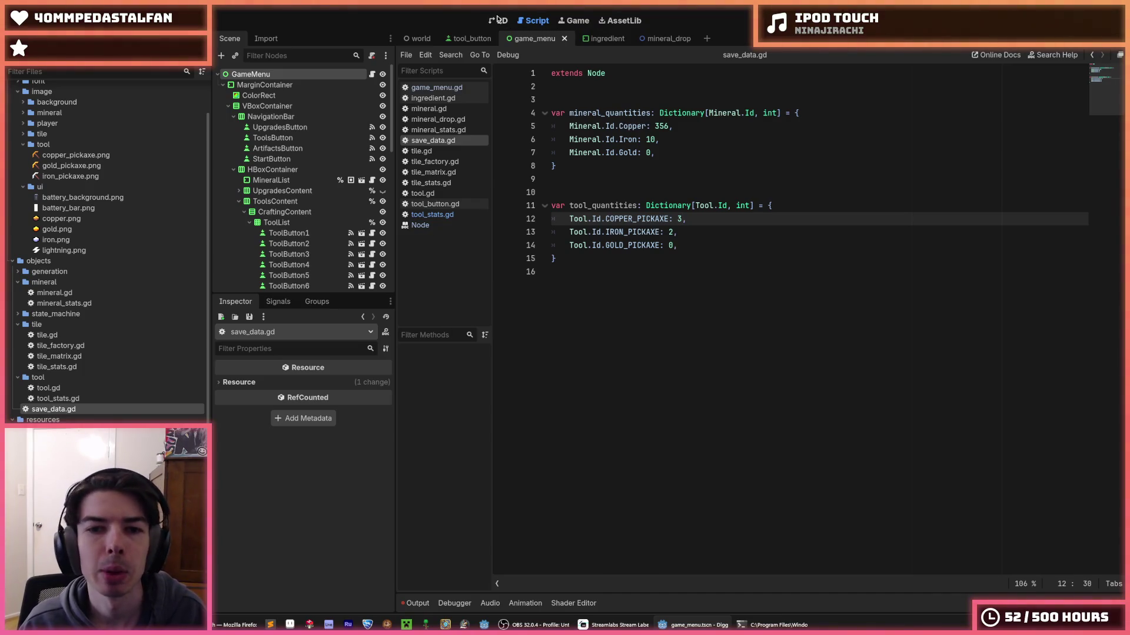
{"action": "left_click", "coordinate": [497, 19]}
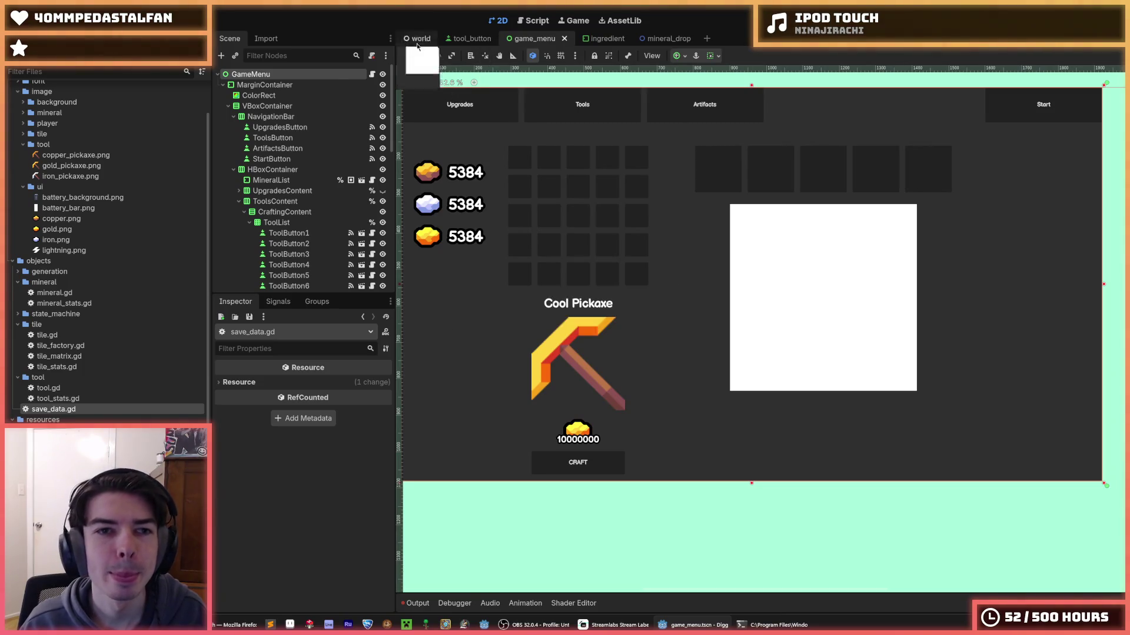
- Open game_menu.gd and inspect SaveData.tool_quantities[tool_id] on line 49
{"action": "left_click", "coordinate": [372, 73]}
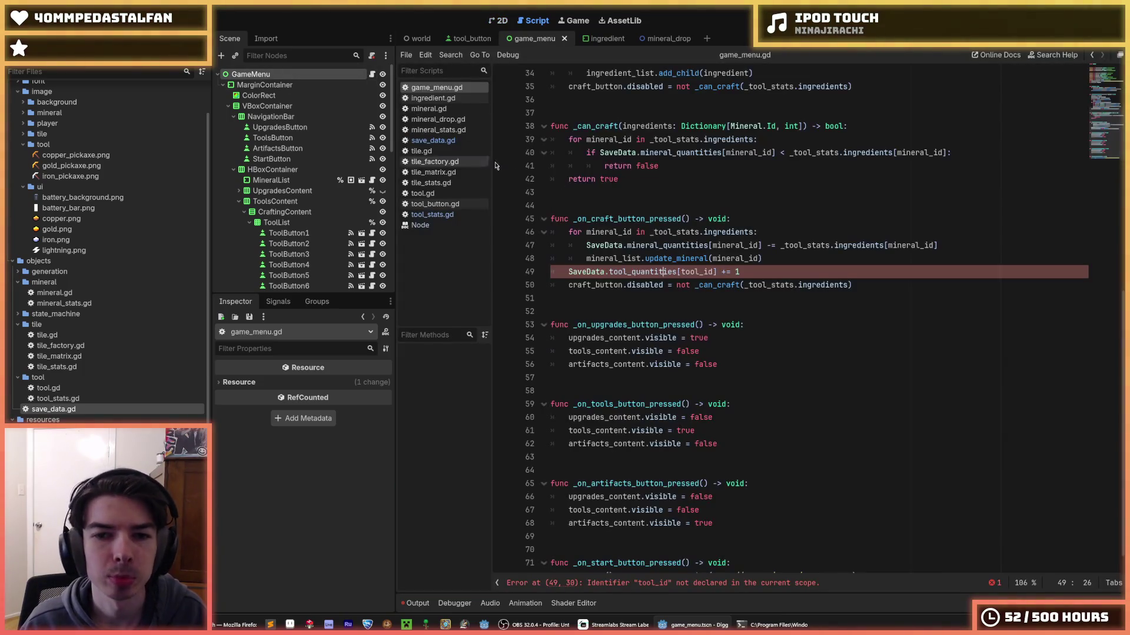
{"action": "left_click", "coordinate": [770, 269]}
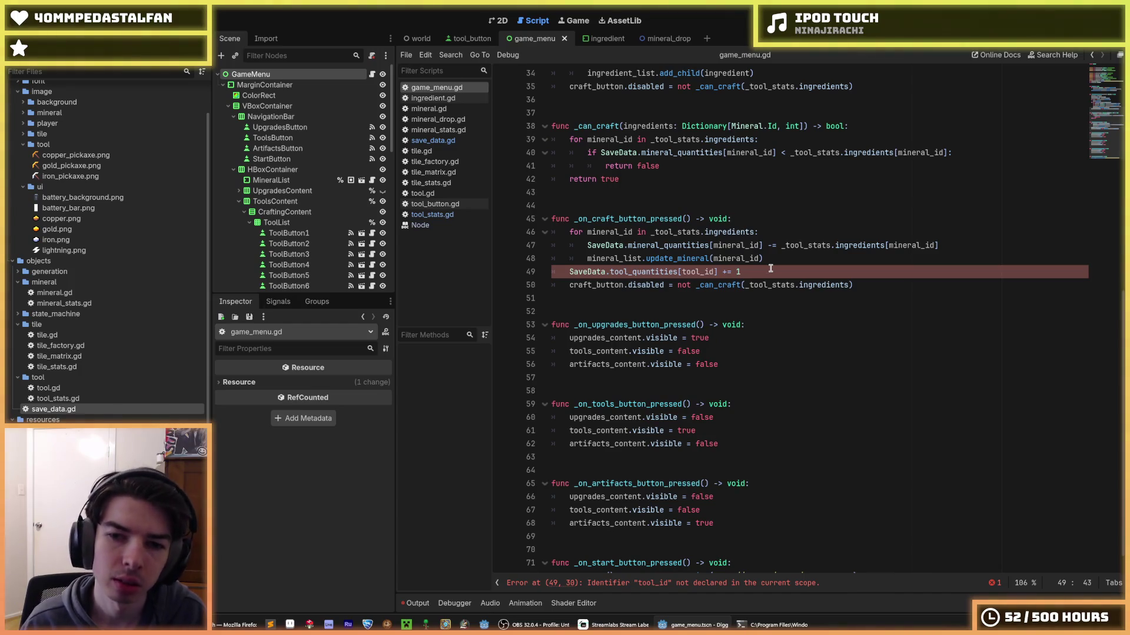
{"action": "left_click_drag", "start_coordinate": [717, 272], "coordinate": [570, 272]}
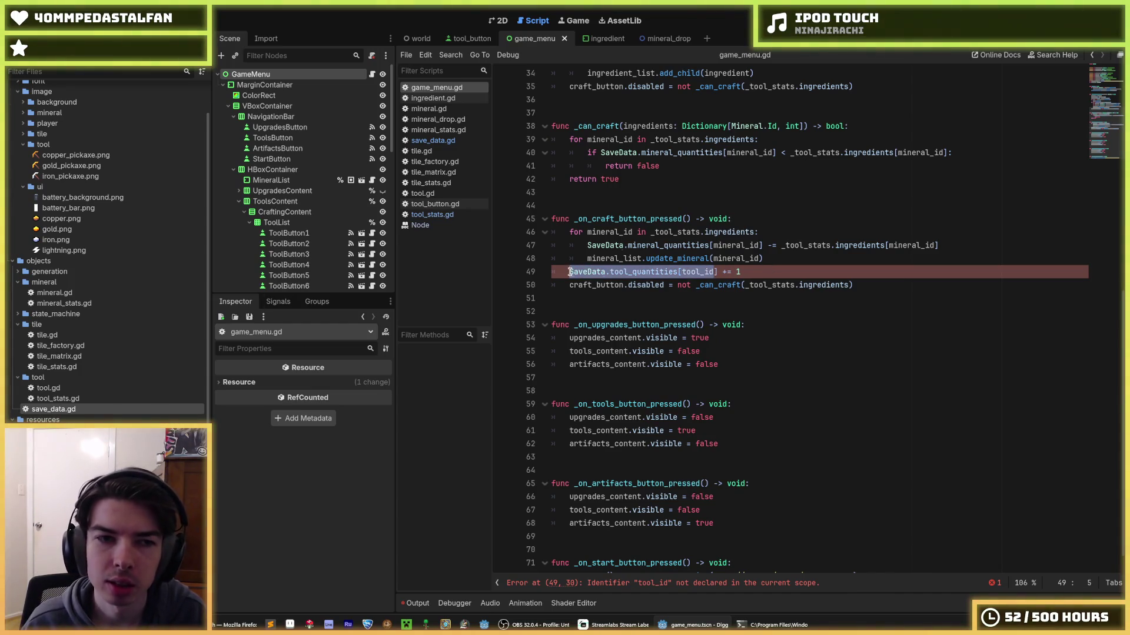
{"action": "scroll", "coordinate": [570, 272], "scroll_direction": "up", "scroll_amount": 4}
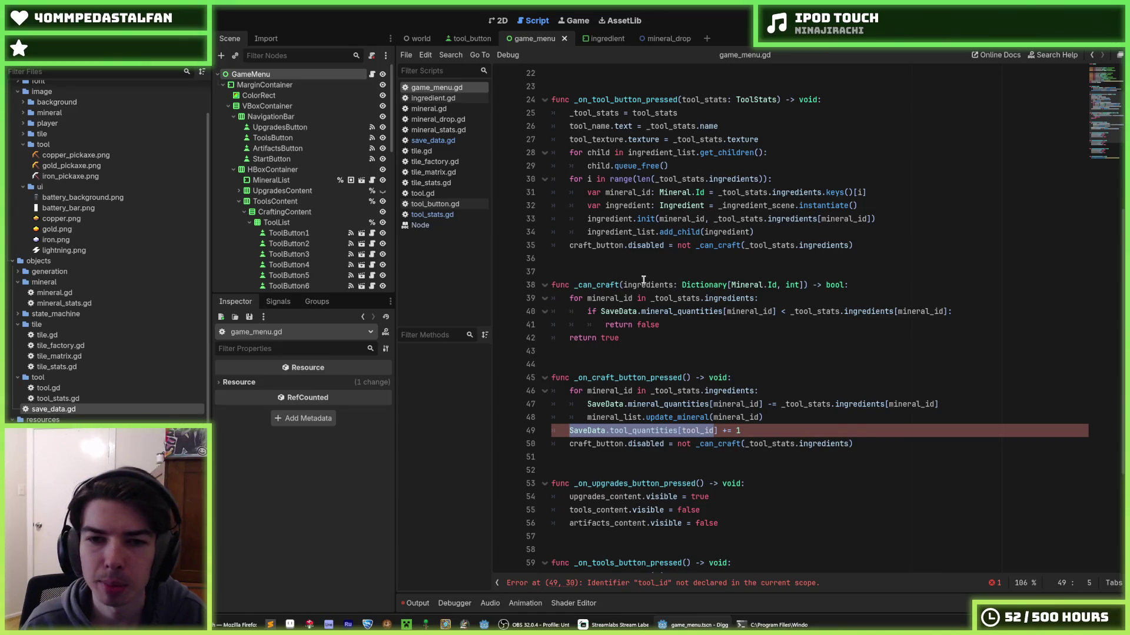
{"action": "scroll", "coordinate": [644, 280], "scroll_direction": "up", "scroll_amount": 1}
- Review the _can_craft and _ready code, then open ToolButton1's tool_button.gd script
{"action": "left_click", "coordinate": [841, 339]}
{"action": "scroll", "coordinate": [839, 335], "scroll_direction": "up", "scroll_amount": 2}
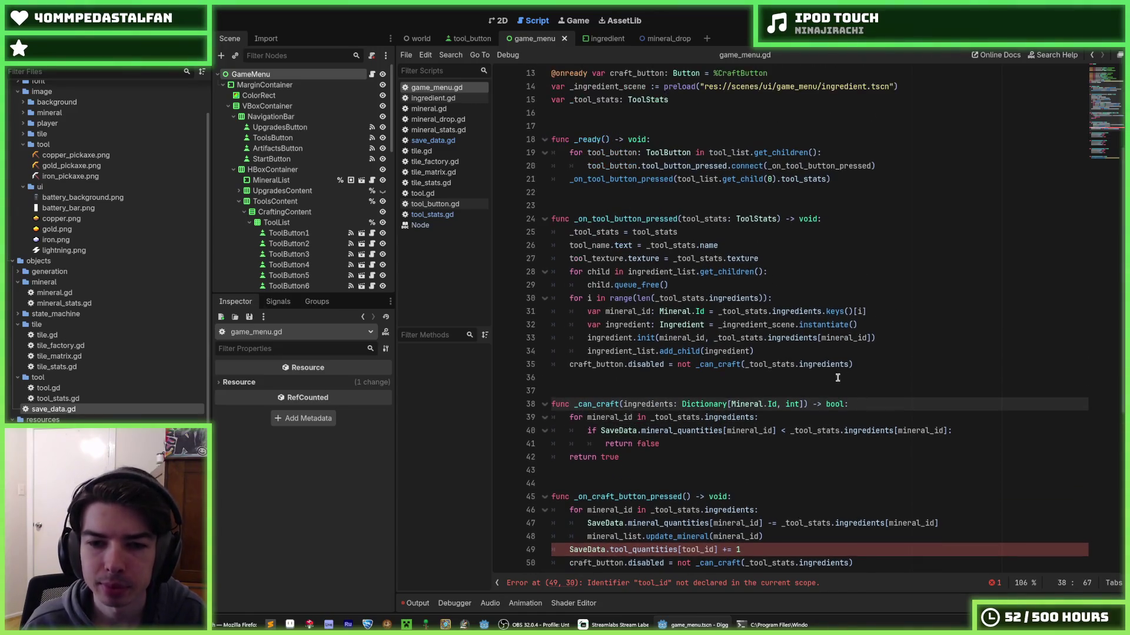
{"action": "scroll", "coordinate": [838, 375], "scroll_direction": "up", "scroll_amount": 1}
{"action": "scroll", "coordinate": [842, 370], "scroll_direction": "down", "scroll_amount": 2}
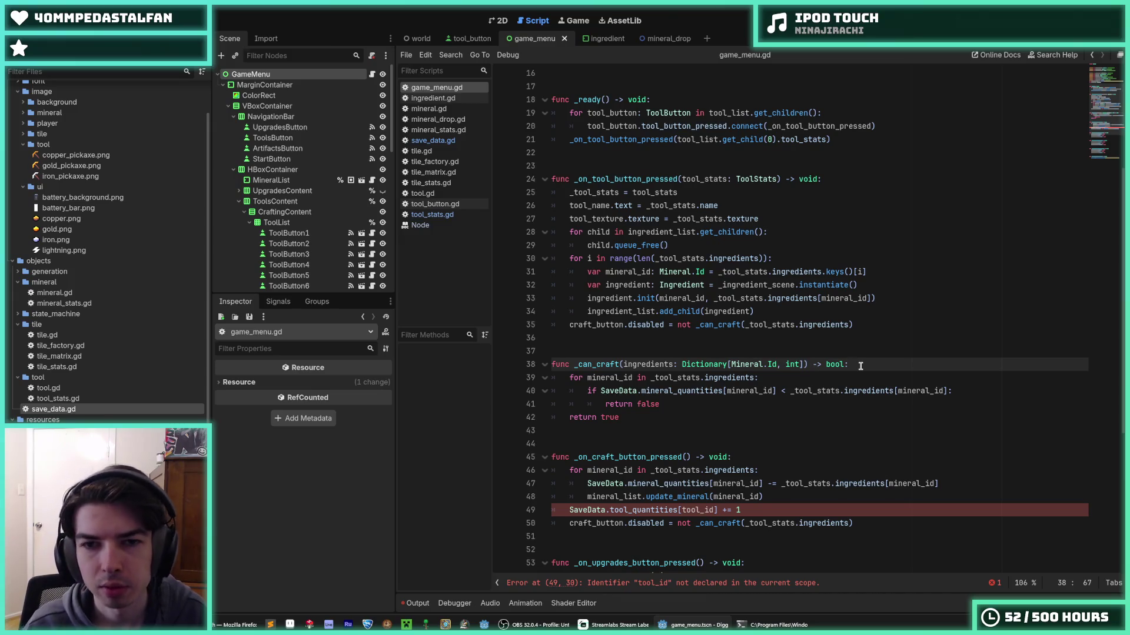
{"action": "scroll", "coordinate": [861, 366], "scroll_direction": "up", "scroll_amount": 3}
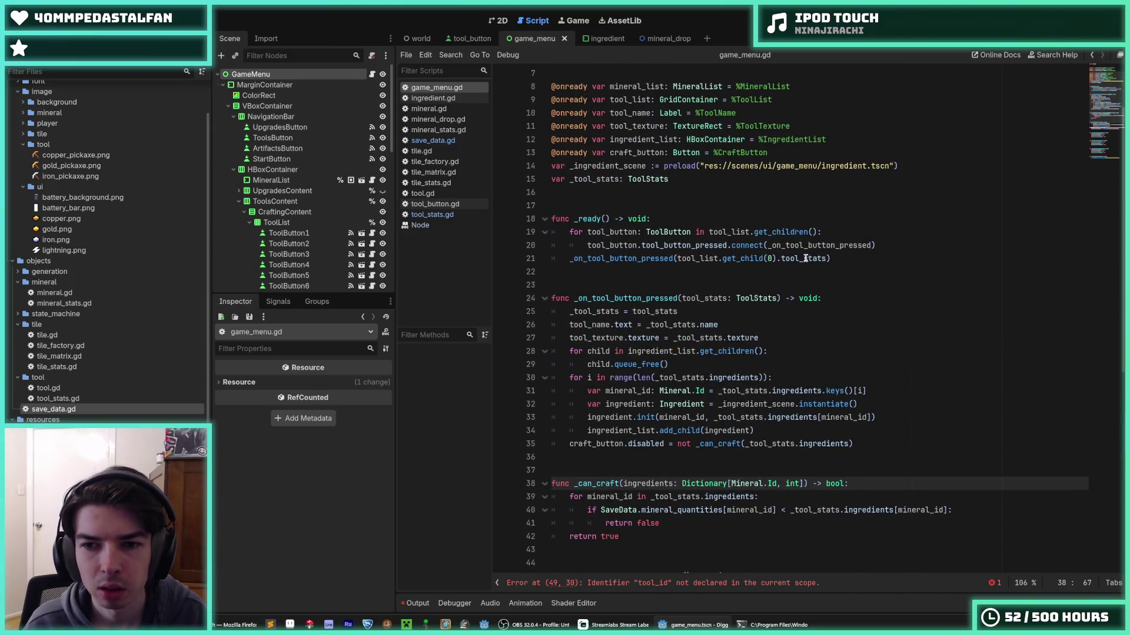
{"action": "left_click", "coordinate": [847, 258]}
{"action": "left_click", "coordinate": [887, 242]}
{"action": "scroll", "coordinate": [860, 266], "scroll_direction": "down", "scroll_amount": 5}
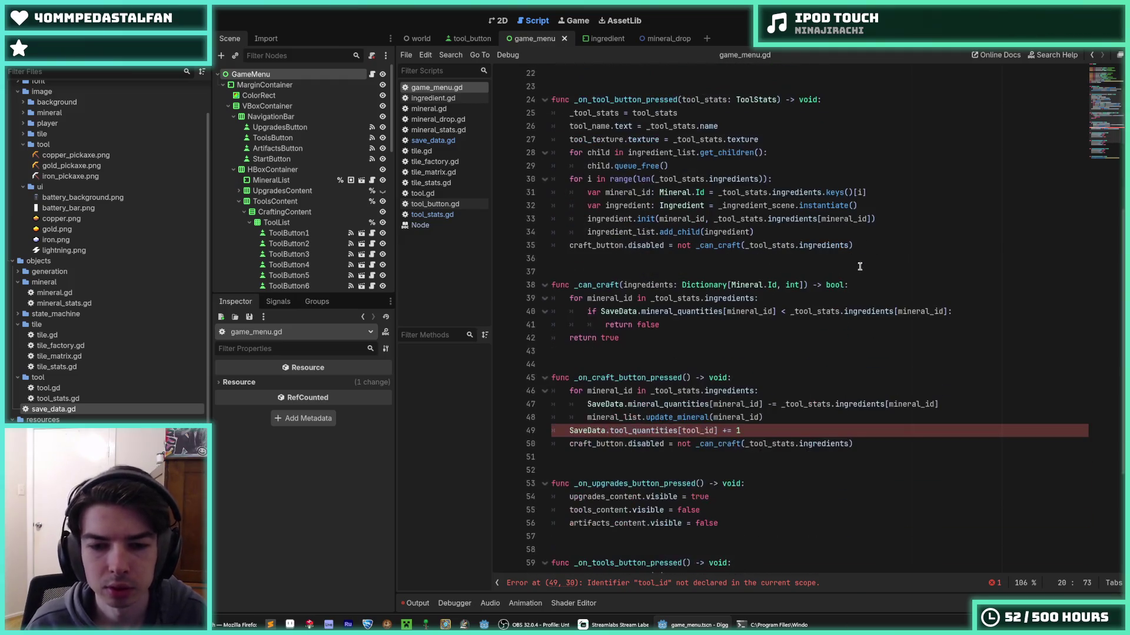
{"action": "left_click", "coordinate": [755, 231]}
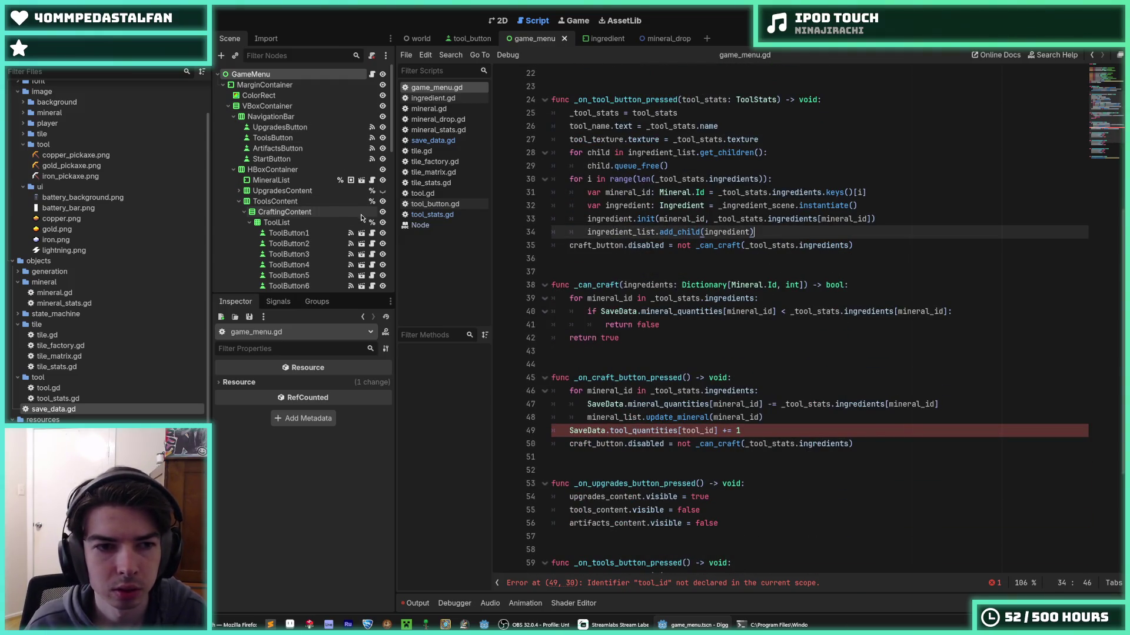
{"action": "left_click", "coordinate": [371, 236]}
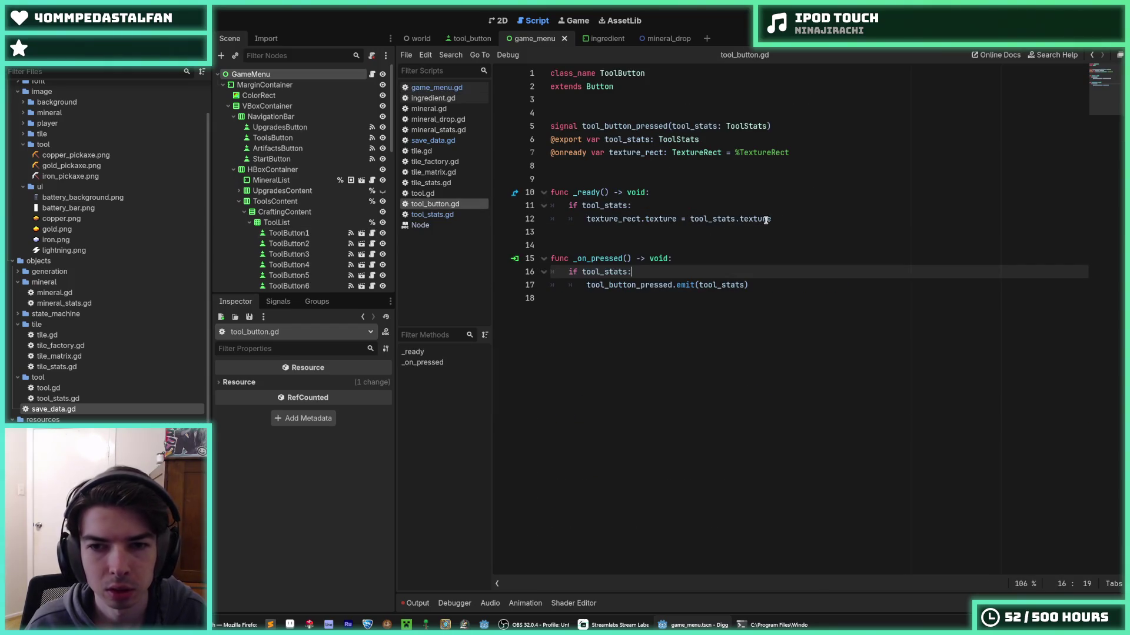
{"action": "left_click", "coordinate": [789, 218]}
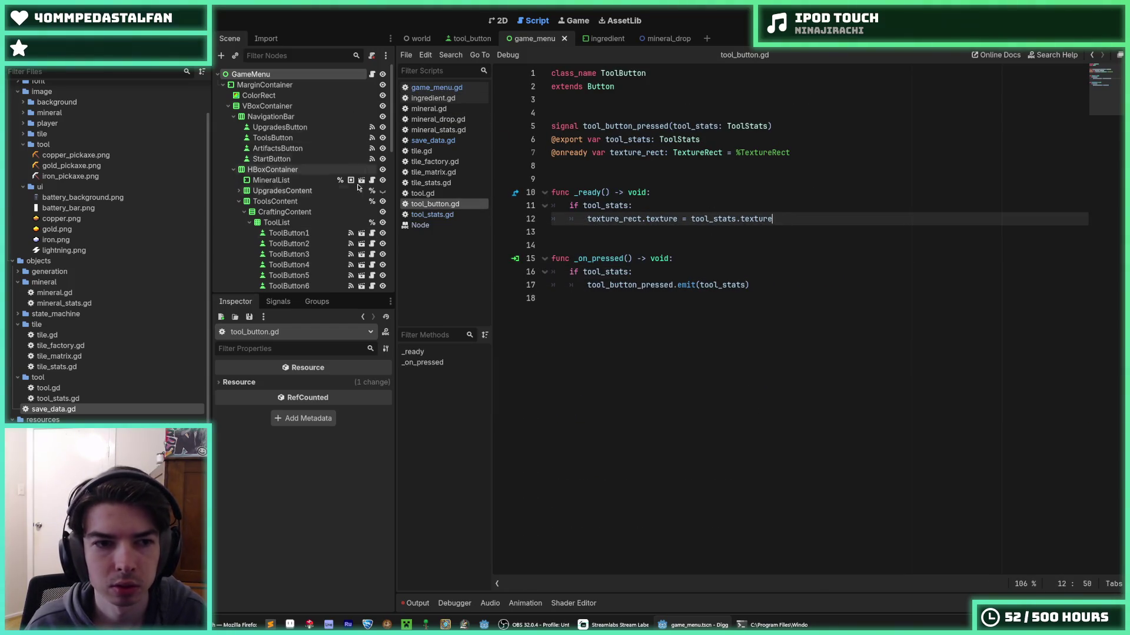
{"action": "left_click", "coordinate": [361, 233]}
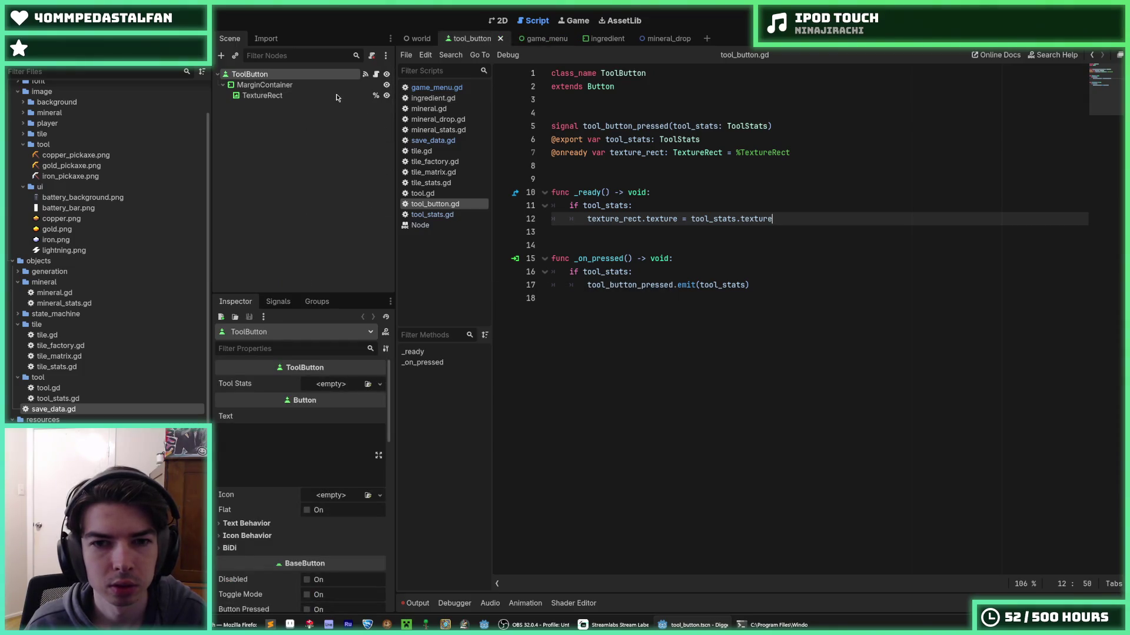
{"action": "left_click", "coordinate": [767, 152]}
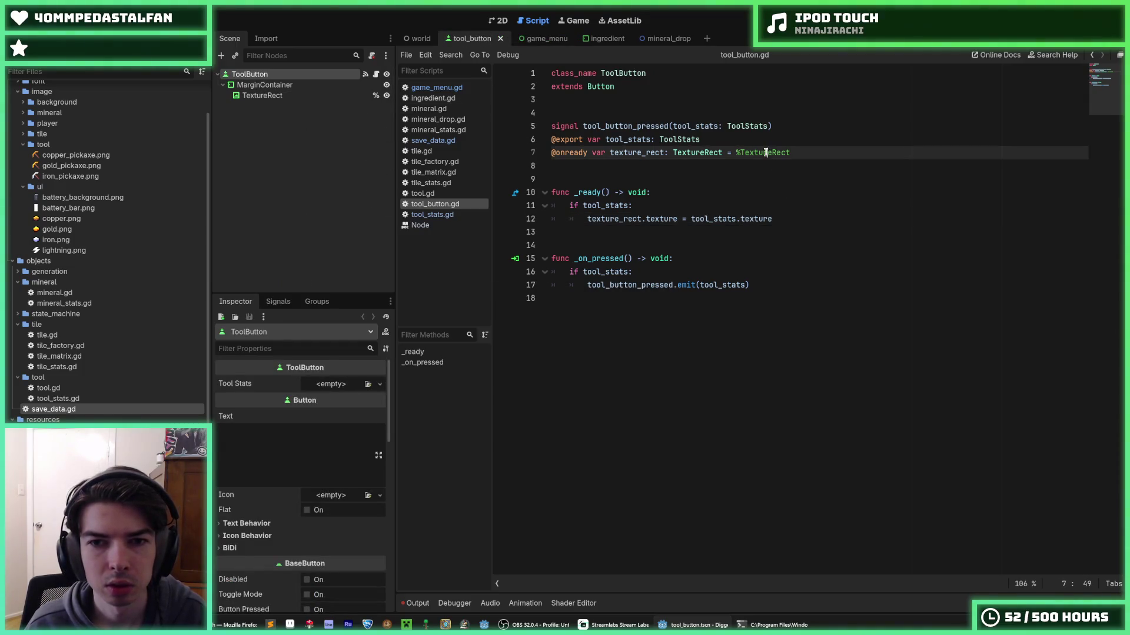
{"action": "key", "text": "ctrl+shift+d"}
{"action": "double_click", "coordinate": [639, 166]}
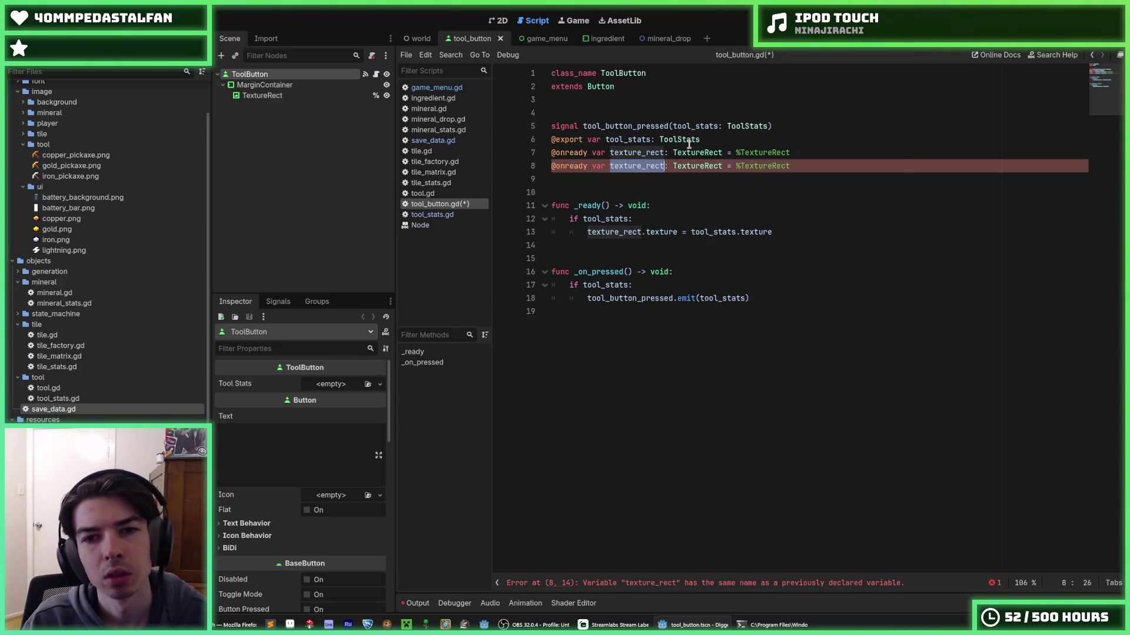
{"action": "type", "text": "label"}
- Bind the new label variable to %Label with a Label type hint
{"action": "key", "text": "End"}
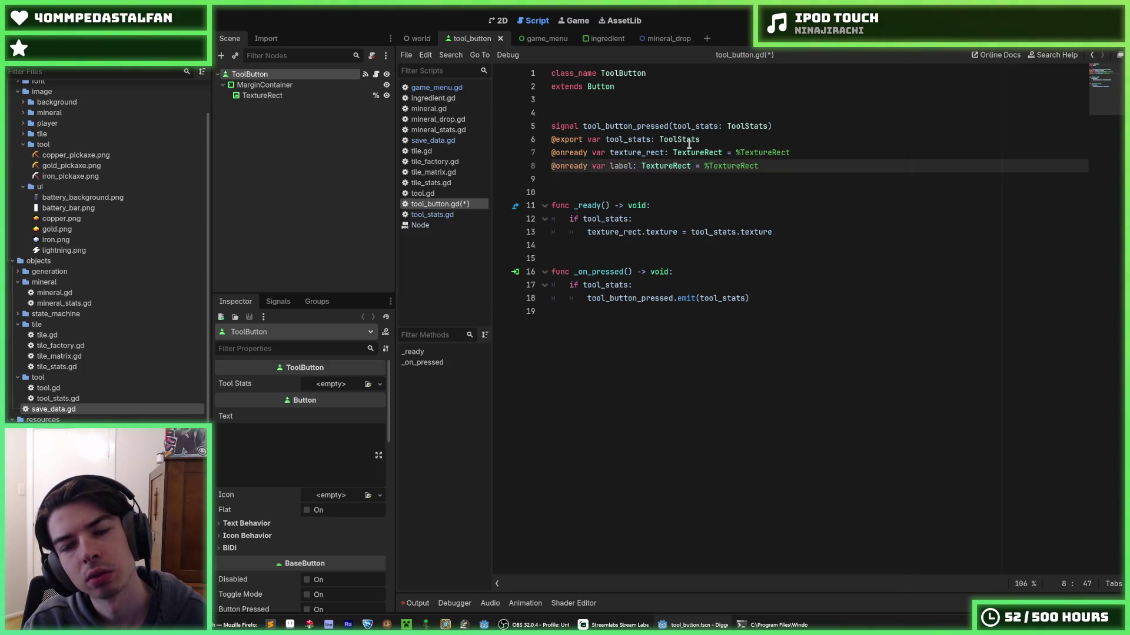
{"action": "key", "text": "BackSpace"}
{"action": "key", "text": "BackSpace"}
{"action": "key", "text": "BackSpace"}
{"action": "type", "text": "Label"}
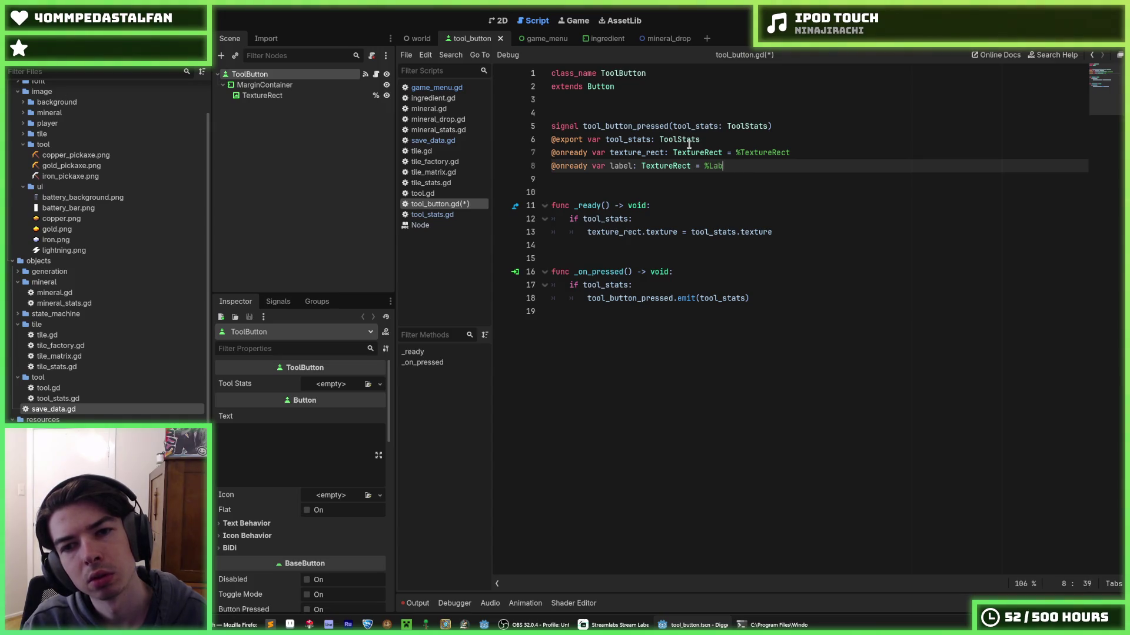
{"action": "key", "text": "BackSpace"}
{"action": "key", "text": "BackSpace"}
{"action": "key", "text": "BackSpace"}
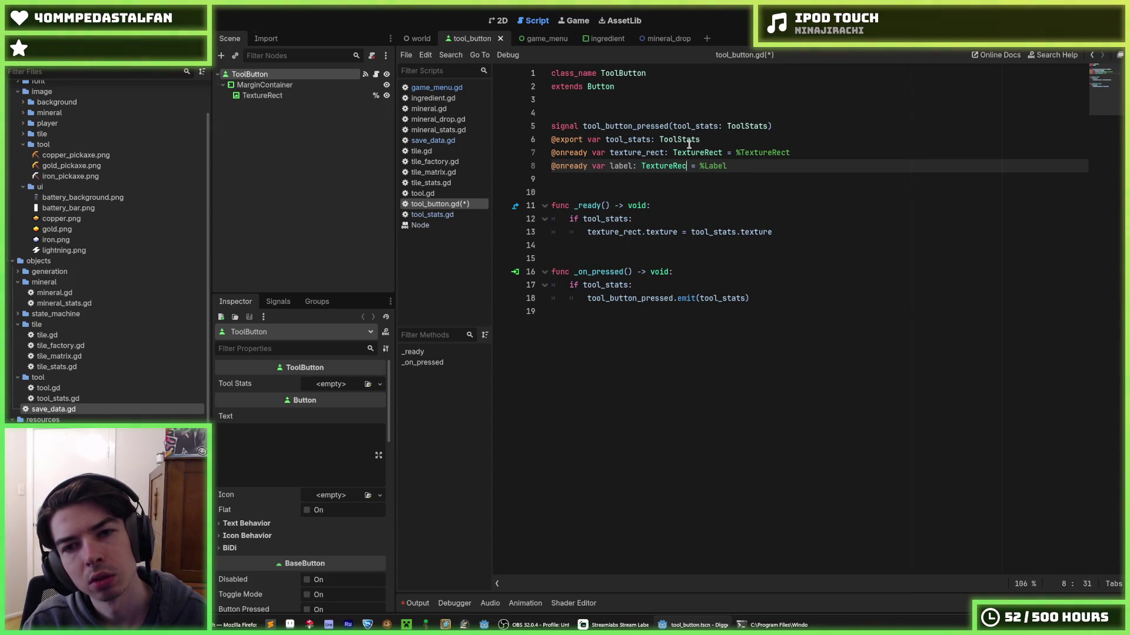
{"action": "type", "text": "Label"}
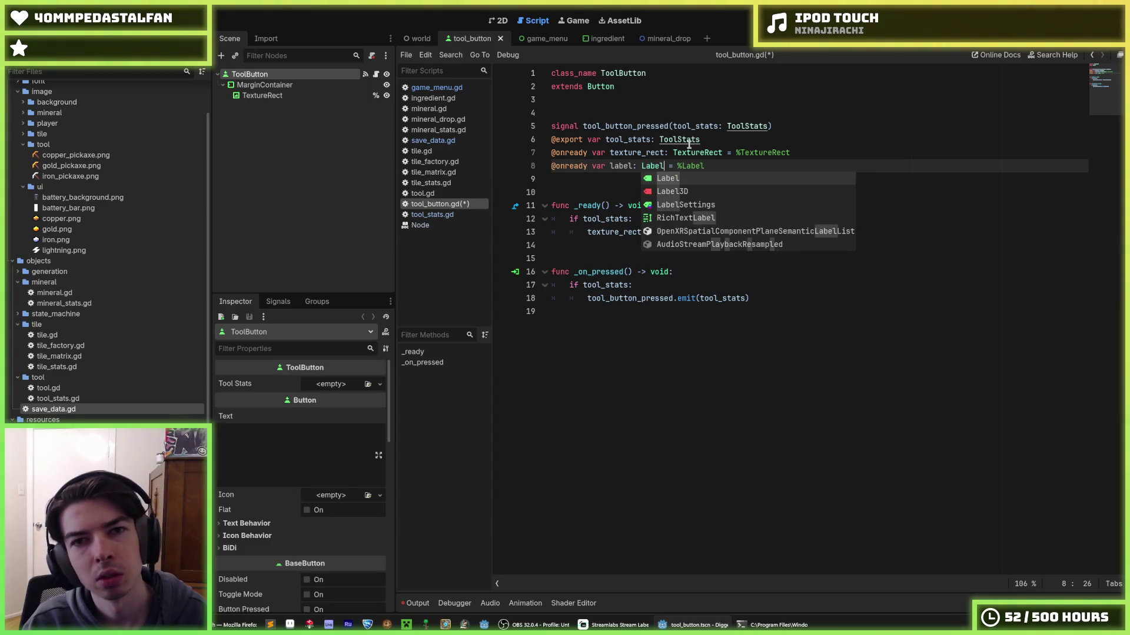
{"action": "left_click", "coordinate": [594, 40]}
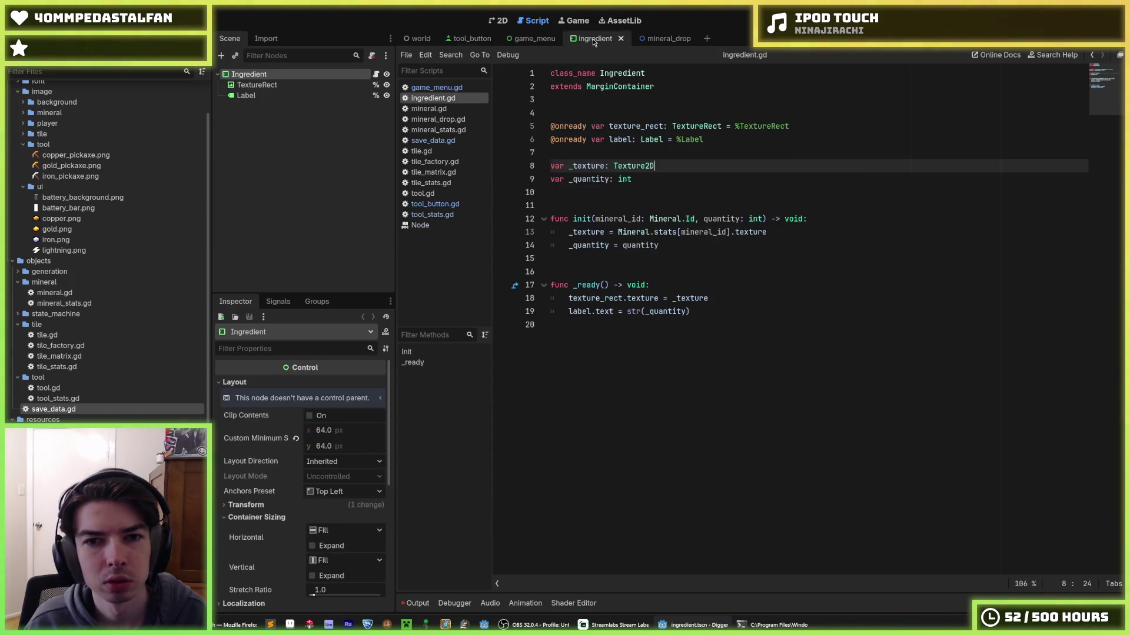
{"action": "left_click", "coordinate": [471, 38]}
{"action": "type", "text": "bel: Label = %Label"}
{"action": "left_click", "coordinate": [618, 171]}
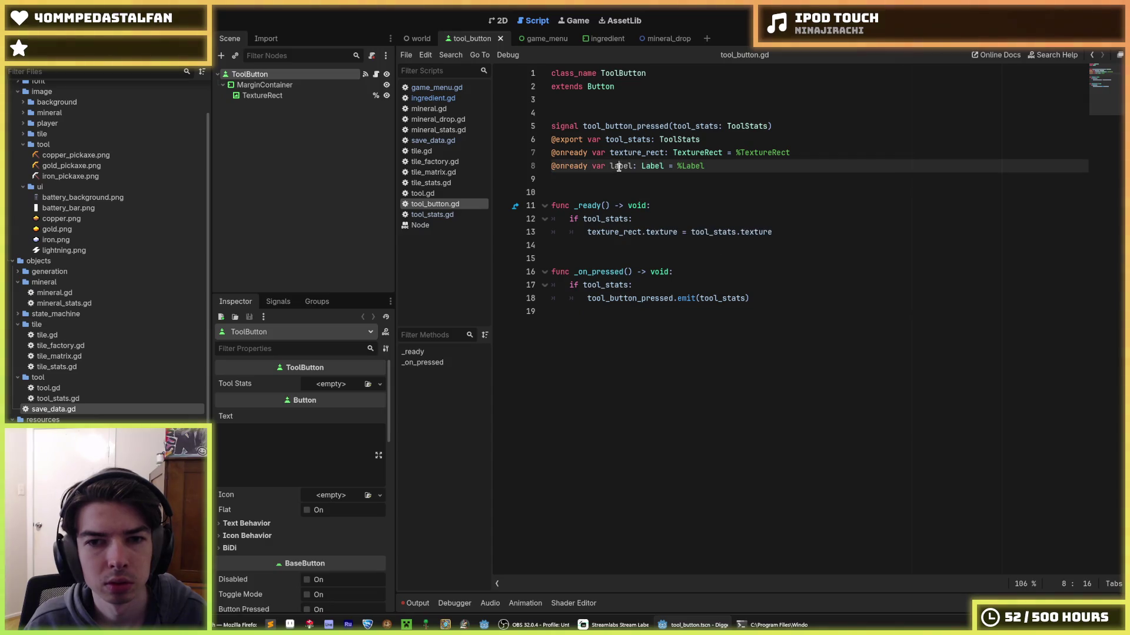
- Start a label.text = assignment inside _ready's if block
{"action": "left_click", "coordinate": [791, 231]}
{"action": "left_click", "coordinate": [738, 207]}
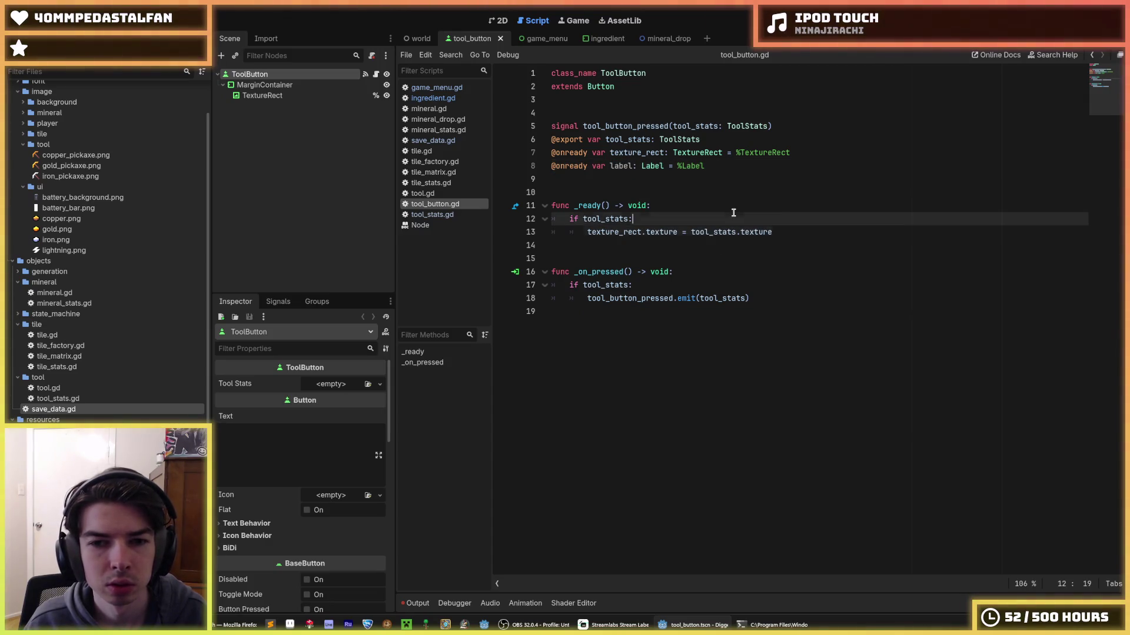
{"action": "left_click", "coordinate": [778, 233]}
{"action": "key", "text": "Return"}
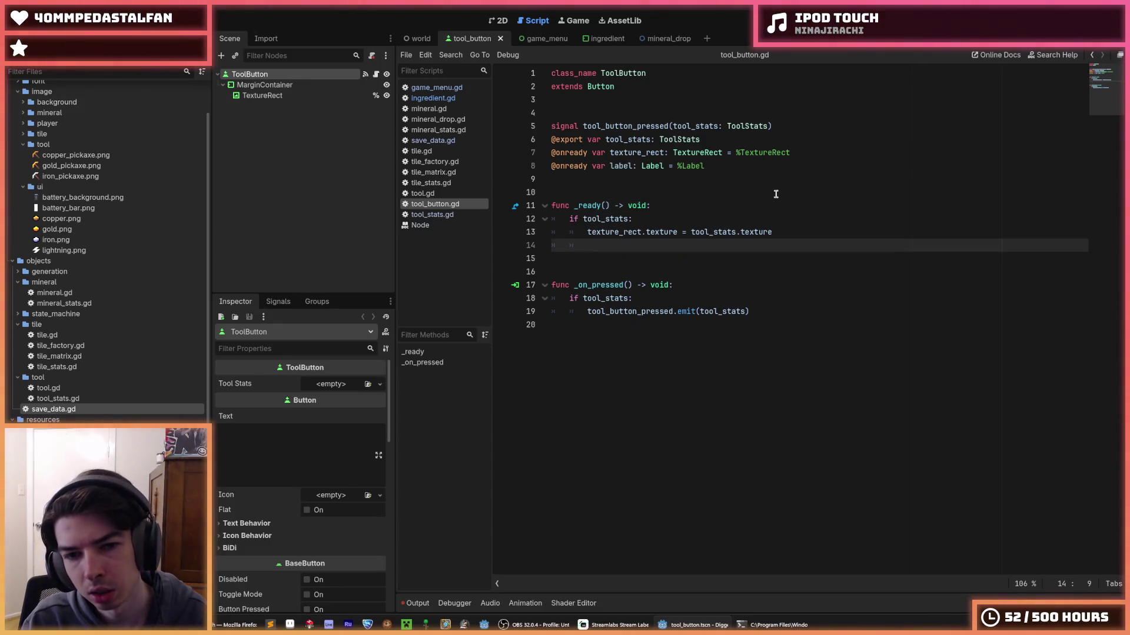
{"action": "type", "text": "labe"}
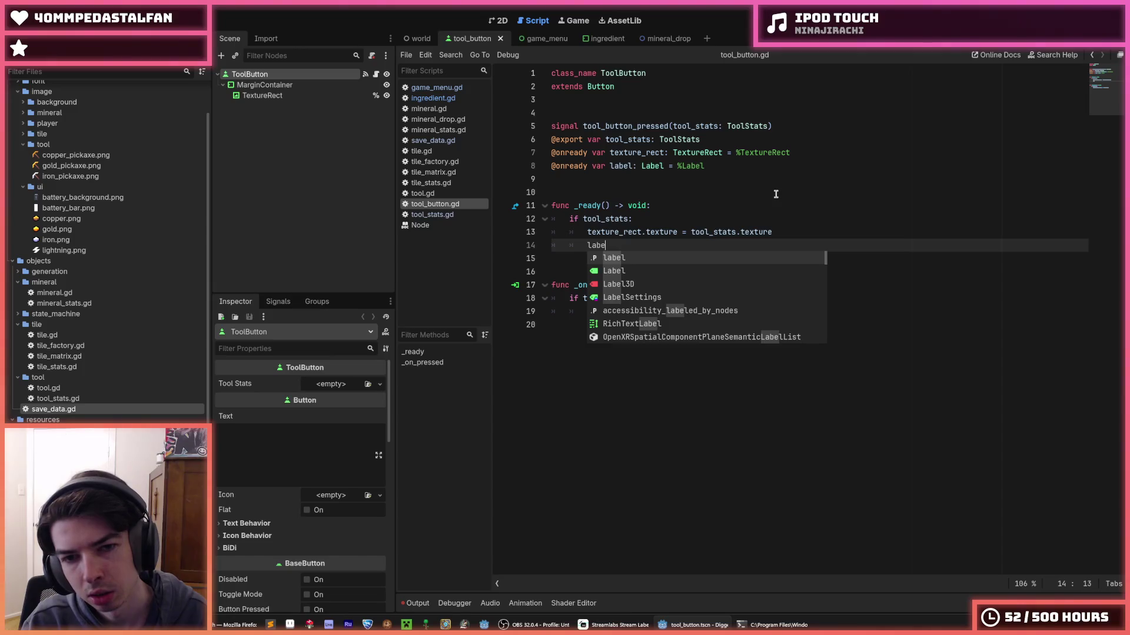
{"action": "type", "text": "l.te"}
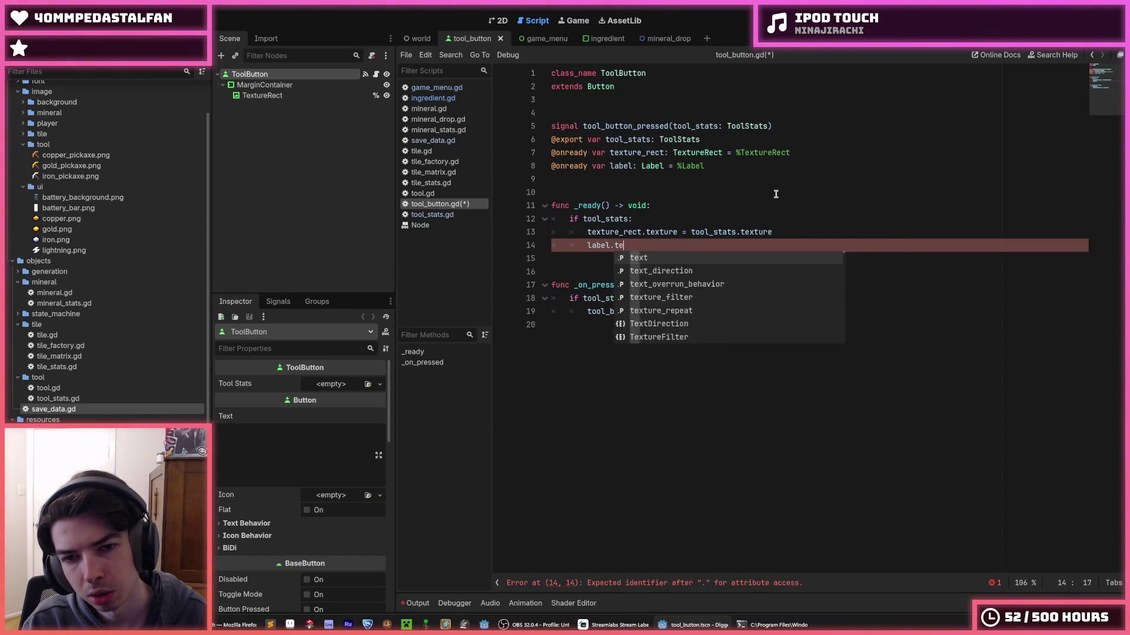
{"action": "type", "text": "xt ="}
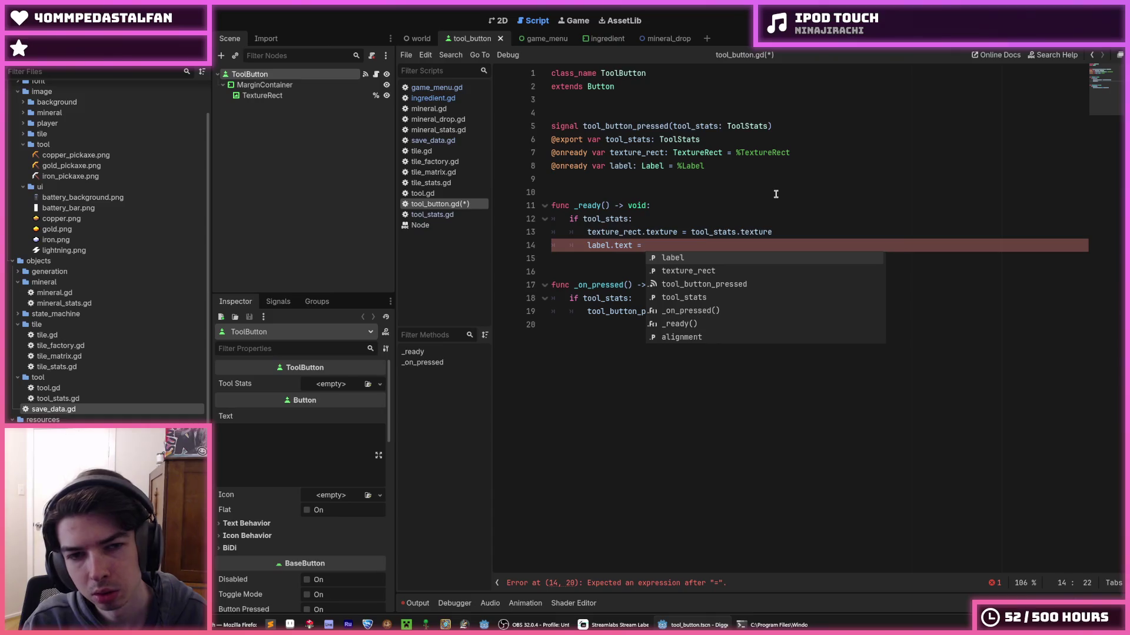
{"action": "left_click", "coordinate": [429, 97]}
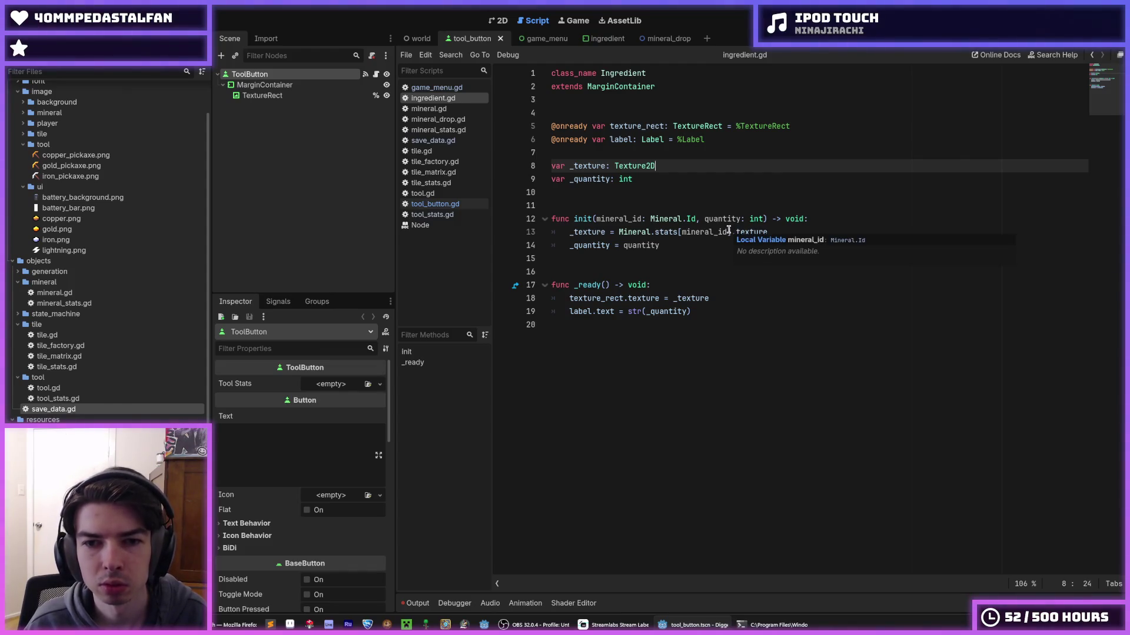
- Set label.text to SaveData.tool_quantities[tool_stats.tool_id], copied from game_menu.gd line 49, and save
{"action": "left_click", "coordinate": [673, 221]}
{"action": "left_click", "coordinate": [447, 89]}
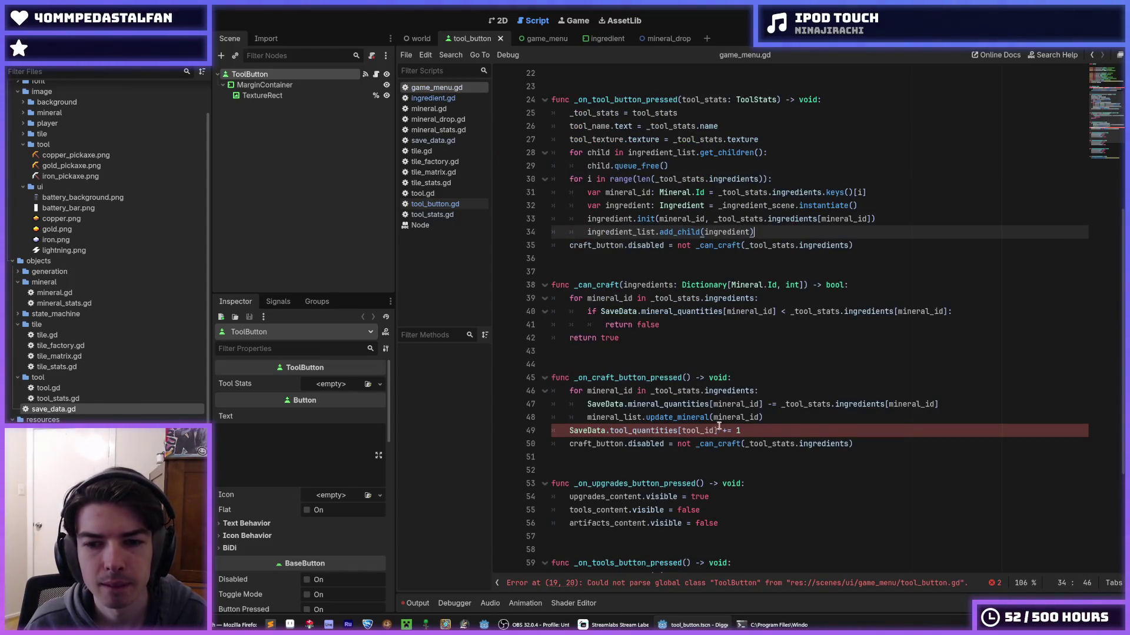
{"action": "left_click_drag", "start_coordinate": [718, 431], "coordinate": [569, 431]}
{"action": "key", "text": "ctrl+c"}
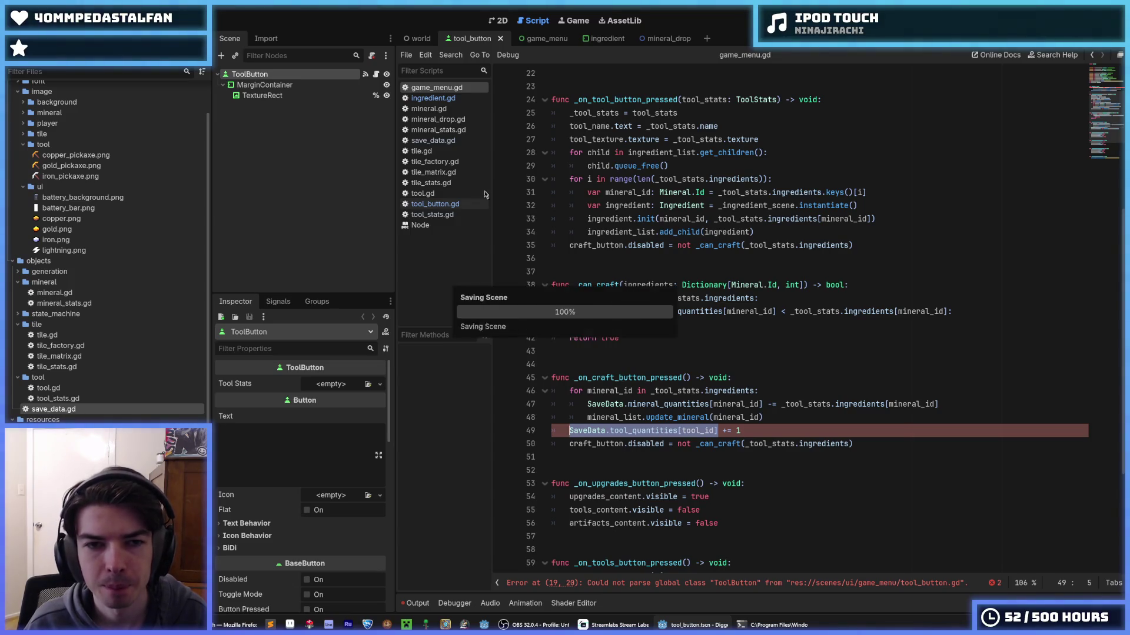
{"action": "left_click", "coordinate": [435, 203]}
{"action": "key", "text": "ctrl+v"}
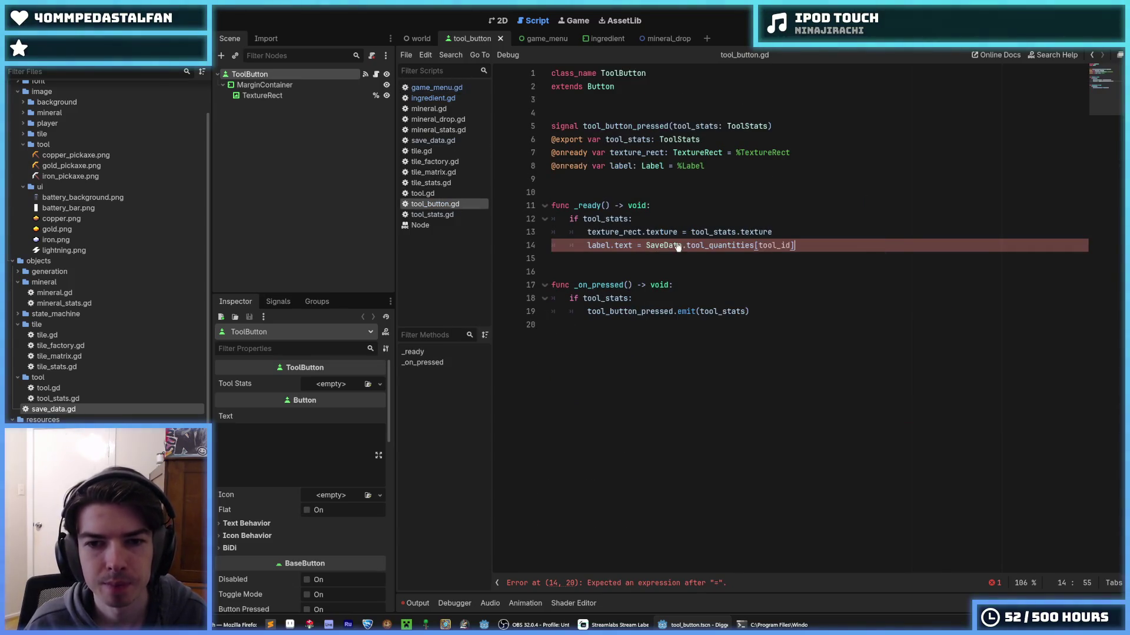
{"action": "double_click", "coordinate": [776, 245]}
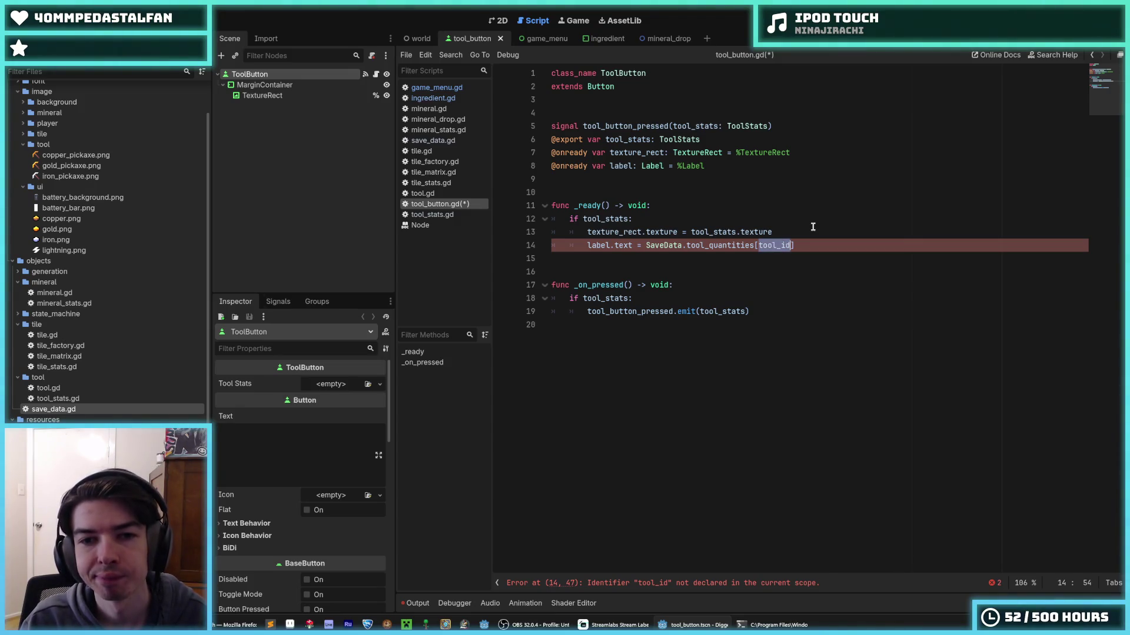
{"action": "type", "text": "tool_stats.tool"}
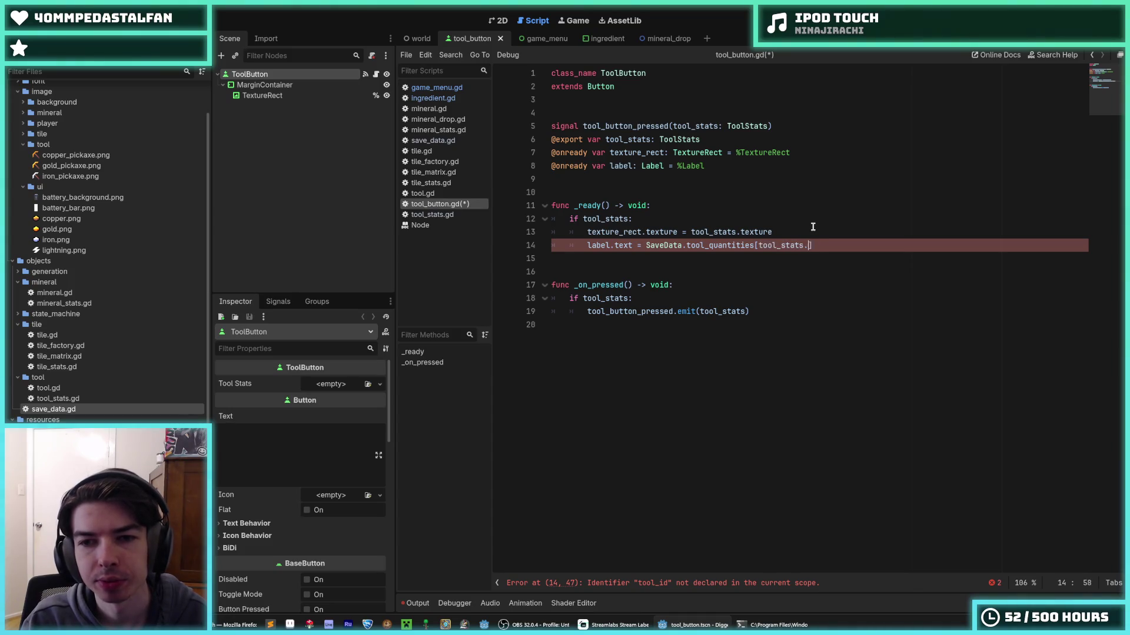
{"action": "type", "text": "_id]"}
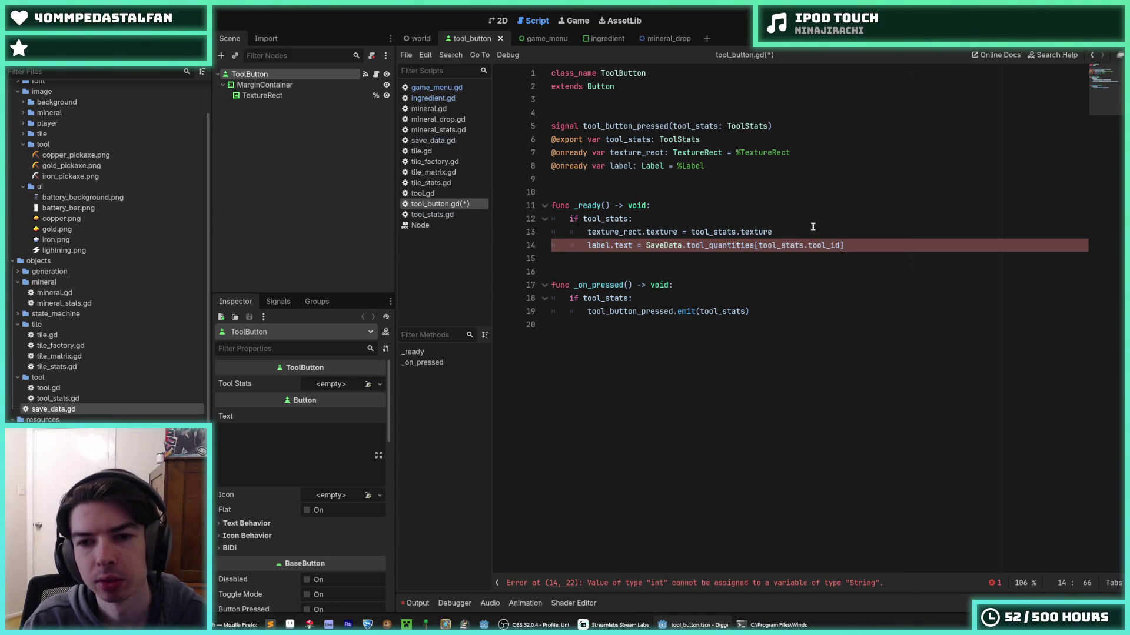
{"action": "key", "text": "ctrl+s"}
{"action": "key", "text": "Up"}
{"action": "key", "text": "Up"}
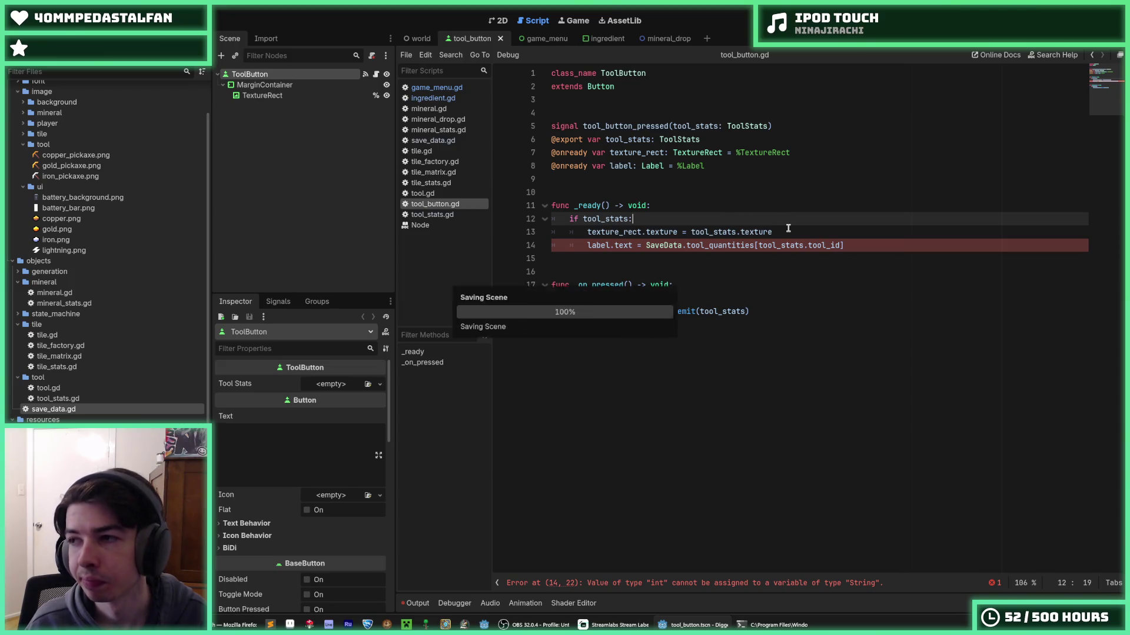
- Change the exported tool_stats variable to tool_id of type Tool.Id and save
{"action": "double_click", "coordinate": [648, 140]}
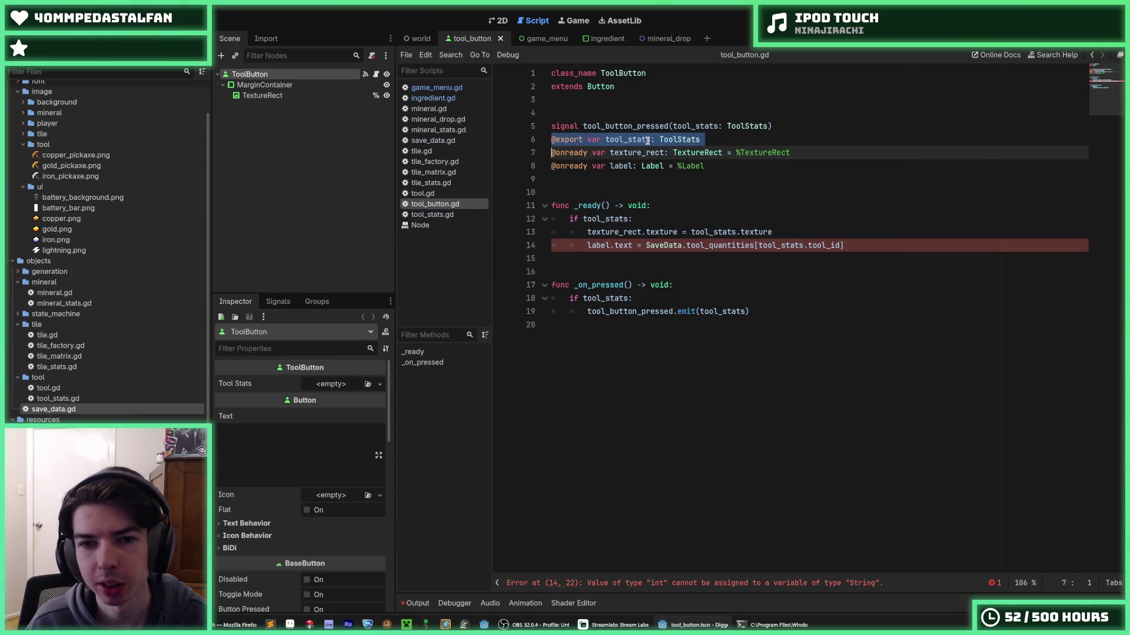
{"action": "left_click", "coordinate": [649, 140]}
{"action": "left_click_drag", "start_coordinate": [650, 140], "coordinate": [629, 140]}
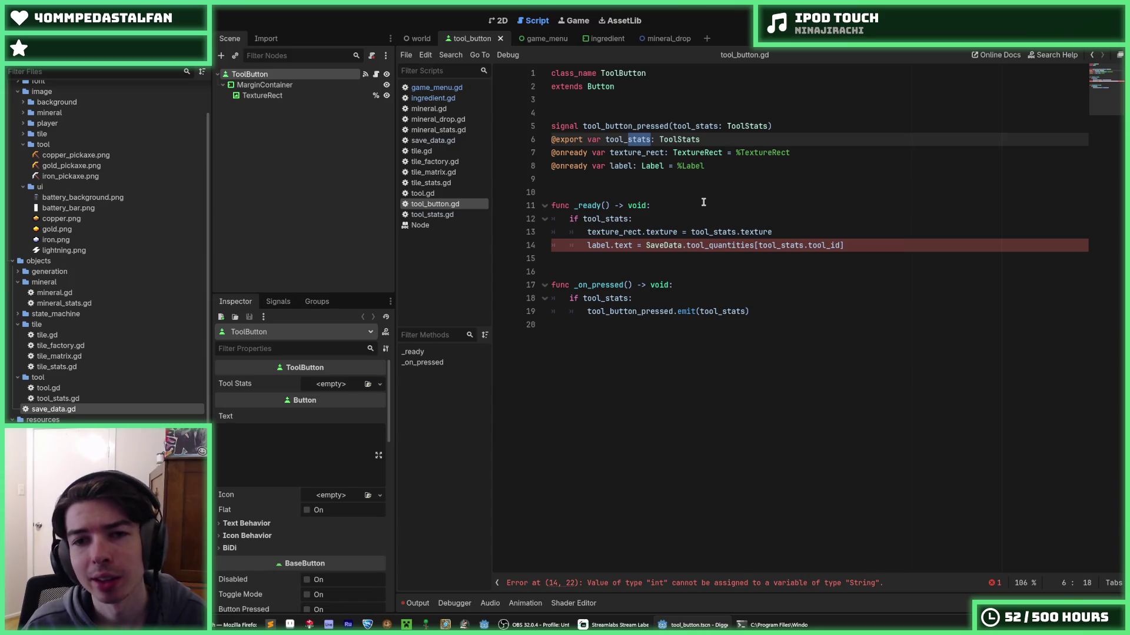
{"action": "type", "text": "id"}
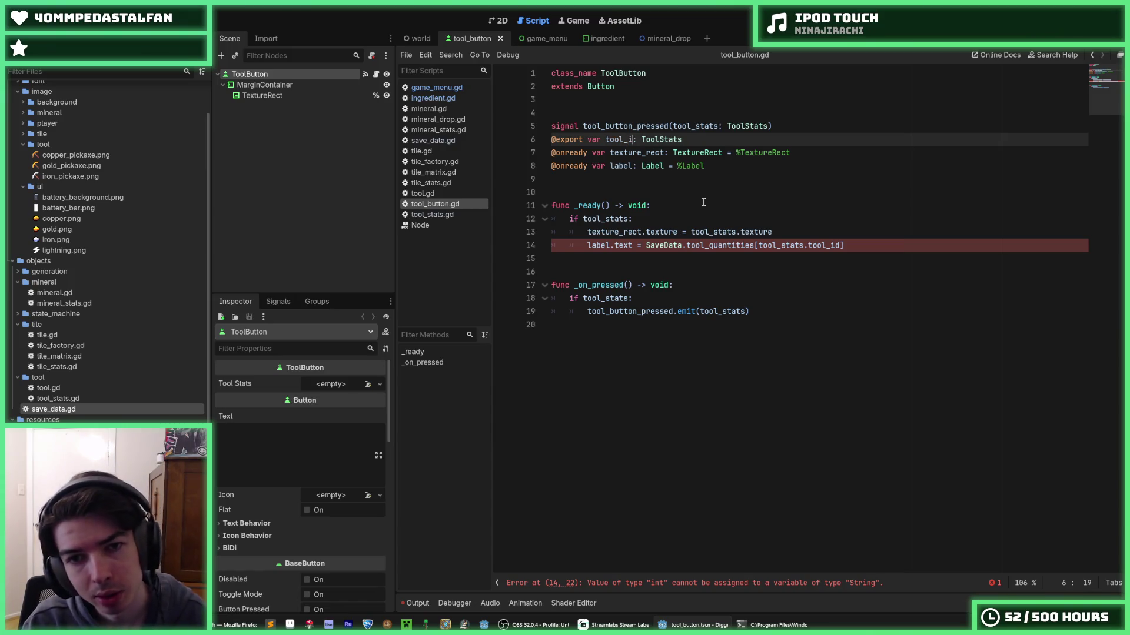
{"action": "key", "text": "End"}
{"action": "key", "text": "BackSpace"}
{"action": "key", "text": "BackSpace"}
{"action": "key", "text": "BackSpace"}
{"action": "key", "text": "BackSpace"}
{"action": "key", "text": "BackSpace"}
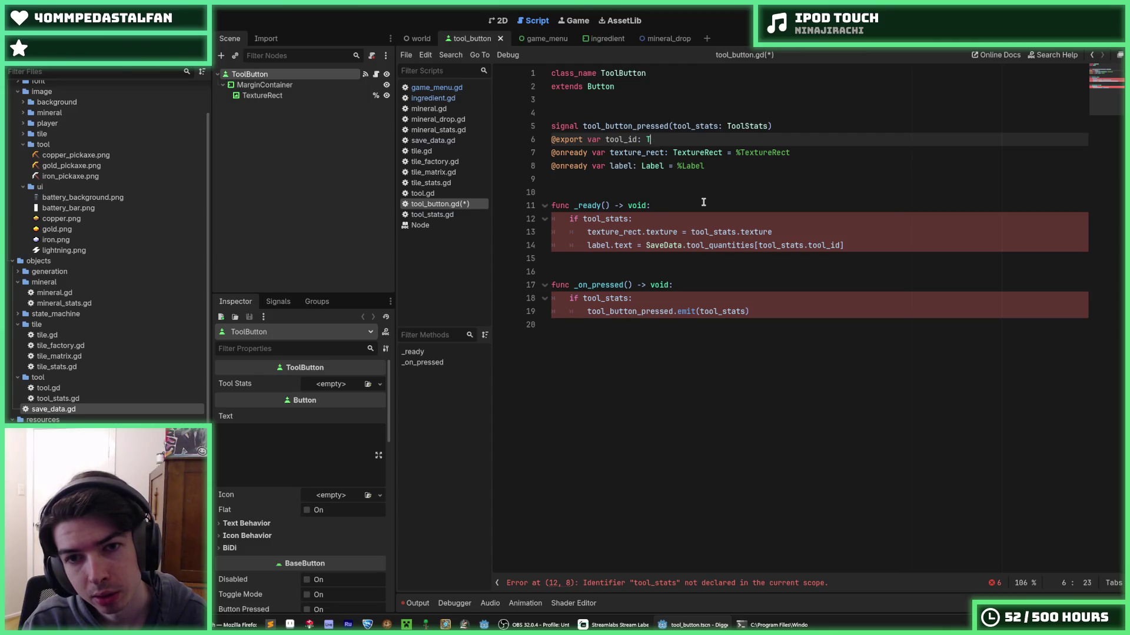
{"action": "type", "text": "Tool>"}
{"action": "key", "text": "BackSpace"}
{"action": "type", "text": ".Id"}
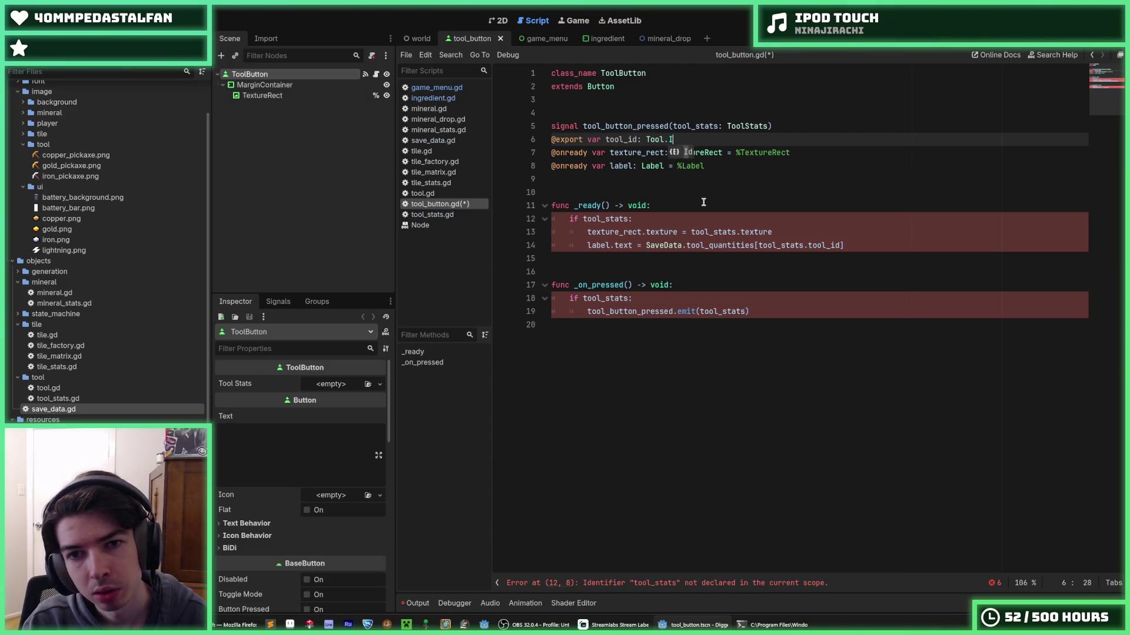
{"action": "key", "text": "ctrl+s"}
- Remove the if check from _ready and dedent its body
{"action": "left_click", "coordinate": [703, 202]}
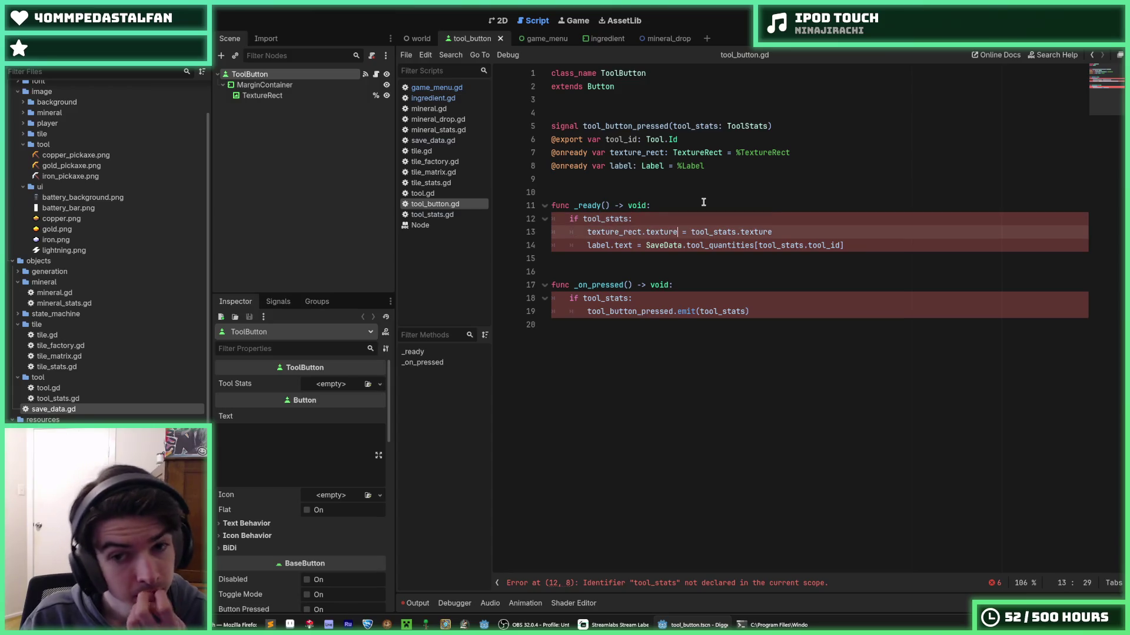
{"action": "key", "text": "Down"}
{"action": "key", "text": "Down"}
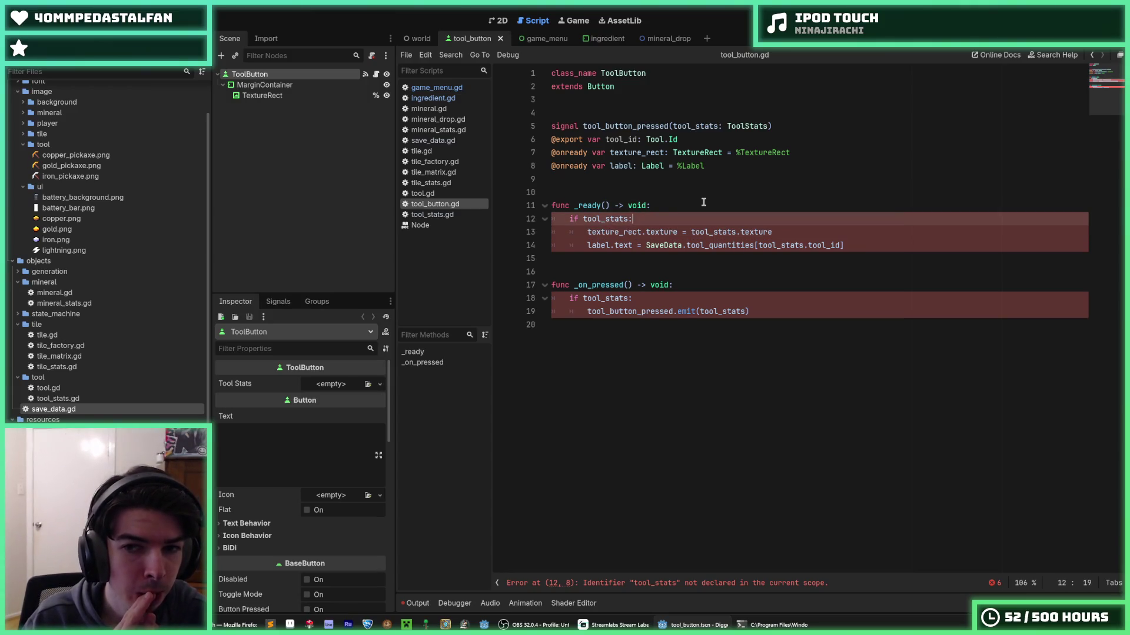
{"action": "key", "text": "ctrl+Right"}
{"action": "key", "text": "Up"}
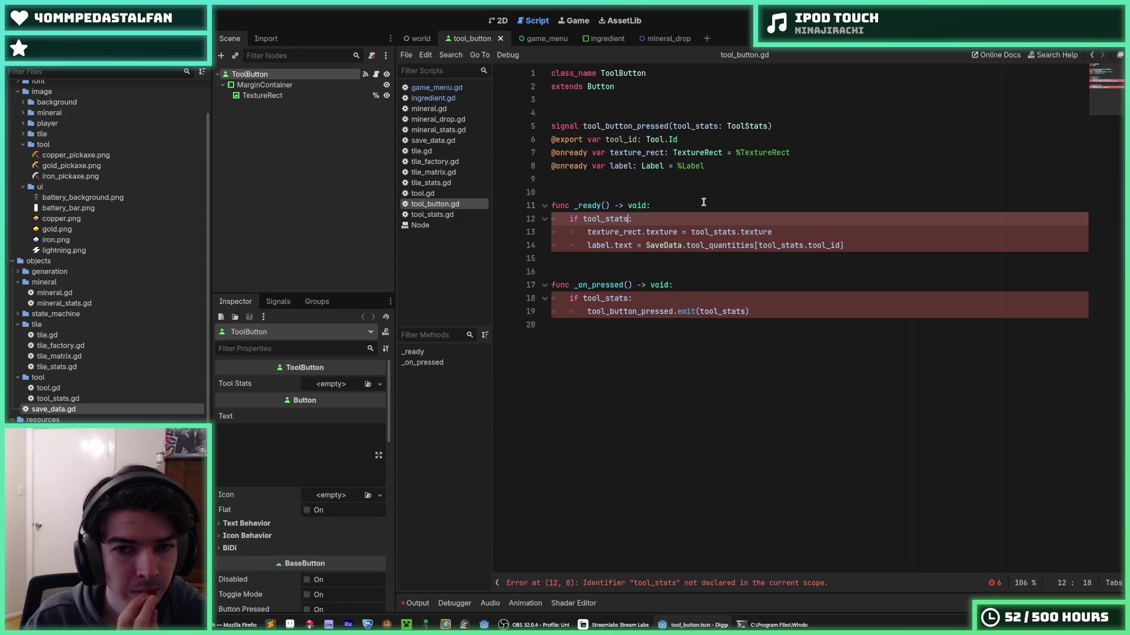
{"action": "key", "text": "BackSpace"}
{"action": "key", "text": "BackSpace"}
{"action": "key", "text": "BackSpace"}
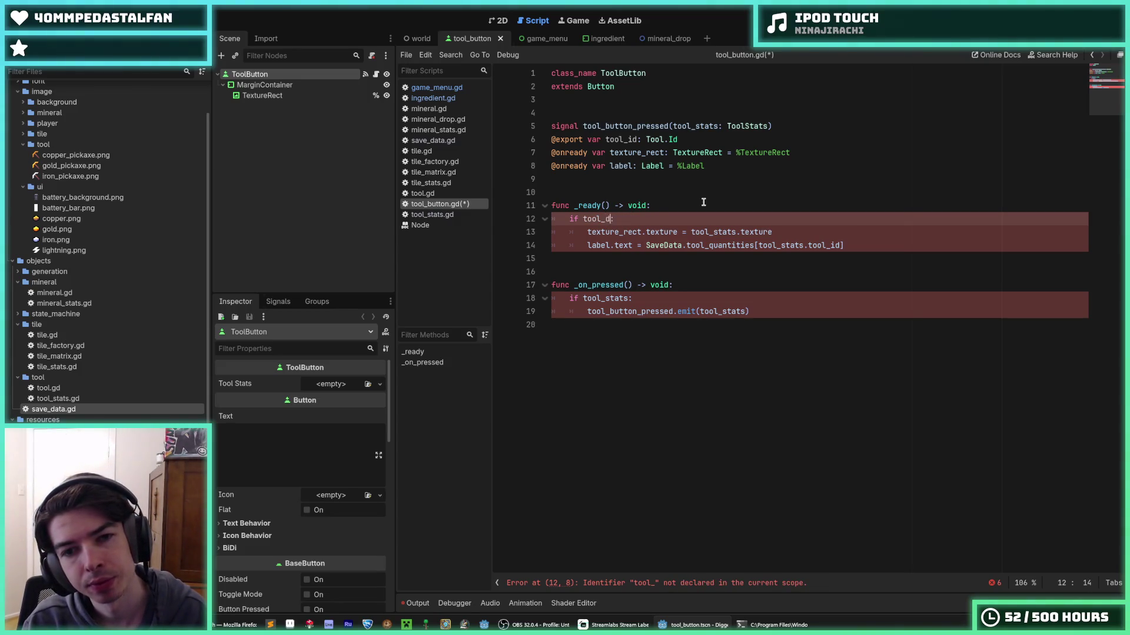
{"action": "key", "text": "Escape"}
{"action": "key", "text": "shift+Home"}
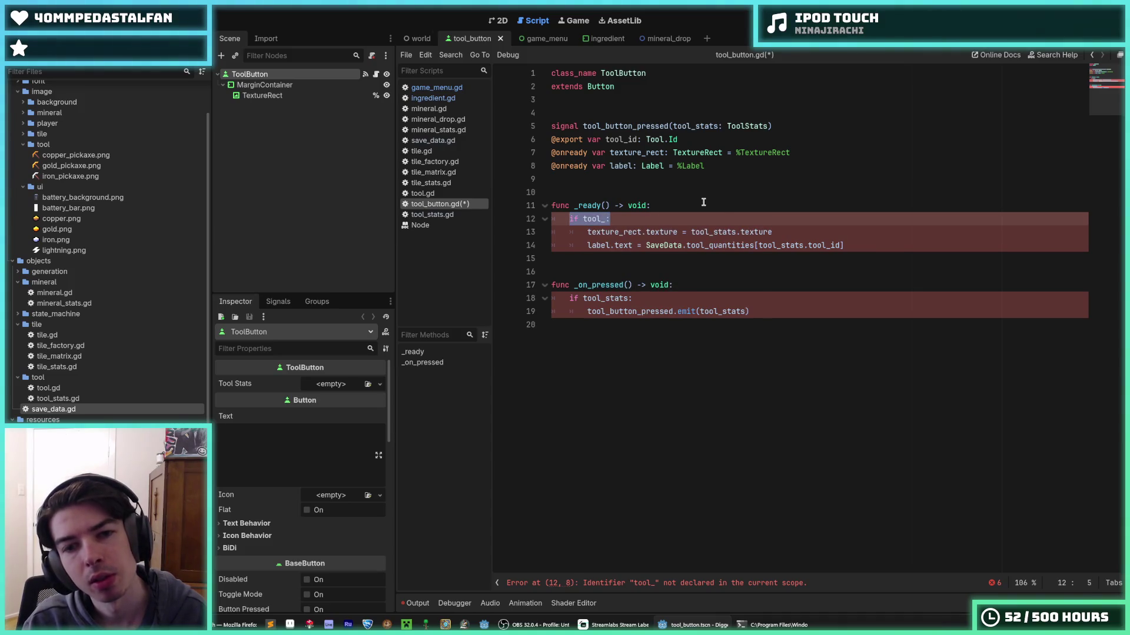
{"action": "key", "text": "BackSpace"}
{"action": "key", "text": "ctrl+shift+k"}
{"action": "key", "text": "shift+Down"}
{"action": "key", "text": "shift+Down"}
{"action": "key", "text": "shift+Down"}
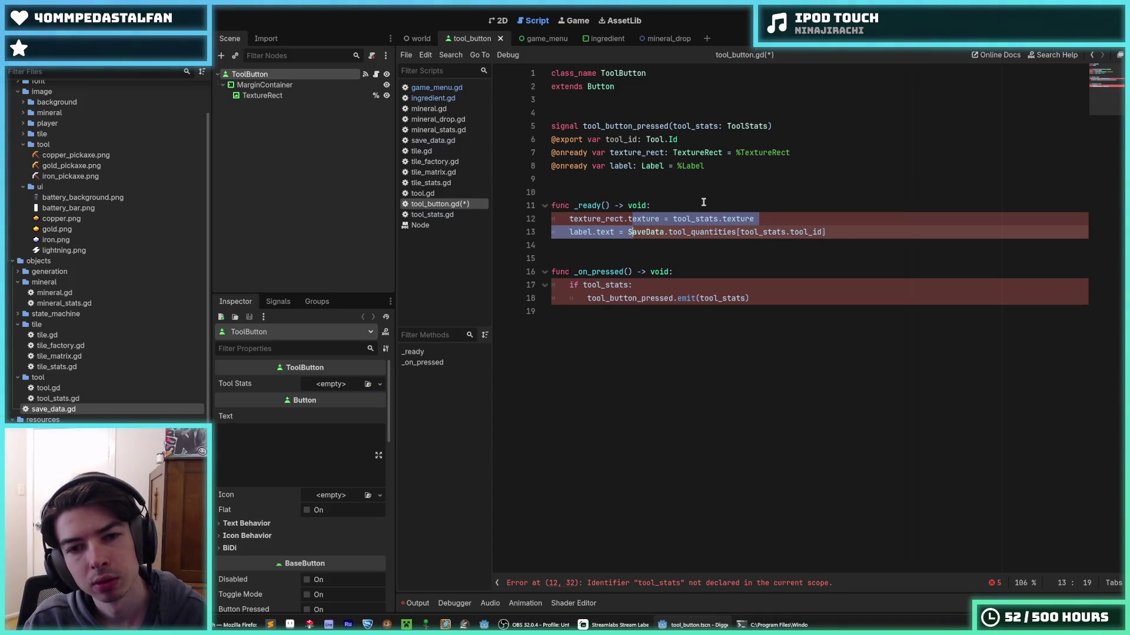
{"action": "key", "text": "shift+Tab"}
- Remove the if check from _on_pressed, dedent its body, and save tool_button.gd
{"action": "key", "text": "Down"}
{"action": "key", "text": "Down"}
{"action": "key", "text": "shift+Home"}
{"action": "key", "text": "ctrl+shift+k"}
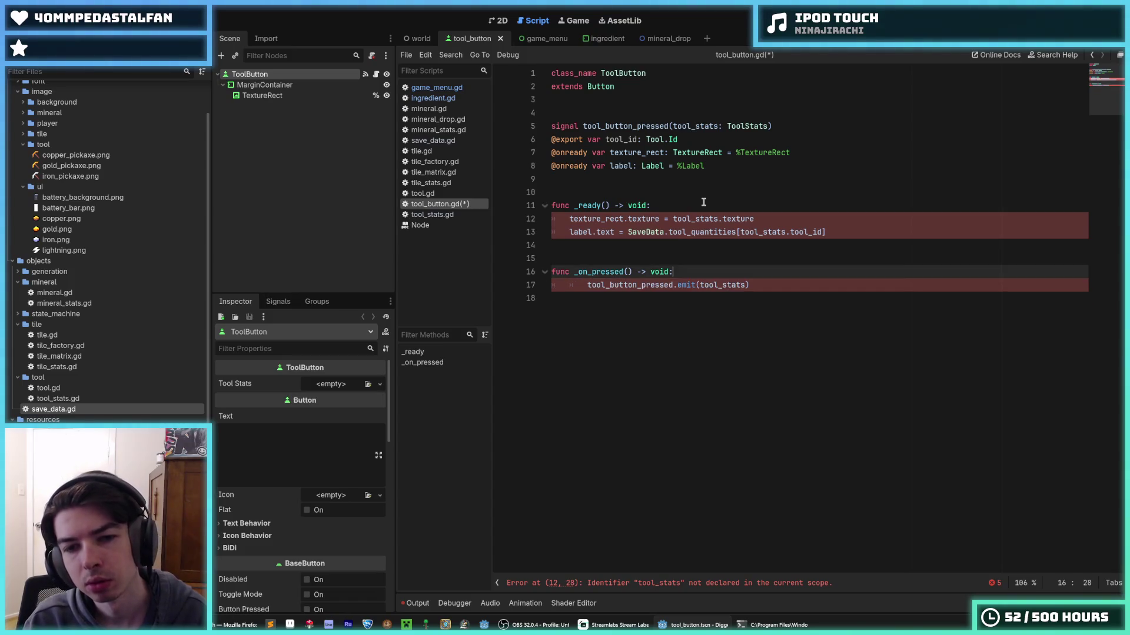
{"action": "key", "text": "shift+Tab"}
{"action": "key", "text": "ctrl+s"}
{"action": "left_click", "coordinate": [789, 222]}
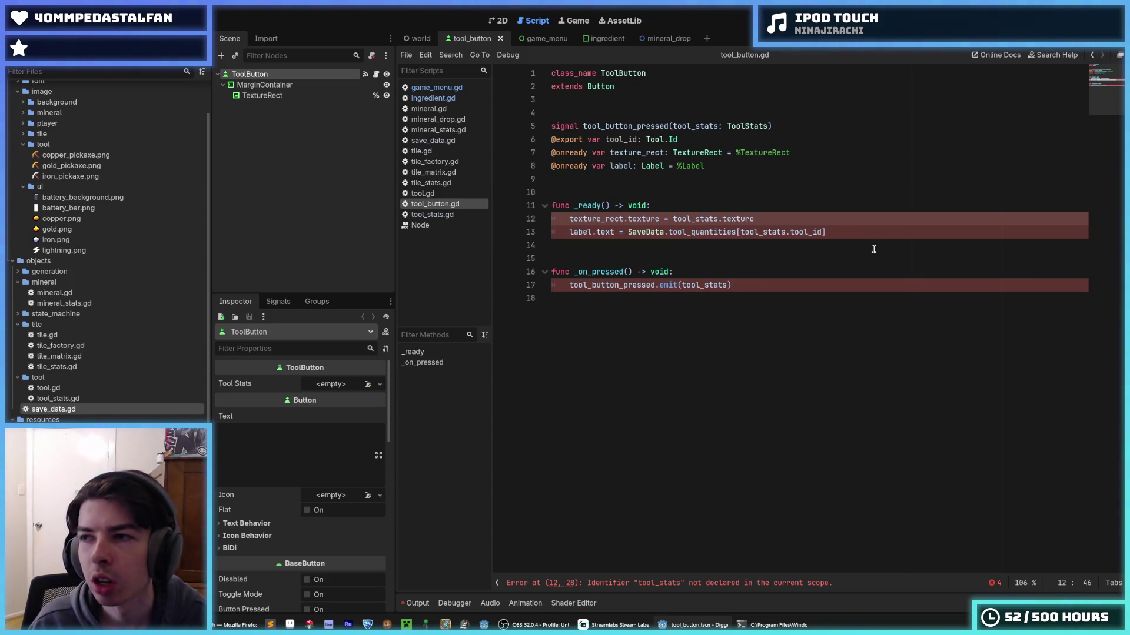
{"action": "left_click", "coordinate": [841, 233]}
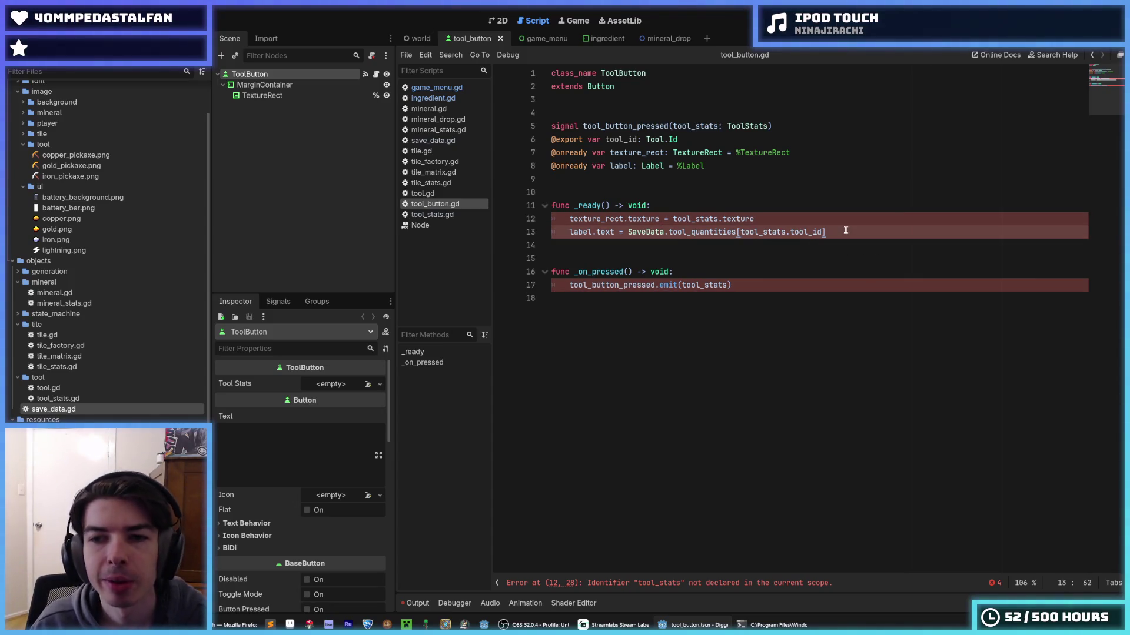
{"action": "left_click", "coordinate": [835, 219]}
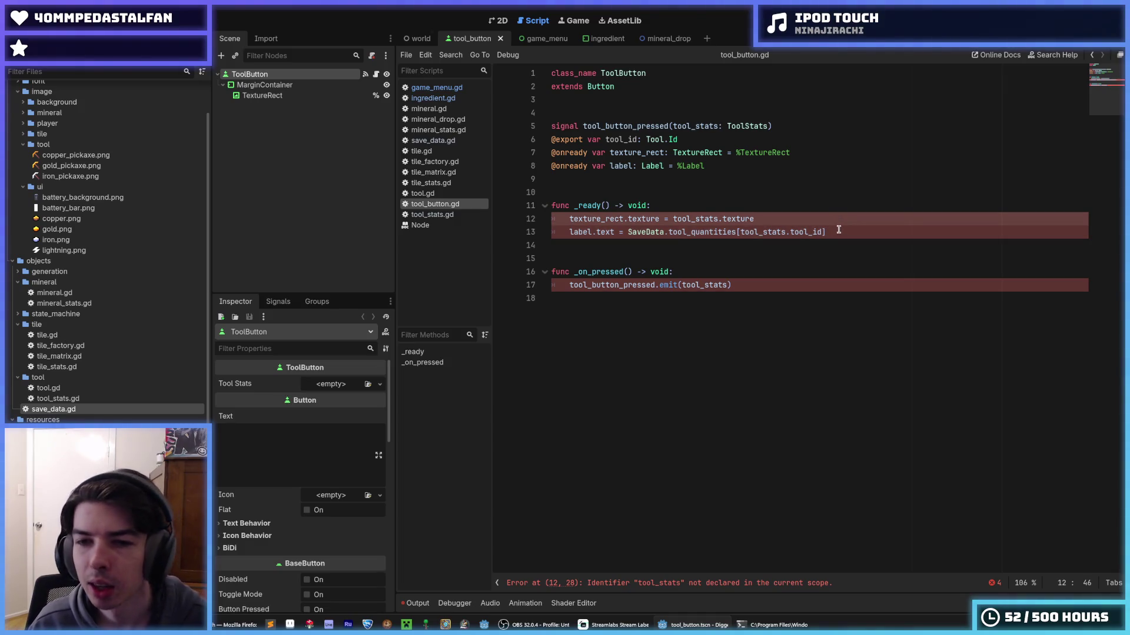
{"action": "left_click", "coordinate": [832, 232]}
{"action": "left_click", "coordinate": [834, 220]}
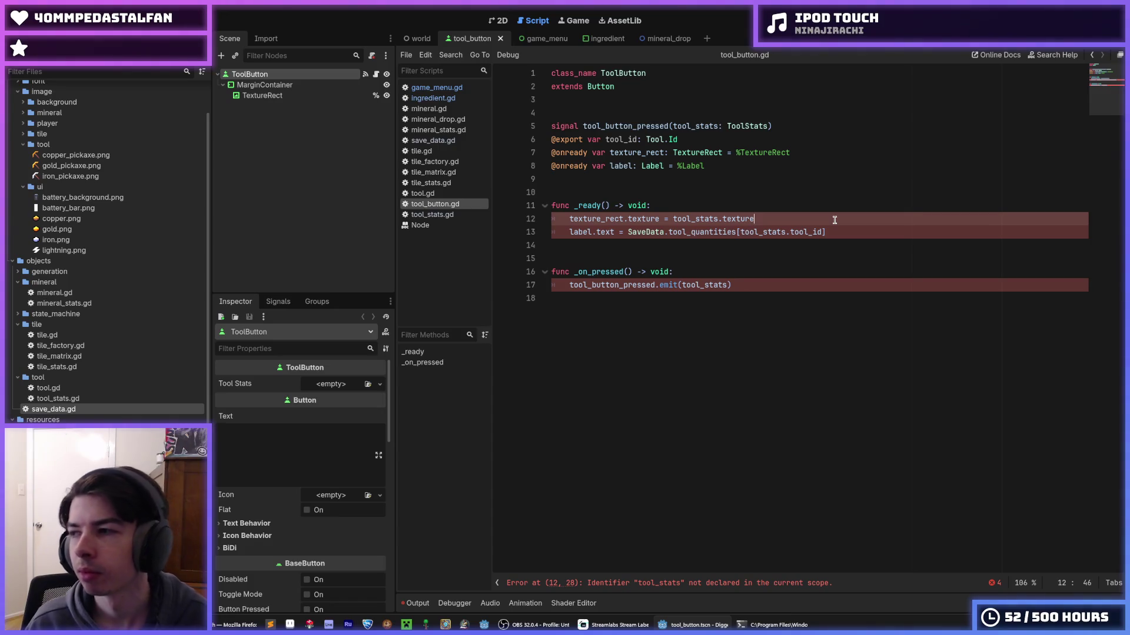
{"action": "key", "text": "ctrl+s"}
{"action": "key", "text": "ctrl+s"}
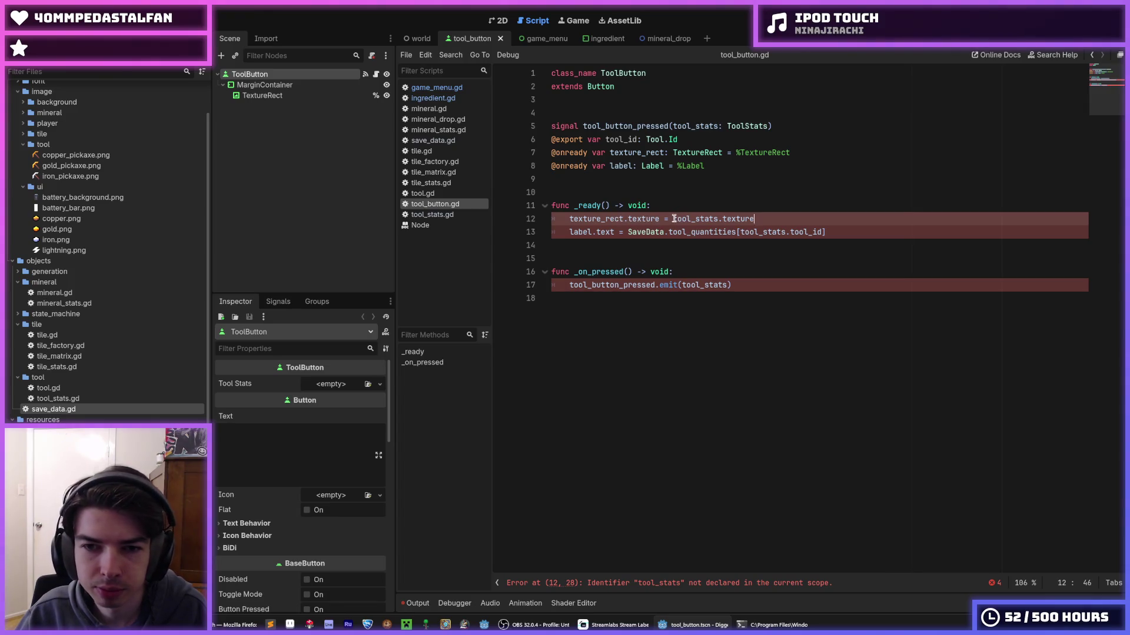
- Make _on_pressed emit tool_id and type tool_id on a new line 12 in _ready
{"action": "left_click", "coordinate": [681, 207]}
{"action": "key", "text": "Return"}
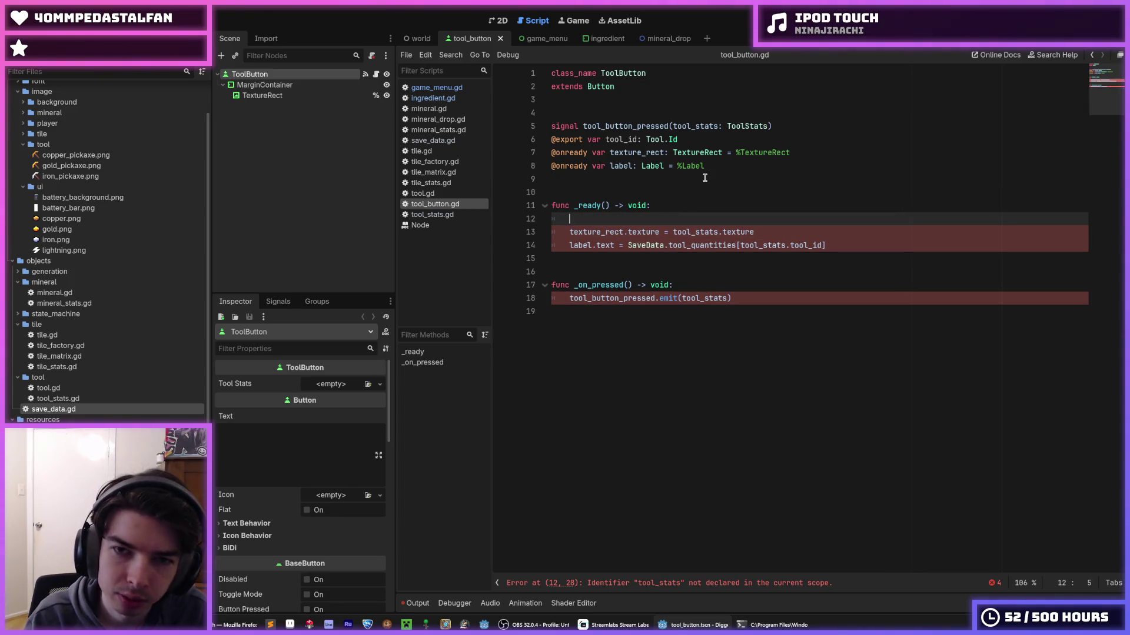
{"action": "type", "text": "var"}
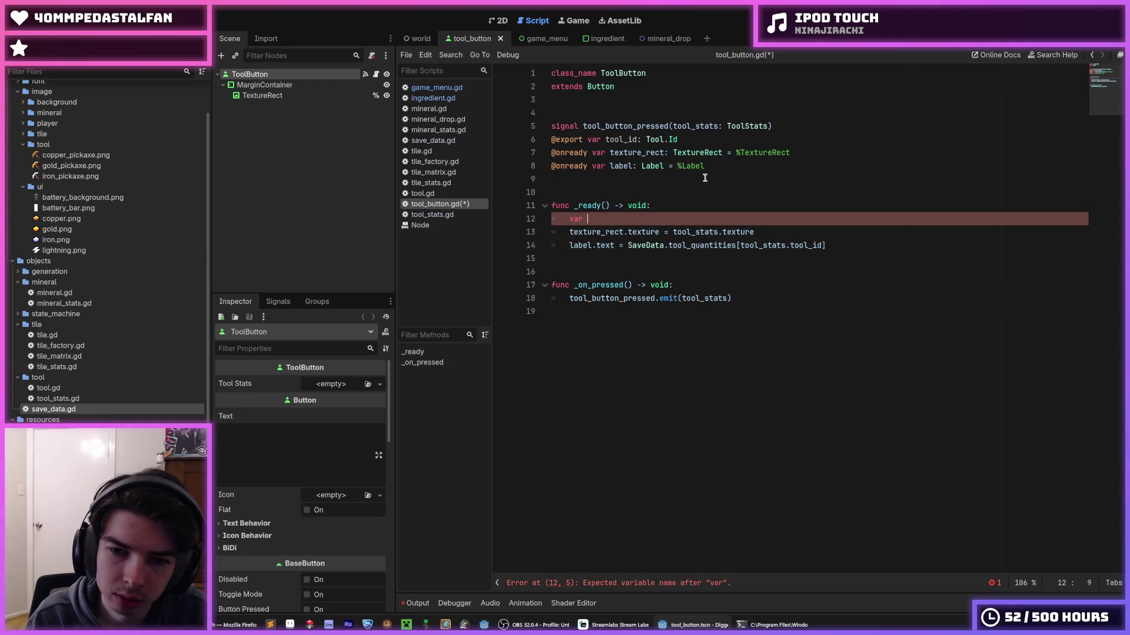
{"action": "key", "text": "Down"}
{"action": "key", "text": "Down"}
{"action": "key", "text": "Down"}
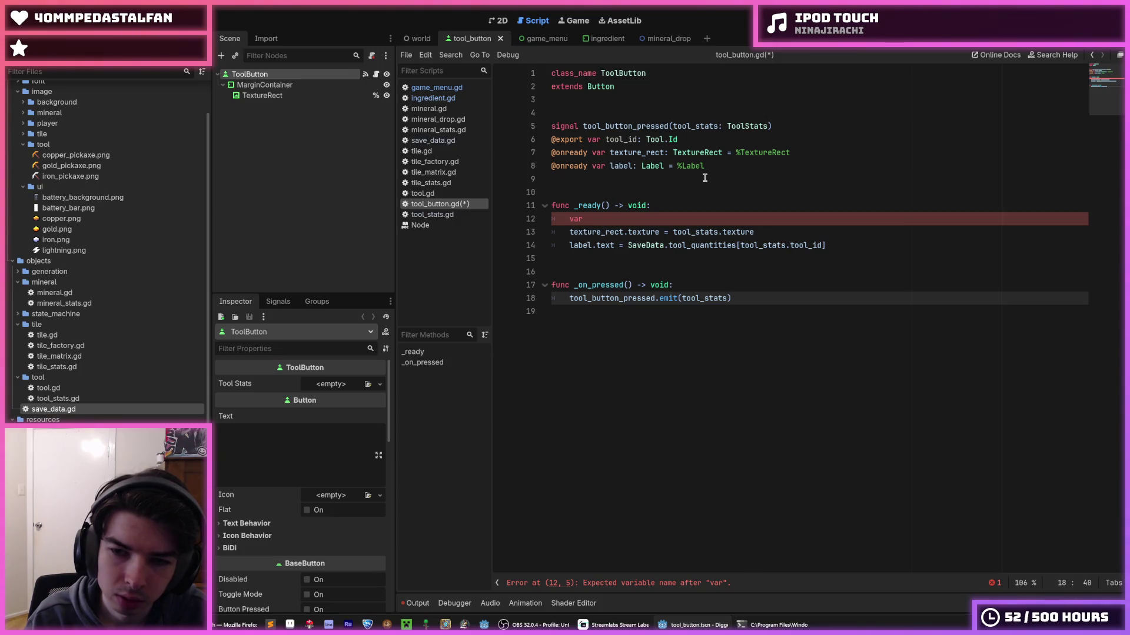
{"action": "key", "text": "BackSpace"}
{"action": "key", "text": "BackSpace"}
{"action": "key", "text": "BackSpace"}
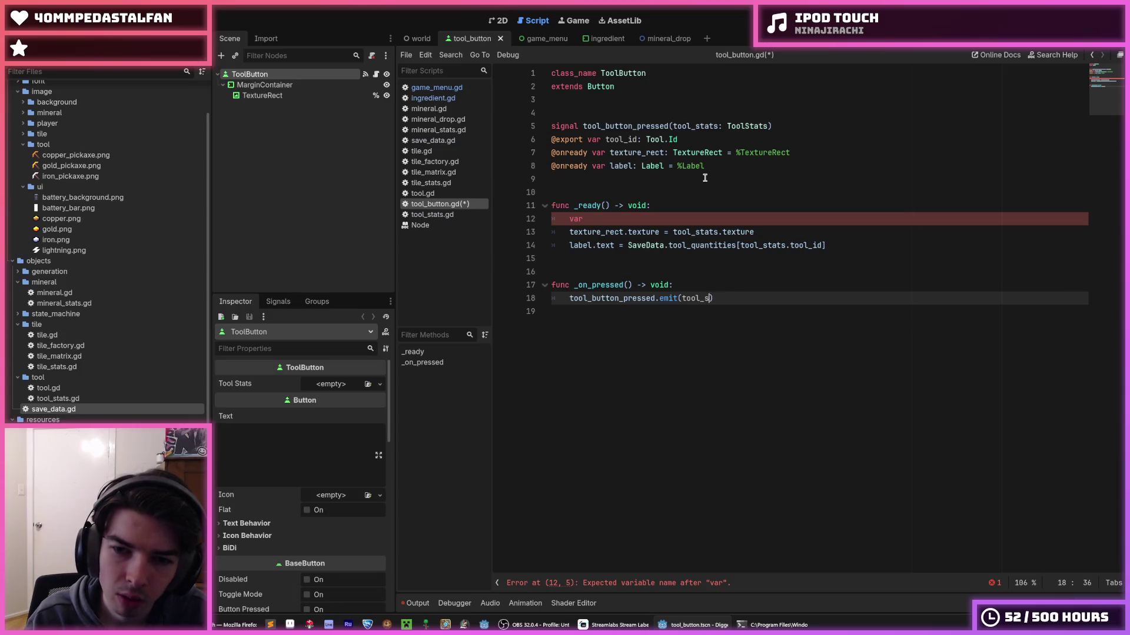
{"action": "type", "text": "id"}
{"action": "key", "text": "Up"}
{"action": "key", "text": "Up"}
{"action": "key", "text": "Up"}
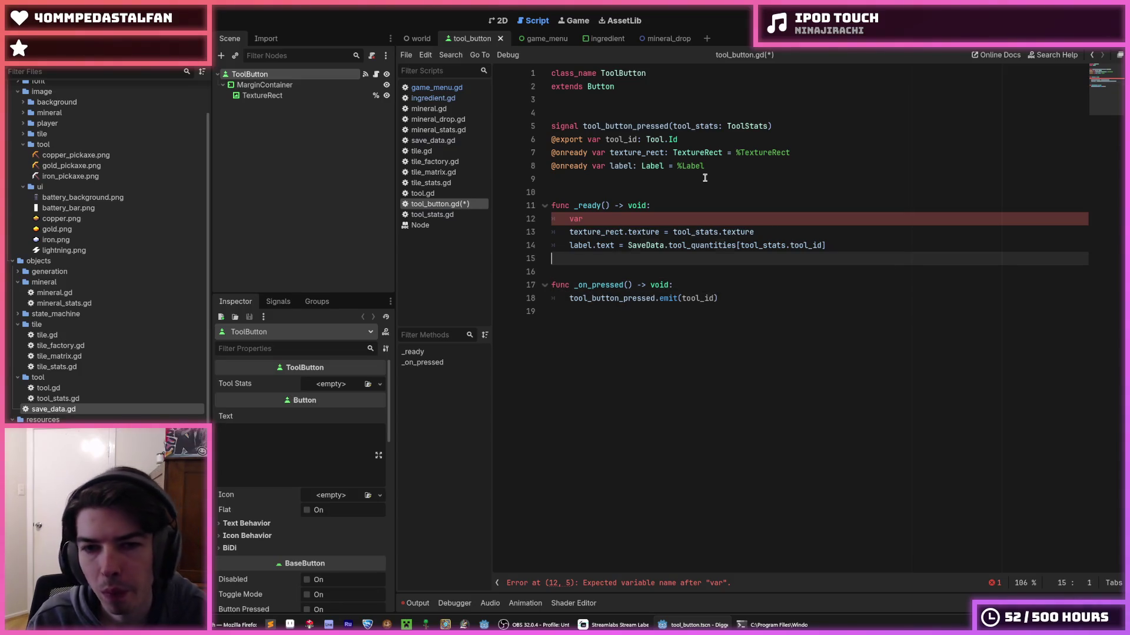
{"action": "key", "text": "BackSpace"}
{"action": "key", "text": "BackSpace"}
{"action": "key", "text": "BackSpace"}
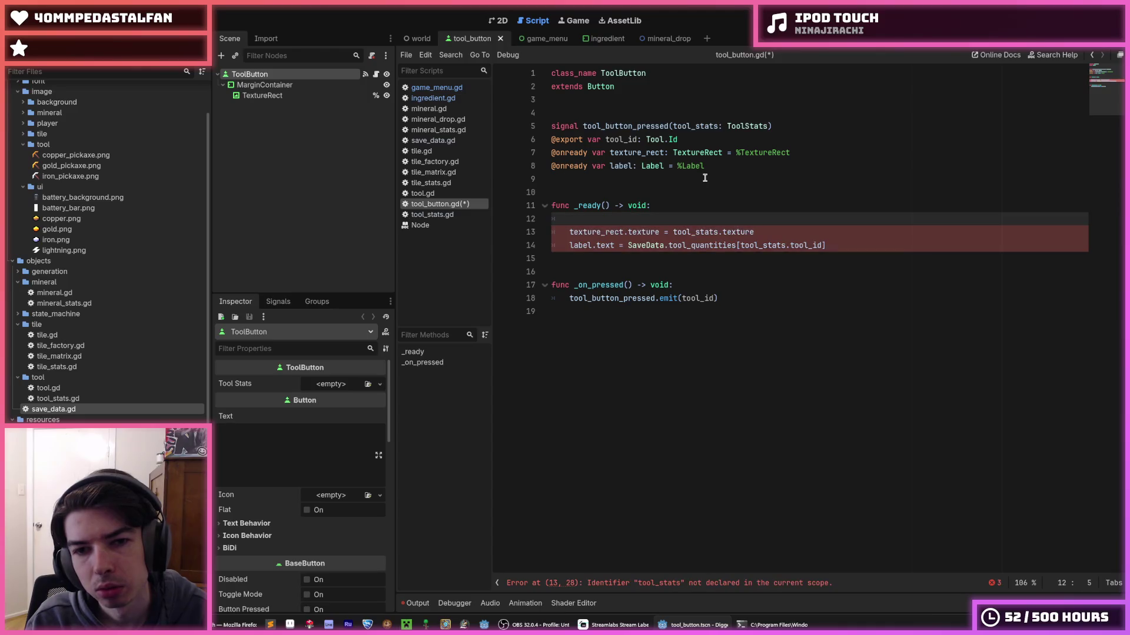
{"action": "type", "text": "tool_id"}
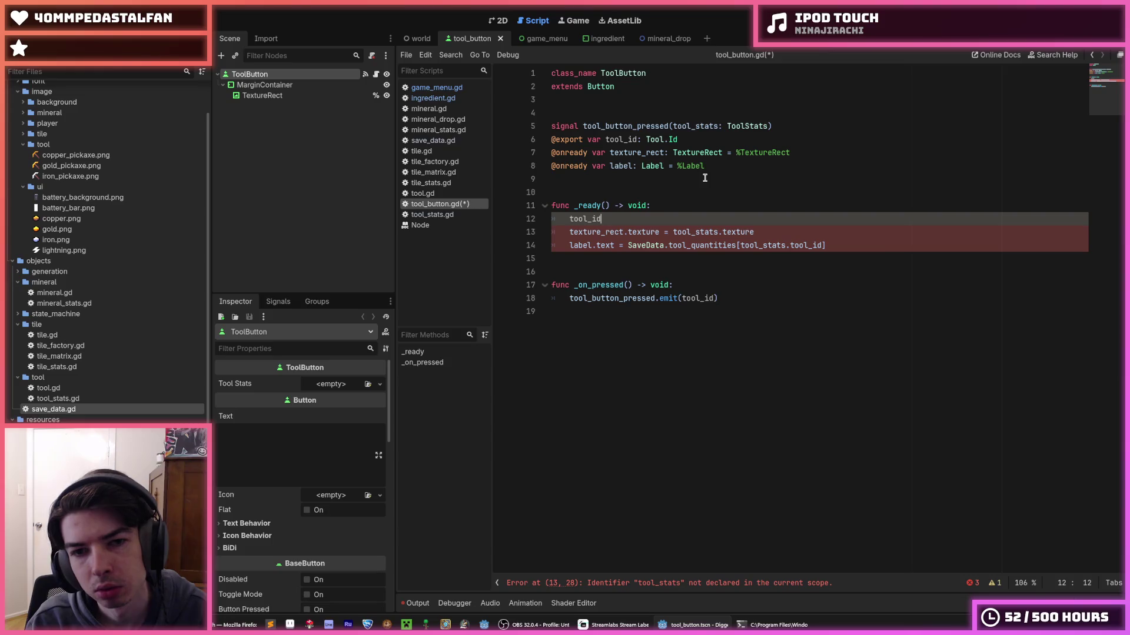
{"action": "double_click", "coordinate": [93, 293]}
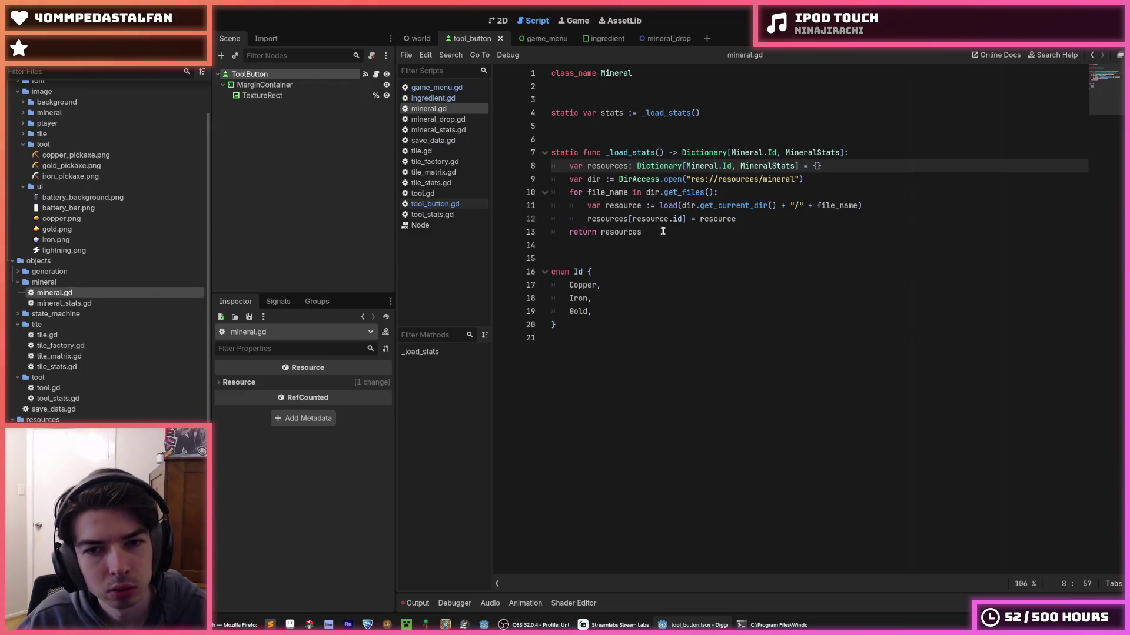
- Copy the stats variable and _load_stats code from mineral.gd into tool.gd below the class name
{"action": "mouse_move", "coordinate": [664, 231]}
{"action": "left_mouse_down"}
{"action": "mouse_move", "coordinate": [551, 178]}
{"action": "mouse_move", "coordinate": [528, 113]}
{"action": "left_mouse_up"}
{"action": "key", "text": "ctrl+c"}
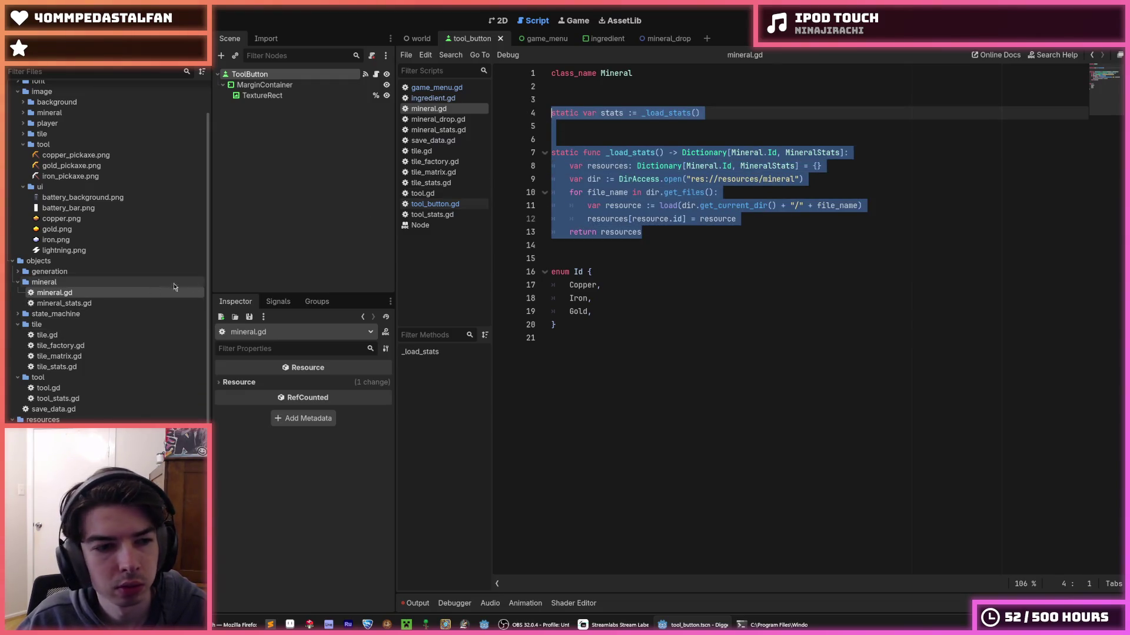
{"action": "double_click", "coordinate": [49, 389]}
{"action": "left_click", "coordinate": [582, 89]}
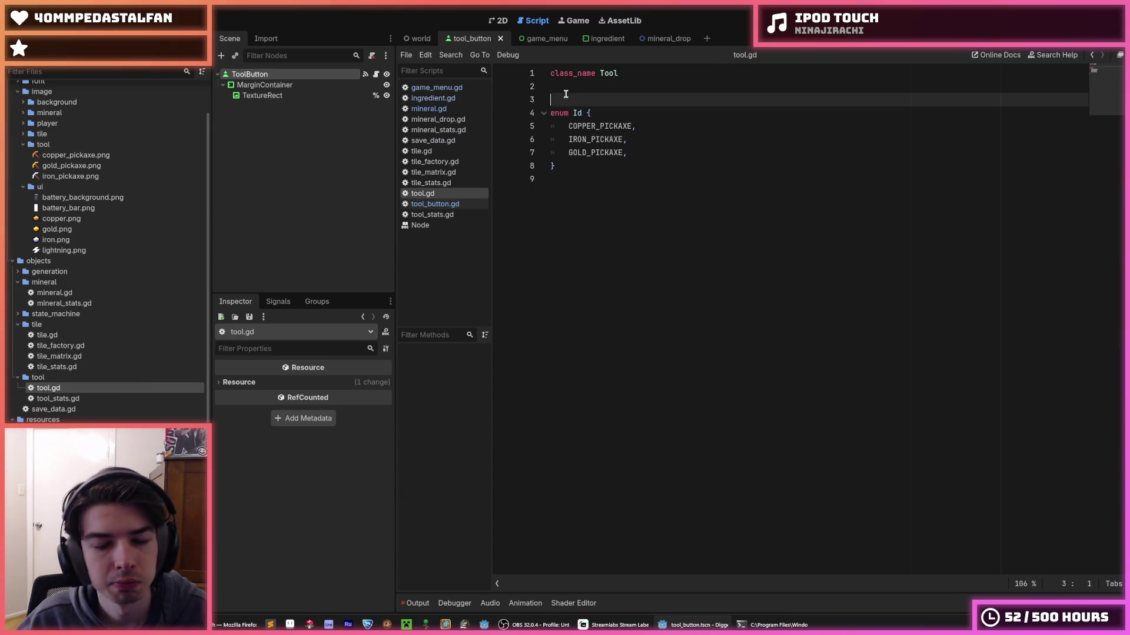
{"action": "key", "text": "Down"}
{"action": "key", "text": "Down"}
{"action": "key", "text": "ctrl+v"}
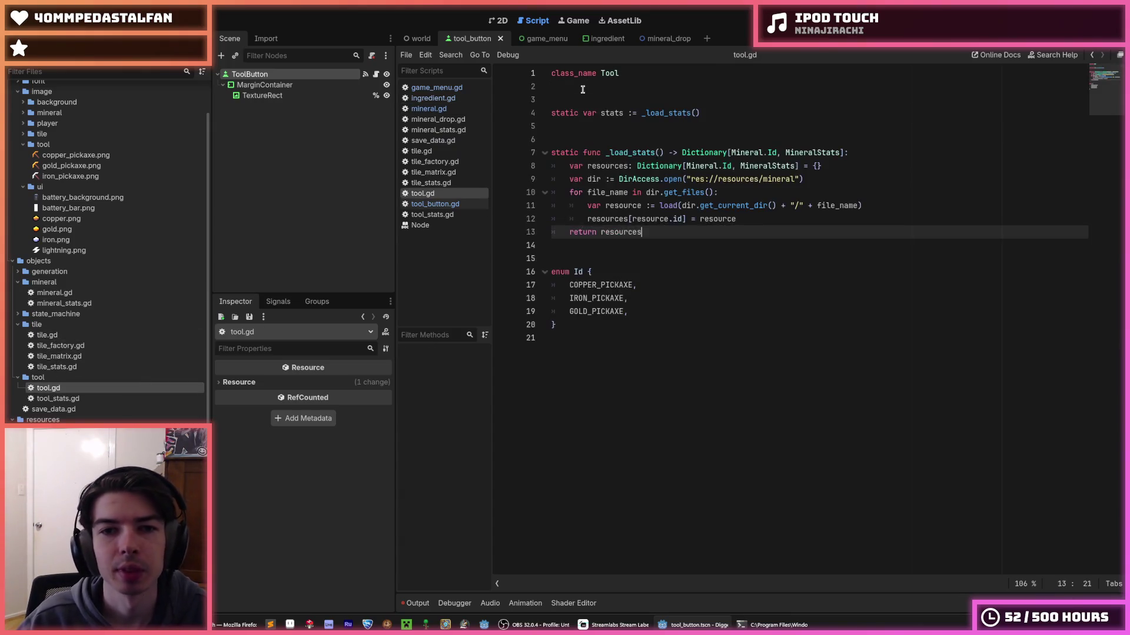
- Rename the Mineral types to Tool in the pasted _load_stats code
{"action": "double_click", "coordinate": [647, 153]}
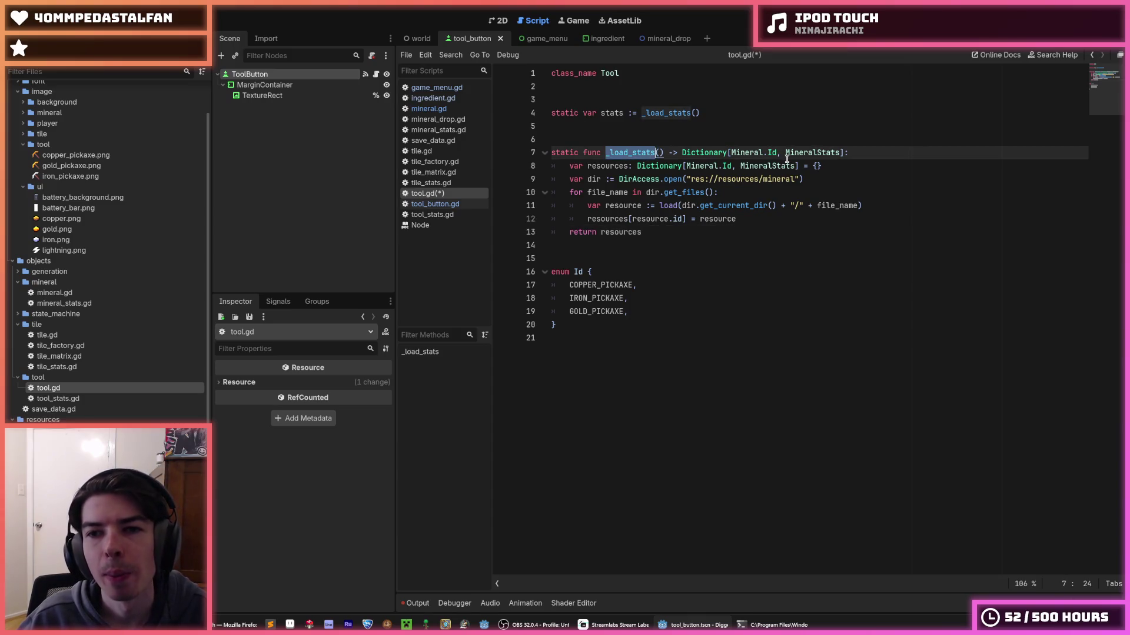
{"action": "left_click", "coordinate": [747, 153]}
{"action": "double_click", "coordinate": [746, 153]}
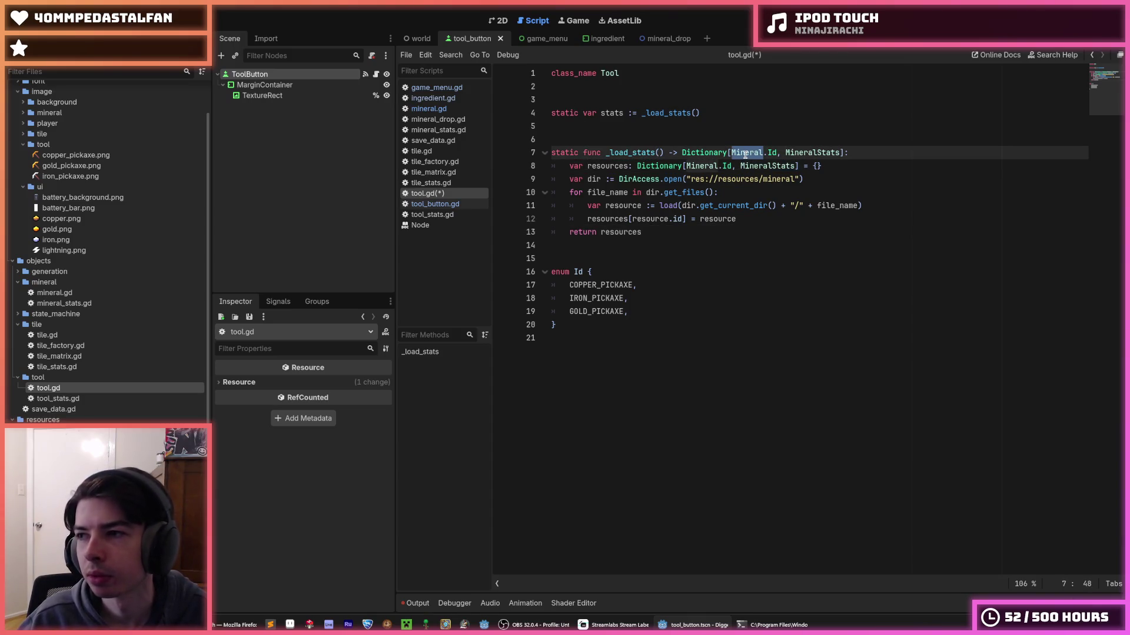
{"action": "double_click", "coordinate": [706, 166]}
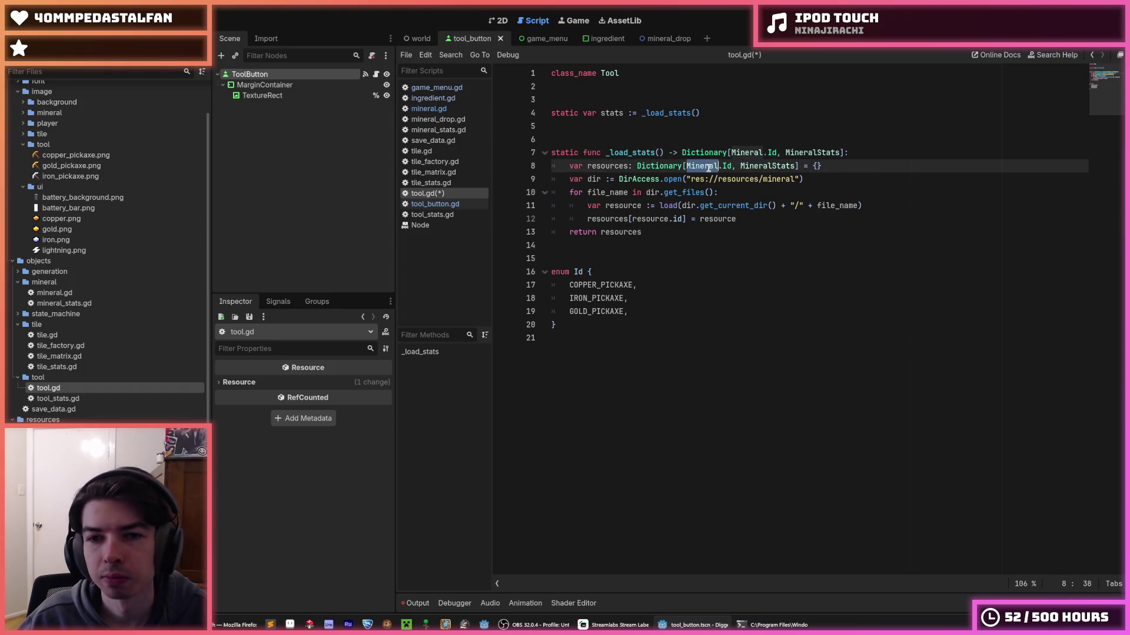
{"action": "double_click", "coordinate": [785, 178]}
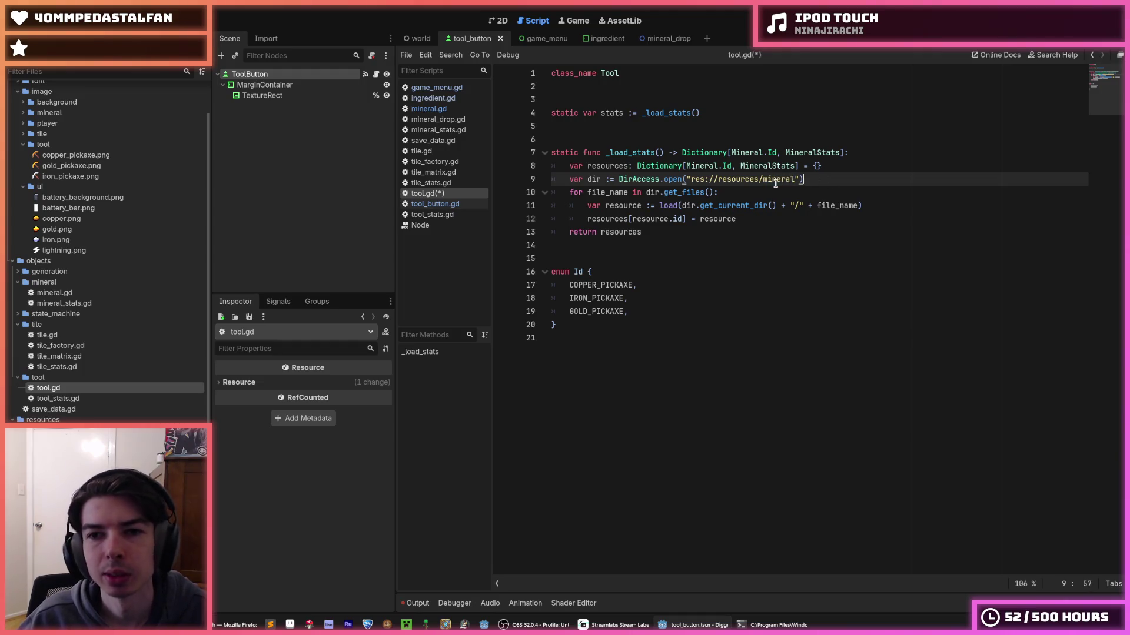
{"action": "double_click", "coordinate": [745, 152]}
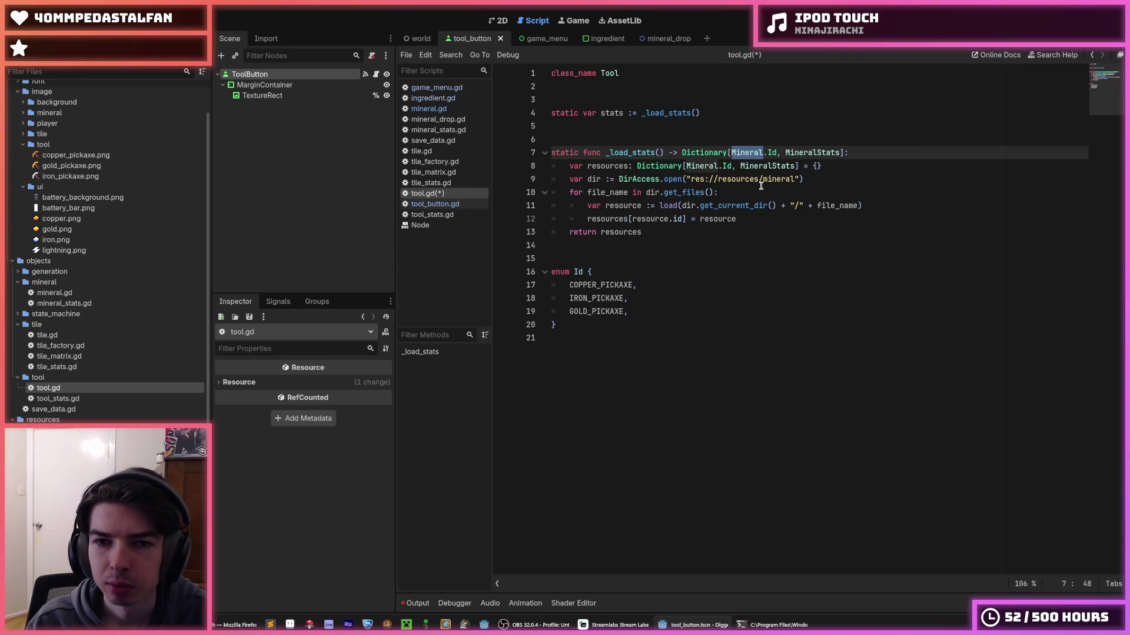
{"action": "key", "text": "ctrl+d"}
{"action": "key", "text": "ctrl+d"}
{"action": "type", "text": "Tool"}
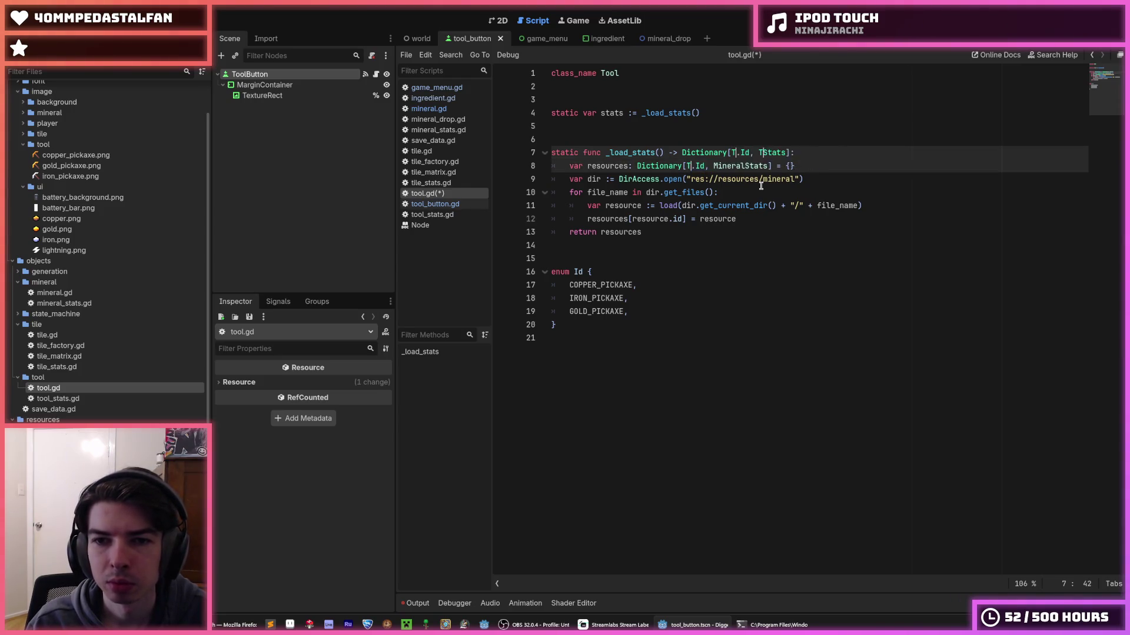
{"action": "left_click", "coordinate": [625, 234]}
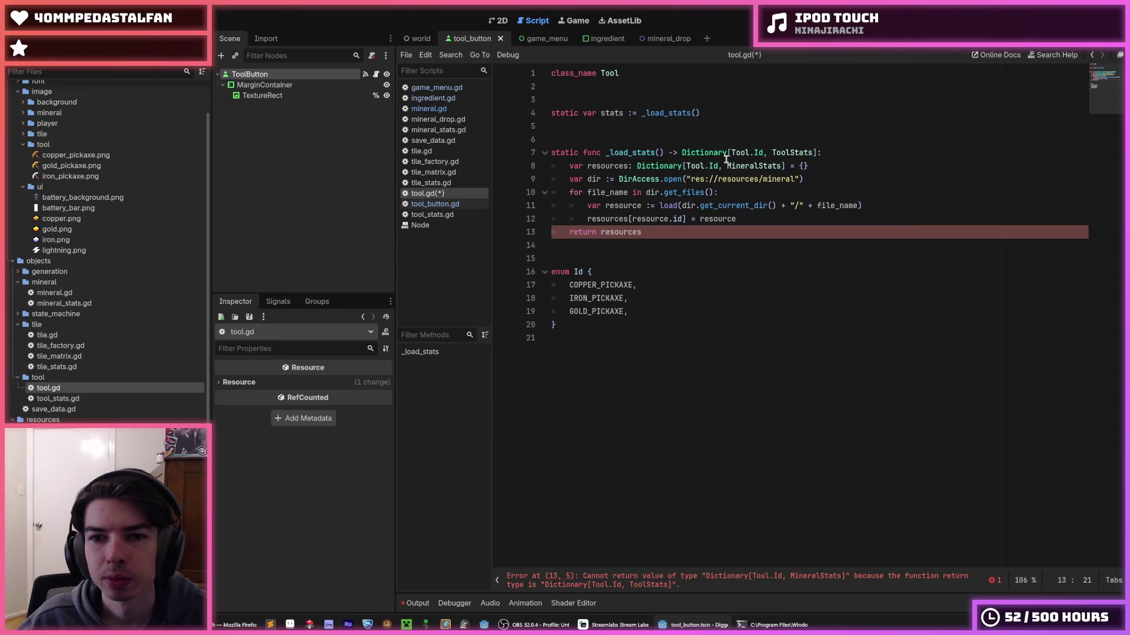
- Change MineralStats to ToolStats on line 8 and save tool.gd
{"action": "left_click", "coordinate": [725, 161]}
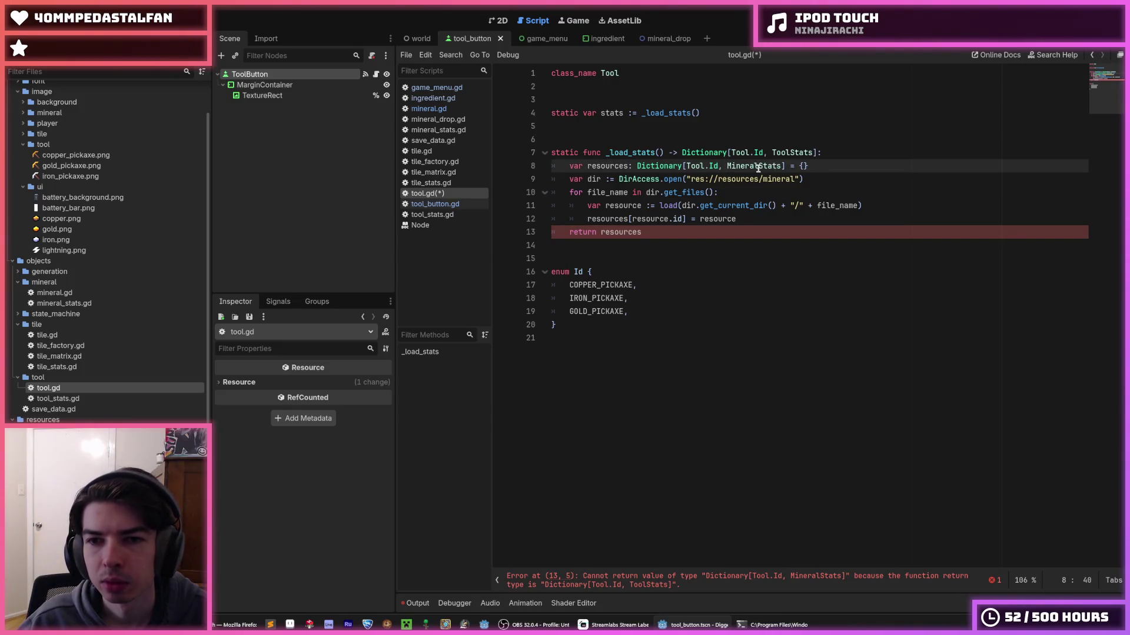
{"action": "left_click_drag", "start_coordinate": [760, 168], "coordinate": [727, 169]}
{"action": "type", "text": "Tool"}
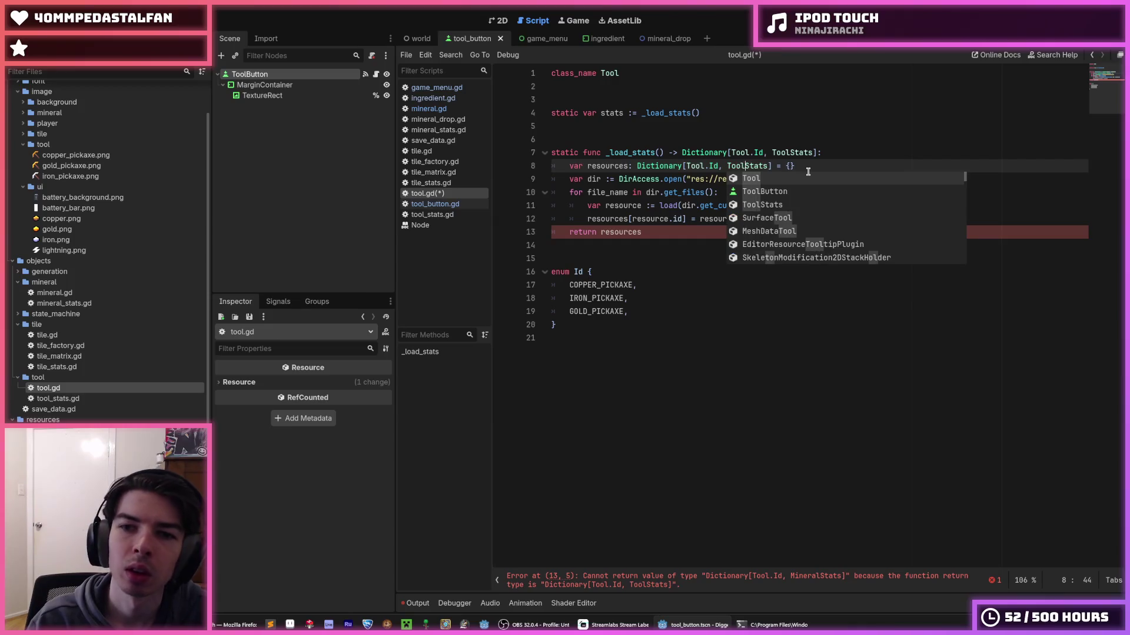
{"action": "left_click", "coordinate": [820, 167]}
{"action": "key", "text": "ctrl+s"}
- Point the resource folder path to res://resources/tool instead of mineral
{"action": "double_click", "coordinate": [774, 180]}
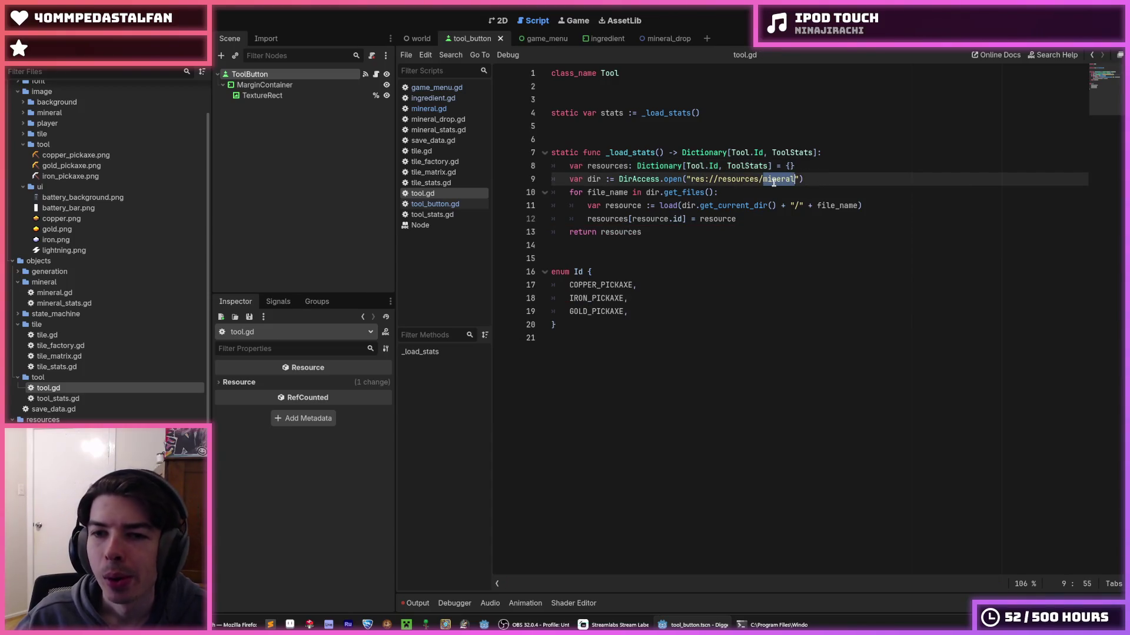
{"action": "type", "text": "tool"}
{"action": "left_click", "coordinate": [824, 166]}
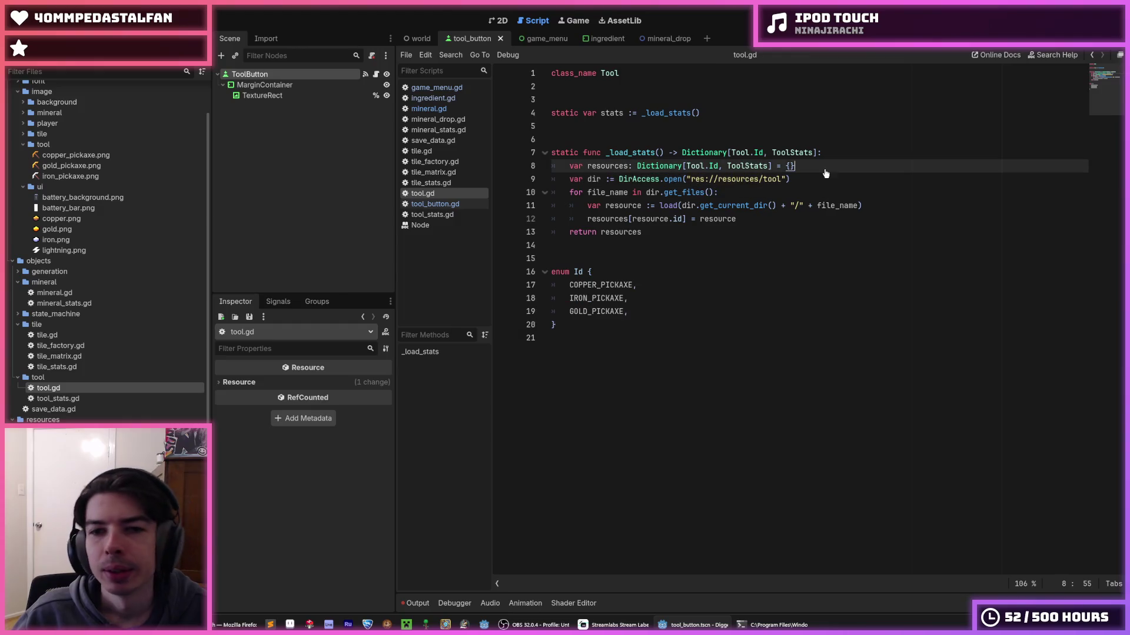
{"action": "left_click", "coordinate": [429, 97]}
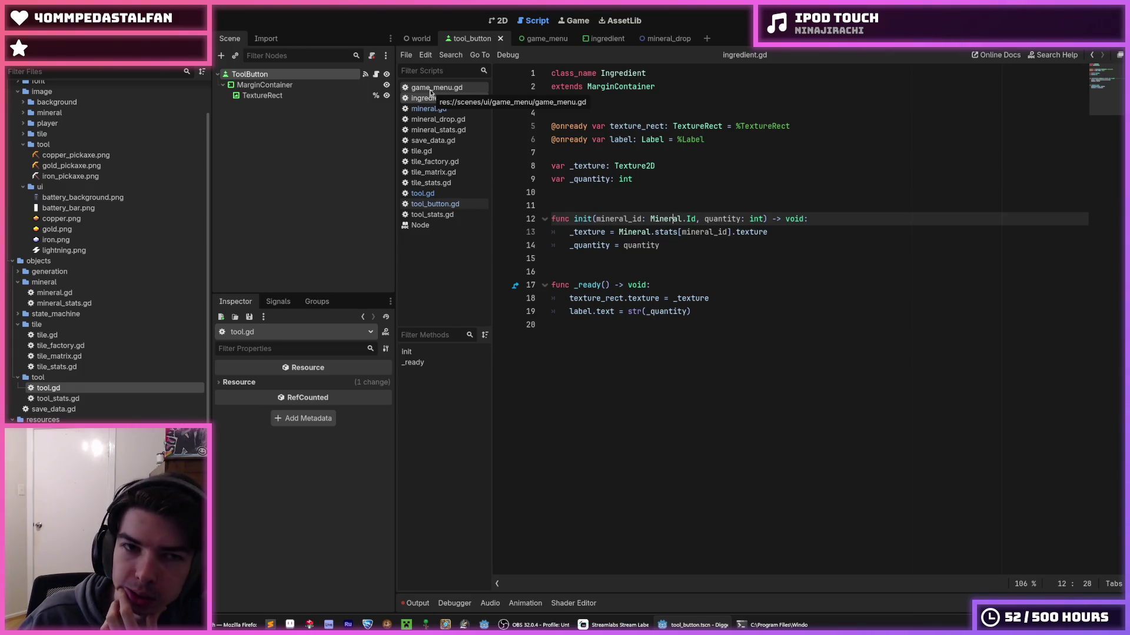
- Open game_menu.gd and examine the SaveData.tool_quantities[tool_id] error on line 49
{"action": "left_click", "coordinate": [430, 91]}
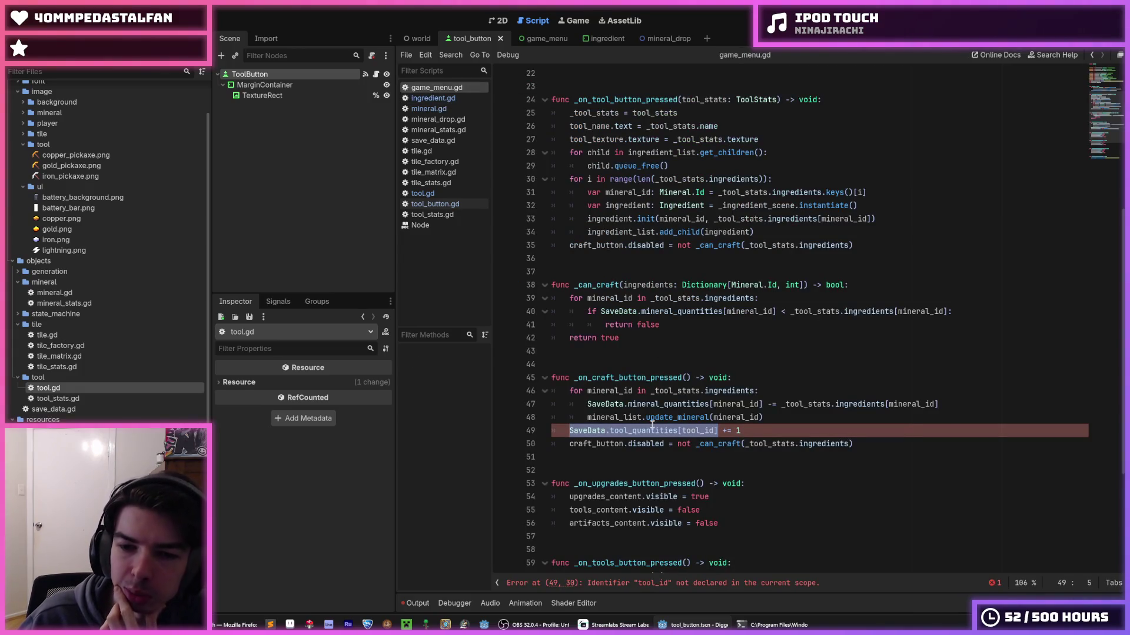
{"action": "left_click", "coordinate": [771, 417]}
{"action": "left_click", "coordinate": [762, 430]}
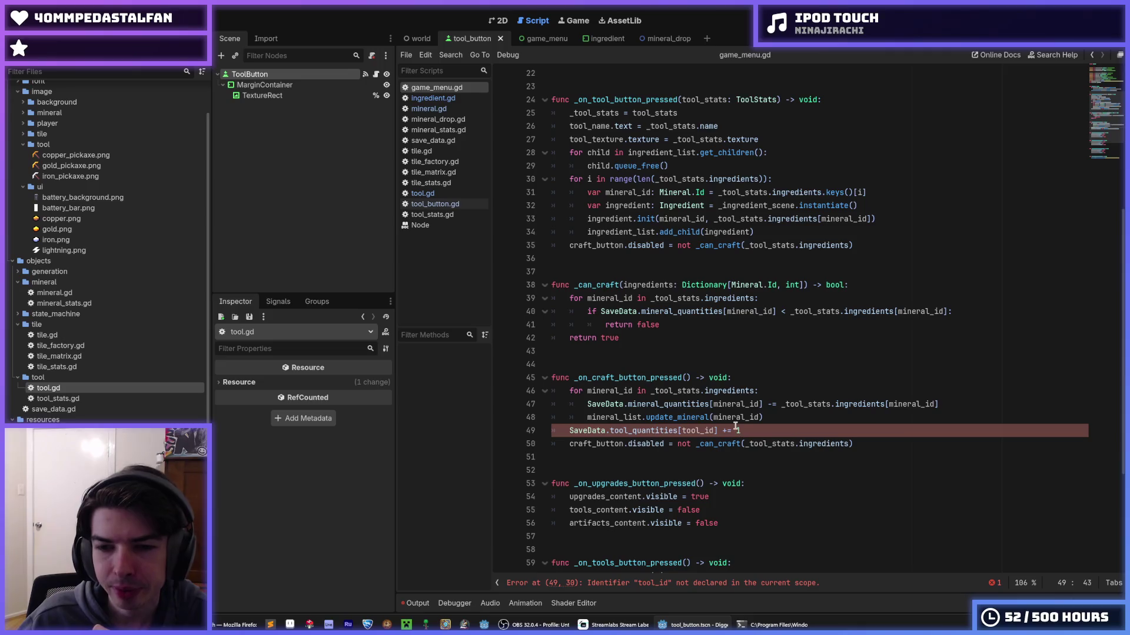
{"action": "double_click", "coordinate": [674, 430]}
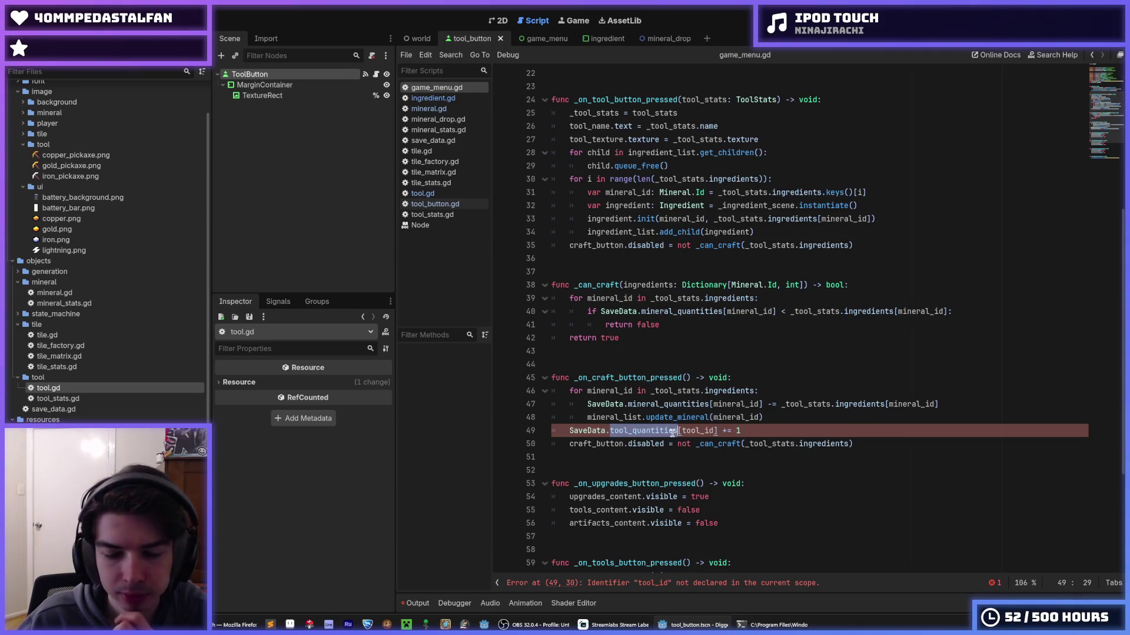
{"action": "left_click", "coordinate": [677, 430]}
{"action": "left_click_drag", "start_coordinate": [677, 431], "coordinate": [570, 429]}
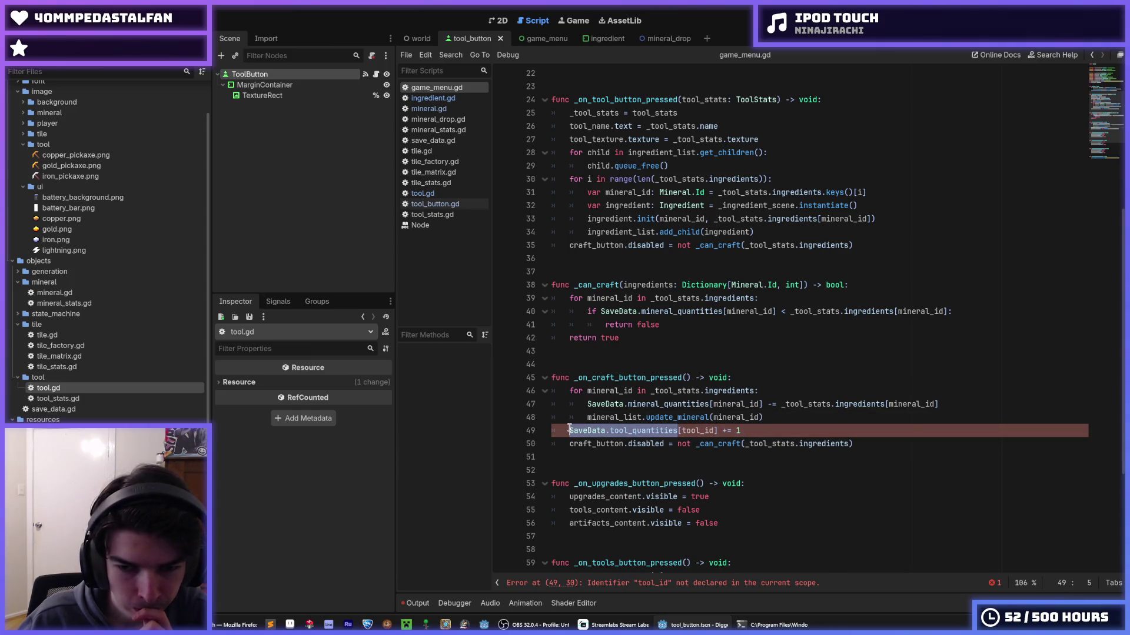
{"action": "right_click", "coordinate": [582, 433]}
{"action": "left_click", "coordinate": [606, 465]}
{"action": "left_click", "coordinate": [638, 430]}
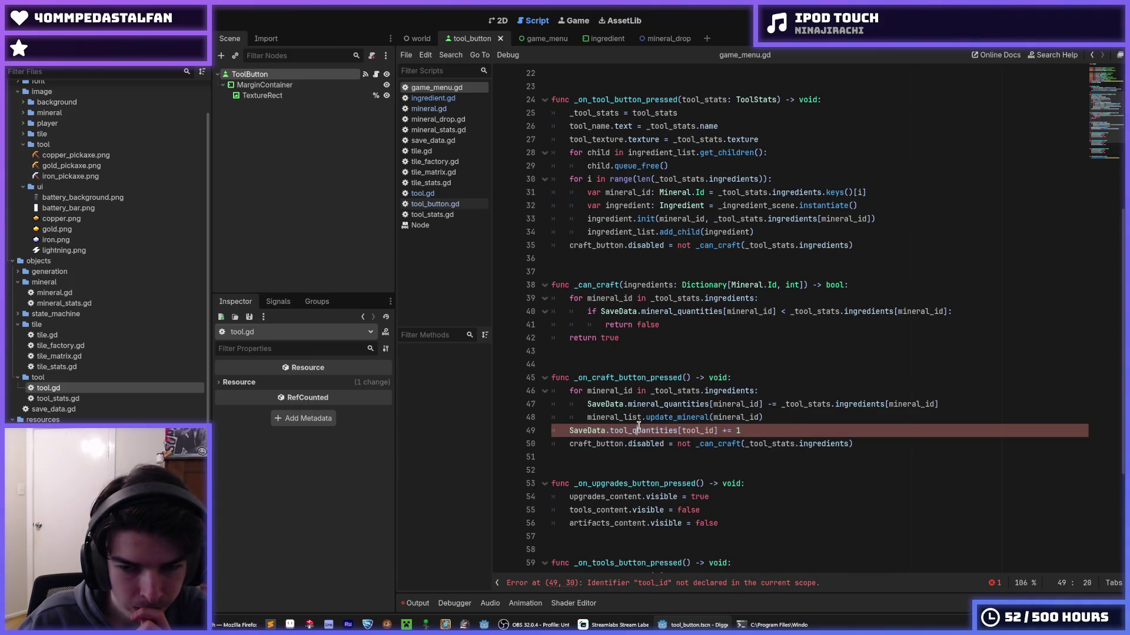
- Scroll up to _on_tool_button_pressed and select 'stats' in its tool_stats parameter
{"action": "scroll", "coordinate": [703, 422], "scroll_direction": "down", "scroll_amount": 5}
{"action": "scroll", "coordinate": [703, 423], "scroll_direction": "up", "scroll_amount": 7}
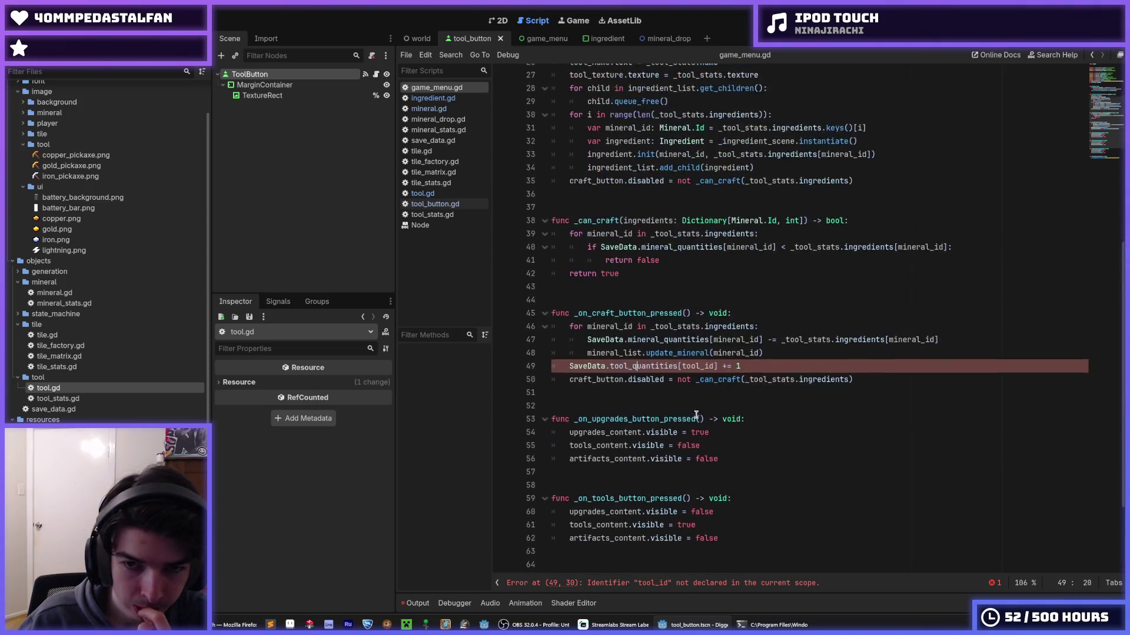
{"action": "scroll", "coordinate": [688, 388], "scroll_direction": "up", "scroll_amount": 1}
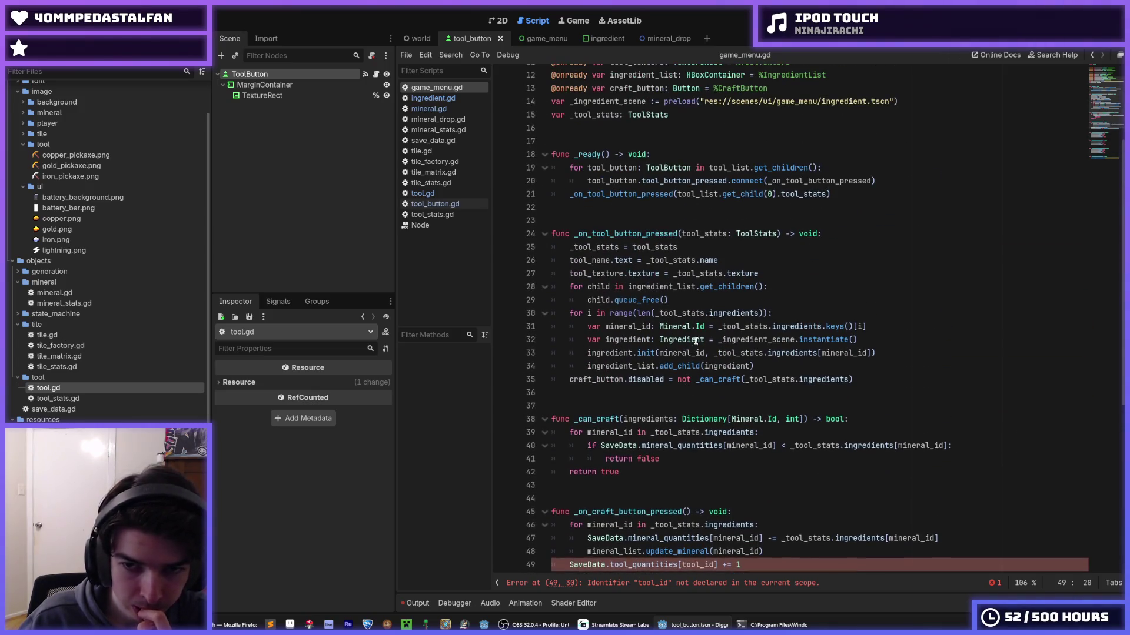
{"action": "left_click", "coordinate": [730, 234]}
{"action": "left_click_drag", "start_coordinate": [729, 234], "coordinate": [705, 234]}
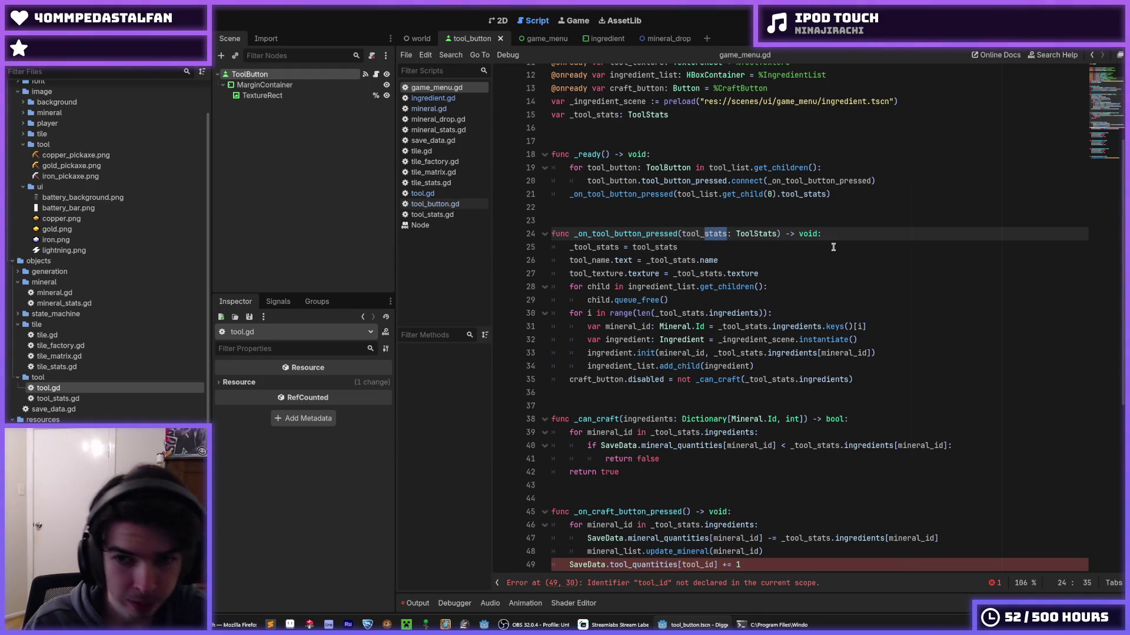
- Change the handler's parameter to tool_id: Tool.Id
{"action": "type", "text": "id"}
{"action": "key", "text": "Right"}
{"action": "key", "text": "Right"}
{"action": "key", "text": "Right"}
{"action": "key", "text": "Right"}
{"action": "type", "text": "."}
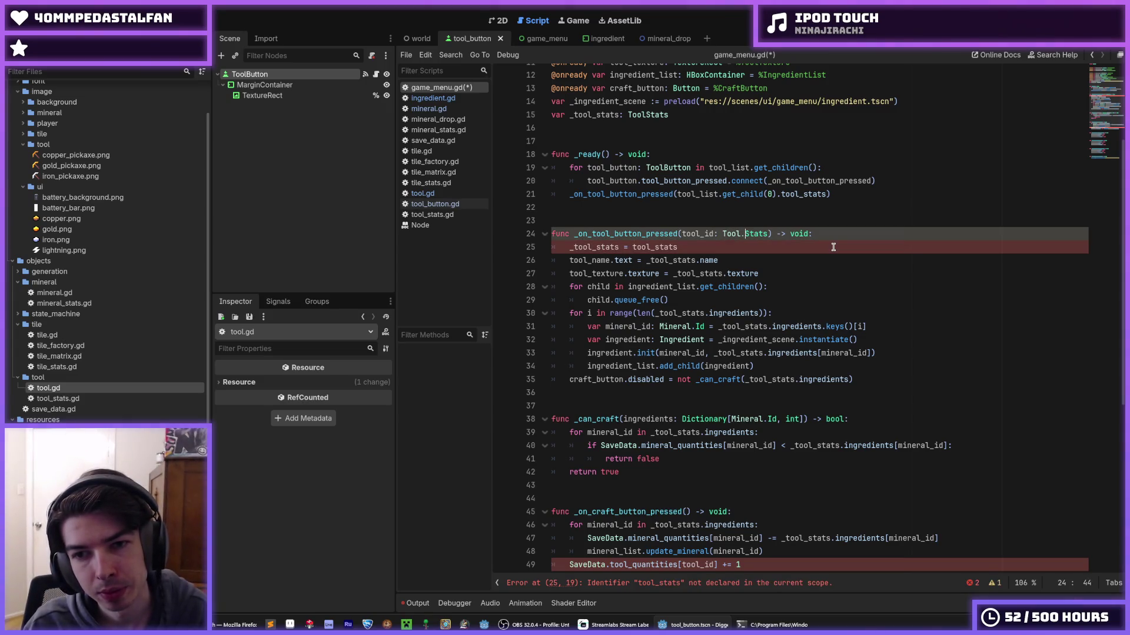
{"action": "key", "text": "Delete"}
{"action": "key", "text": "Delete"}
{"action": "key", "text": "Delete"}
{"action": "type", "text": "Id"}
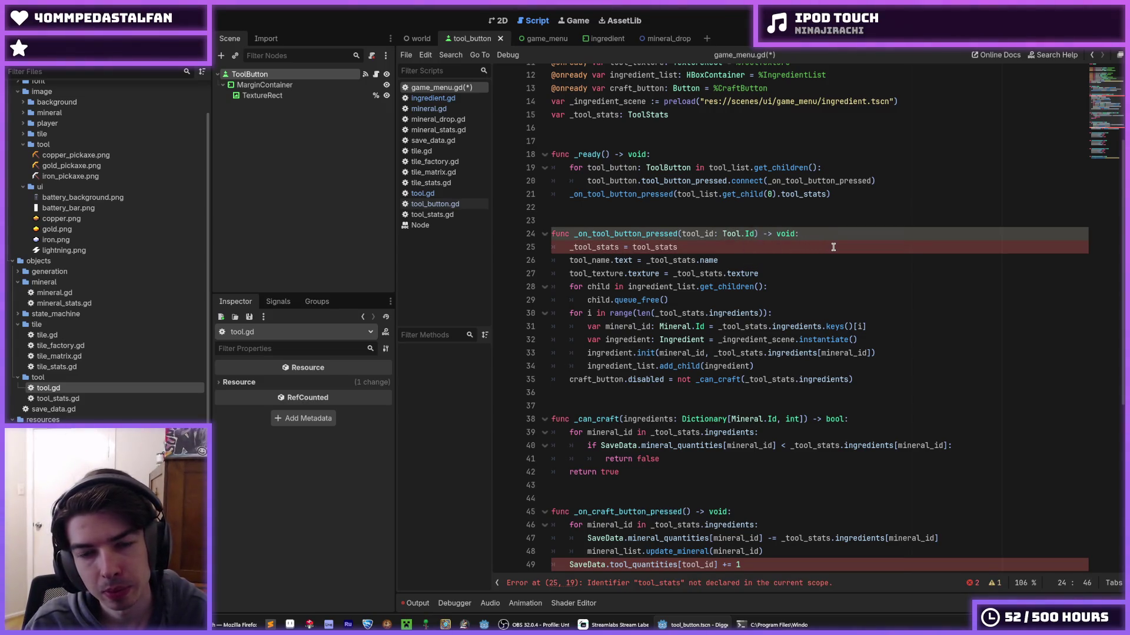
- Assign _tool_stats from Tool.stats[tool_id] on line 25 and save the script
{"action": "key", "text": "Down"}
{"action": "key", "text": "Left"}
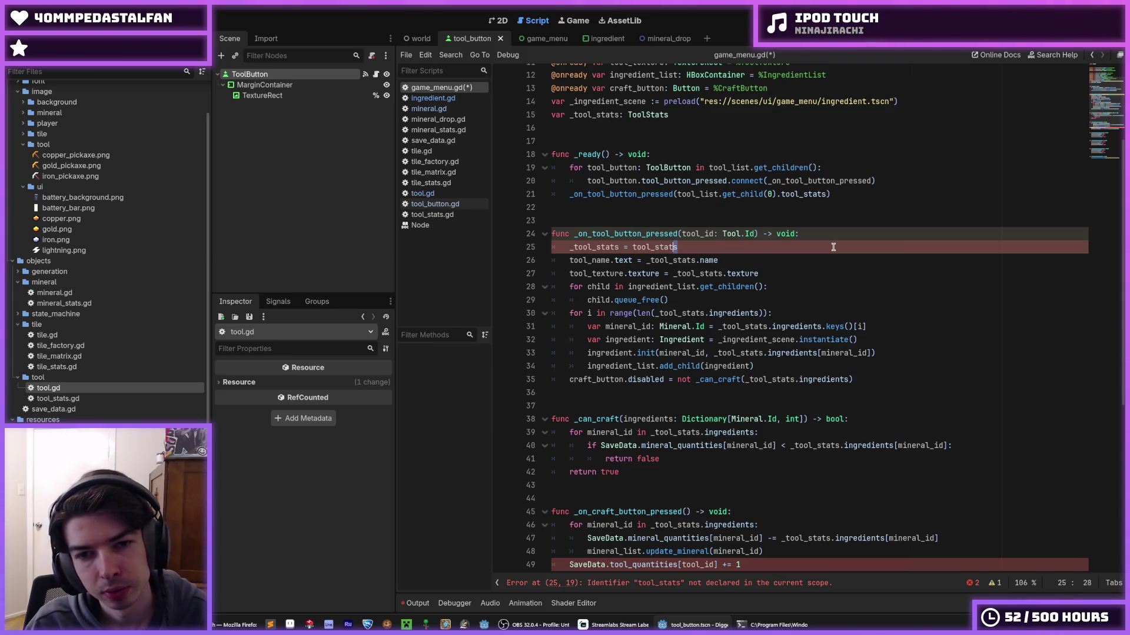
{"action": "key", "text": "Right"}
{"action": "key", "text": "ctrl+shift+Left"}
{"action": "key", "text": "ctrl+shift+Left"}
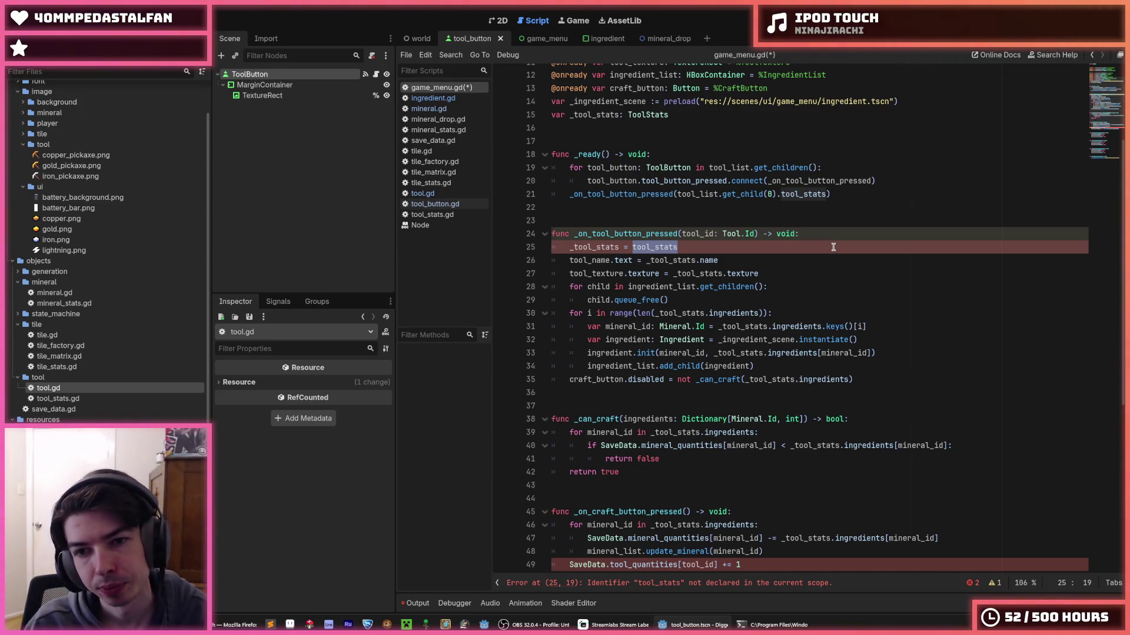
{"action": "type", "text": "tool"}
{"action": "key", "text": "Return"}
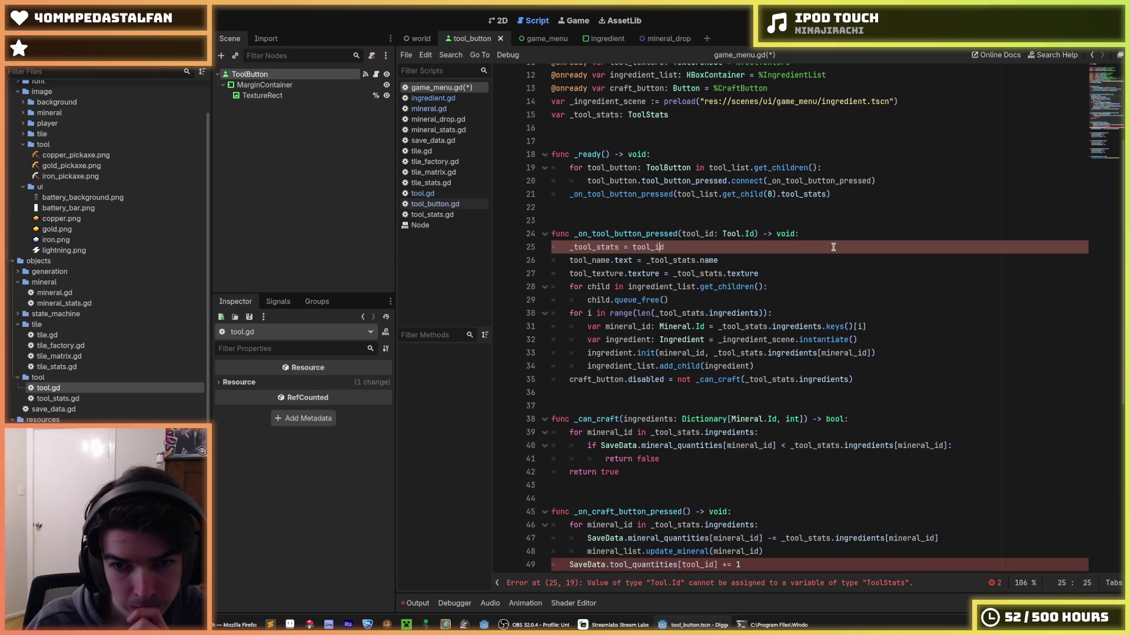
{"action": "key", "text": "ctrl+Left"}
{"action": "type", "text": "Tool."}
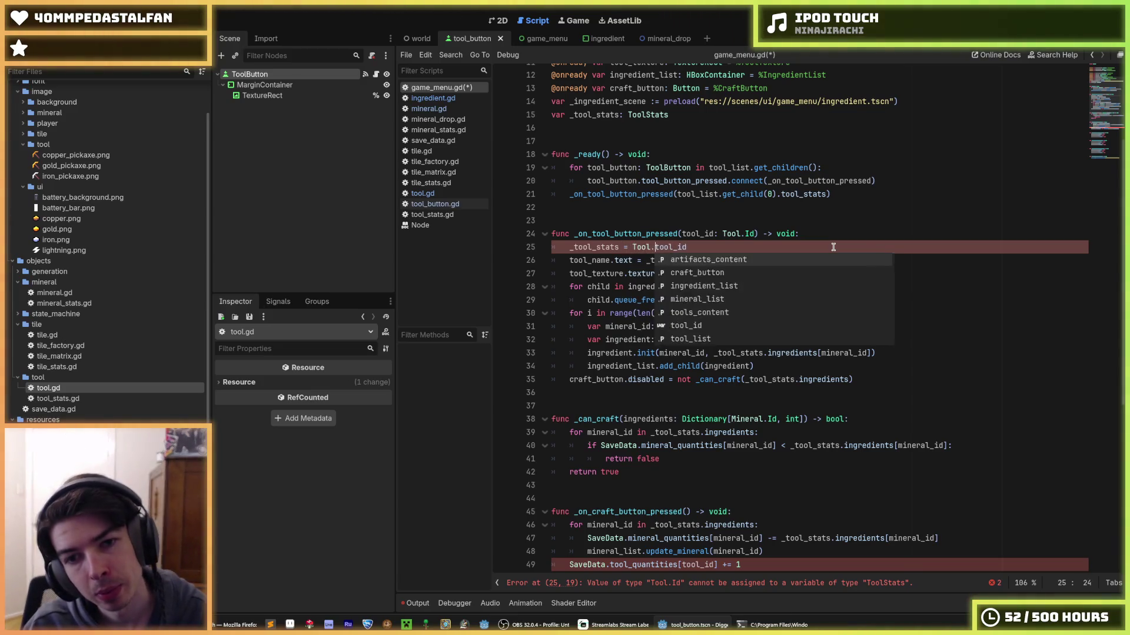
{"action": "type", "text": "stats"}
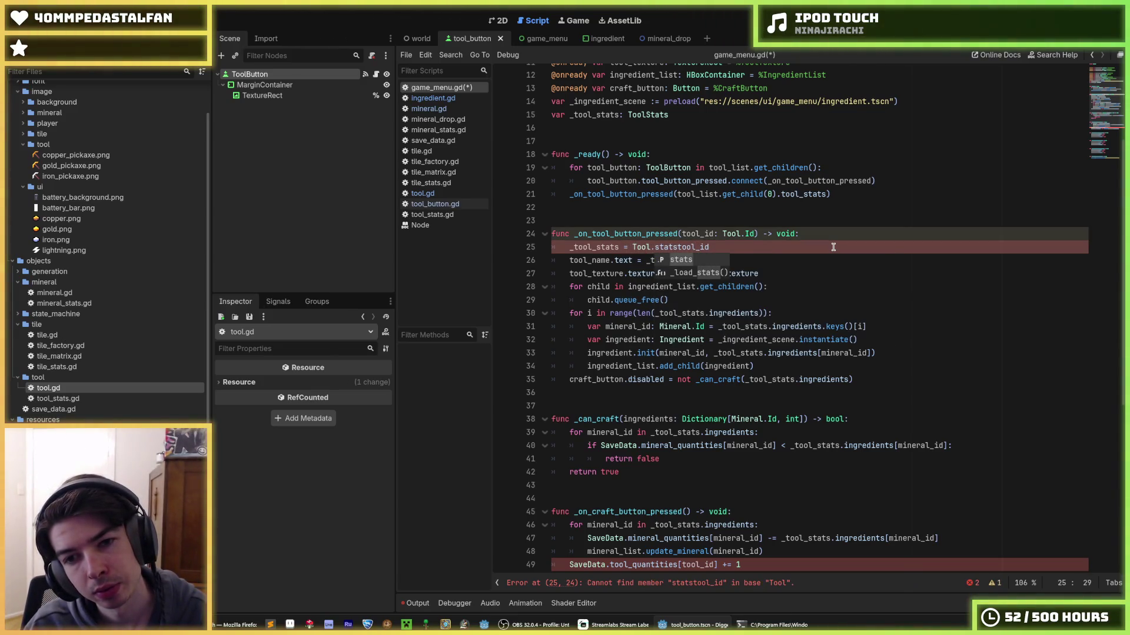
{"action": "type", "text": "["}
{"action": "key", "text": "End"}
{"action": "type", "text": "]"}
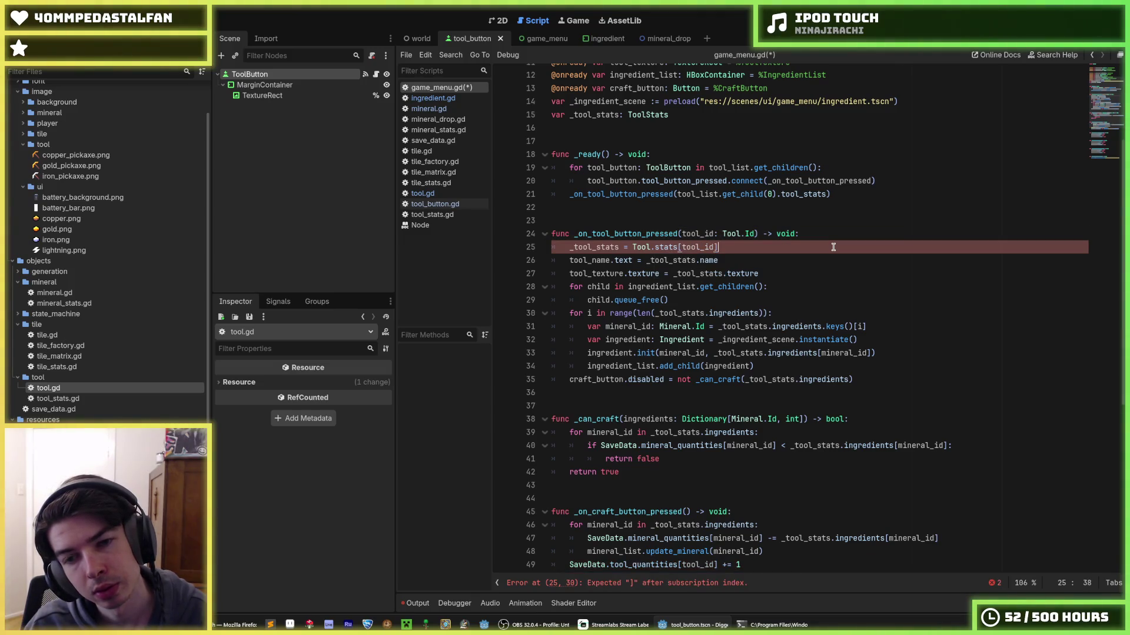
{"action": "key", "text": "ctrl+s"}
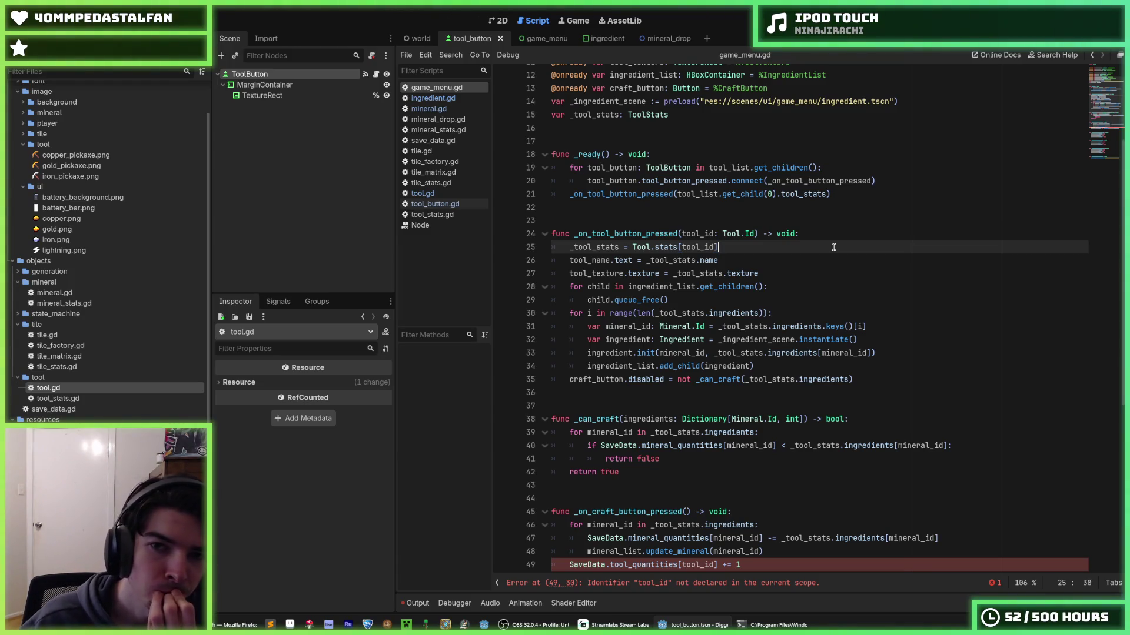
{"action": "left_click_drag", "start_coordinate": [619, 114], "coordinate": [597, 114]}
- Change the member declaration on line 15 to _tool_id: Tool.Id
{"action": "type", "text": "id"}
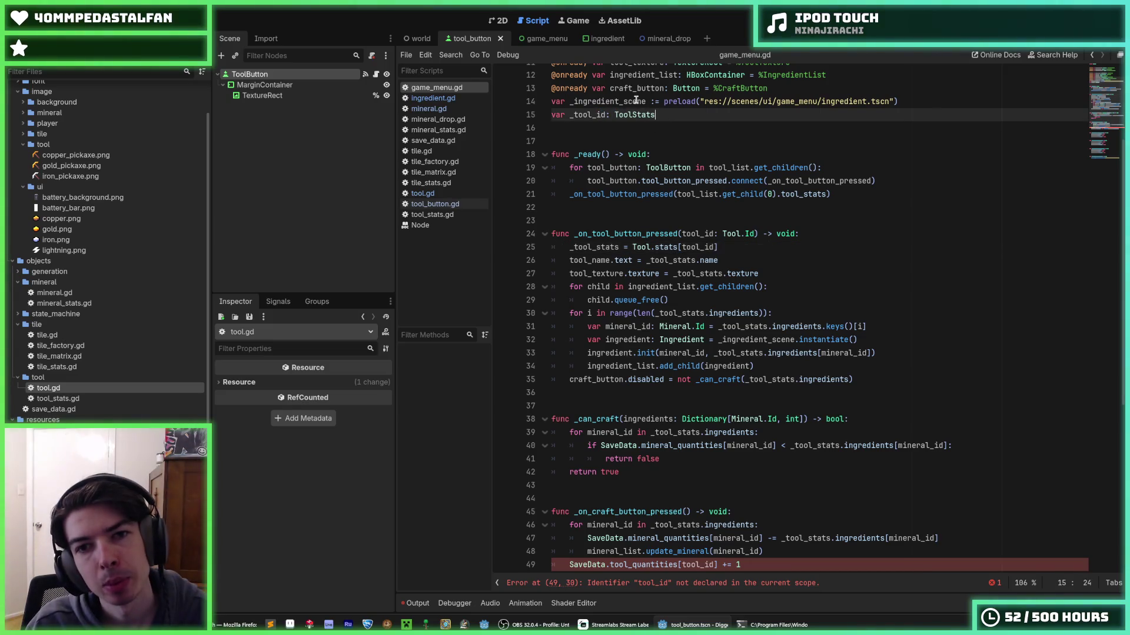
{"action": "key", "text": "End"}
{"action": "key", "text": "BackSpace"}
{"action": "key", "text": "BackSpace"}
{"action": "key", "text": "BackSpace"}
{"action": "key", "text": "BackSpace"}
{"action": "type", "text": ".Id"}
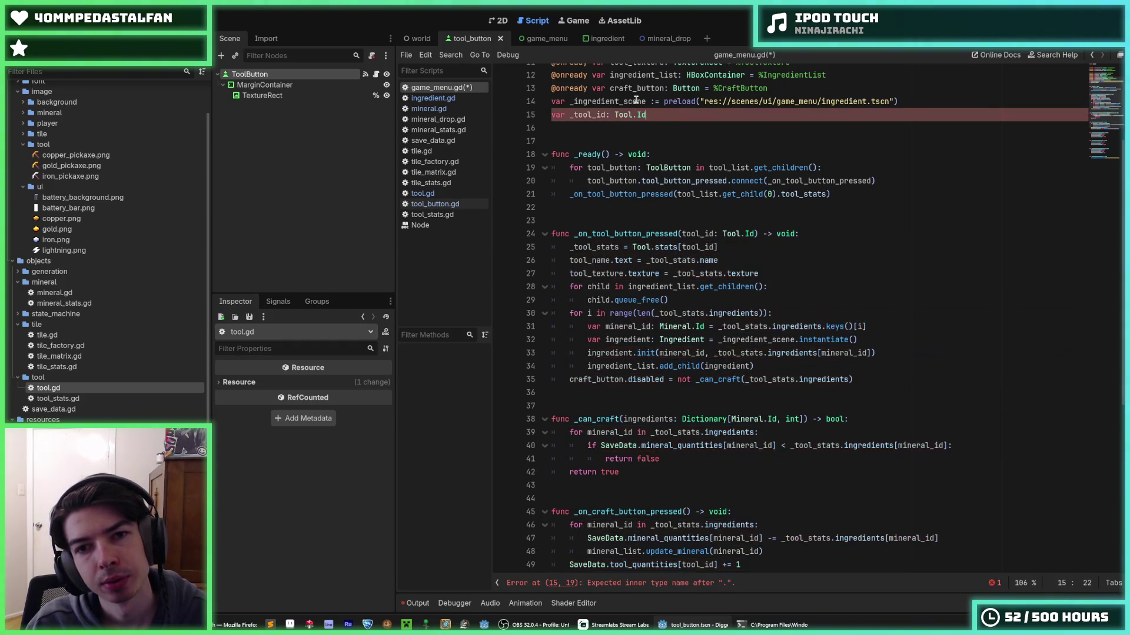
{"action": "double_click", "coordinate": [588, 115]}
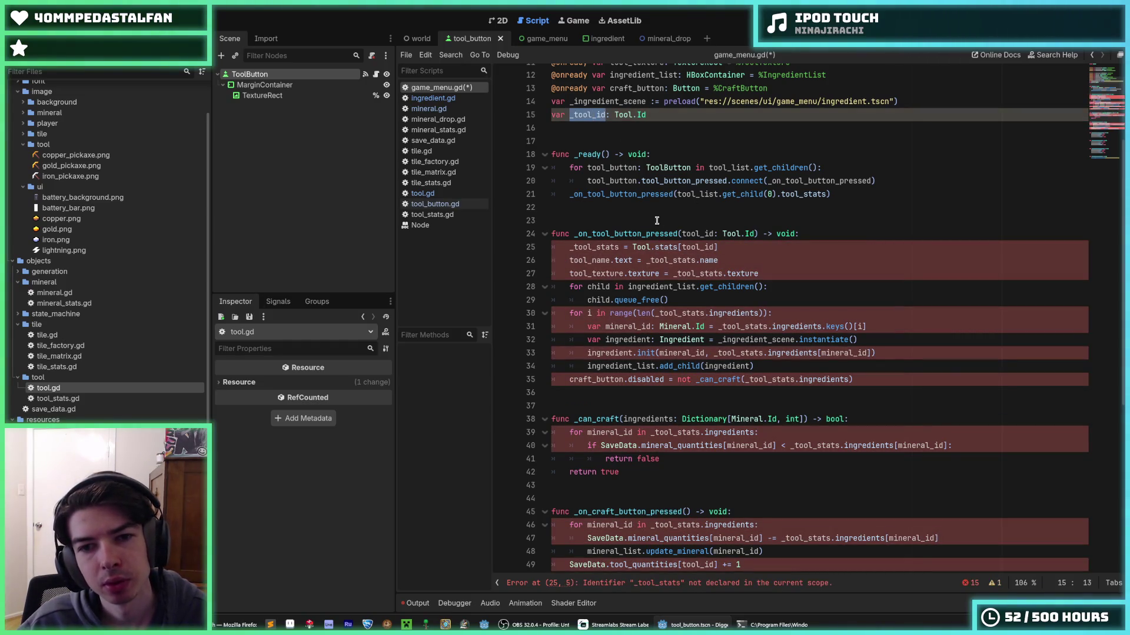
- Turn the _tool_stats assignment into a local 'var stats :=' declaration
{"action": "left_click", "coordinate": [574, 248]}
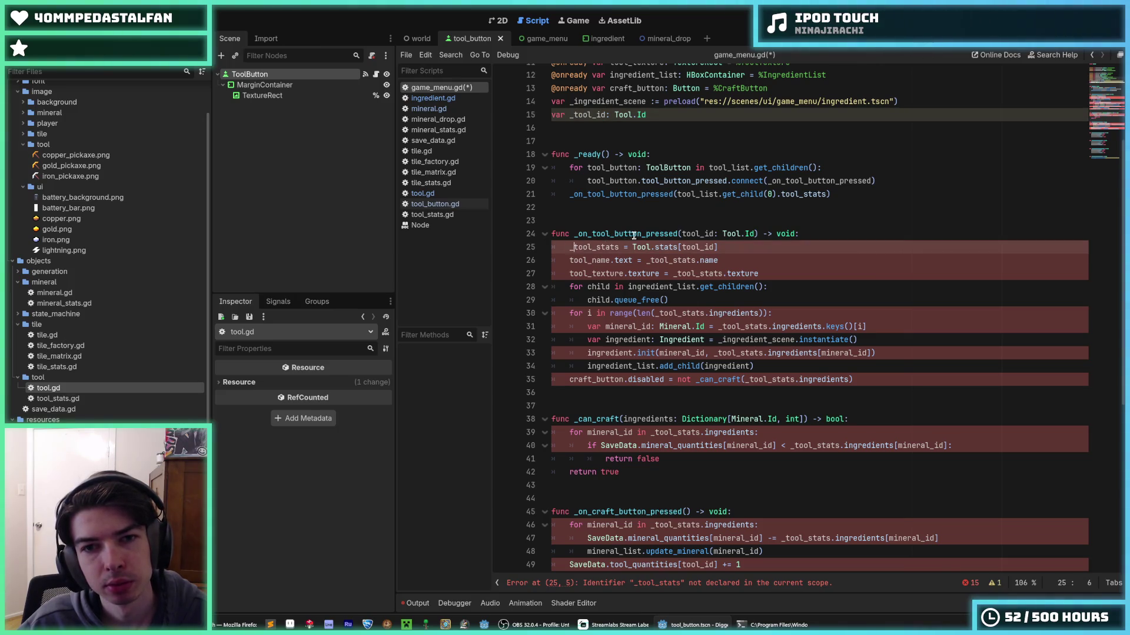
{"action": "key", "text": "BackSpace"}
{"action": "type", "text": "var"}
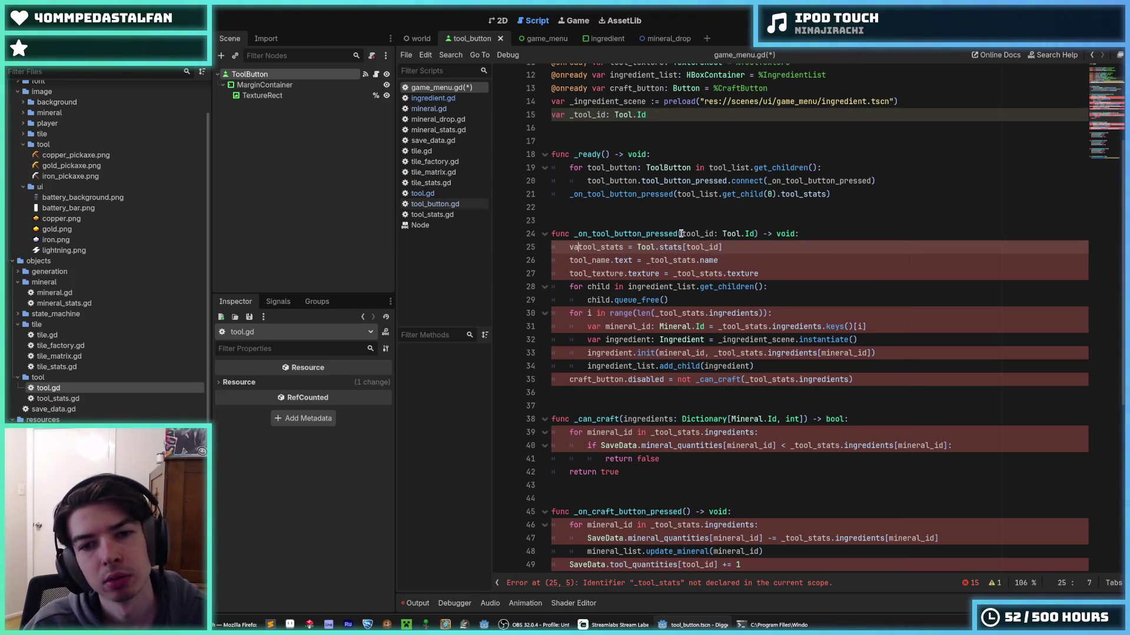
{"action": "key", "text": "ctrl+Delete"}
{"action": "type", "text": "stats"}
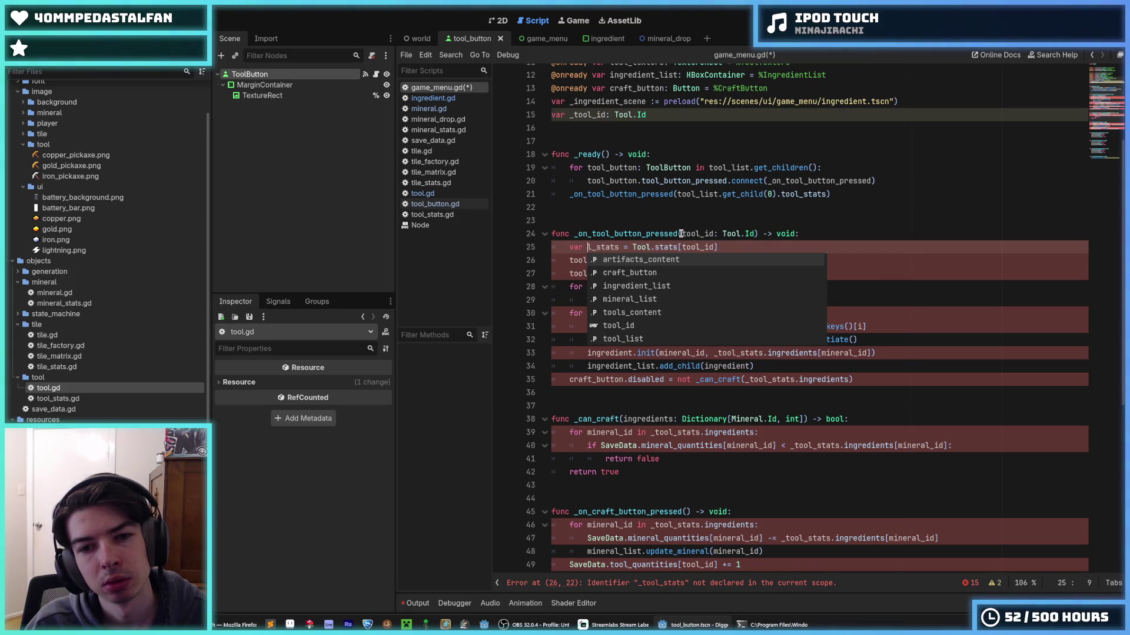
{"action": "key", "text": "Right"}
{"action": "type", "text": ":"}
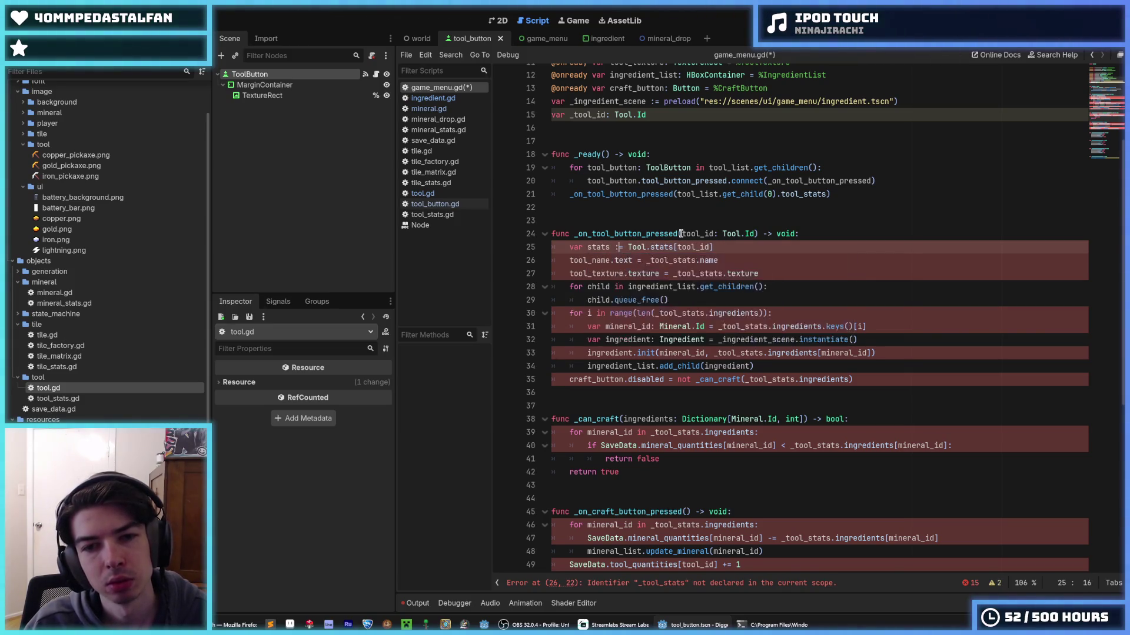
{"action": "double_click", "coordinate": [591, 246]}
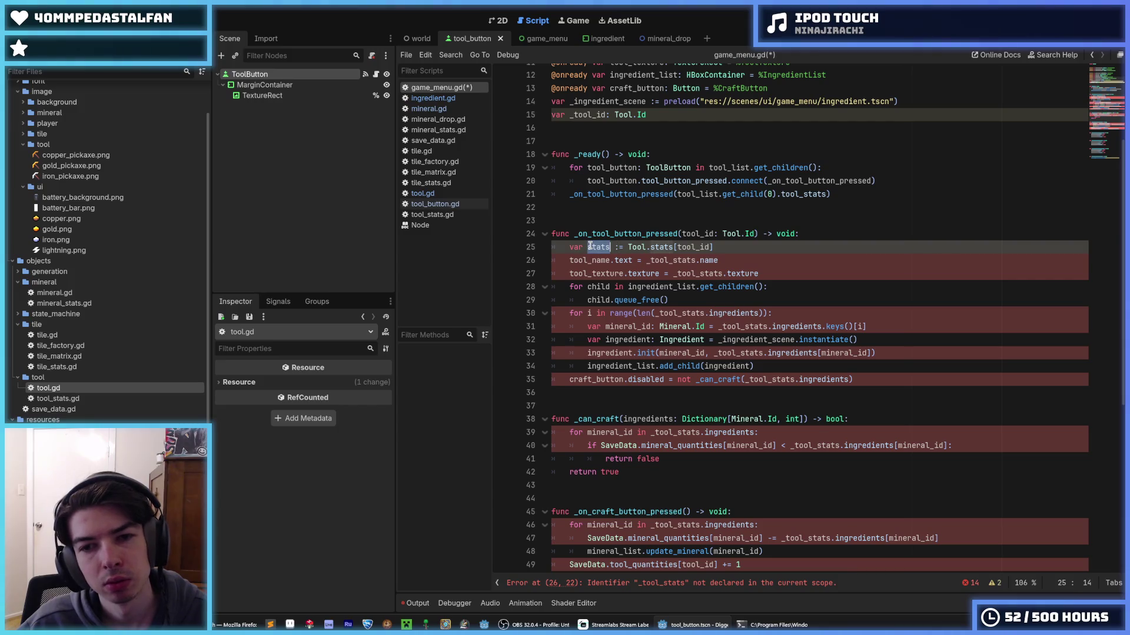
- Add '_tool_id = tool_id' at the top of the handler and save
{"action": "left_click", "coordinate": [815, 233]}
{"action": "key", "text": "Return"}
{"action": "type", "text": "tool_id = t"}
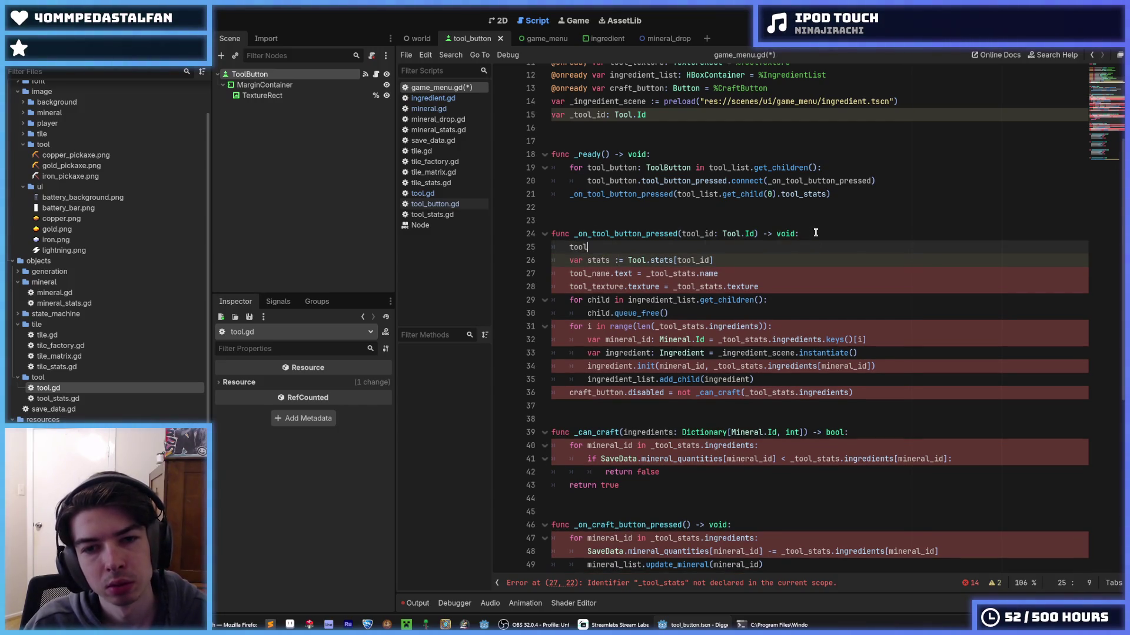
{"action": "type", "text": "ool_id = tool"}
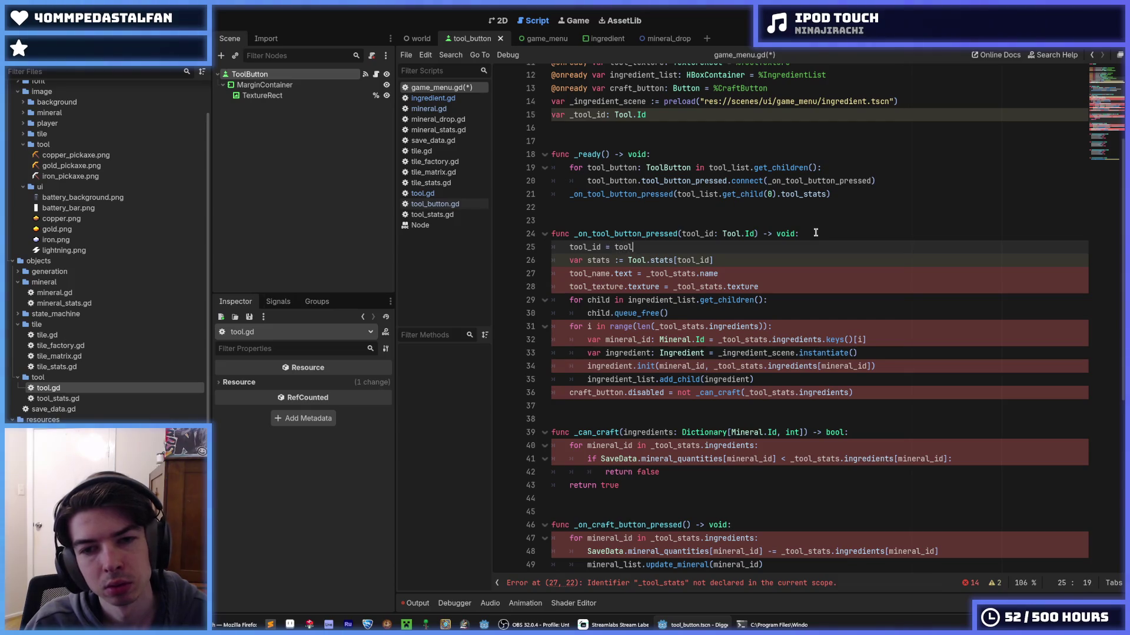
{"action": "key", "text": "Home"}
{"action": "type", "text": "_"}
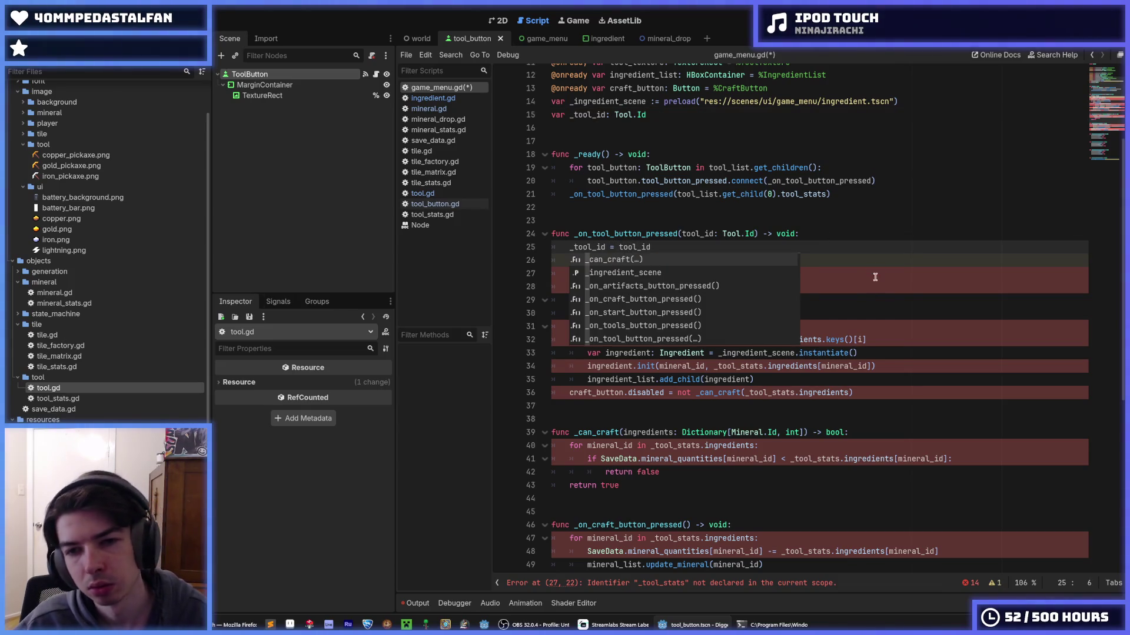
{"action": "key", "text": "Escape"}
{"action": "key", "text": "ctrl+s"}
- Replace every _tool_stats use in the handler with the local stats
{"action": "left_click", "coordinate": [603, 259]}
{"action": "double_click", "coordinate": [602, 260]}
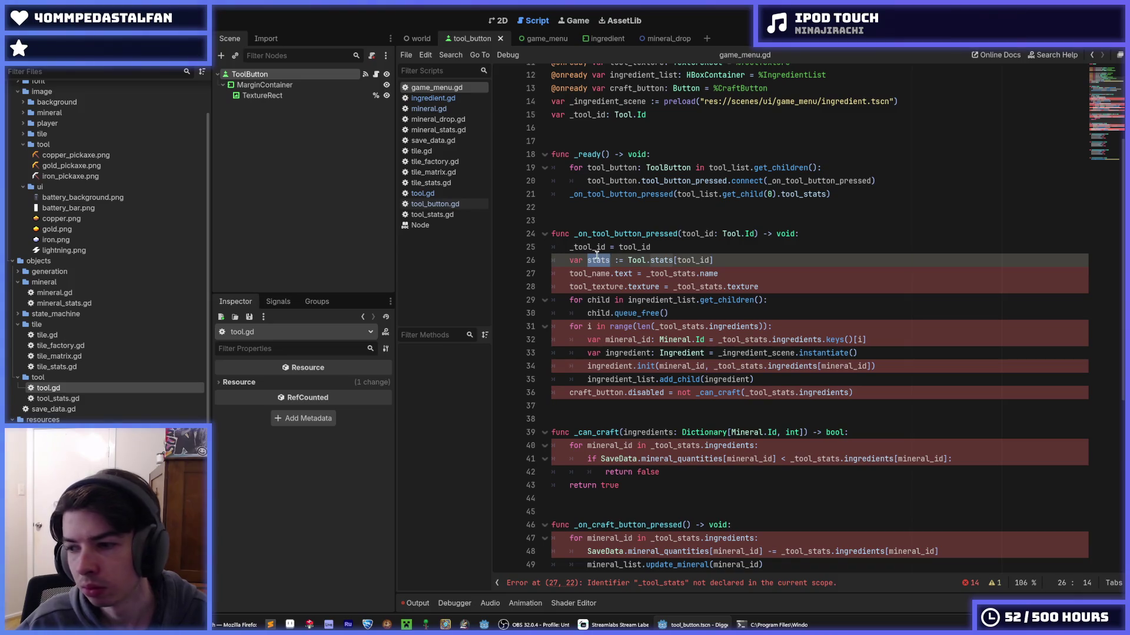
{"action": "double_click", "coordinate": [663, 260]}
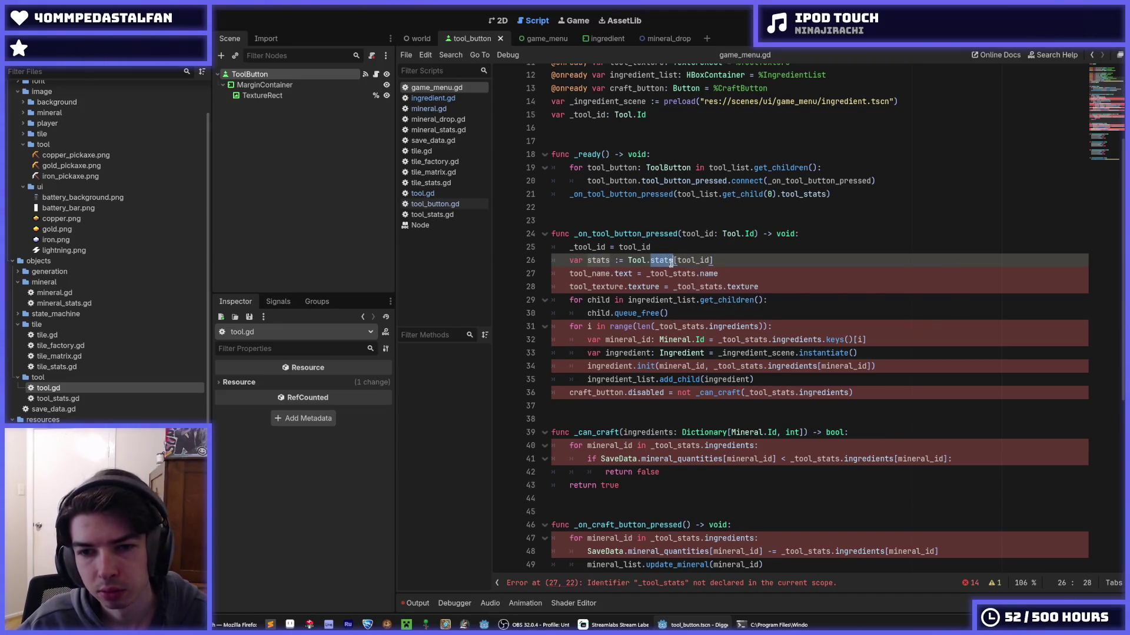
{"action": "left_click", "coordinate": [758, 262]}
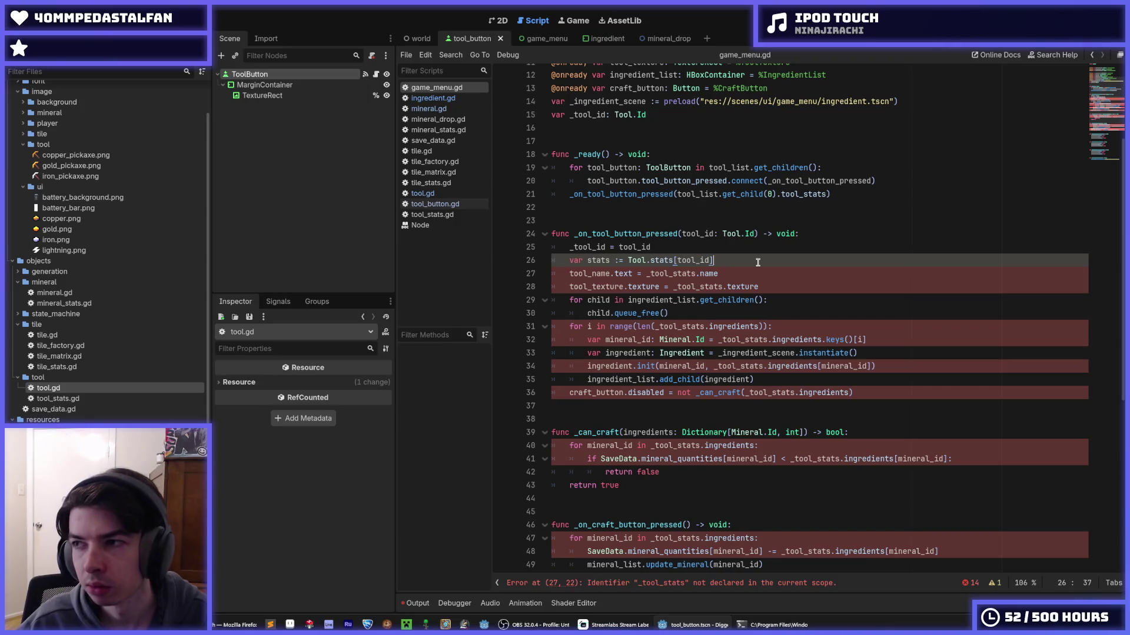
{"action": "left_click", "coordinate": [725, 274]}
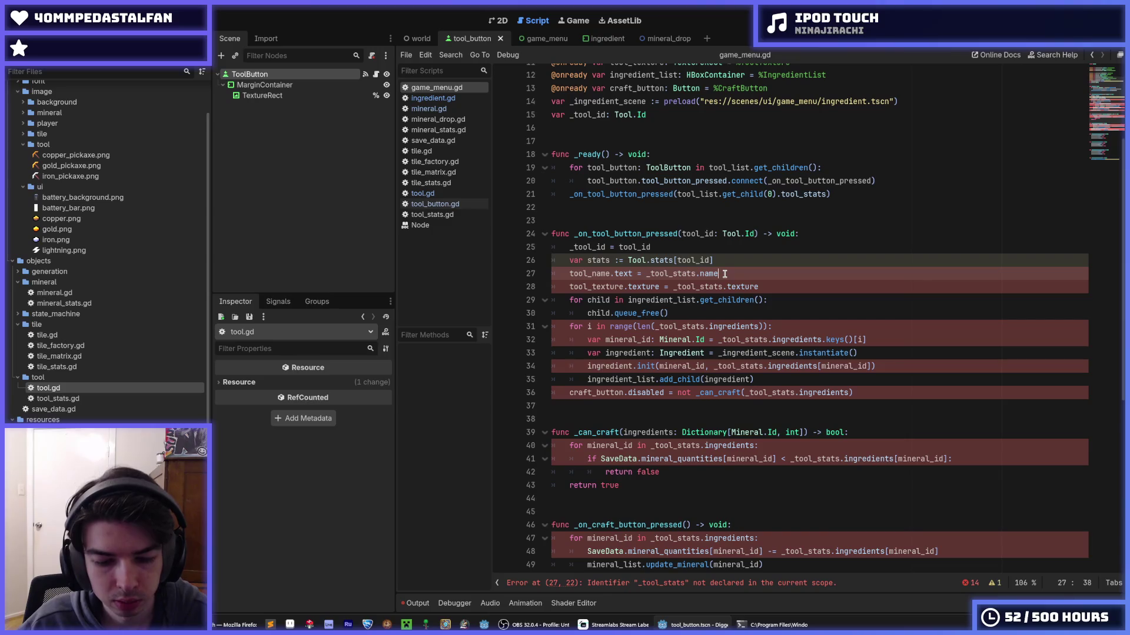
{"action": "left_click", "coordinate": [730, 264]}
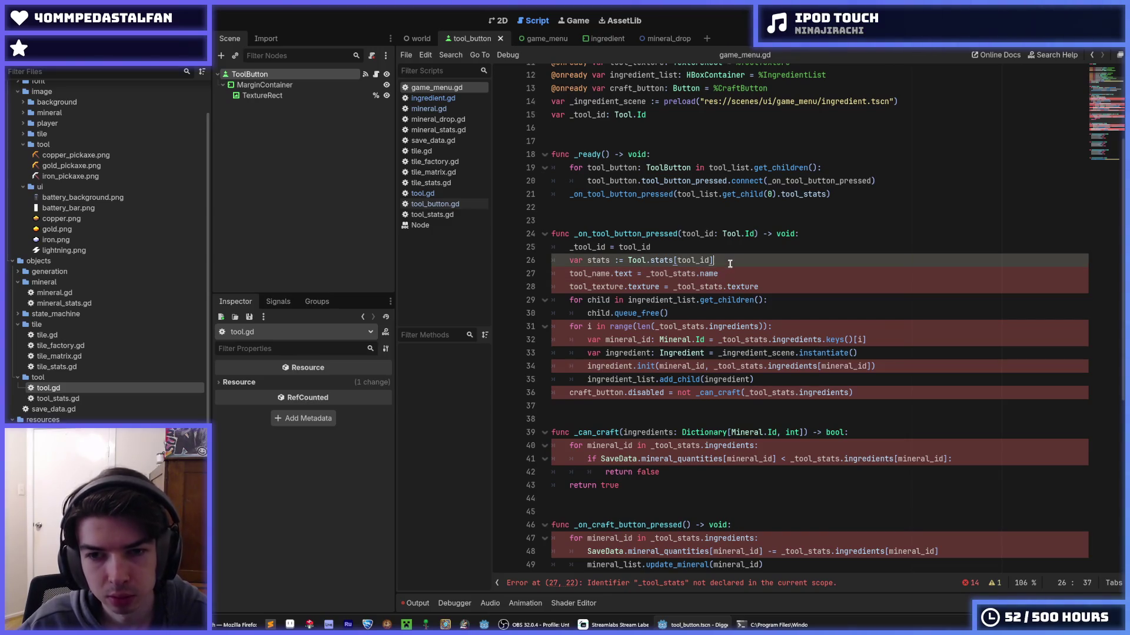
{"action": "double_click", "coordinate": [604, 261]}
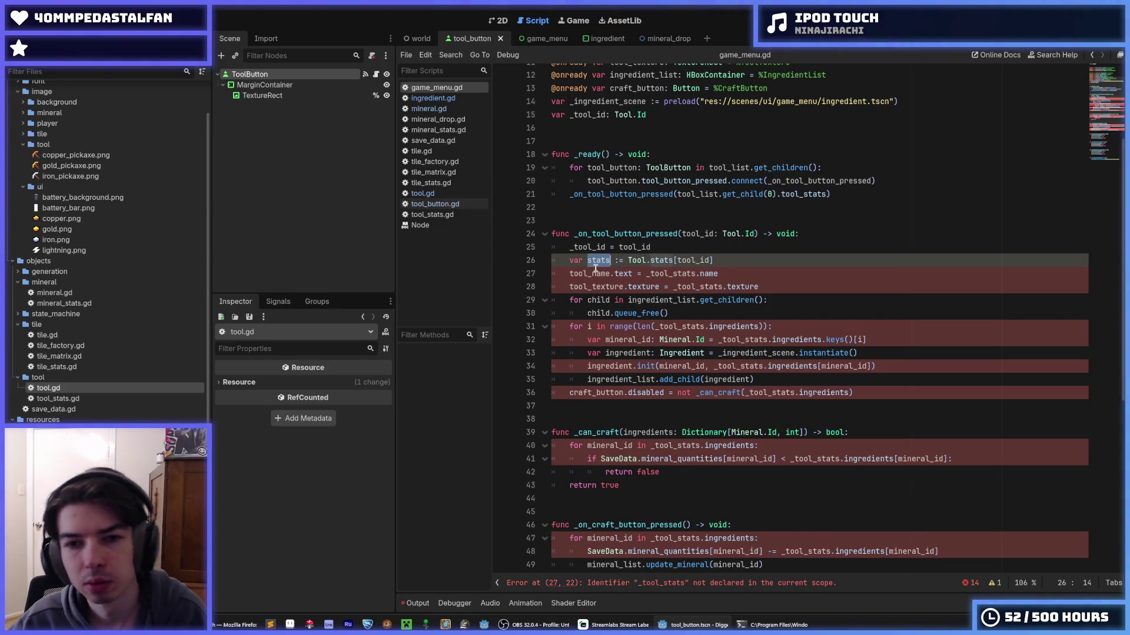
{"action": "left_click", "coordinate": [671, 273]}
{"action": "key", "text": "ctrl+d"}
{"action": "key", "text": "ctrl+d"}
{"action": "key", "text": "ctrl+d"}
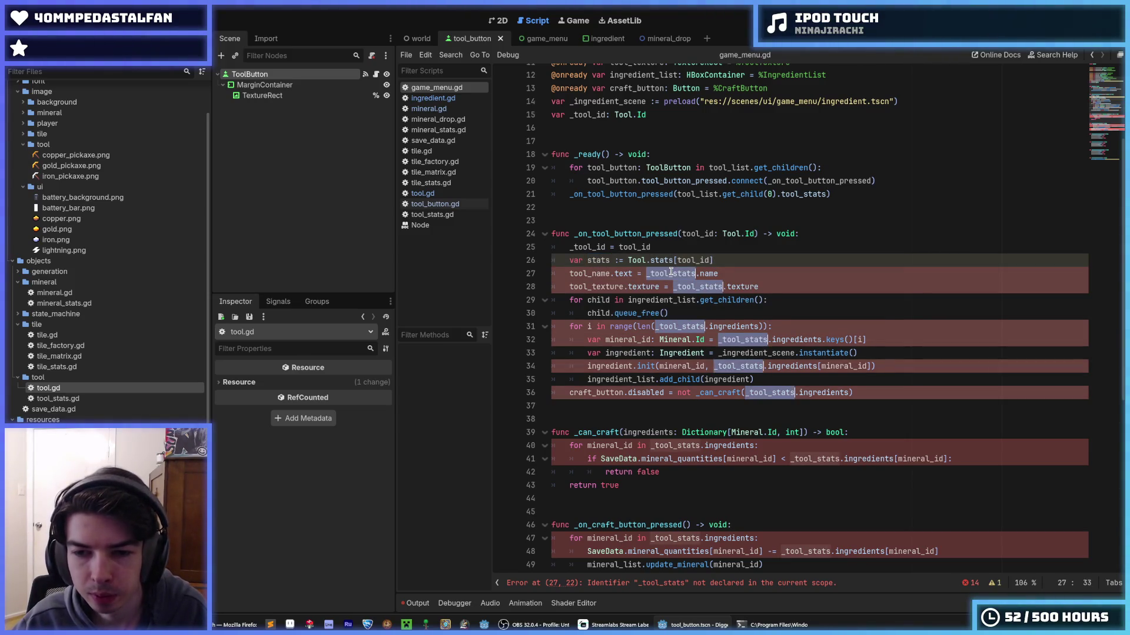
{"action": "type", "text": "stats"}
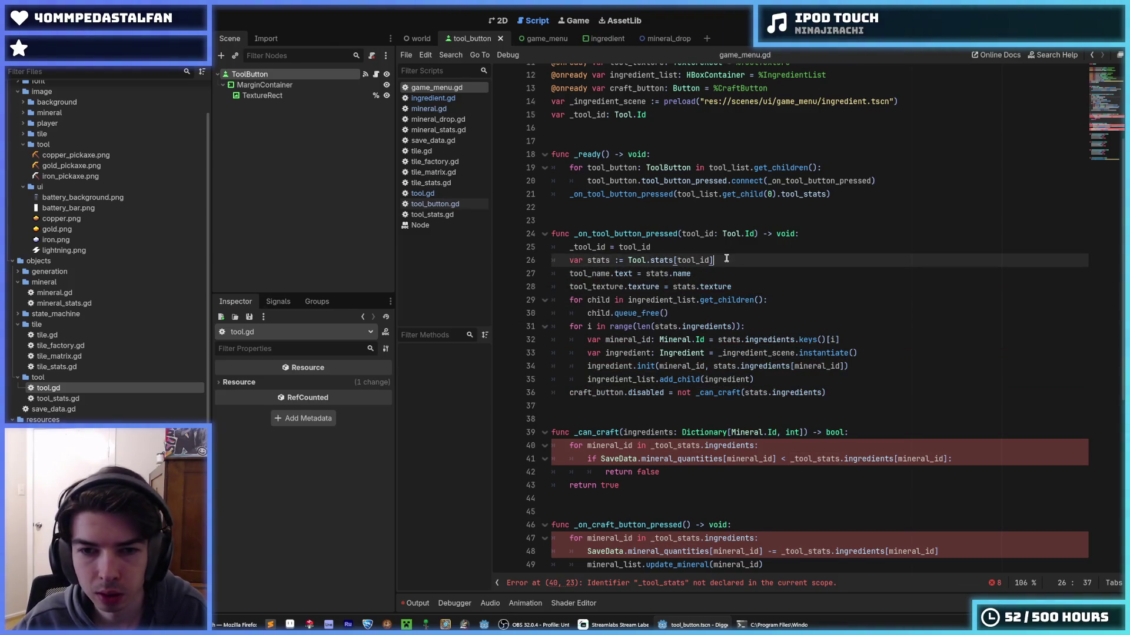
{"action": "left_click", "coordinate": [717, 271]}
- Make the lookup read Tool.stats[_tool_id] and save game_menu.gd
{"action": "left_click", "coordinate": [733, 261]}
{"action": "double_click", "coordinate": [599, 246]}
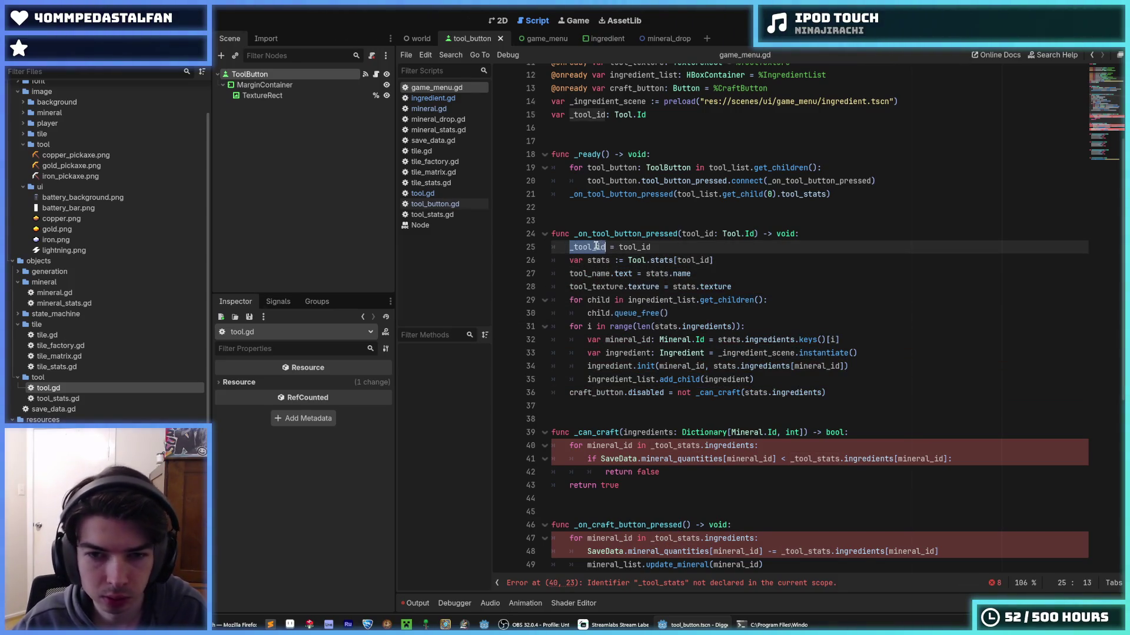
{"action": "key", "text": "ctrl+c"}
{"action": "double_click", "coordinate": [696, 260]}
{"action": "key", "text": "ctrl+v"}
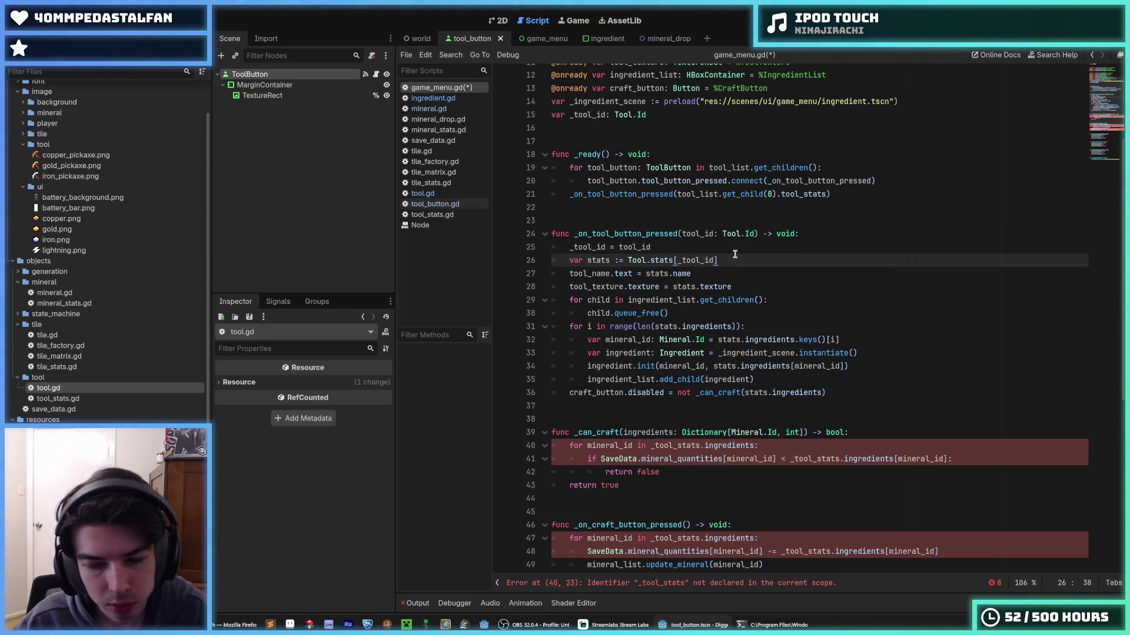
{"action": "key", "text": "ctrl+s"}
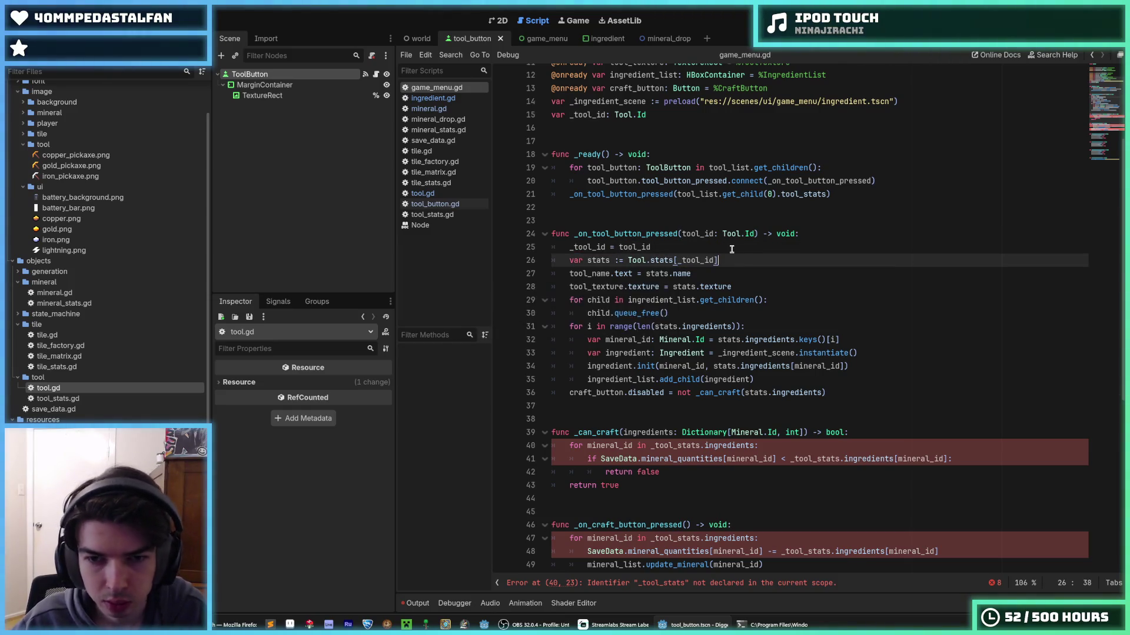
- Replace the _tool_stats references in _can_craft with Tool.stats[_tool_id]
{"action": "left_click", "coordinate": [733, 247]}
{"action": "scroll", "coordinate": [732, 250], "scroll_direction": "down", "scroll_amount": 1}
{"action": "scroll", "coordinate": [732, 250], "scroll_direction": "down", "scroll_amount": 1}
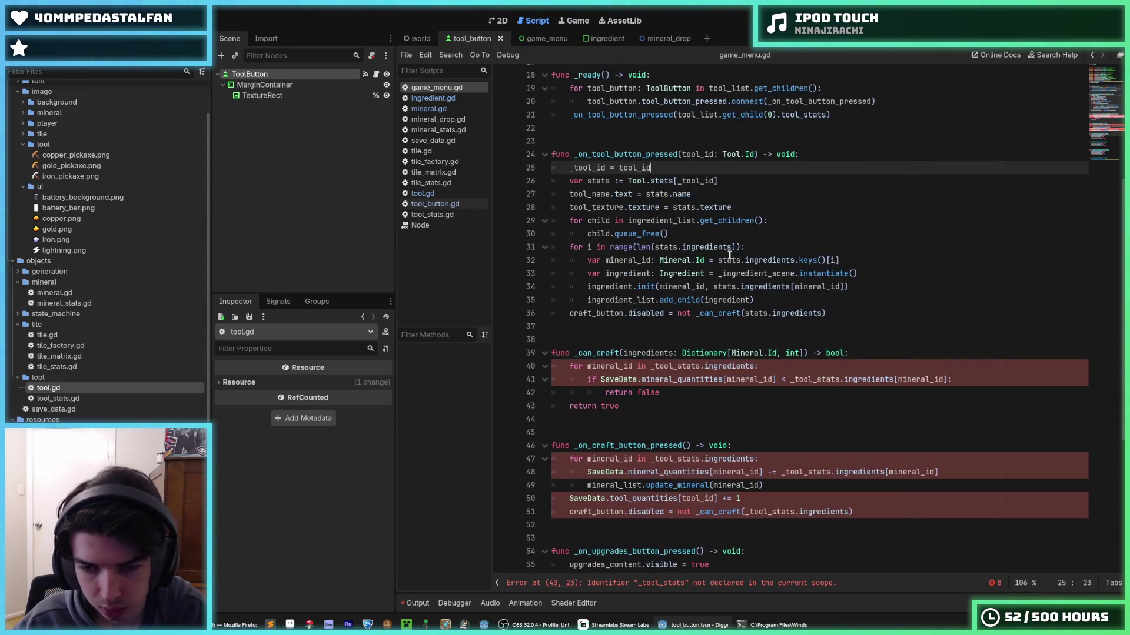
{"action": "double_click", "coordinate": [691, 364]}
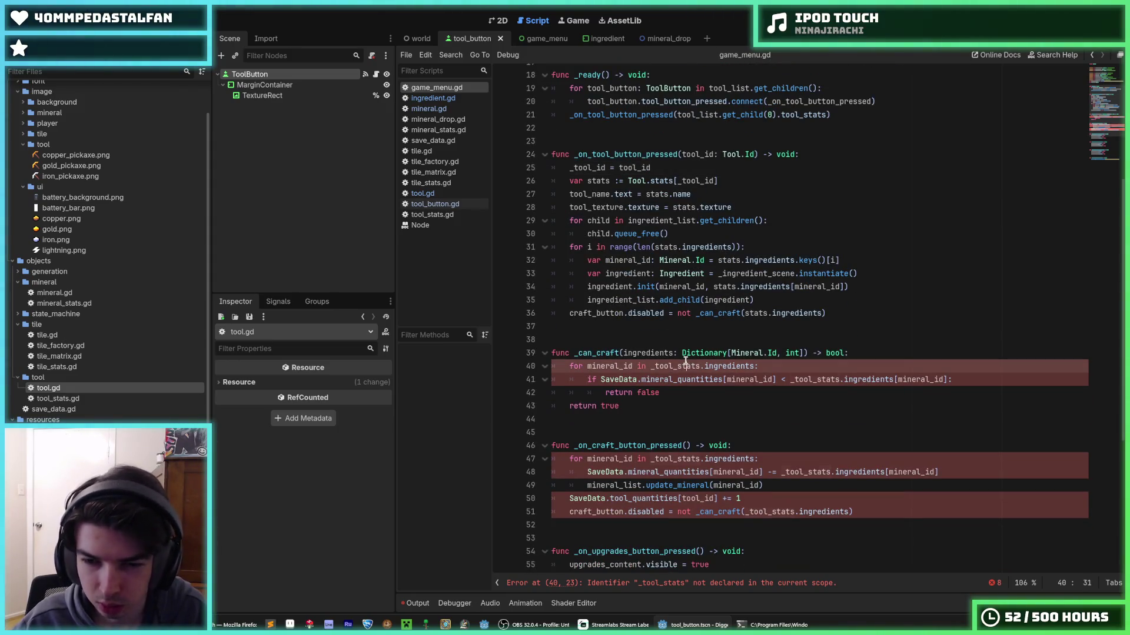
{"action": "left_click", "coordinate": [691, 364]}
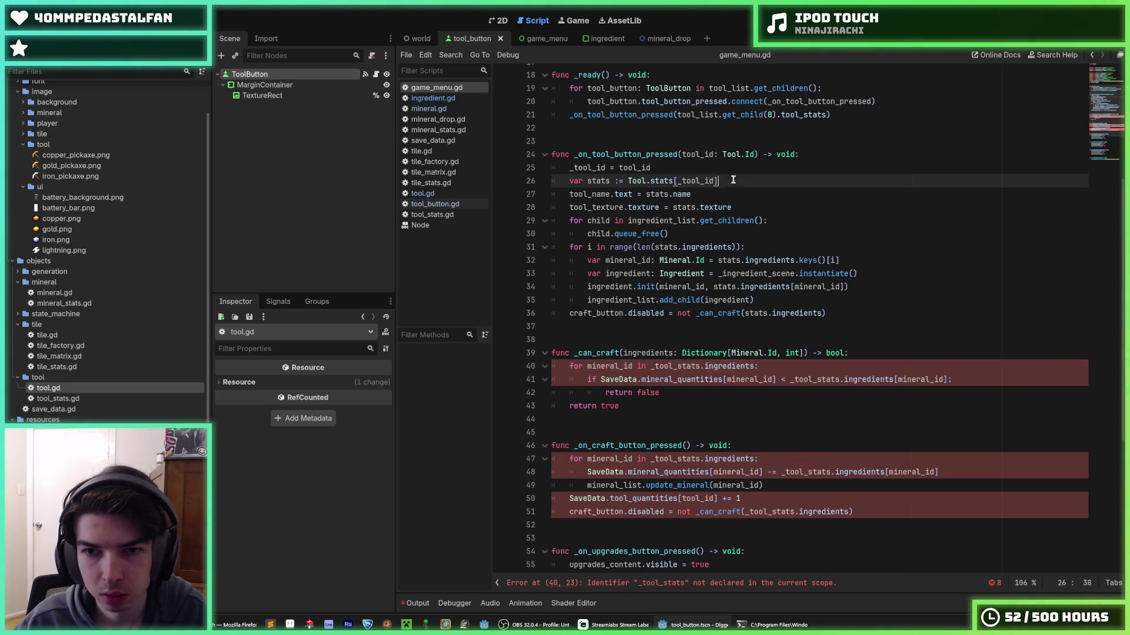
{"action": "left_click_drag", "start_coordinate": [719, 180], "coordinate": [626, 180]}
{"action": "double_click", "coordinate": [682, 367]}
{"action": "key", "text": "ctrl+v"}
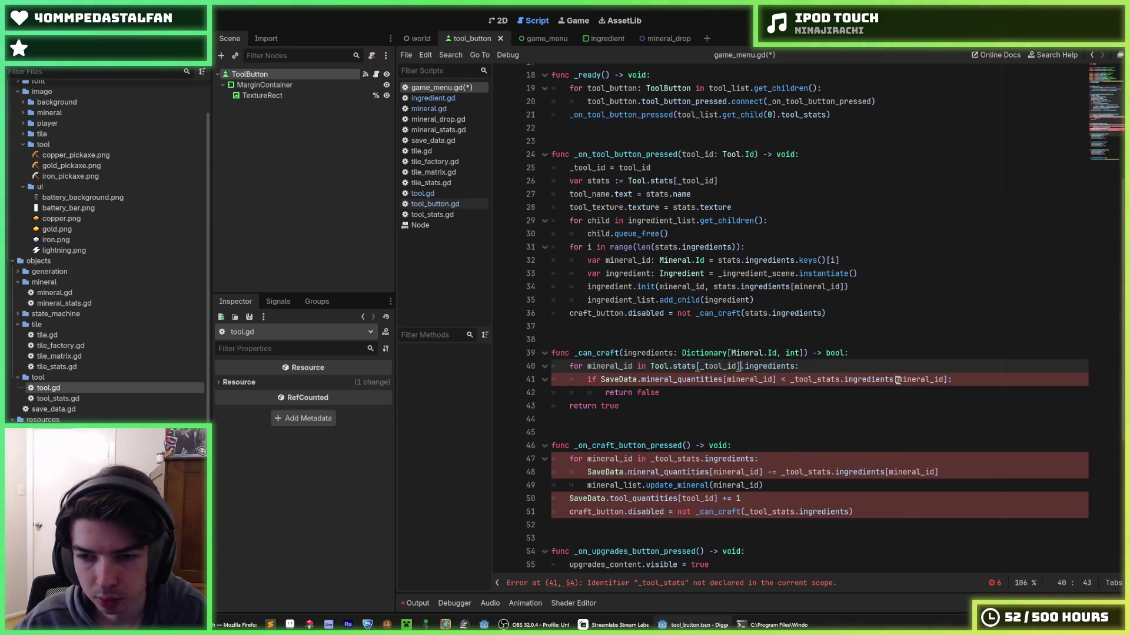
{"action": "left_click_drag", "start_coordinate": [892, 378], "coordinate": [791, 380]}
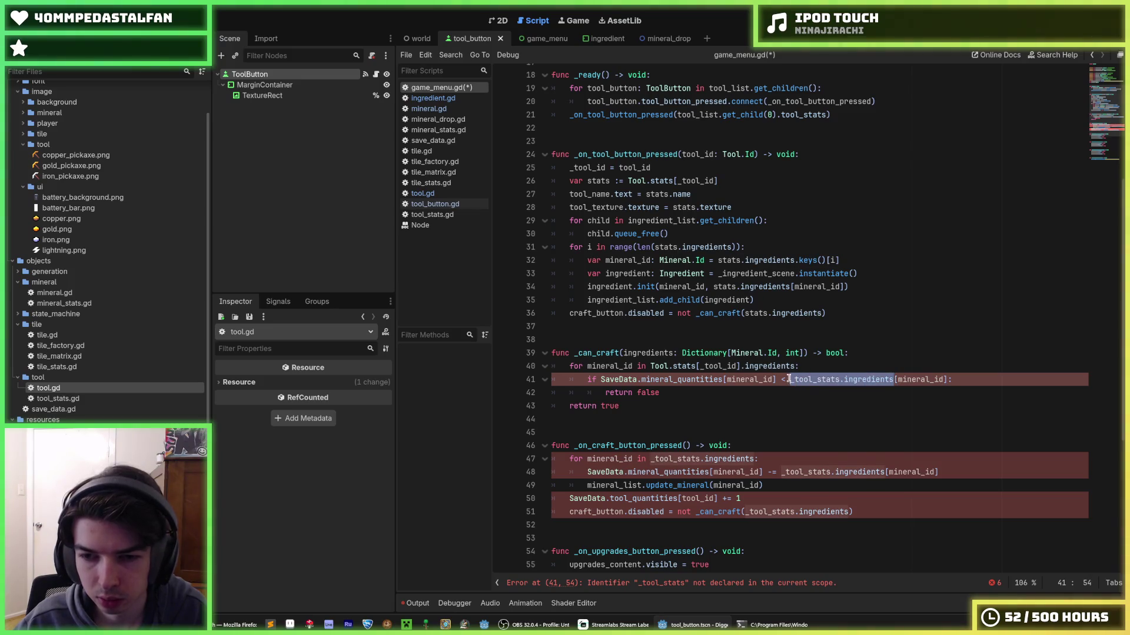
{"action": "key", "text": "ctrl+v"}
- Make _can_craft's loop iterate directly over the ingredients parameter
{"action": "left_click", "coordinate": [875, 351]}
{"action": "key", "text": "Return"}
{"action": "type", "text": "var ing"}
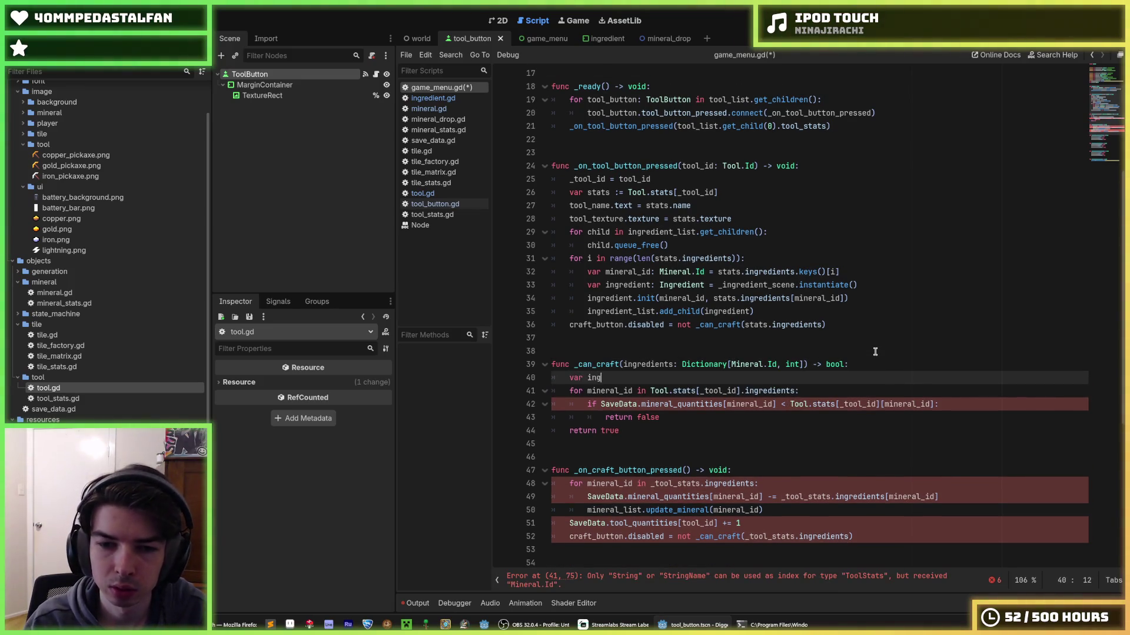
{"action": "type", "text": "redients"}
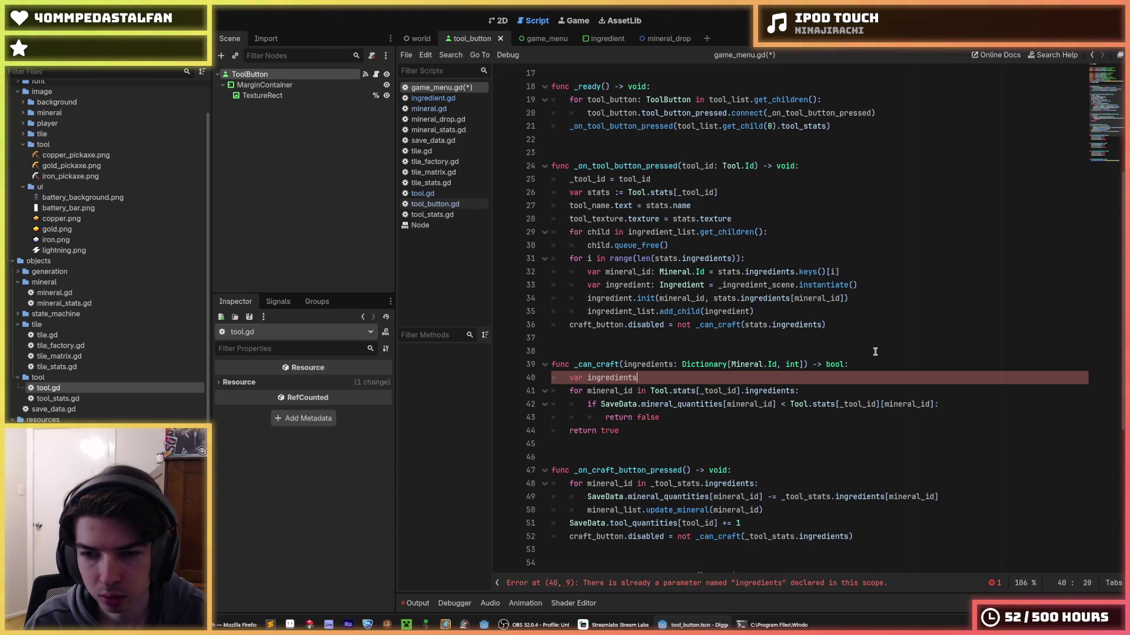
{"action": "key", "text": "shift+Home"}
{"action": "key", "text": "BackSpace"}
{"action": "key", "text": "BackSpace"}
{"action": "key", "text": "BackSpace"}
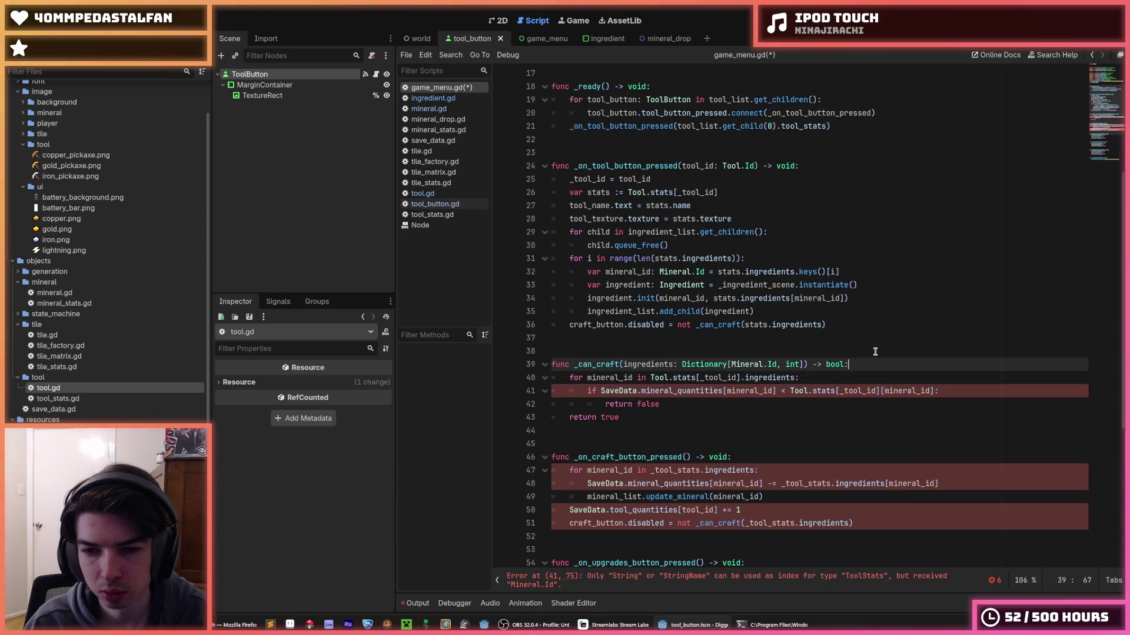
{"action": "left_click", "coordinate": [742, 377]}
{"action": "left_click_drag", "start_coordinate": [745, 377], "coordinate": [649, 377]}
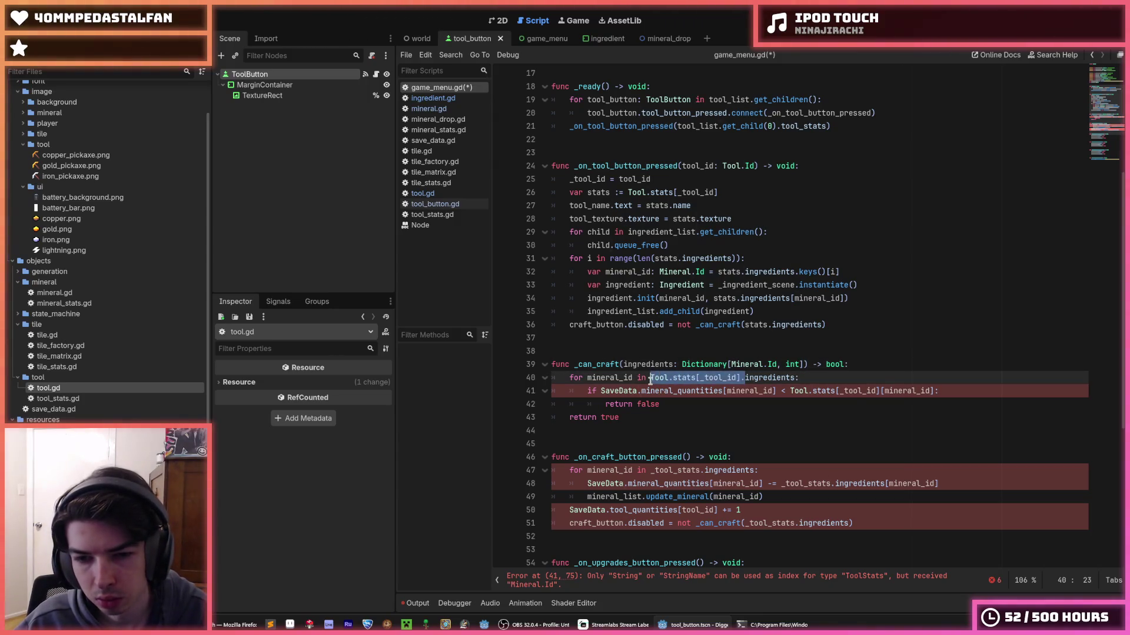
{"action": "key", "text": "BackSpace"}
- Compare quantities against ingredients[mineral_id] and save game_menu.gd
{"action": "key", "text": "Down"}
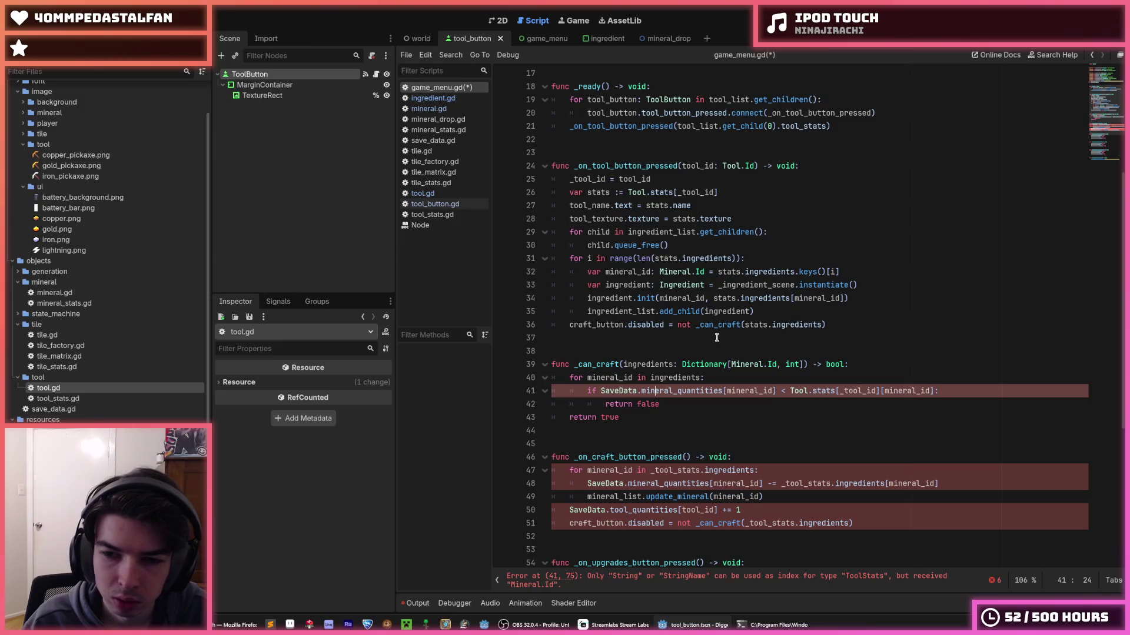
{"action": "key", "text": "Right"}
{"action": "key", "text": "Right"}
{"action": "key", "text": "Right"}
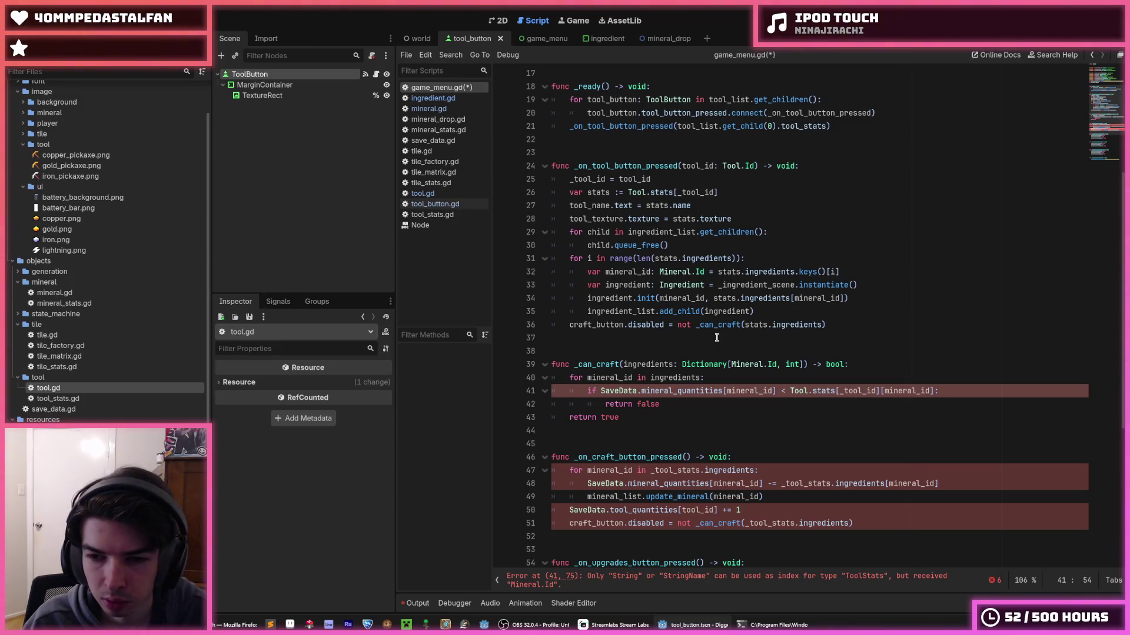
{"action": "key", "text": "shift+End"}
{"action": "key", "text": "shift+Left"}
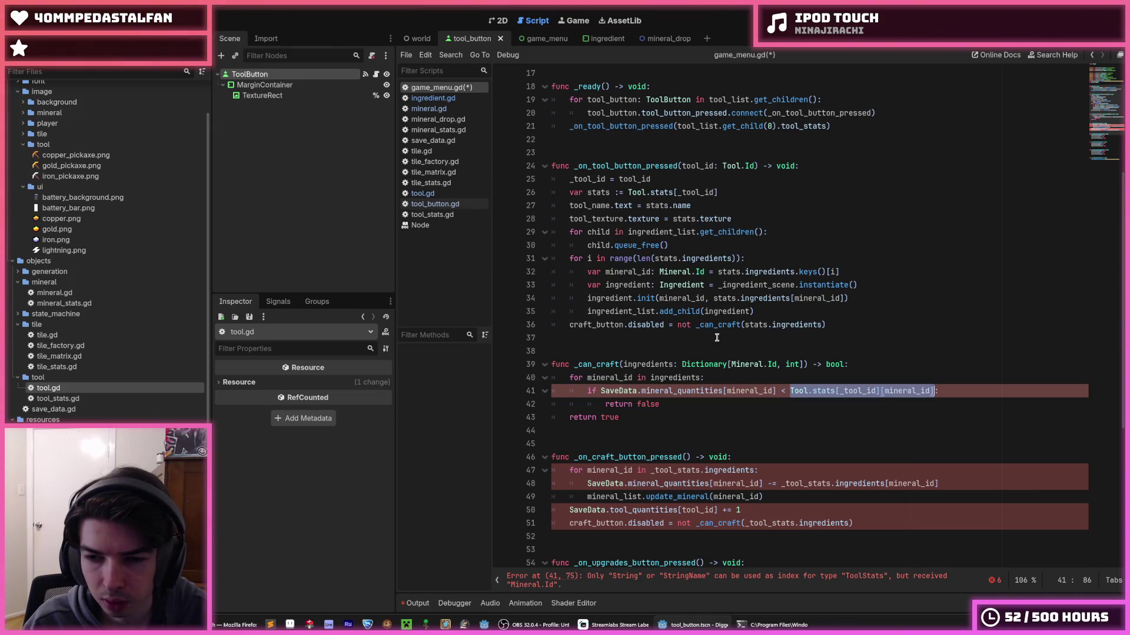
{"action": "key", "text": "shift+Left"}
{"action": "key", "text": "shift+Left"}
{"action": "key", "text": "shift+Left"}
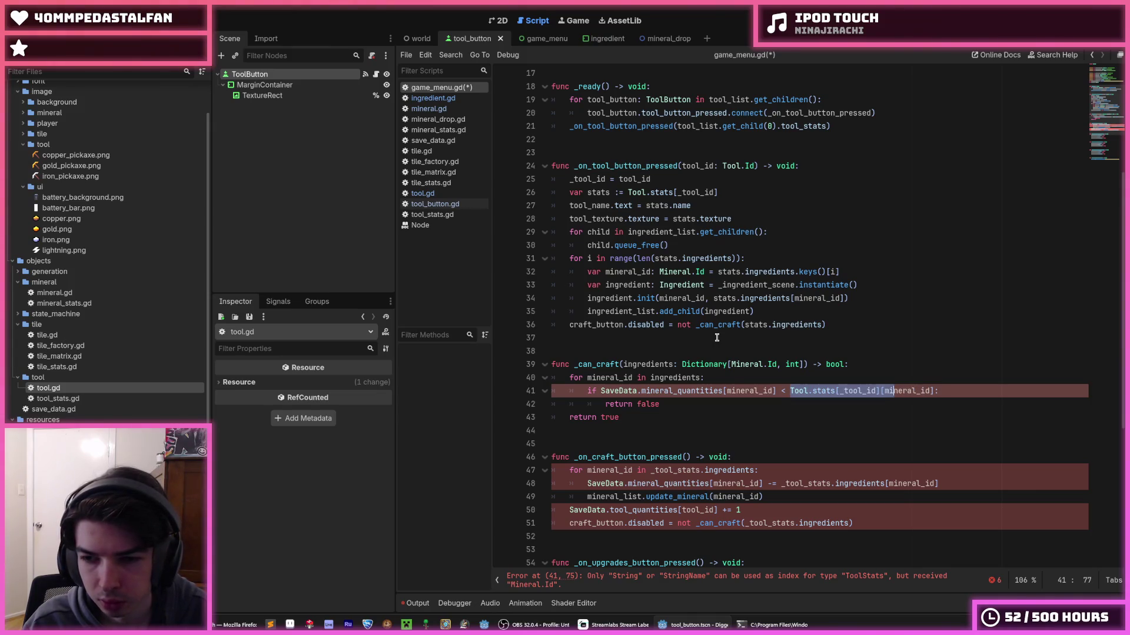
{"action": "type", "text": "ingredients"}
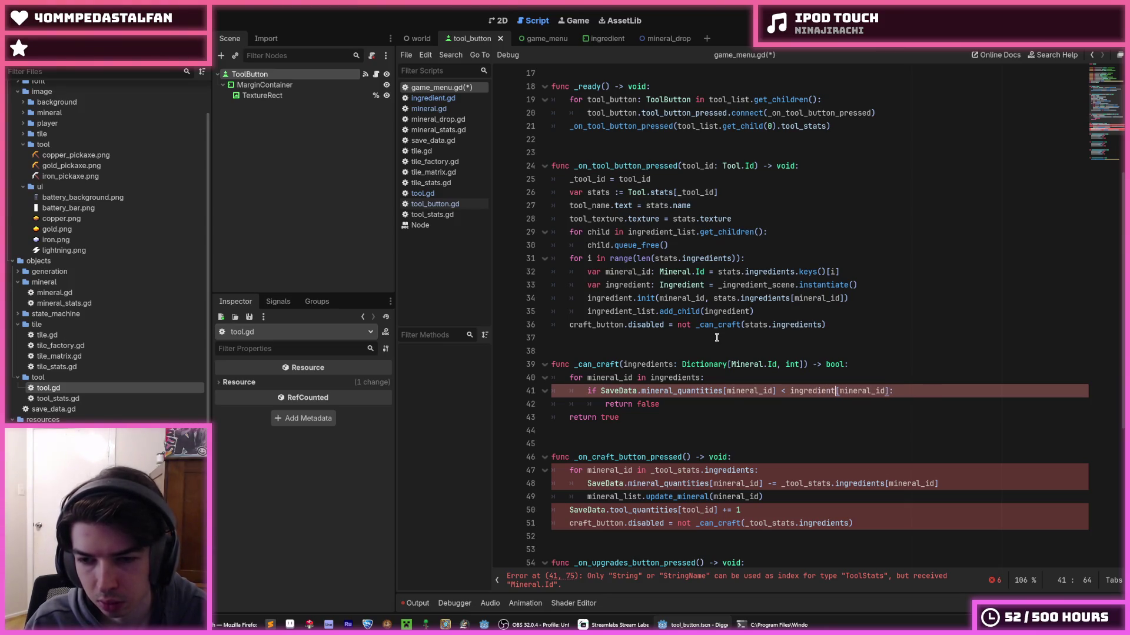
{"action": "key", "text": "End"}
{"action": "key", "text": "ctrl+s"}
{"action": "key", "text": "Up"}
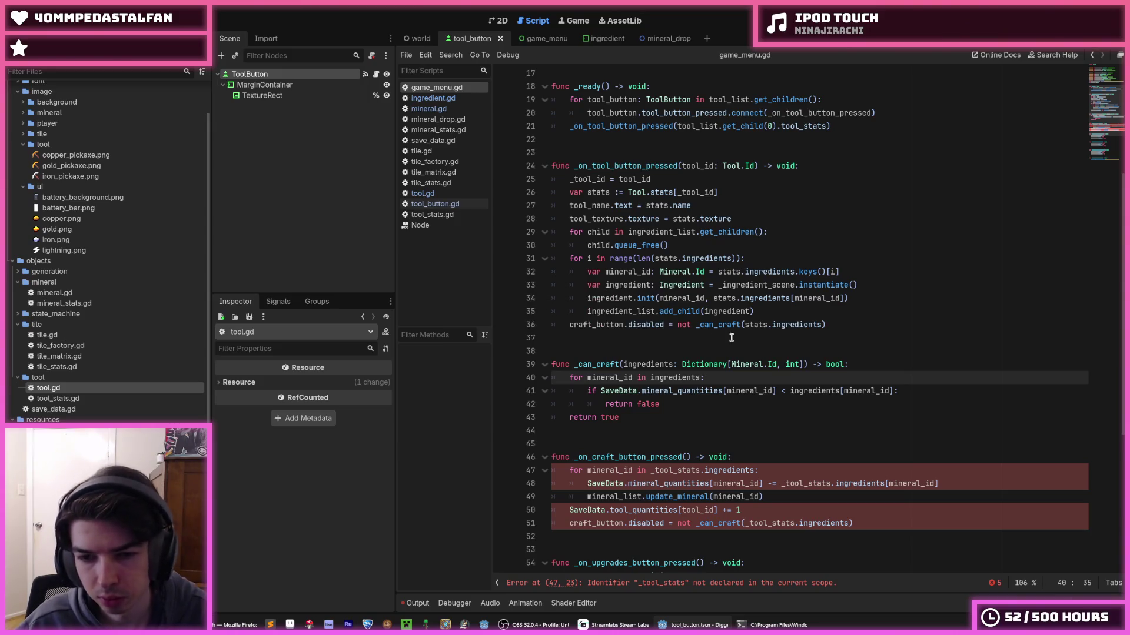
- Find the remaining _tool_stats references in the craft handler
{"action": "scroll", "coordinate": [719, 341], "scroll_direction": "down", "scroll_amount": 2}
{"action": "left_click", "coordinate": [729, 356]}
{"action": "left_click", "coordinate": [691, 326]}
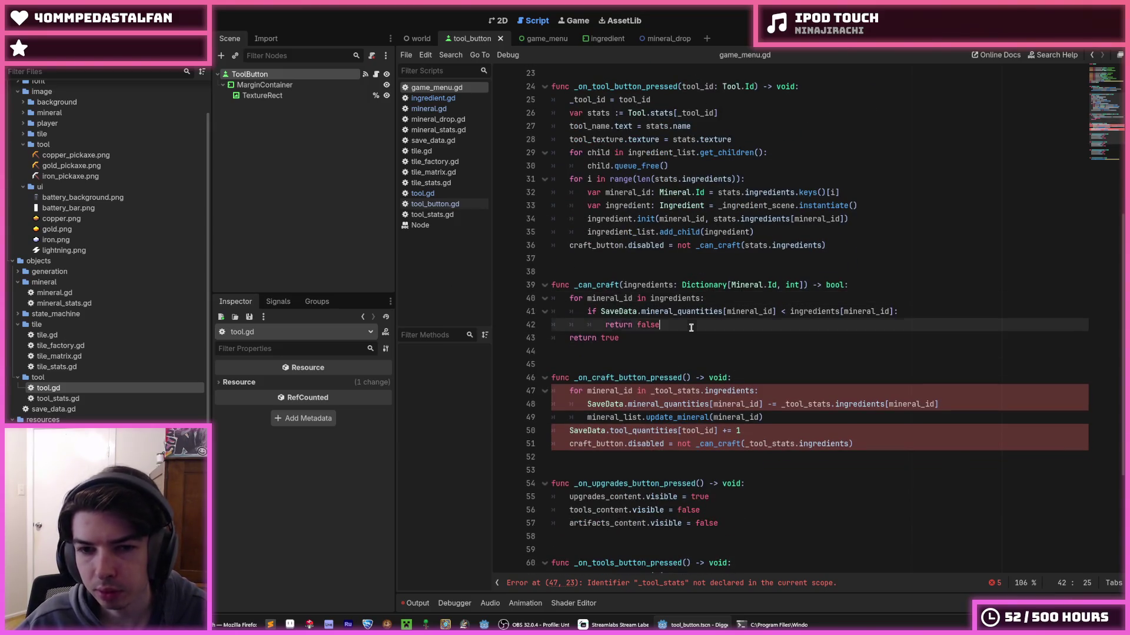
{"action": "left_click", "coordinate": [686, 338]}
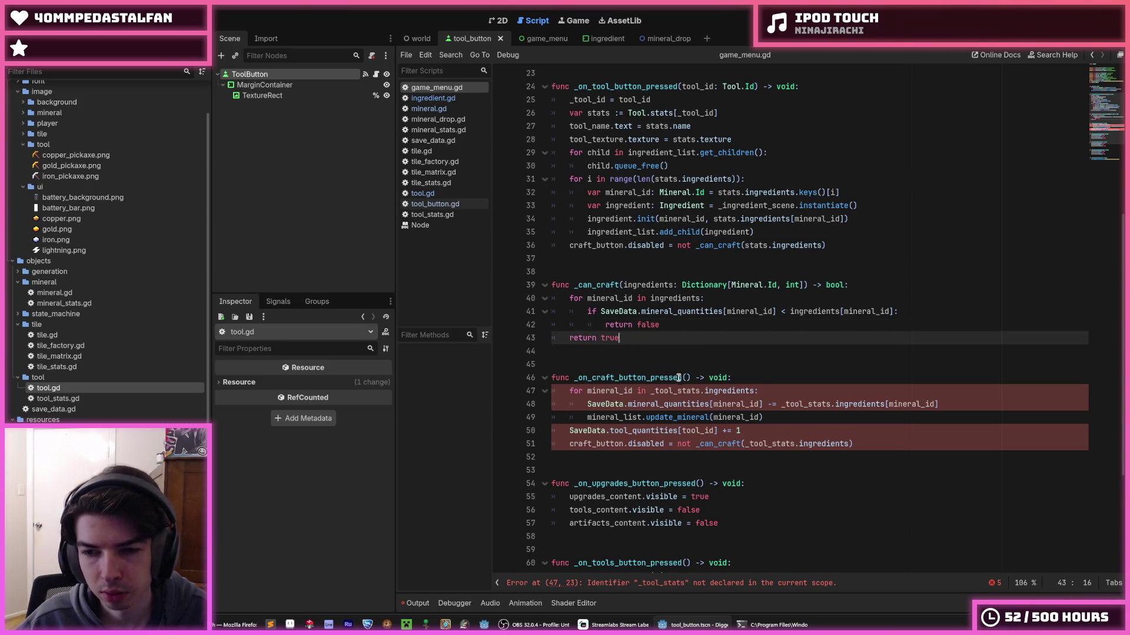
{"action": "double_click", "coordinate": [794, 401]}
{"action": "double_click", "coordinate": [682, 391]}
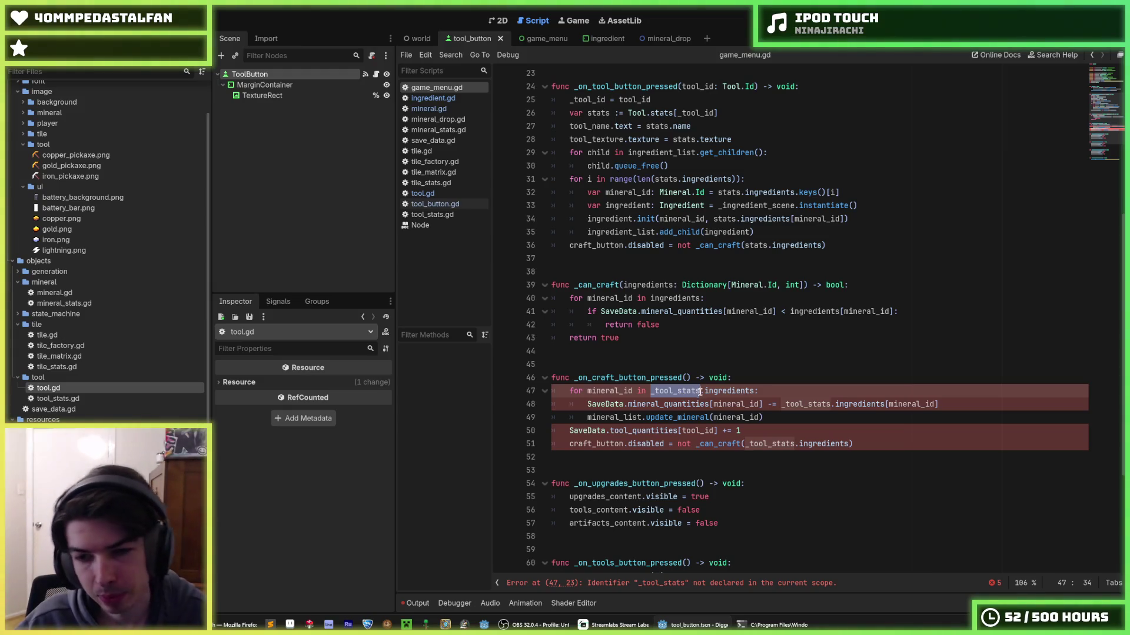
- Add 'var stats := Tool.stats[_tool_id]' as the first line of _on_craft_button_pressed
{"action": "left_click_drag", "start_coordinate": [700, 391], "coordinate": [649, 396]}
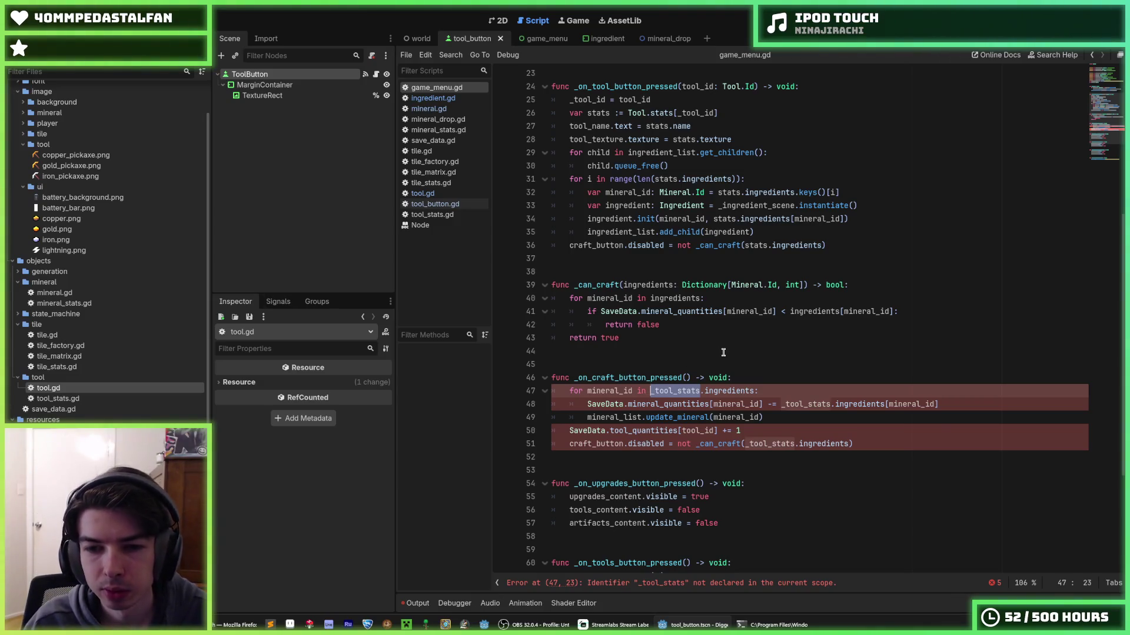
{"action": "key", "text": "Up"}
{"action": "key", "text": "End"}
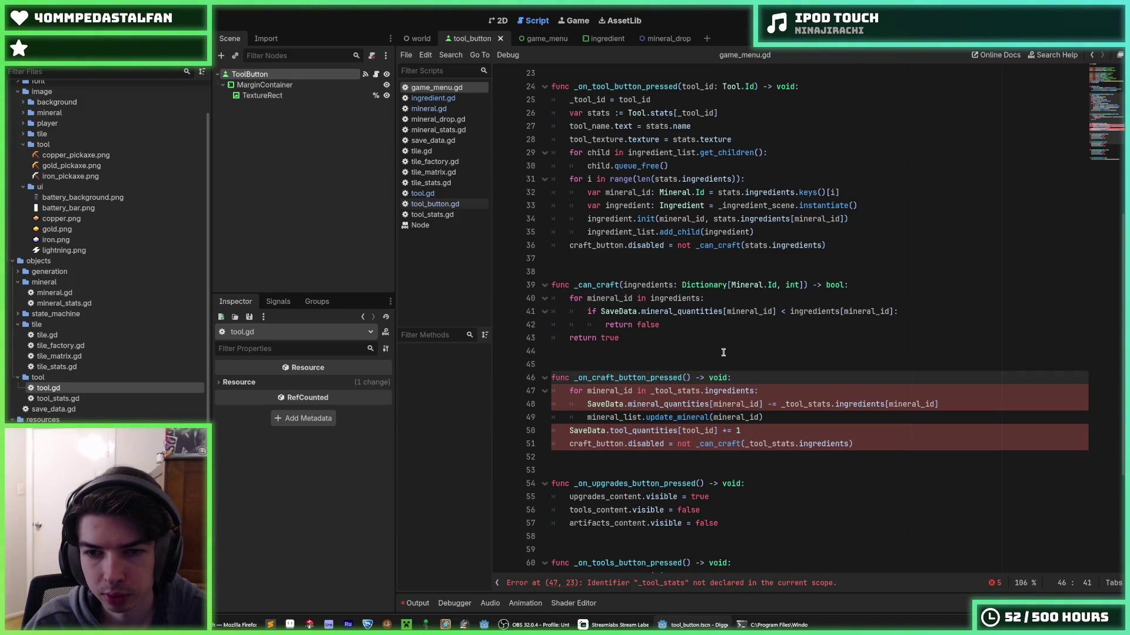
{"action": "key", "text": "Return"}
{"action": "type", "text": "var "}
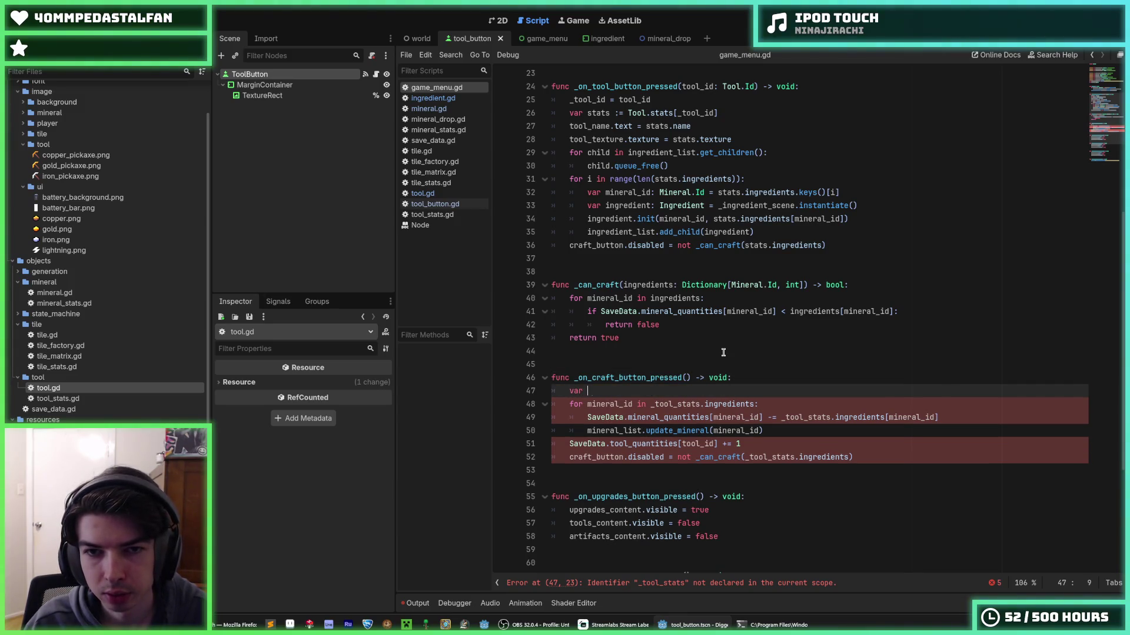
{"action": "type", "text": "stats := Tool.stats[_tool_id]"}
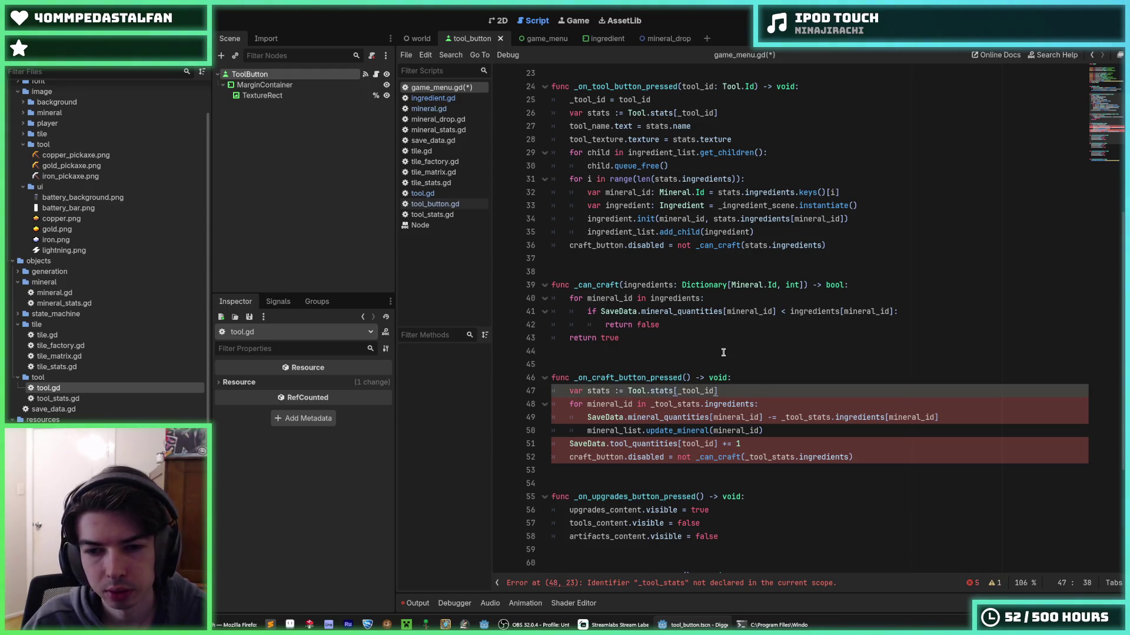
- Rename every _tool_stats occurrence in the craft handler to stats and save game_menu.gd
{"action": "double_click", "coordinate": [597, 391]}
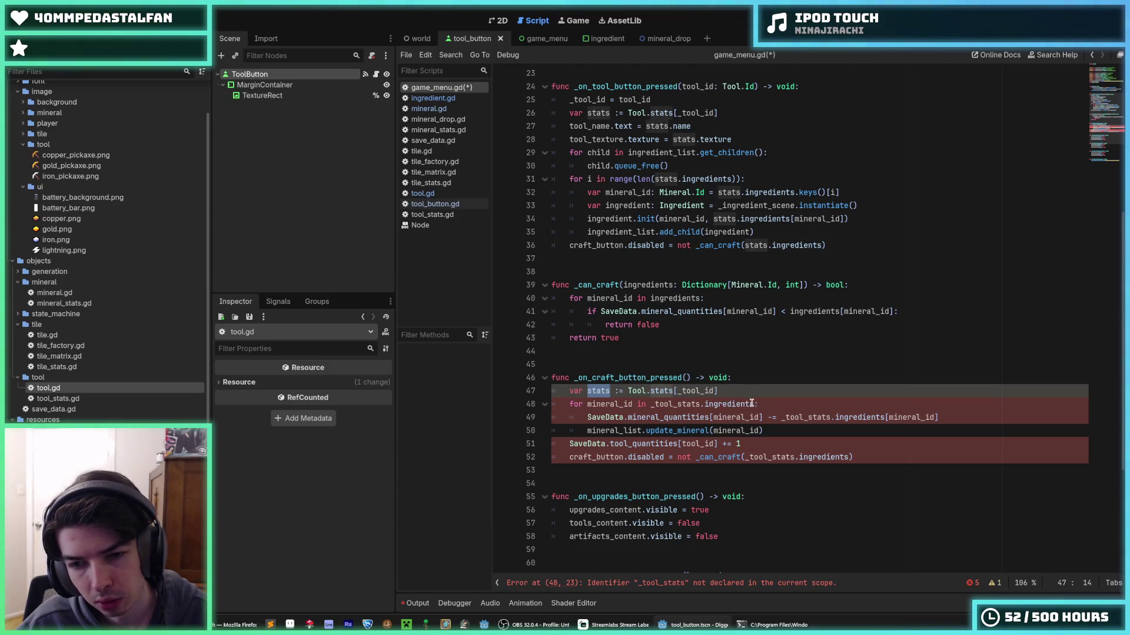
{"action": "left_click_drag", "start_coordinate": [754, 405], "coordinate": [650, 401]}
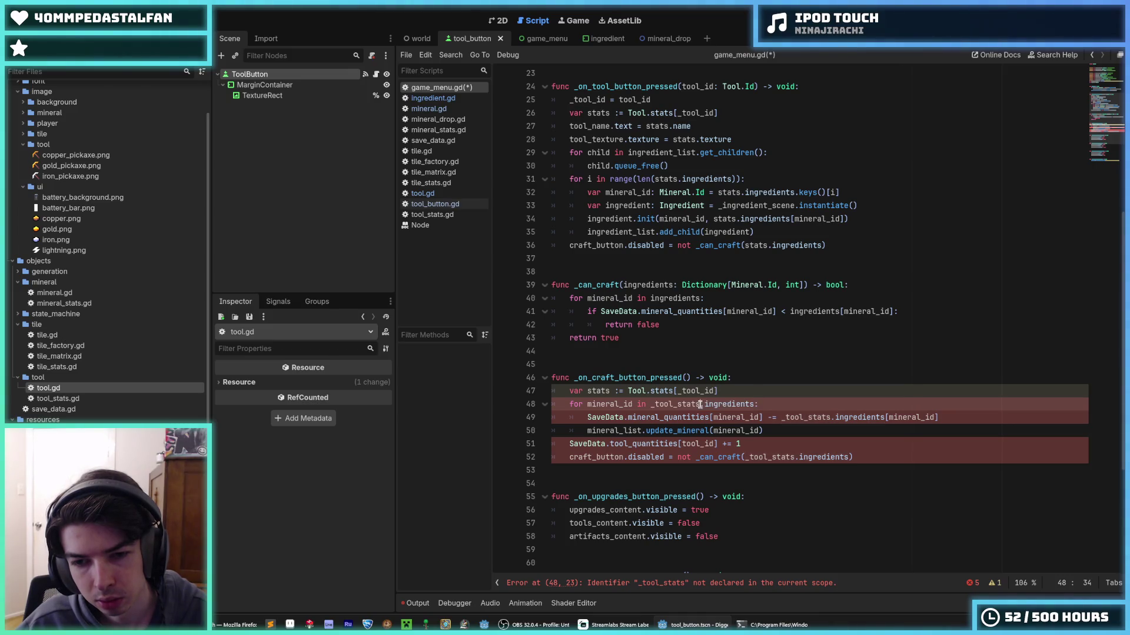
{"action": "double_click", "coordinate": [667, 404]}
{"action": "key", "text": "ctrl+d"}
{"action": "key", "text": "ctrl+d"}
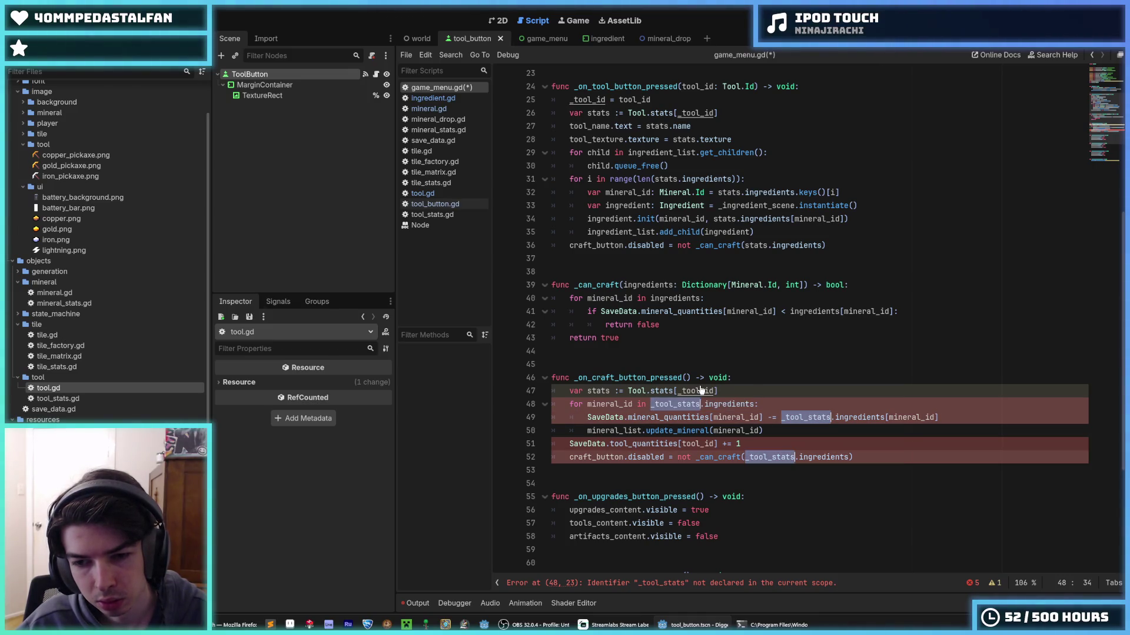
{"action": "type", "text": "stats"}
{"action": "key", "text": "ctrl+s"}
- Change tool_id to _tool_id in the SaveData.tool_quantities line and save the script
{"action": "left_click", "coordinate": [812, 445]}
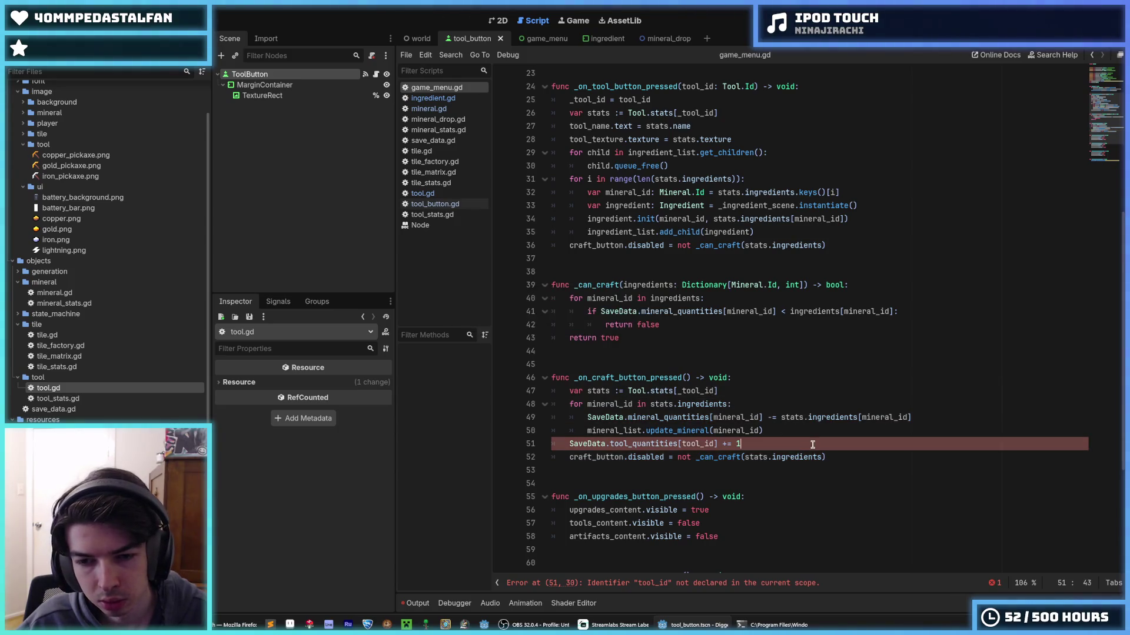
{"action": "left_click", "coordinate": [682, 443]}
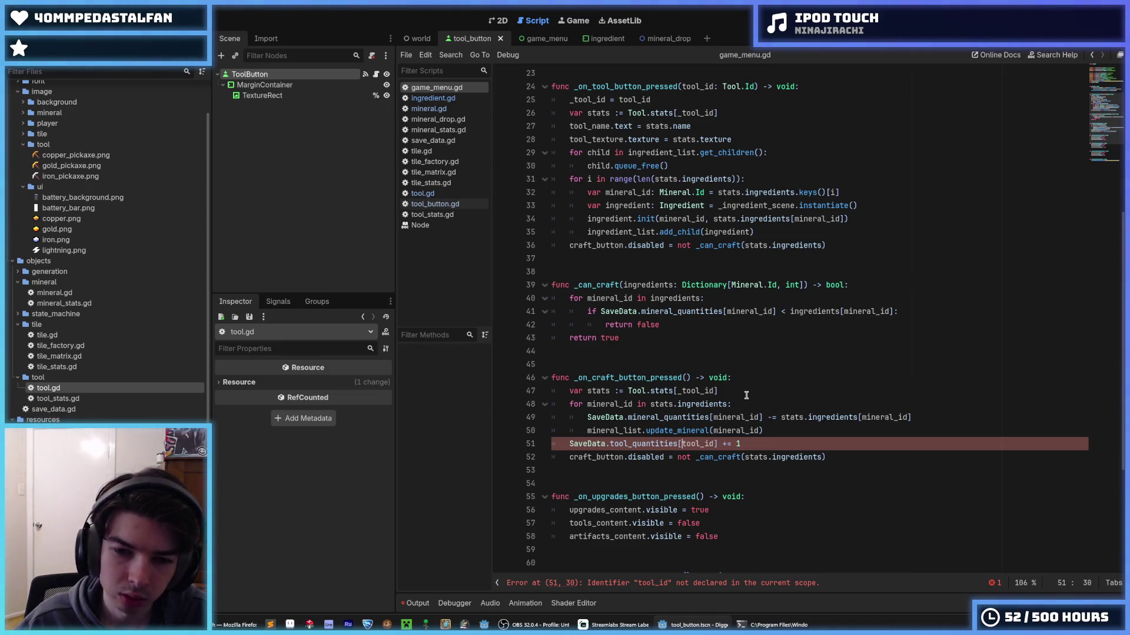
{"action": "type", "text": "_"}
{"action": "key", "text": "End"}
{"action": "key", "text": "Left"}
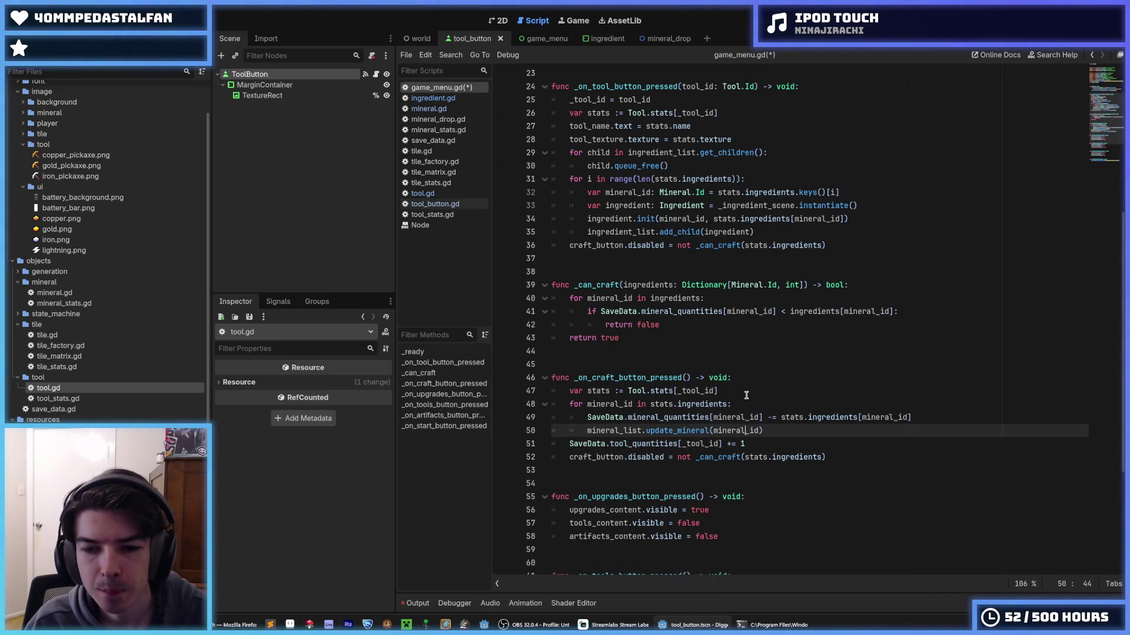
{"action": "key", "text": "ctrl+s"}
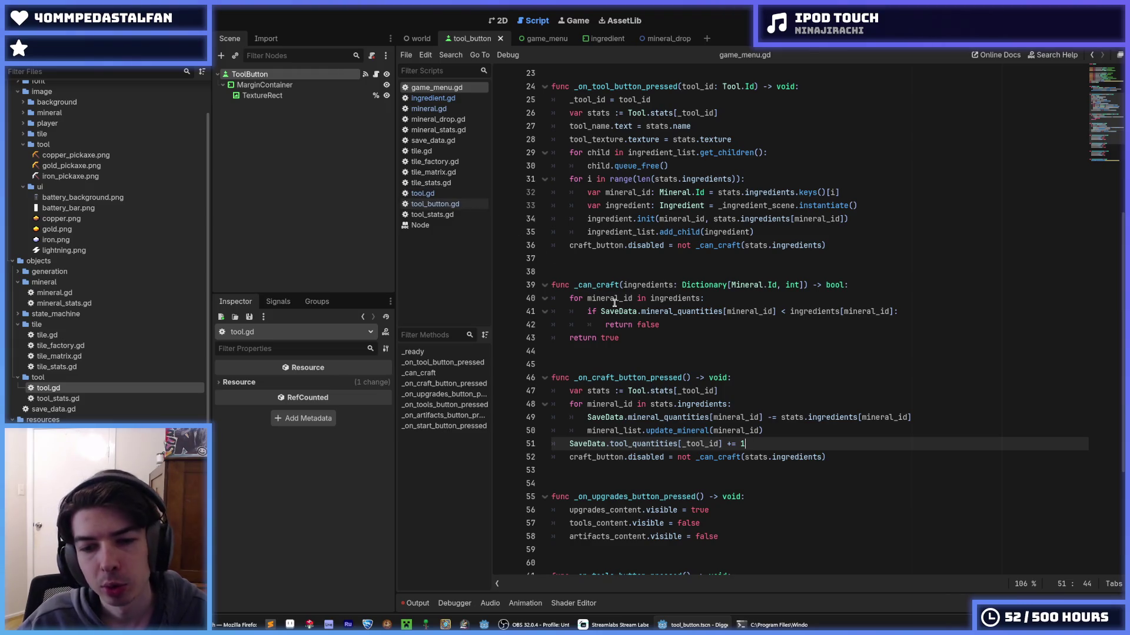
{"action": "key", "text": "ctrl"}
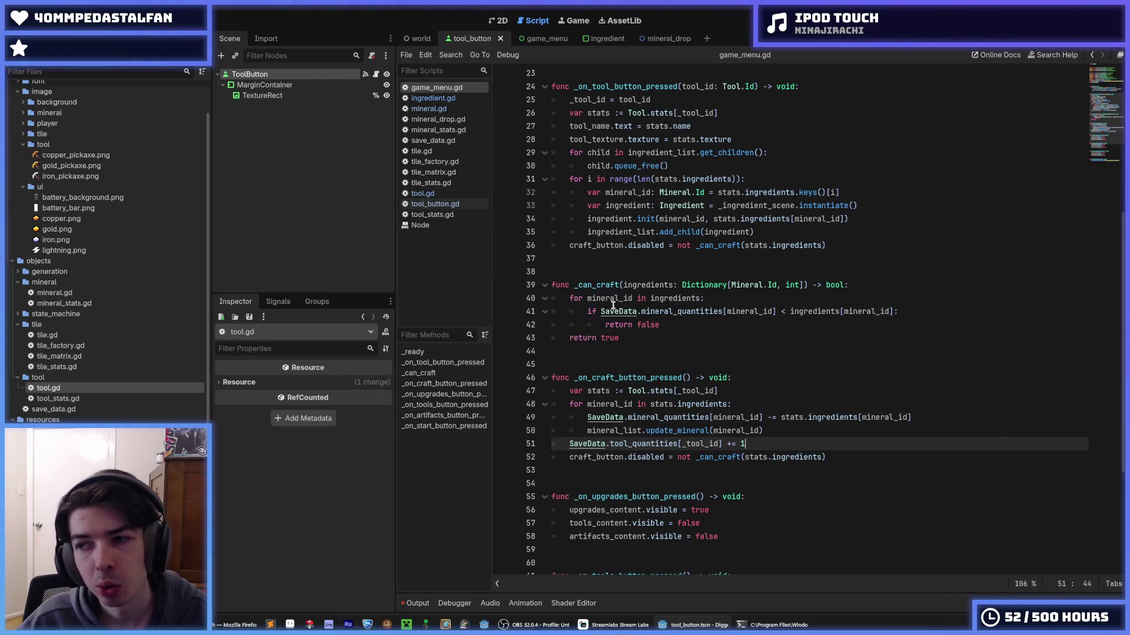
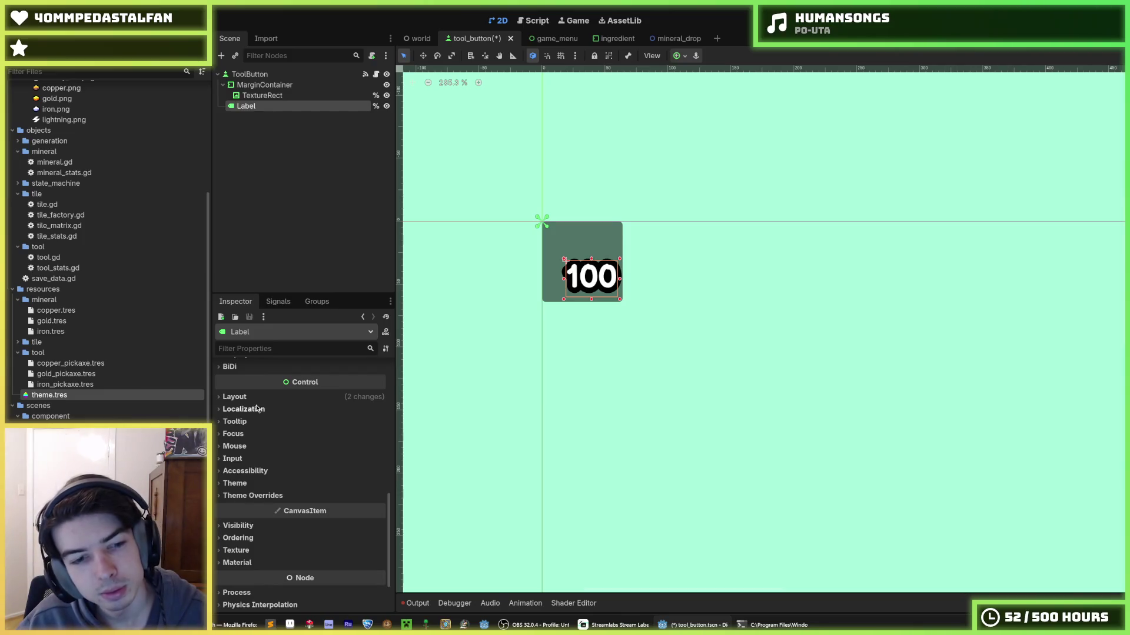
- Reset the count Label's Transform Position to 0
{"action": "left_click", "coordinate": [255, 400]}
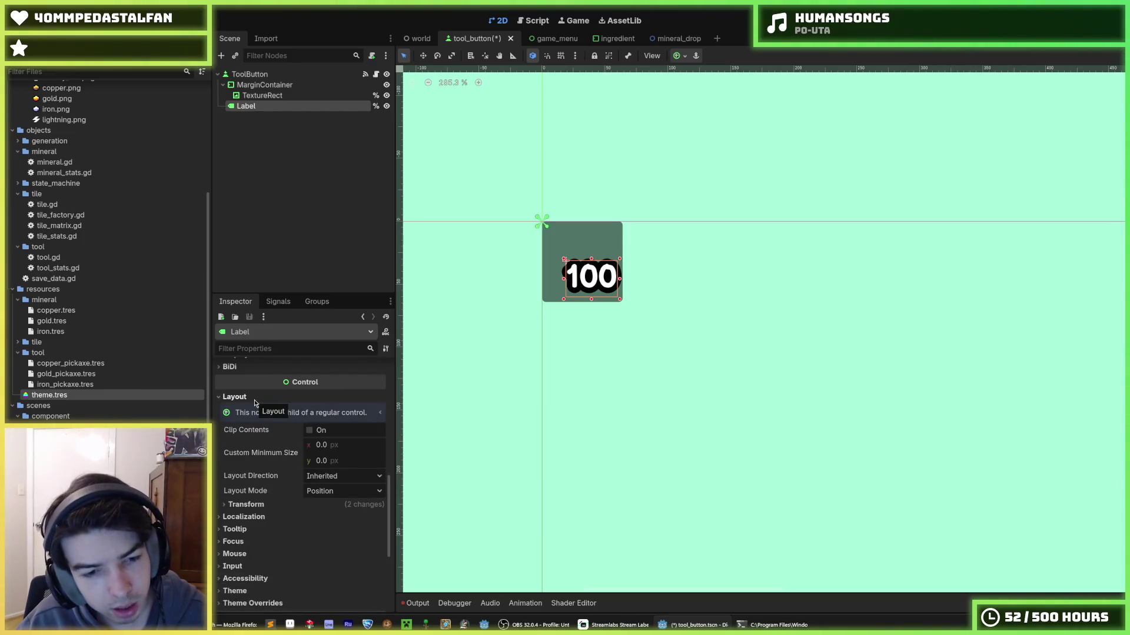
{"action": "scroll", "coordinate": [283, 436], "scroll_direction": "up", "scroll_amount": 5}
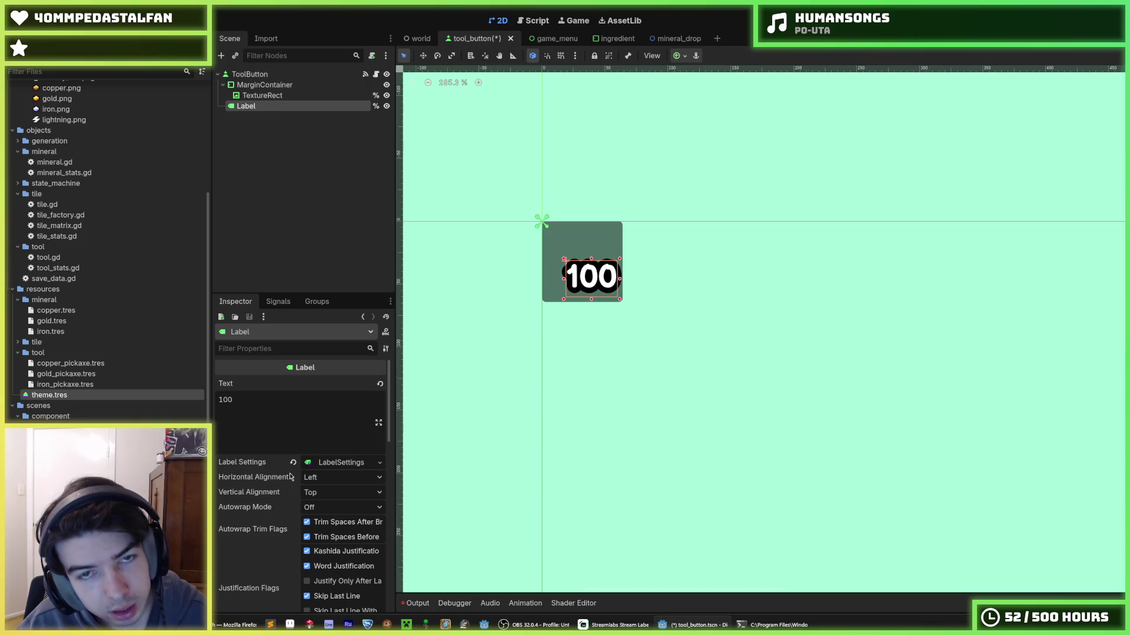
{"action": "scroll", "coordinate": [247, 425], "scroll_direction": "down", "scroll_amount": 5}
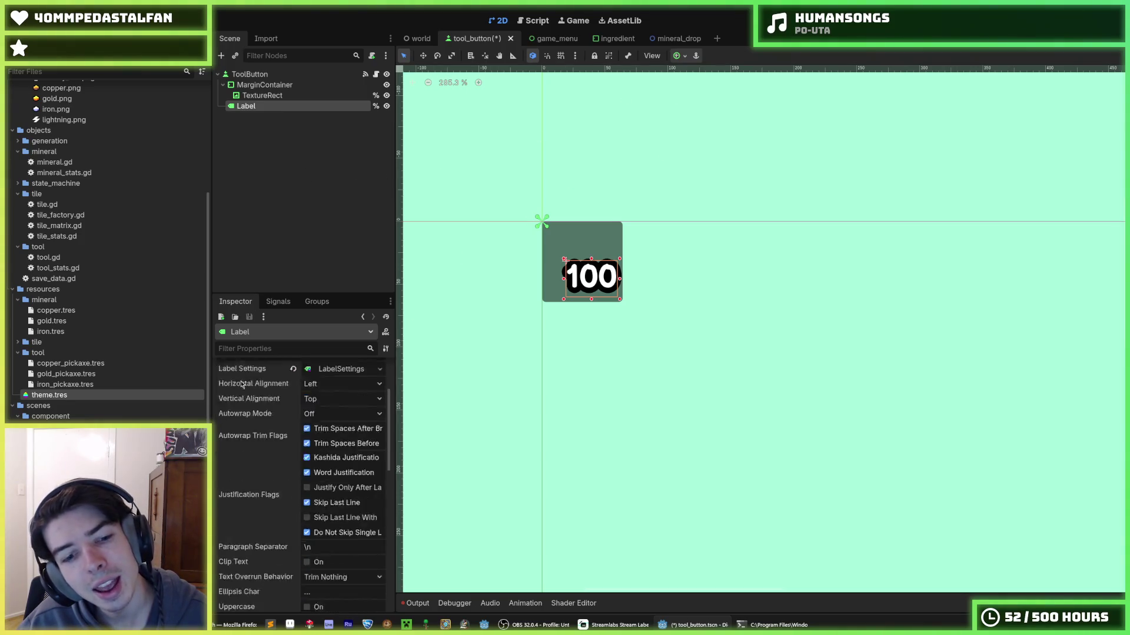
{"action": "left_click", "coordinate": [241, 504]}
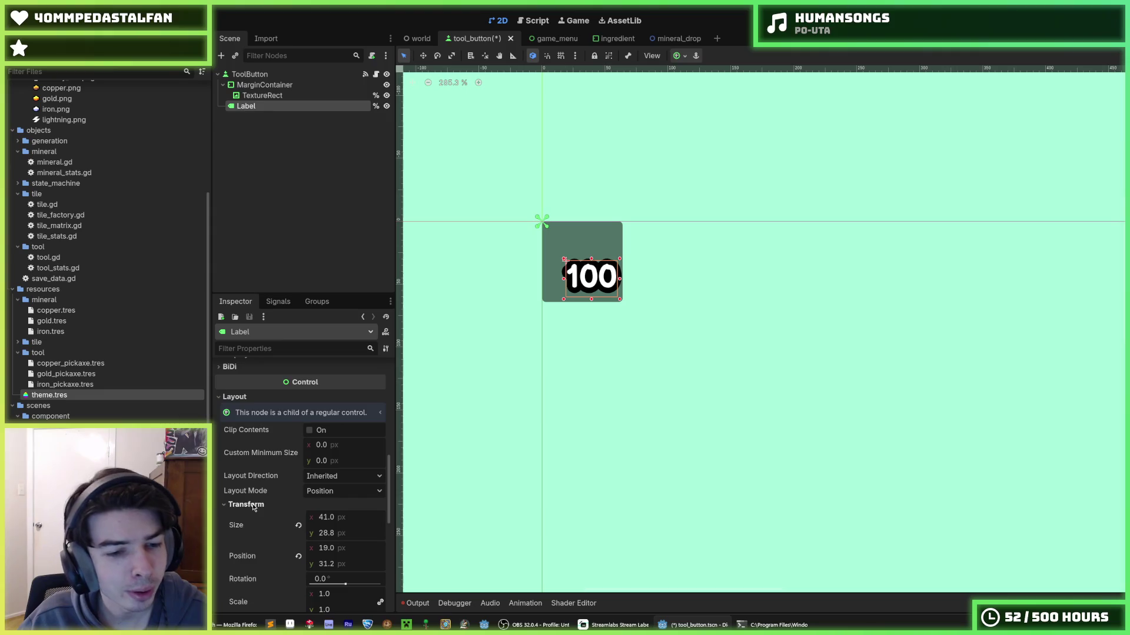
{"action": "scroll", "coordinate": [288, 506], "scroll_direction": "down", "scroll_amount": 1}
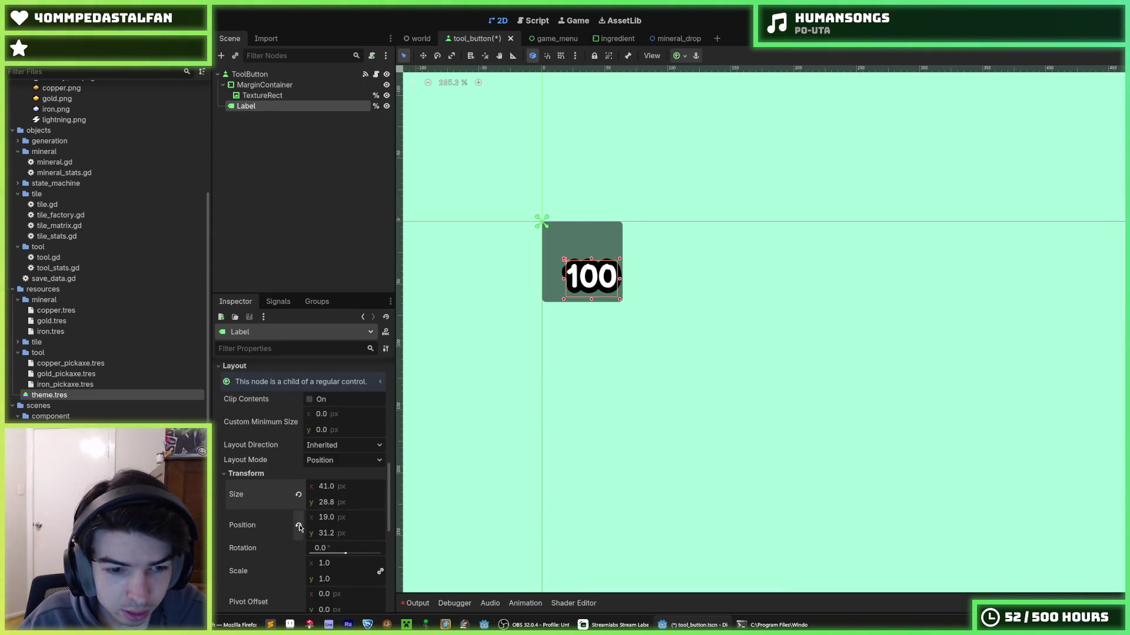
{"action": "left_click", "coordinate": [298, 526]}
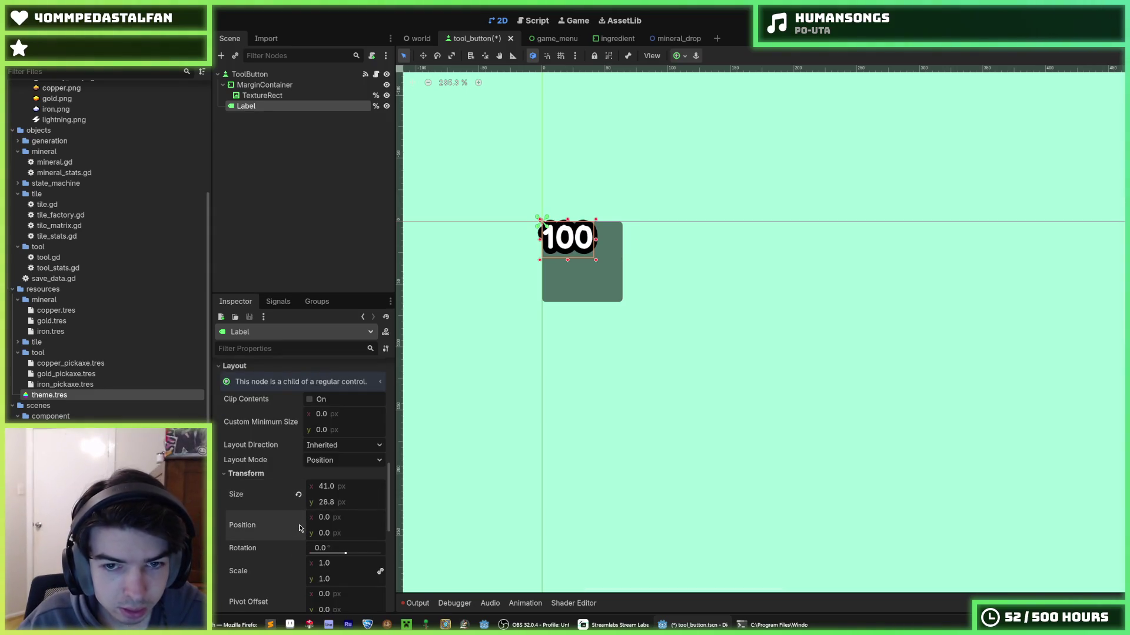
- Anchor the '100' count Label to the Bottom Right preset and reselect it
{"action": "left_click", "coordinate": [574, 56]}
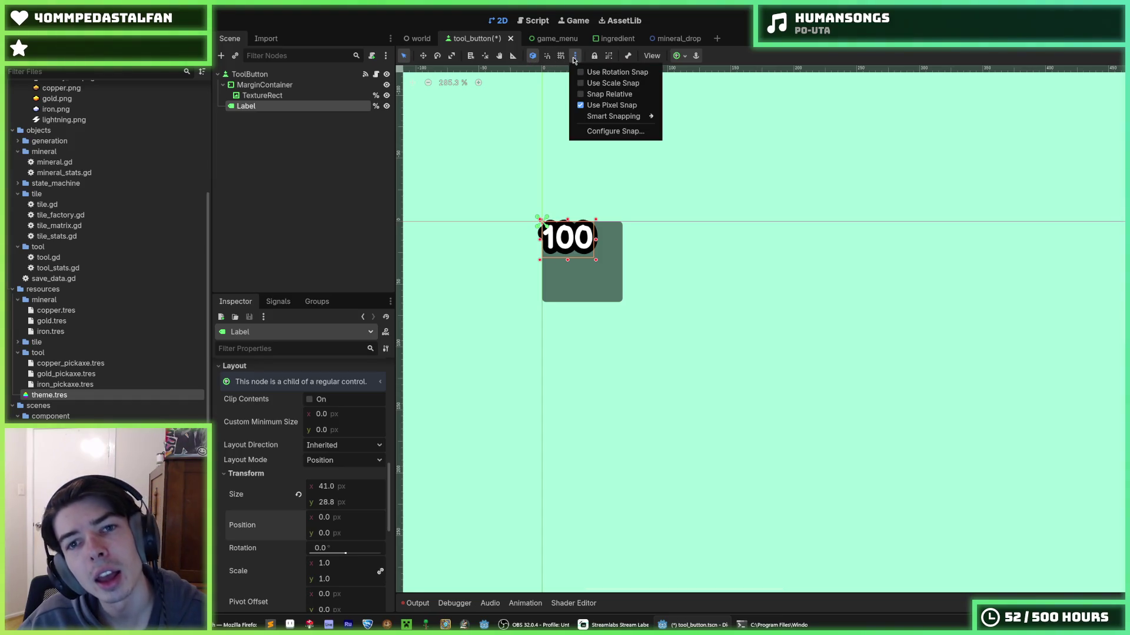
{"action": "left_click", "coordinate": [575, 58]}
{"action": "left_click", "coordinate": [678, 56]}
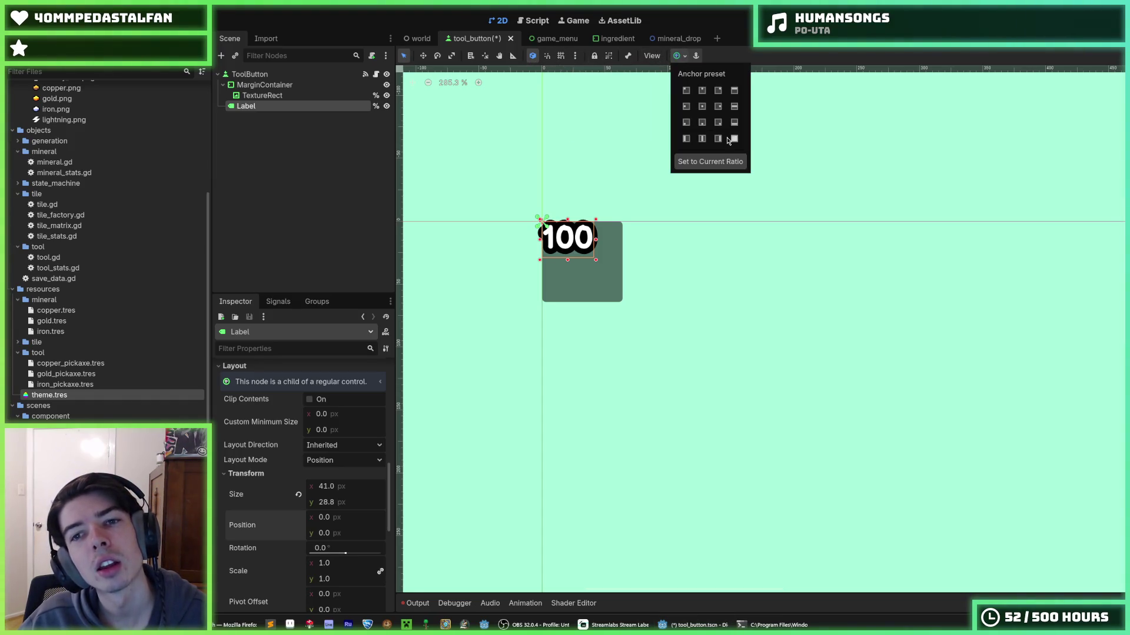
{"action": "left_click", "coordinate": [718, 122]}
{"action": "left_click", "coordinate": [722, 222]}
{"action": "left_click", "coordinate": [722, 222]}
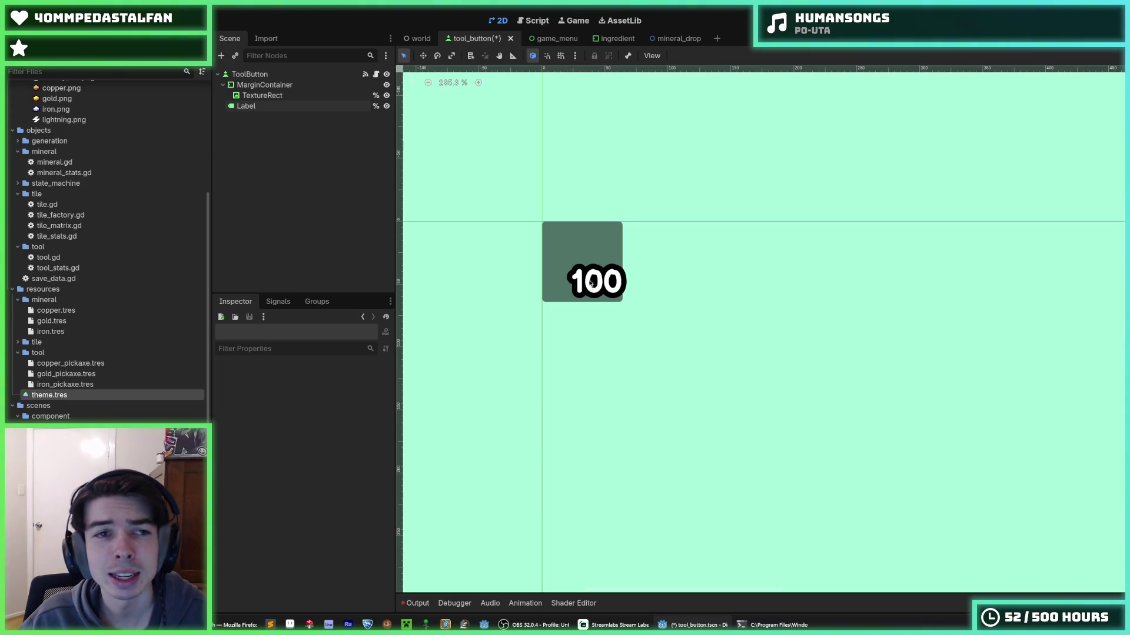
{"action": "left_click", "coordinate": [264, 84]}
{"action": "left_click", "coordinate": [250, 106]}
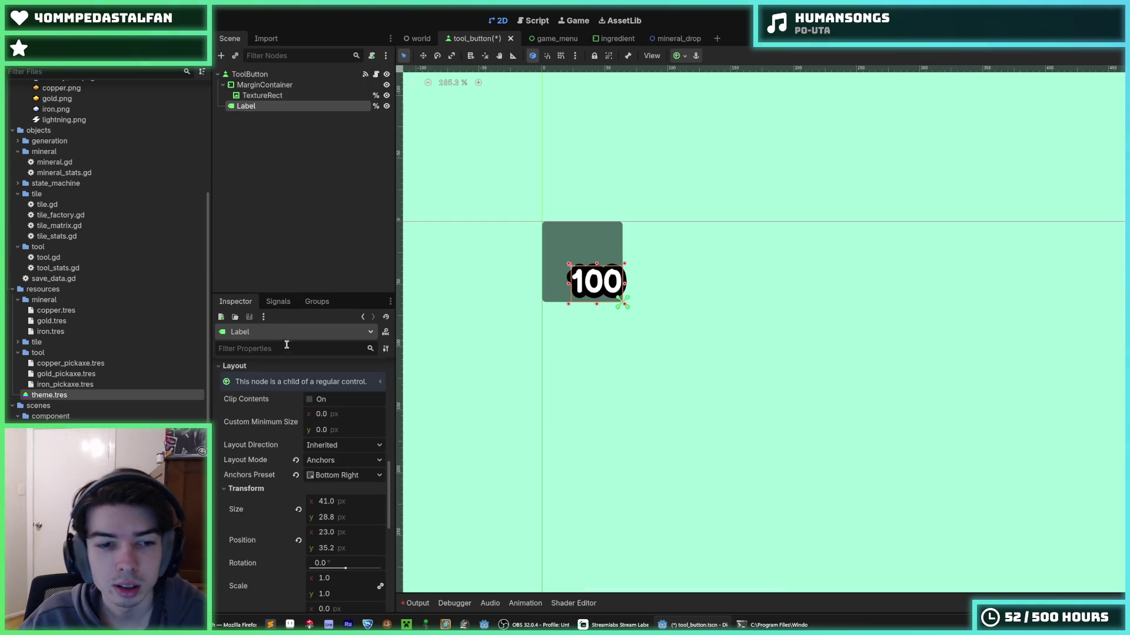
- Change the count Label's text to 100000
{"action": "scroll", "coordinate": [283, 400], "scroll_direction": "up", "scroll_amount": 5}
{"action": "left_click", "coordinate": [283, 416]}
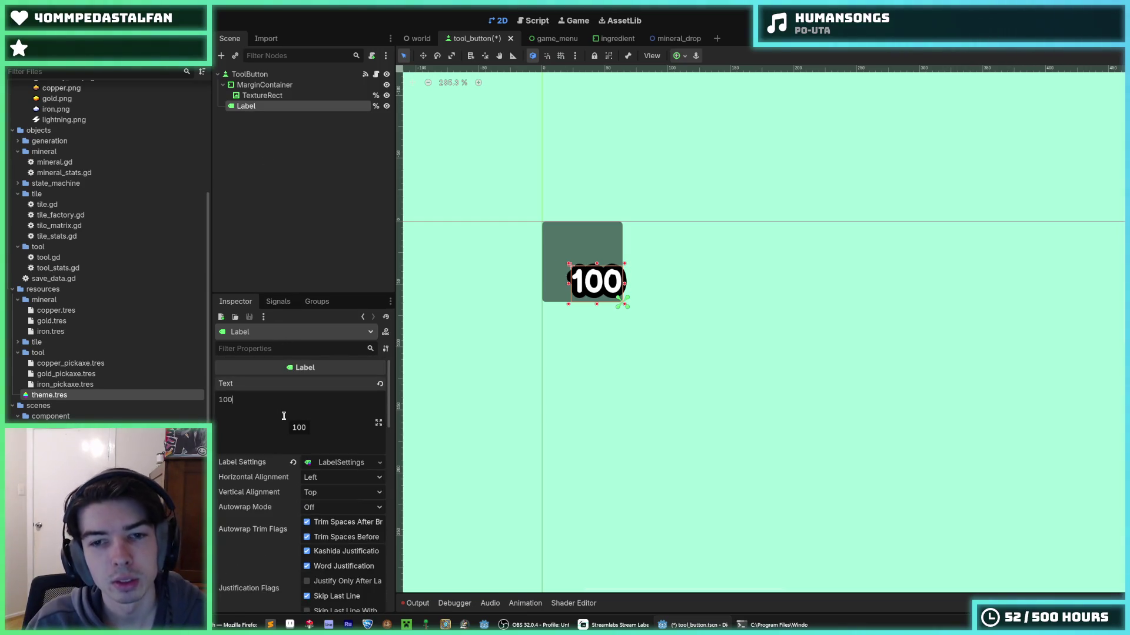
{"action": "type", "text": "000"}
{"action": "key", "text": "BackSpace"}
{"action": "key", "text": "BackSpace"}
{"action": "key", "text": "BackSpace"}
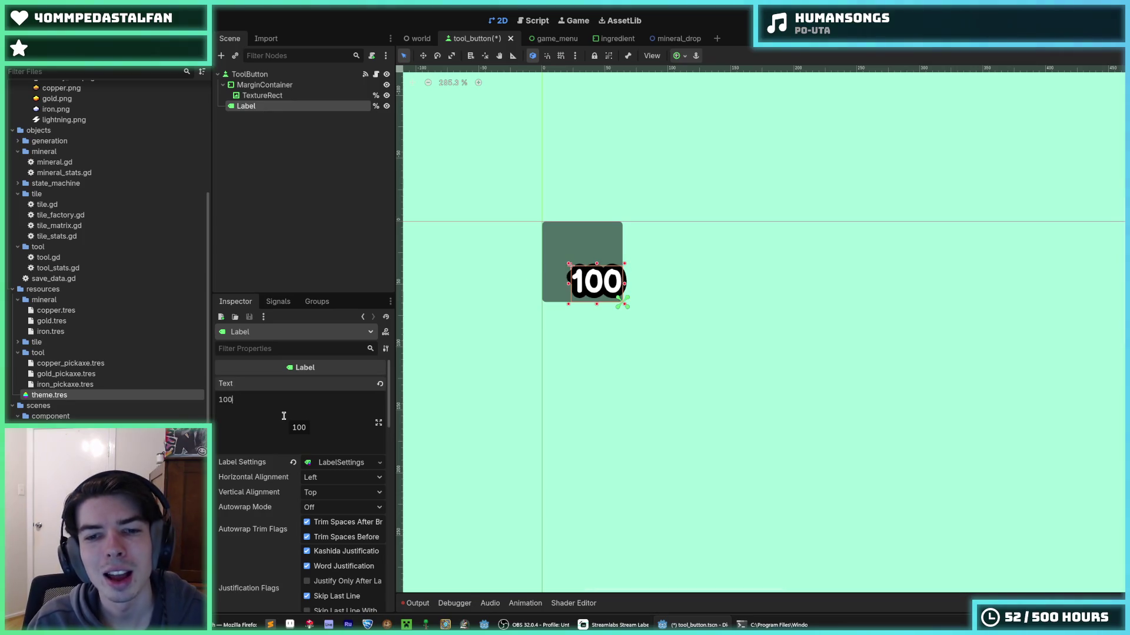
{"action": "key", "text": "BackSpace"}
{"action": "key", "text": "BackSpace"}
{"action": "type", "text": "0"}
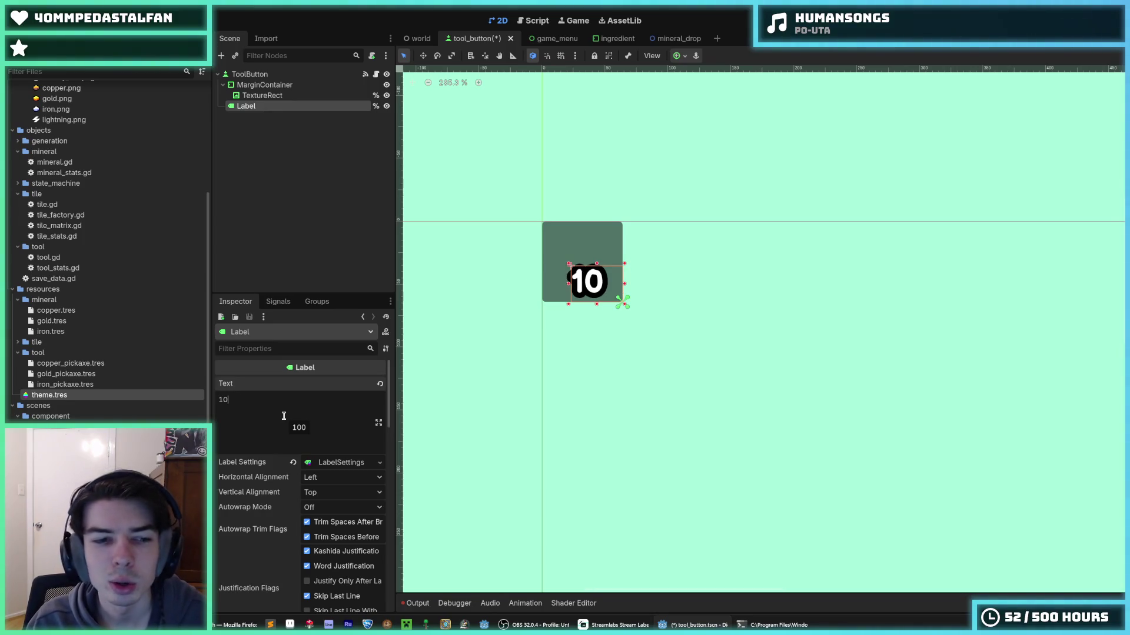
{"action": "key", "text": "BackSpace"}
{"action": "type", "text": "00"}
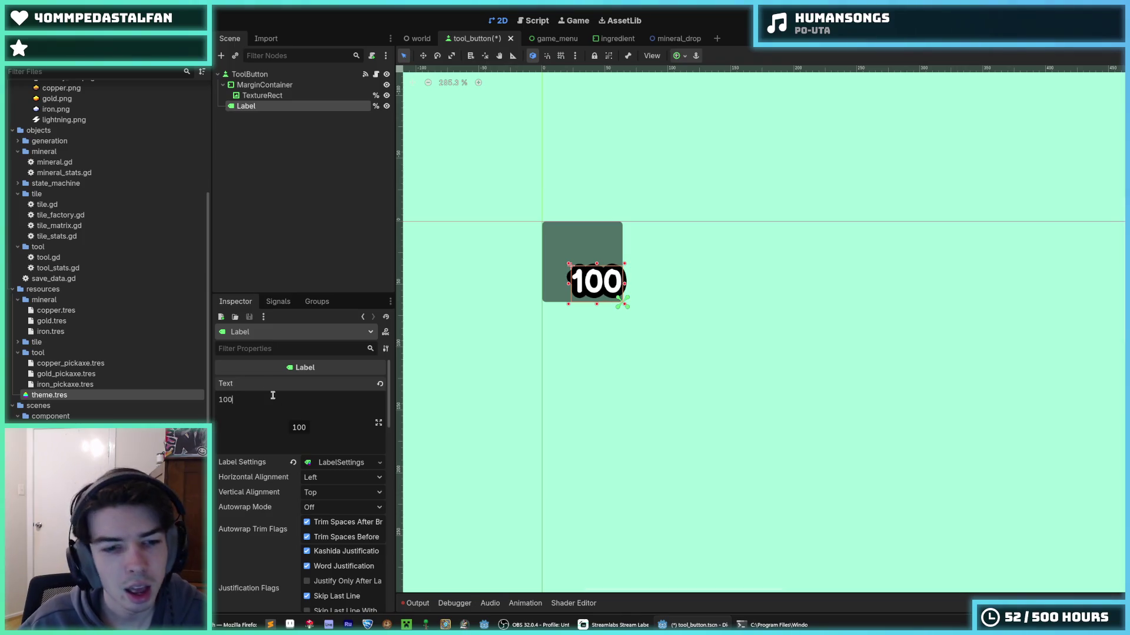
- Set the count Label's Horizontal Alignment to Right and save tool_button
{"action": "left_click", "coordinate": [316, 479]}
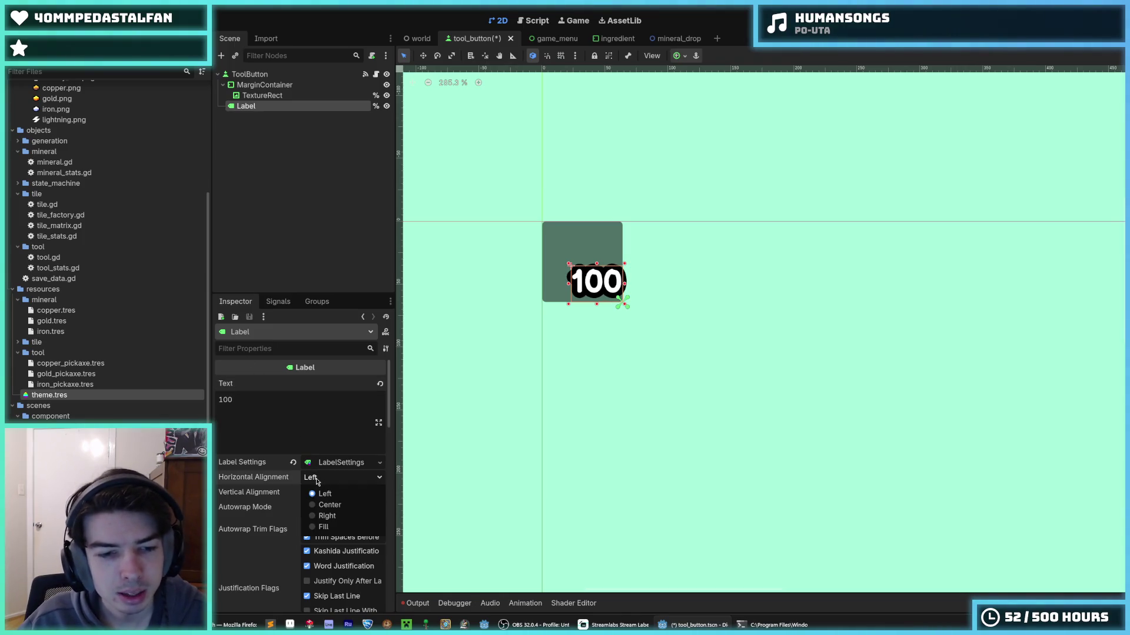
{"action": "left_click", "coordinate": [327, 516]}
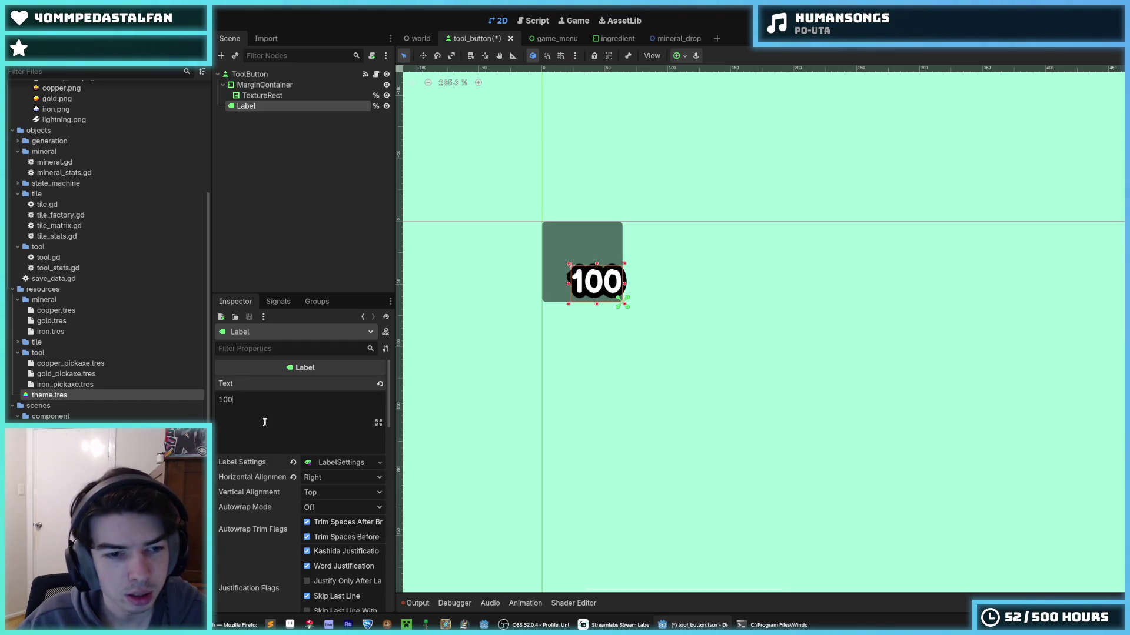
{"action": "type", "text": "="}
{"action": "key", "text": "BackSpace"}
{"action": "key", "text": "BackSpace"}
{"action": "key", "text": "BackSpace"}
{"action": "type", "text": "0"}
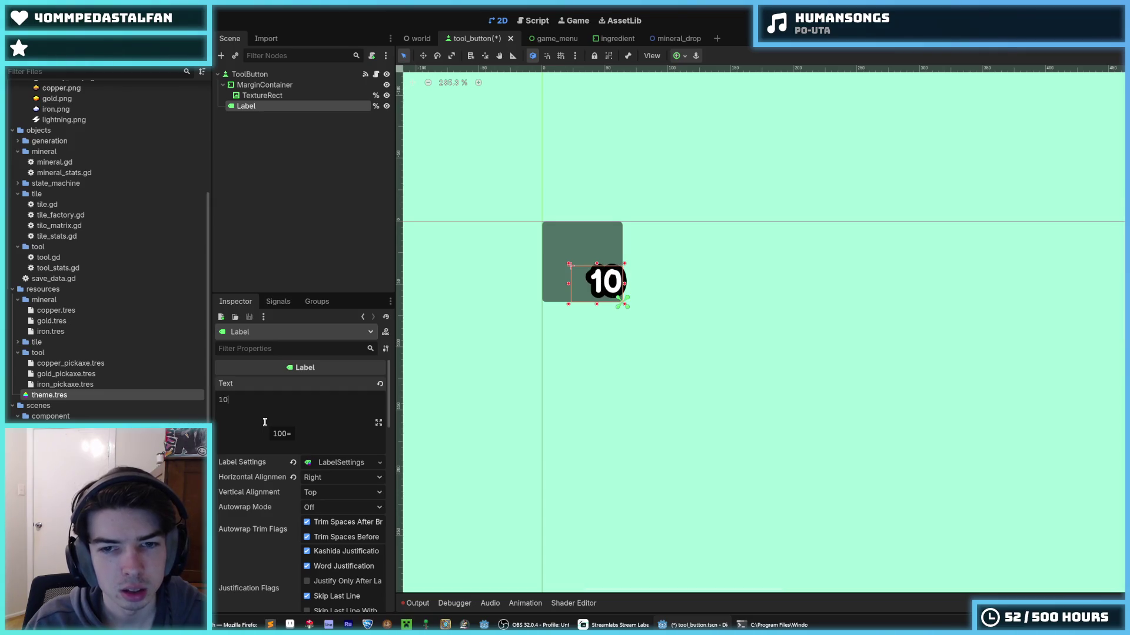
{"action": "type", "text": "00"}
{"action": "key", "text": "BackSpace"}
{"action": "key", "text": "BackSpace"}
{"action": "key", "text": "BackSpace"}
{"action": "type", "text": "00"}
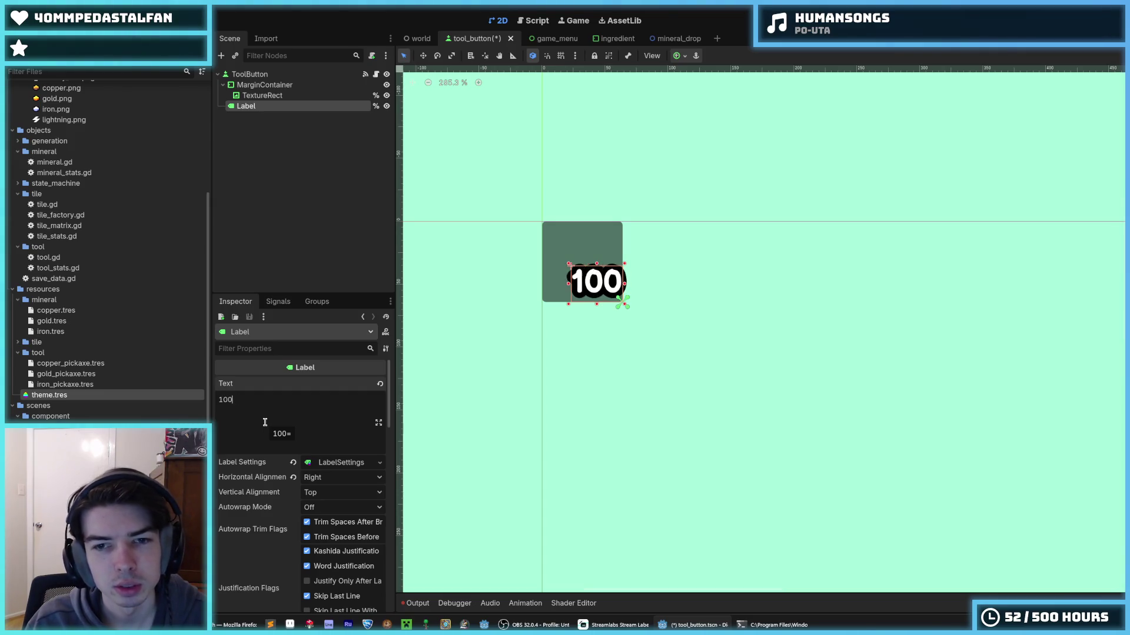
{"action": "type", "text": "000"}
{"action": "key", "text": "ctrl+s"}
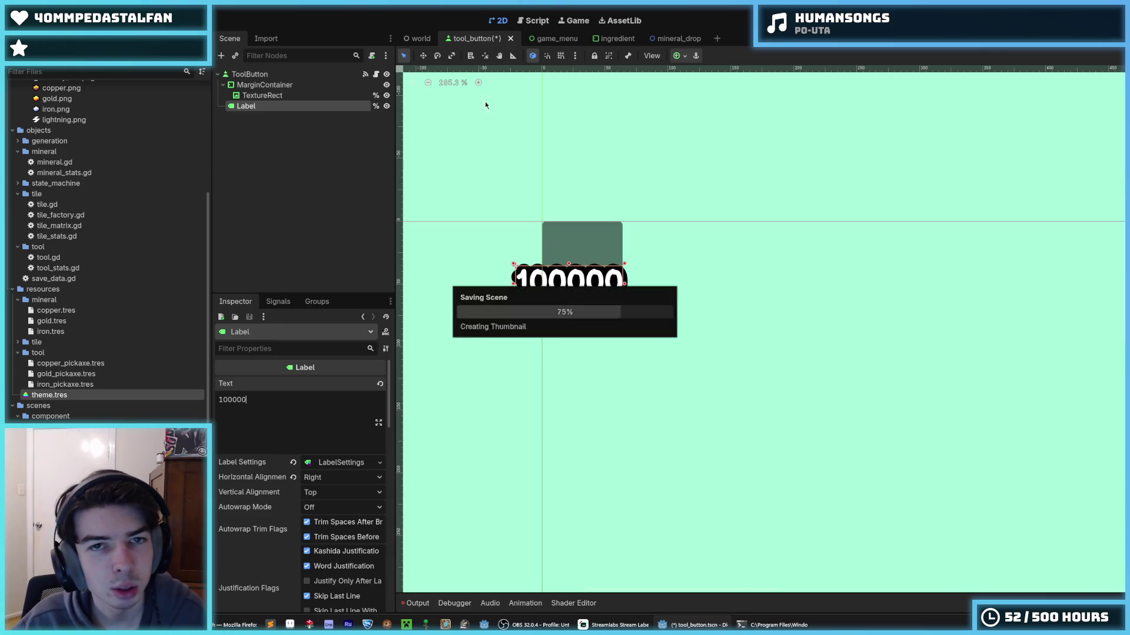
{"action": "left_click", "coordinate": [533, 39]}
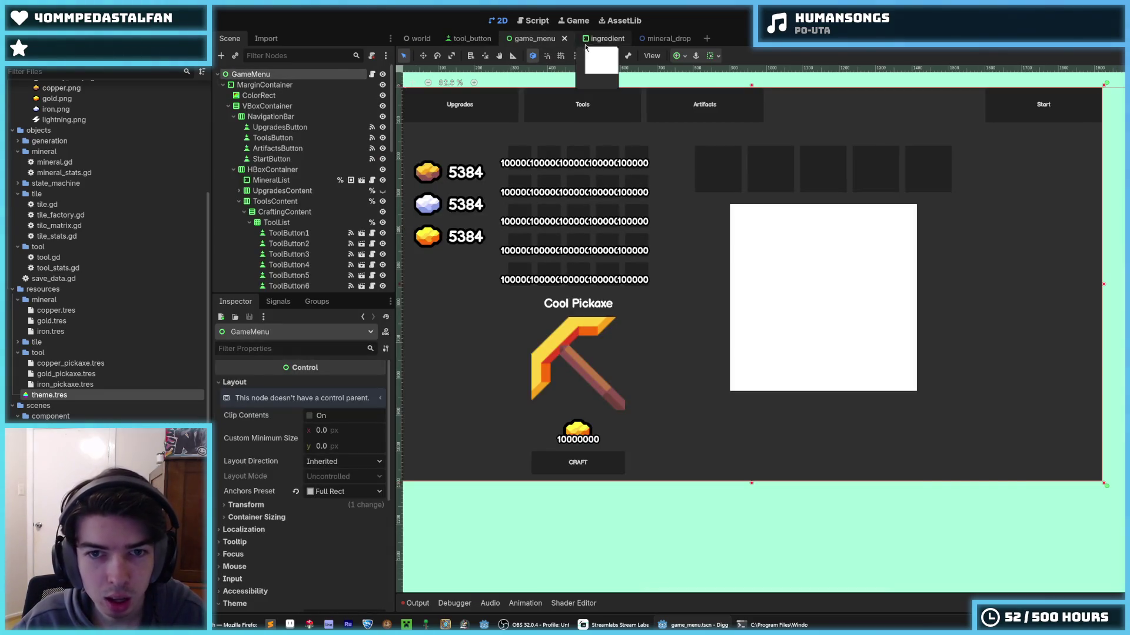
- Right-align the ingredient scene's amount Label and save the ingredient scene
{"action": "left_click", "coordinate": [586, 44]}
{"action": "left_click", "coordinate": [321, 478]}
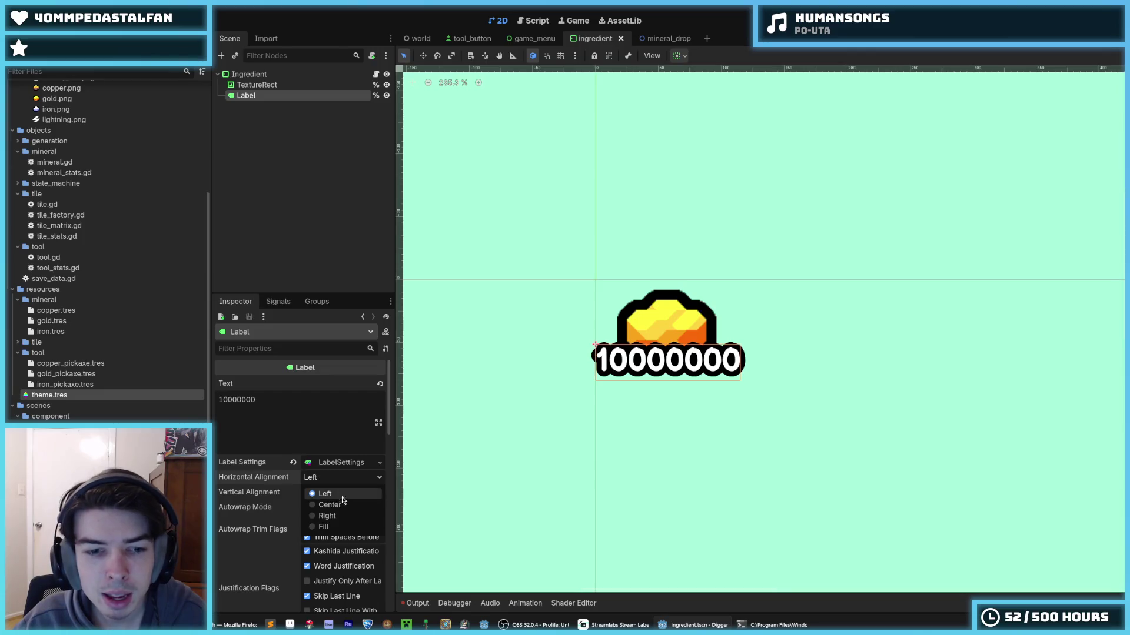
{"action": "left_click", "coordinate": [341, 516]}
{"action": "key", "text": "ctrl+s"}
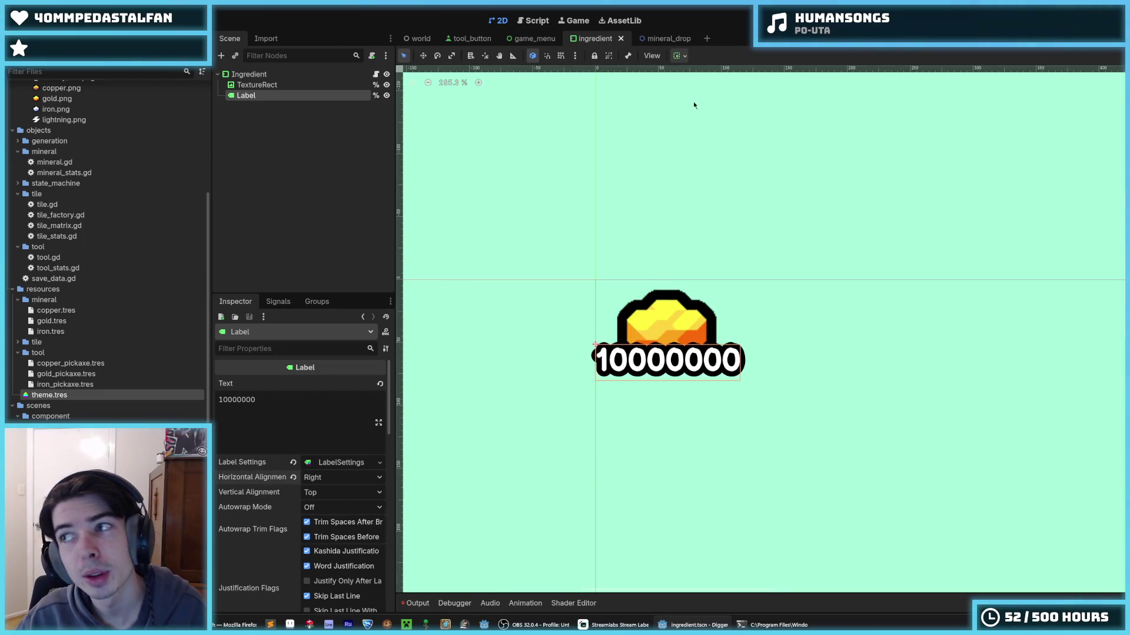
- Change the tool_button count Label text to 1 and save the scene
{"action": "left_click", "coordinate": [532, 39]}
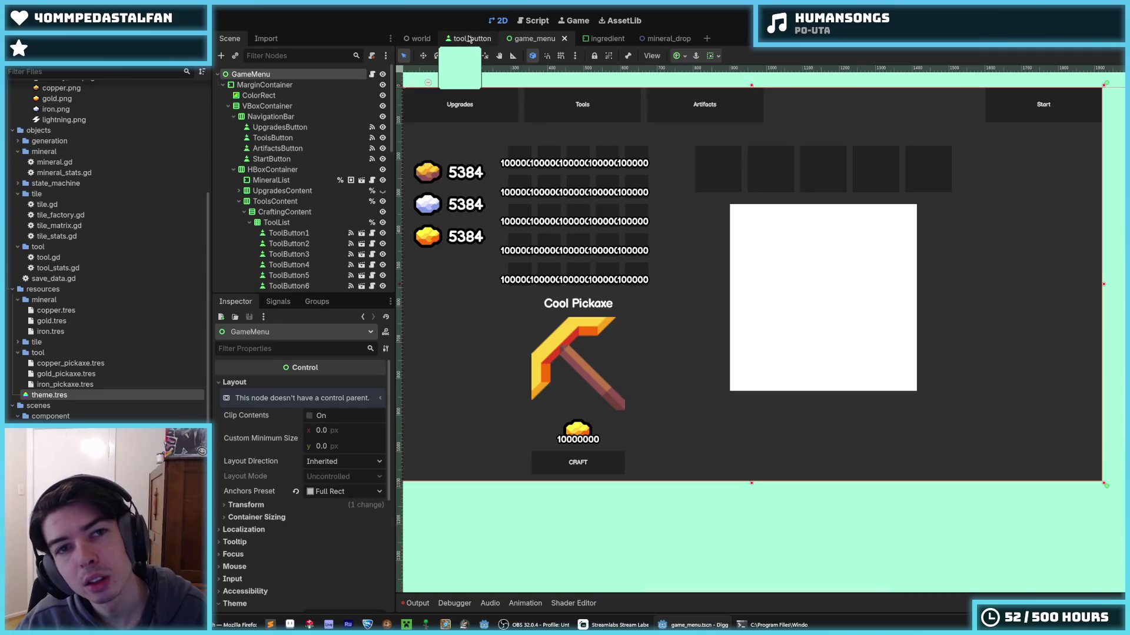
{"action": "left_click", "coordinate": [464, 39]}
{"action": "left_click_drag", "start_coordinate": [464, 39], "coordinate": [532, 39]}
{"action": "key", "text": "ctrl+s"}
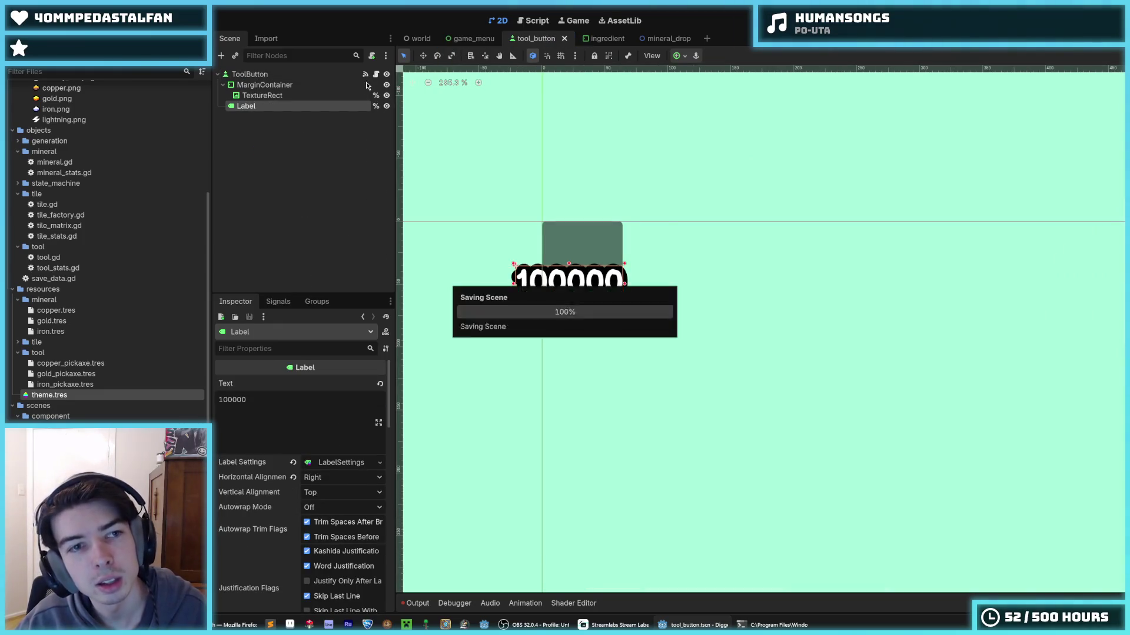
{"action": "left_click", "coordinate": [282, 422]}
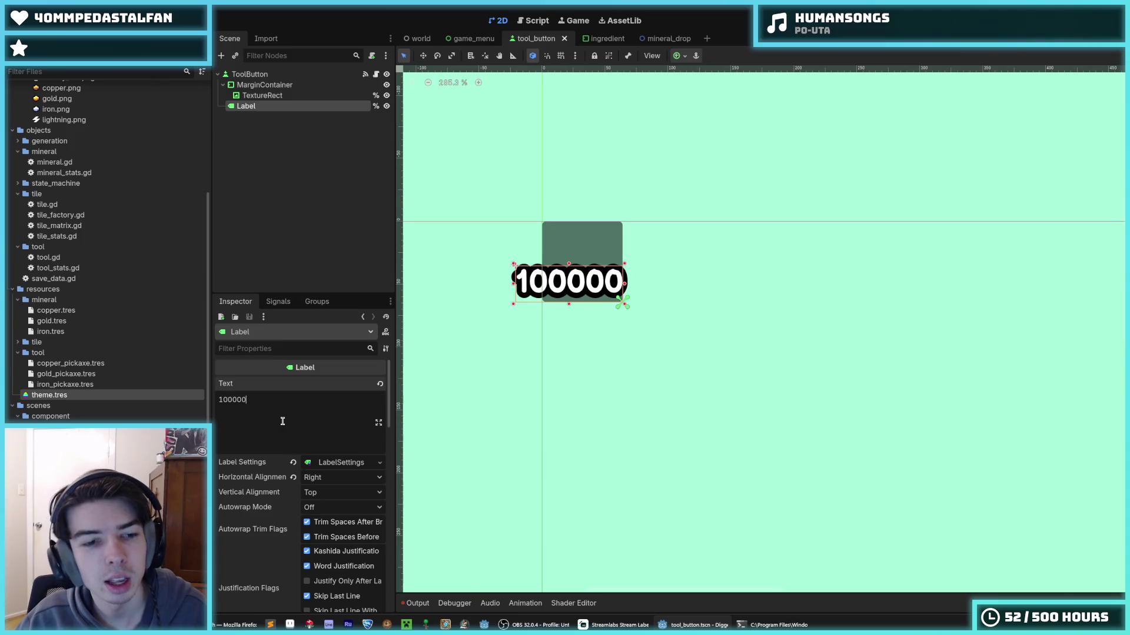
{"action": "key", "text": "BackSpace"}
{"action": "key", "text": "BackSpace"}
{"action": "key", "text": "BackSpace"}
{"action": "key", "text": "BackSpace"}
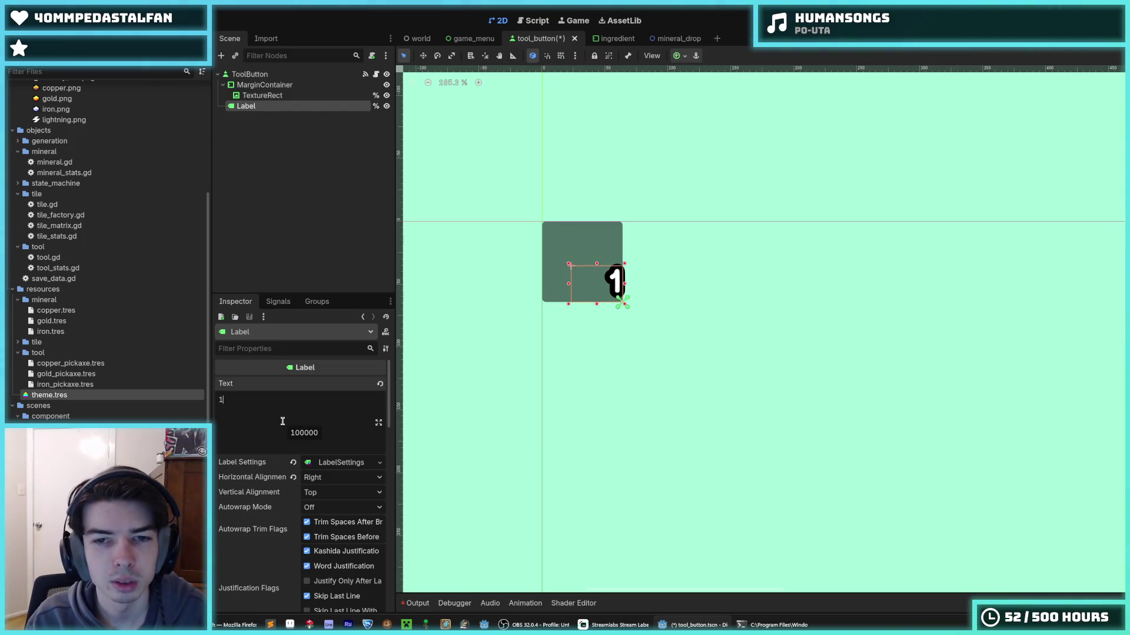
{"action": "key", "text": "ctrl+s"}
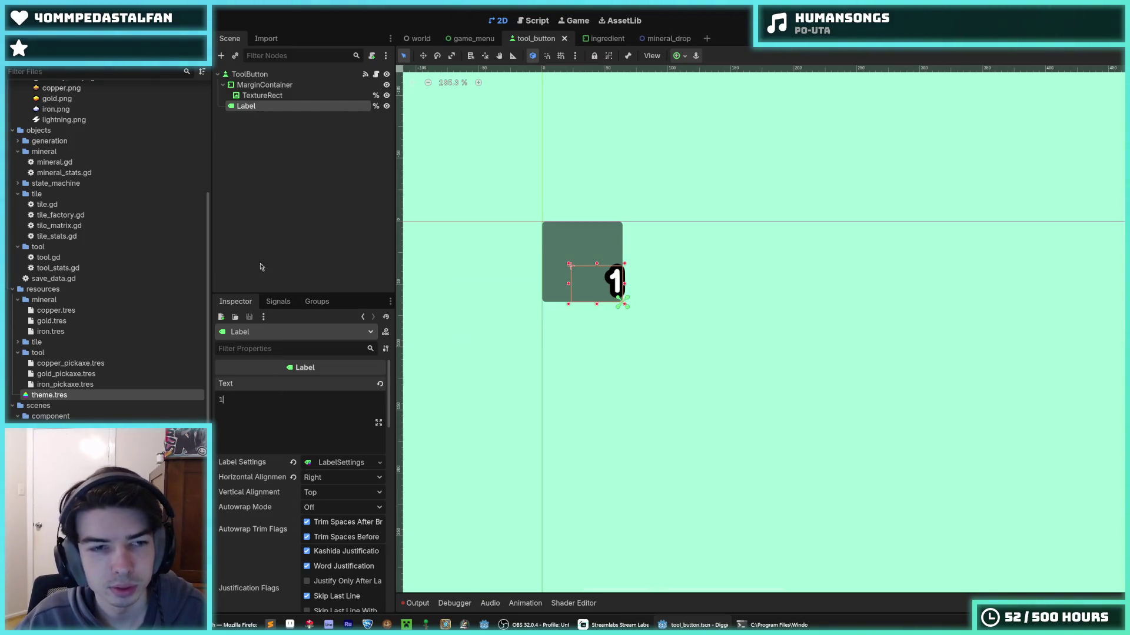
{"action": "right_click", "coordinate": [249, 75]}
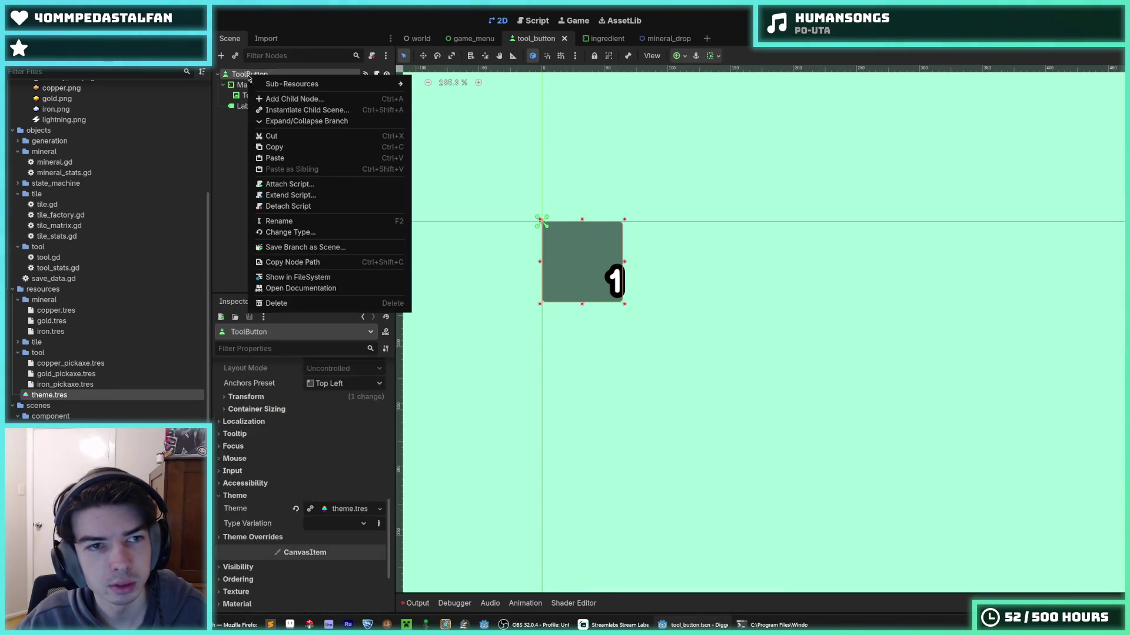
- Add a MarginContainer2 child to ToolButton and nest the count Label inside it
{"action": "left_click", "coordinate": [278, 98]}
{"action": "type", "text": "margin"}
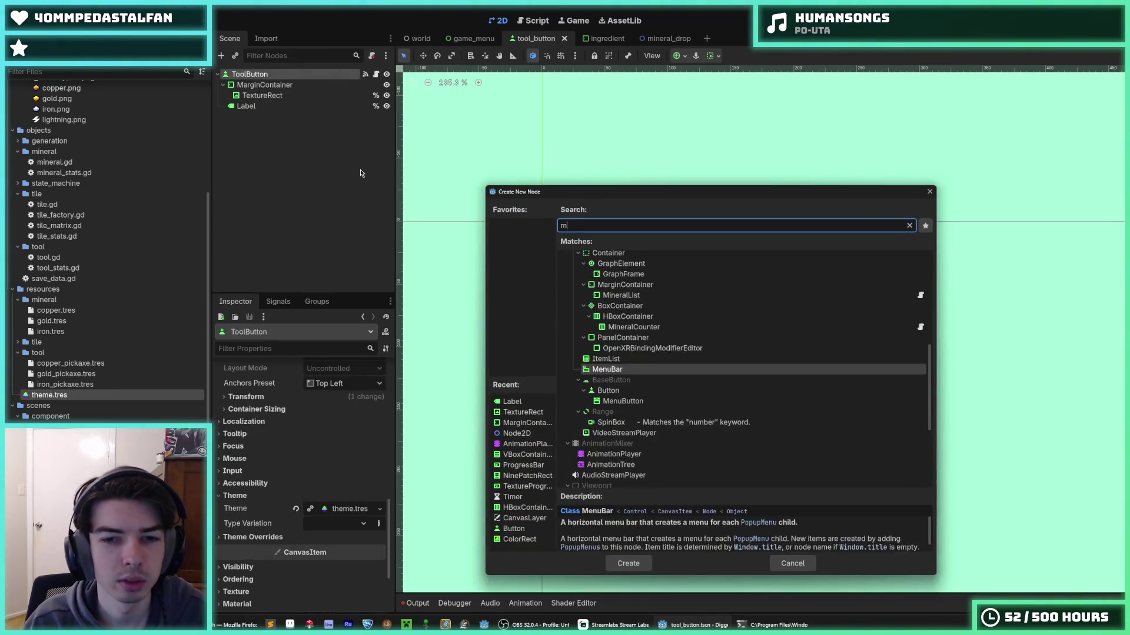
{"action": "key", "text": "Return"}
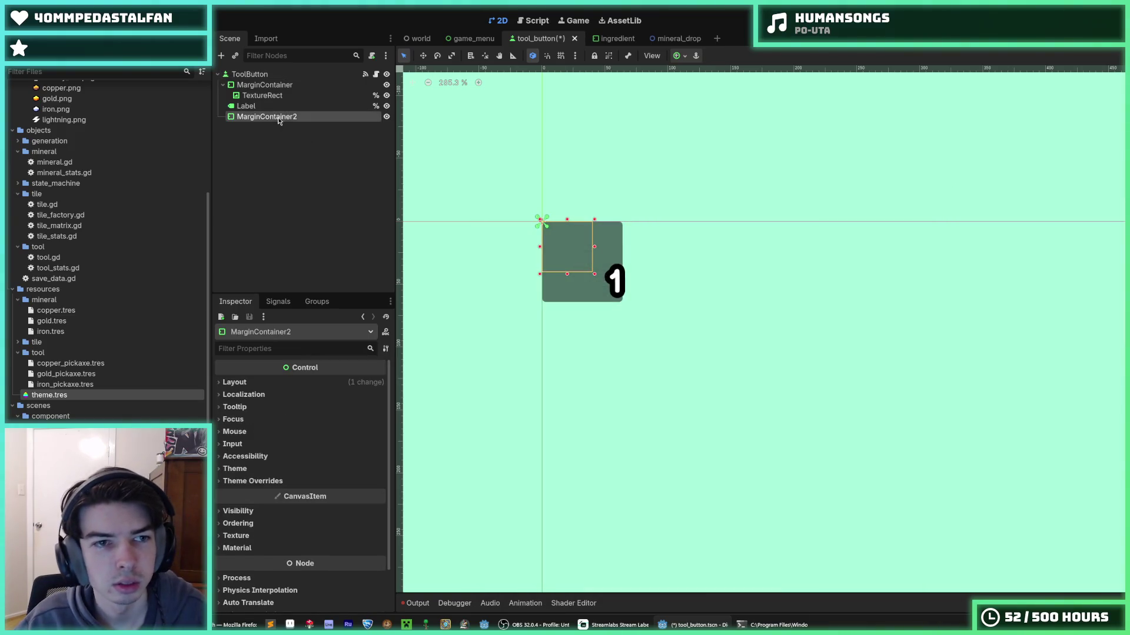
{"action": "mouse_move", "coordinate": [279, 121]}
{"action": "left_mouse_down"}
{"action": "mouse_move", "coordinate": [276, 102]}
{"action": "mouse_move", "coordinate": [286, 110]}
{"action": "left_mouse_up"}
{"action": "left_click", "coordinate": [305, 107]}
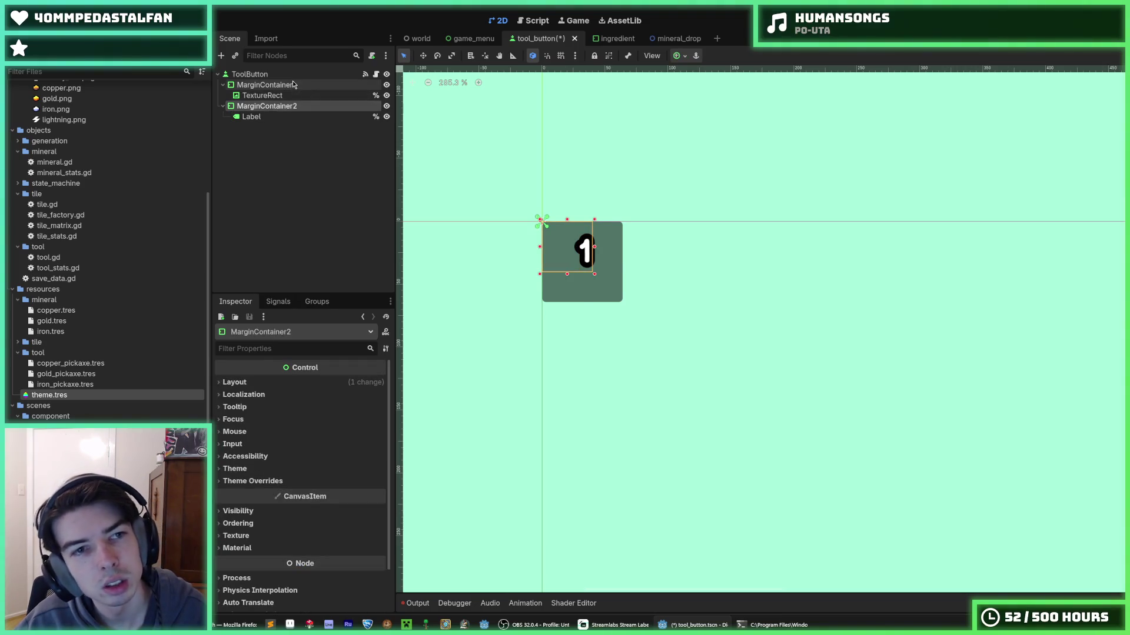
- Select MarginContainer2 and bring up its anchor preset choices
{"action": "left_click", "coordinate": [293, 85]}
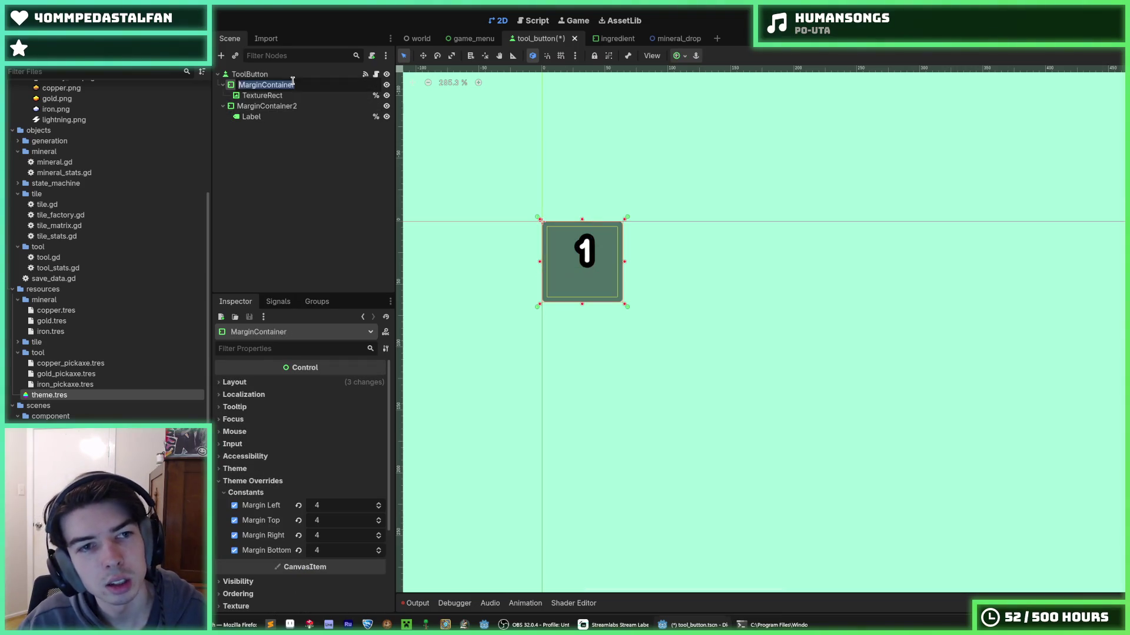
{"action": "left_click", "coordinate": [271, 118]}
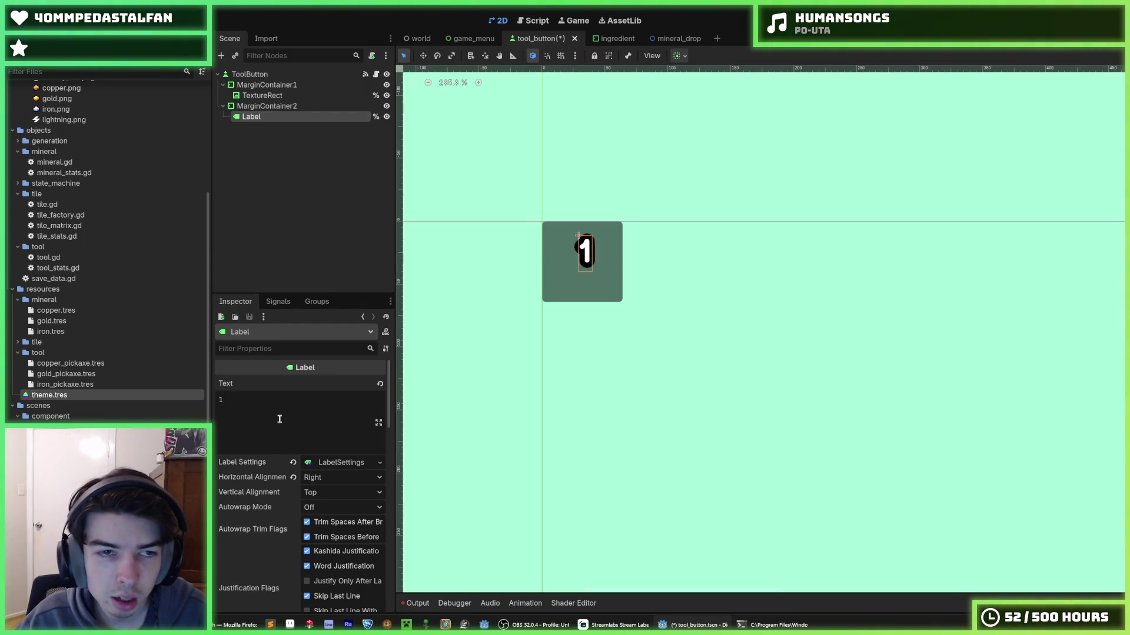
{"action": "left_click", "coordinate": [263, 107]}
{"action": "left_click", "coordinate": [266, 113]}
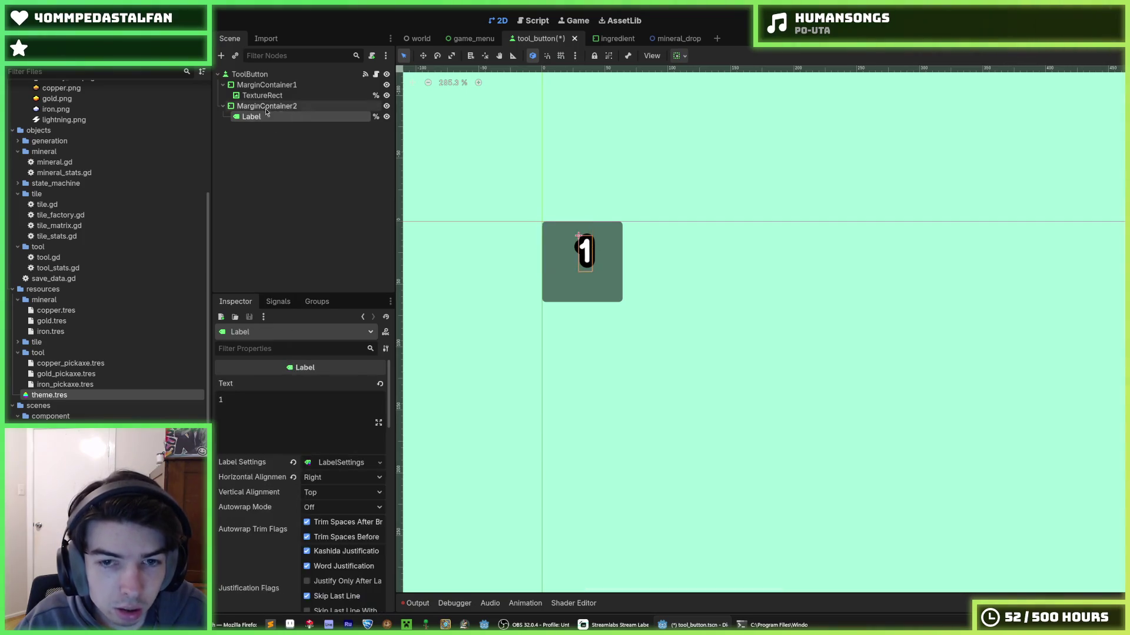
{"action": "left_click", "coordinate": [267, 107]}
{"action": "left_click", "coordinate": [678, 55]}
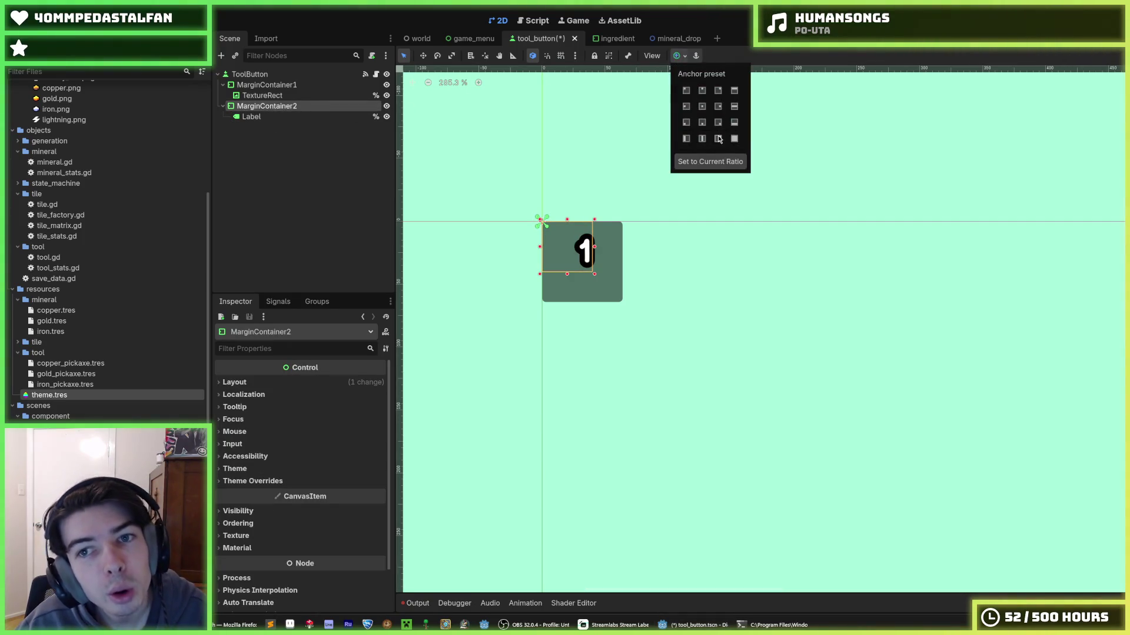
- Anchor MarginContainer2 to Bottom Right, keep the count text at 1, and save
{"action": "left_click", "coordinate": [718, 123]}
{"action": "left_click", "coordinate": [262, 118]}
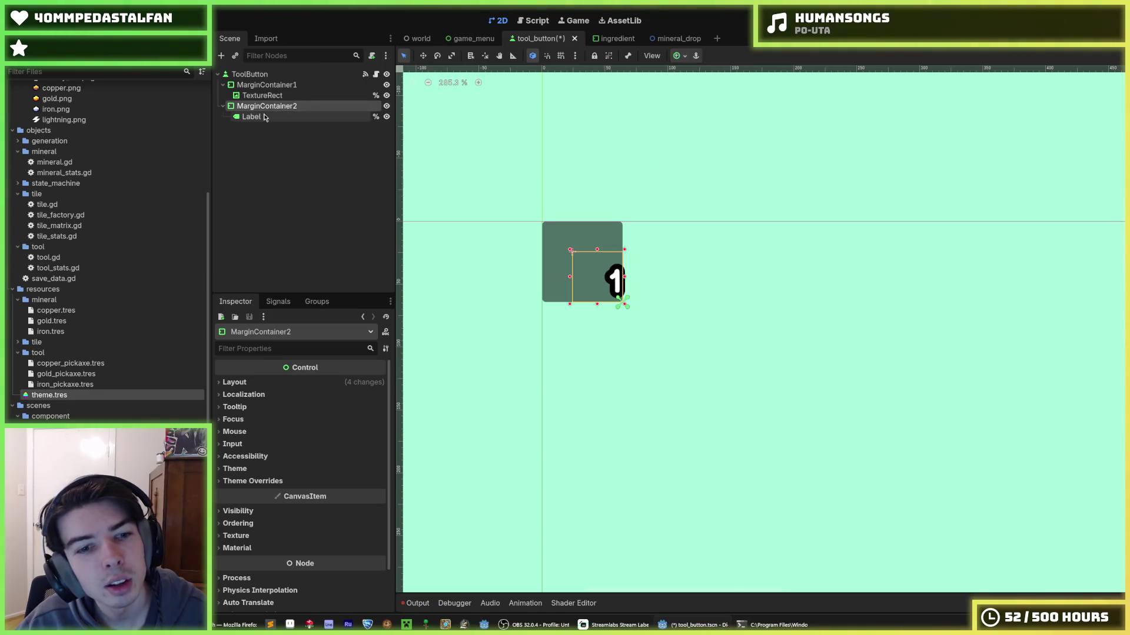
{"action": "scroll", "coordinate": [283, 468], "scroll_direction": "down", "scroll_amount": 8}
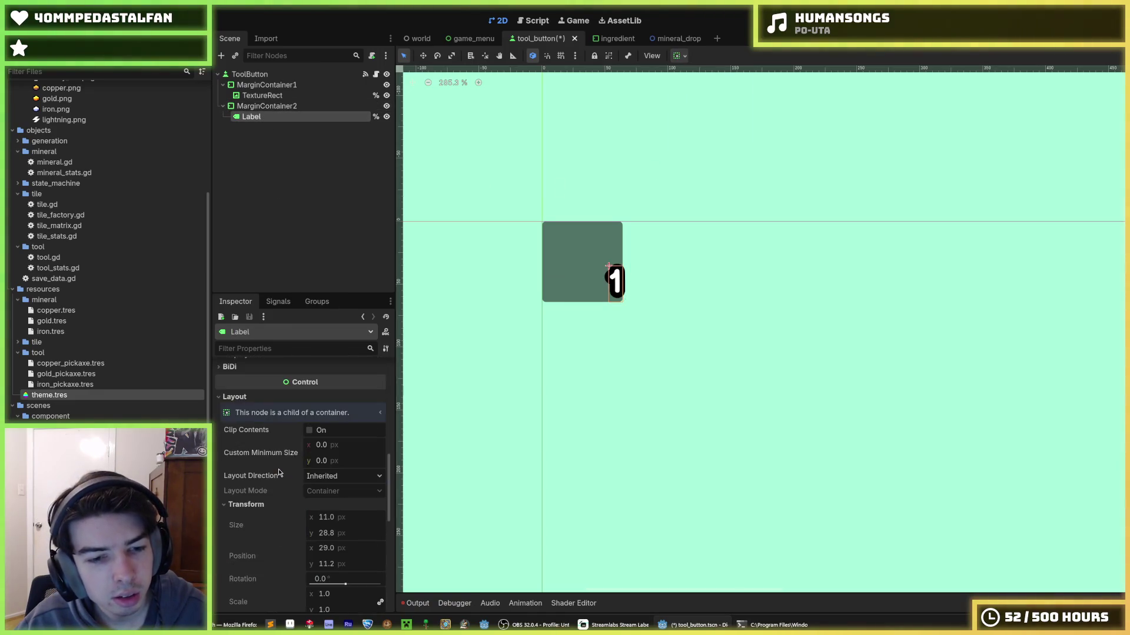
{"action": "scroll", "coordinate": [282, 469], "scroll_direction": "up", "scroll_amount": 7}
{"action": "scroll", "coordinate": [281, 469], "scroll_direction": "up", "scroll_amount": 2}
{"action": "left_click", "coordinate": [278, 425]}
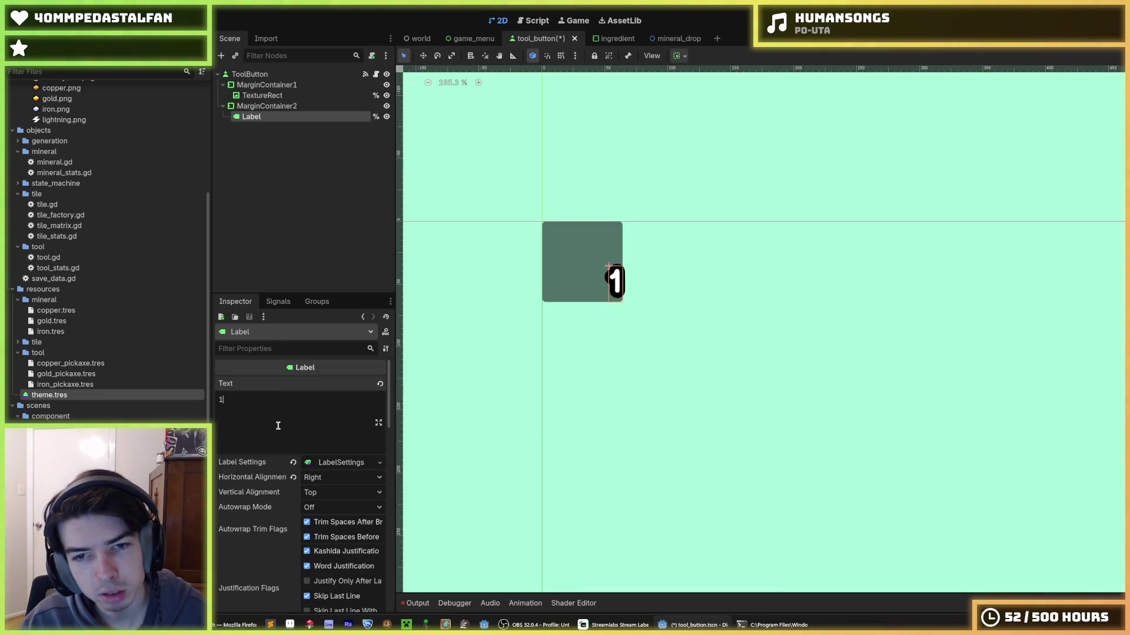
{"action": "type", "text": "00"}
{"action": "key", "text": "BackSpace"}
{"action": "key", "text": "BackSpace"}
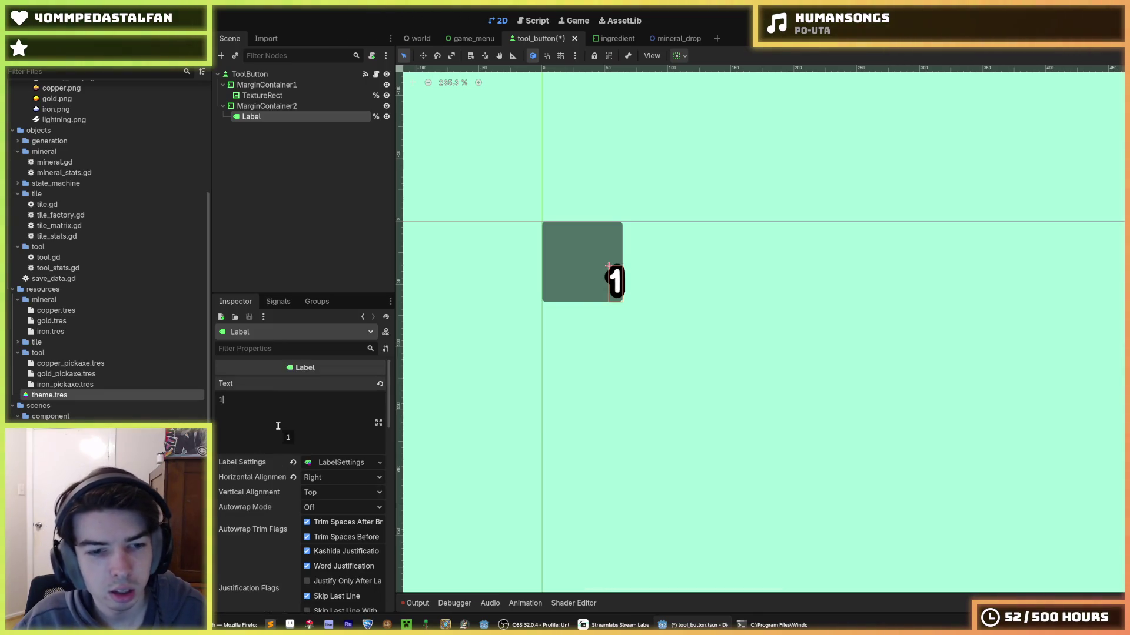
{"action": "left_click", "coordinate": [272, 109]}
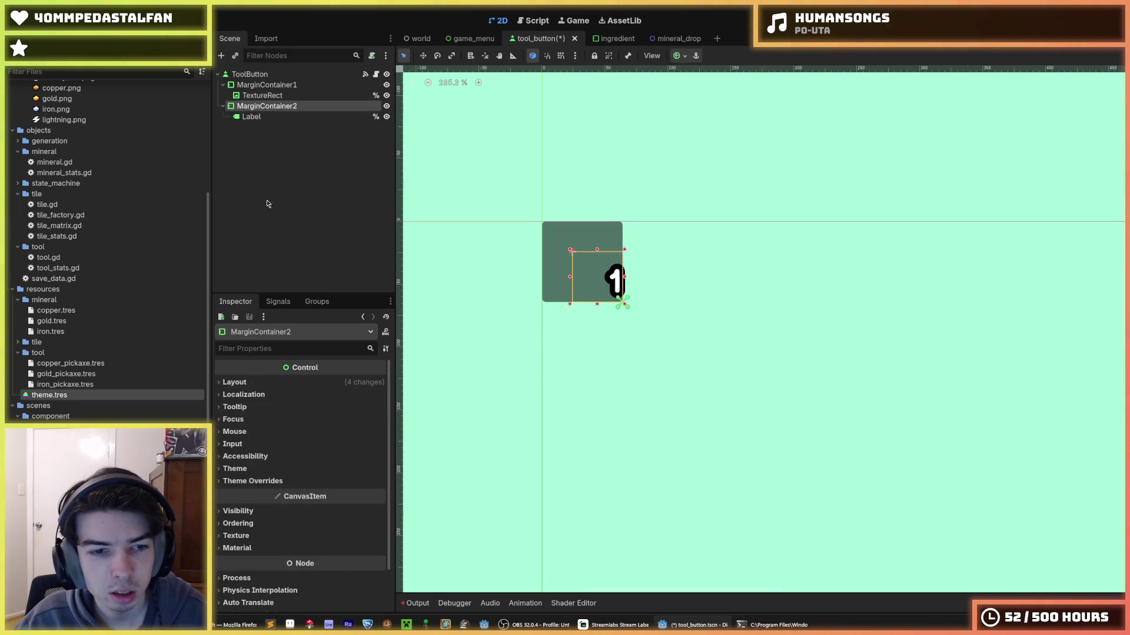
{"action": "key", "text": "ctrl+s"}
- Switch MarginContainer2 to the Full Rect anchor preset and save tool_button
{"action": "left_click", "coordinate": [267, 382]}
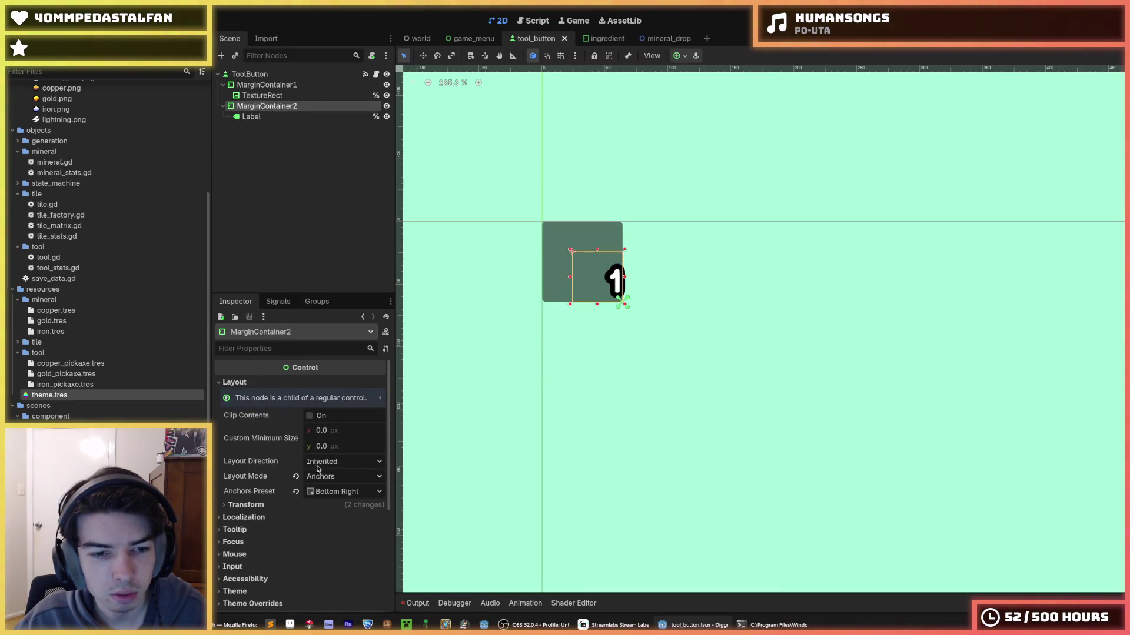
{"action": "left_click", "coordinate": [676, 56]}
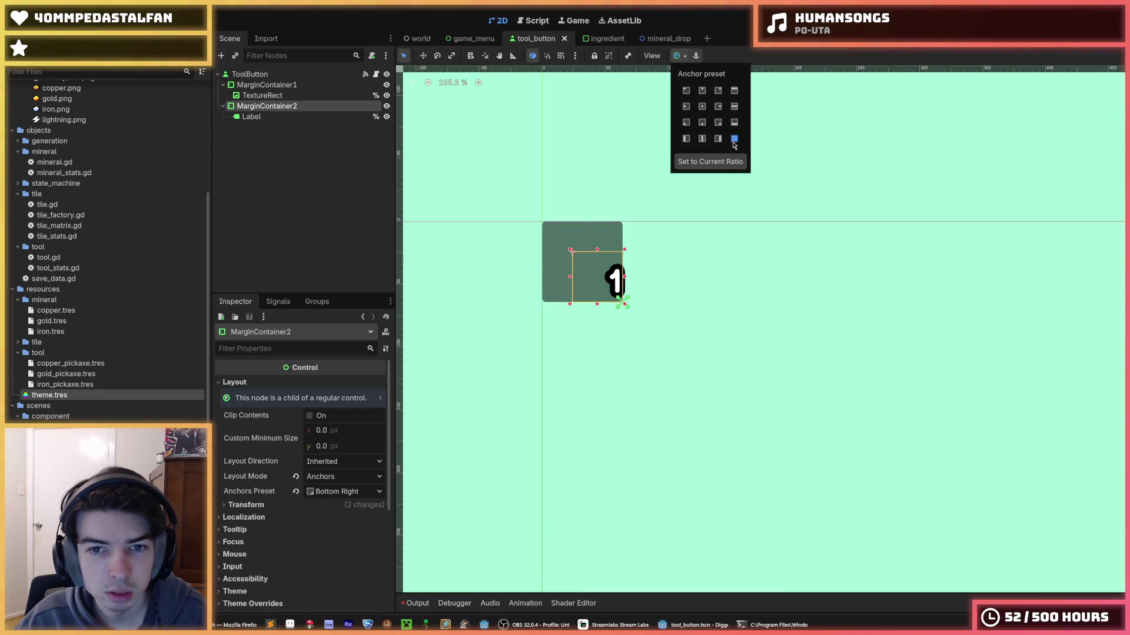
{"action": "left_click", "coordinate": [733, 138]}
{"action": "left_click", "coordinate": [283, 116]}
{"action": "left_click", "coordinate": [276, 117]}
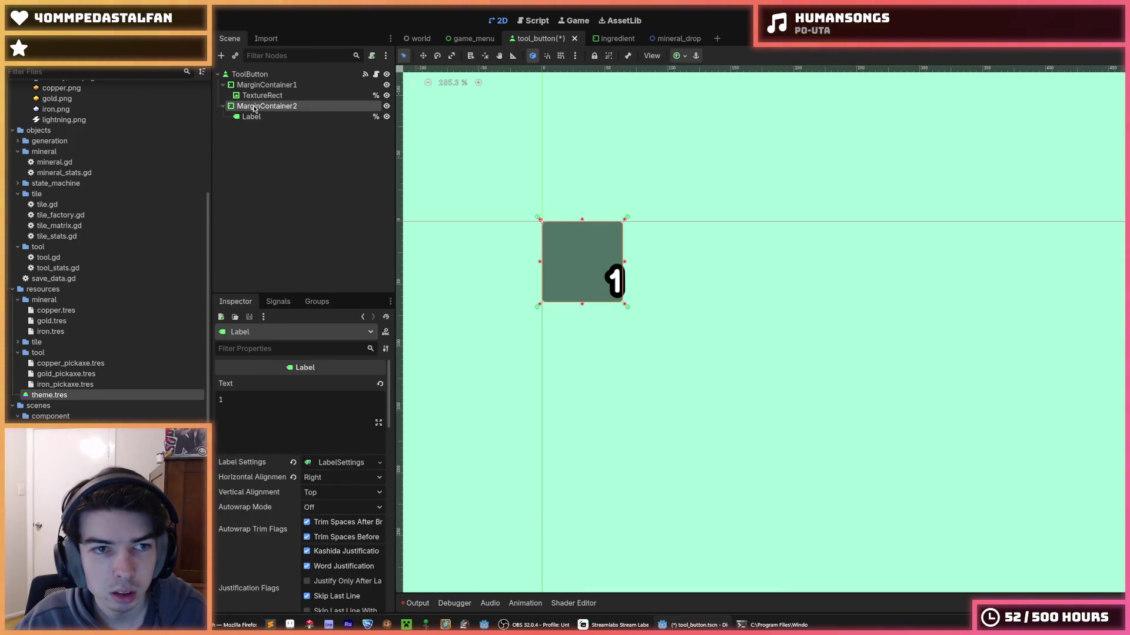
{"action": "left_click", "coordinate": [268, 85]}
{"action": "left_click", "coordinate": [262, 107]}
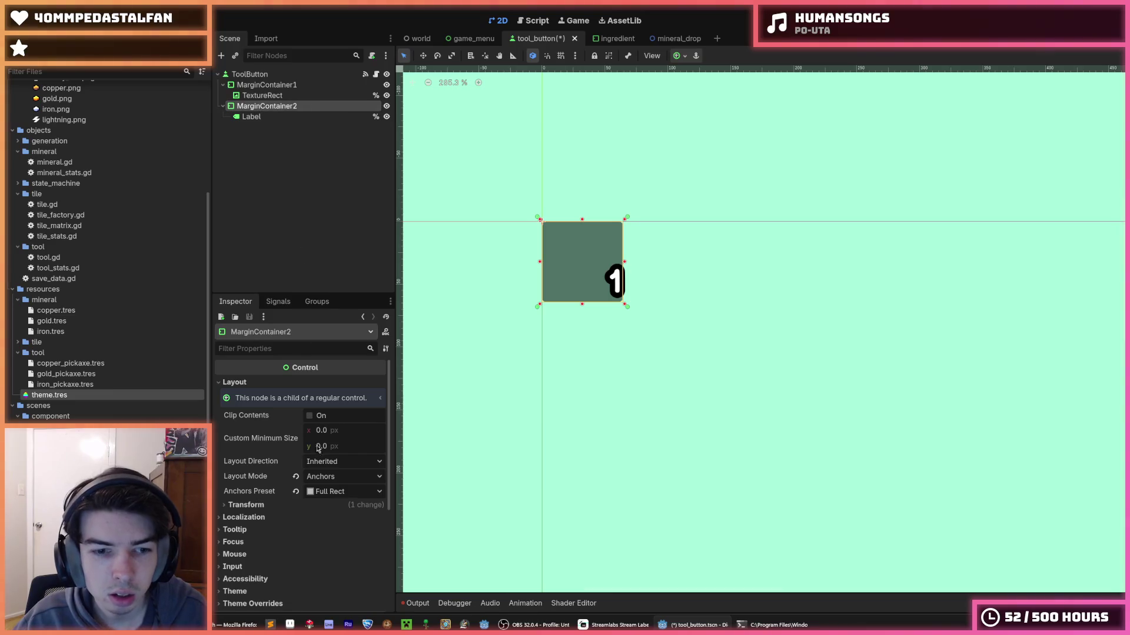
{"action": "key", "text": "ctrl+s"}
- Compare the icon container's margin overrides, then expand MarginContainer2's Theme Overrides
{"action": "left_click", "coordinate": [276, 117]}
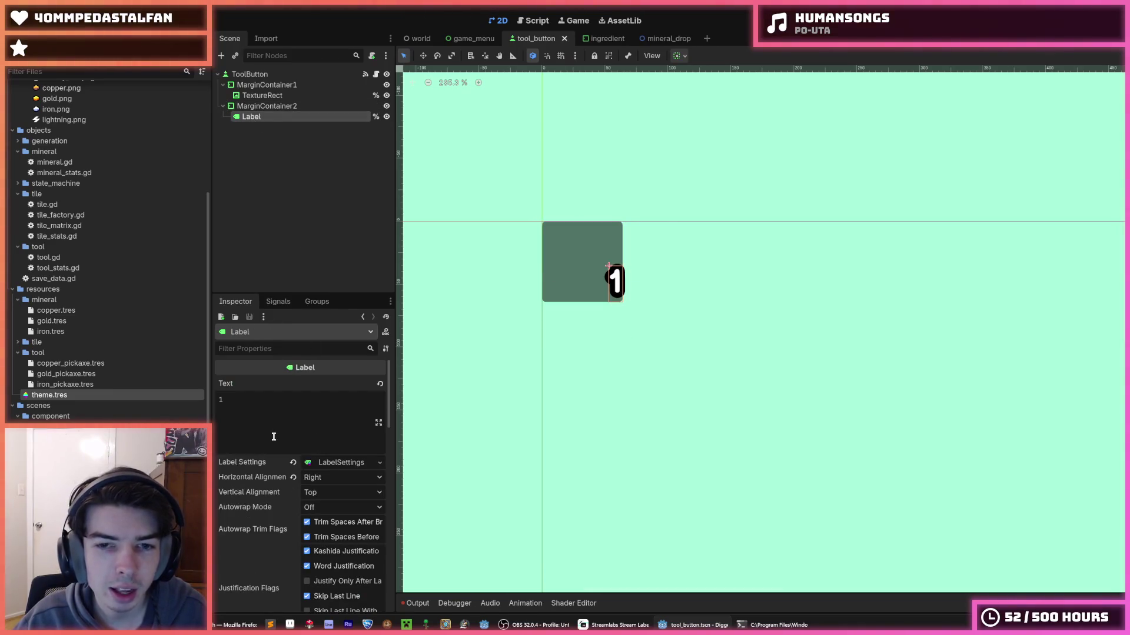
{"action": "scroll", "coordinate": [274, 436], "scroll_direction": "down", "scroll_amount": 10}
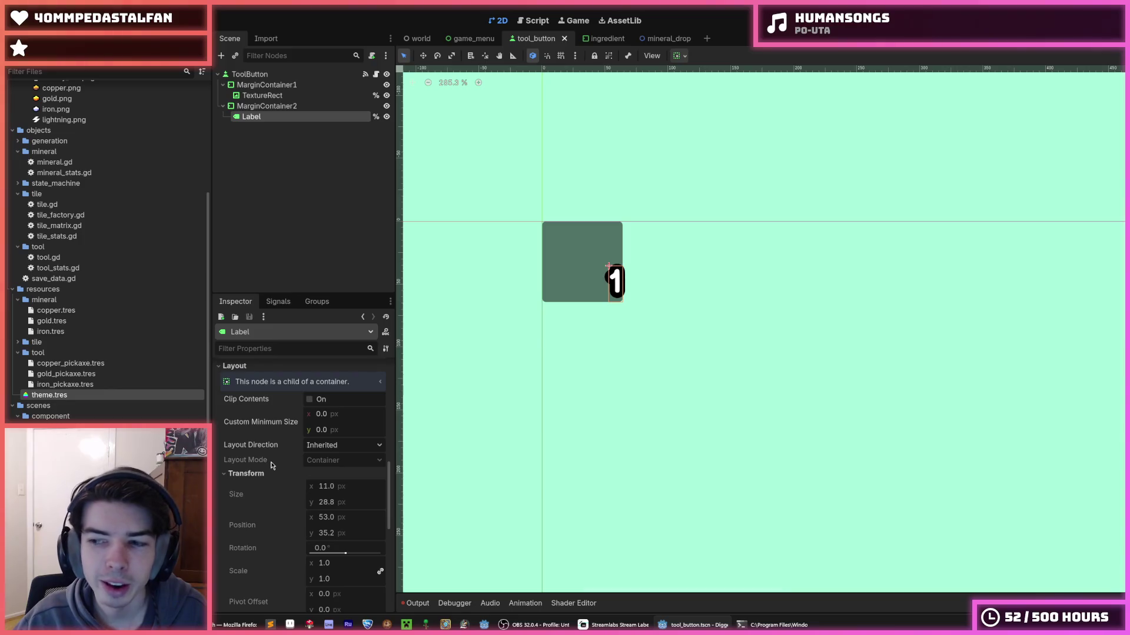
{"action": "left_click", "coordinate": [268, 106]}
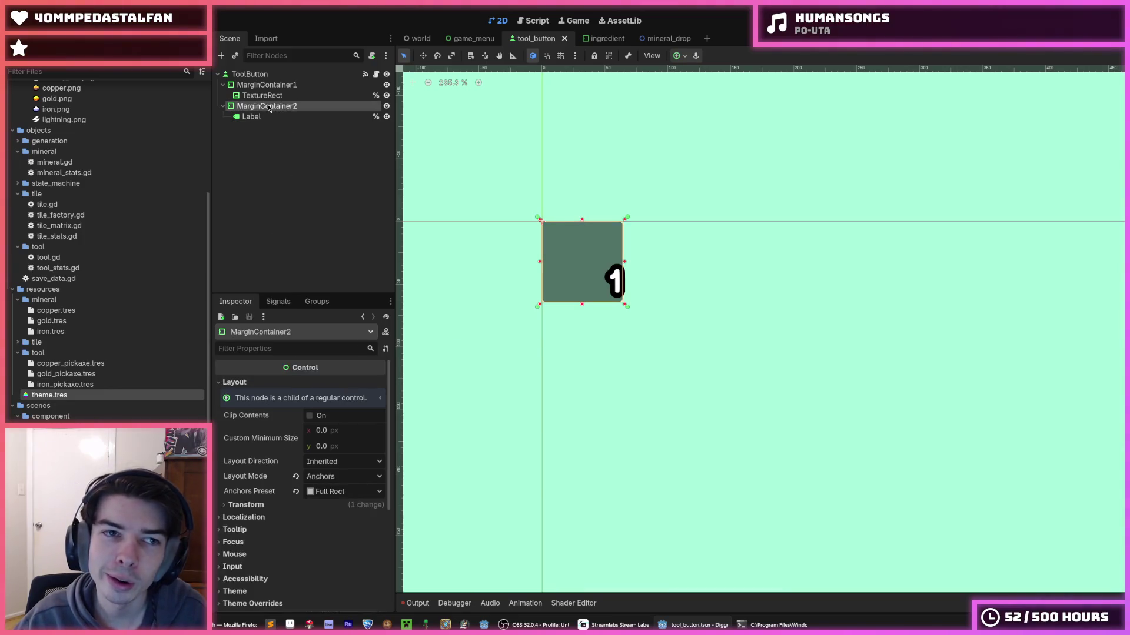
{"action": "left_click", "coordinate": [270, 96]}
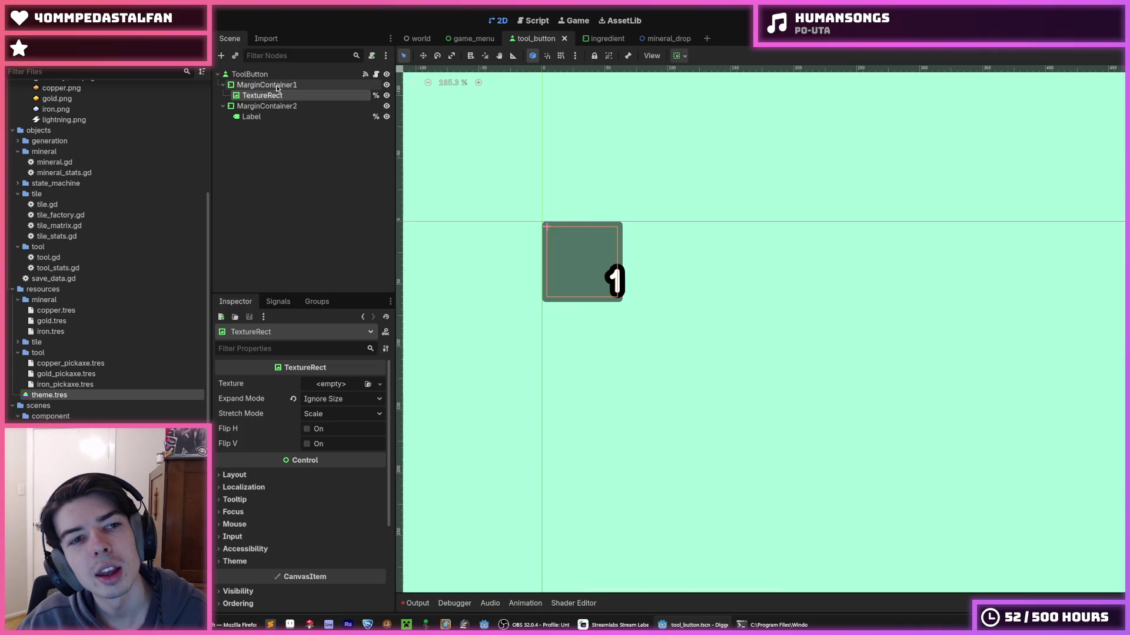
{"action": "left_click", "coordinate": [276, 85]}
{"action": "left_click", "coordinate": [271, 77]}
{"action": "left_click", "coordinate": [273, 85]}
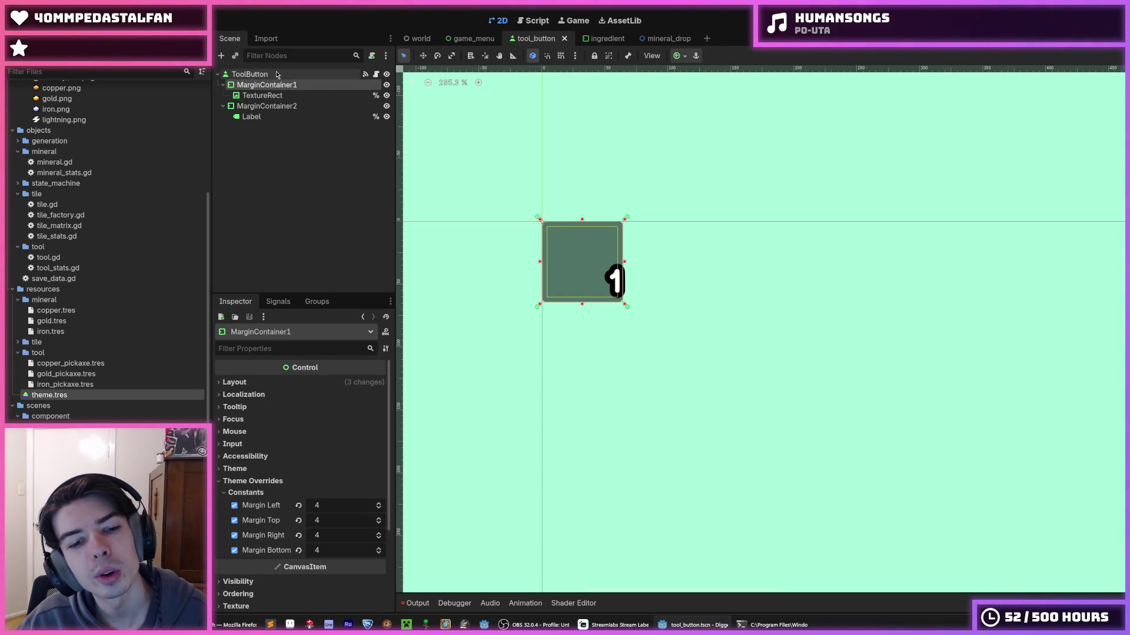
{"action": "left_click", "coordinate": [277, 75]}
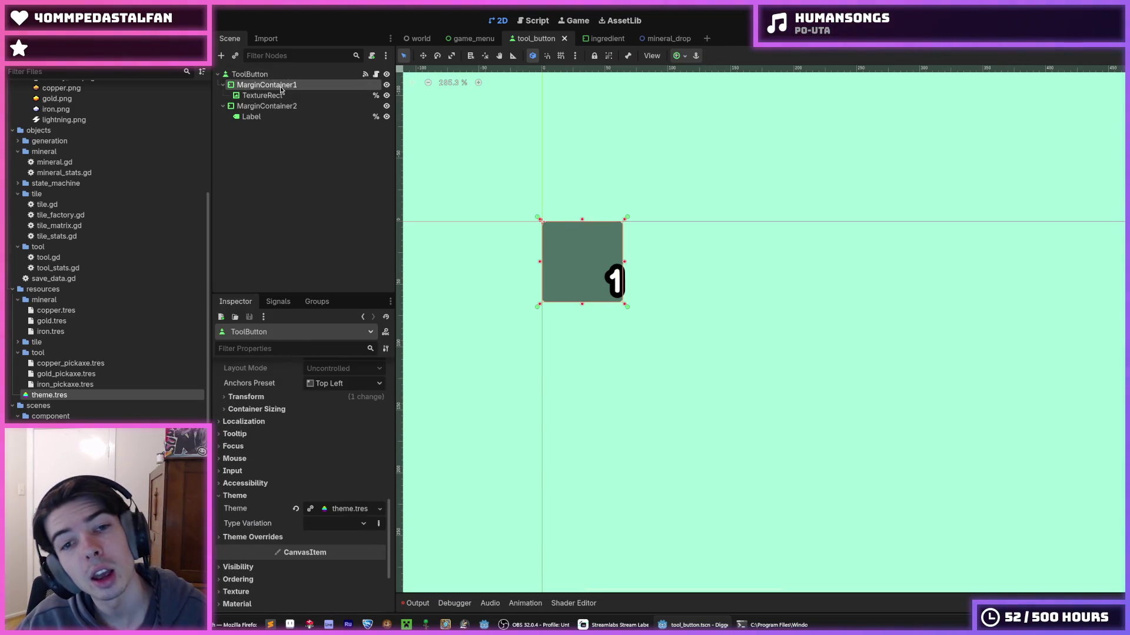
{"action": "left_click", "coordinate": [273, 85]}
{"action": "left_click", "coordinate": [278, 107]}
{"action": "scroll", "coordinate": [274, 450], "scroll_direction": "down", "scroll_amount": 3}
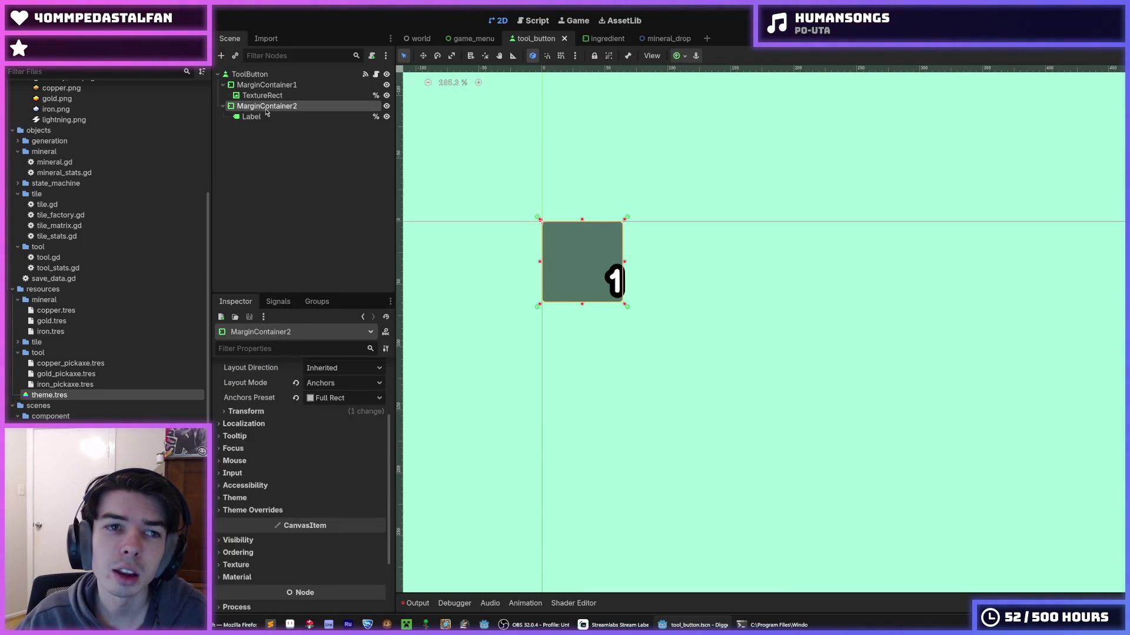
{"action": "left_click", "coordinate": [264, 510]}
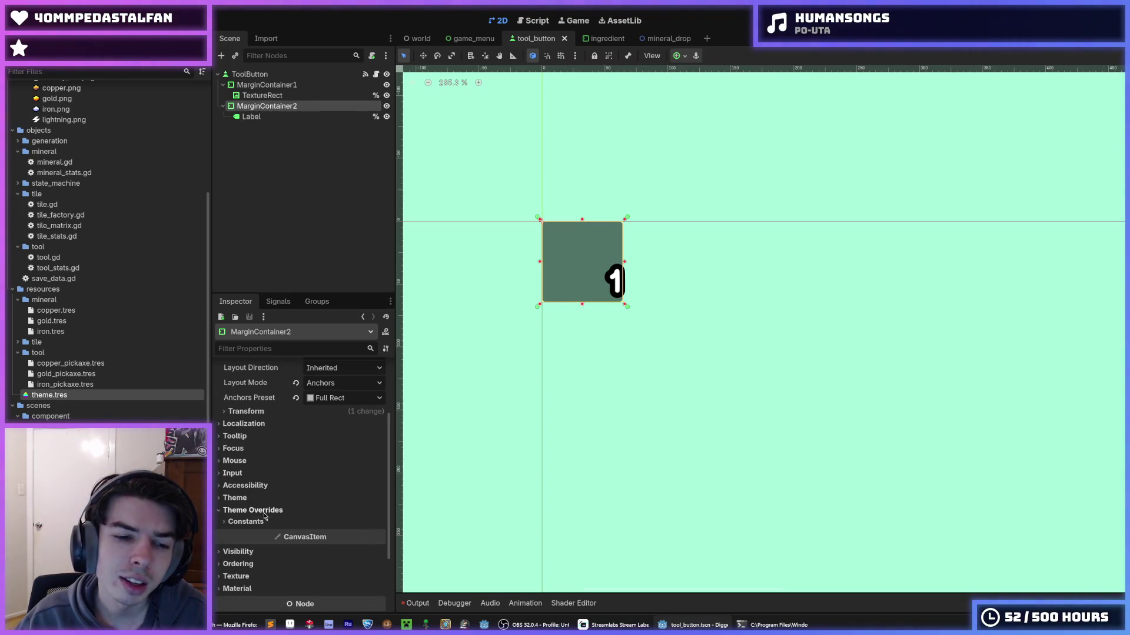
- Enable MarginContainer2's Margin Right constant override, trying values 4 and 8
{"action": "left_click", "coordinate": [264, 520]}
{"action": "scroll", "coordinate": [268, 526], "scroll_direction": "down", "scroll_amount": 1}
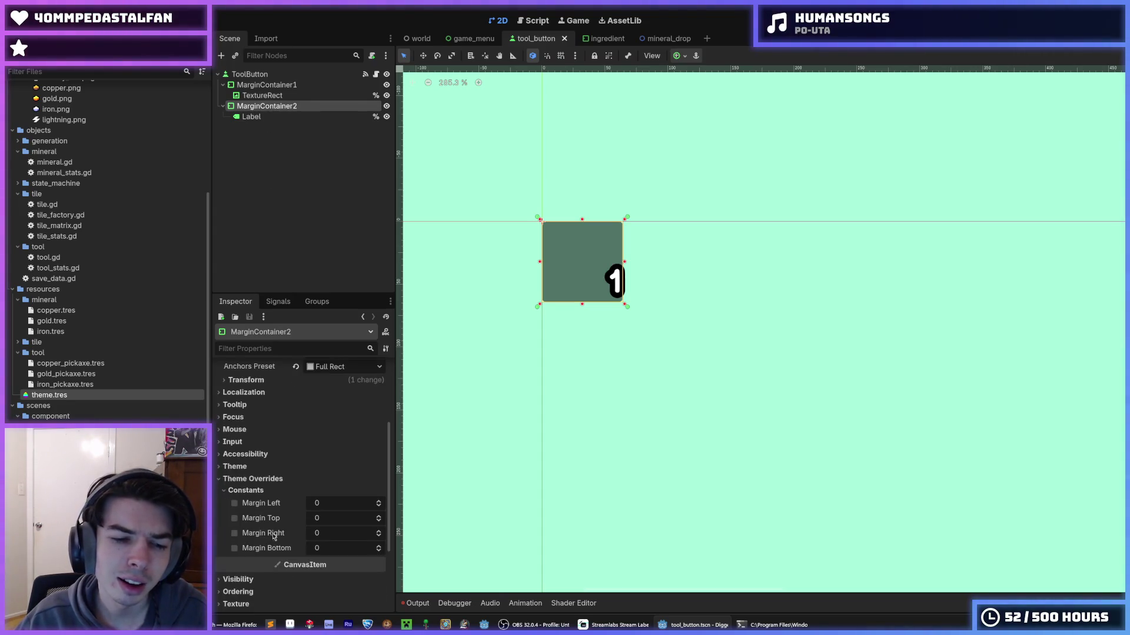
{"action": "left_click", "coordinate": [235, 533]}
{"action": "key", "text": "Return"}
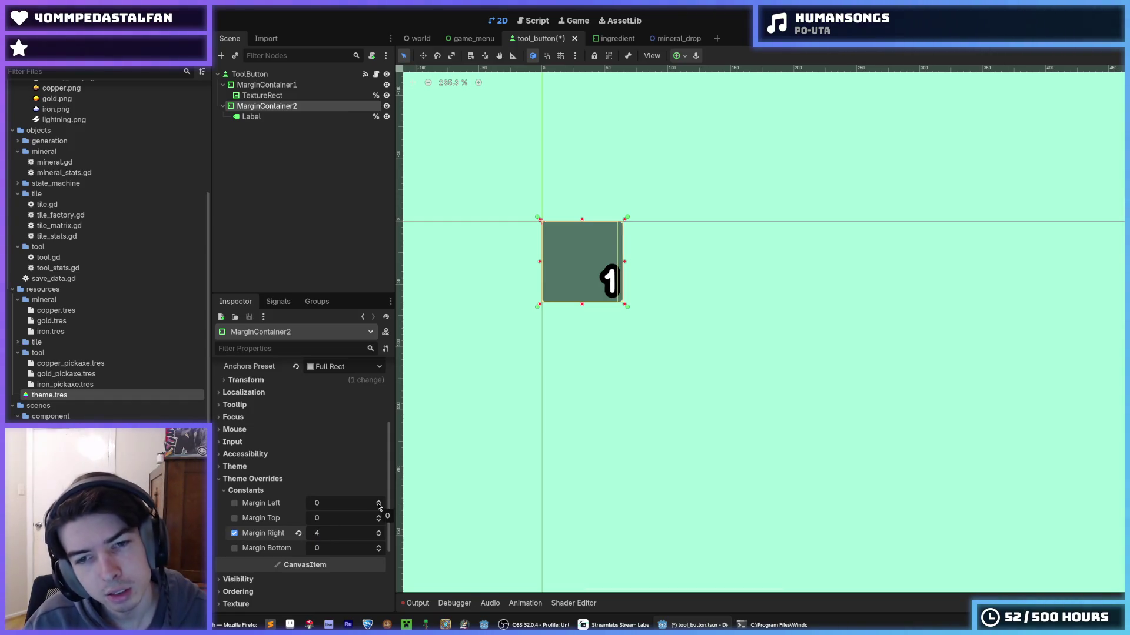
{"action": "left_click", "coordinate": [340, 527]}
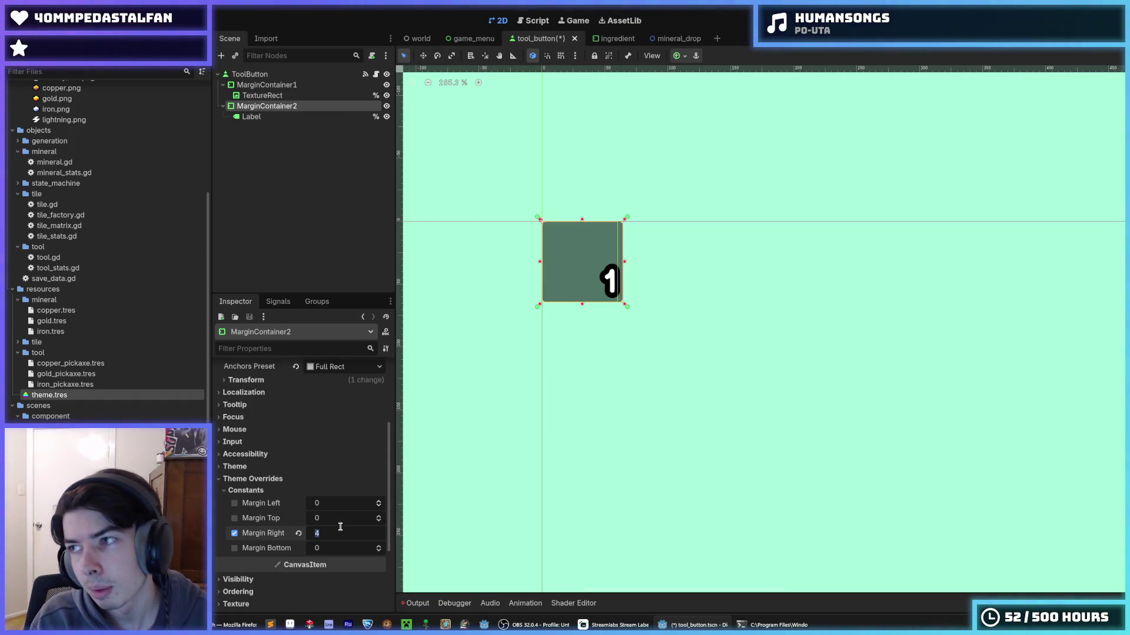
{"action": "type", "text": "8"}
{"action": "key", "text": "Return"}
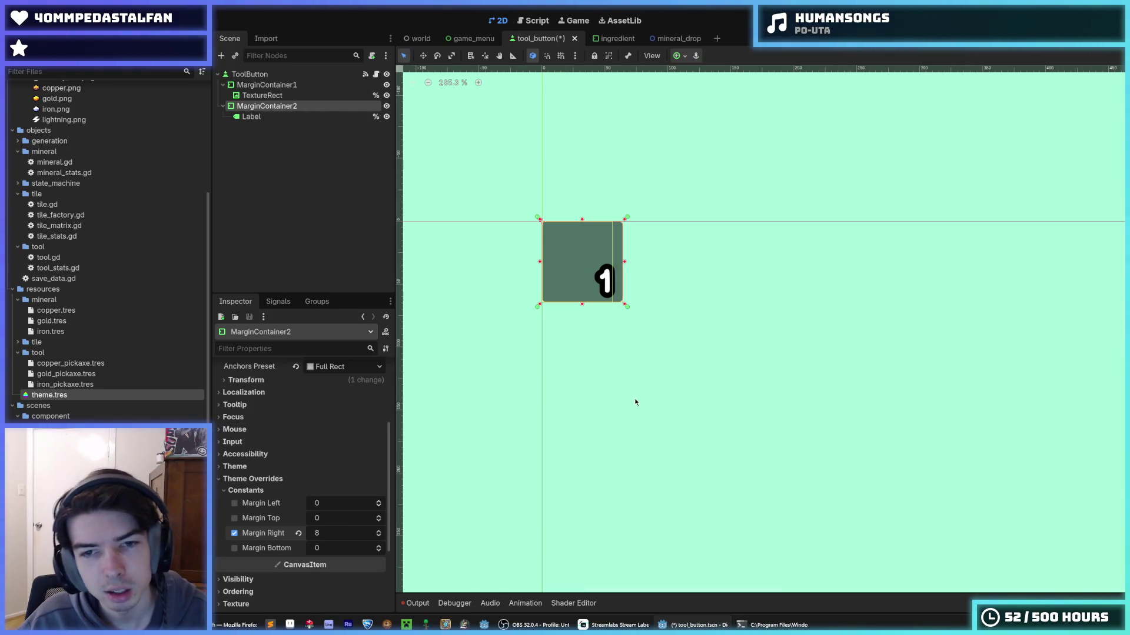
{"action": "left_click", "coordinate": [600, 310]}
{"action": "left_click", "coordinate": [277, 116]}
{"action": "left_click", "coordinate": [277, 106]}
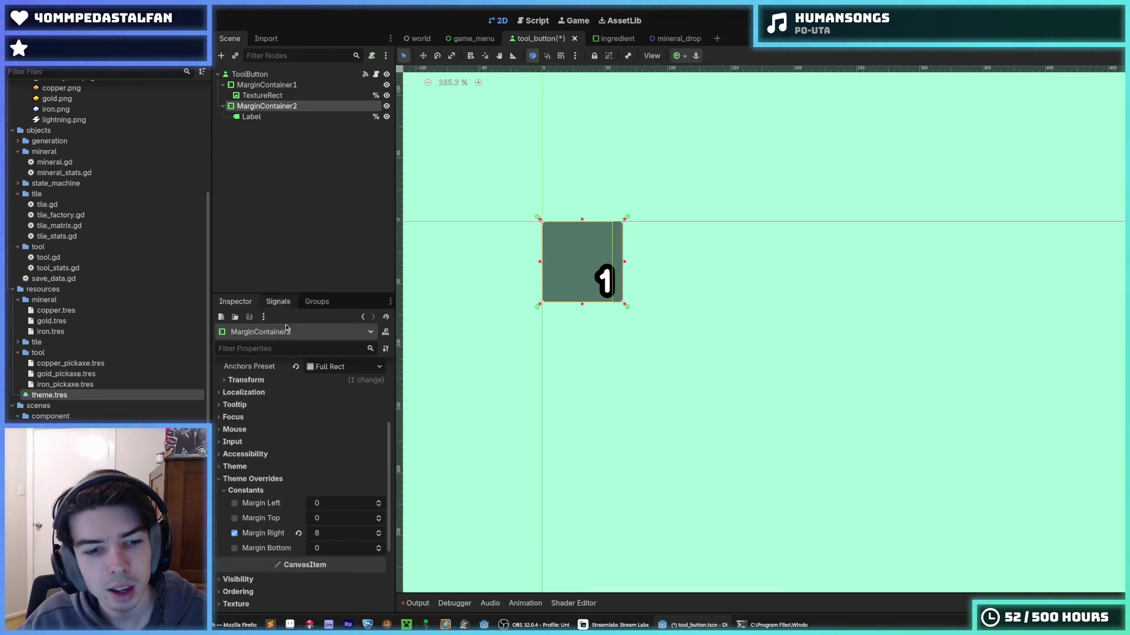
- Set Margin Right to 4 with bottom margin left at 0, and save tool_button
{"action": "left_click", "coordinate": [335, 547]}
{"action": "type", "text": "4"}
{"action": "key", "text": "Return"}
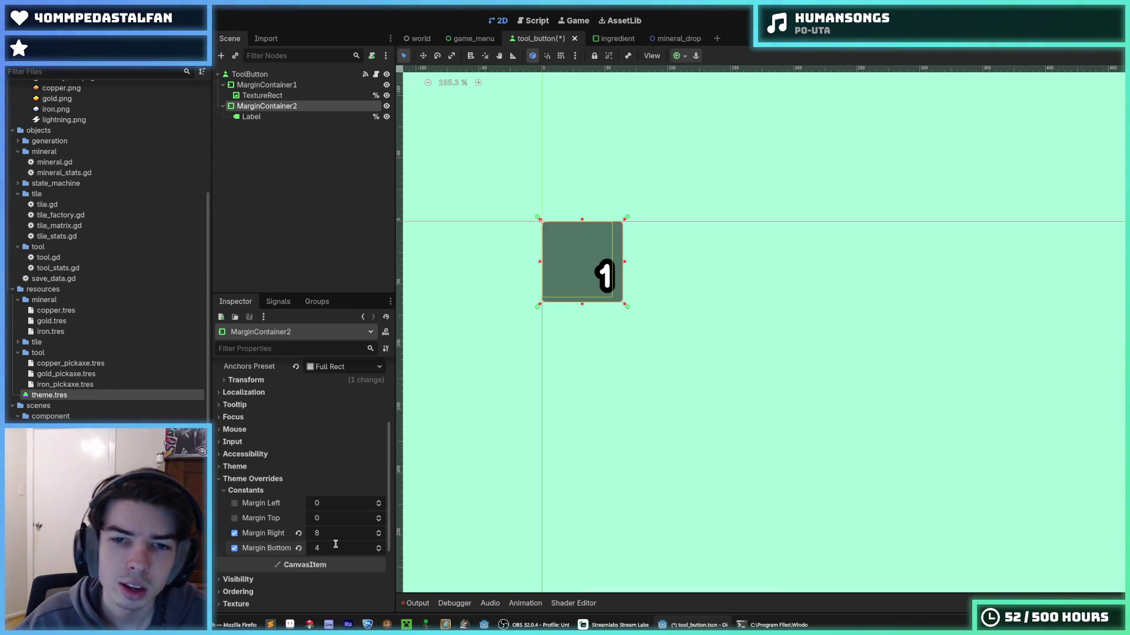
{"action": "type", "text": "0"}
{"action": "key", "text": "Return"}
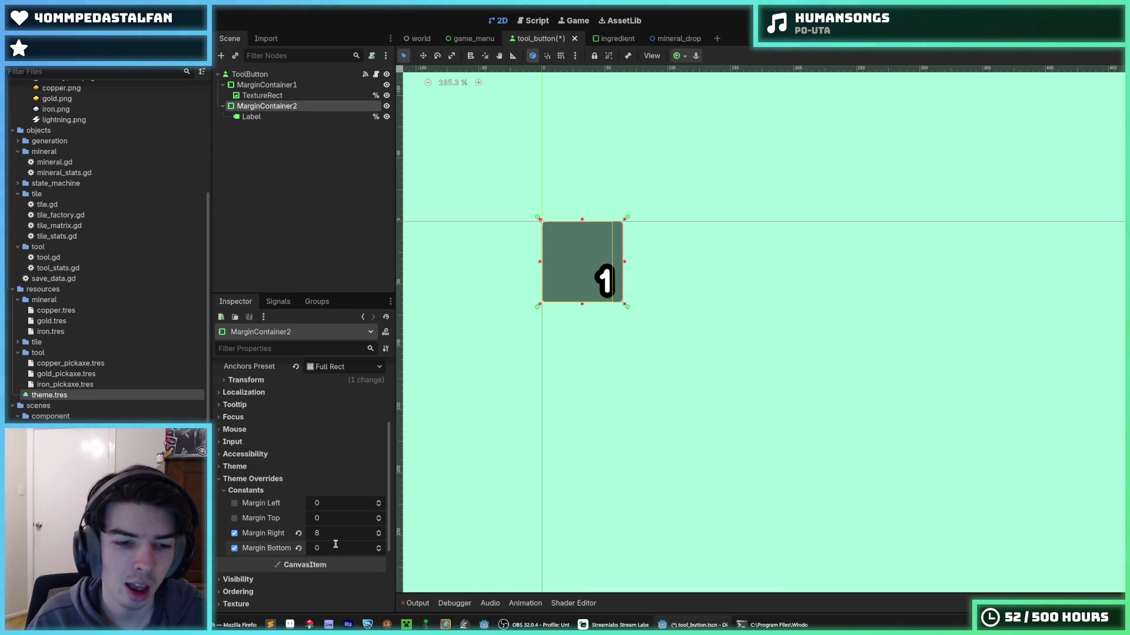
{"action": "left_click", "coordinate": [339, 533]}
{"action": "type", "text": "4"}
{"action": "key", "text": "Return"}
{"action": "key", "text": "ctrl+s"}
{"action": "left_click", "coordinate": [688, 199]}
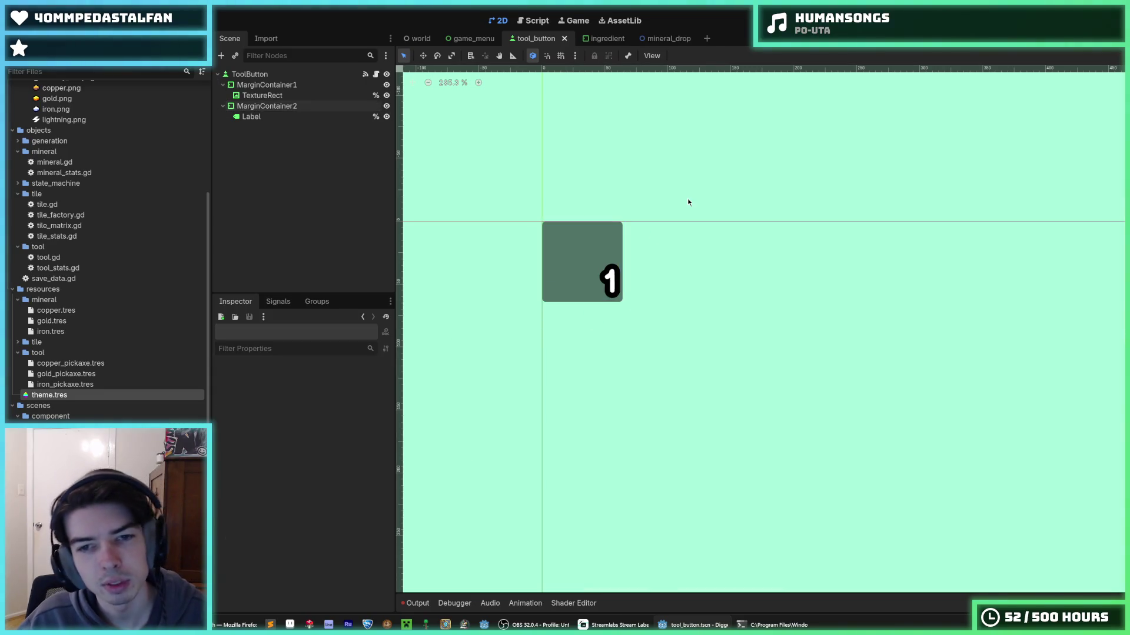
{"action": "key", "text": "ctrl+s"}
{"action": "left_click", "coordinate": [282, 75]}
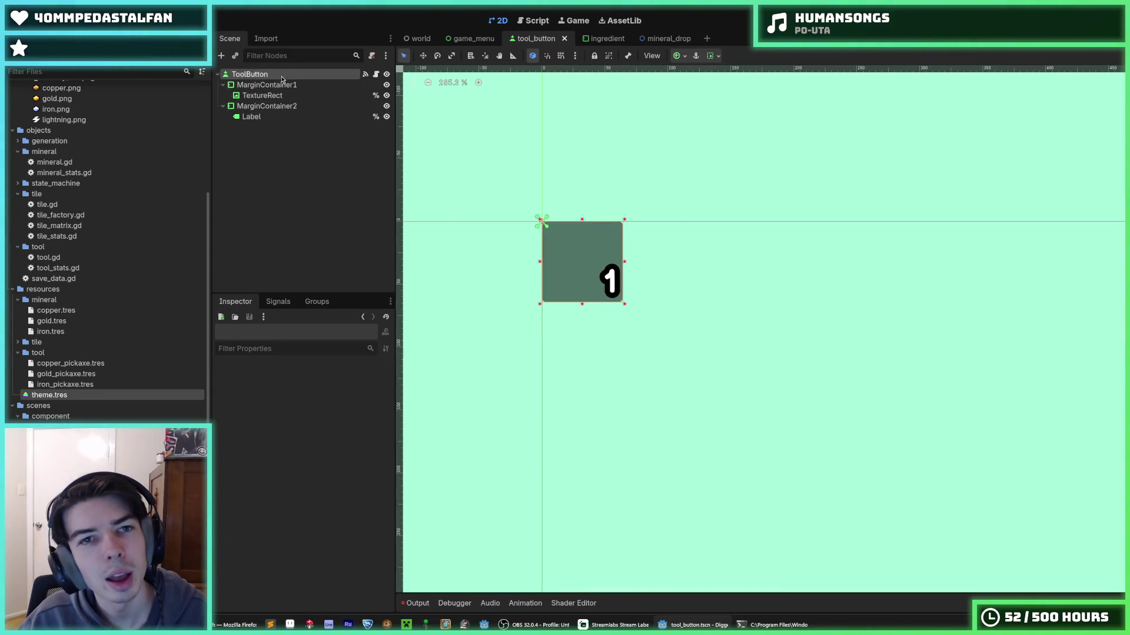
{"action": "key", "text": "ctrl+s"}
{"action": "left_click", "coordinate": [474, 38]}
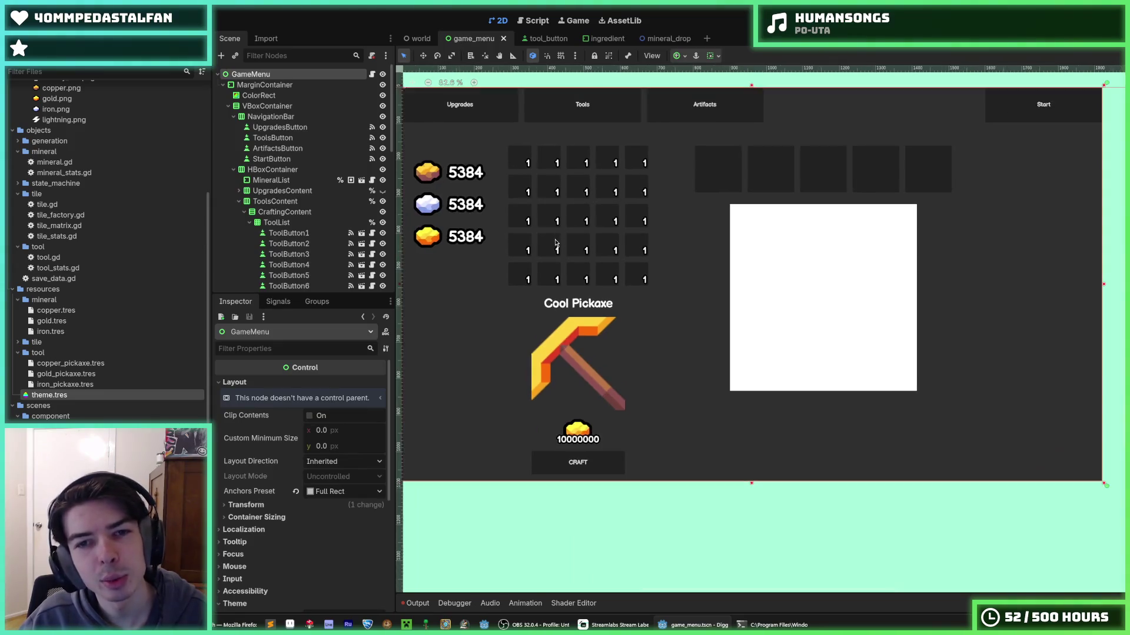
- Save the game_menu scene and close the mineral_drop tab
{"action": "scroll", "coordinate": [555, 243], "scroll_direction": "up", "scroll_amount": 1}
{"action": "left_click_drag", "start_coordinate": [555, 242], "coordinate": [647, 247]}
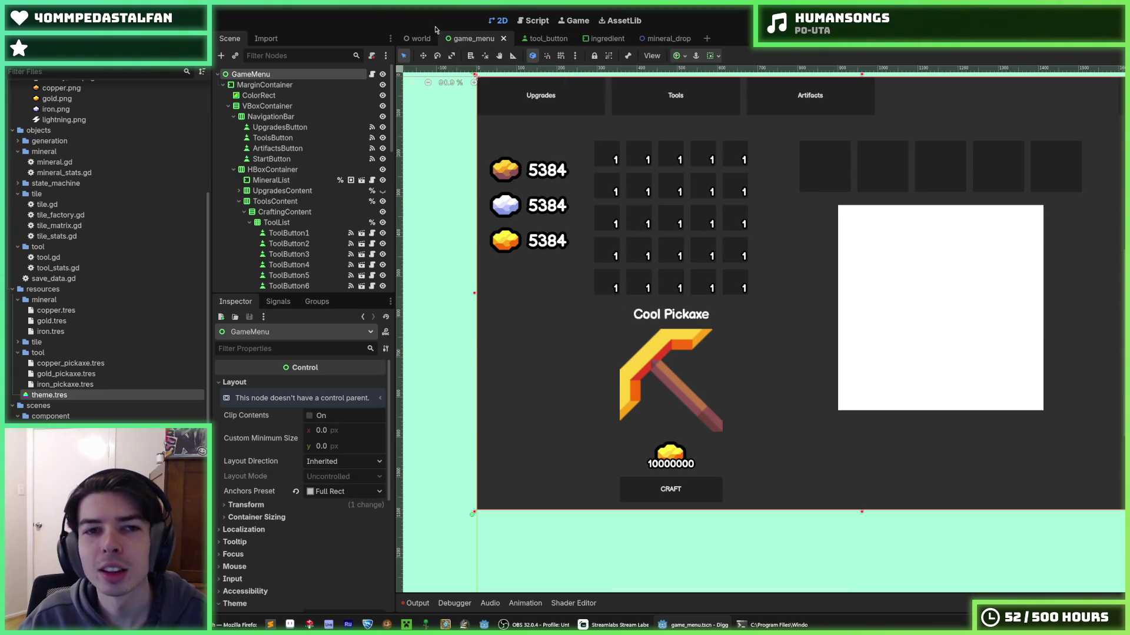
{"action": "left_click", "coordinate": [420, 38]}
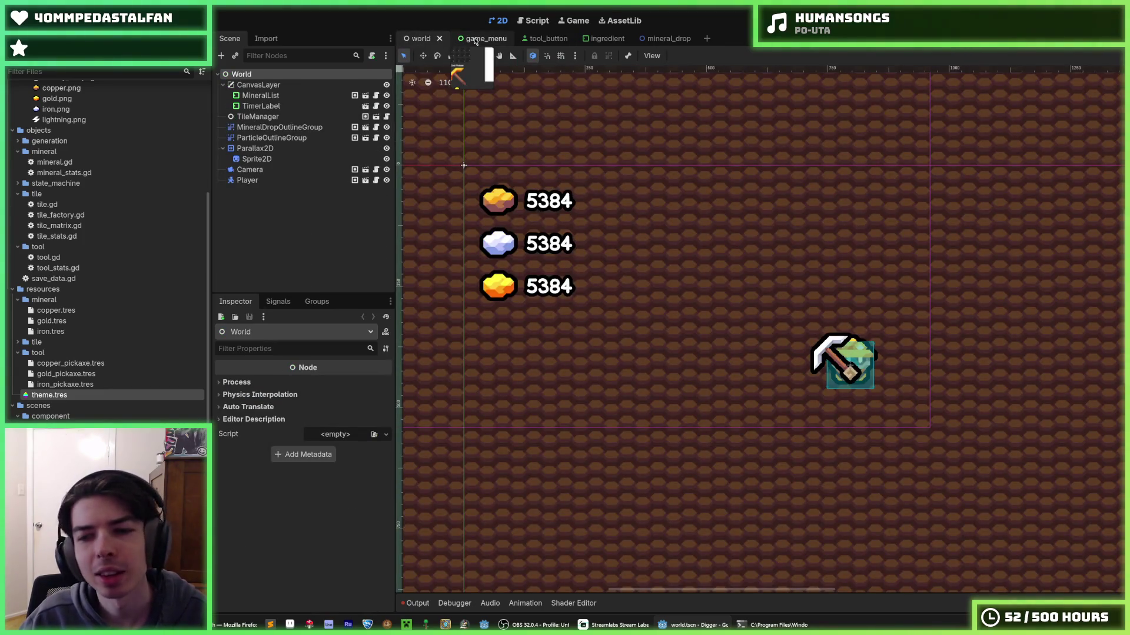
{"action": "left_click", "coordinate": [476, 39]}
{"action": "key", "text": "ctrl+s"}
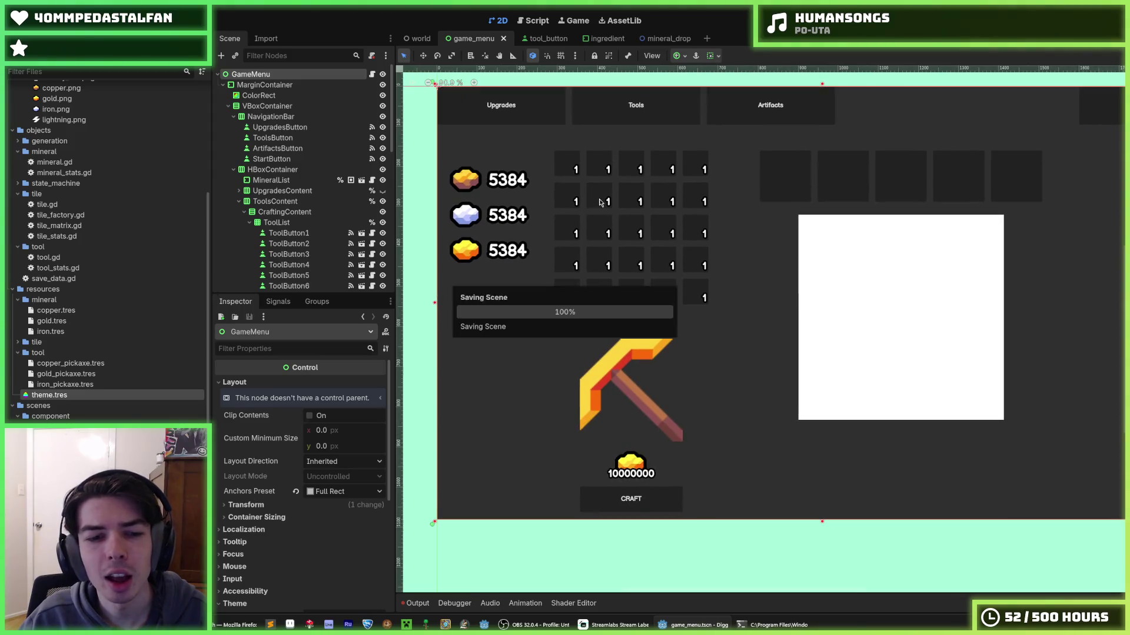
{"action": "scroll", "coordinate": [601, 218], "scroll_direction": "down", "scroll_amount": 1}
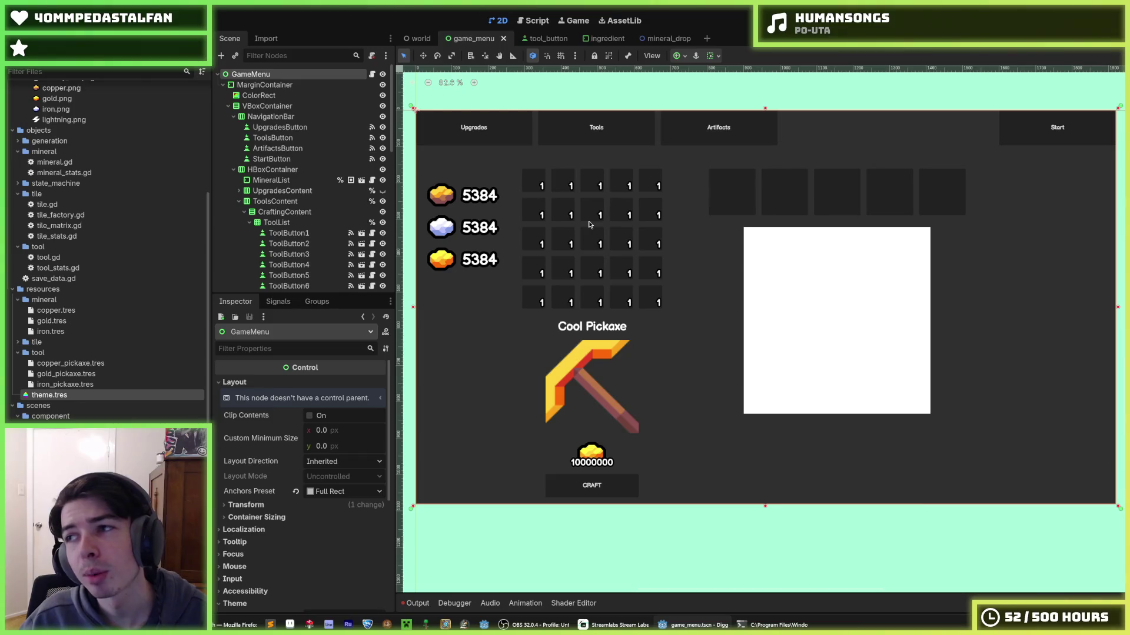
{"action": "key", "text": "ctrl+s"}
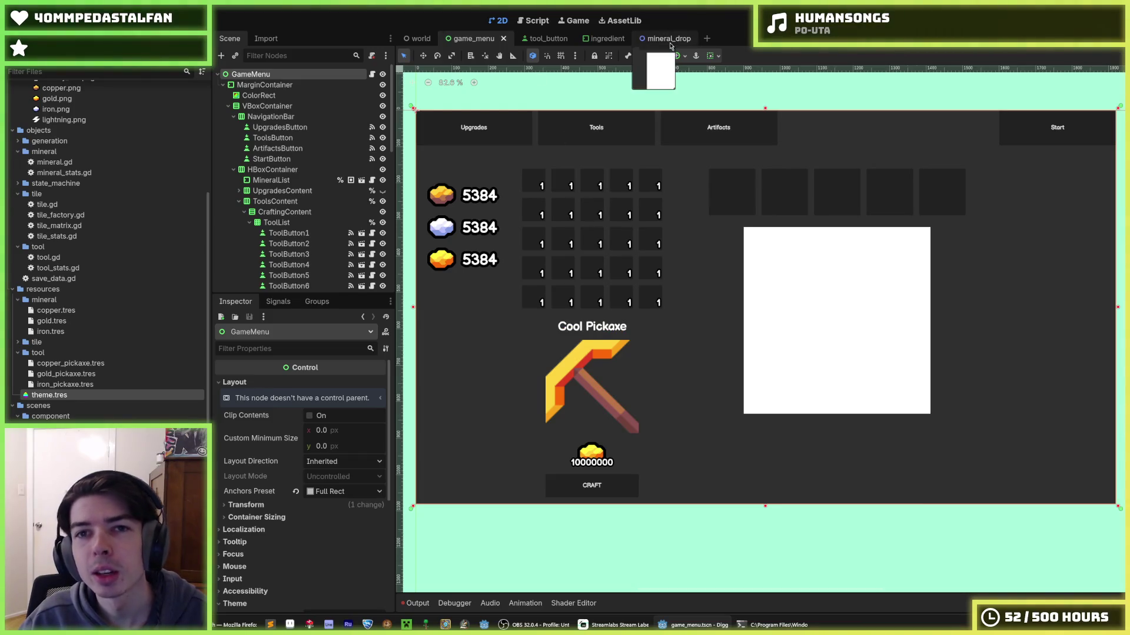
{"action": "left_click", "coordinate": [656, 39]}
{"action": "middle_click", "coordinate": [671, 43]}
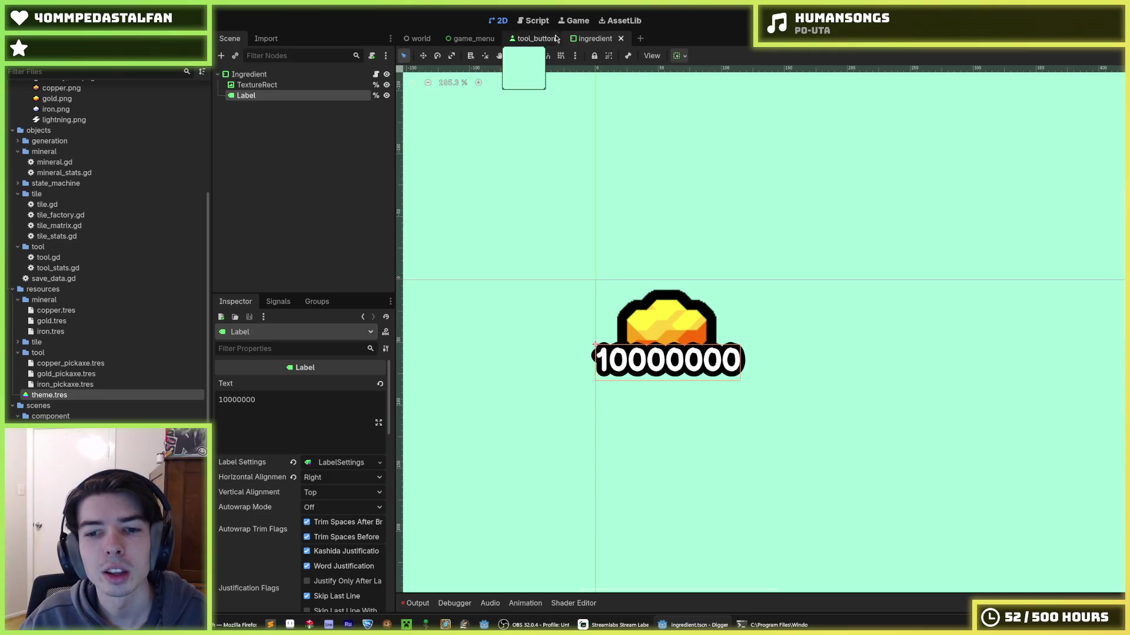
- Select the ToolButton2 instance in game_menu and open the tool_button scene for editing
{"action": "left_click", "coordinate": [526, 40]}
{"action": "left_click", "coordinate": [468, 40]}
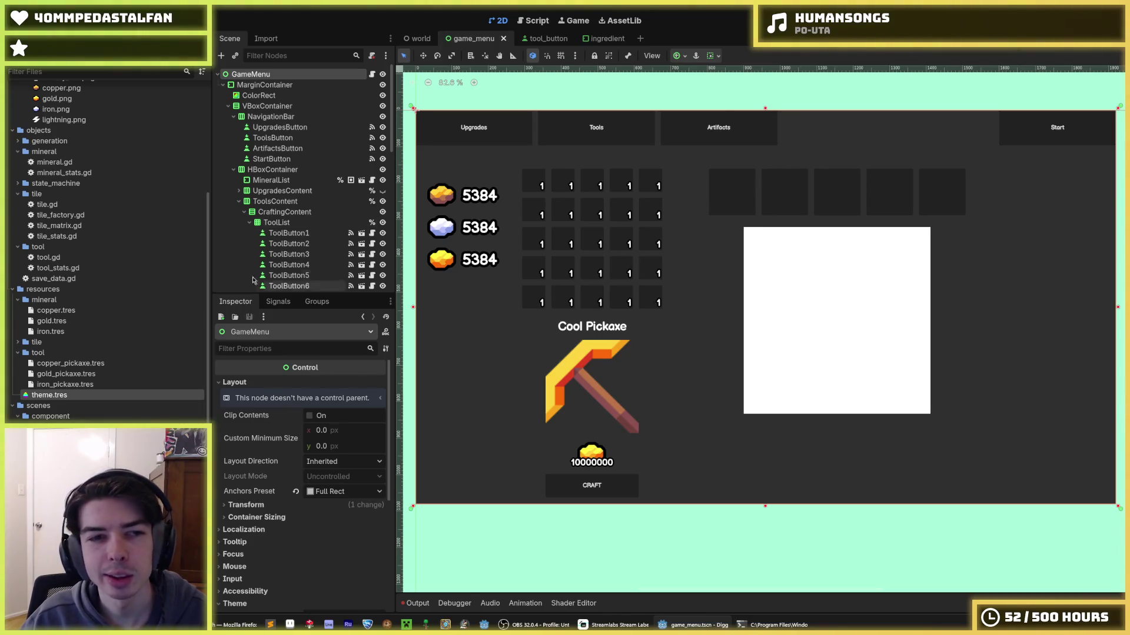
{"action": "scroll", "coordinate": [288, 241], "scroll_direction": "down", "scroll_amount": 1}
{"action": "left_click", "coordinate": [288, 205]}
{"action": "scroll", "coordinate": [291, 235], "scroll_direction": "down", "scroll_amount": 5}
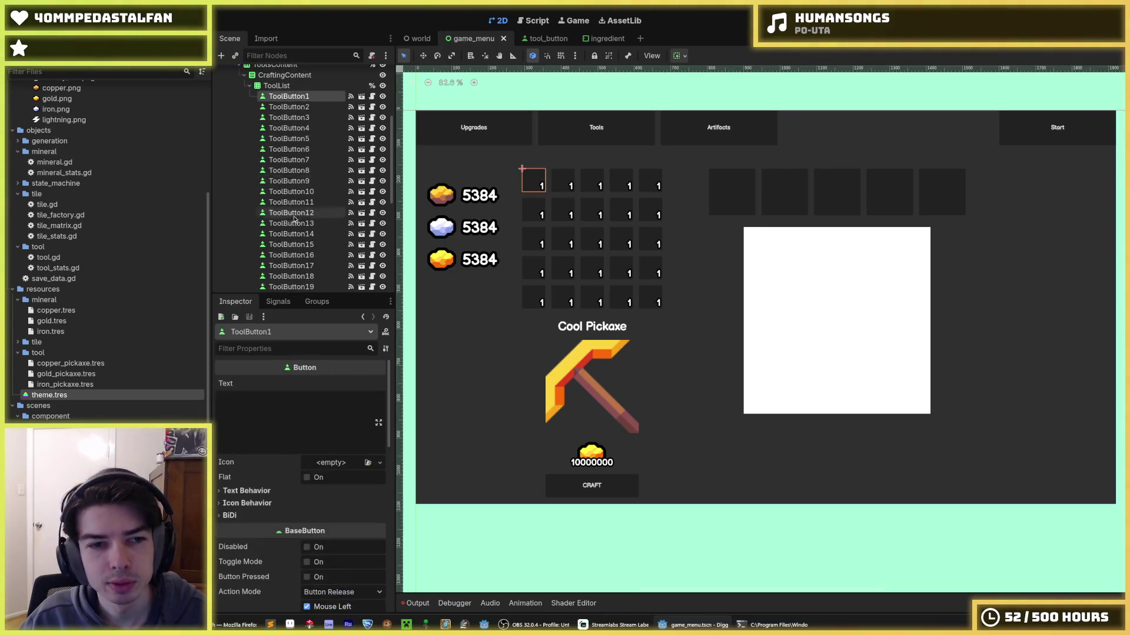
{"action": "scroll", "coordinate": [297, 265], "scroll_direction": "up", "scroll_amount": 5}
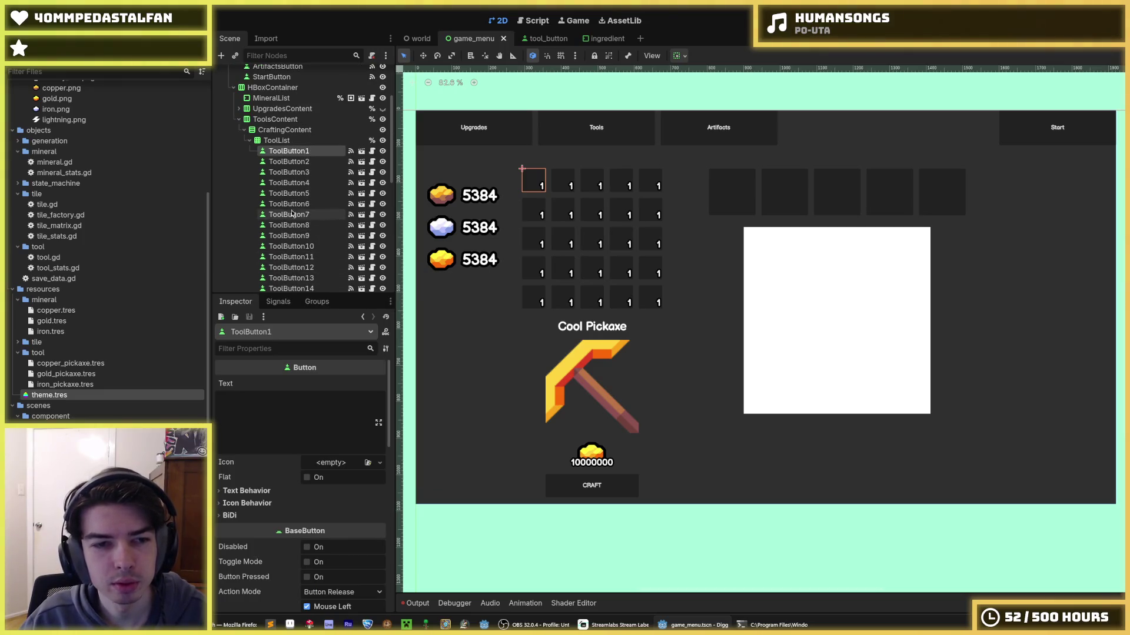
{"action": "left_click", "coordinate": [293, 172], "text": "shift"}
{"action": "left_click", "coordinate": [298, 163]}
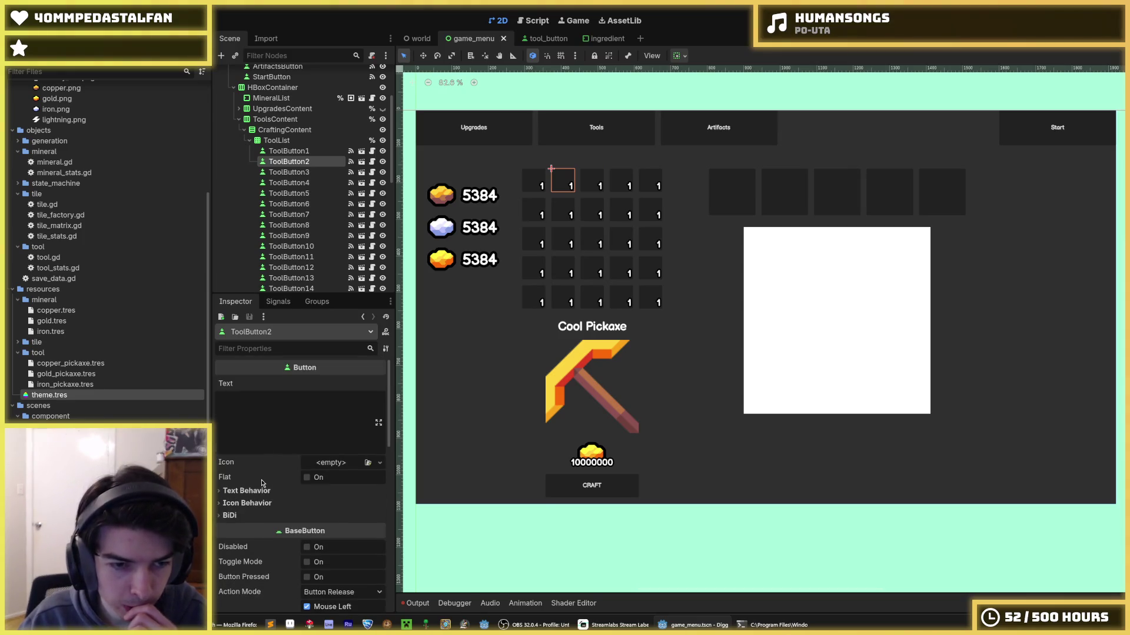
{"action": "left_click", "coordinate": [362, 161]}
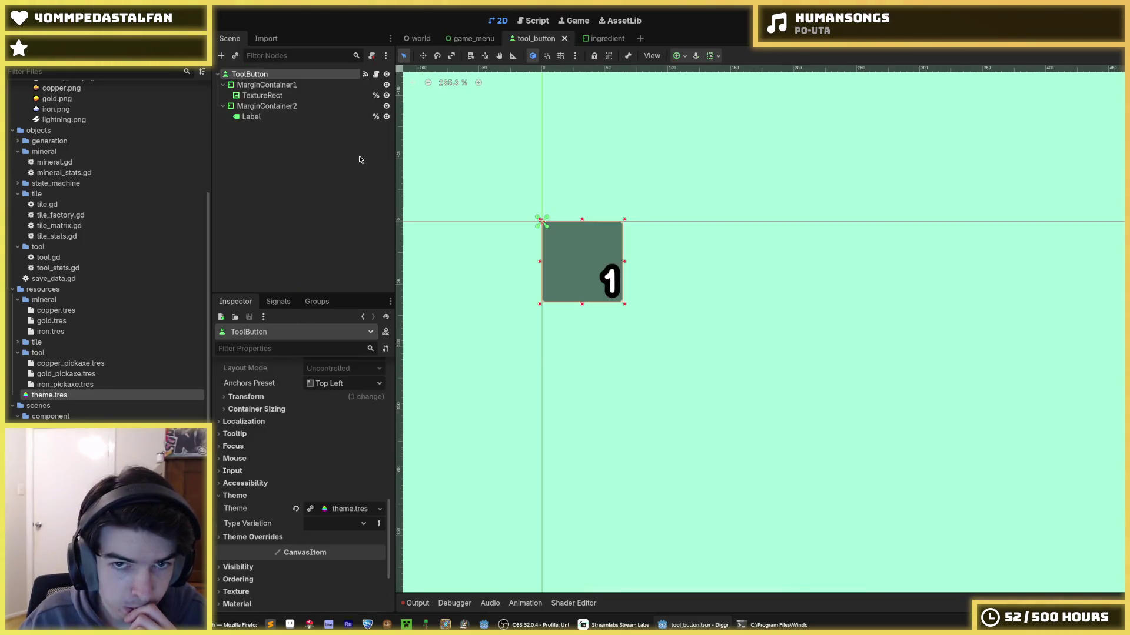
- In tool_button.gd, delete the stray tool_id line and make the quantity lookup tool_quantities[tool_id]
{"action": "left_click", "coordinate": [376, 74]}
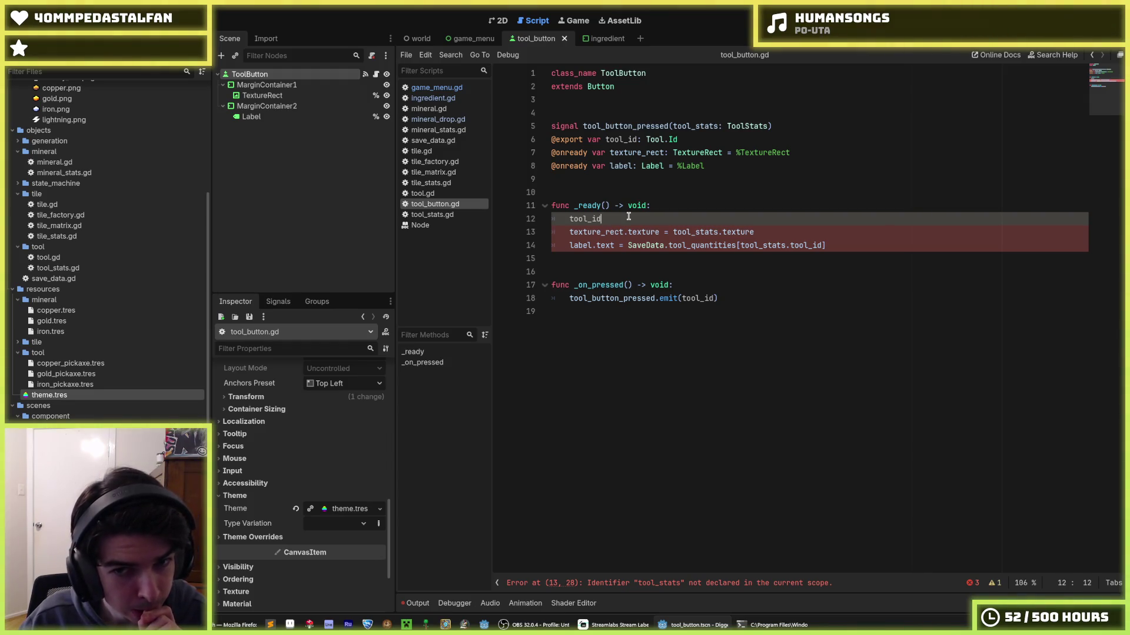
{"action": "left_click_drag", "start_coordinate": [612, 220], "coordinate": [497, 227]}
{"action": "key", "text": "BackSpace"}
{"action": "key", "text": "BackSpace"}
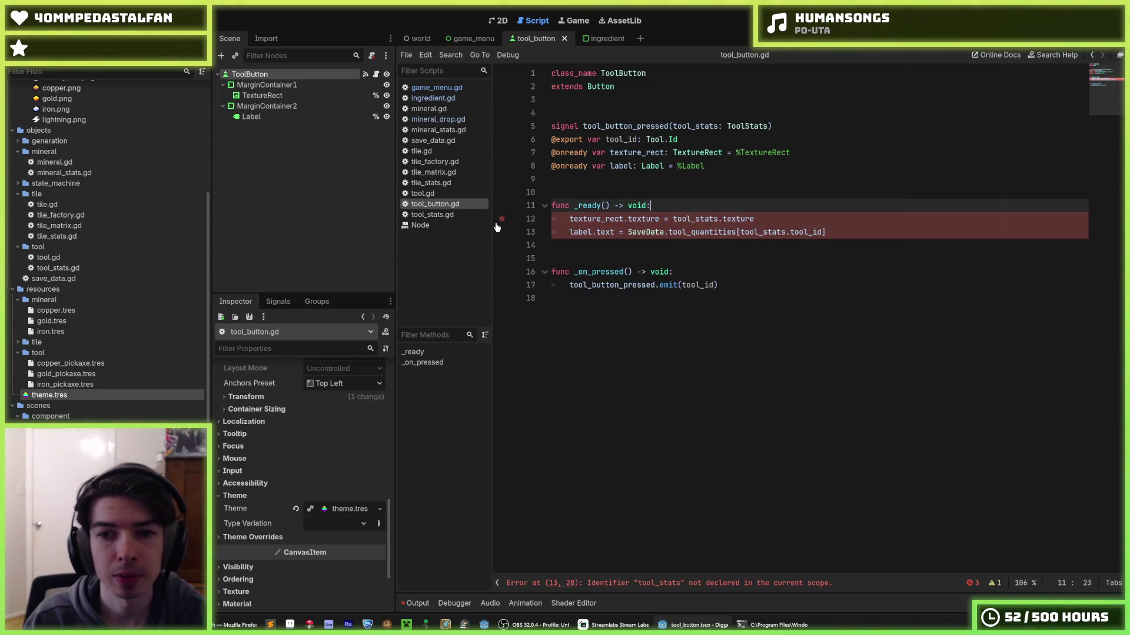
{"action": "left_click_drag", "start_coordinate": [789, 232], "coordinate": [741, 232]}
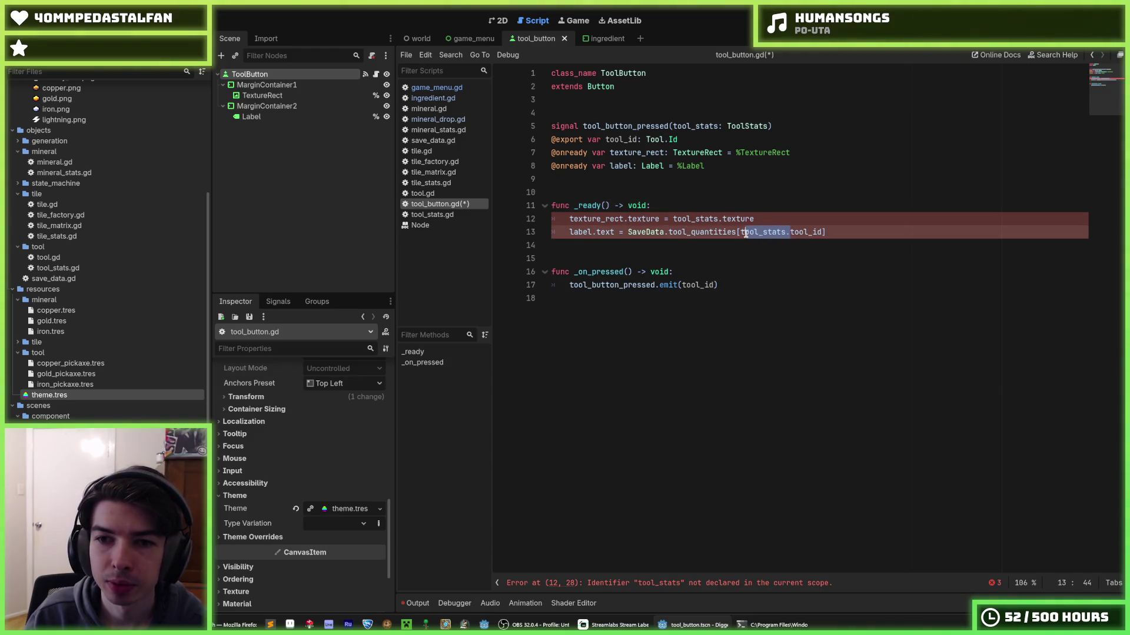
{"action": "key", "text": "BackSpace"}
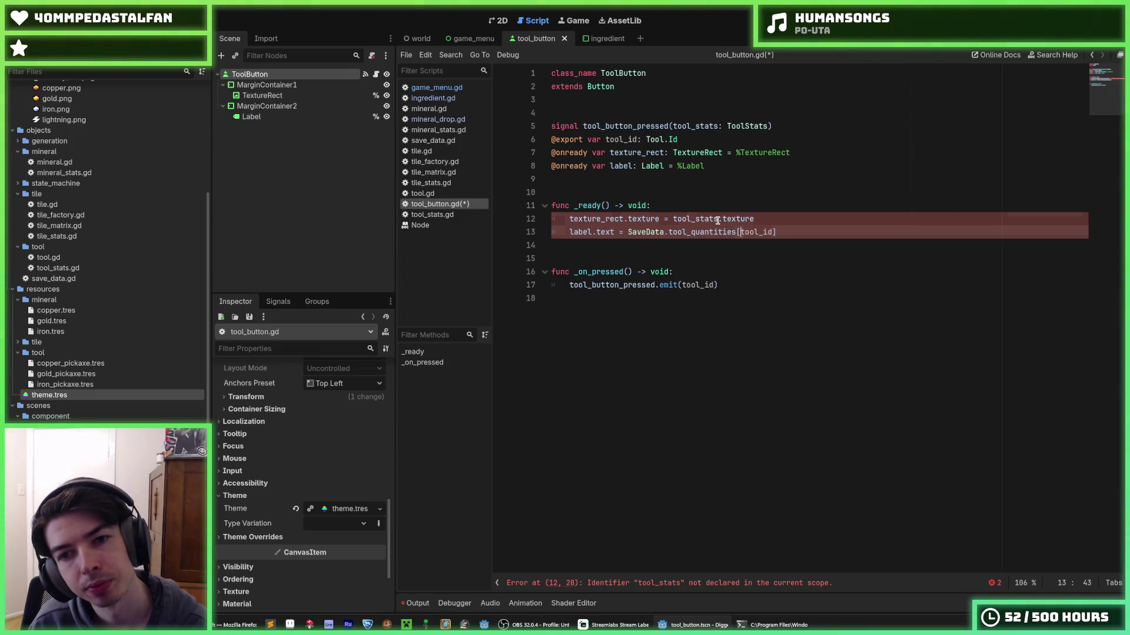
- Set the button icon from Tool.stats[tool_id].texture instead of tool_stats on line 12
{"action": "left_click_drag", "start_coordinate": [720, 219], "coordinate": [673, 219]}
{"action": "left_click", "coordinate": [671, 215]}
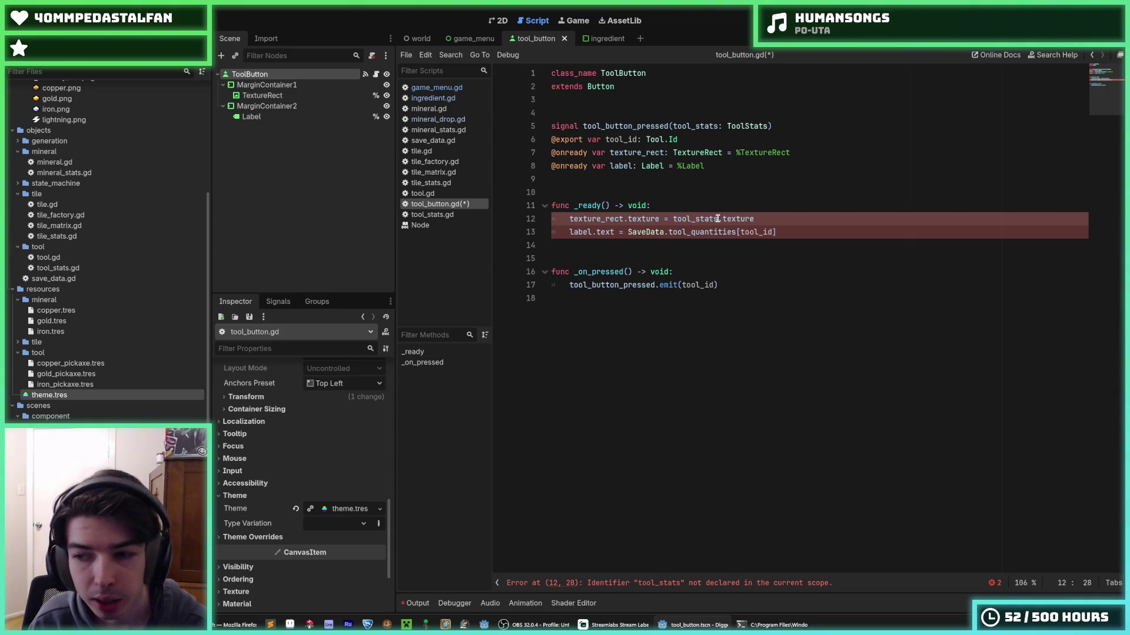
{"action": "left_click_drag", "start_coordinate": [716, 219], "coordinate": [673, 215]}
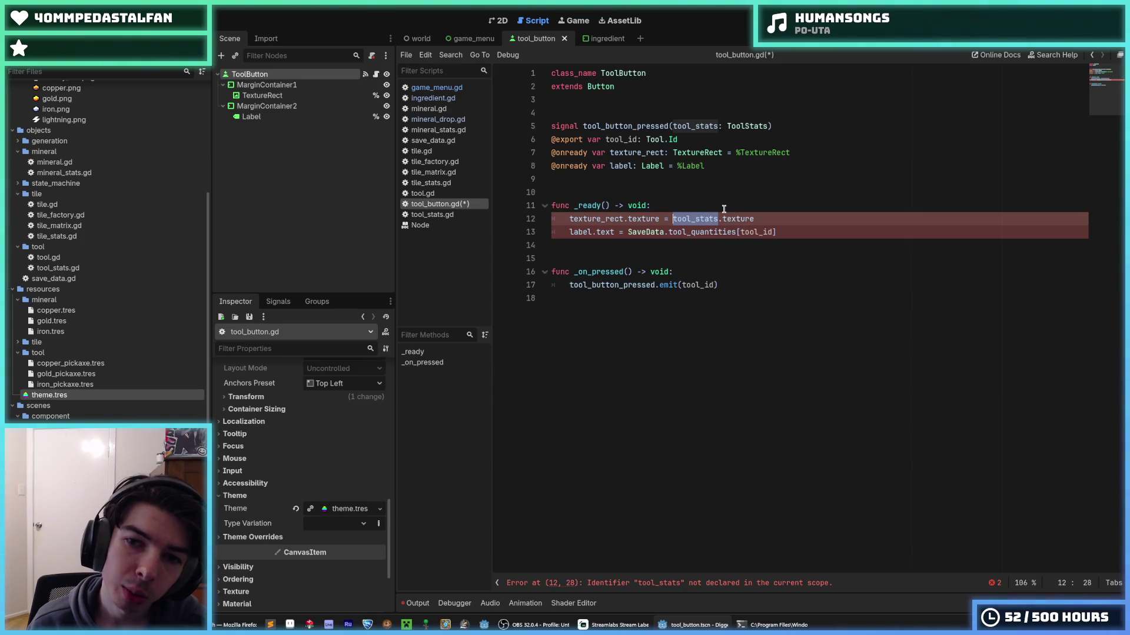
{"action": "left_click", "coordinate": [673, 225]}
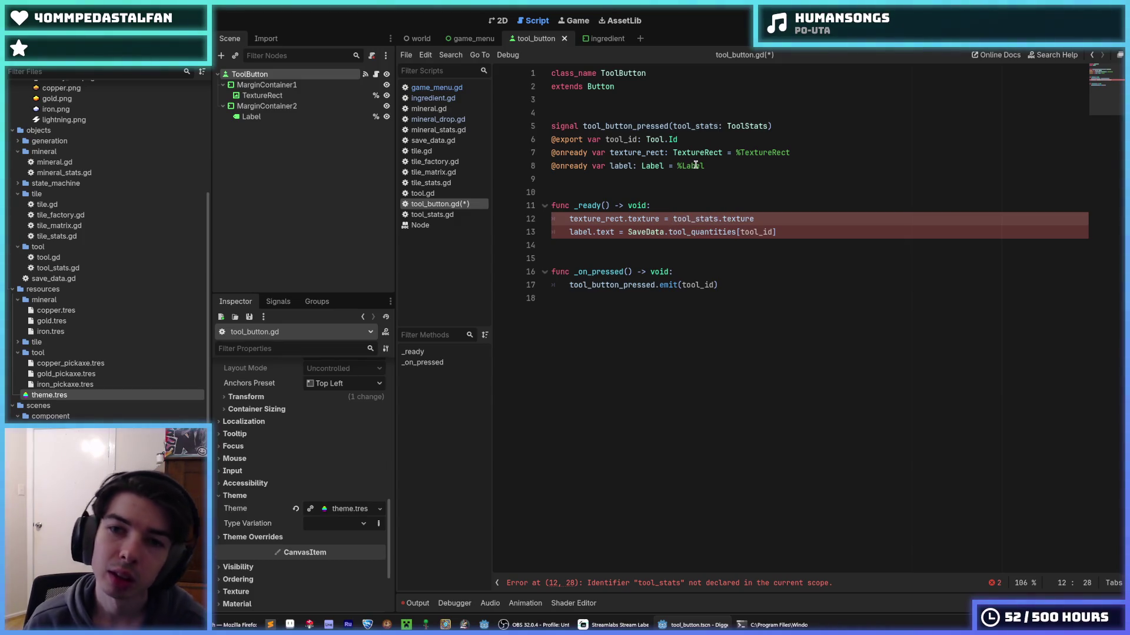
{"action": "mouse_move", "coordinate": [695, 166]}
{"action": "left_click", "coordinate": [673, 219]}
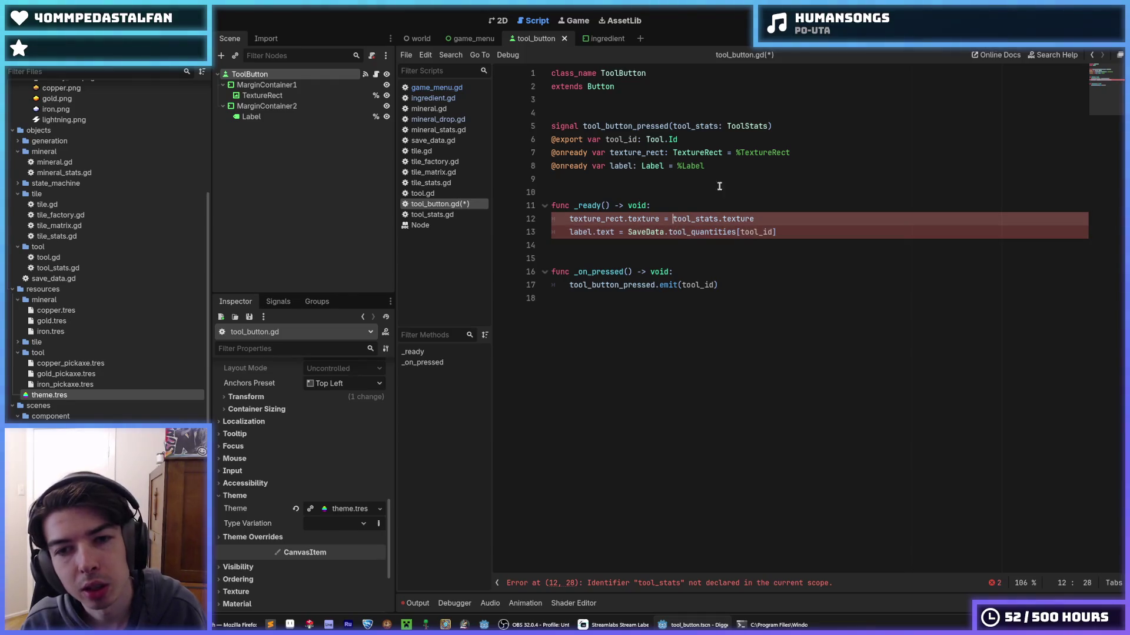
{"action": "type", "text": "Tool"}
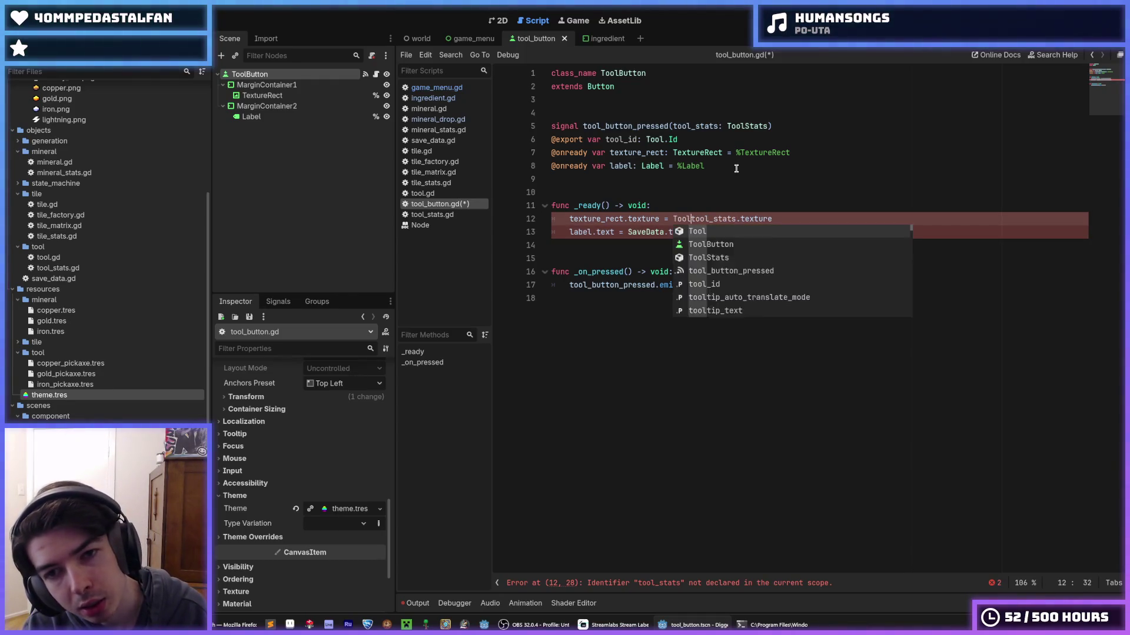
{"action": "type", "text": "."}
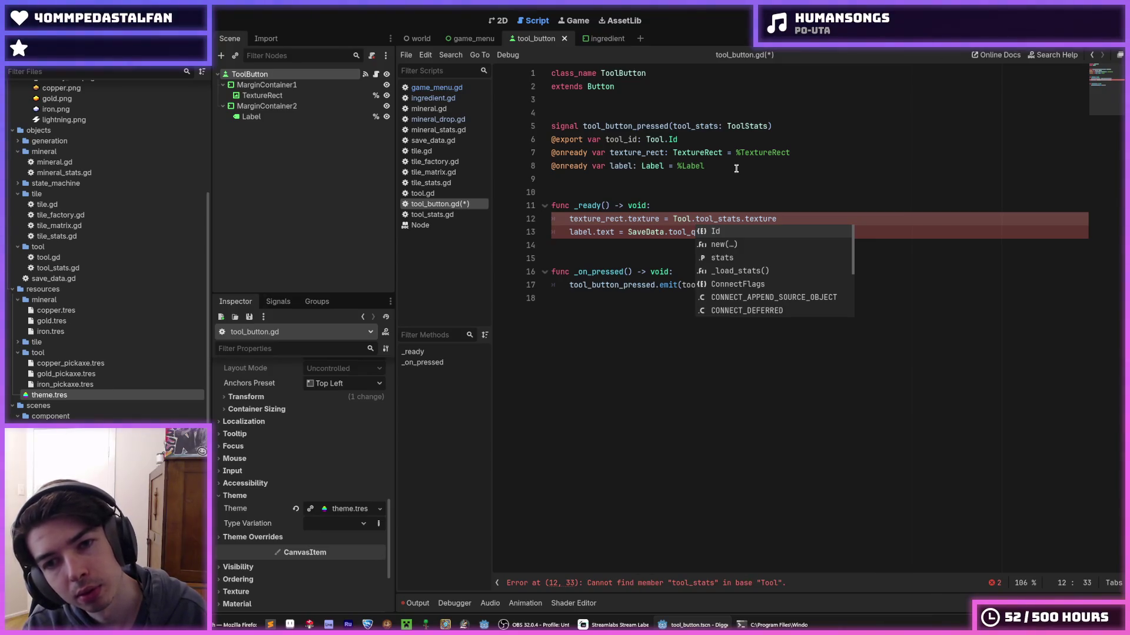
{"action": "type", "text": "stats[to"}
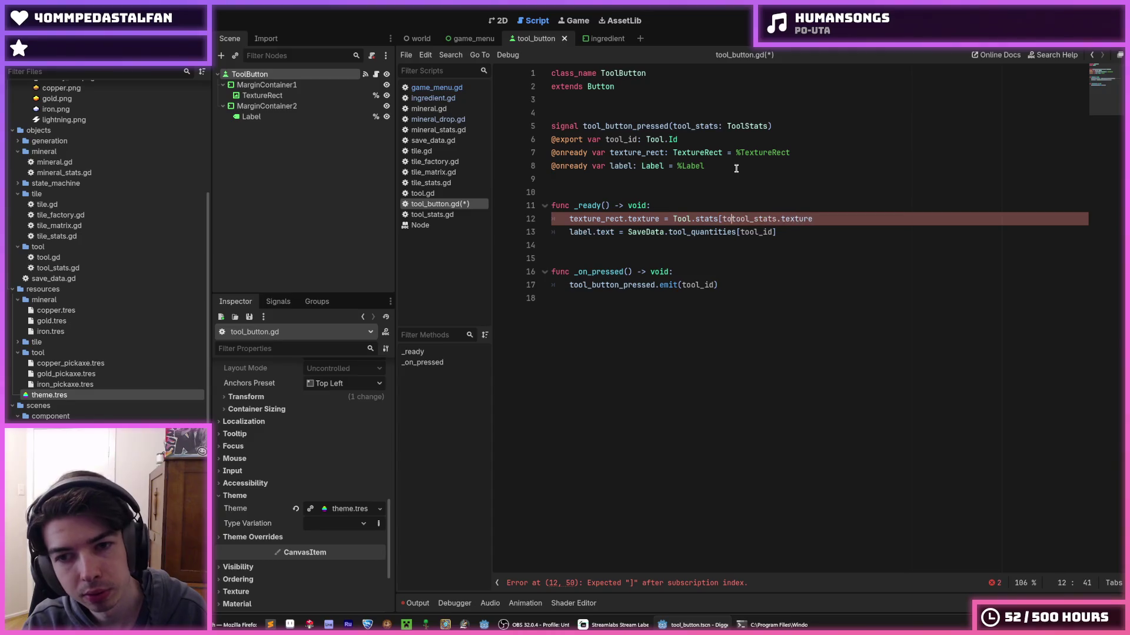
{"action": "type", "text": "ol_id]"}
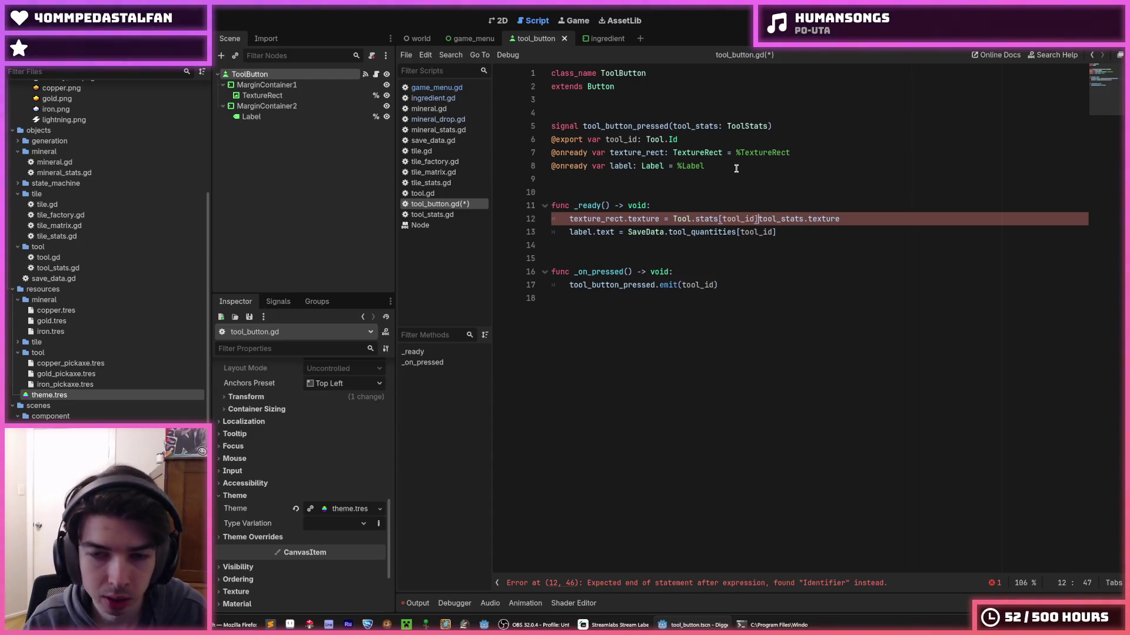
{"action": "key", "text": "shift+Right"}
{"action": "key", "text": "shift+Right"}
{"action": "key", "text": "shift+Right"}
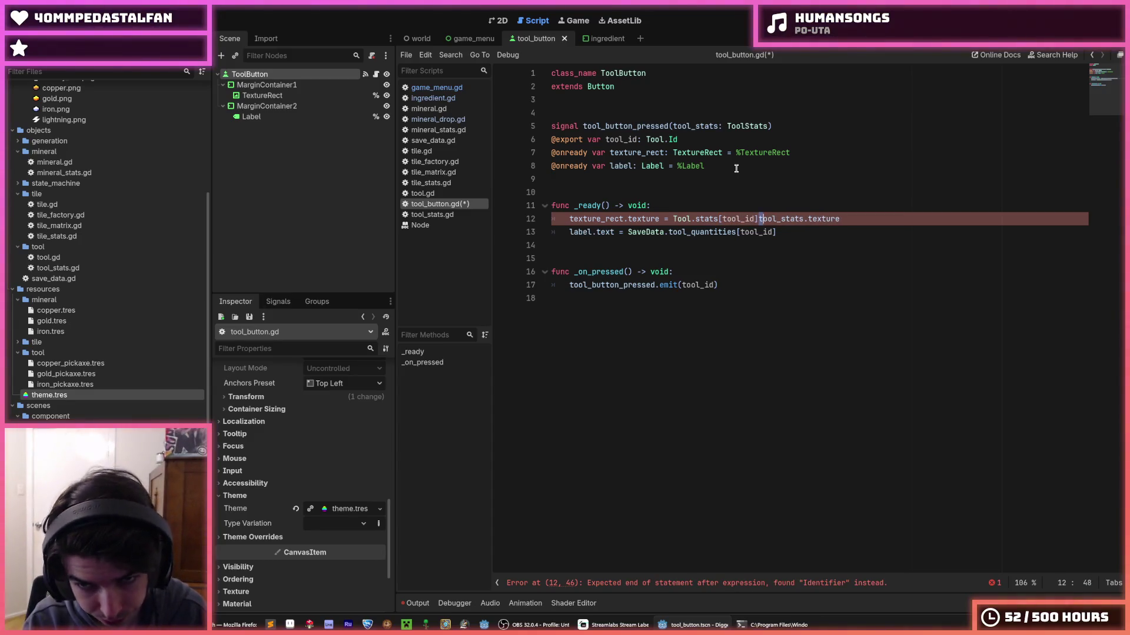
{"action": "key", "text": "Delete"}
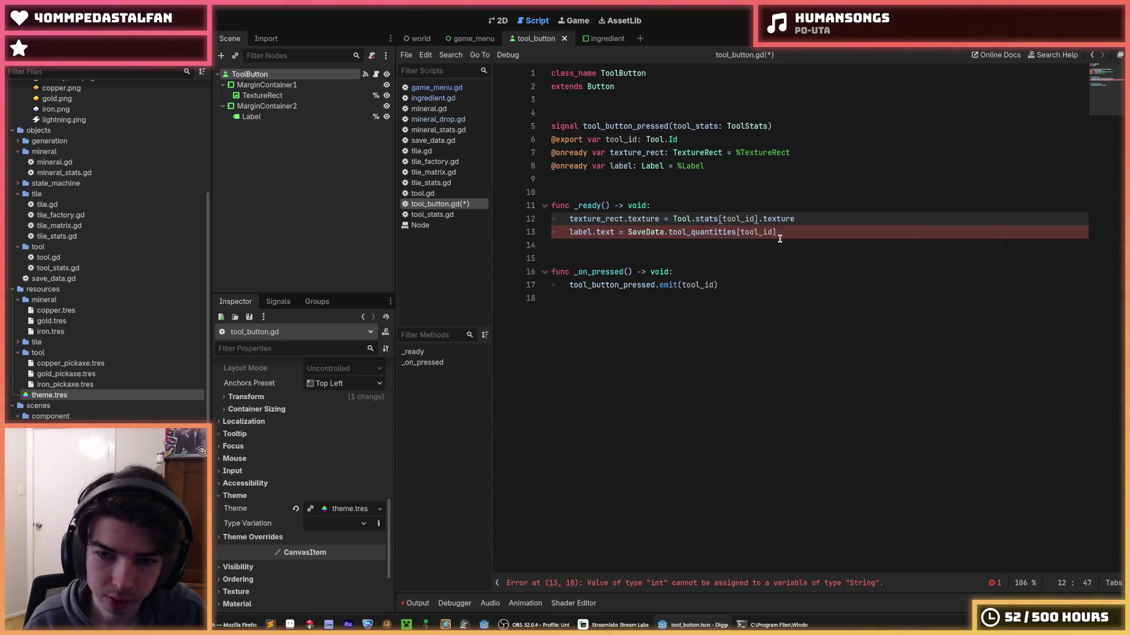
- Wrap the SaveData quantity in str() for the count label and save the script
{"action": "left_click", "coordinate": [628, 233]}
{"action": "type", "text": "s"}
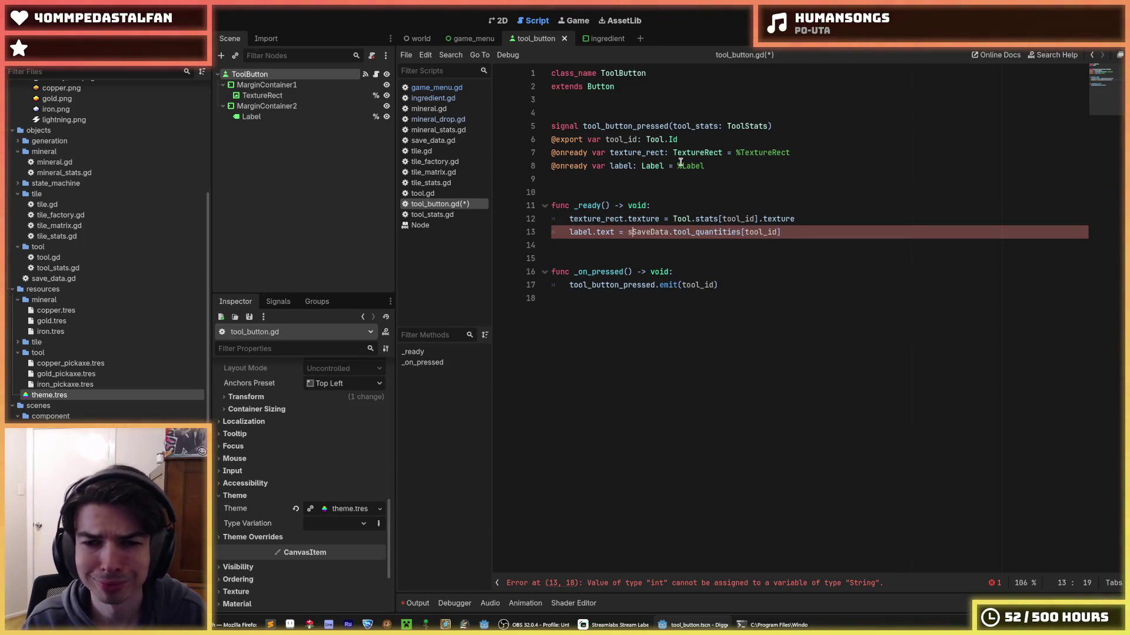
{"action": "type", "text": "tr("}
{"action": "key", "text": "End"}
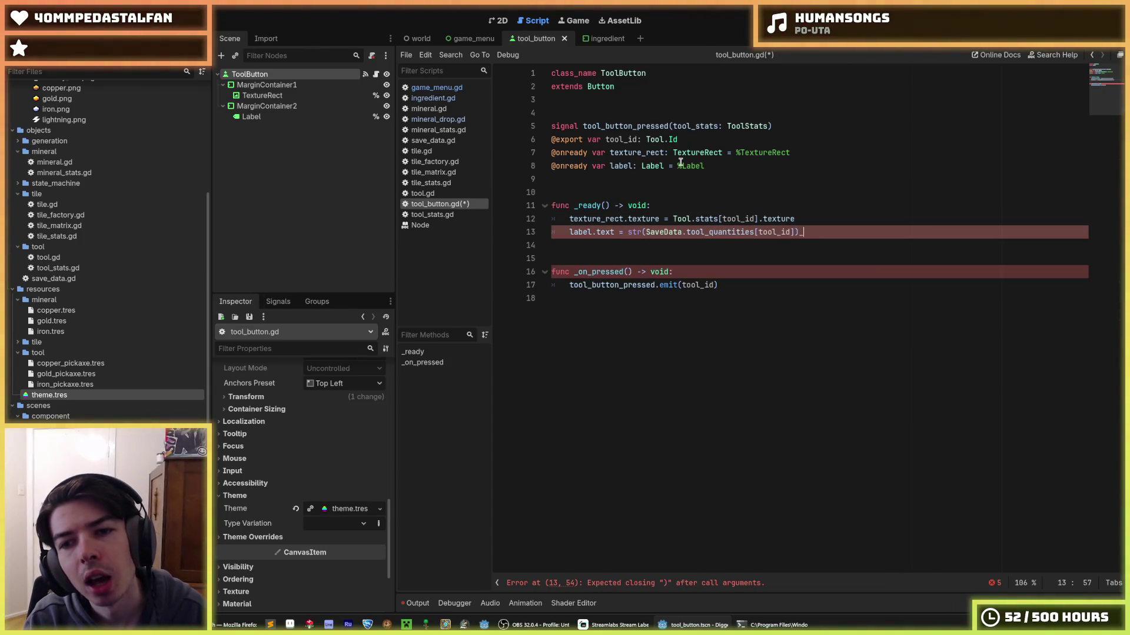
{"action": "key", "text": "ctrl+s"}
{"action": "left_click", "coordinate": [697, 272]}
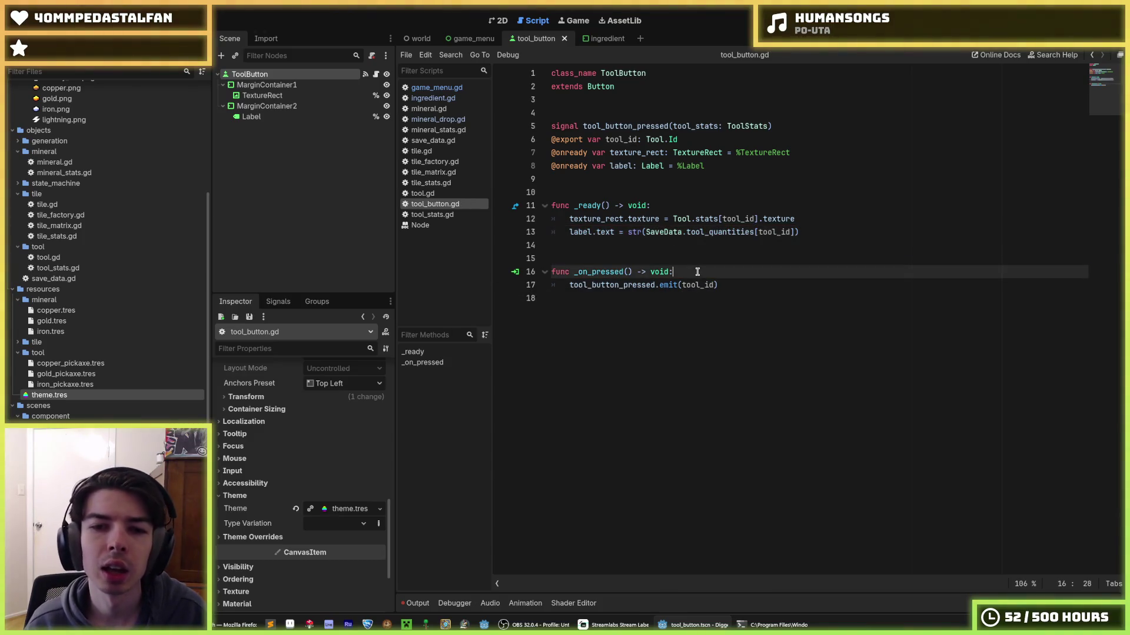
{"action": "left_click", "coordinate": [817, 226]}
{"action": "key", "text": "ctrl+s"}
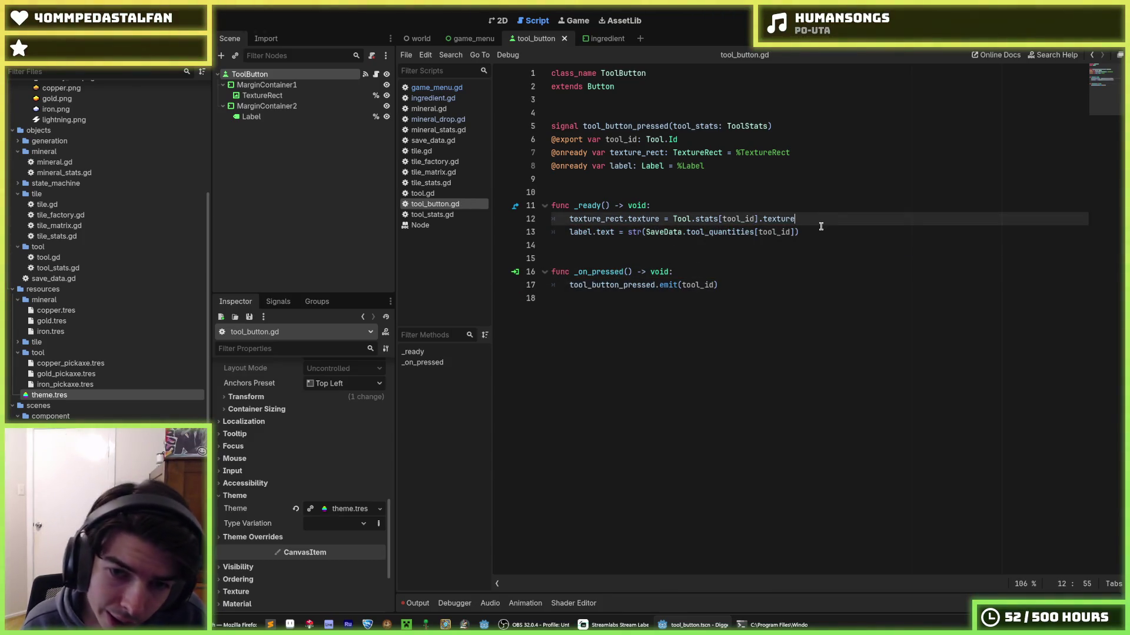
{"action": "left_click", "coordinate": [816, 216]}
{"action": "key", "text": "ctrl+s"}
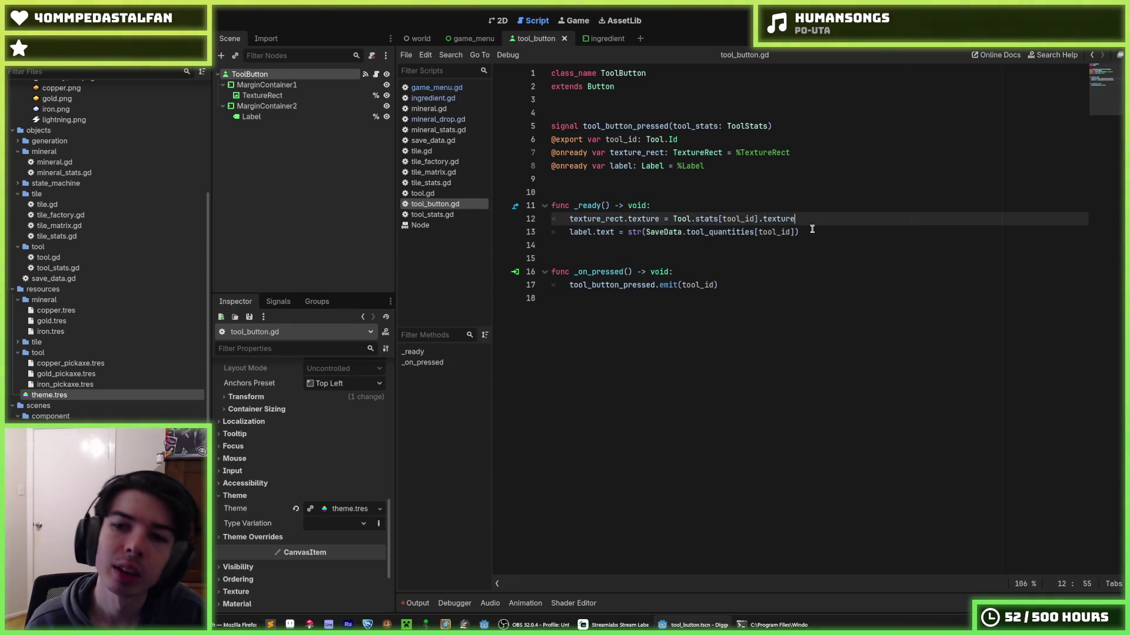
{"action": "left_click", "coordinate": [814, 229]}
{"action": "key", "text": "ctrl+s"}
{"action": "left_click", "coordinate": [813, 213]}
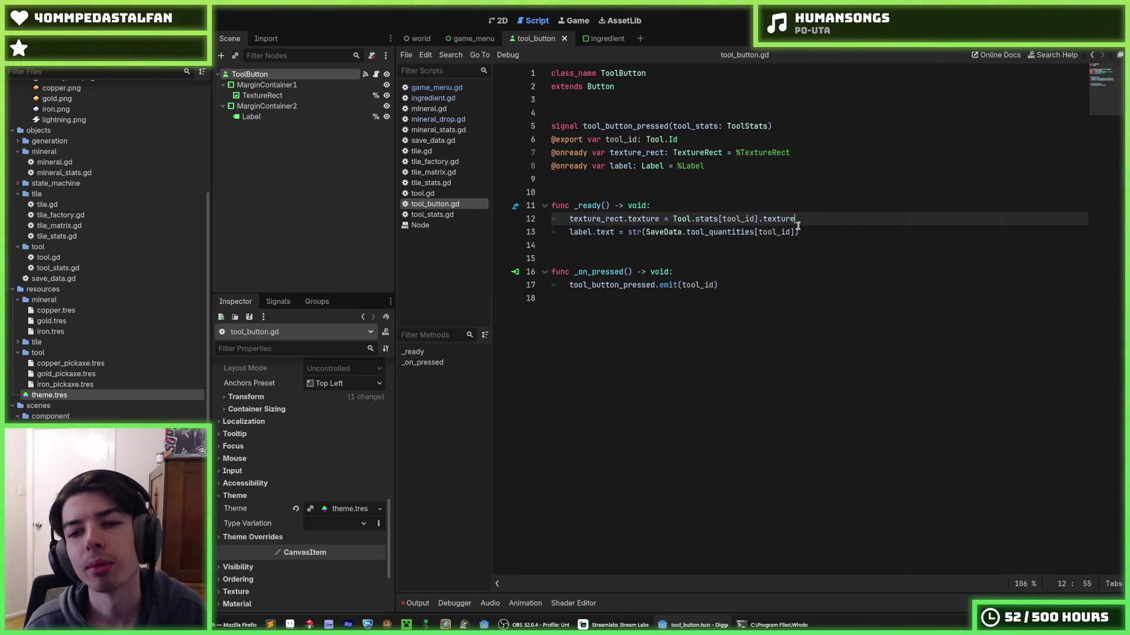
{"action": "left_click", "coordinate": [826, 232]}
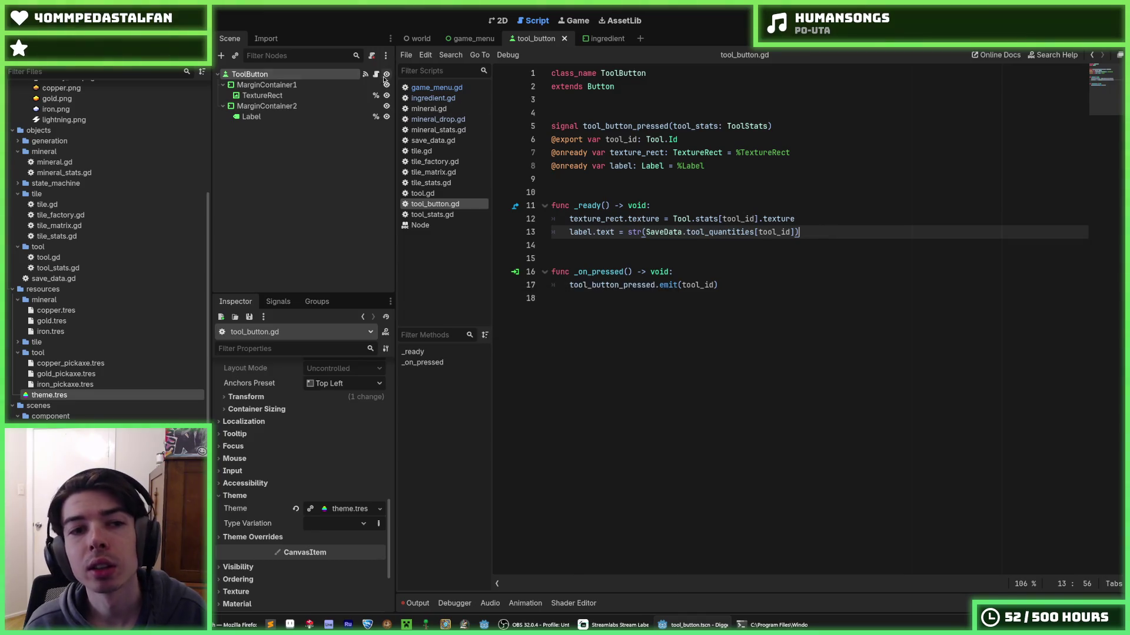
- Show the tool_button scene in the 2D view with the ToolButton root node selected
{"action": "left_click", "coordinate": [336, 84]}
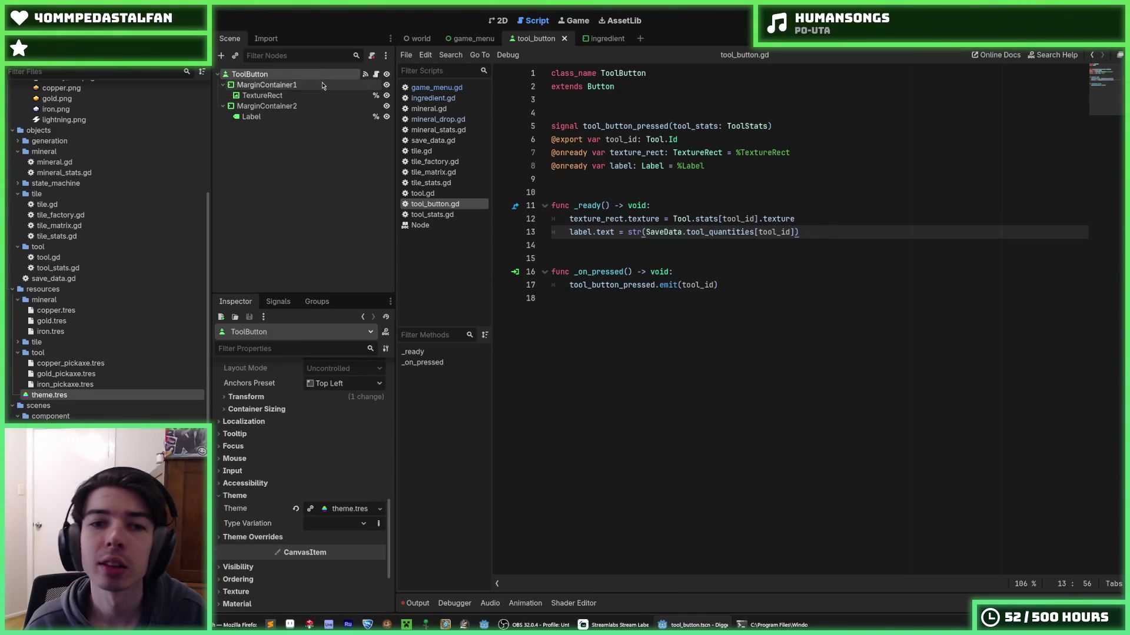
{"action": "left_click", "coordinate": [310, 75]}
{"action": "left_click", "coordinate": [309, 85]}
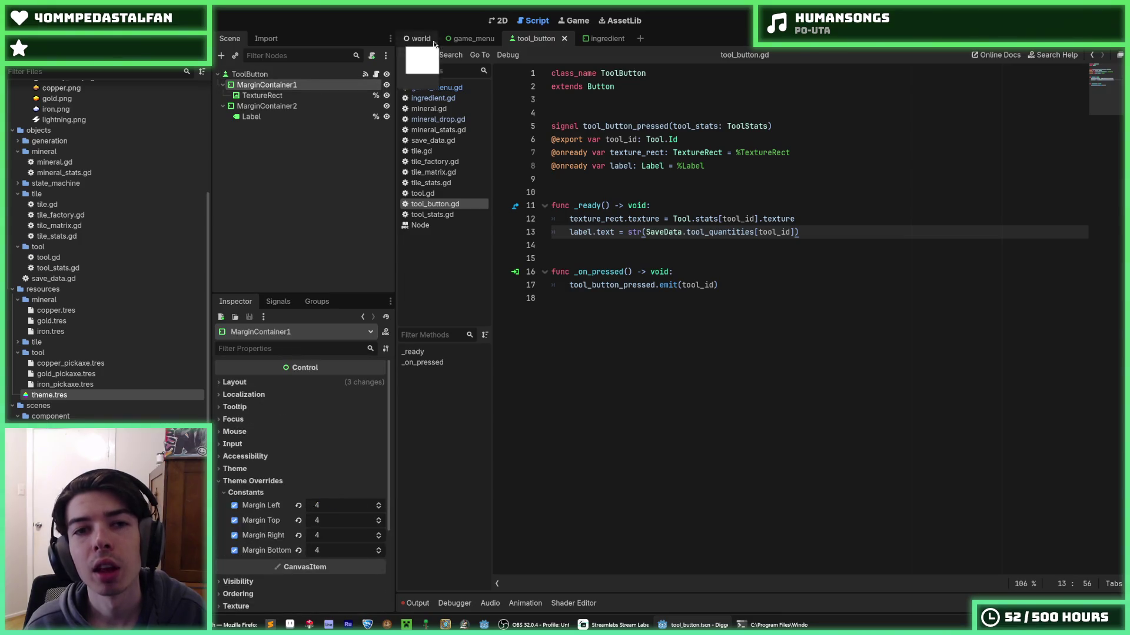
{"action": "left_click", "coordinate": [489, 22]}
{"action": "left_click", "coordinate": [250, 74]}
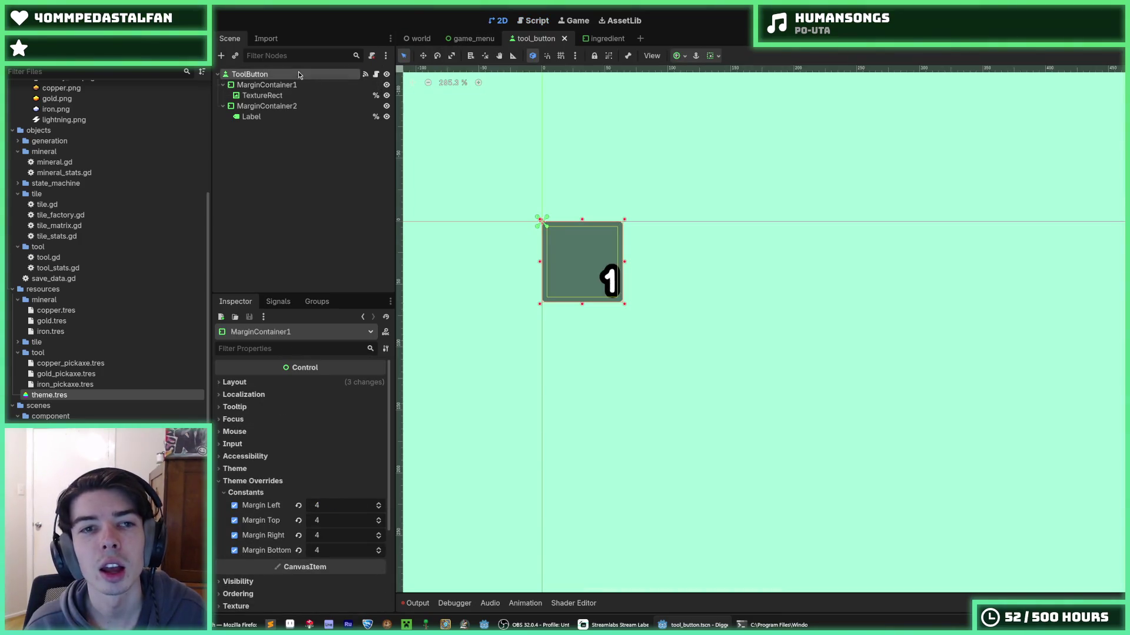
- Save the tool button scene and switch to the game_menu scene and its script
{"action": "key", "text": "ctrl+s"}
{"action": "left_click", "coordinate": [465, 40]}
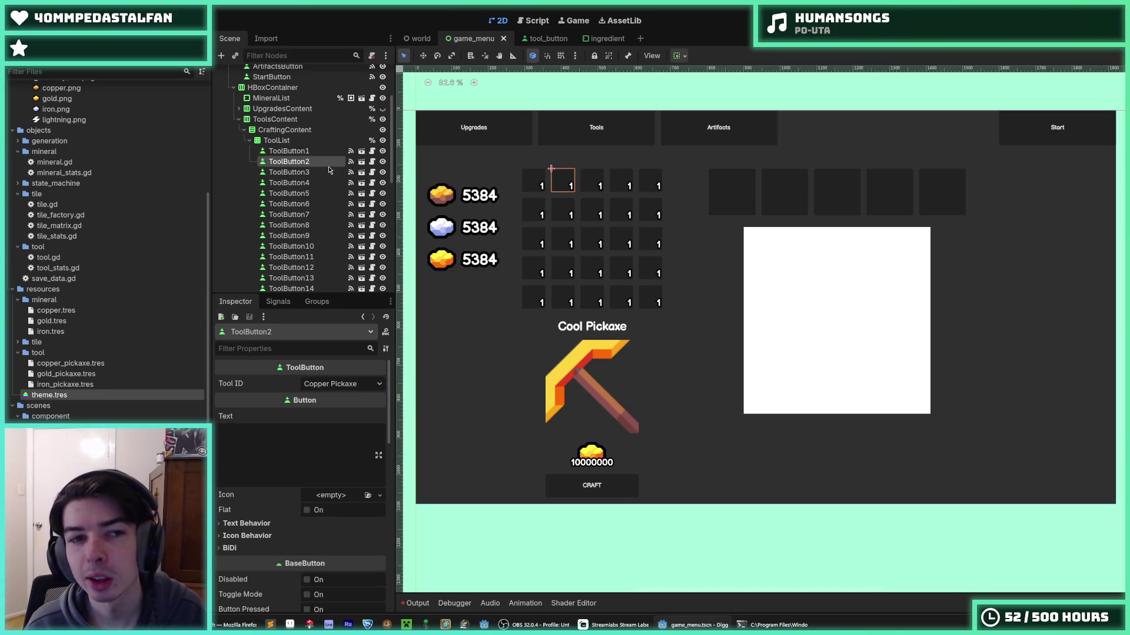
{"action": "scroll", "coordinate": [314, 166], "scroll_direction": "up", "scroll_amount": 5}
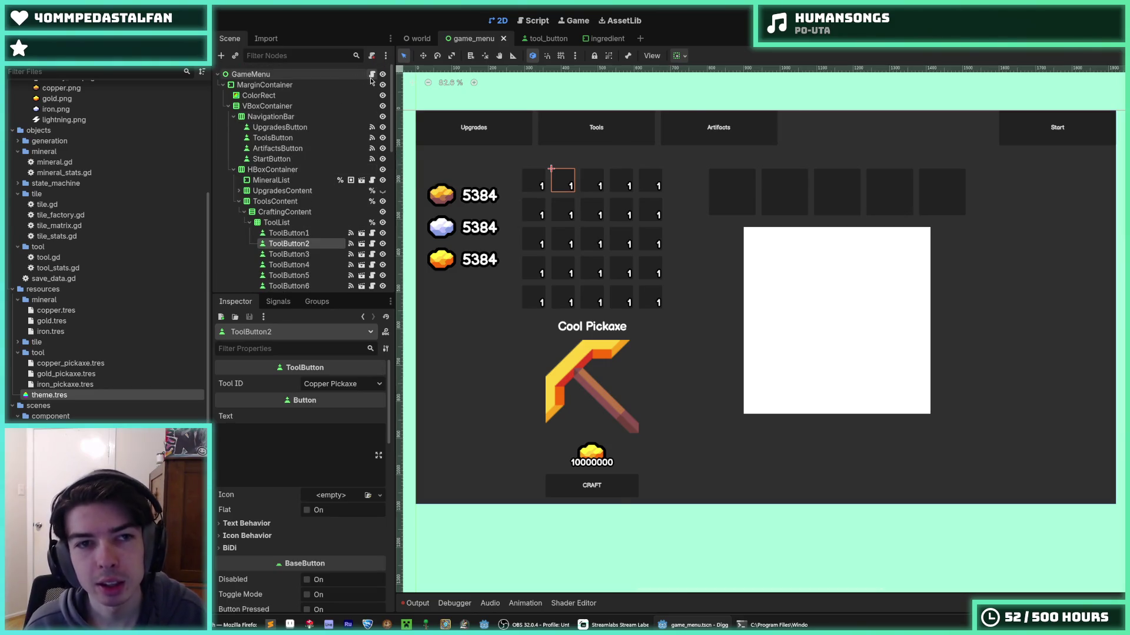
{"action": "left_click", "coordinate": [371, 74]}
{"action": "key", "text": "Up"}
{"action": "key", "text": "Up"}
{"action": "key", "text": "Up"}
- Set ToolButton2's Tool ID to Iron Pickaxe and ToolButton3's to Gold Pickaxe, then run the game
{"action": "left_click", "coordinate": [341, 384]}
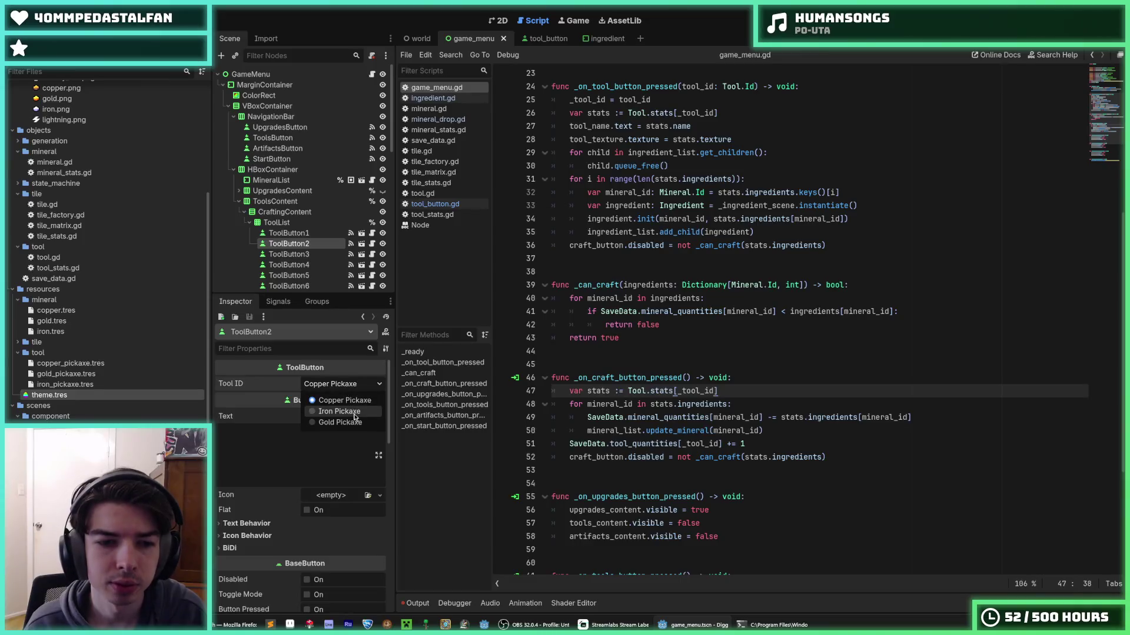
{"action": "left_click", "coordinate": [353, 410]}
{"action": "left_click", "coordinate": [289, 255]}
{"action": "left_click", "coordinate": [341, 384]}
{"action": "left_click", "coordinate": [347, 421]}
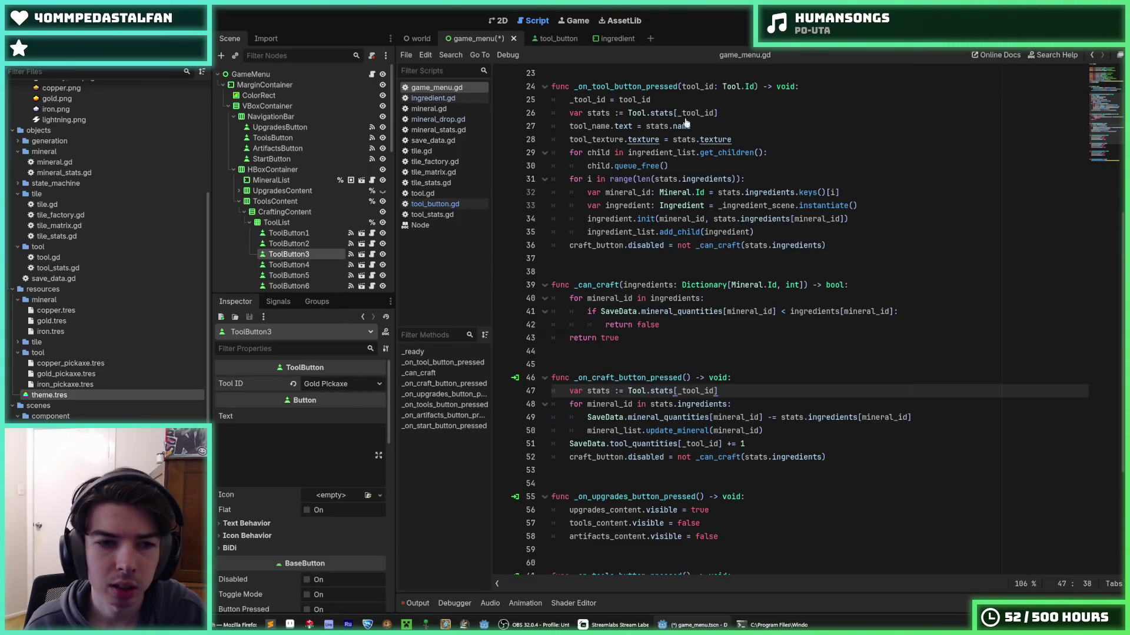
{"action": "key", "text": "F5"}
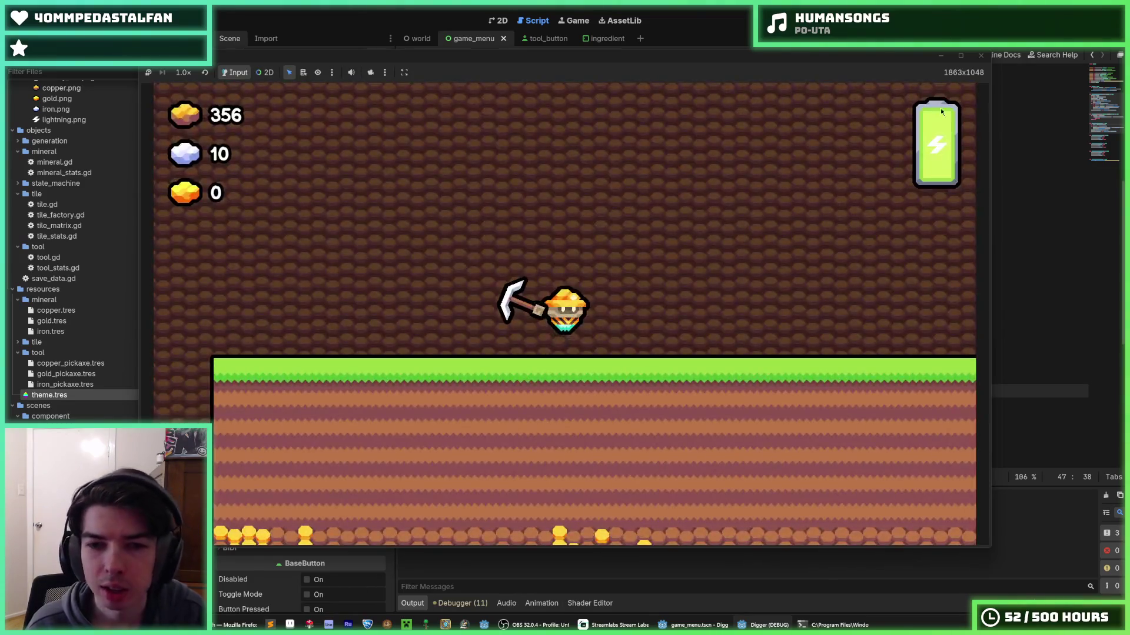
- Rerun the game and enlarge the code editor above the debugger panel
{"action": "key", "text": "F5"}
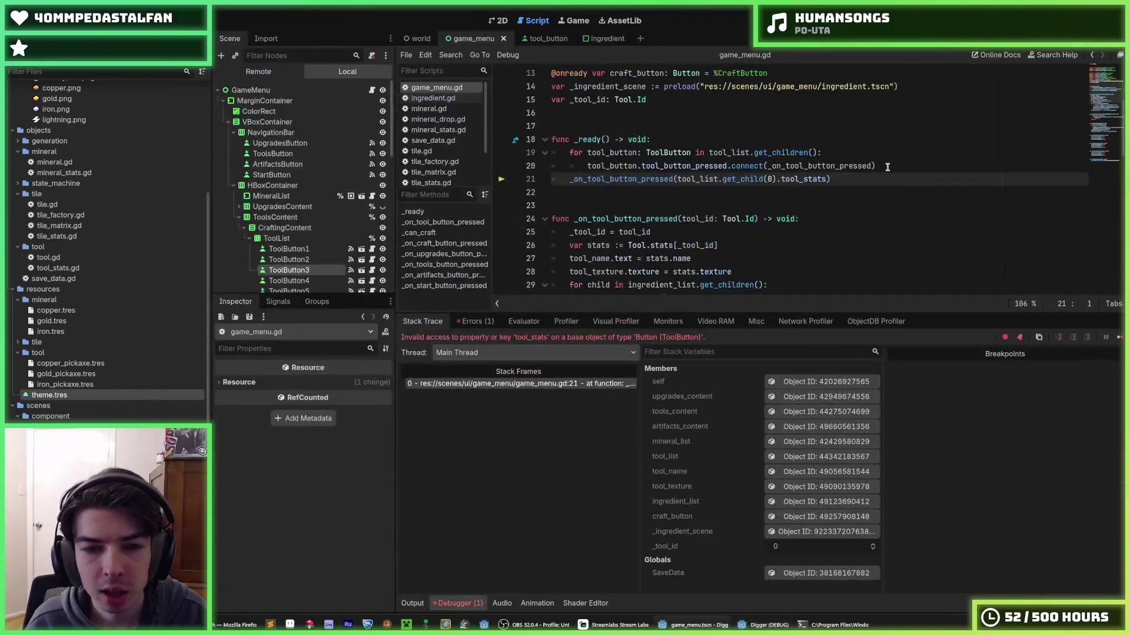
{"action": "left_click", "coordinate": [864, 176]}
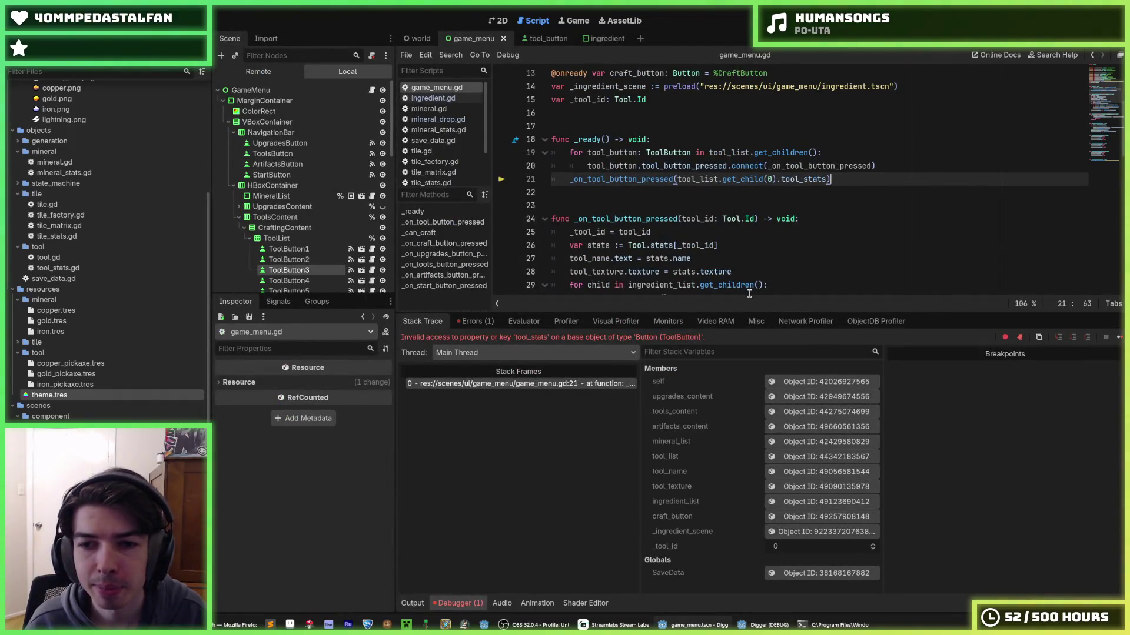
{"action": "left_click_drag", "start_coordinate": [753, 312], "coordinate": [756, 441]}
{"action": "scroll", "coordinate": [822, 301], "scroll_direction": "up", "scroll_amount": 3}
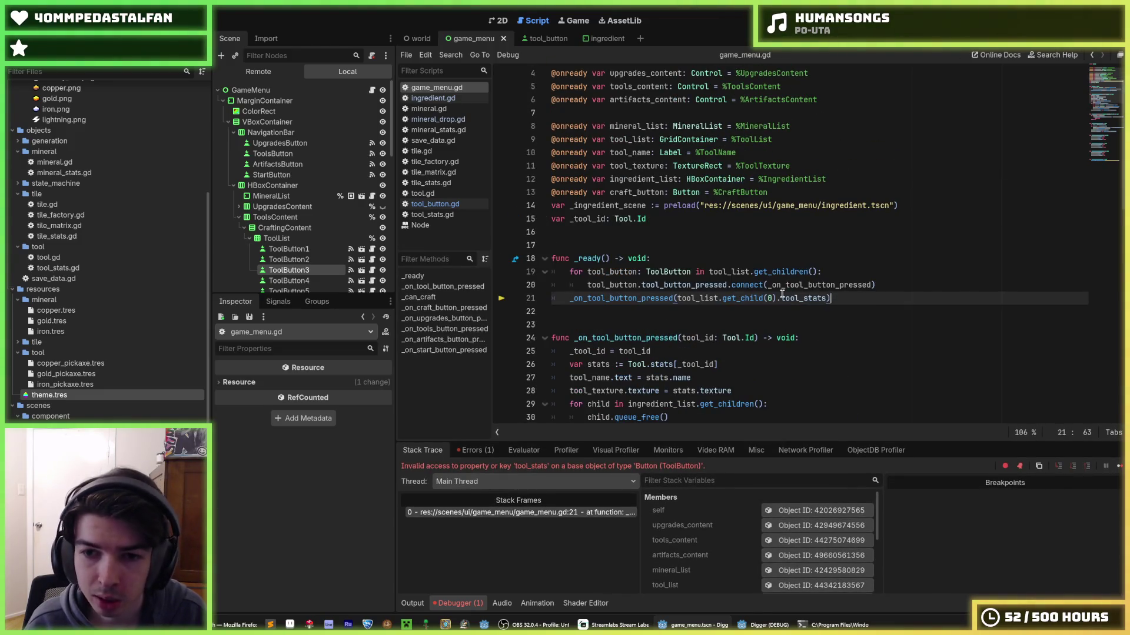
- Replace tool_stats with tool_id in tool_list.get_child(0) on line 21 and stop debugging
{"action": "left_click", "coordinate": [795, 299]}
{"action": "double_click", "coordinate": [795, 298]}
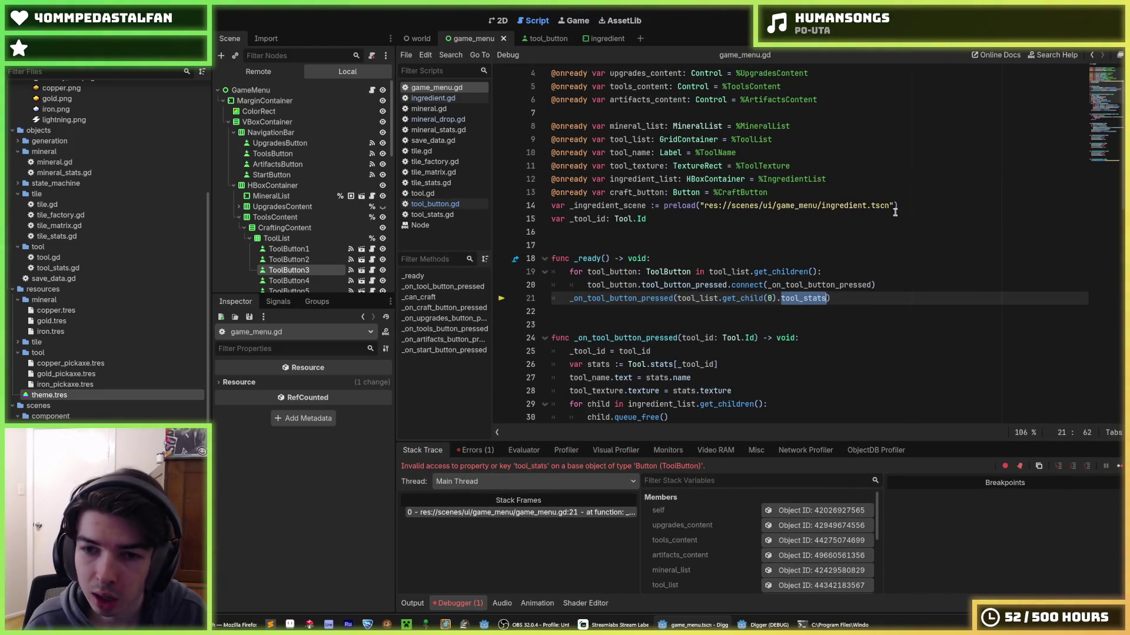
{"action": "double_click", "coordinate": [810, 299]}
{"action": "left_click", "coordinate": [817, 298]}
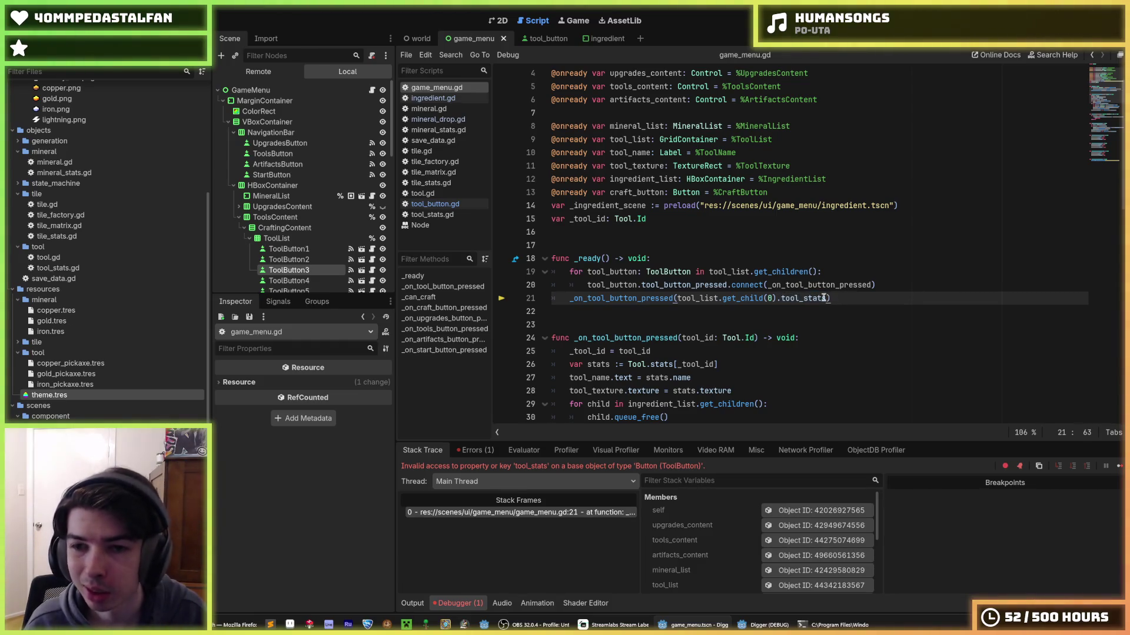
{"action": "double_click", "coordinate": [819, 299]}
{"action": "left_click", "coordinate": [819, 299]}
{"action": "double_click", "coordinate": [819, 299]}
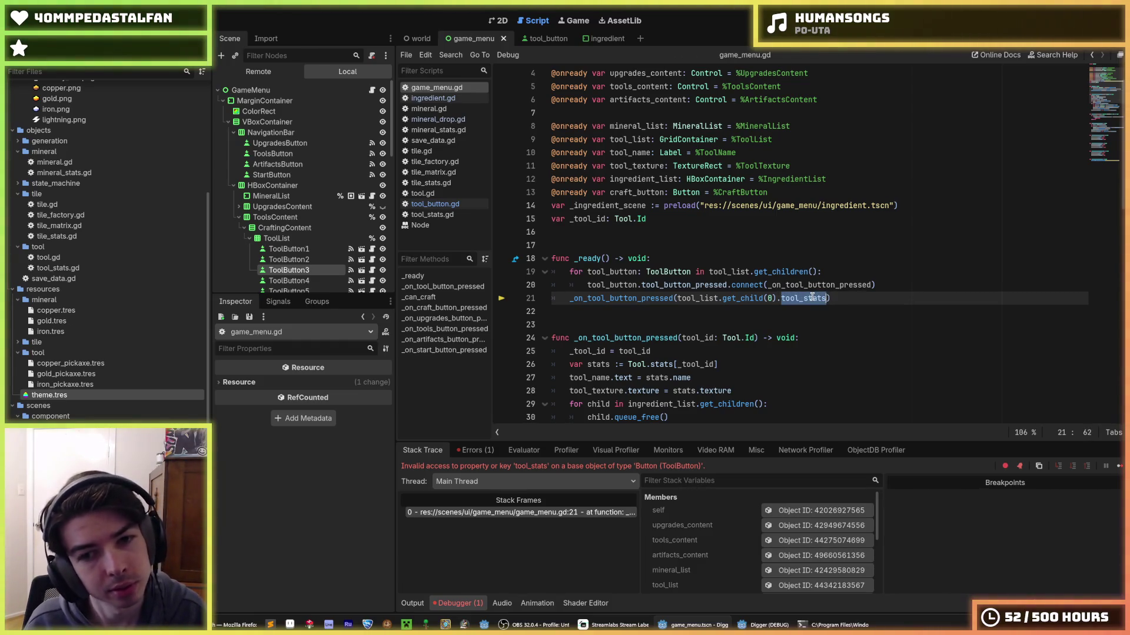
{"action": "left_click", "coordinate": [821, 299]}
{"action": "left_click", "coordinate": [823, 299]}
{"action": "left_click_drag", "start_coordinate": [823, 299], "coordinate": [676, 298]}
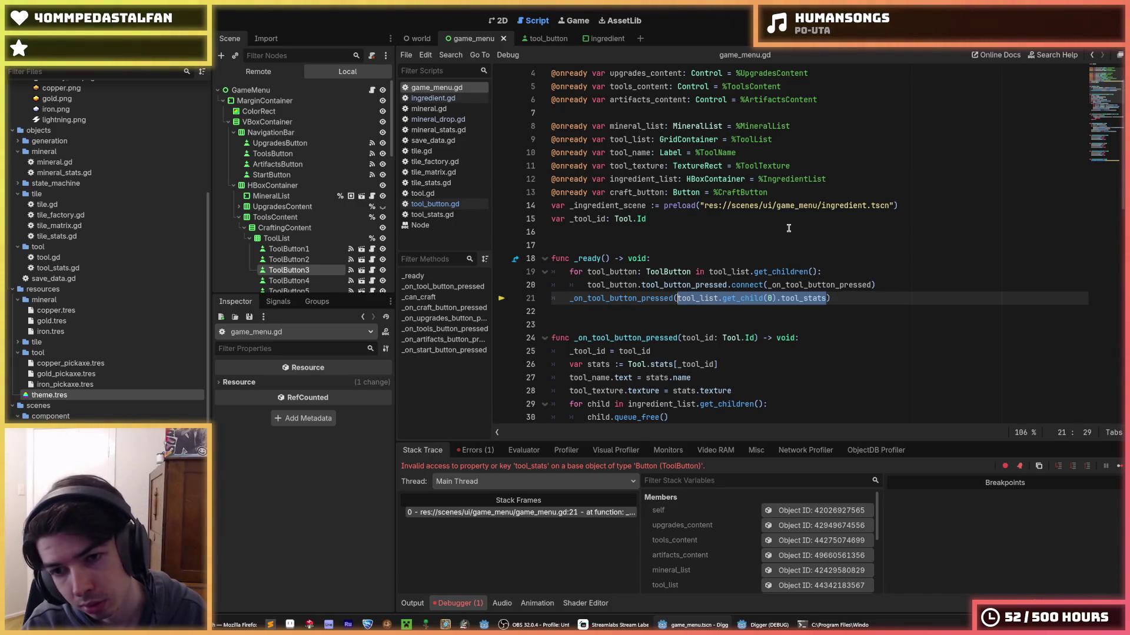
{"action": "key", "text": "shift+Right"}
{"action": "key", "text": "shift+Right"}
{"action": "key", "text": "shift+Right"}
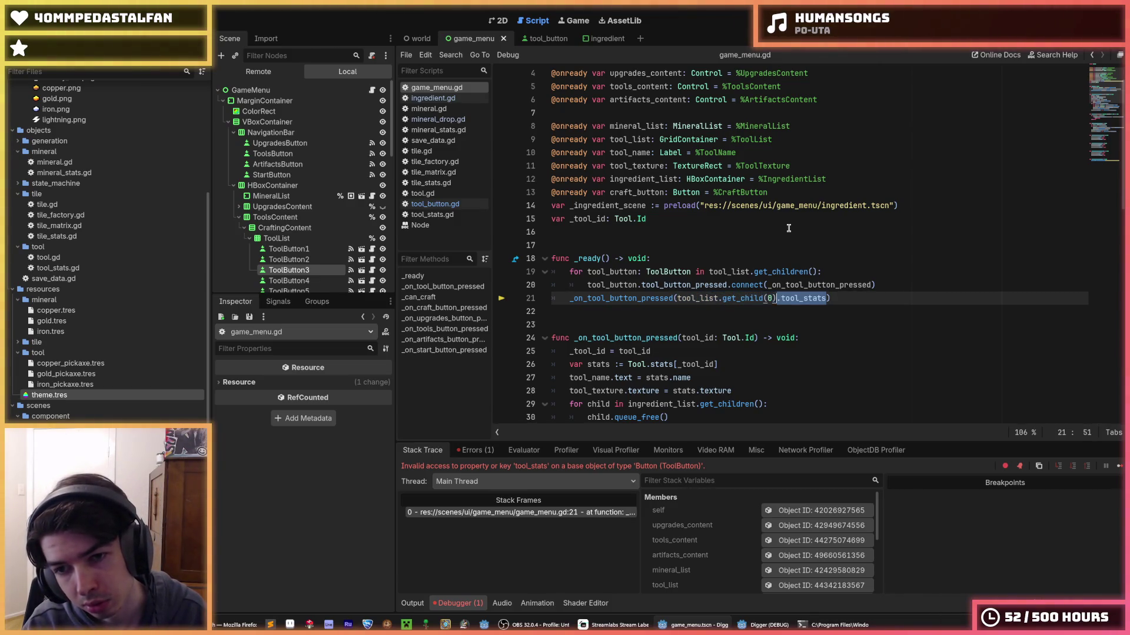
{"action": "type", "text": "tool_id"}
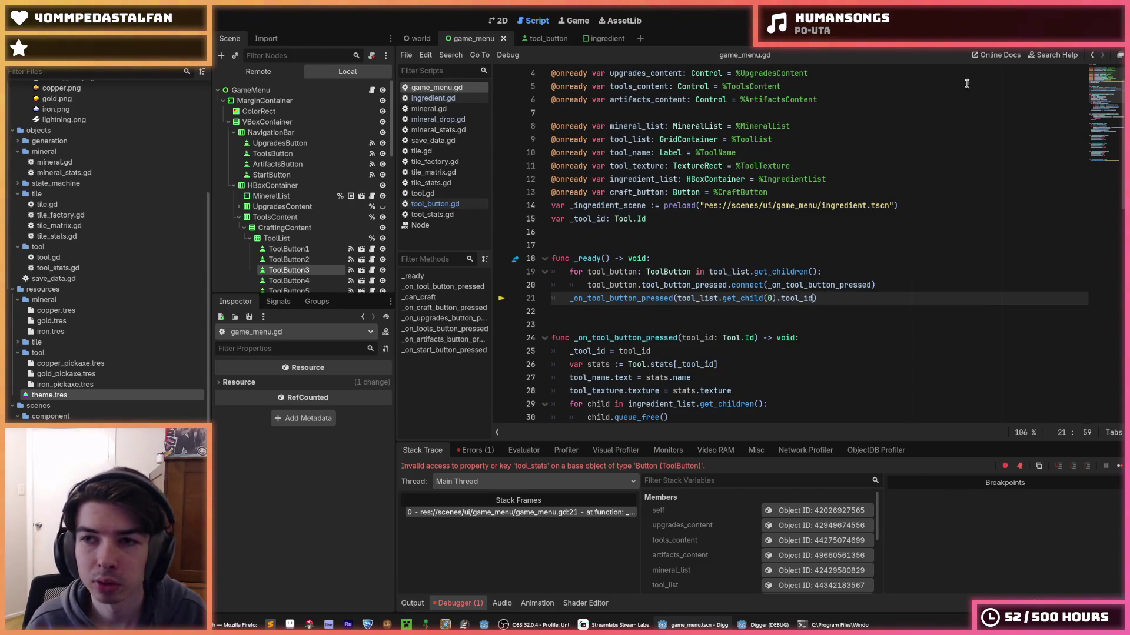
{"action": "key", "text": "F8"}
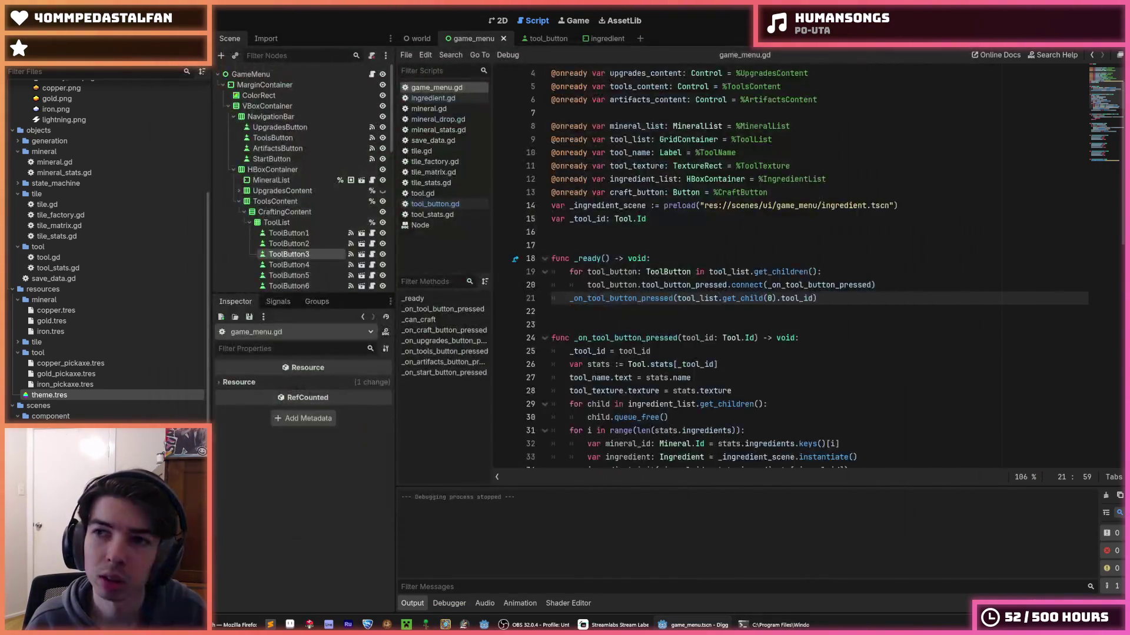
{"action": "key", "text": "F5"}
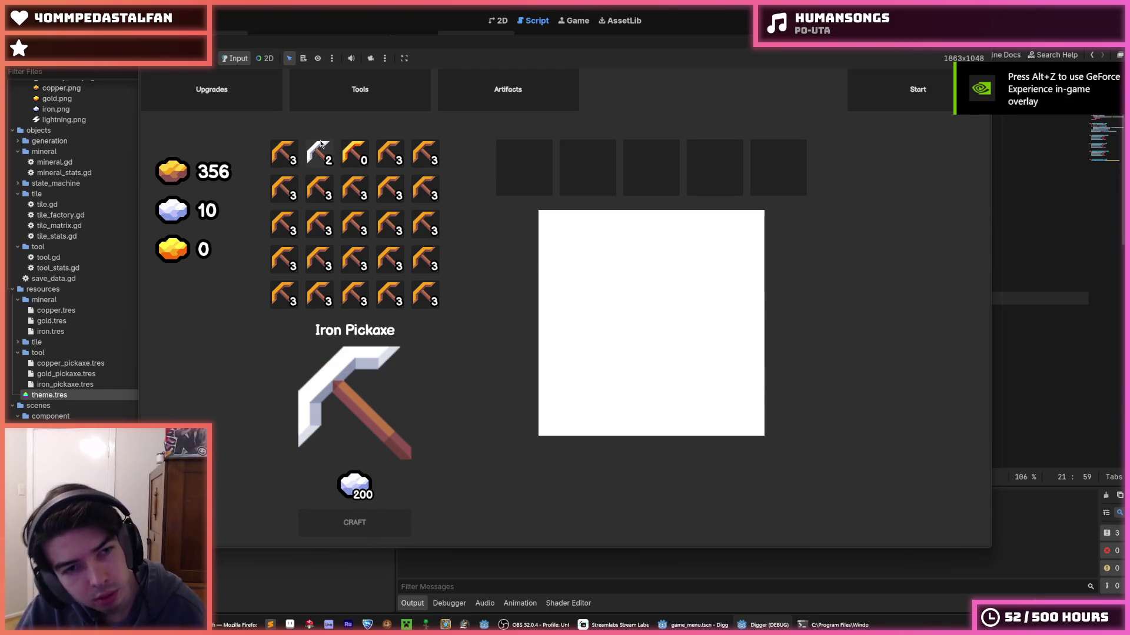
{"action": "left_click", "coordinate": [354, 154]}
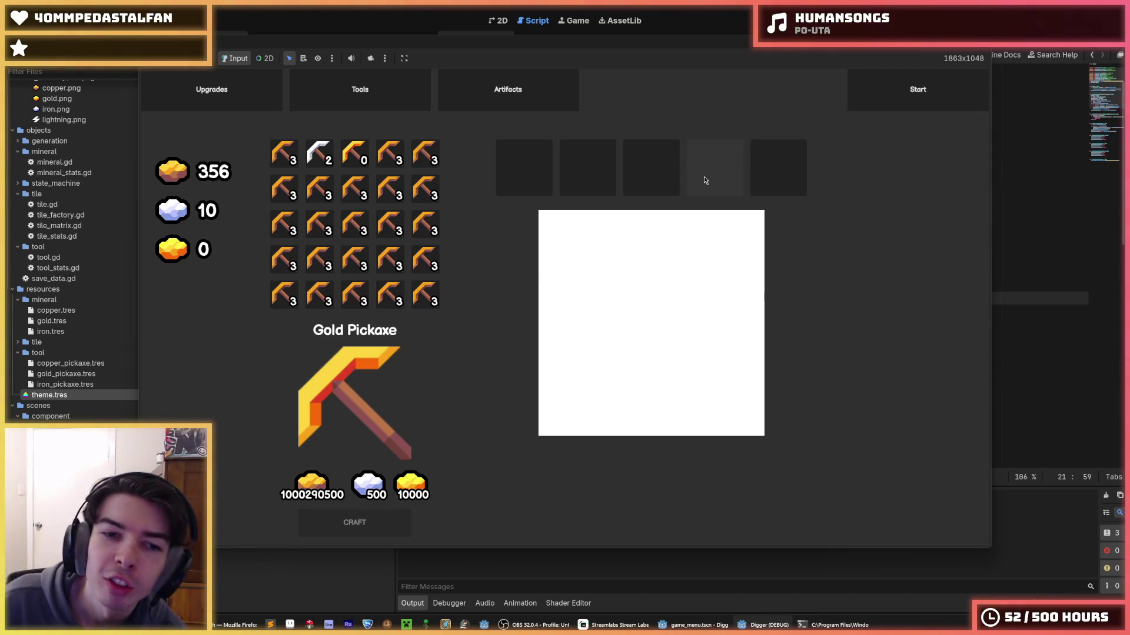
{"action": "left_click", "coordinate": [316, 167]}
{"action": "left_click", "coordinate": [284, 154]}
{"action": "left_click", "coordinate": [320, 154]}
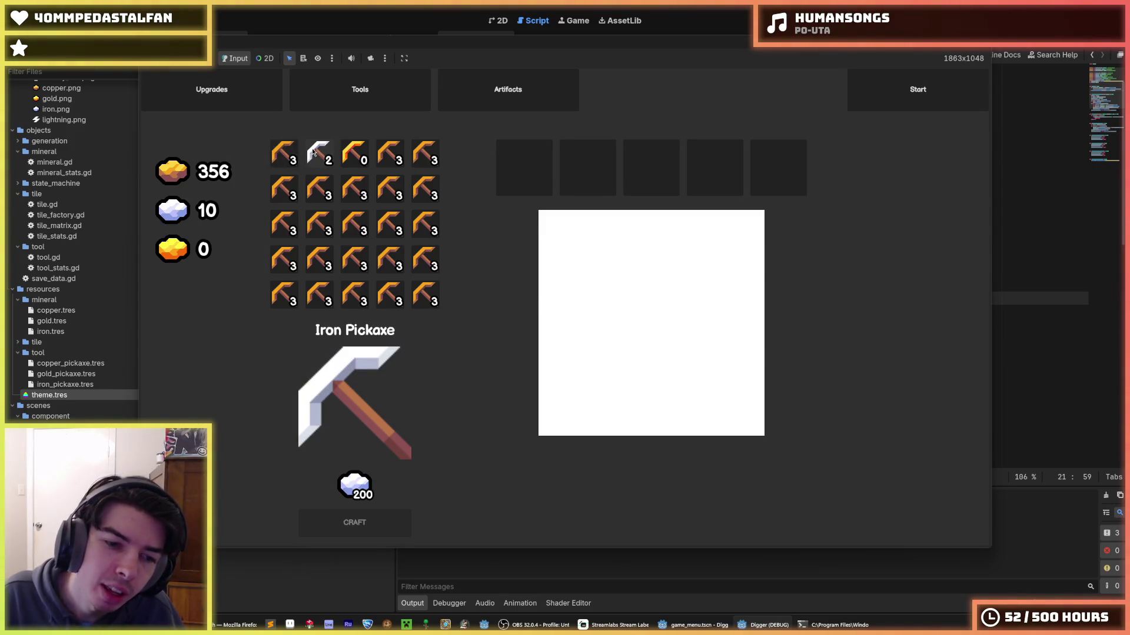
{"action": "left_click", "coordinate": [350, 156]}
{"action": "left_click", "coordinate": [319, 224]}
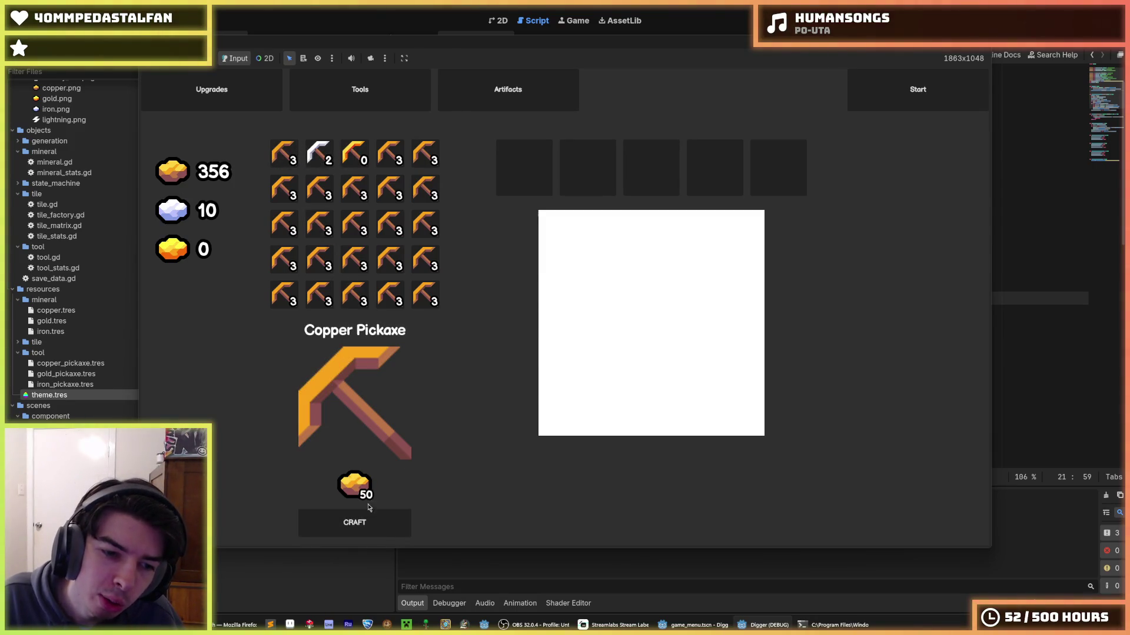
{"action": "left_click", "coordinate": [383, 531]}
{"action": "left_click", "coordinate": [384, 531]}
{"action": "left_click", "coordinate": [385, 530]}
{"action": "left_click", "coordinate": [385, 528]}
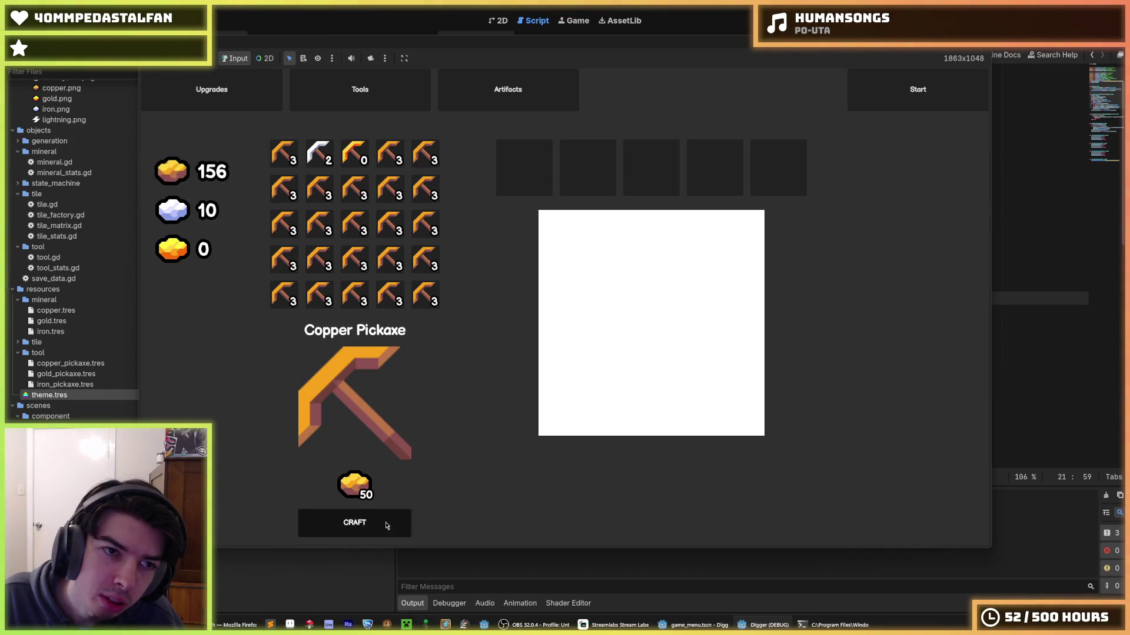
{"action": "left_click", "coordinate": [385, 527]}
{"action": "left_click", "coordinate": [386, 525]}
{"action": "left_click", "coordinate": [386, 525]}
{"action": "left_click", "coordinate": [324, 156]}
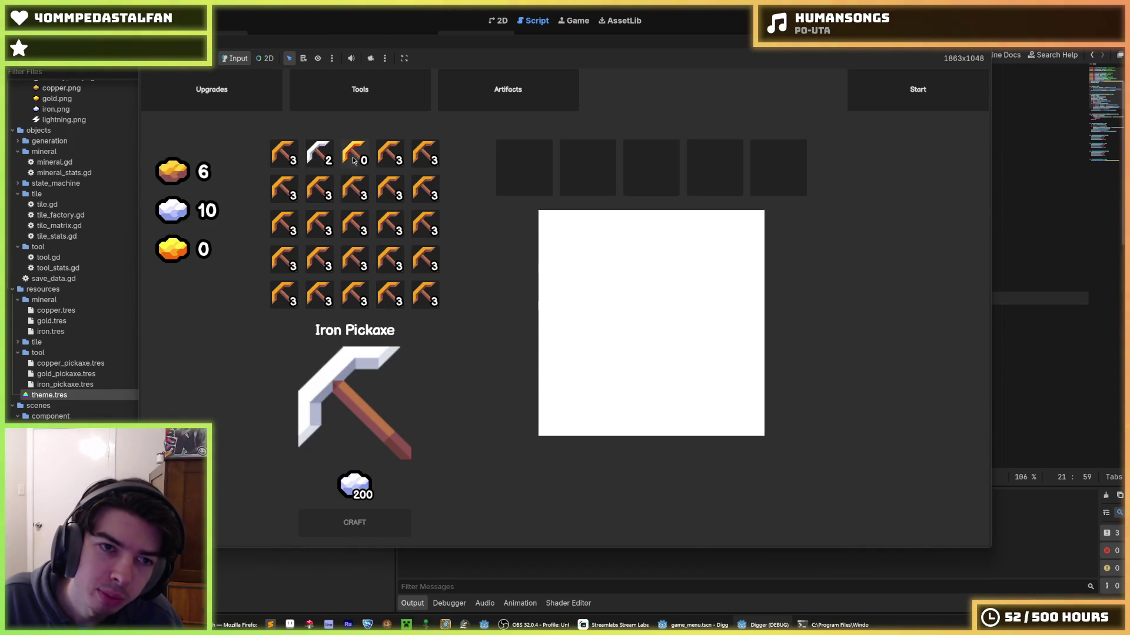
{"action": "left_click", "coordinate": [354, 156]}
{"action": "left_click", "coordinate": [284, 154]}
{"action": "key", "text": "F8"}
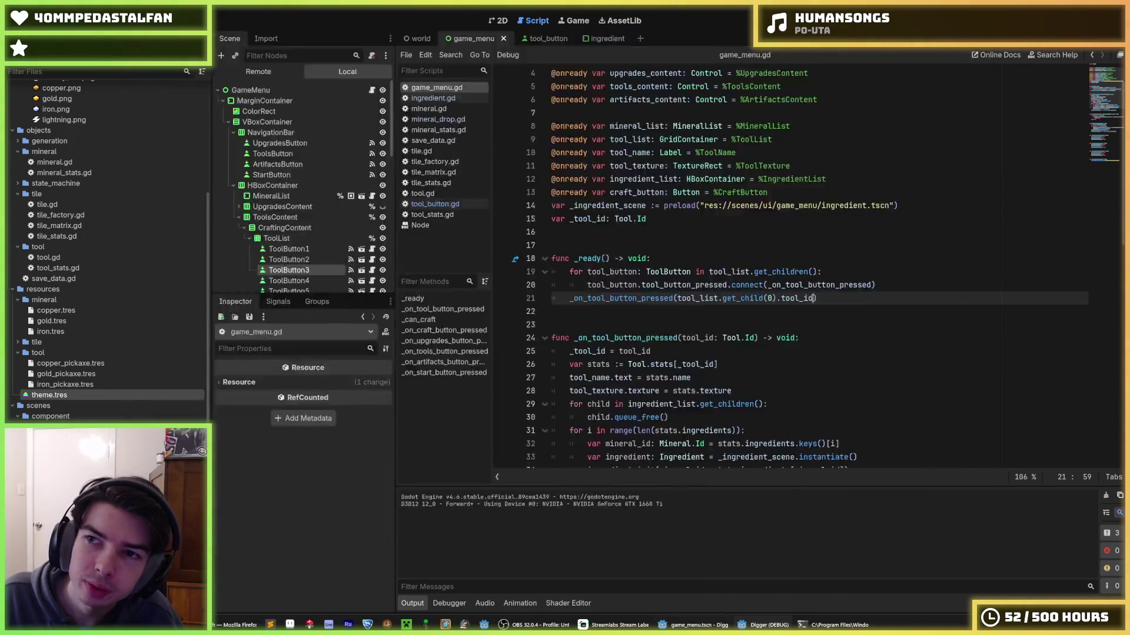
{"action": "left_click", "coordinate": [884, 205]}
{"action": "left_click", "coordinate": [692, 262]}
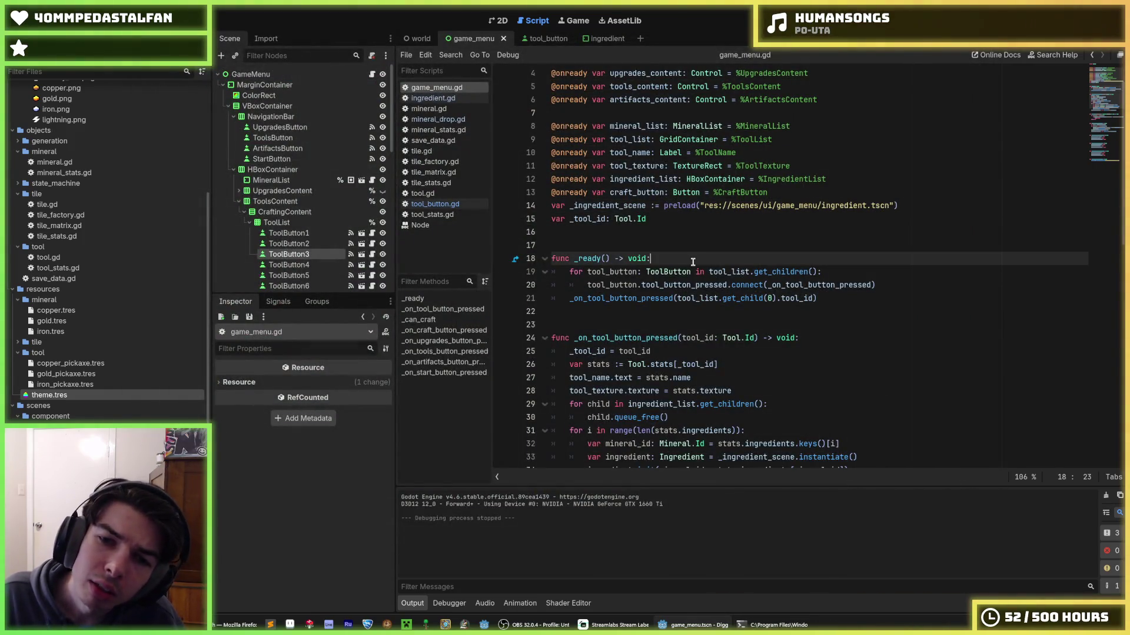
{"action": "left_click", "coordinate": [537, 38]}
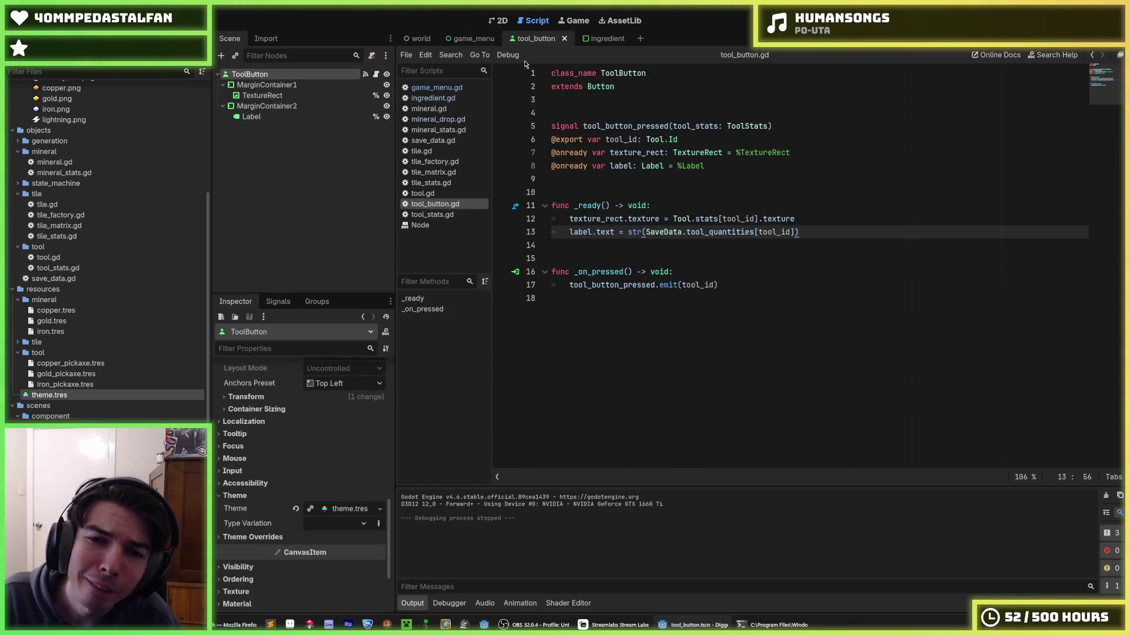
{"action": "left_click", "coordinate": [474, 38]}
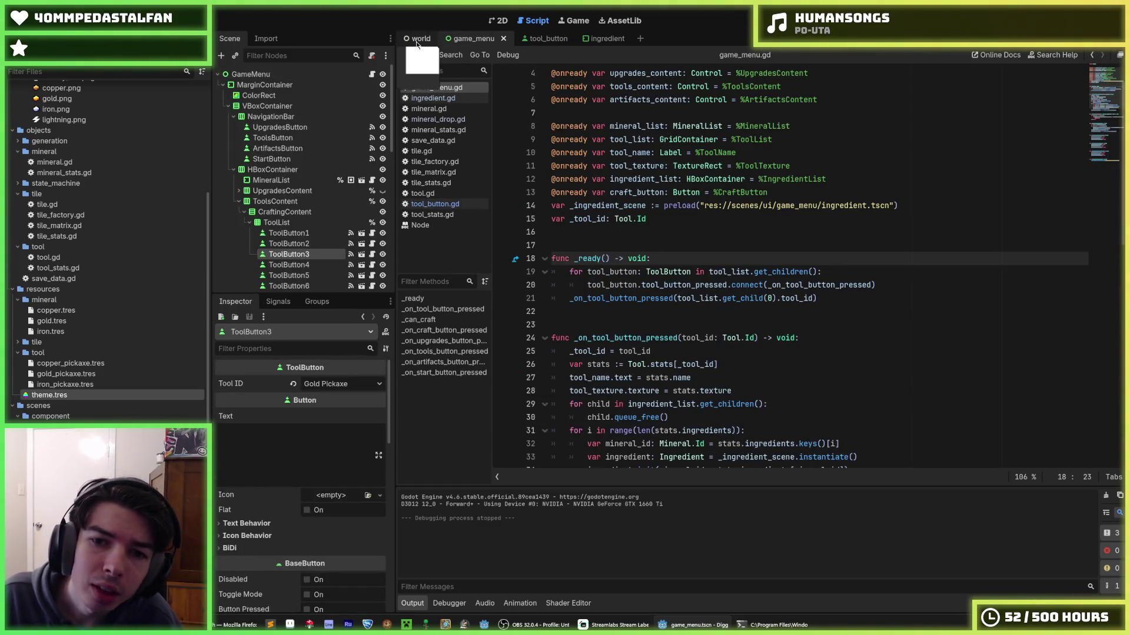
{"action": "scroll", "coordinate": [669, 263], "scroll_direction": "down", "scroll_amount": 8}
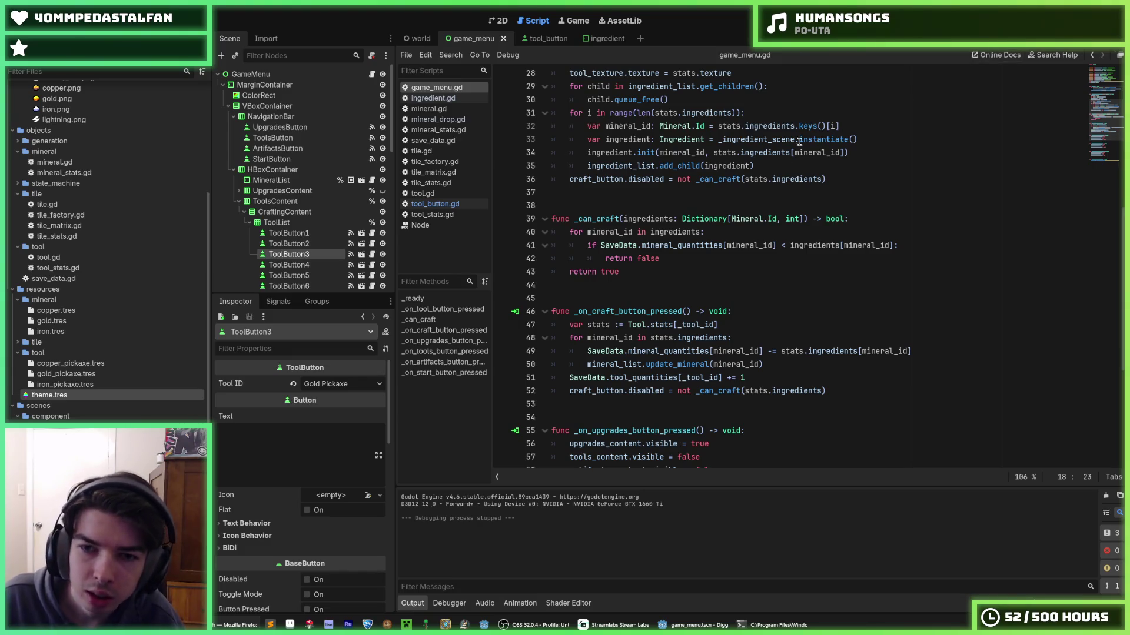
{"action": "left_click", "coordinate": [764, 193]}
{"action": "scroll", "coordinate": [764, 193], "scroll_direction": "up", "scroll_amount": 1}
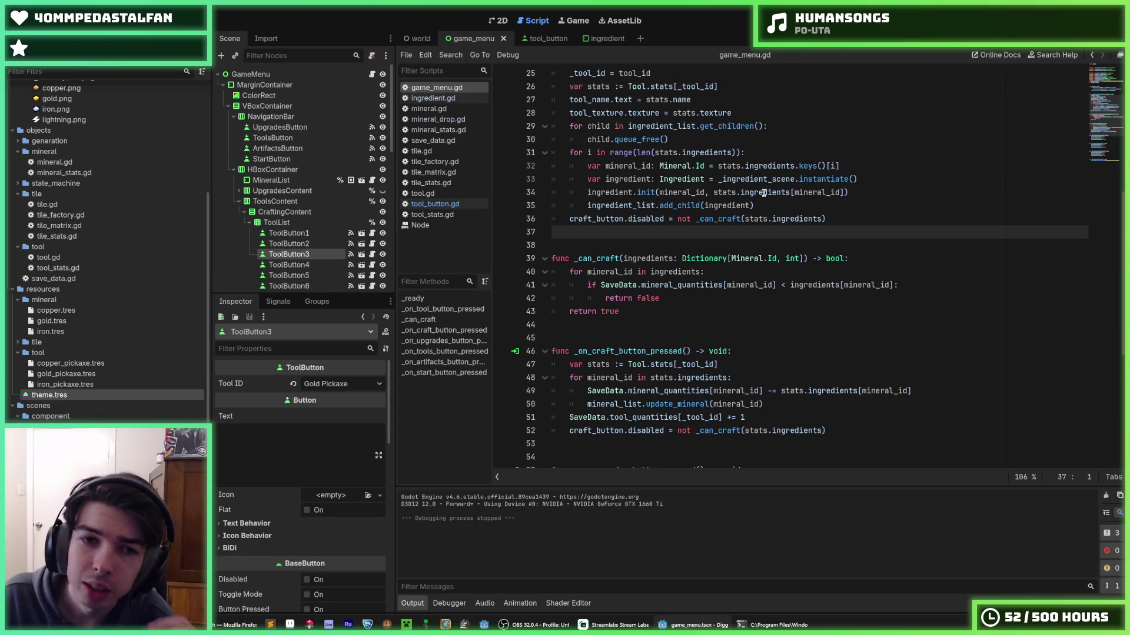
{"action": "left_click", "coordinate": [329, 75]}
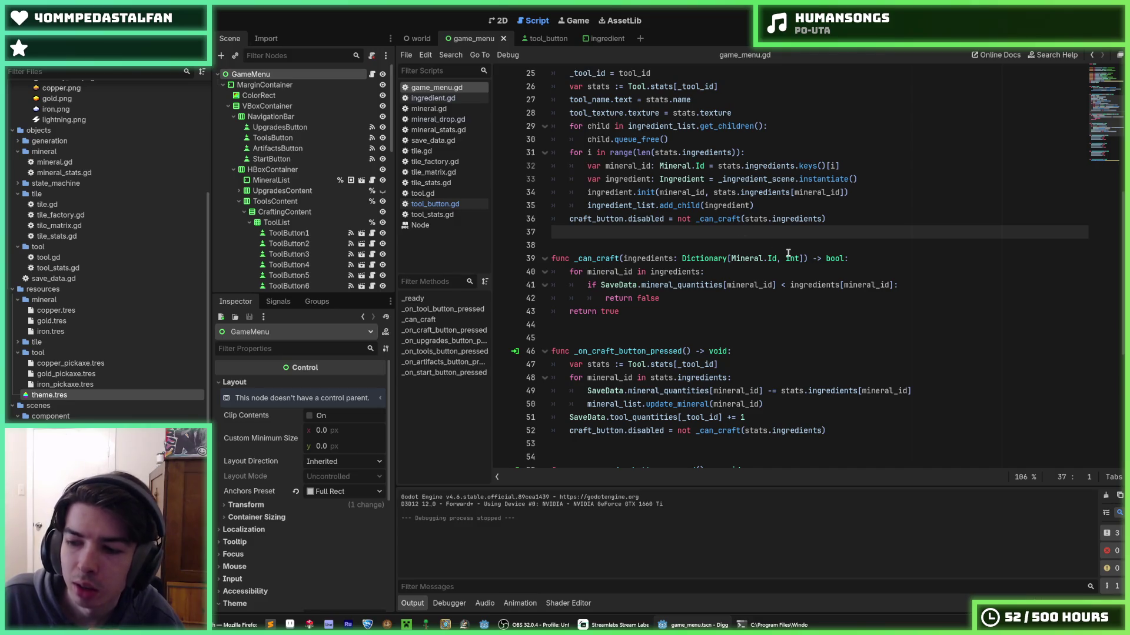
{"action": "scroll", "coordinate": [789, 253], "scroll_direction": "up", "scroll_amount": 8}
{"action": "left_click", "coordinate": [741, 258]}
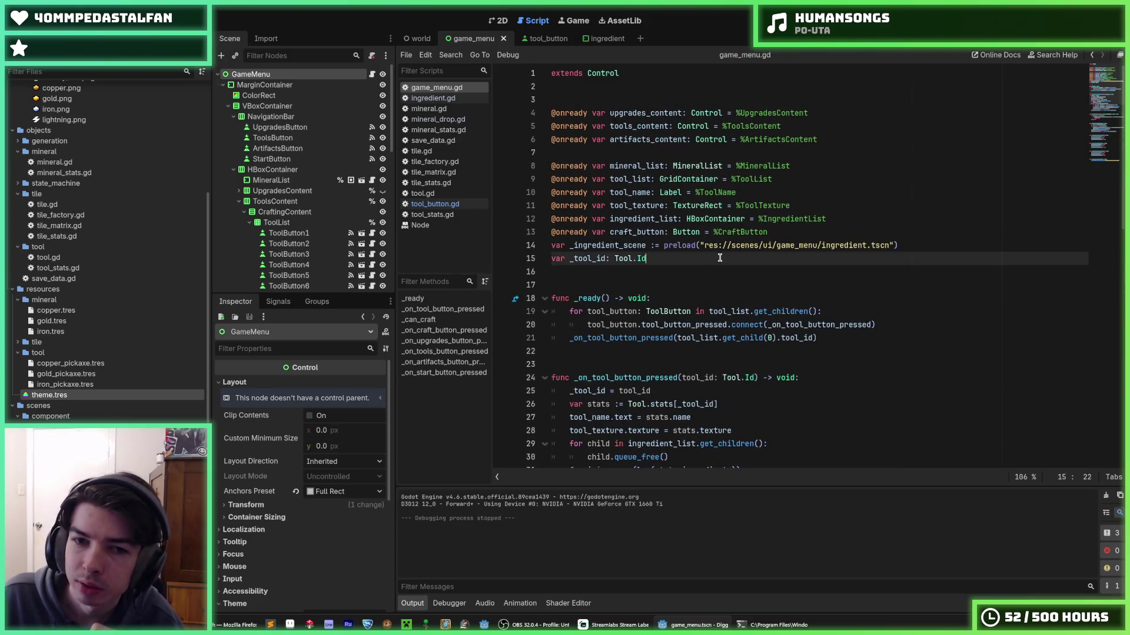
{"action": "key", "text": "Down"}
{"action": "key", "text": "Up"}
{"action": "key", "text": "Down"}
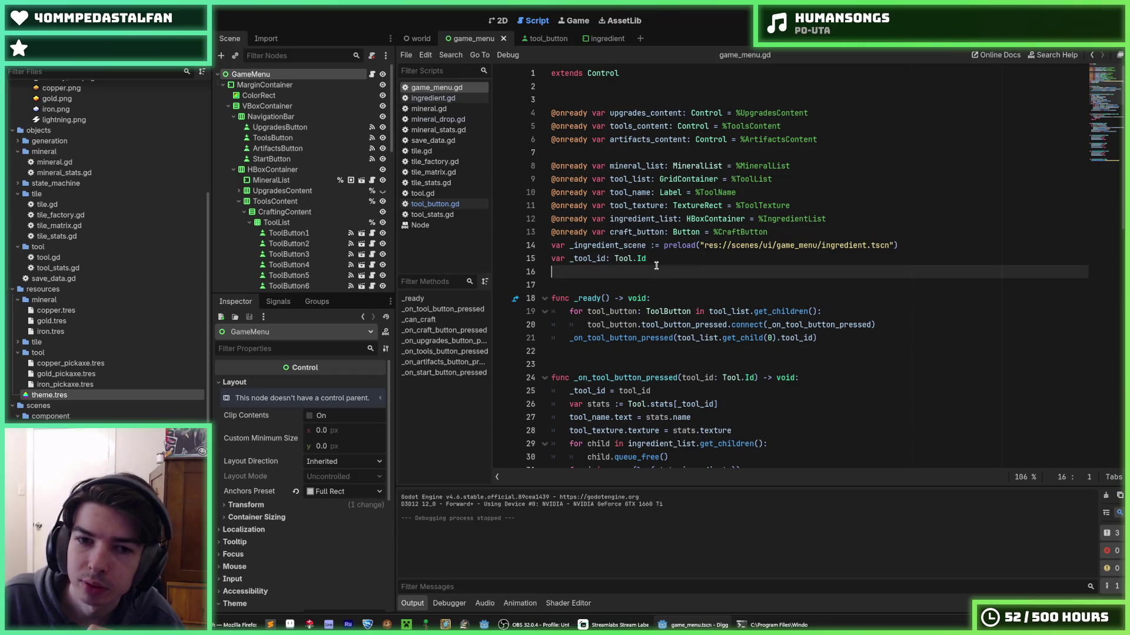
{"action": "left_click", "coordinate": [649, 257]}
{"action": "key", "text": "Down"}
{"action": "key", "text": "Up"}
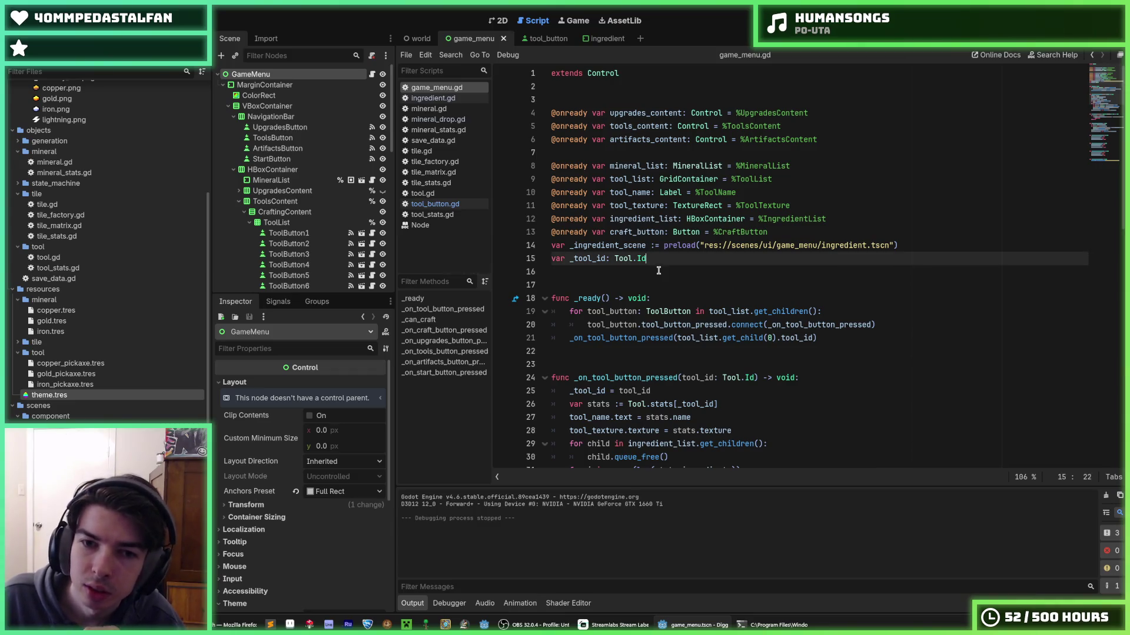
{"action": "key", "text": "Down"}
{"action": "key", "text": "Up"}
{"action": "key", "text": "Down"}
{"action": "left_click", "coordinate": [651, 259]}
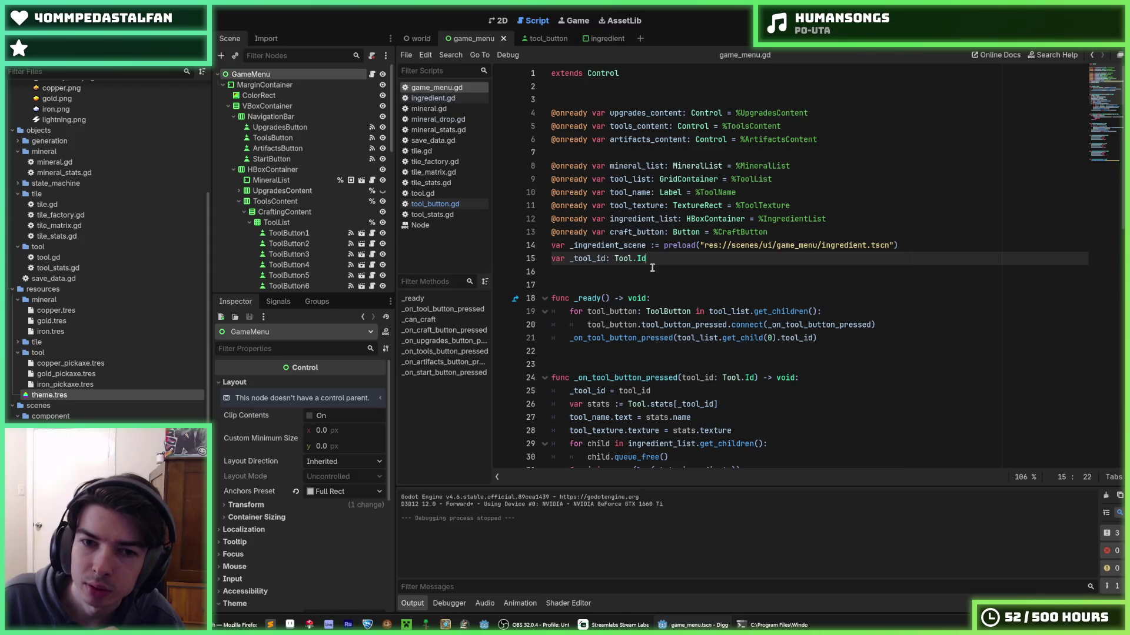
{"action": "left_click", "coordinate": [652, 268]}
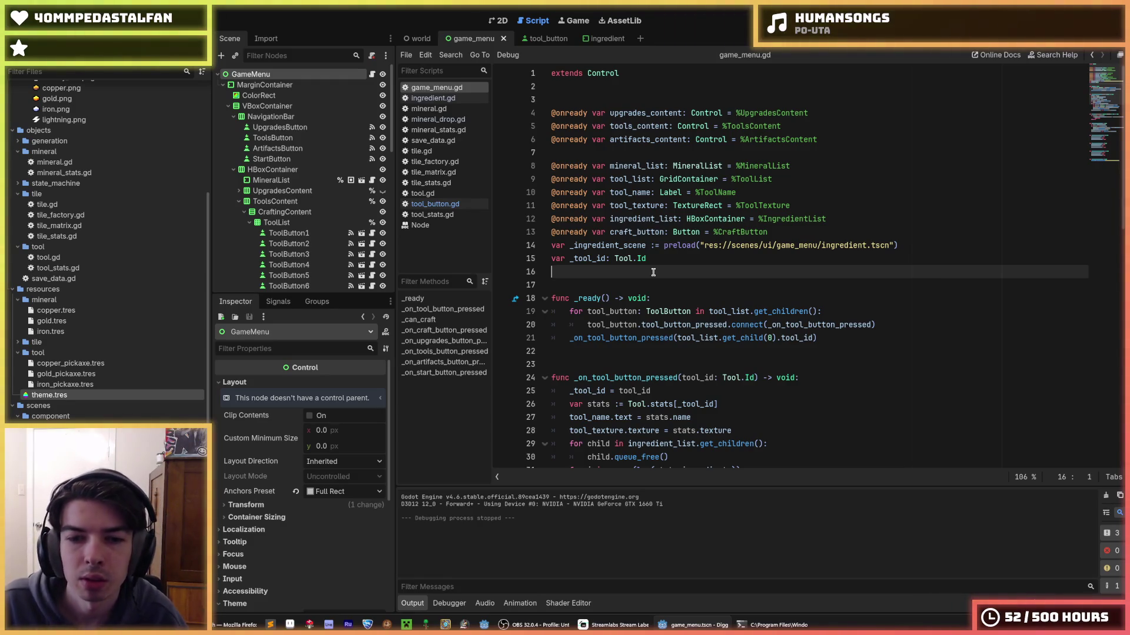
- Add an update_tool_list() call right after the tool_quantities increment in _on_craft_button_pressed
{"action": "scroll", "coordinate": [618, 264], "scroll_direction": "down", "scroll_amount": 10}
{"action": "scroll", "coordinate": [587, 255], "scroll_direction": "up", "scroll_amount": 3}
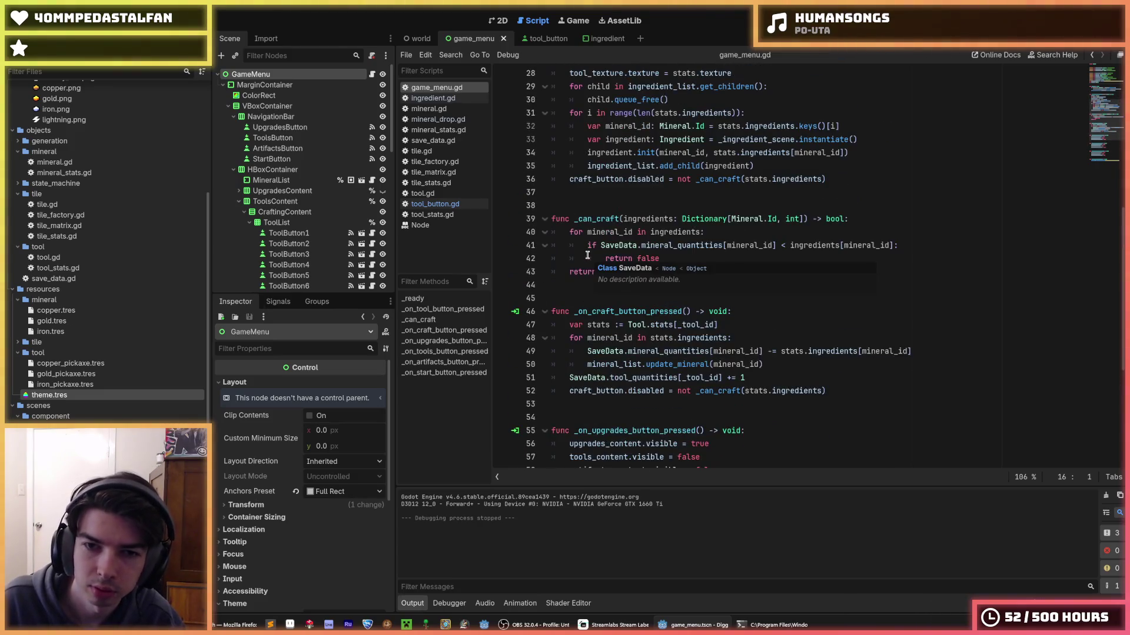
{"action": "left_click", "coordinate": [704, 258]}
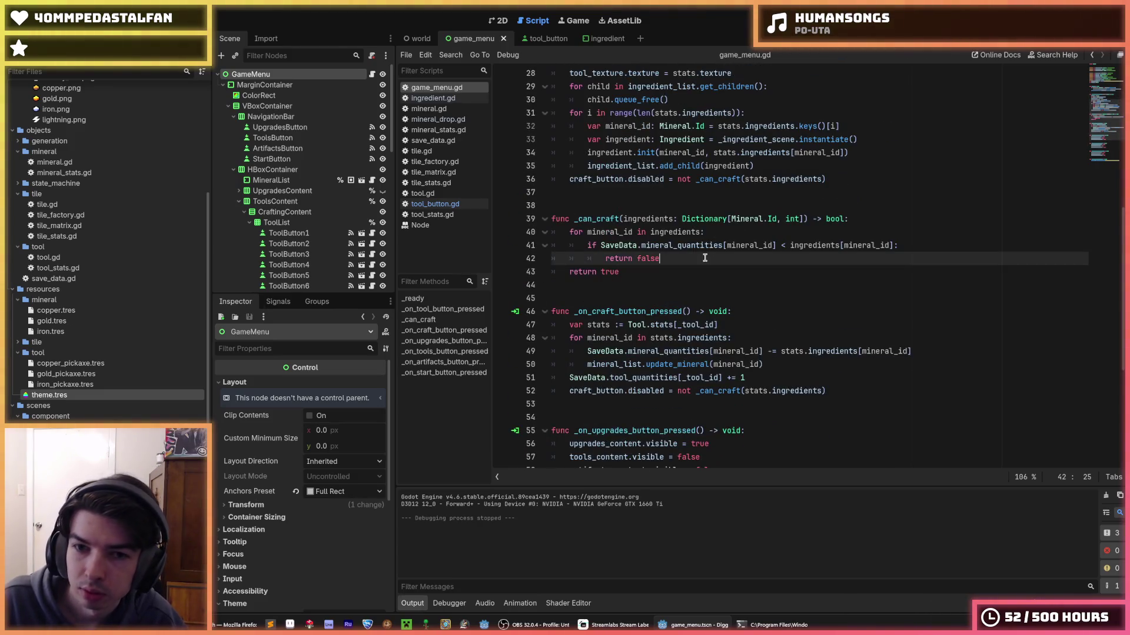
{"action": "left_click", "coordinate": [921, 243]}
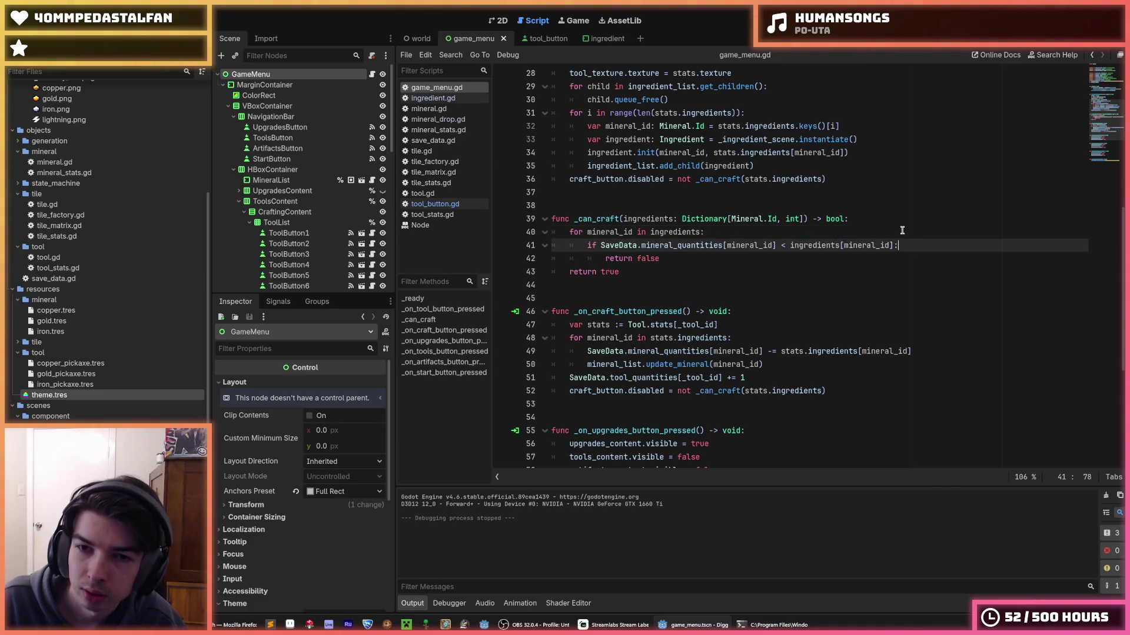
{"action": "left_click", "coordinate": [902, 231]}
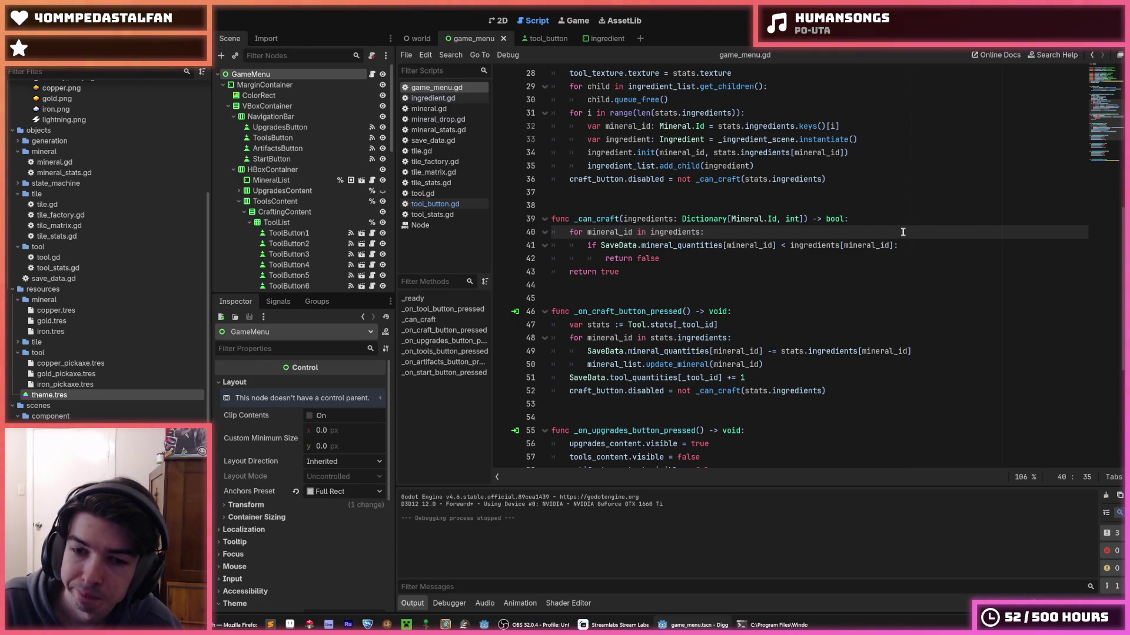
{"action": "scroll", "coordinate": [902, 232], "scroll_direction": "down", "scroll_amount": 4}
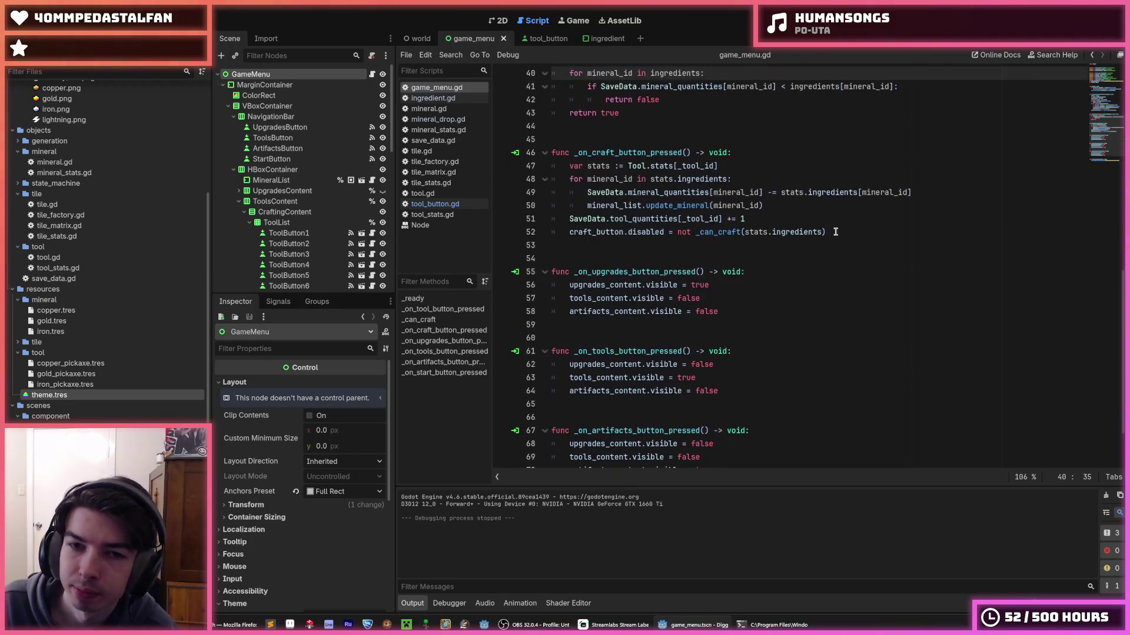
{"action": "left_click", "coordinate": [837, 233]}
{"action": "scroll", "coordinate": [837, 234], "scroll_direction": "up", "scroll_amount": 1}
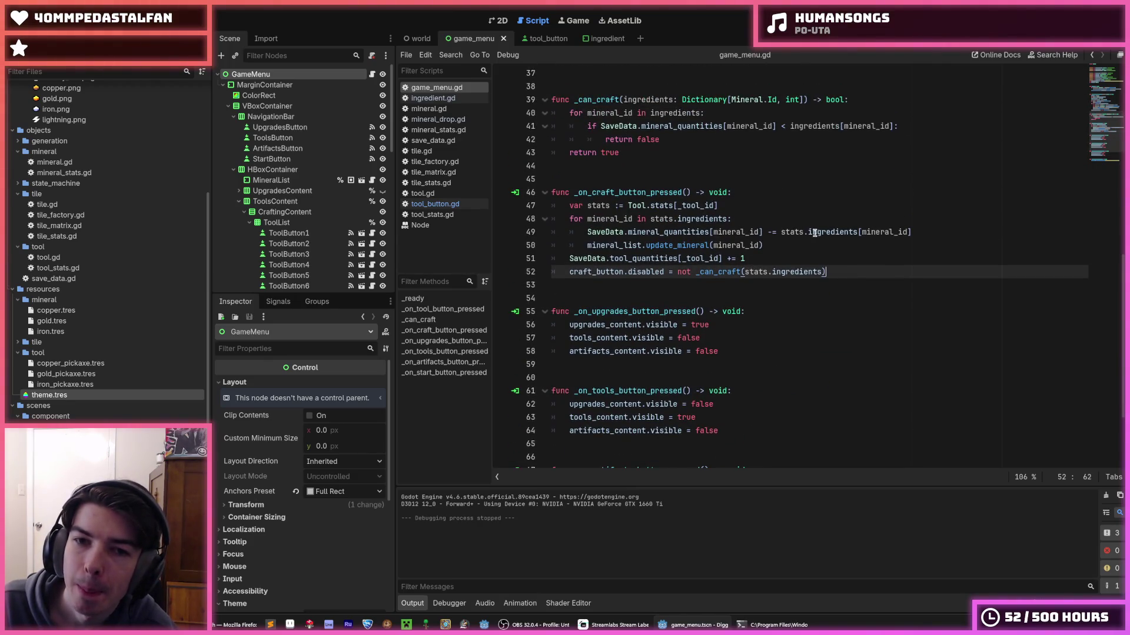
{"action": "scroll", "coordinate": [675, 209], "scroll_direction": "up", "scroll_amount": 2}
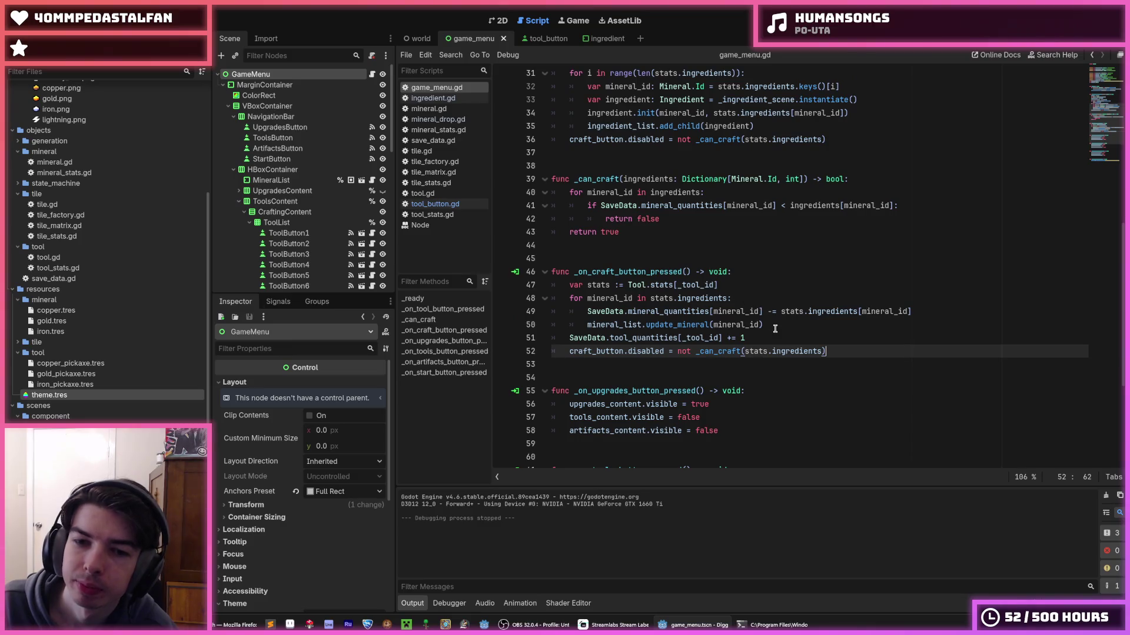
{"action": "left_click", "coordinate": [775, 327]}
{"action": "left_click", "coordinate": [781, 336]}
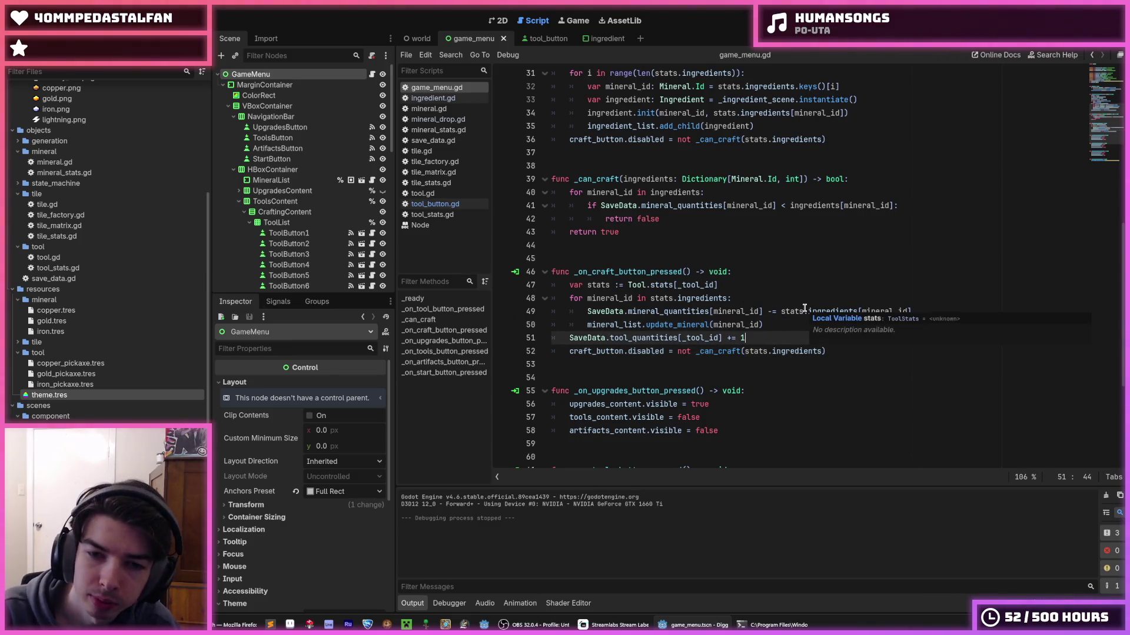
{"action": "key", "text": "Return"}
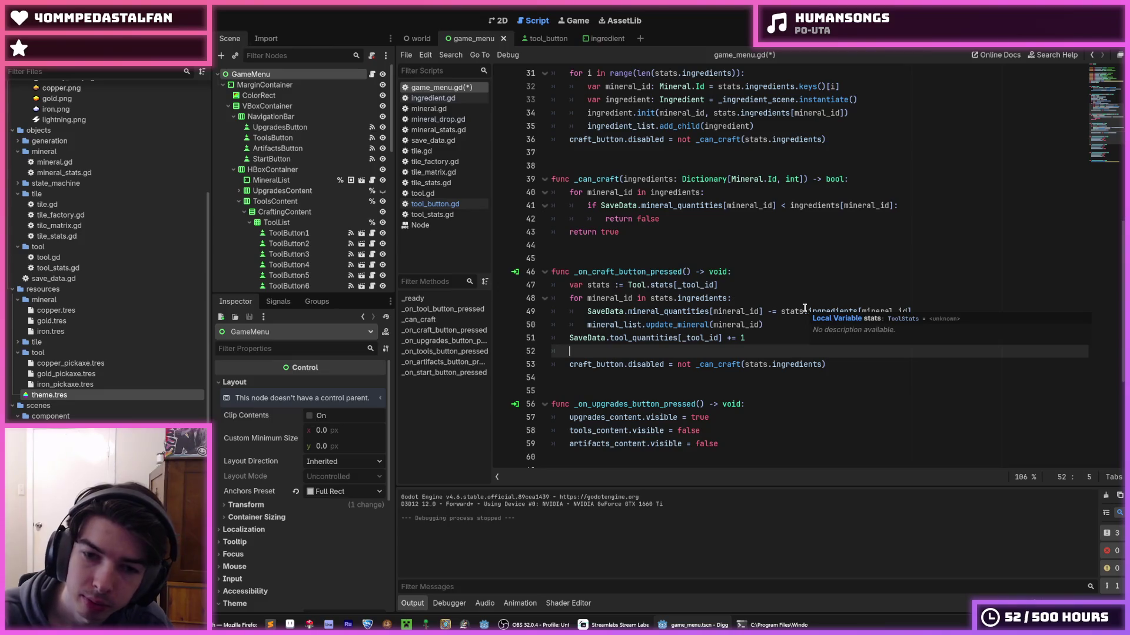
{"action": "type", "text": "update_"}
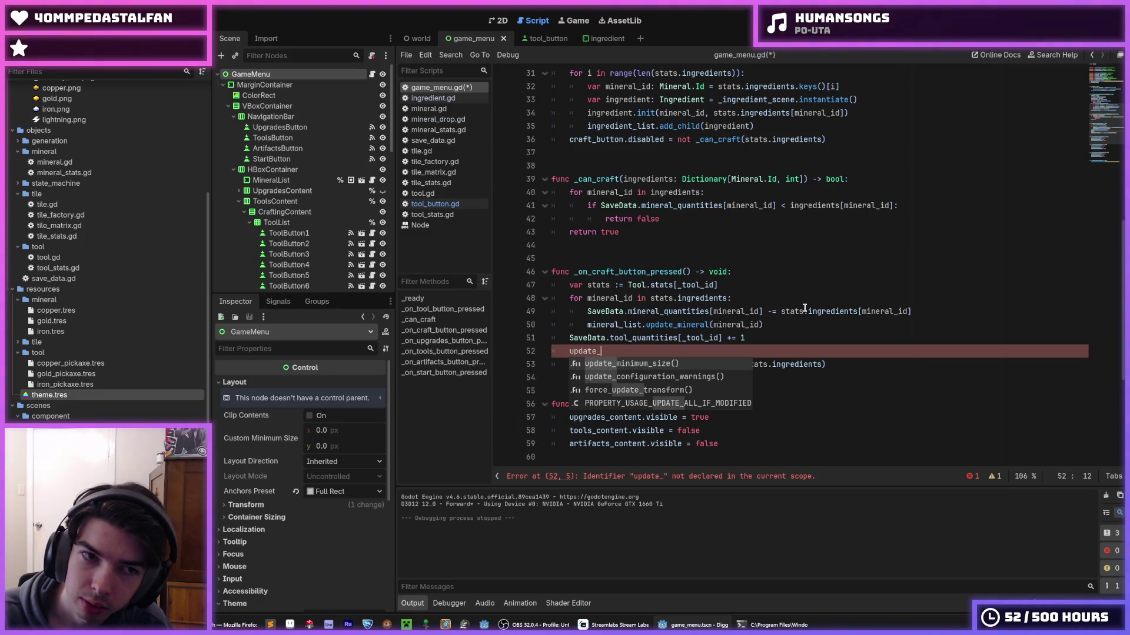
{"action": "type", "text": "tool_"}
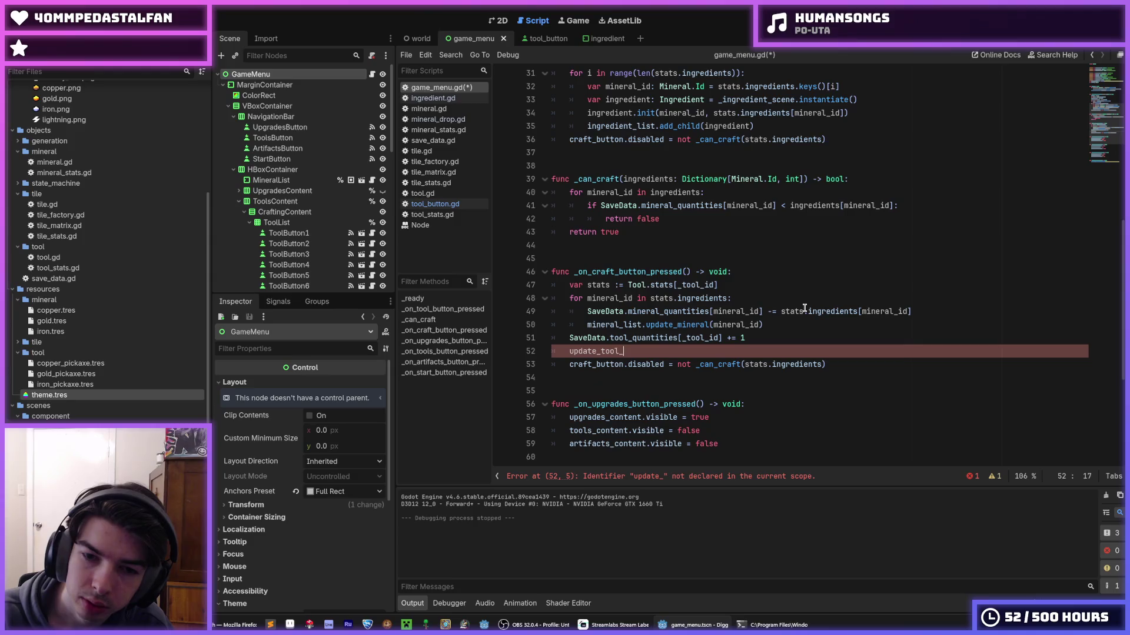
{"action": "type", "text": "list()"}
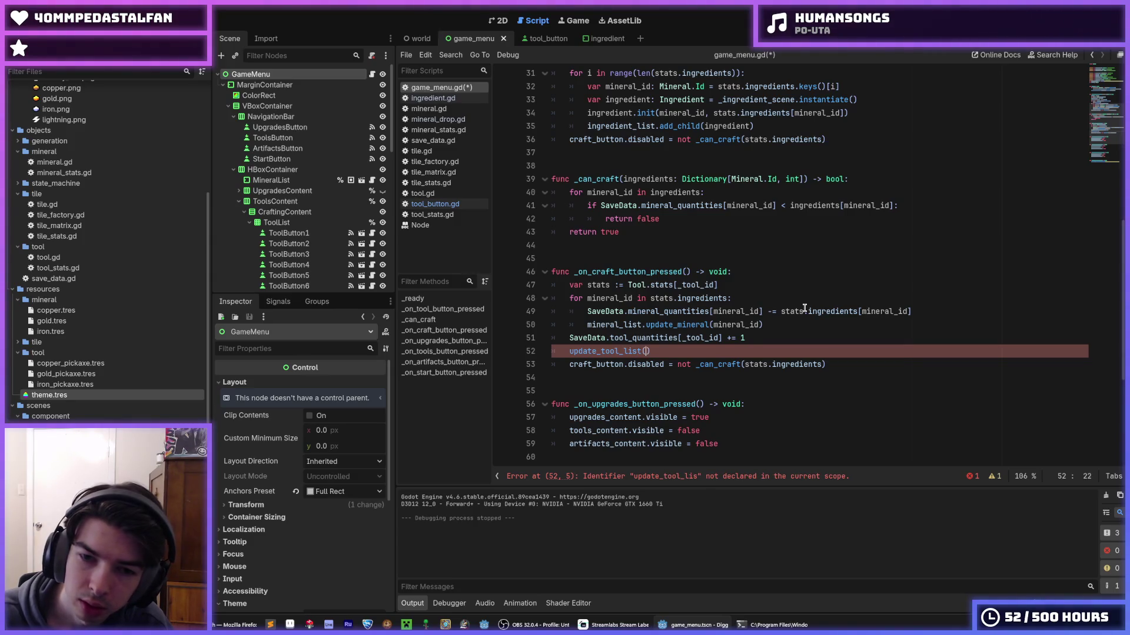
- Check the new update_tool_list() line and save game_menu.gd
{"action": "key", "text": "shift+Home"}
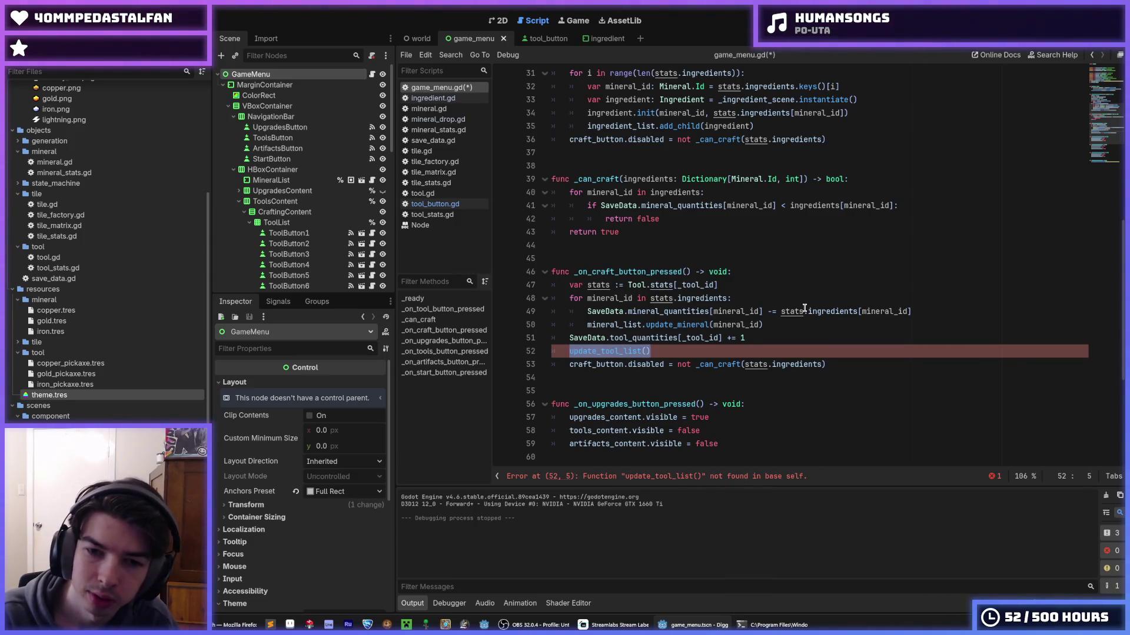
{"action": "key", "text": "End"}
{"action": "key", "text": "Left"}
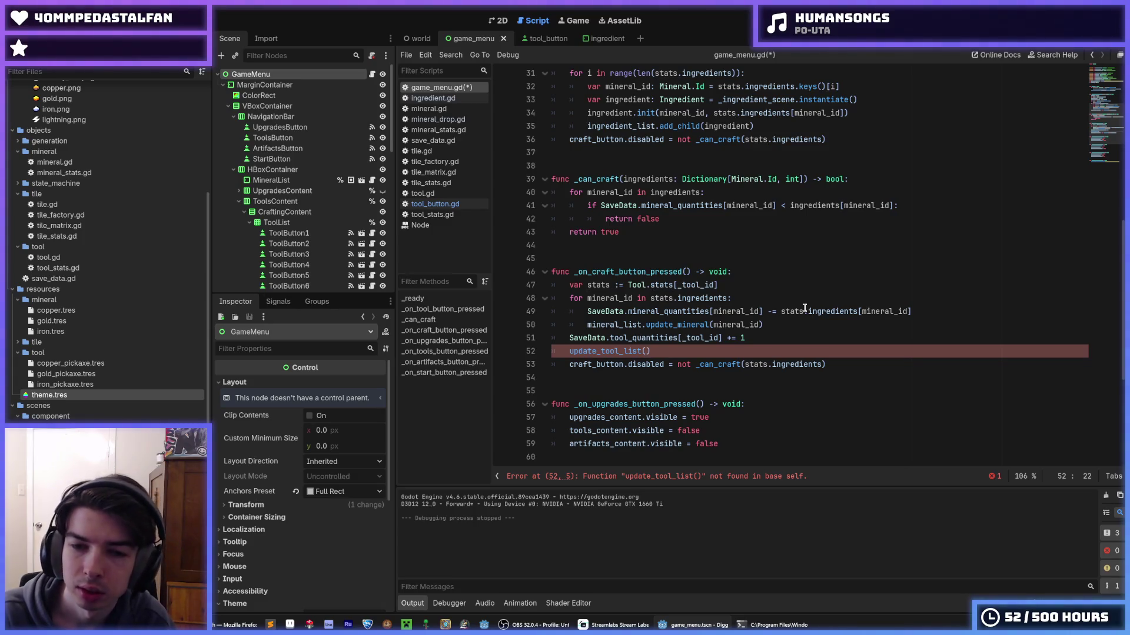
{"action": "key", "text": "Down"}
{"action": "key", "text": "End"}
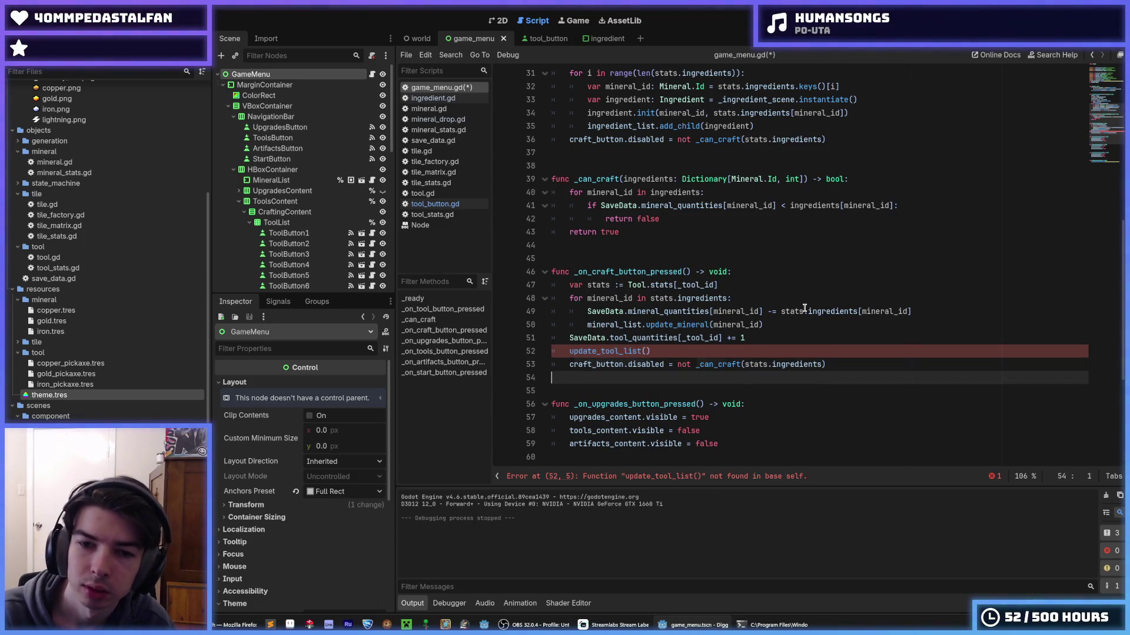
{"action": "key", "text": "Up"}
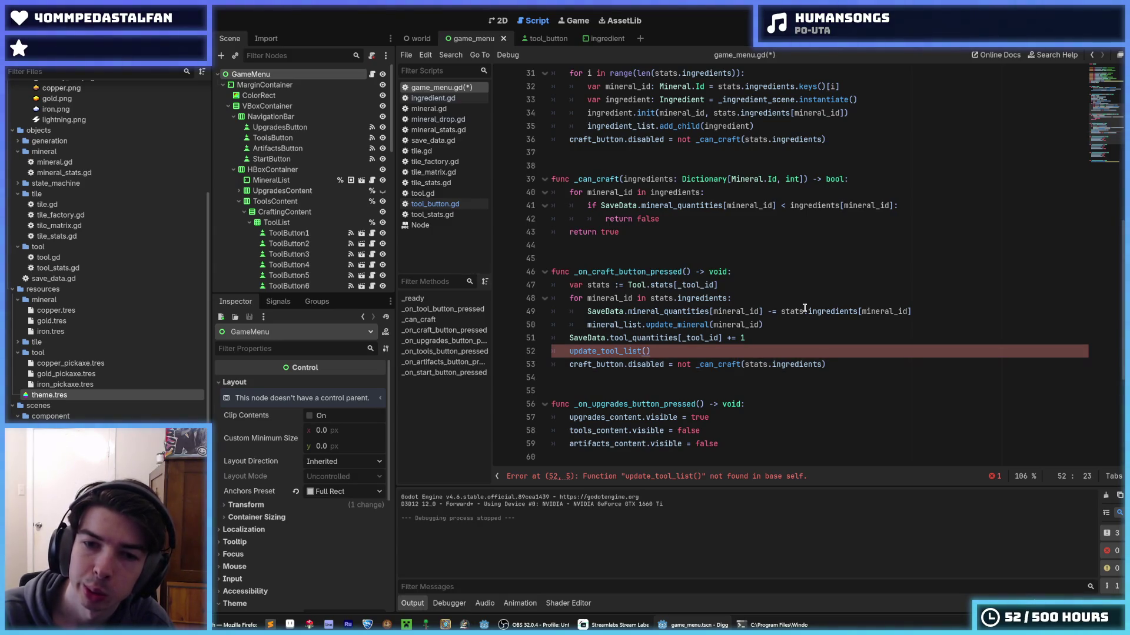
{"action": "key", "text": "shift+Home"}
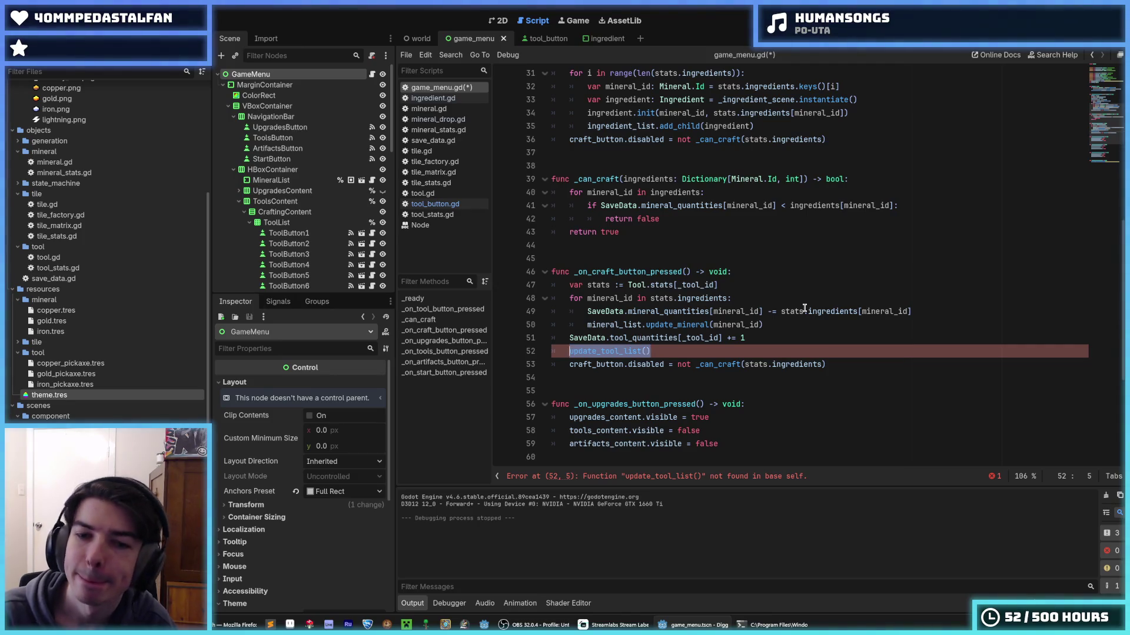
{"action": "key", "text": "ctrl+s"}
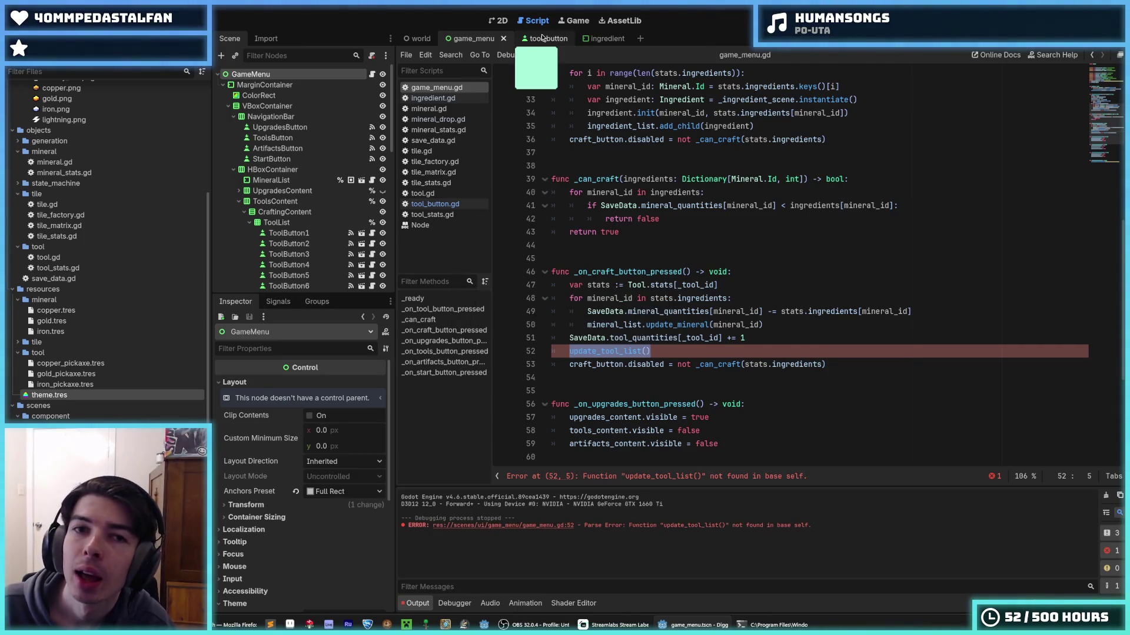
{"action": "left_click", "coordinate": [542, 38]}
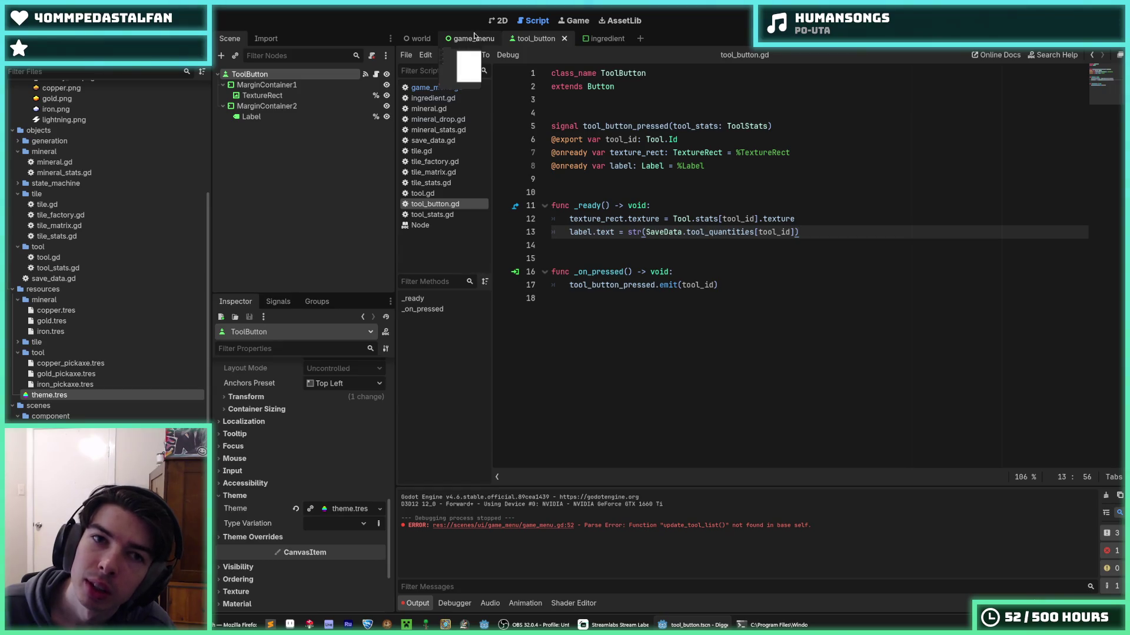
- Declare a new update_quantity() -> void: function in tool_button.gd
{"action": "left_click", "coordinate": [473, 37]}
{"action": "left_click", "coordinate": [533, 40]}
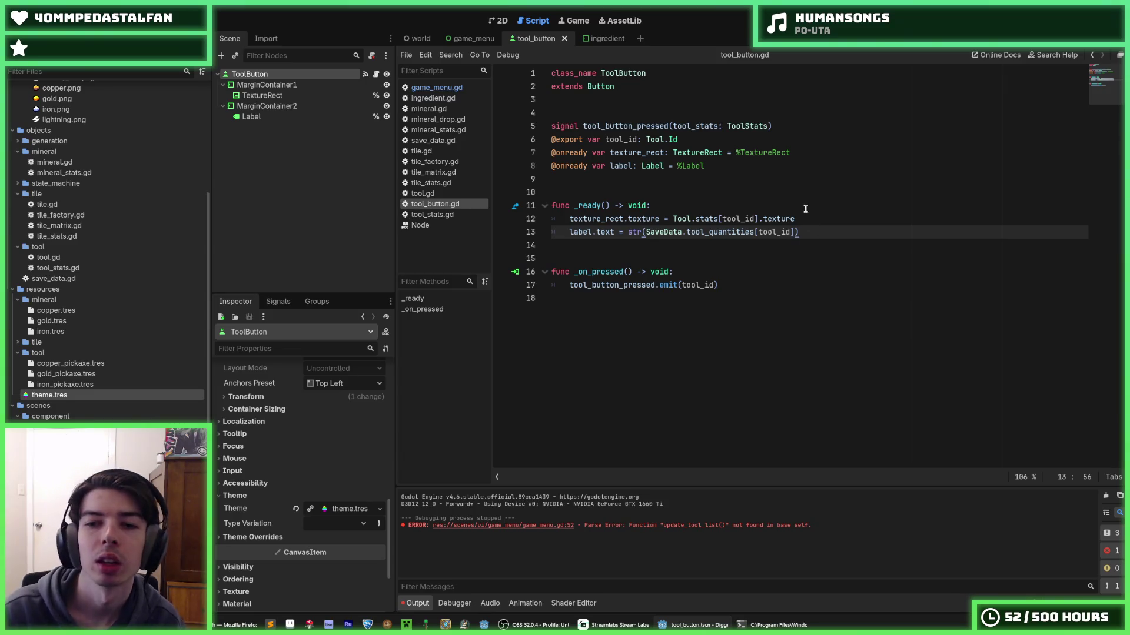
{"action": "key", "text": "Return"}
{"action": "key", "text": "Return"}
{"action": "key", "text": "Return"}
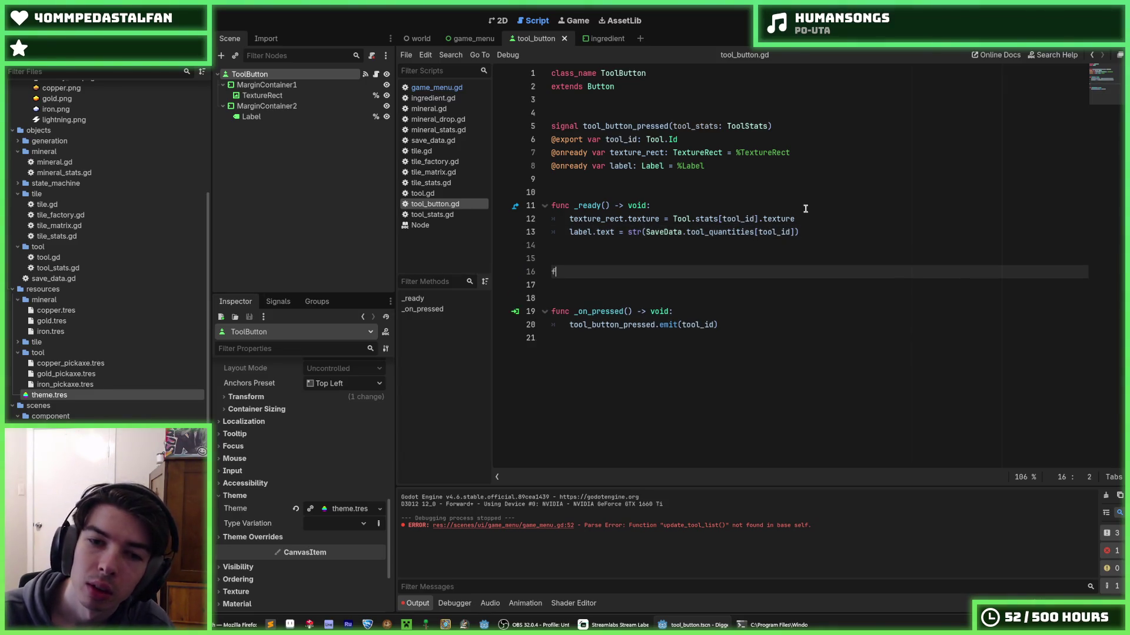
{"action": "type", "text": "func update_"}
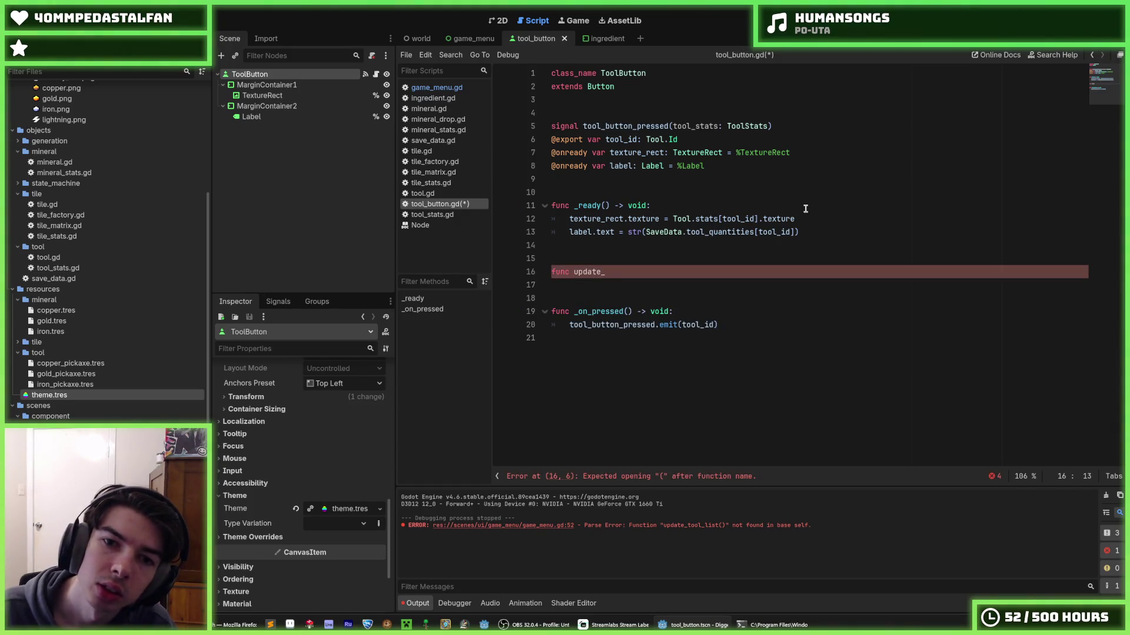
{"action": "key", "text": "ctrl+s"}
{"action": "left_click", "coordinate": [436, 87]}
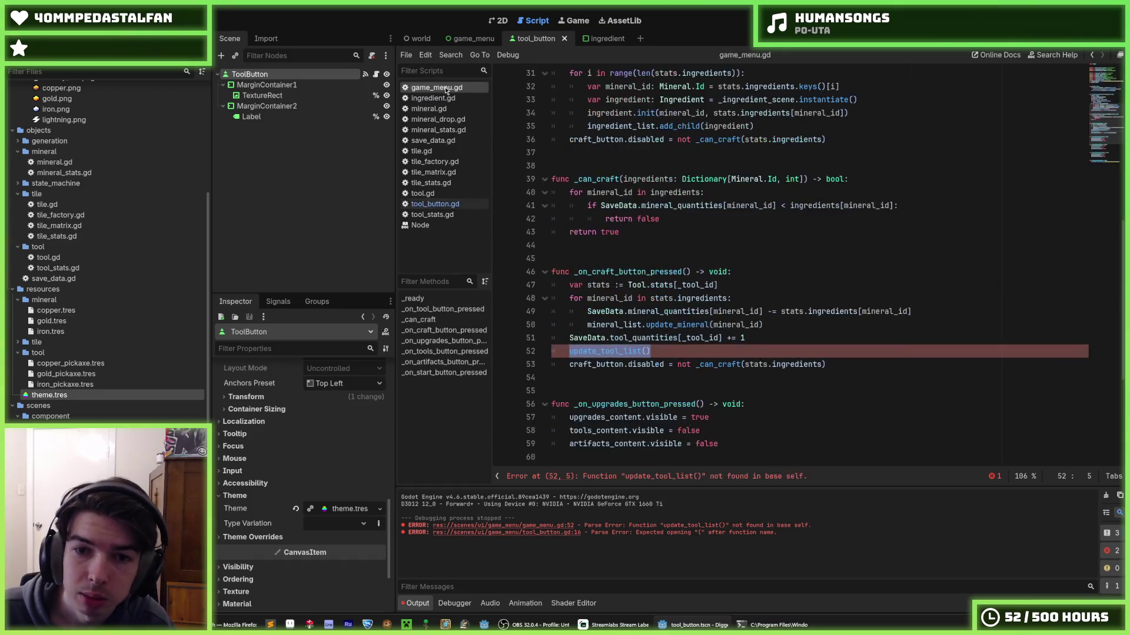
{"action": "left_click", "coordinate": [450, 202]}
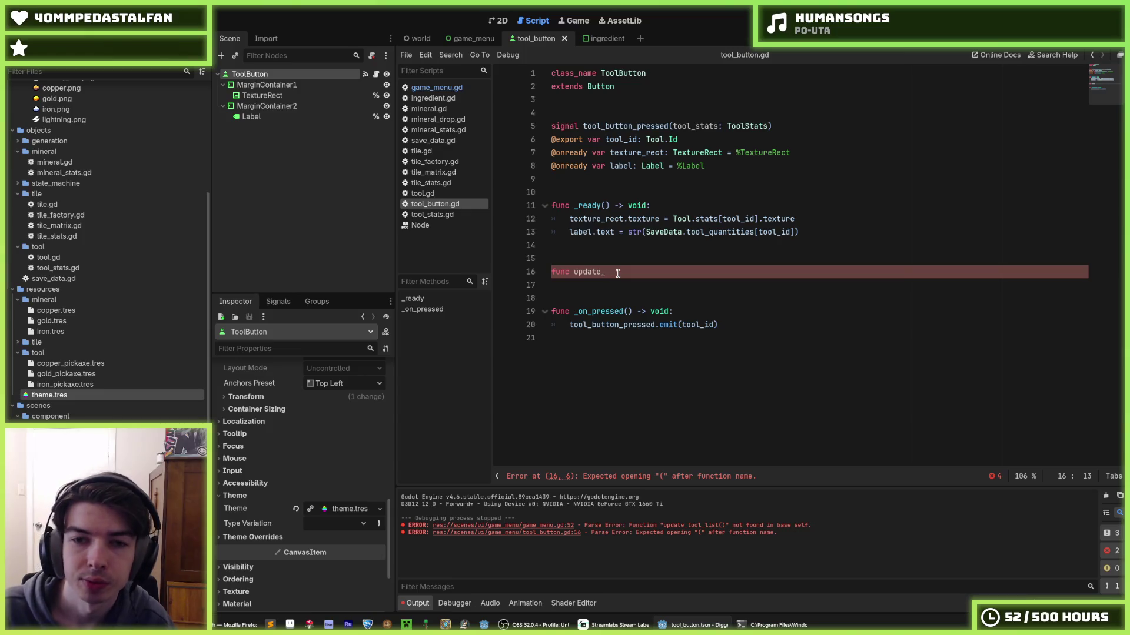
{"action": "type", "text": "quantity"}
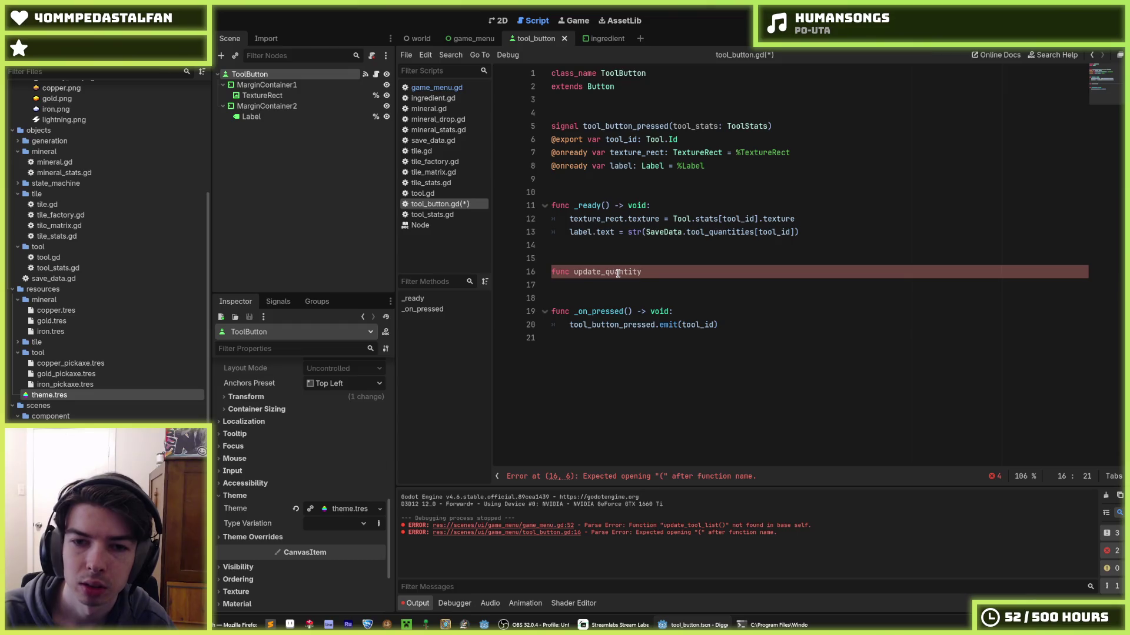
{"action": "type", "text": "() -> void:"}
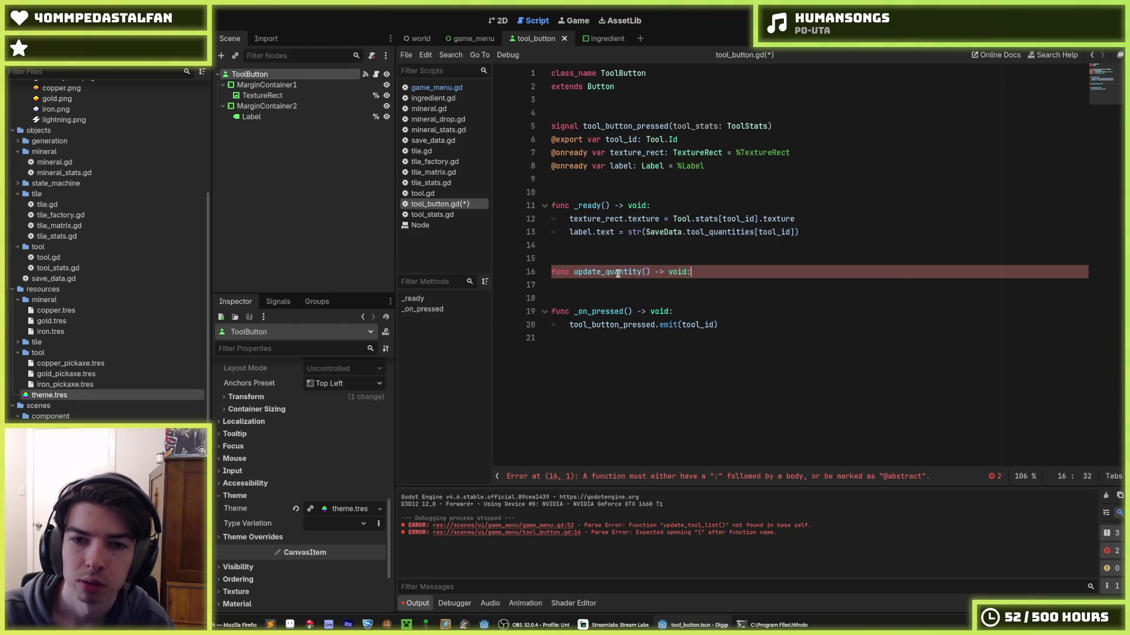
- Duplicate the count label text assignment into update_quantity()'s body
{"action": "key", "text": "Return"}
{"action": "key", "text": "Up"}
{"action": "key", "text": "Up"}
{"action": "key", "text": "Up"}
{"action": "key", "text": "ctrl+shift+d"}
{"action": "key", "text": "alt+Down"}
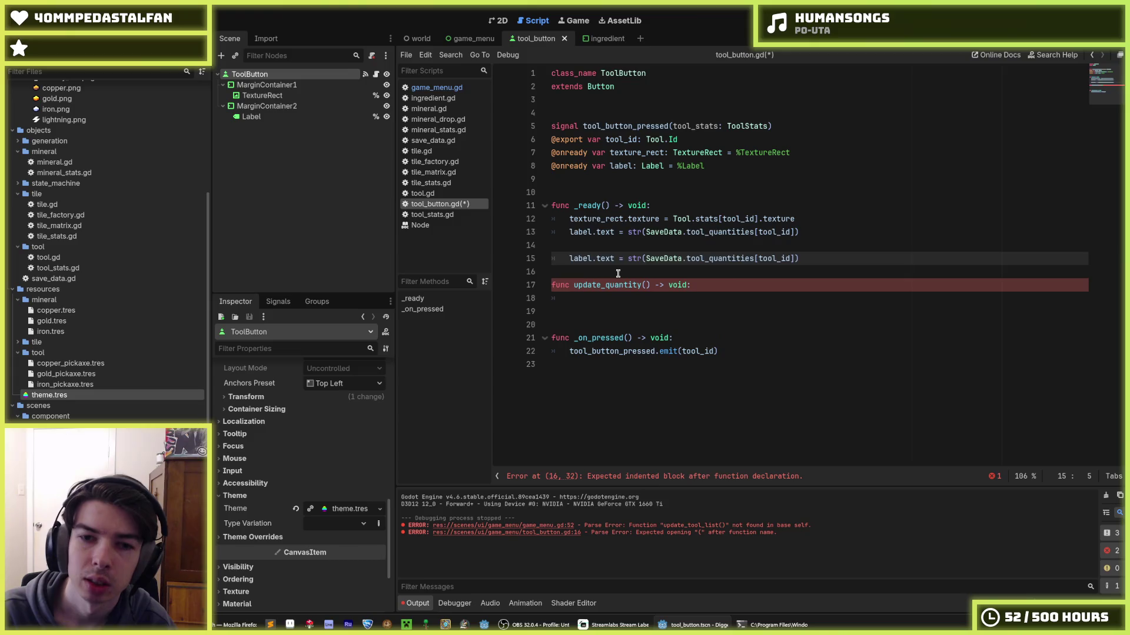
{"action": "key", "text": "alt+Down"}
{"action": "key", "text": "alt+Down"}
- Replace the original label assignment in _ready with update_quantity() and save the script
{"action": "key", "text": "Up"}
{"action": "key", "text": "Up"}
{"action": "key", "text": "Up"}
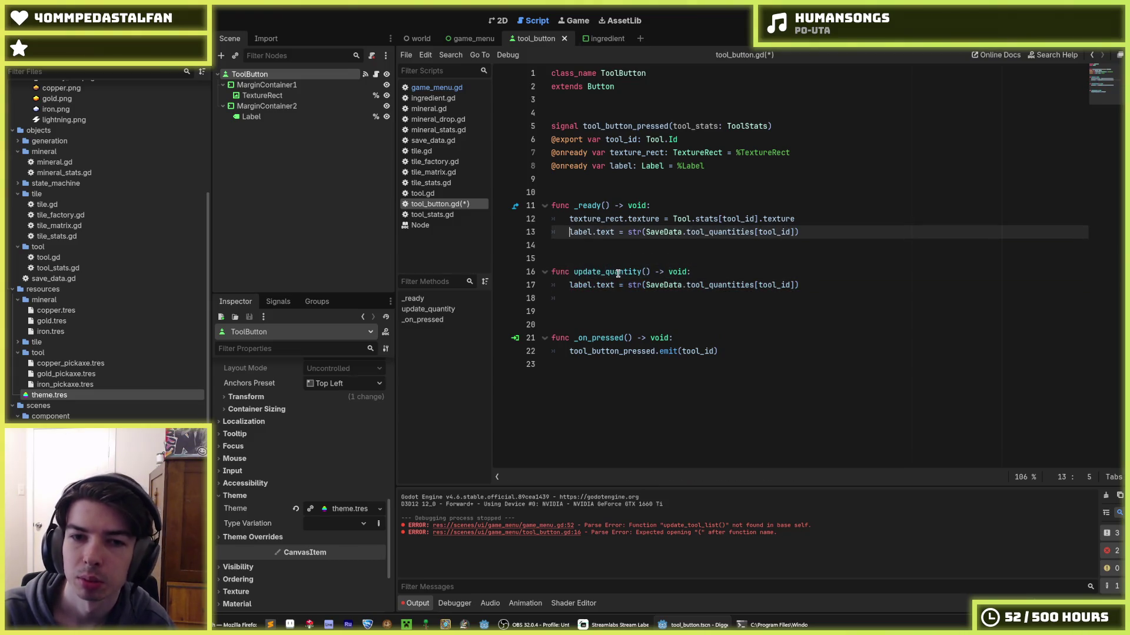
{"action": "key", "text": "shift+End"}
{"action": "type", "text": "update_qu"}
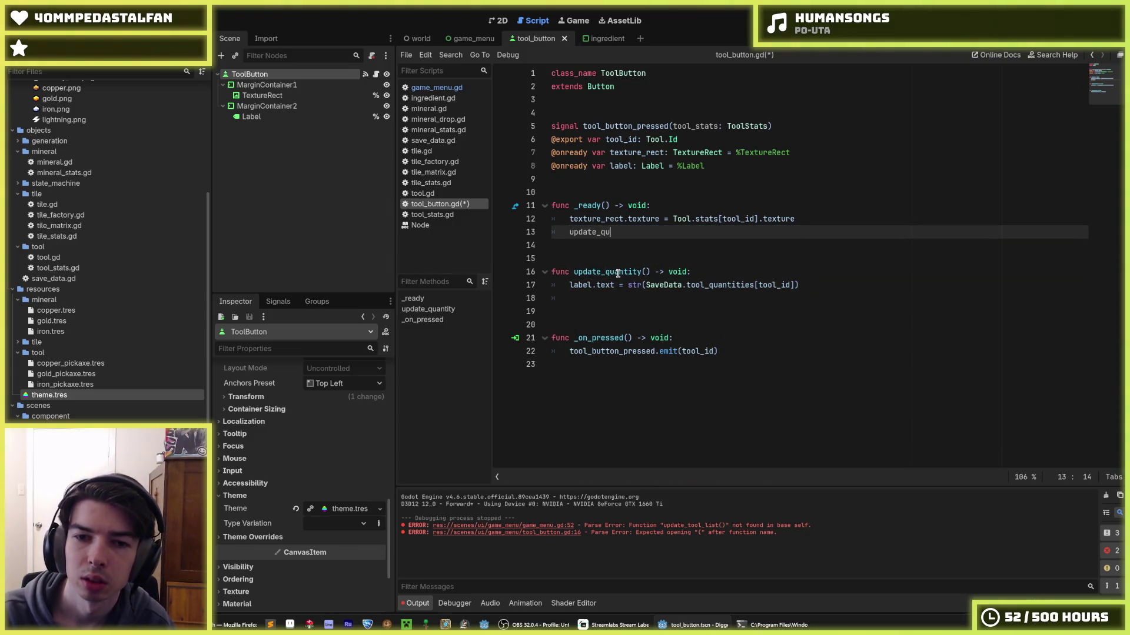
{"action": "type", "text": "antity()"}
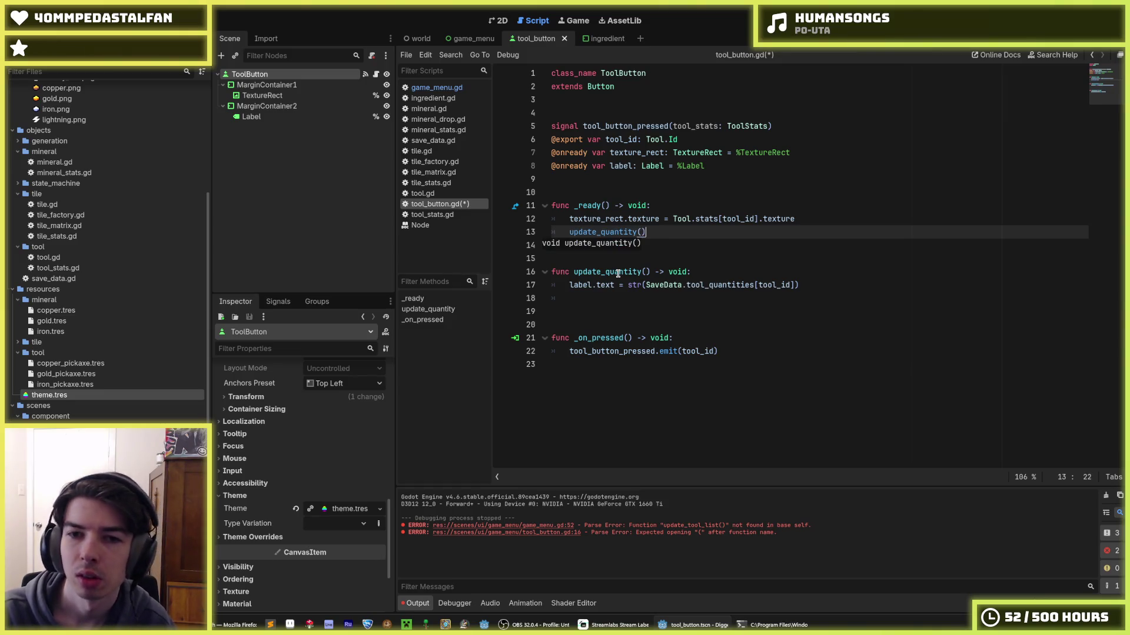
{"action": "key", "text": "ctrl+s"}
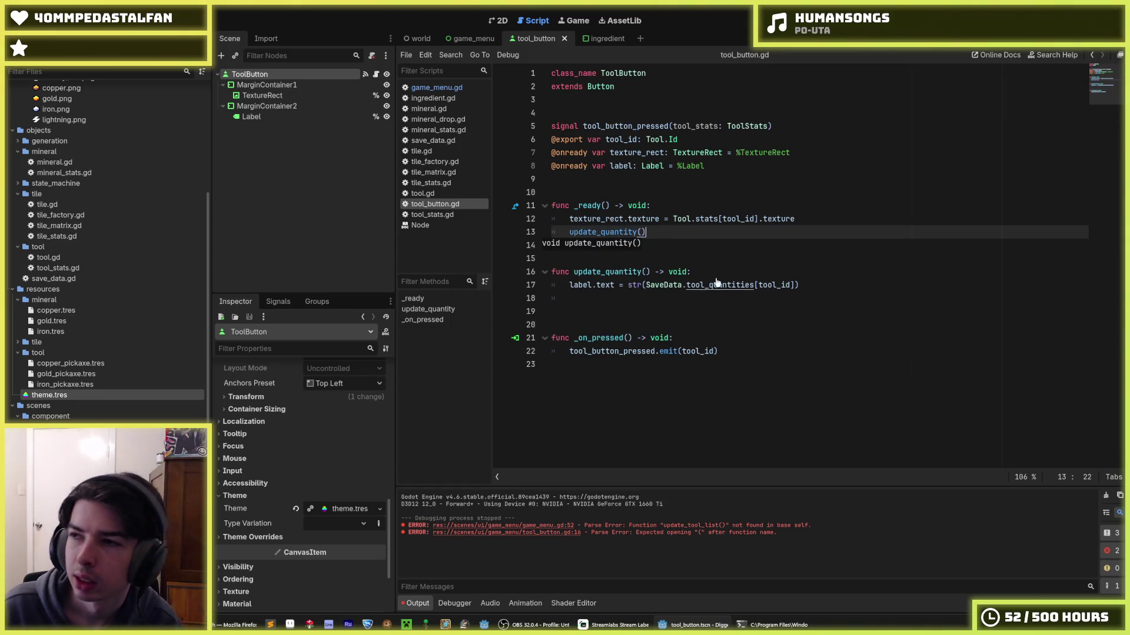
{"action": "left_click", "coordinate": [719, 272]}
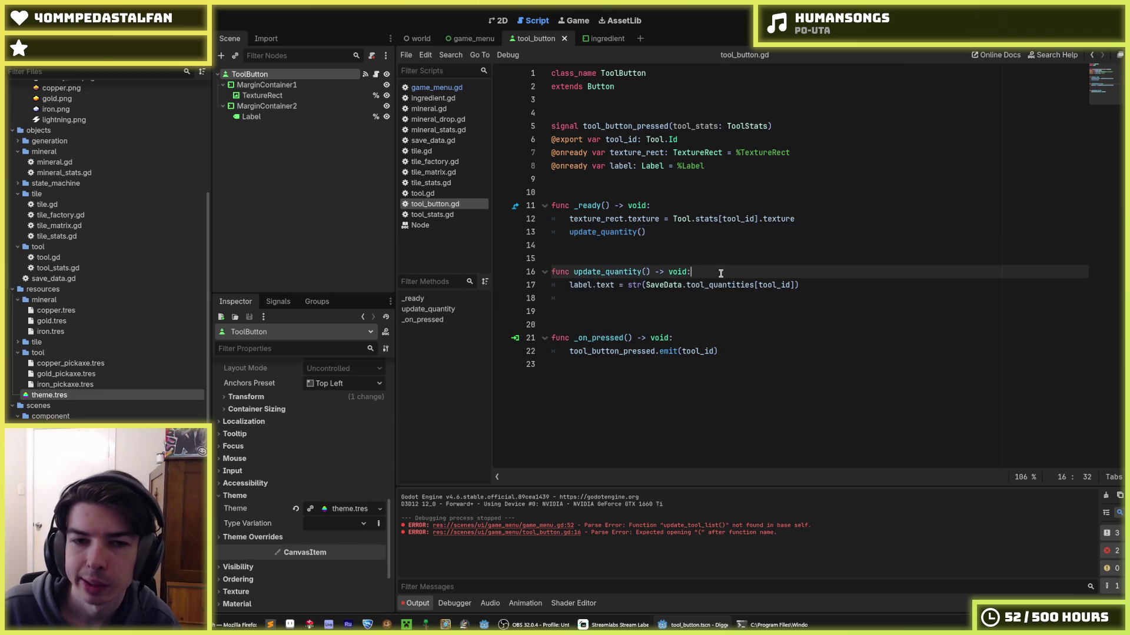
{"action": "left_click", "coordinate": [431, 88]}
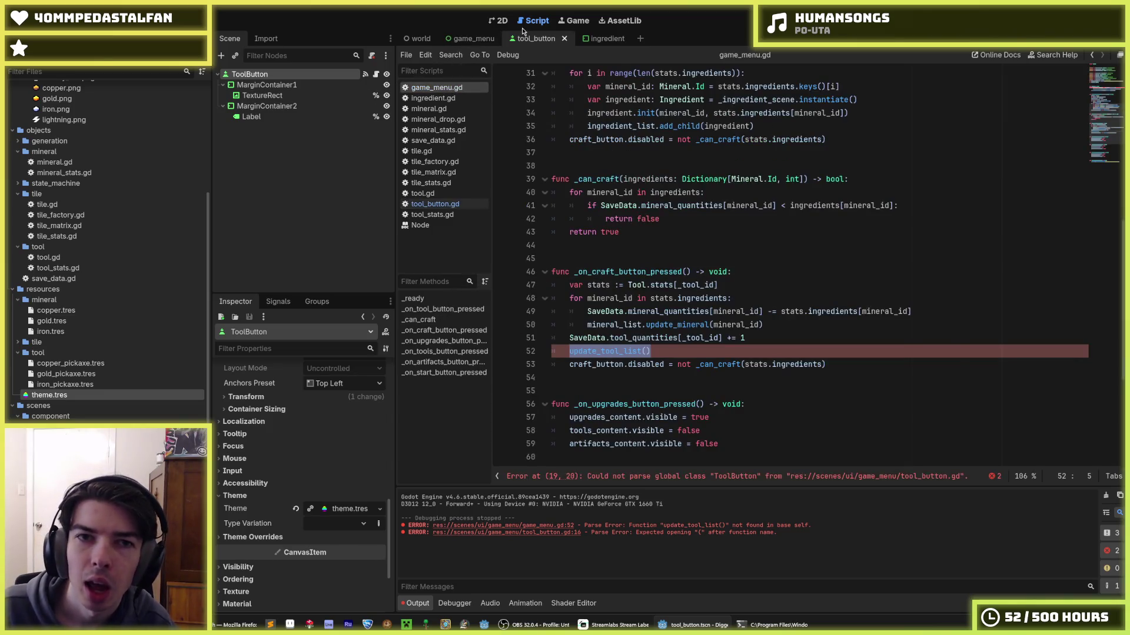
- Rename the line 52 call from update_tool_list to update_tool_button
{"action": "left_click", "coordinate": [684, 348]}
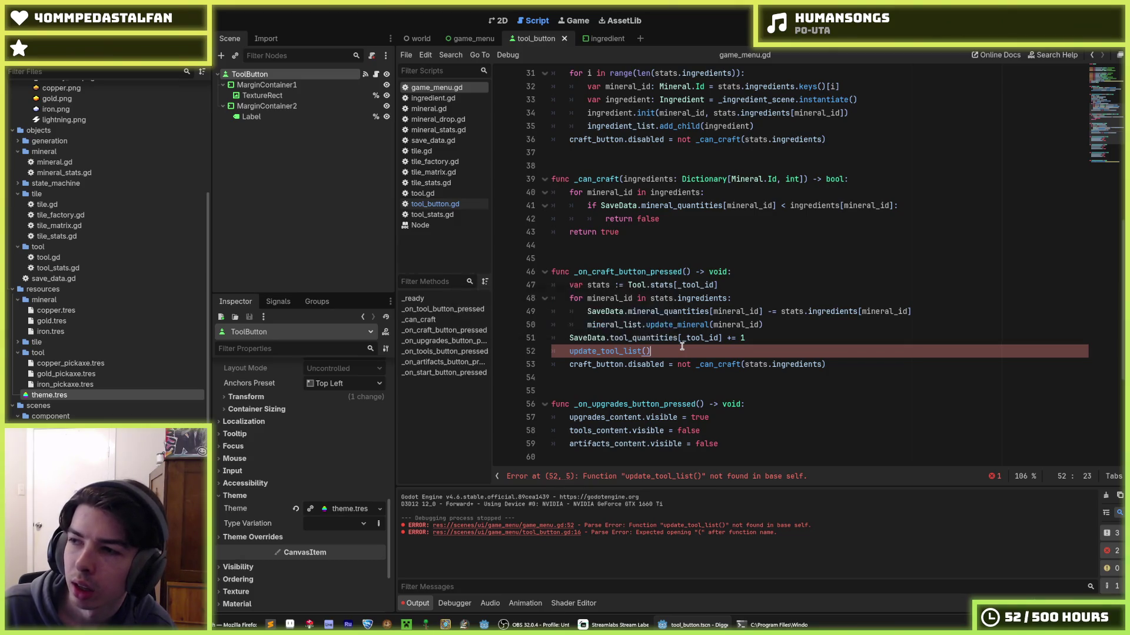
{"action": "double_click", "coordinate": [618, 350]}
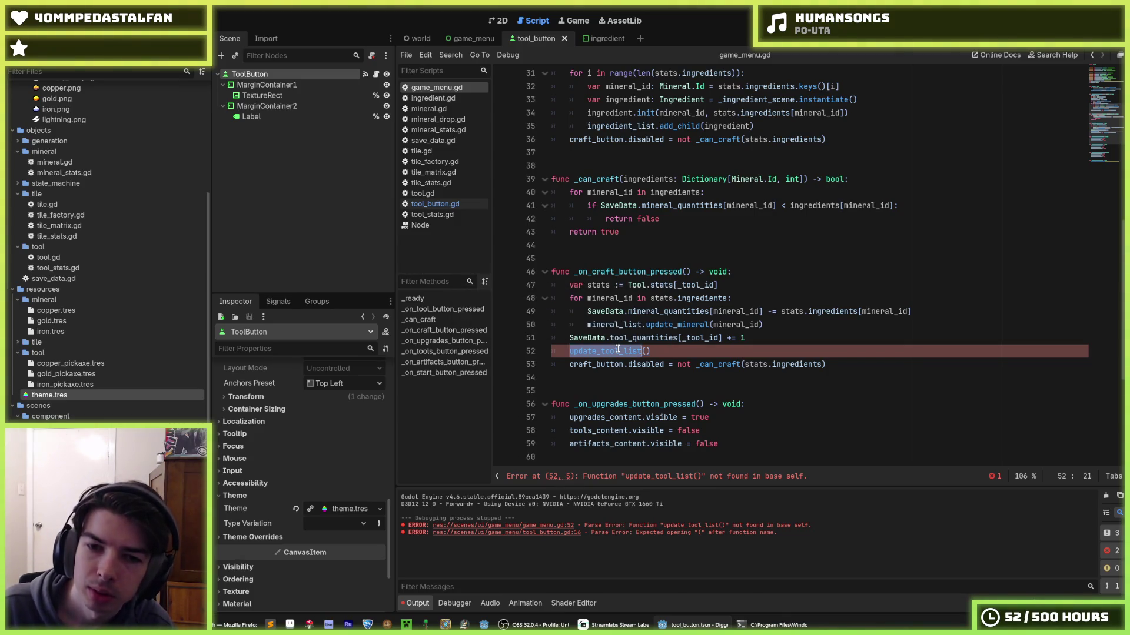
{"action": "left_click", "coordinate": [655, 353]}
{"action": "left_click_drag", "start_coordinate": [654, 352], "coordinate": [567, 352]}
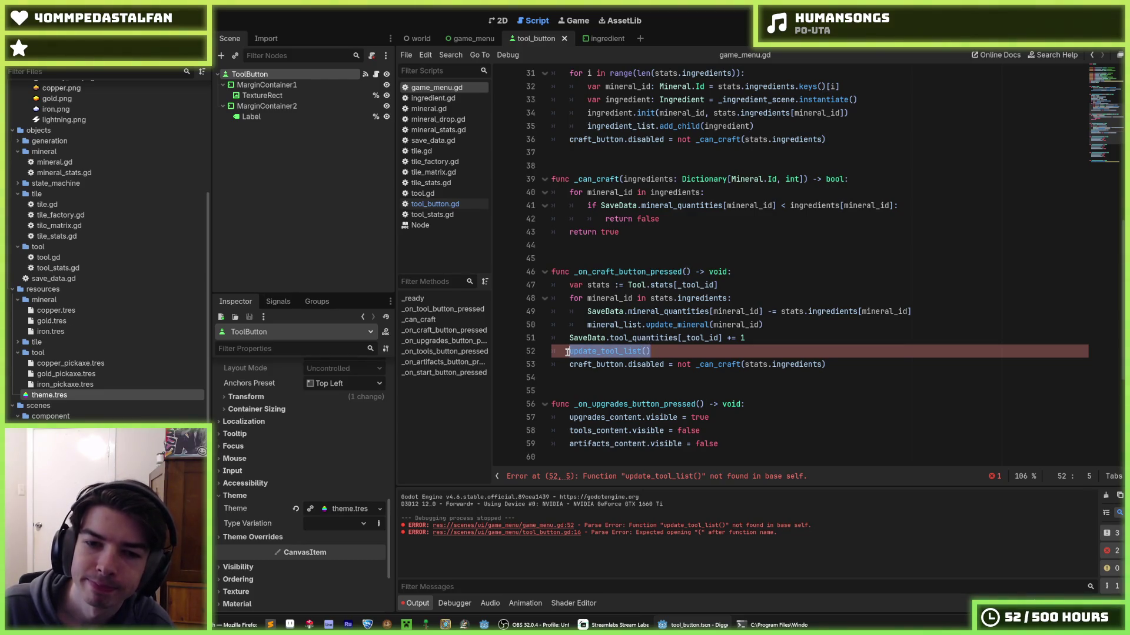
{"action": "left_click", "coordinate": [663, 349]}
{"action": "left_click_drag", "start_coordinate": [659, 350], "coordinate": [570, 351]}
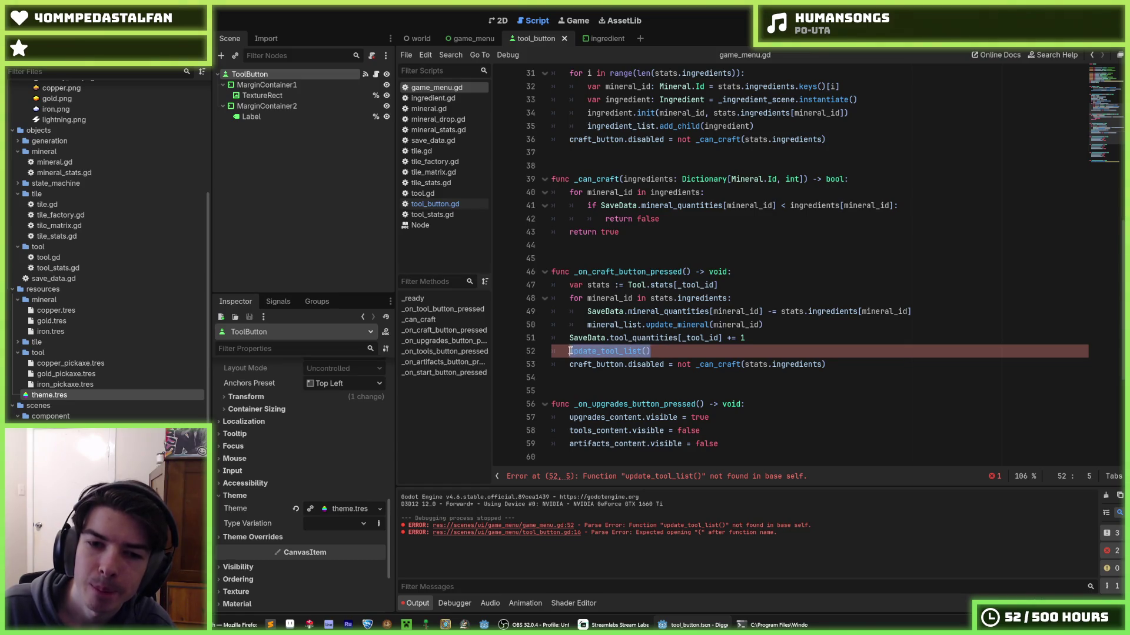
{"action": "scroll", "coordinate": [719, 308], "scroll_direction": "down", "scroll_amount": 3}
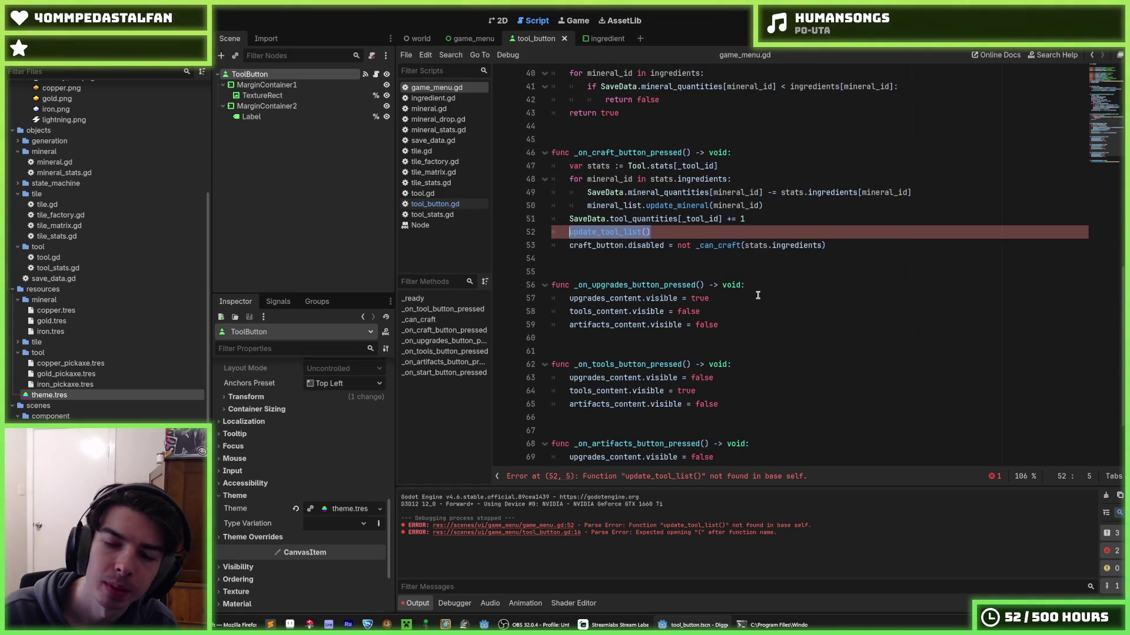
{"action": "key", "text": "Right"}
{"action": "key", "text": "Left"}
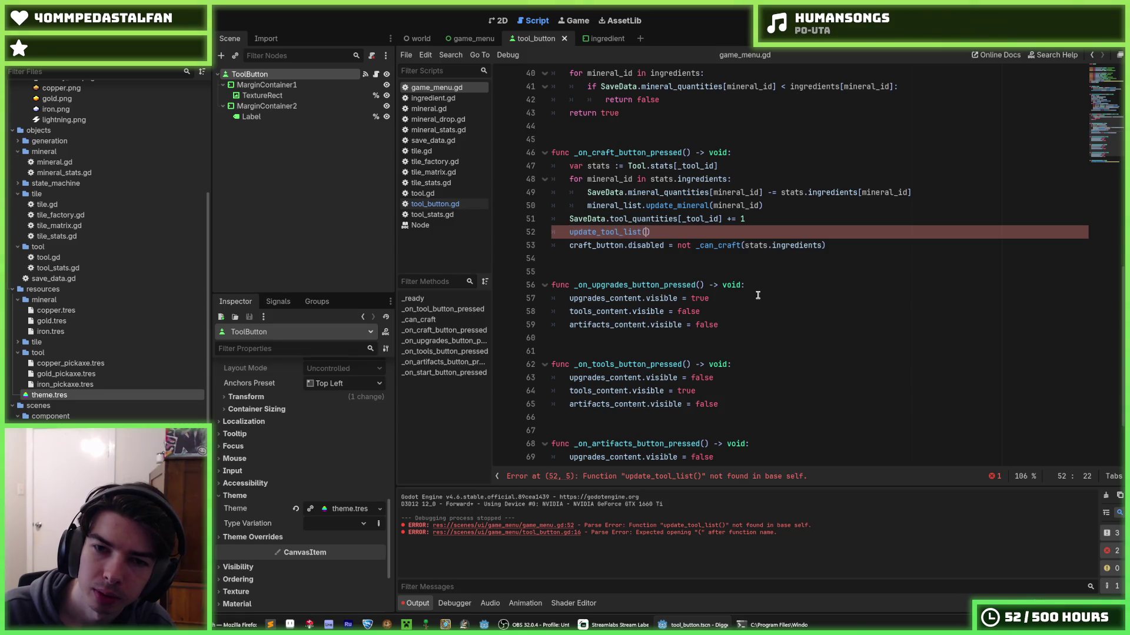
{"action": "key", "text": "BackSpace"}
{"action": "key", "text": "BackSpace"}
{"action": "key", "text": "BackSpace"}
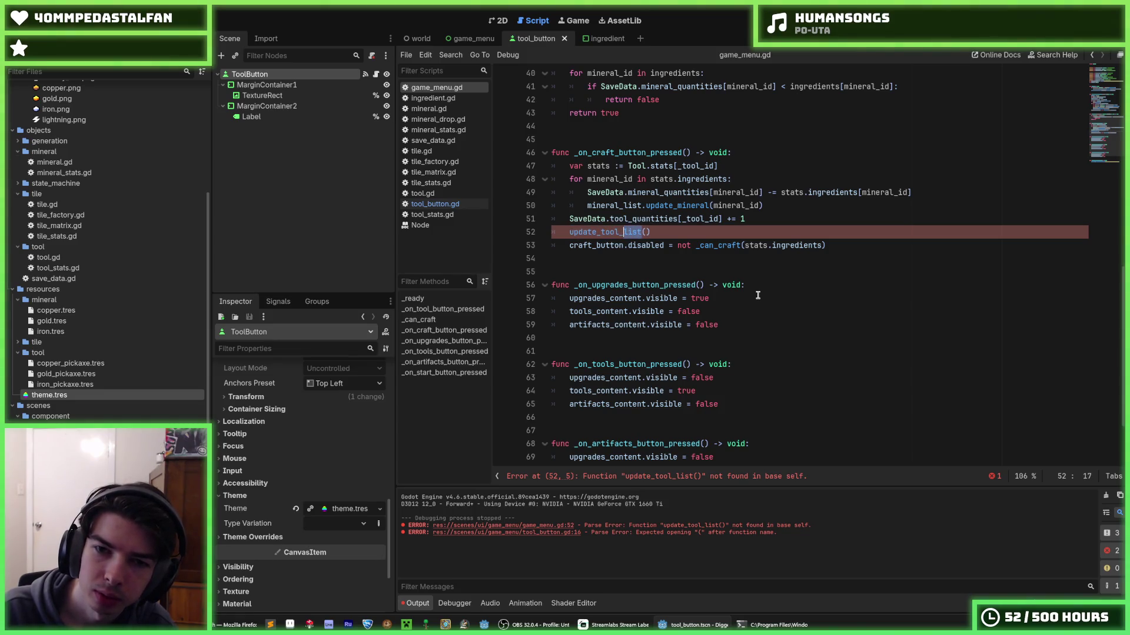
{"action": "type", "text": "button"}
- Pass _tool_id and add a leading underscore, making the call _update_tool_button(_tool_id)
{"action": "key", "text": "Right"}
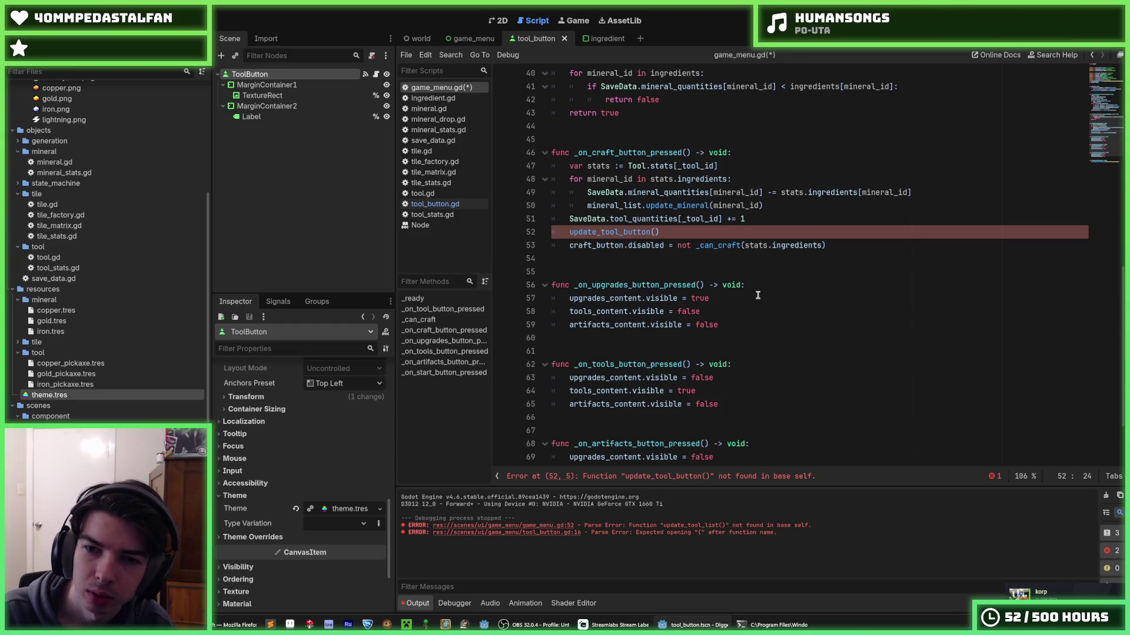
{"action": "type", "text": "_tool_id"}
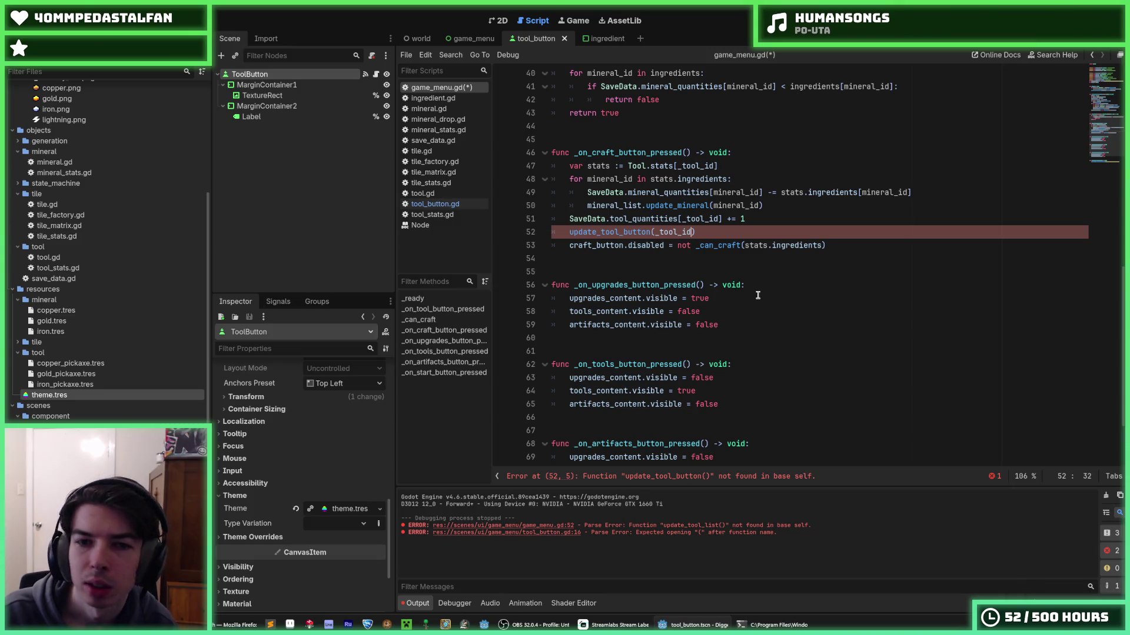
{"action": "key", "text": "Home"}
{"action": "type", "text": "_"}
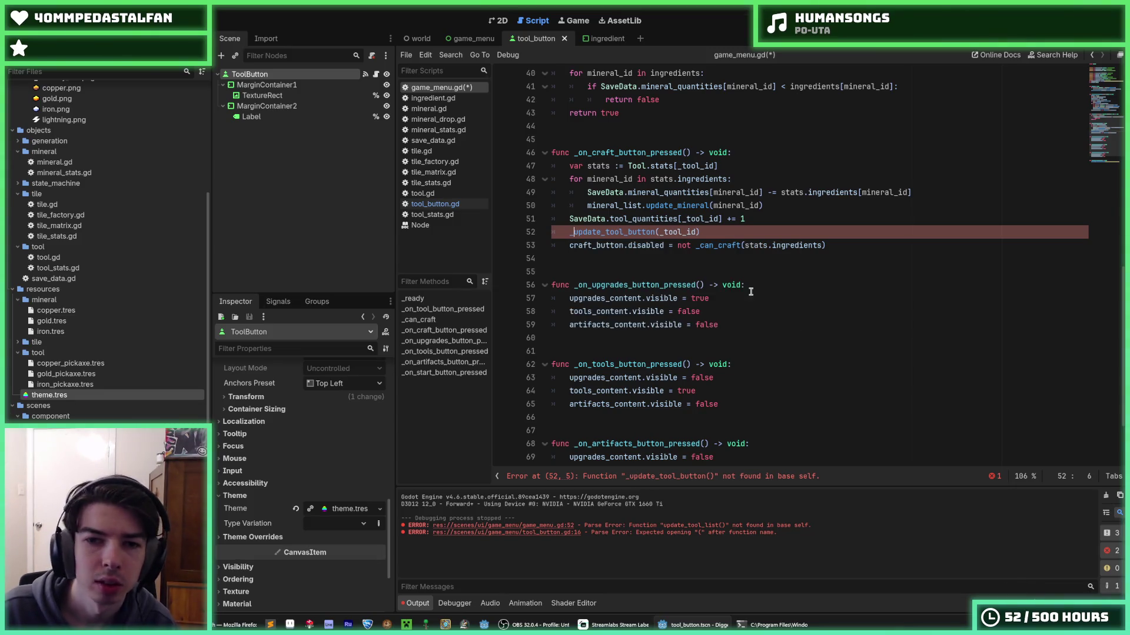
{"action": "left_click", "coordinate": [708, 257]}
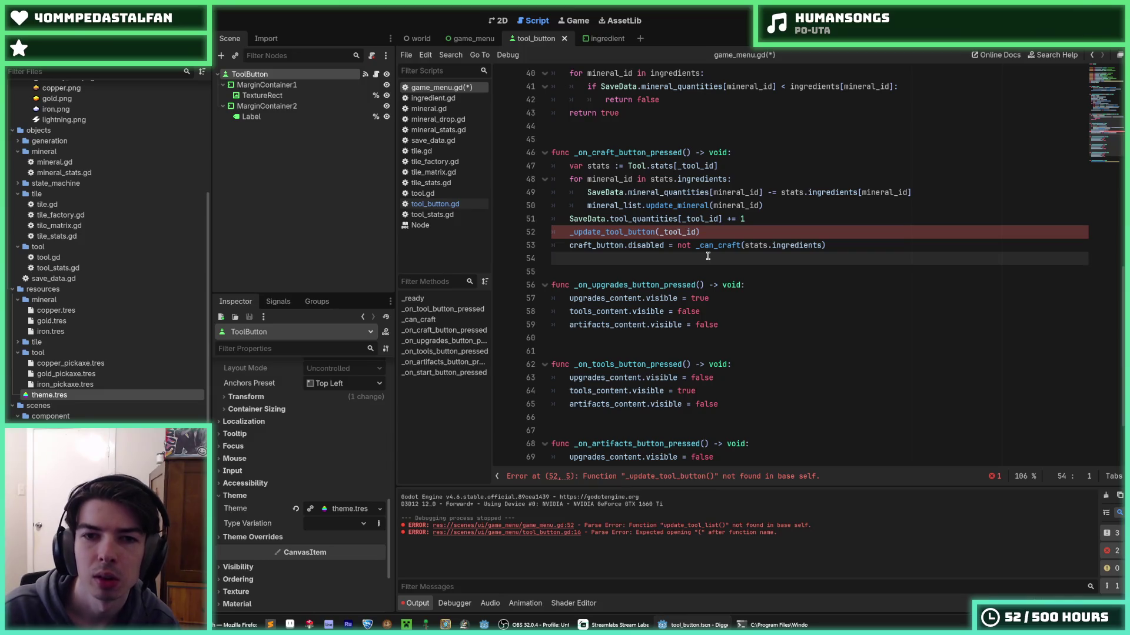
{"action": "scroll", "coordinate": [708, 257], "scroll_direction": "up", "scroll_amount": 3}
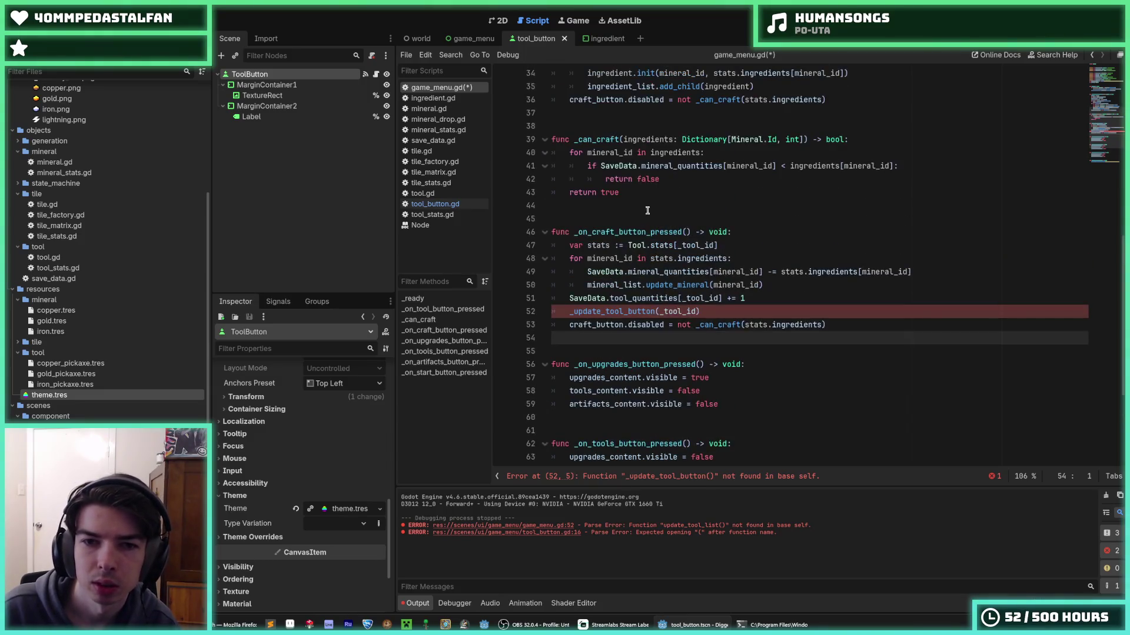
{"action": "left_click", "coordinate": [638, 233]}
- Declare a new _update_tool_button function returning void below can_craft
{"action": "key", "text": "Return"}
{"action": "key", "text": "Return"}
{"action": "key", "text": "Return"}
{"action": "type", "text": "f"}
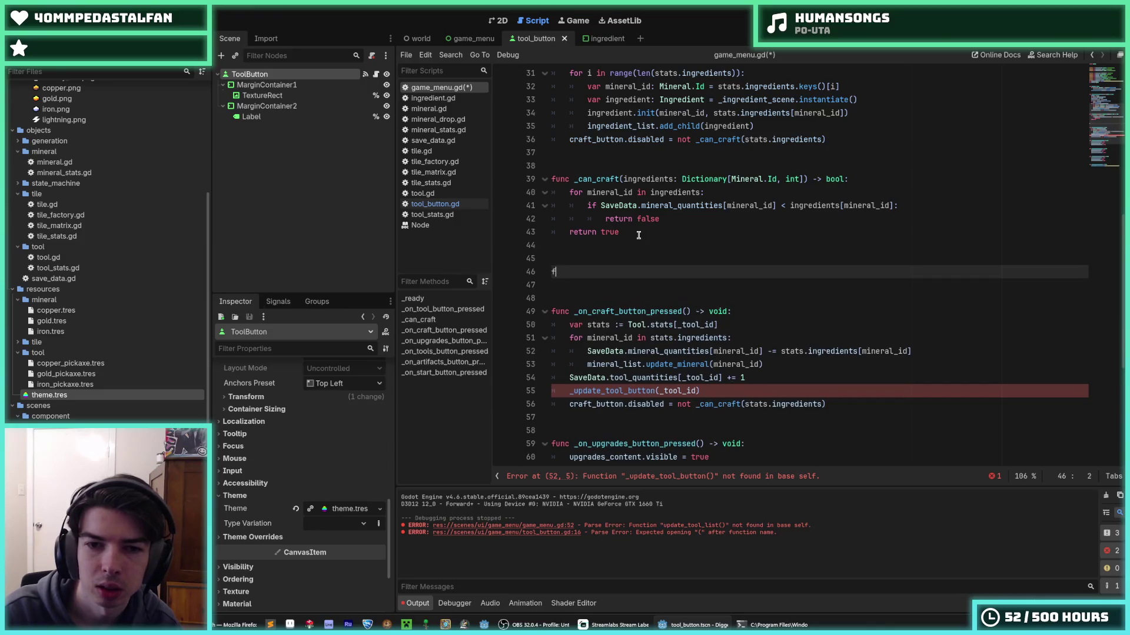
{"action": "key", "text": "BackSpace"}
{"action": "type", "text": "func _update_tool_button(_tool_id) -"}
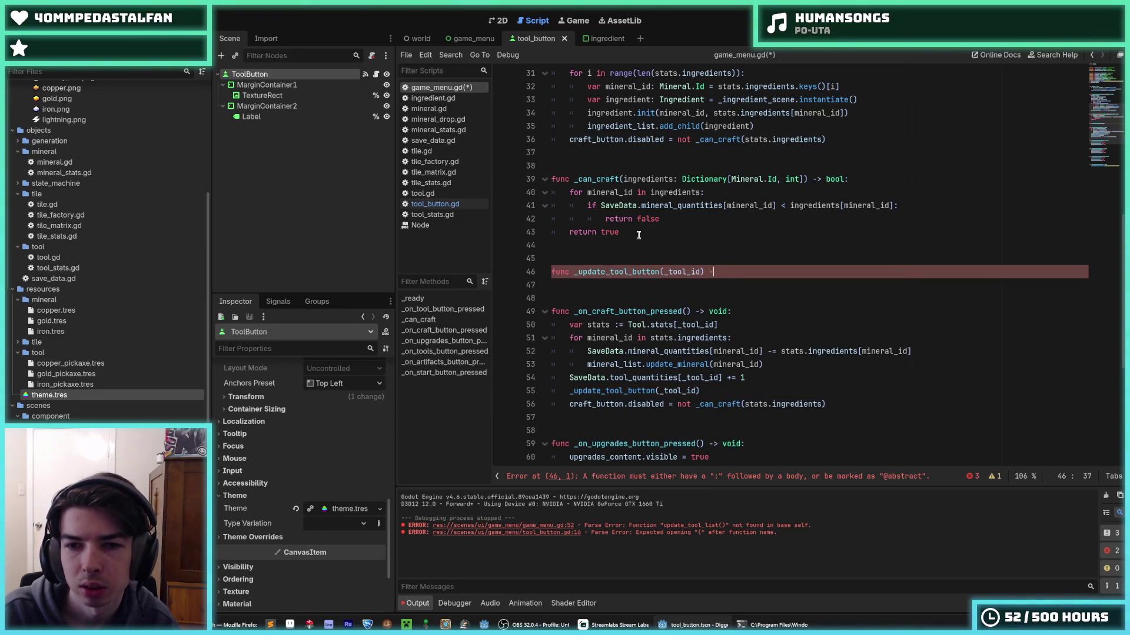
{"action": "type", "text": "> void:"}
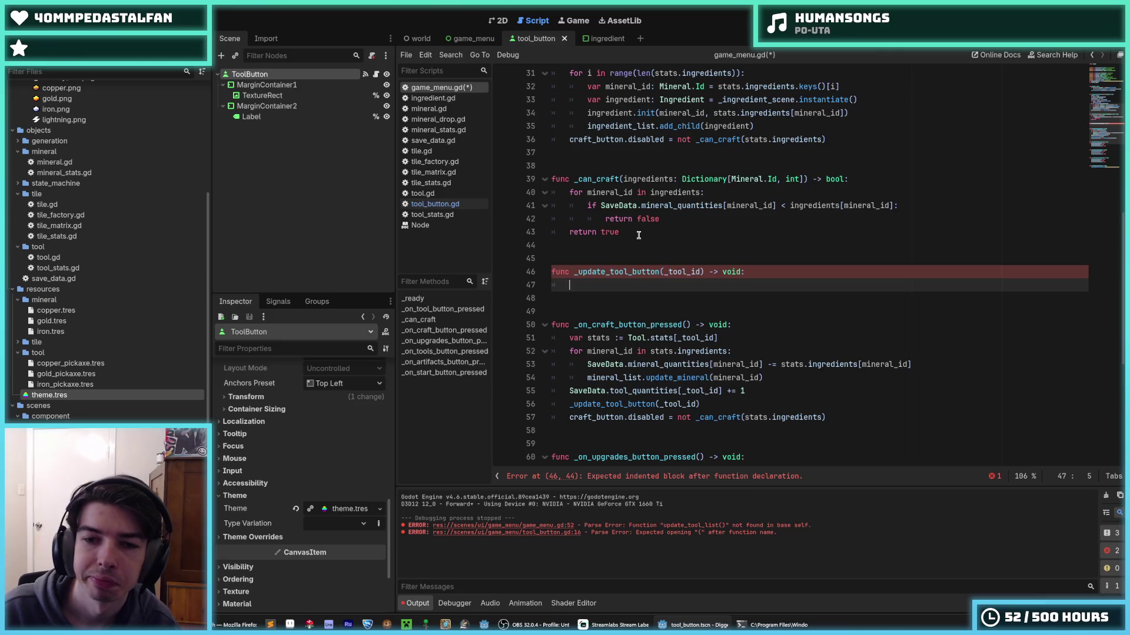
{"action": "key", "text": "Return"}
{"action": "scroll", "coordinate": [638, 235], "scroll_direction": "down", "scroll_amount": 2}
{"action": "scroll", "coordinate": [634, 220], "scroll_direction": "up", "scroll_amount": 1}
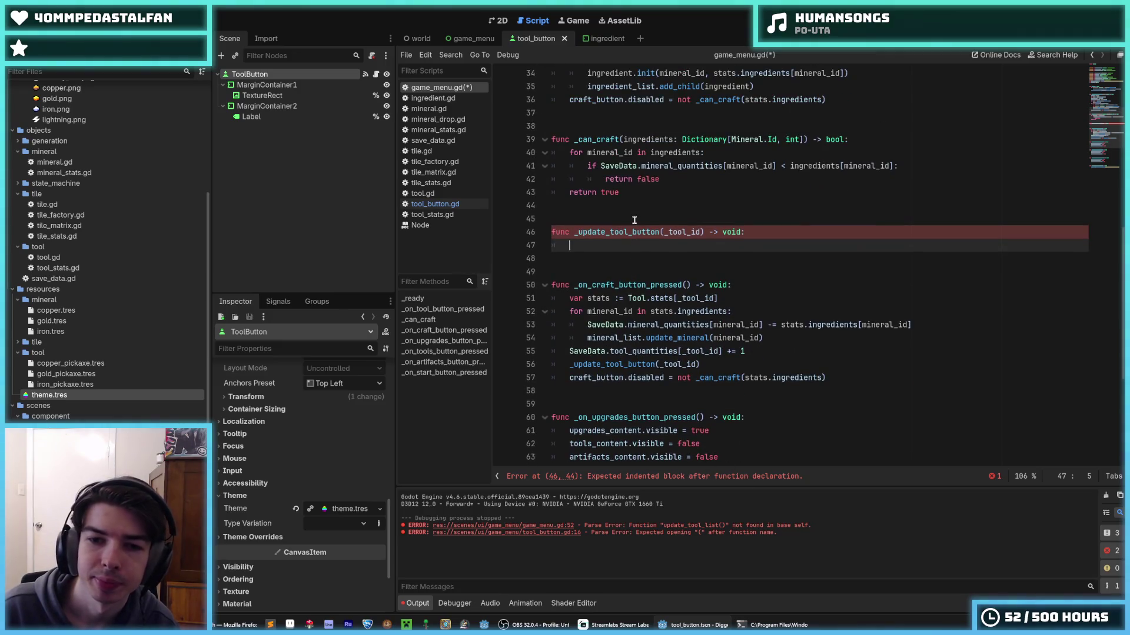
{"action": "type", "text": "for"}
{"action": "scroll", "coordinate": [635, 220], "scroll_direction": "up", "scroll_amount": 2}
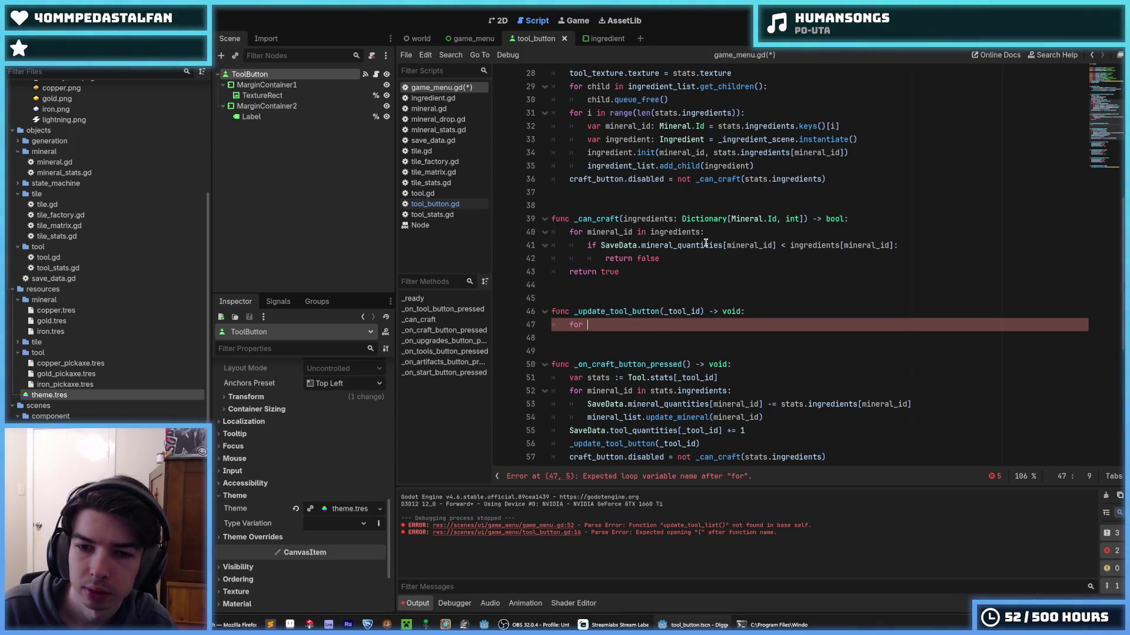
{"action": "scroll", "coordinate": [706, 241], "scroll_direction": "up", "scroll_amount": 5}
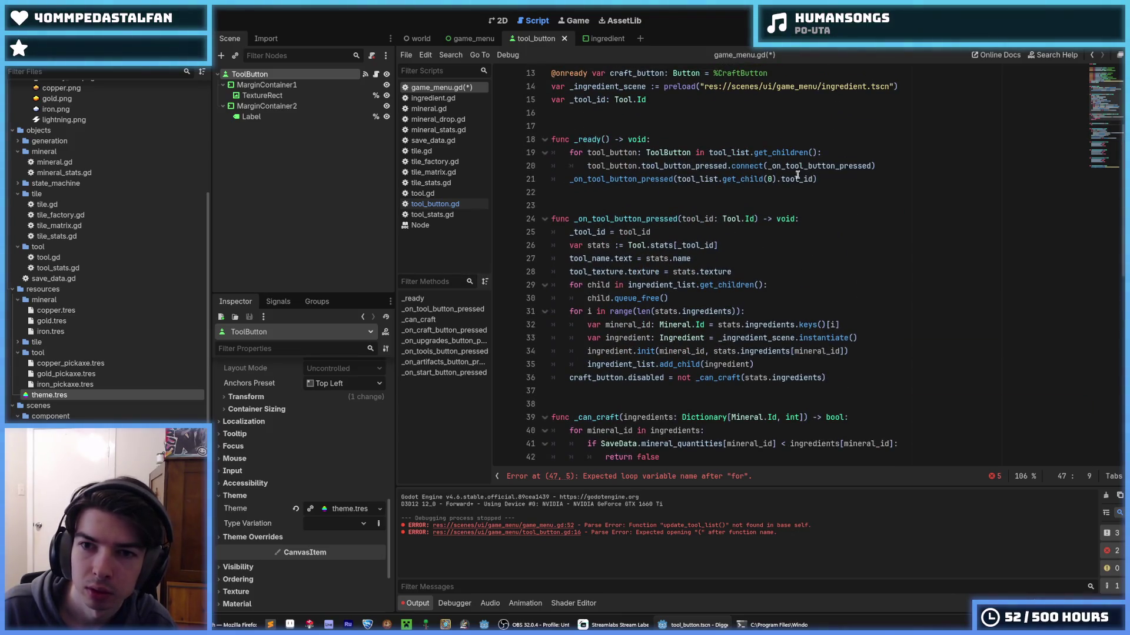
- Paste the tool button loop into it and rename the parameter to tool_id: Tool.Id
{"action": "left_click_drag", "start_coordinate": [876, 166], "coordinate": [568, 152]}
{"action": "key", "text": "ctrl+c"}
{"action": "scroll", "coordinate": [568, 152], "scroll_direction": "down", "scroll_amount": 6}
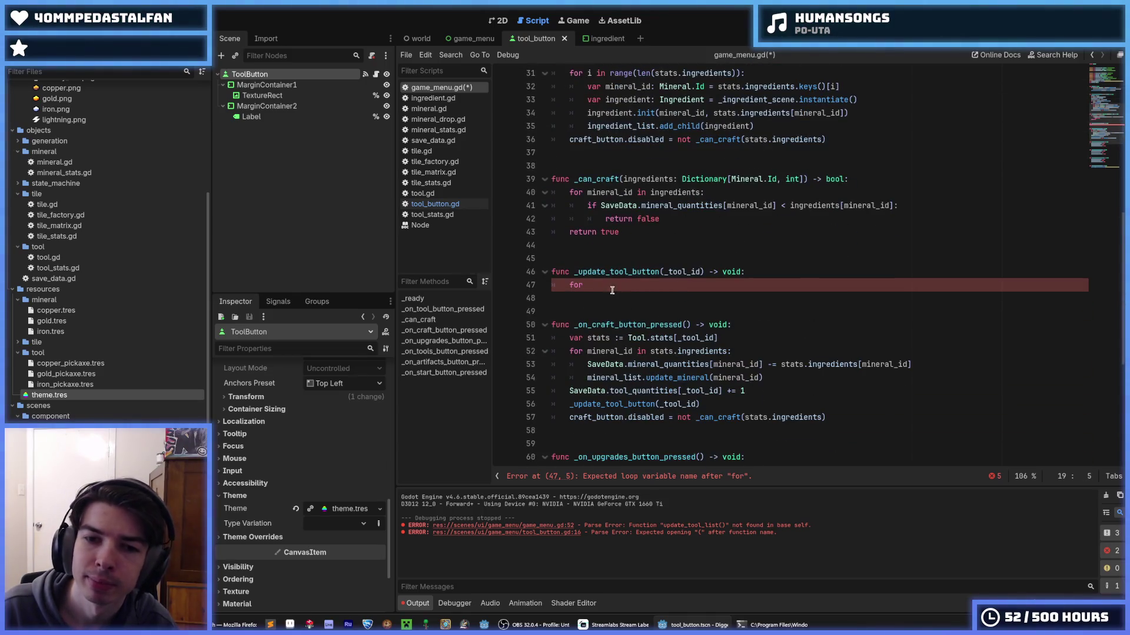
{"action": "left_click_drag", "start_coordinate": [610, 285], "coordinate": [569, 281]}
{"action": "key", "text": "ctrl+v"}
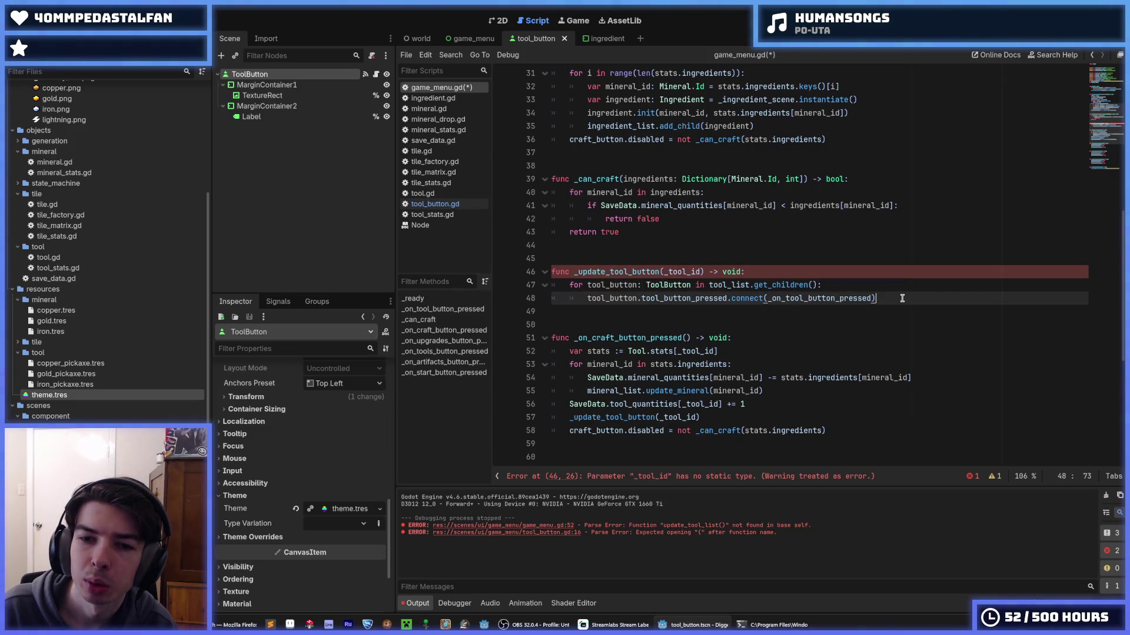
{"action": "left_click_drag", "start_coordinate": [896, 298], "coordinate": [579, 296]}
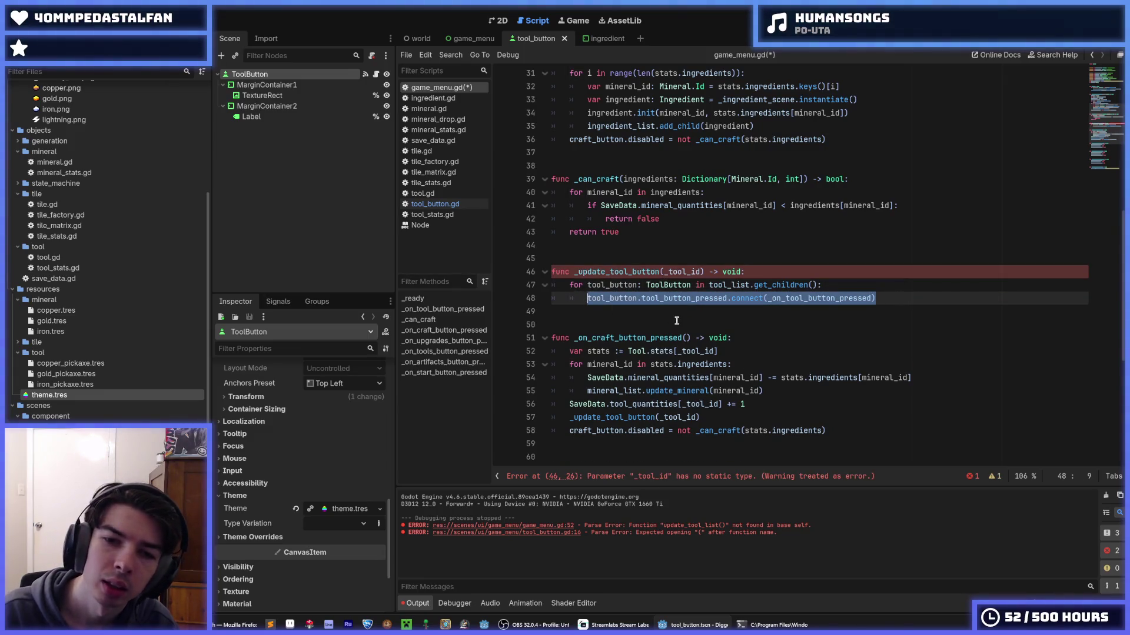
{"action": "type", "text": "tool_button."}
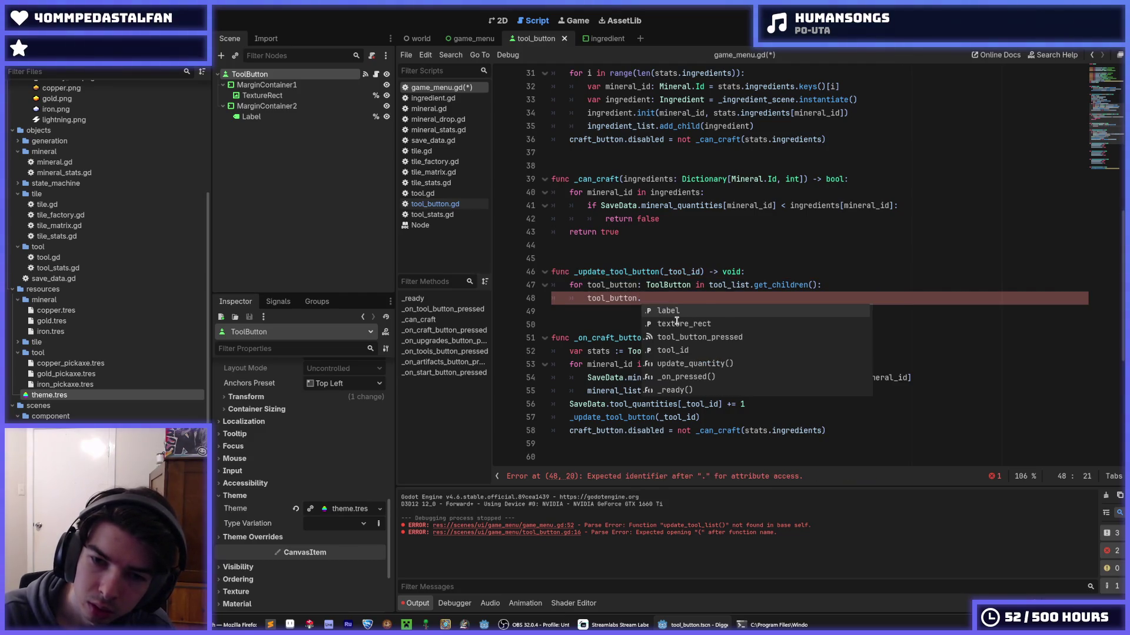
{"action": "type", "text": "tool_id"}
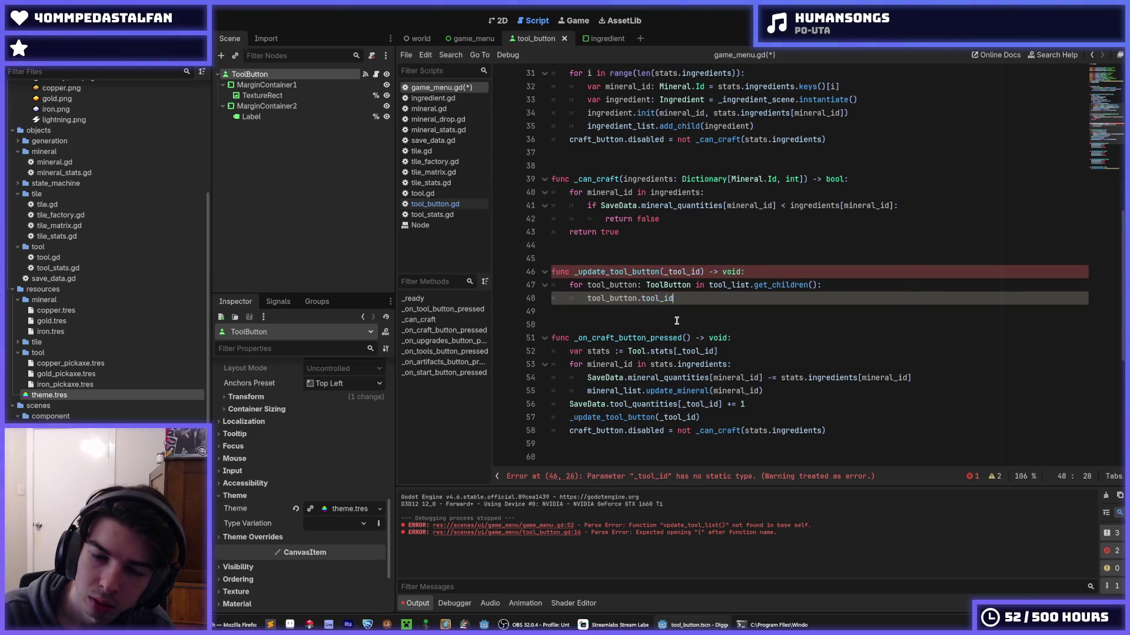
{"action": "type", "text": "if tool_"}
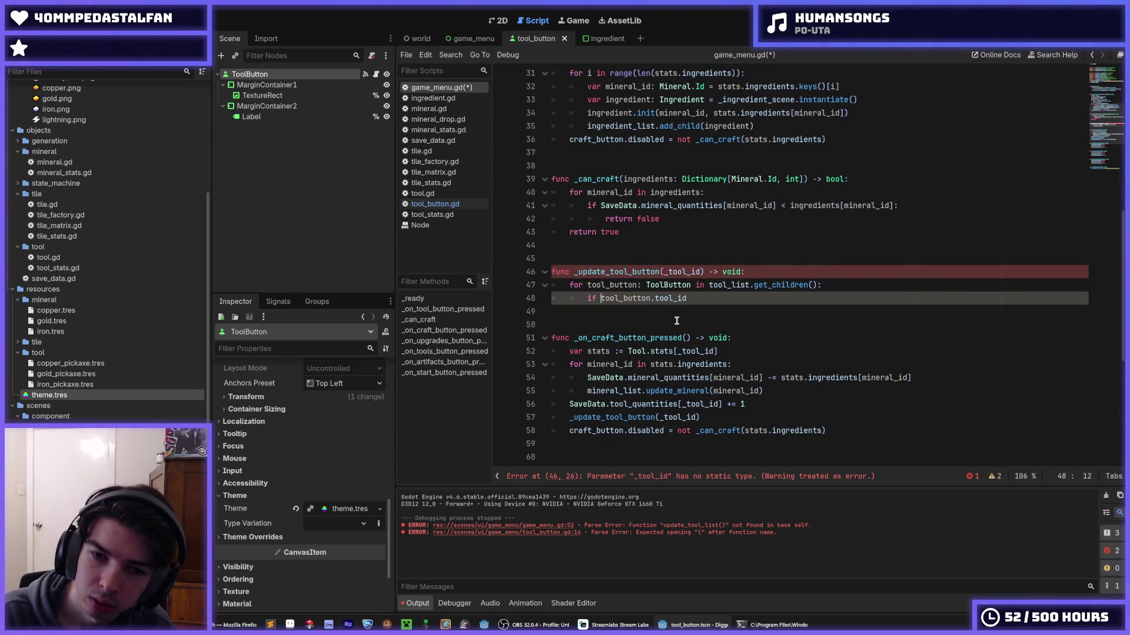
{"action": "type", "text": "id ="}
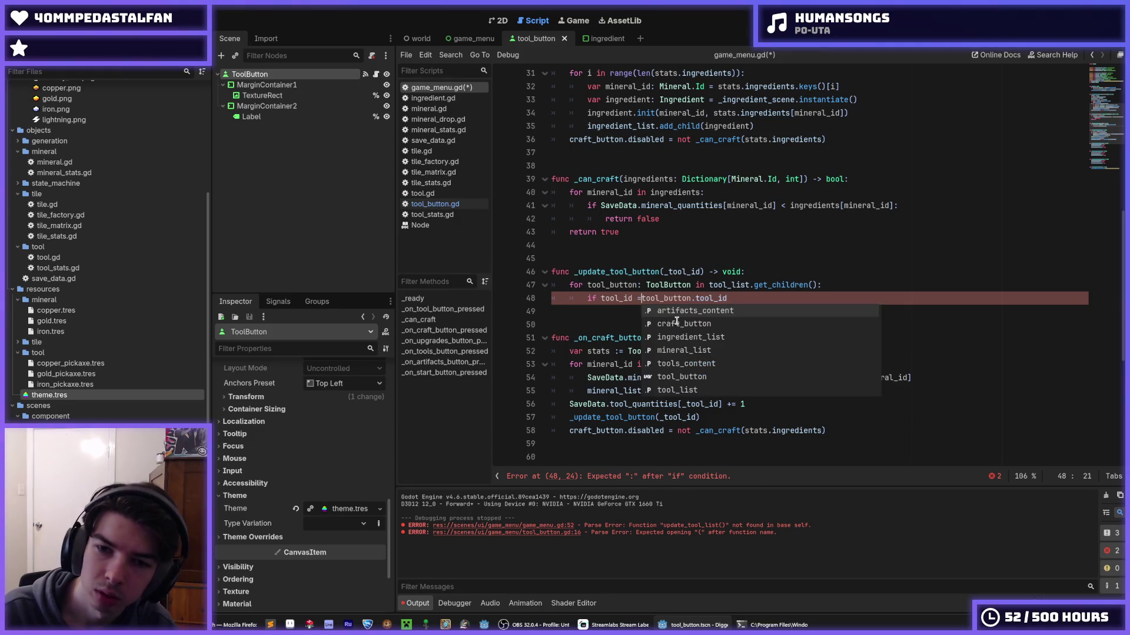
{"action": "left_click", "coordinate": [687, 273]}
{"action": "double_click", "coordinate": [686, 273]}
{"action": "type", "text": "tool_id"}
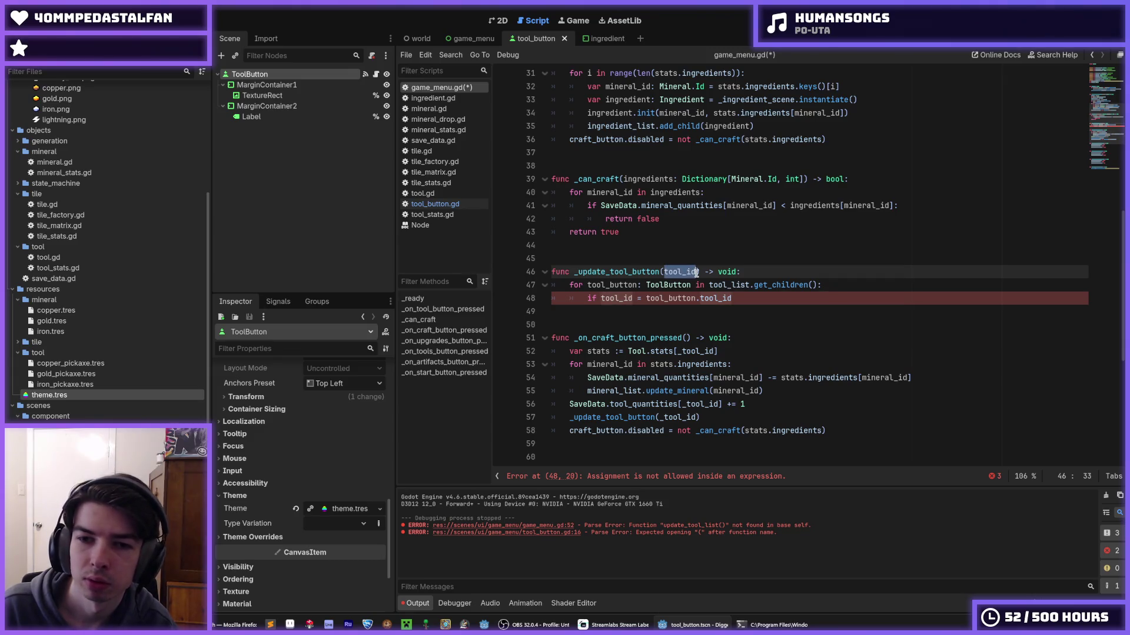
{"action": "type", "text": ": Tool.Id"}
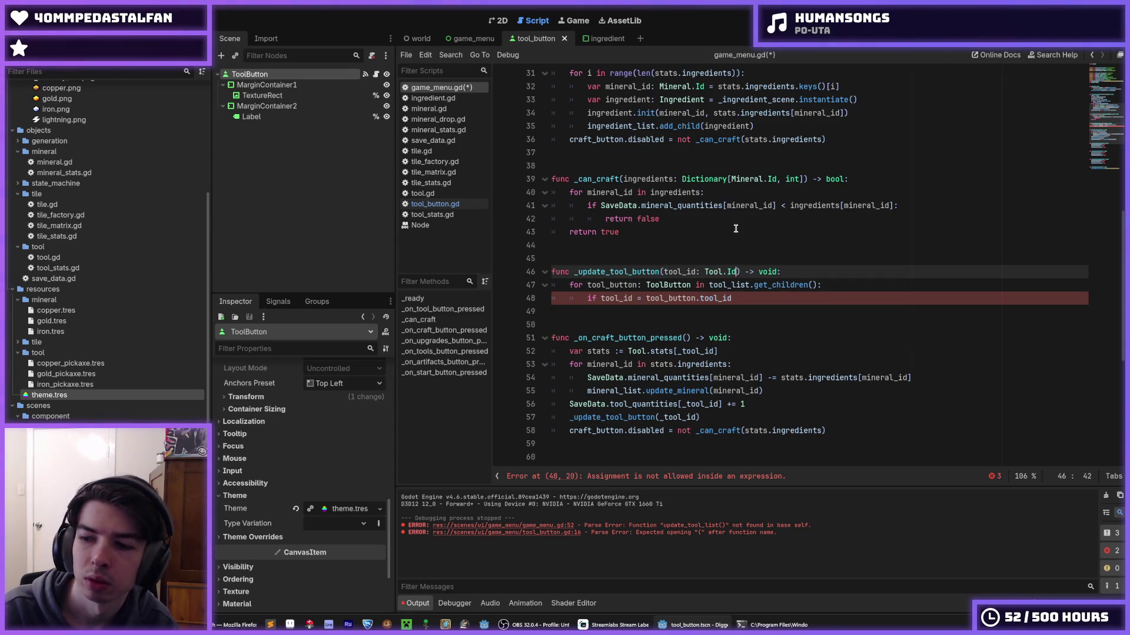
- Fix line 48 to read 'if tool_button.tool_id == tool_id:'
{"action": "left_click", "coordinate": [676, 272]}
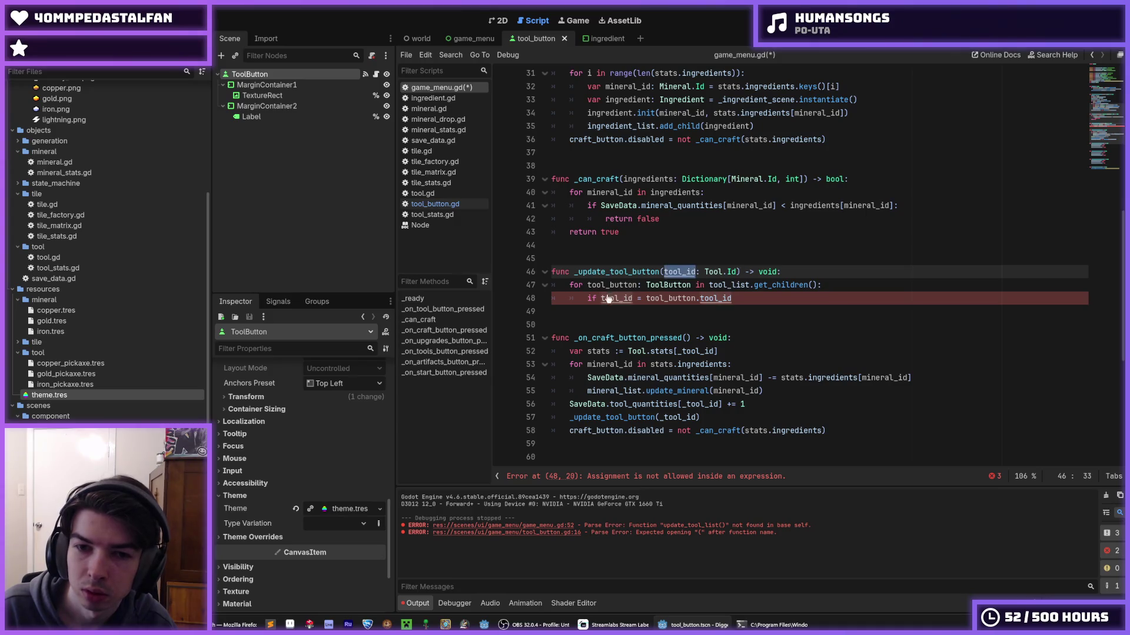
{"action": "left_click", "coordinate": [639, 298]}
{"action": "type", "text": "="}
{"action": "key", "text": "Left"}
{"action": "key", "text": "Left"}
{"action": "key", "text": "Left"}
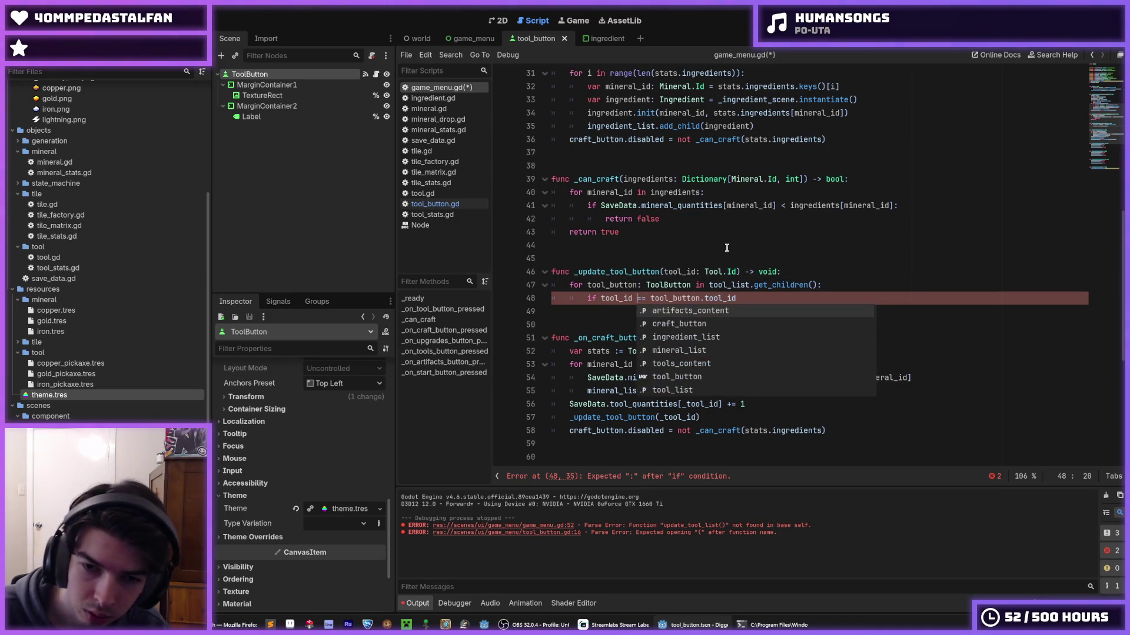
{"action": "key", "text": "BackSpace"}
{"action": "key", "text": "BackSpace"}
{"action": "key", "text": "BackSpace"}
{"action": "key", "text": "Delete"}
{"action": "key", "text": "Delete"}
{"action": "key", "text": "Delete"}
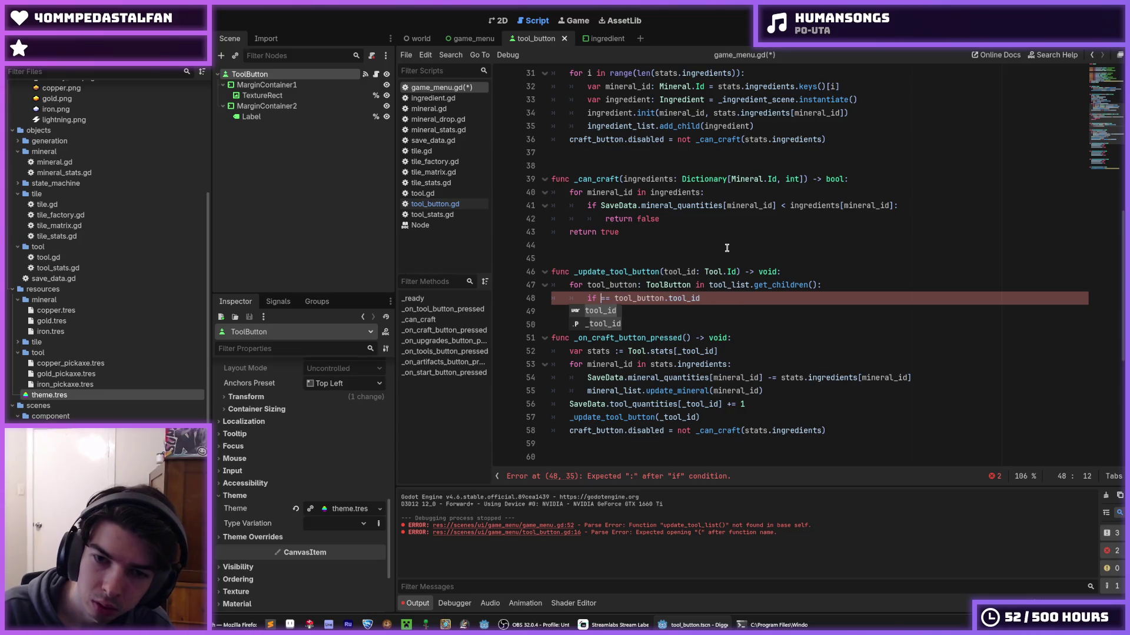
{"action": "key", "text": "End"}
{"action": "type", "text": "== tool_id"}
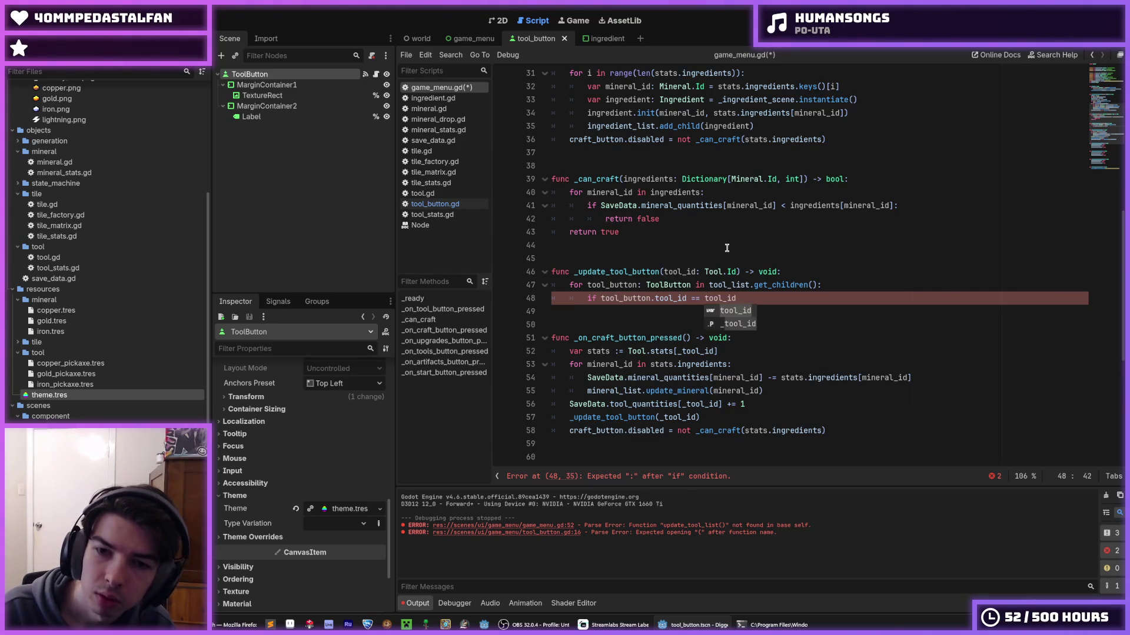
{"action": "type", "text": ":"}
{"action": "key", "text": "Return"}
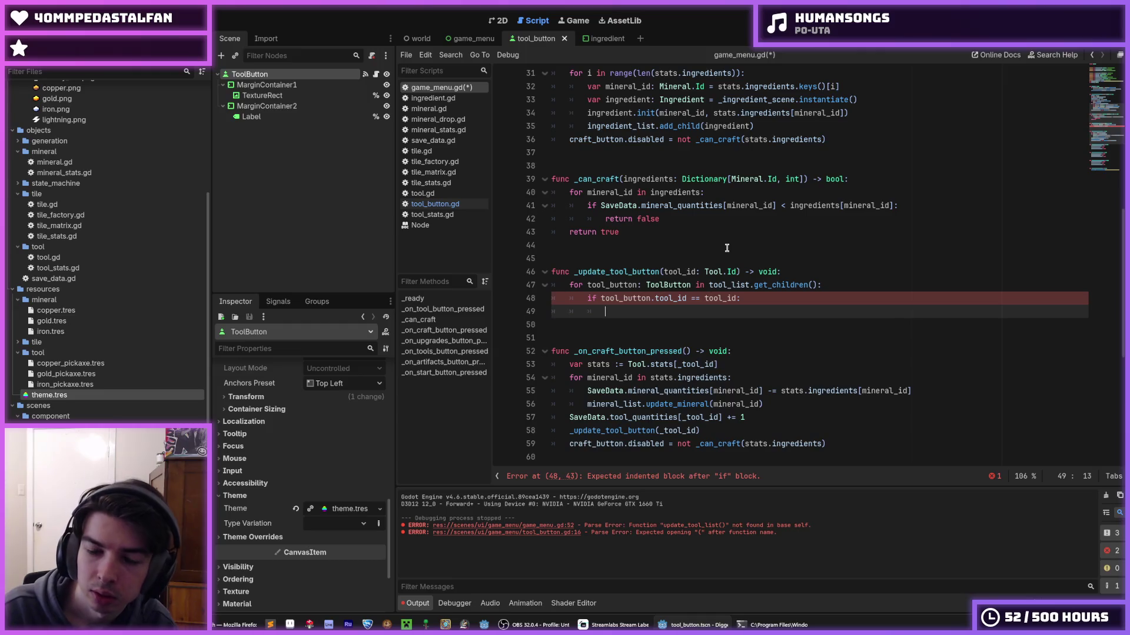
- Call tool_button.update_quantity() inside the if and save game_menu.gd
{"action": "type", "text": "too"}
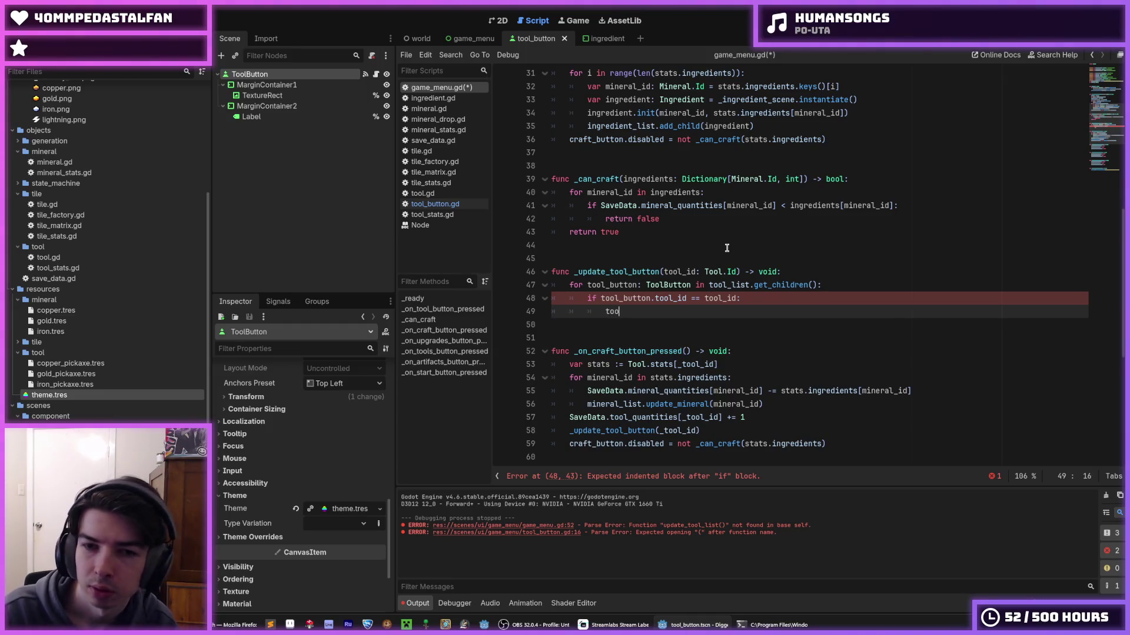
{"action": "type", "text": "l_button.update"}
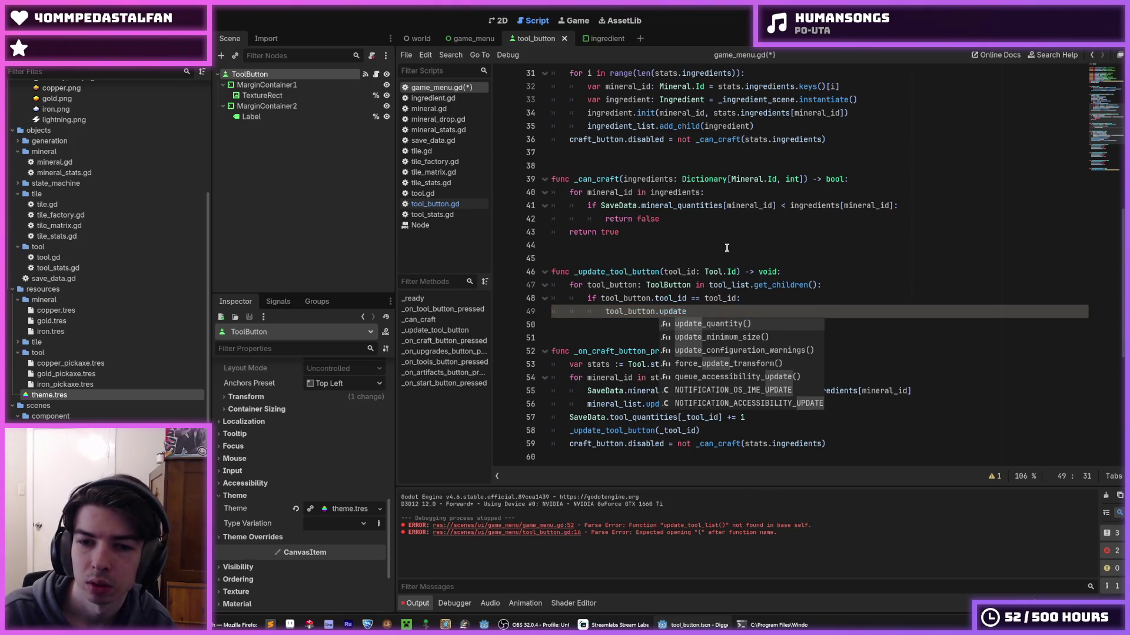
{"action": "key", "text": "Return"}
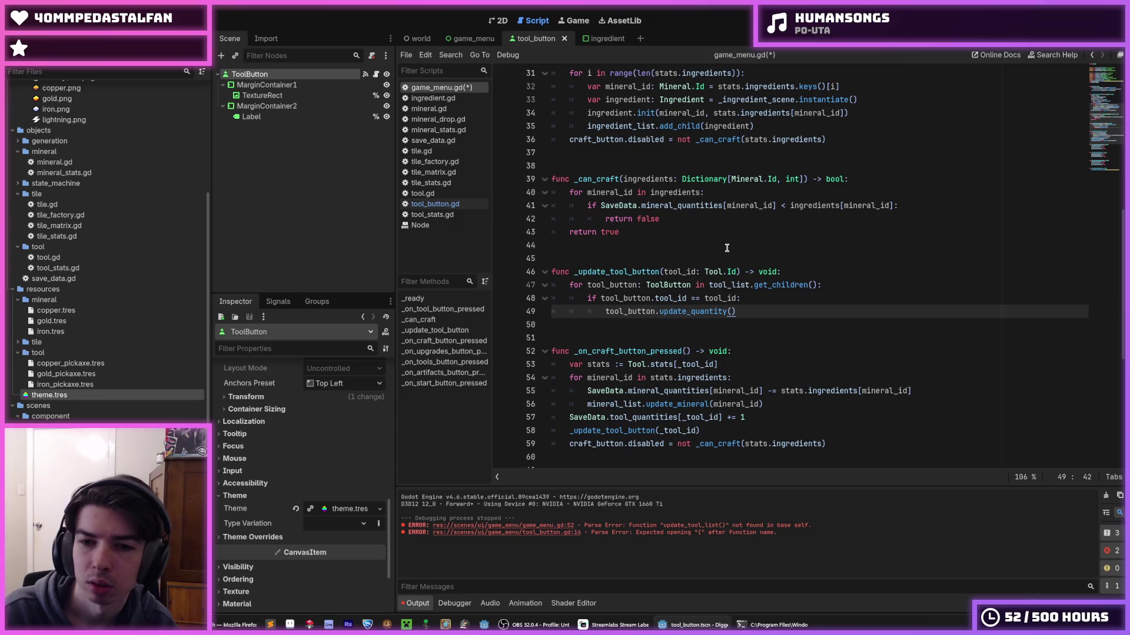
{"action": "key", "text": "Return"}
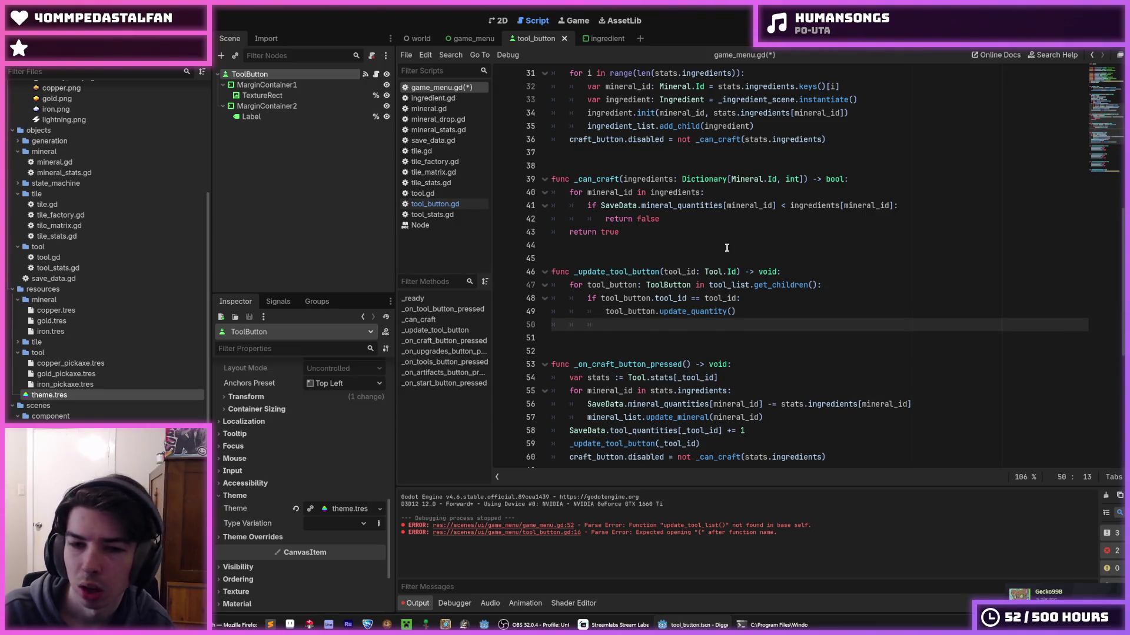
{"action": "key", "text": "BackSpace"}
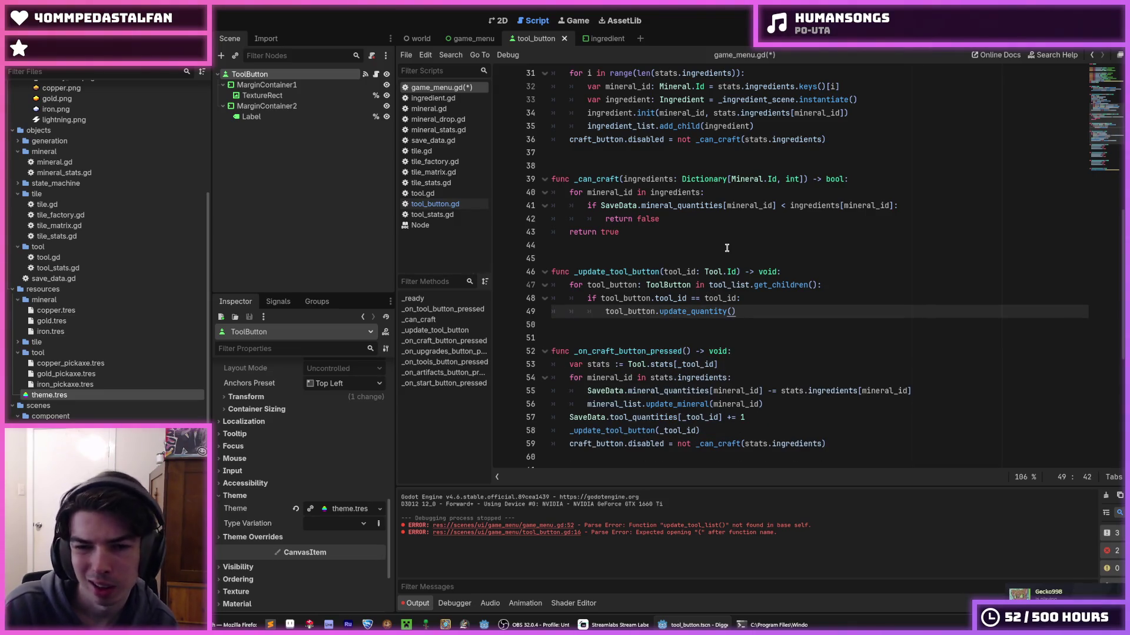
{"action": "key", "text": "ctrl+s"}
{"action": "double_click", "coordinate": [642, 272]}
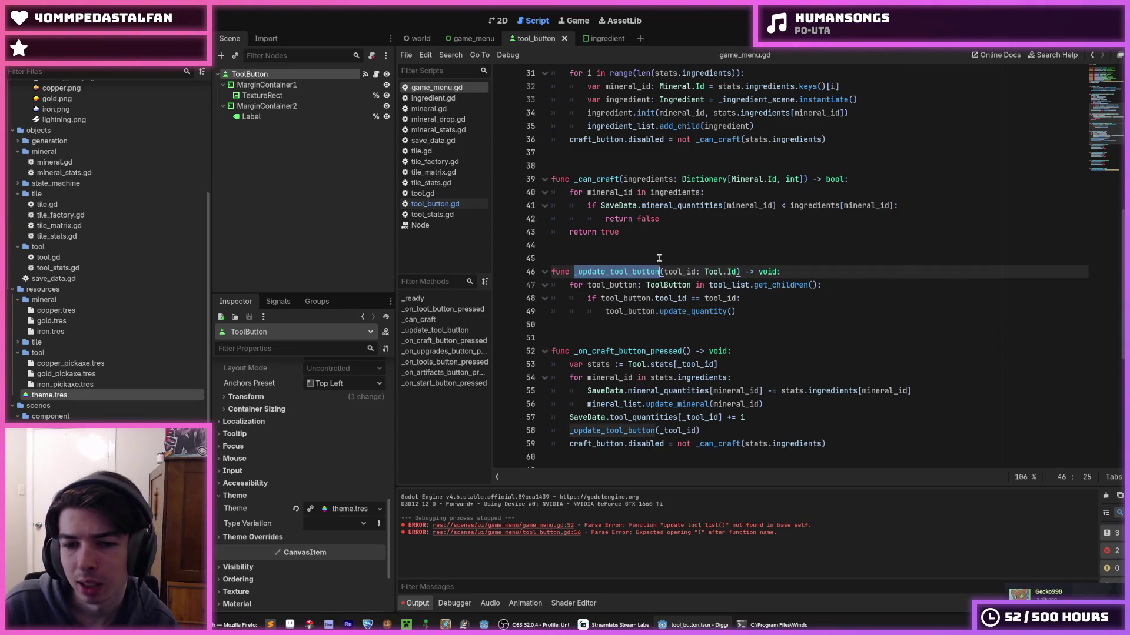
{"action": "left_click", "coordinate": [659, 258]}
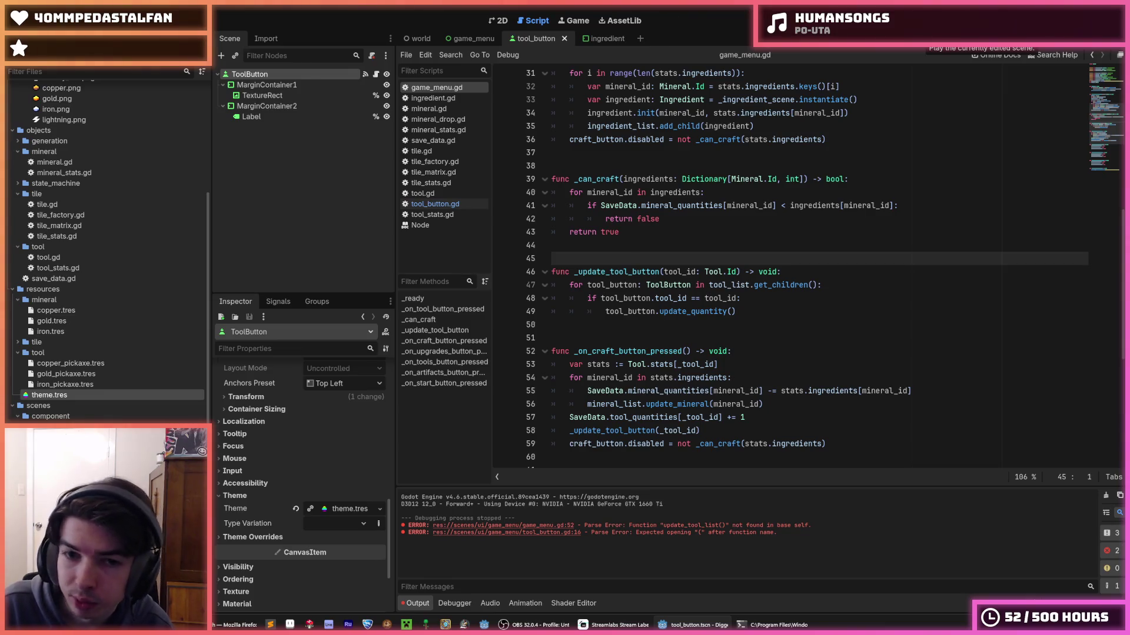
- Test-run the scene, close it, and return to the game_menu scene
{"action": "left_click", "coordinate": [936, 24]}
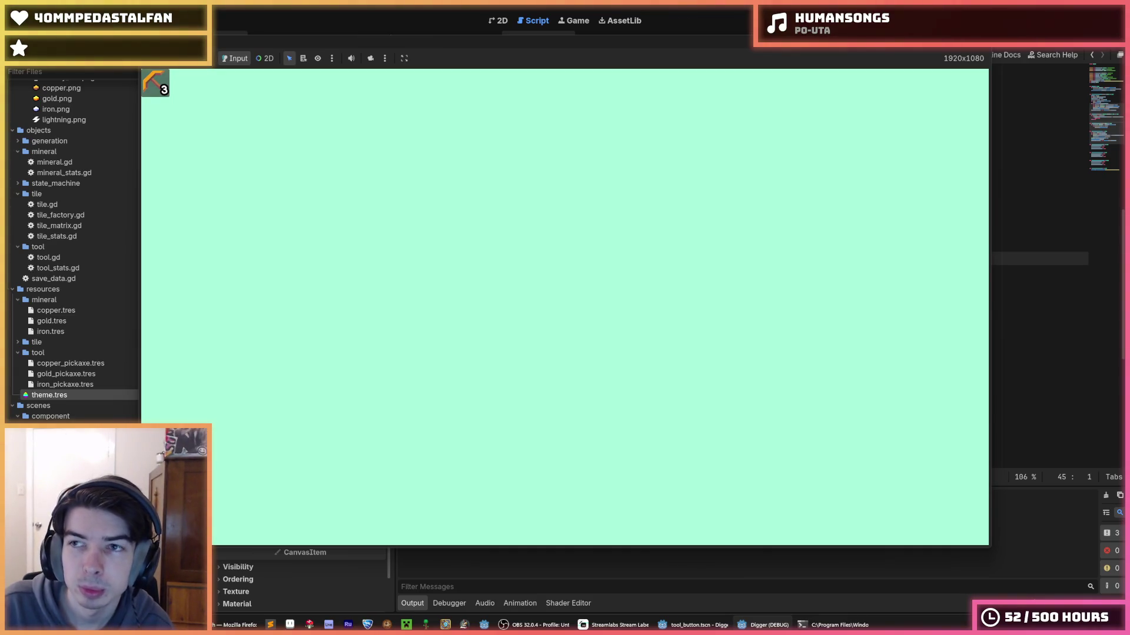
{"action": "key", "text": "F8"}
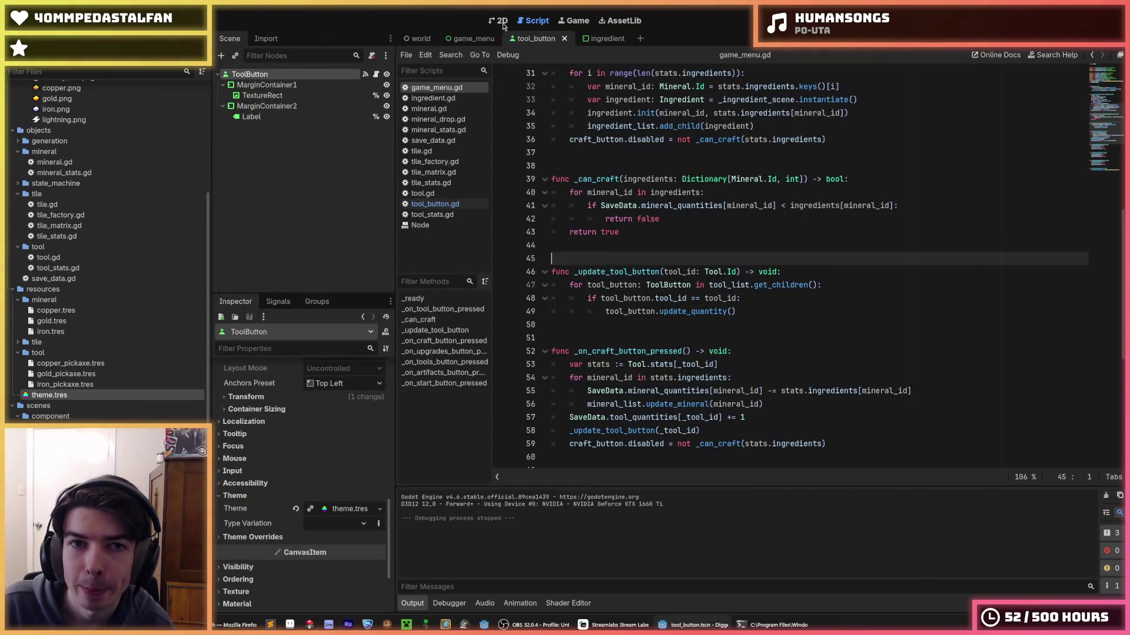
{"action": "left_click", "coordinate": [471, 38]}
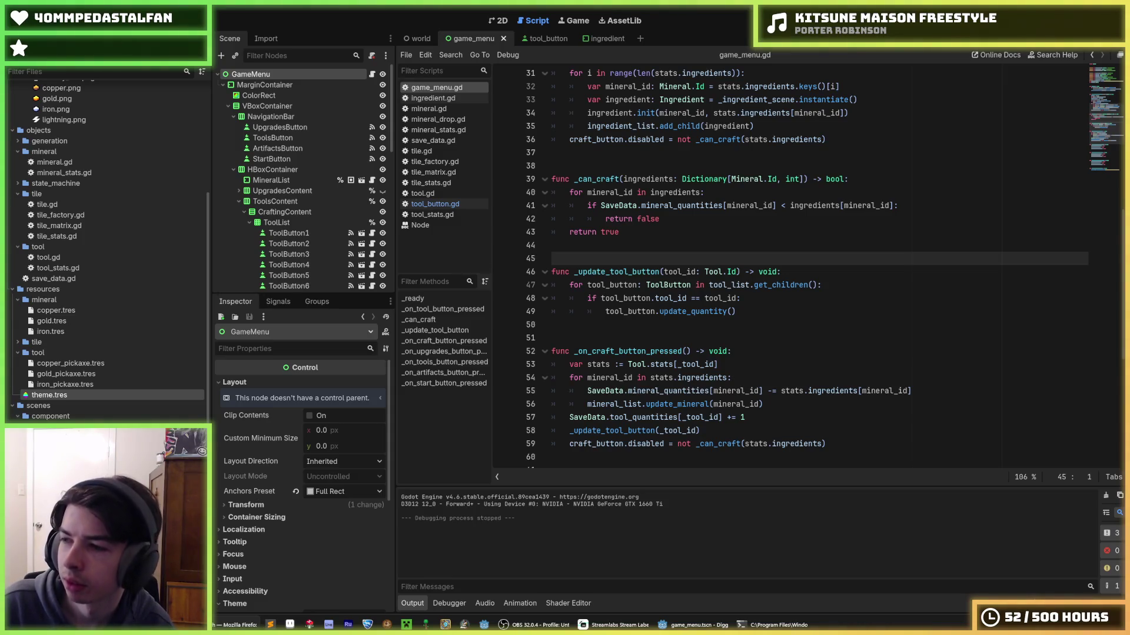
- Save the game_menu scene repeatedly while placing the caret around lines 43–45
{"action": "left_click", "coordinate": [672, 235]}
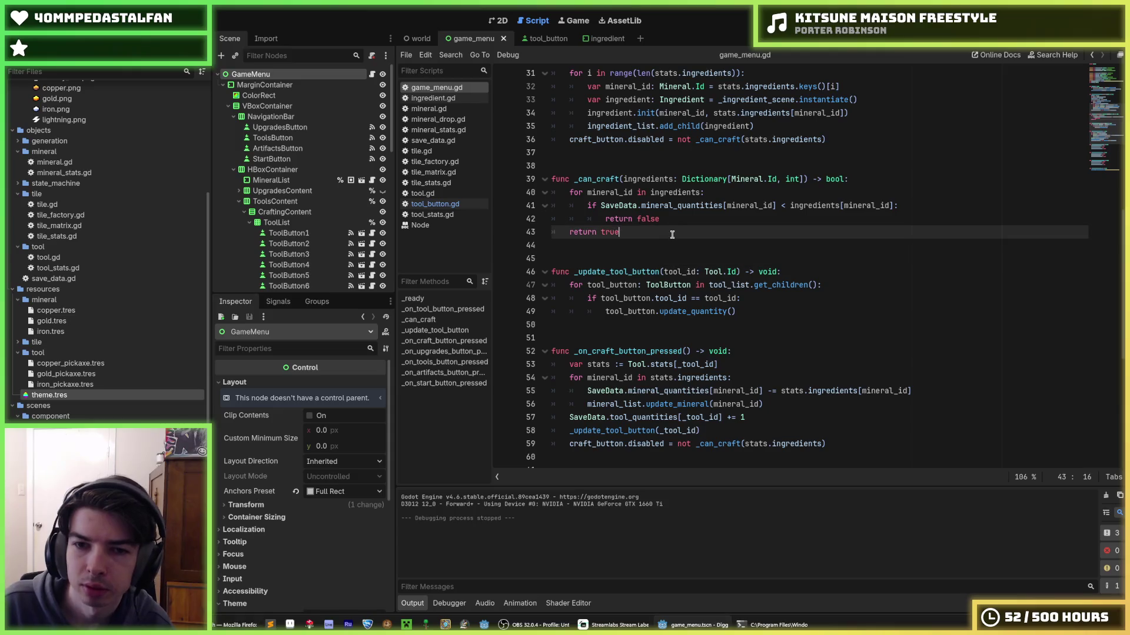
{"action": "key", "text": "ctrl+s"}
{"action": "left_click", "coordinate": [671, 245]}
{"action": "left_click", "coordinate": [657, 256]}
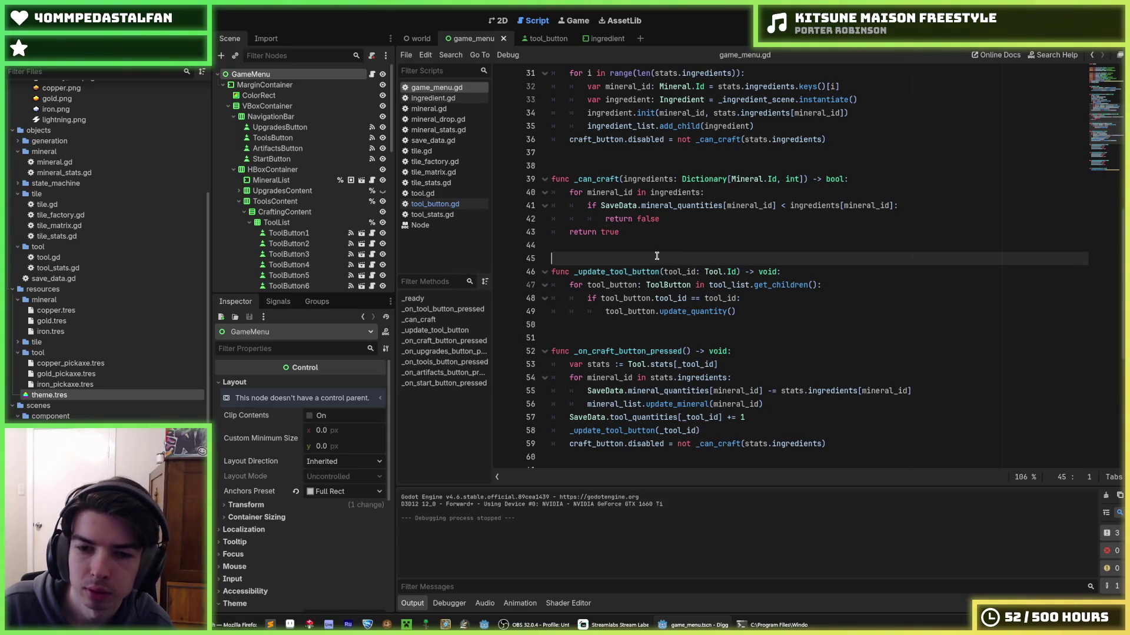
{"action": "left_click", "coordinate": [652, 247]}
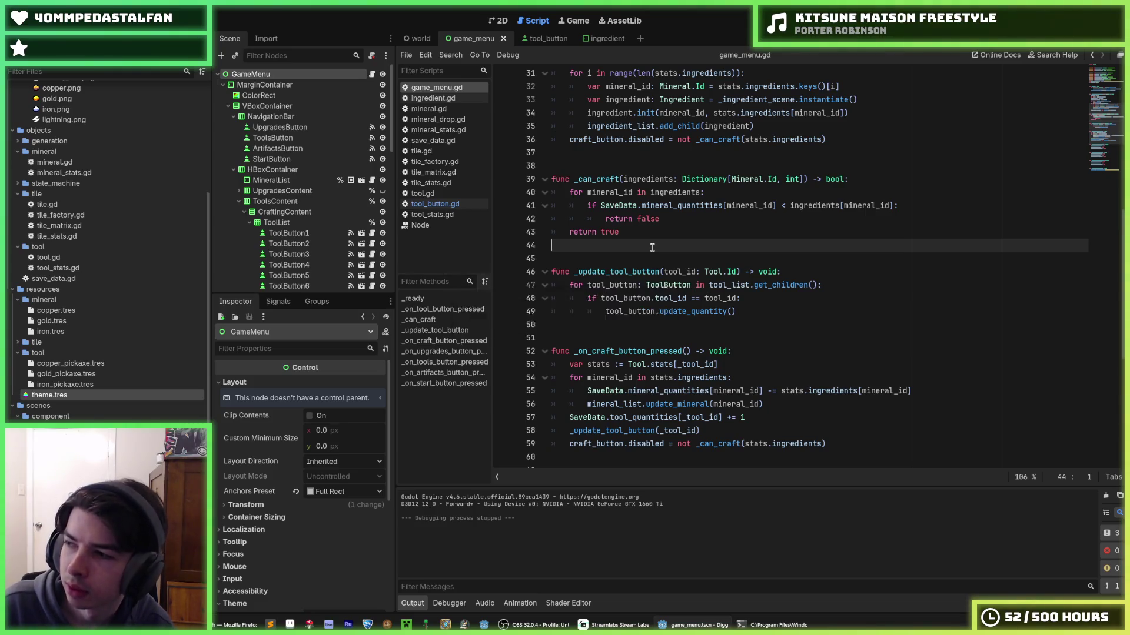
{"action": "key", "text": "ctrl+s"}
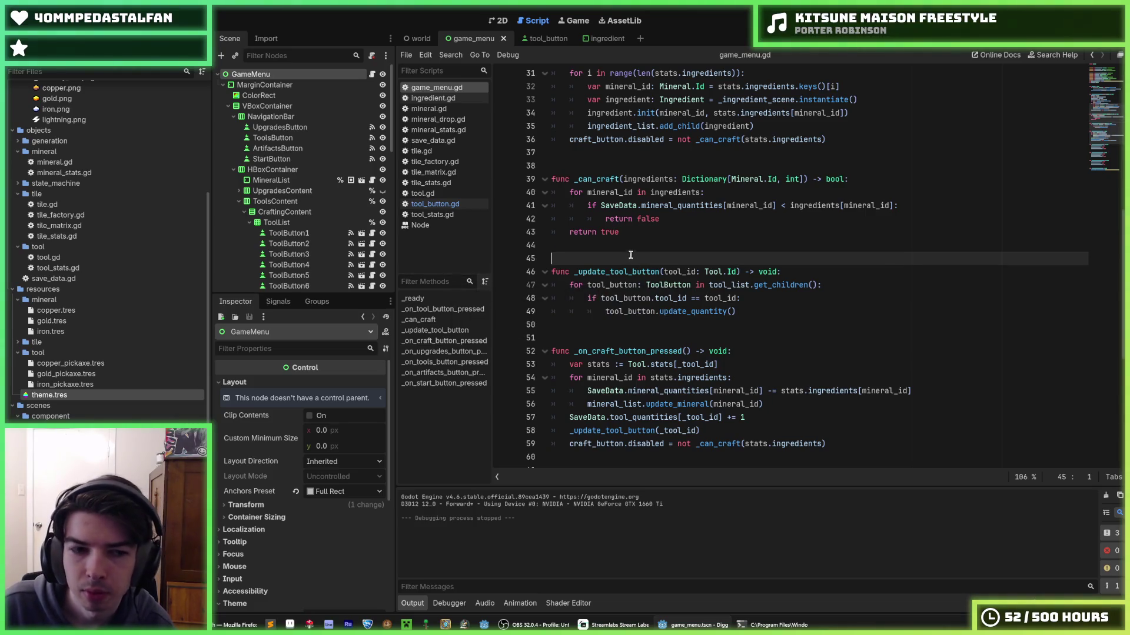
{"action": "key", "text": "ctrl+s"}
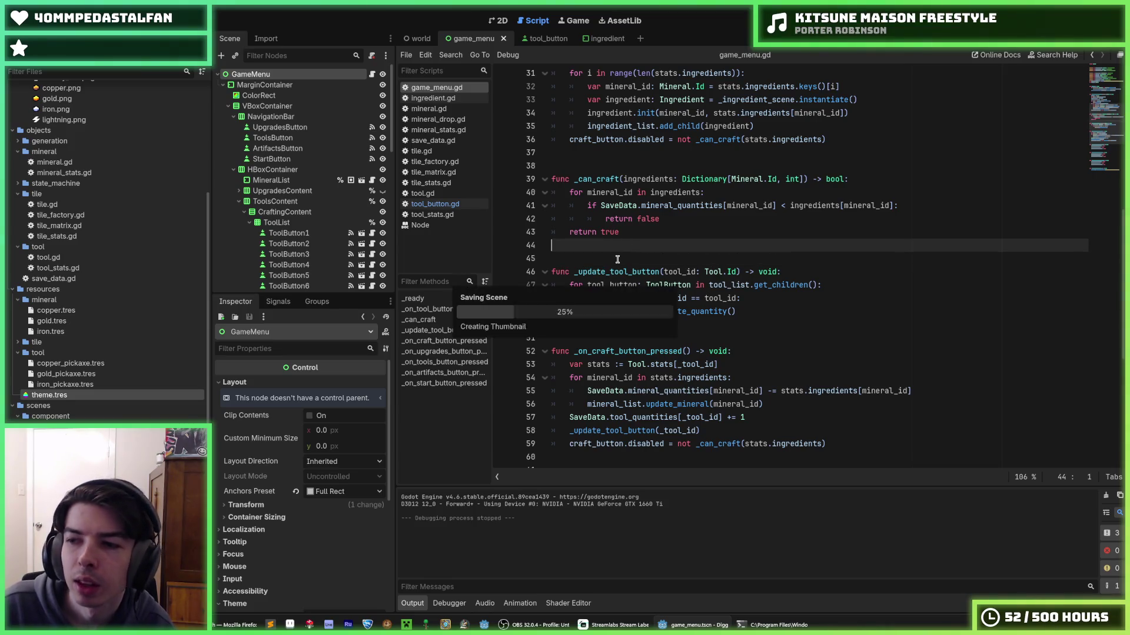
{"action": "left_click", "coordinate": [617, 259]}
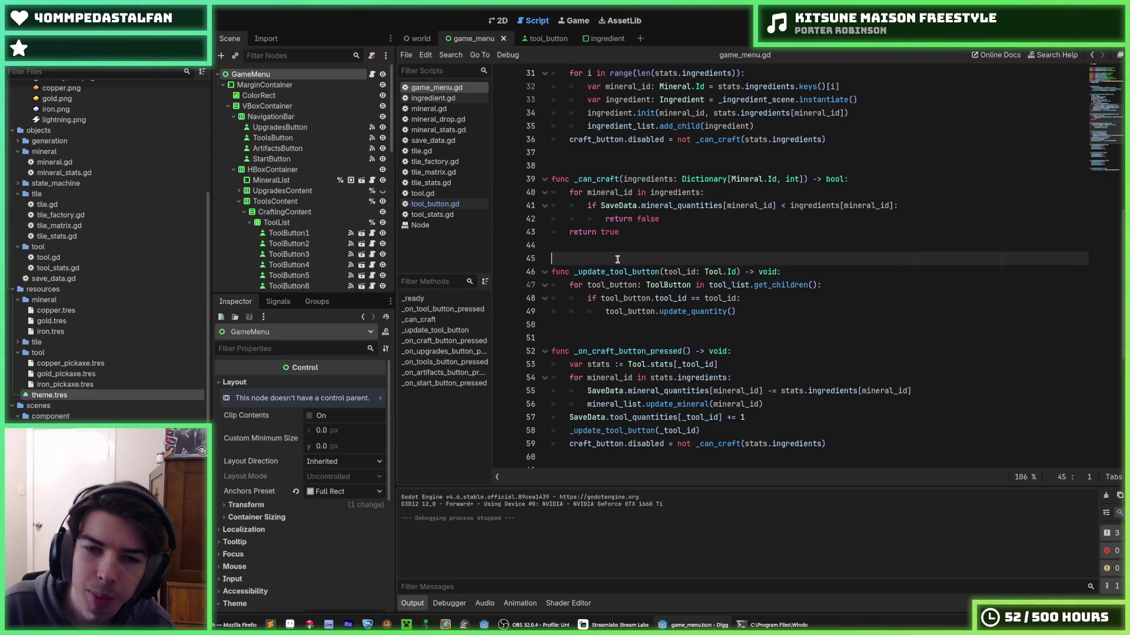
{"action": "left_click", "coordinate": [602, 248]}
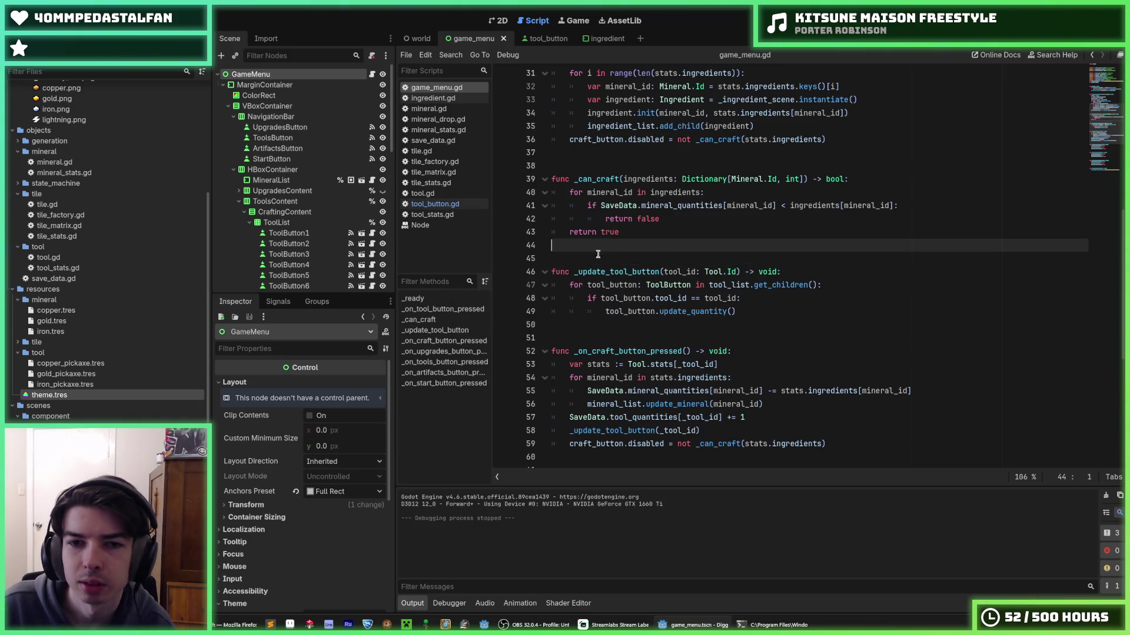
{"action": "left_click", "coordinate": [646, 263]}
{"action": "key", "text": "ctrl+s"}
- Run the game with F5 and view the pickaxe details in the crafting grid
{"action": "key", "text": "F5"}
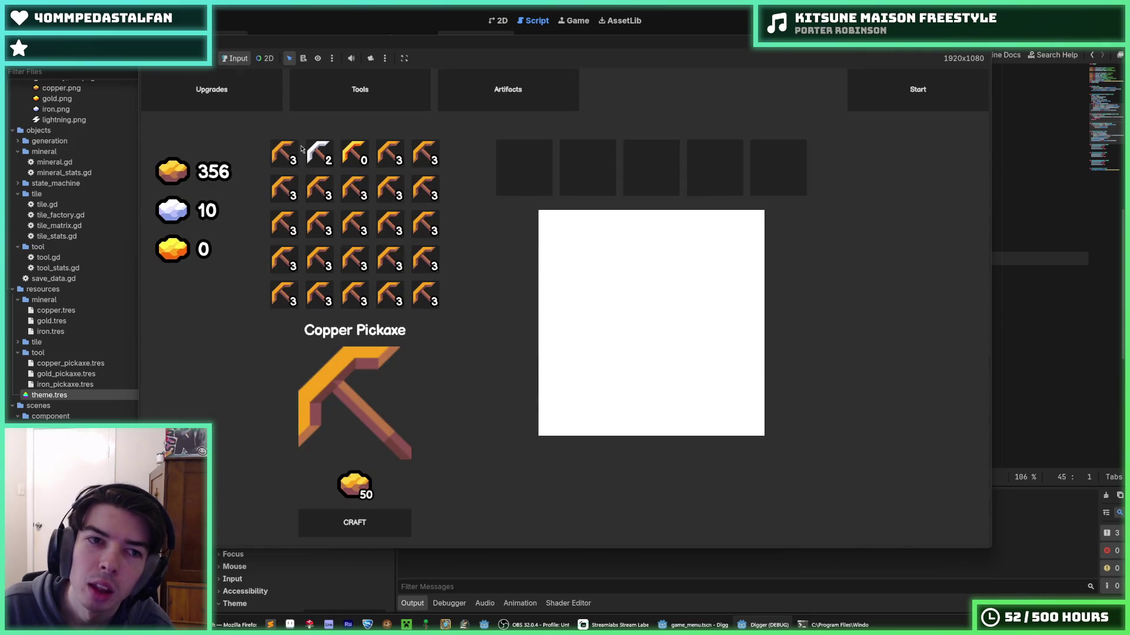
{"action": "left_click", "coordinate": [320, 153]}
{"action": "left_click", "coordinate": [355, 153]}
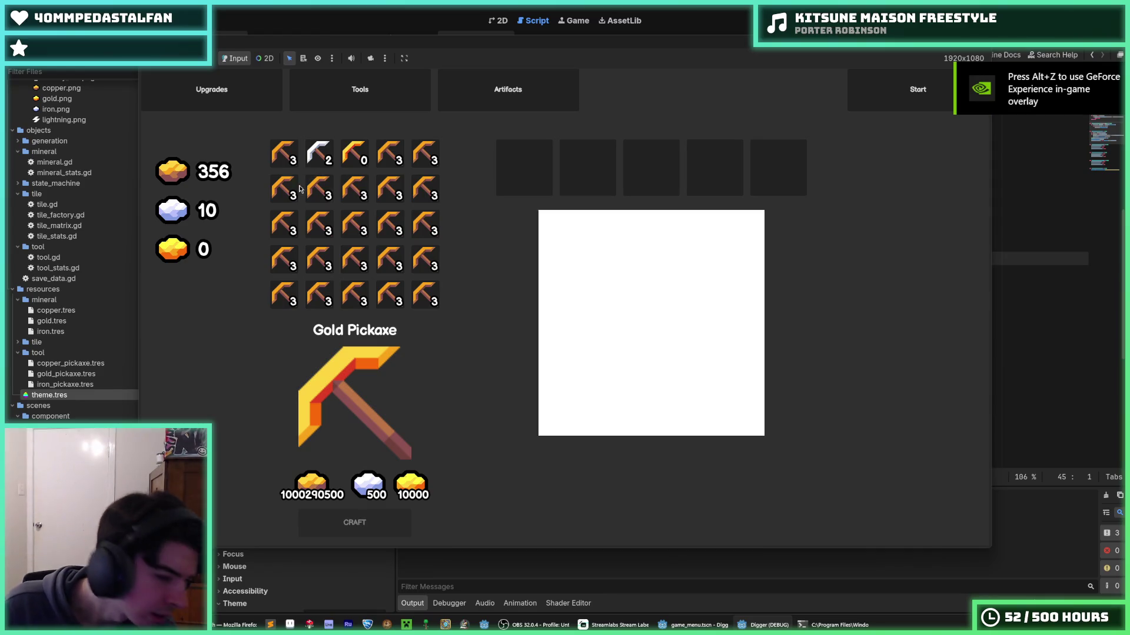
{"action": "left_click", "coordinate": [390, 153]}
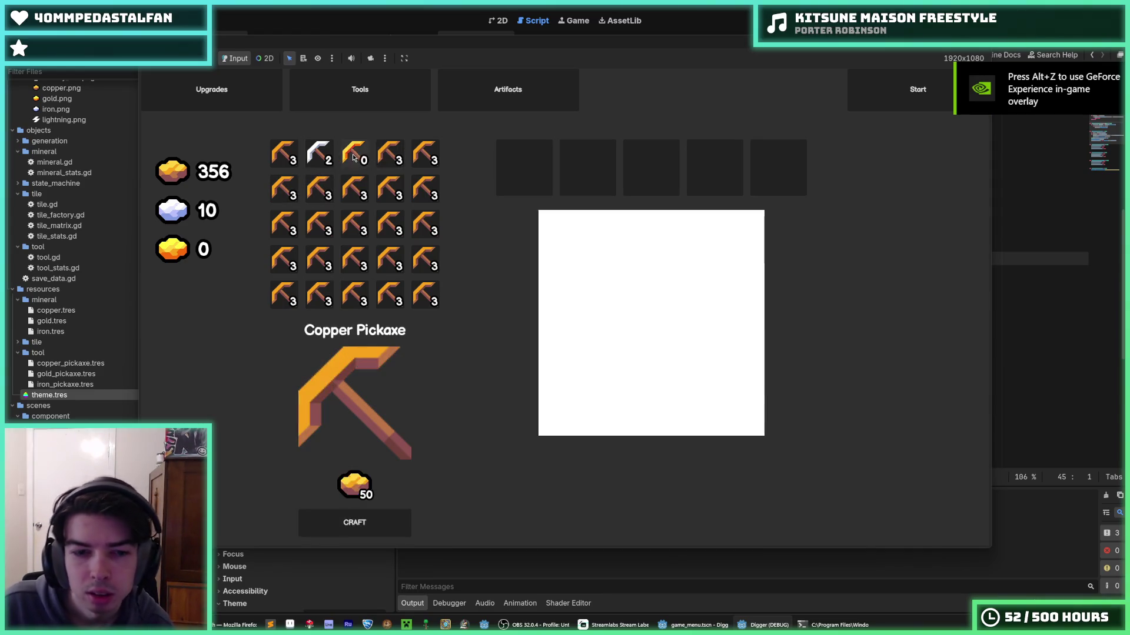
{"action": "left_click", "coordinate": [355, 153]}
- Select the Copper Pickaxe and craft it six times
{"action": "left_click", "coordinate": [285, 153]}
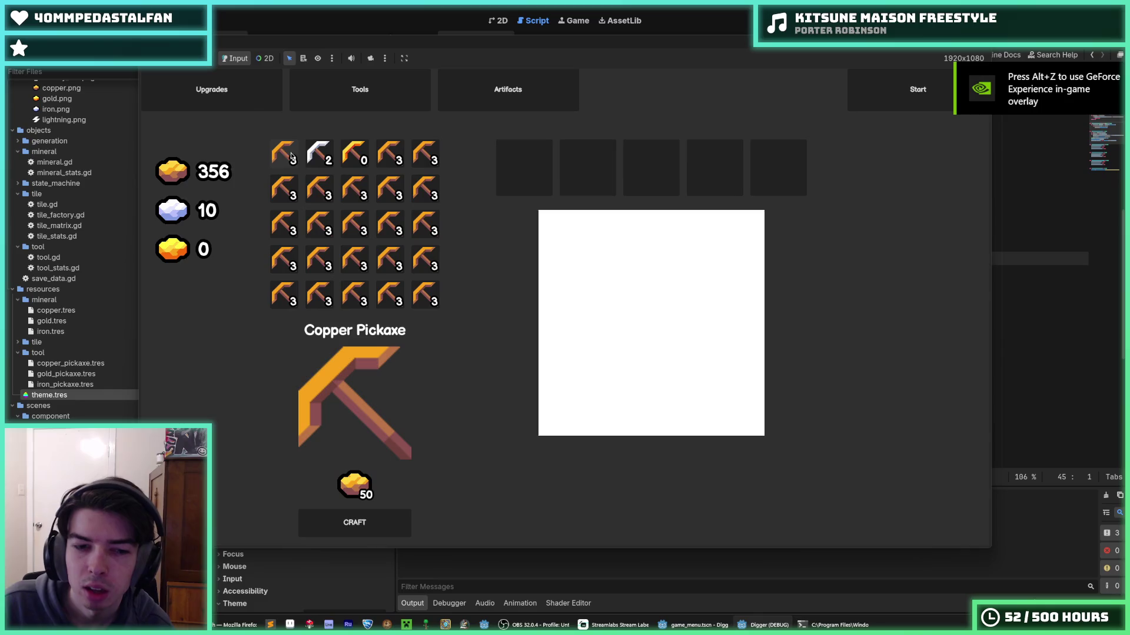
{"action": "left_click", "coordinate": [381, 523]}
{"action": "left_click", "coordinate": [380, 525]}
{"action": "left_click", "coordinate": [380, 525]}
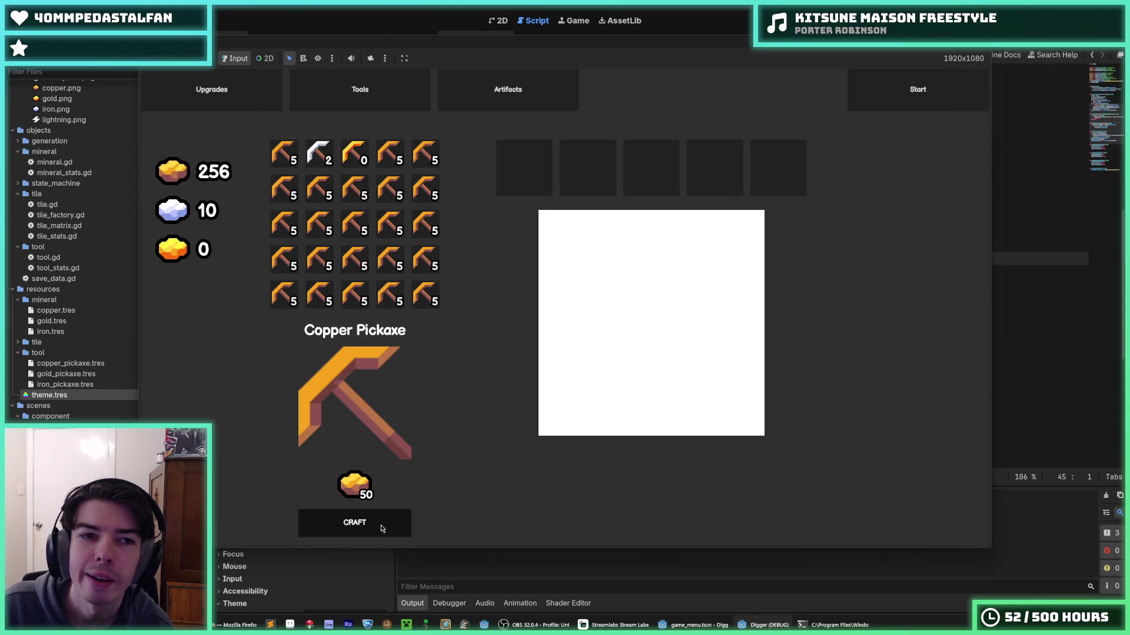
{"action": "left_click", "coordinate": [381, 524]}
{"action": "left_click", "coordinate": [379, 526]}
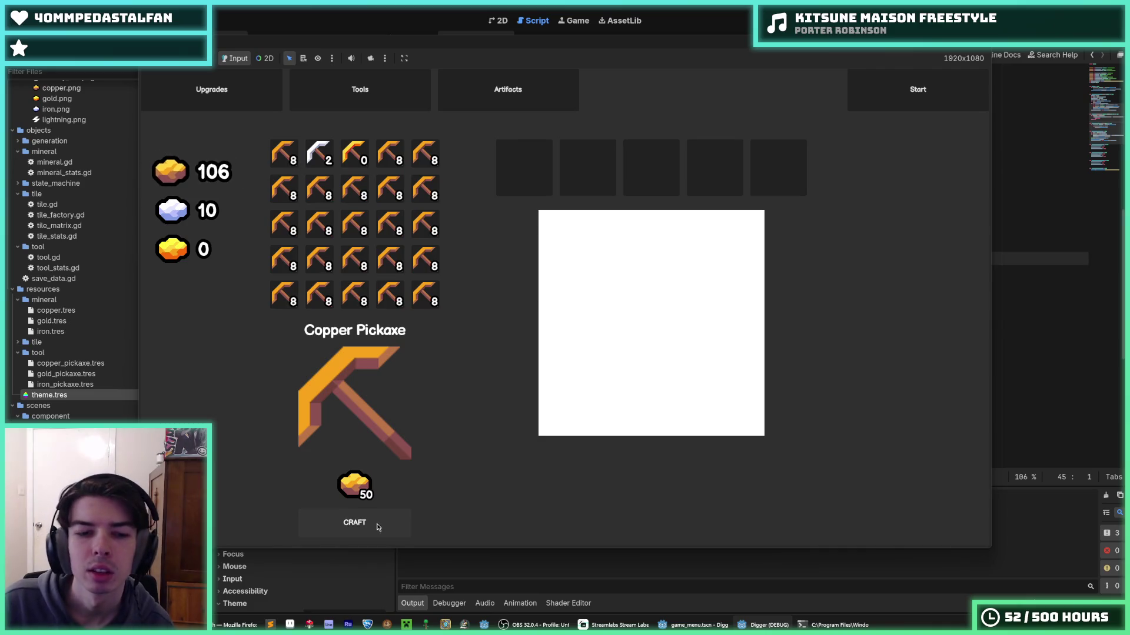
{"action": "left_click", "coordinate": [353, 527]}
{"action": "left_click", "coordinate": [352, 527]}
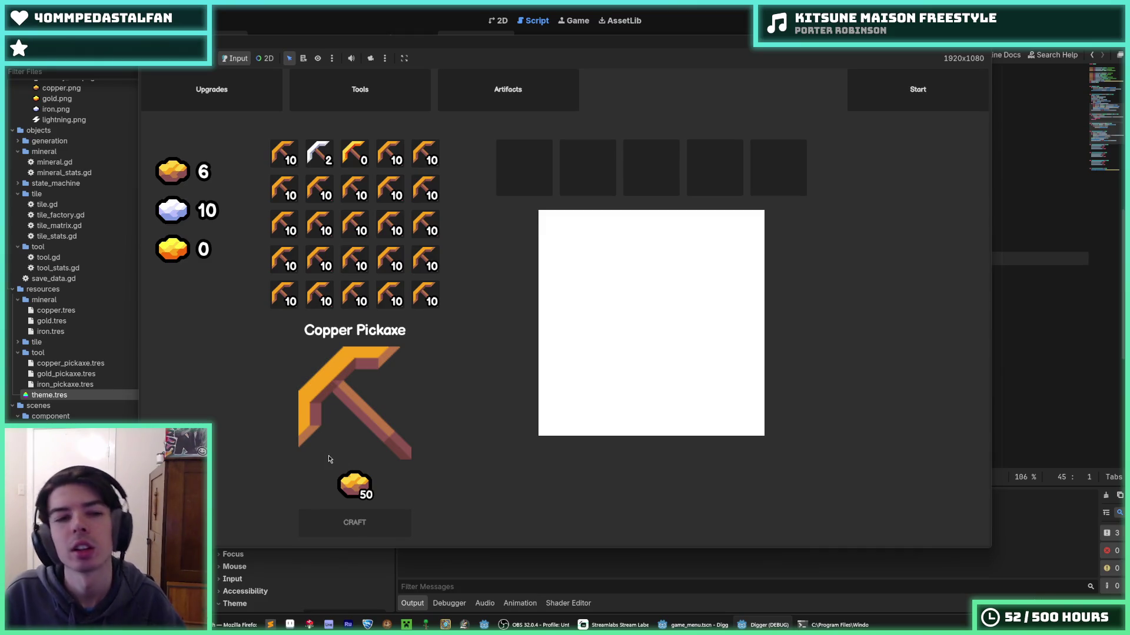
- Compare the Copper, Iron and Gold Pickaxe details to check updated counts
{"action": "left_click", "coordinate": [319, 155]}
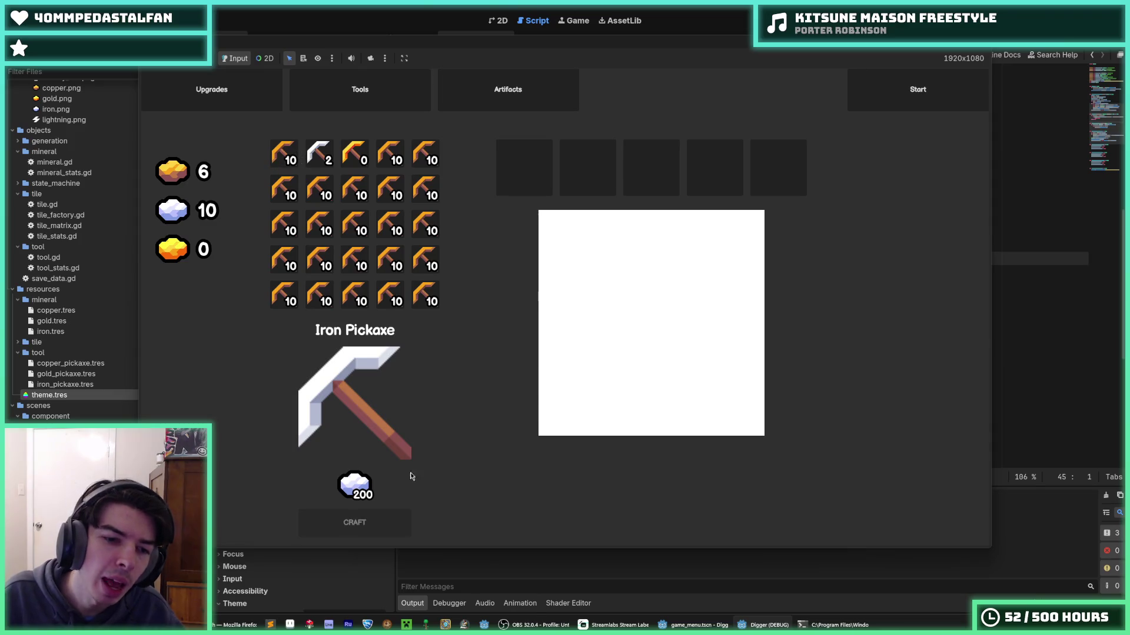
{"action": "left_click", "coordinate": [284, 154]}
{"action": "left_click", "coordinate": [318, 155]}
{"action": "left_click", "coordinate": [299, 160]}
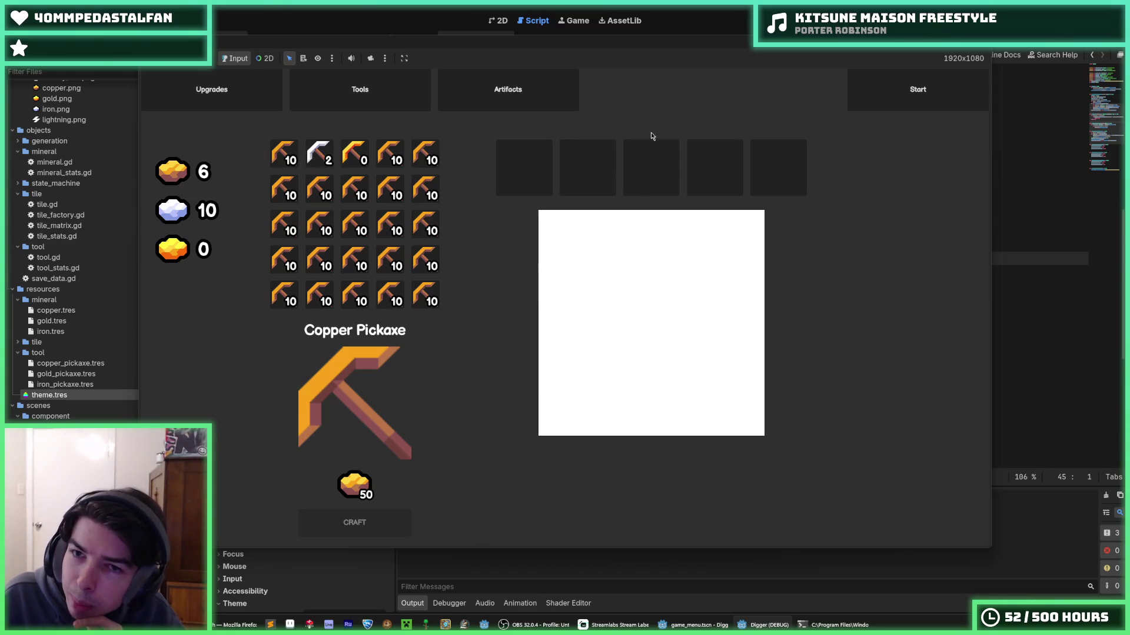
{"action": "left_click", "coordinate": [318, 154]}
{"action": "left_click", "coordinate": [284, 154]}
{"action": "left_click", "coordinate": [318, 158]}
{"action": "left_click", "coordinate": [285, 154]}
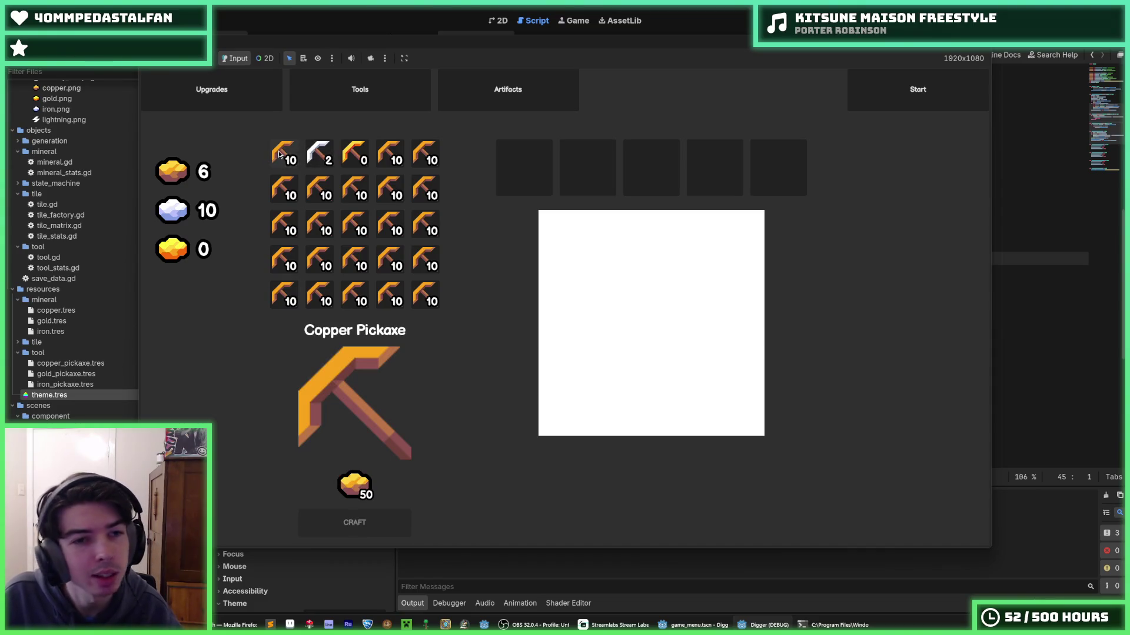
{"action": "left_click", "coordinate": [355, 158]}
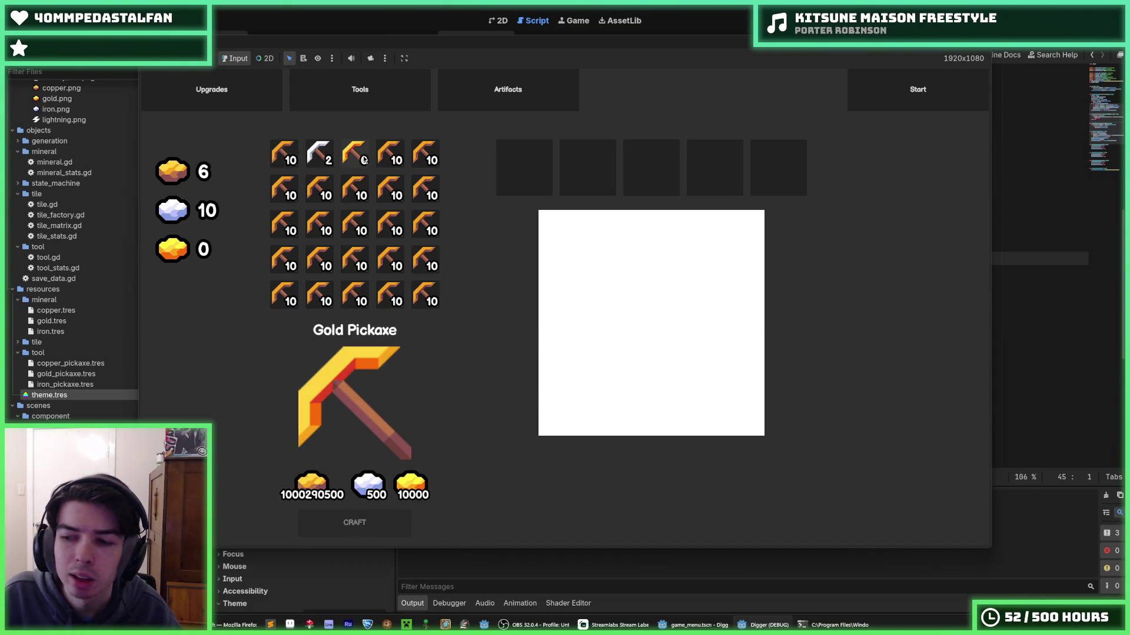
{"action": "left_click", "coordinate": [318, 157]}
{"action": "left_click", "coordinate": [390, 158]}
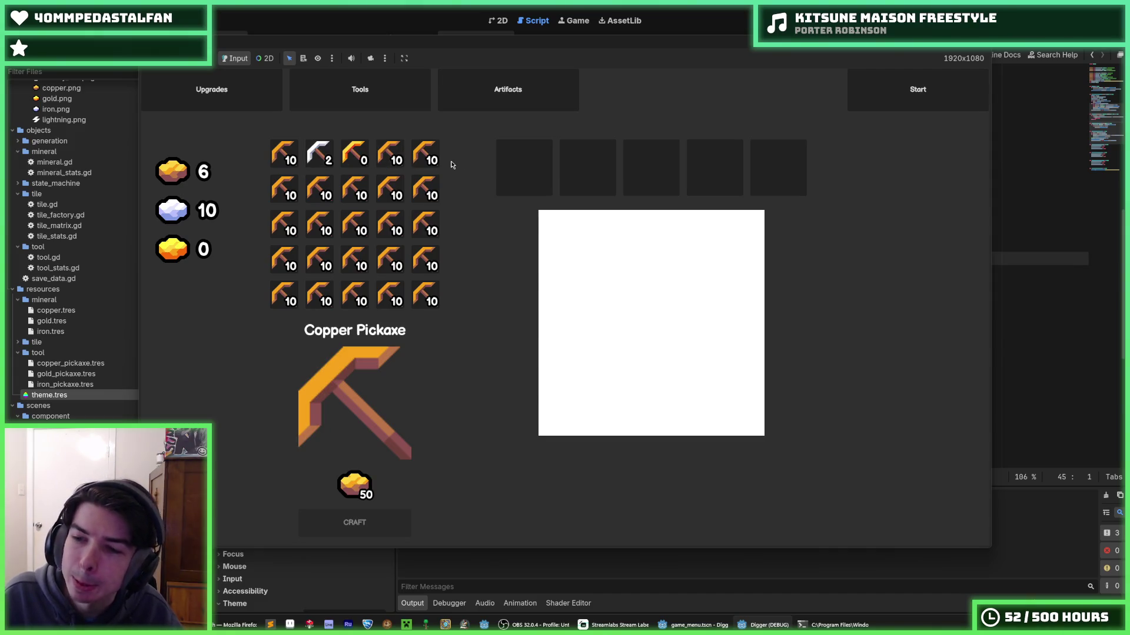
{"action": "left_click", "coordinate": [429, 164]}
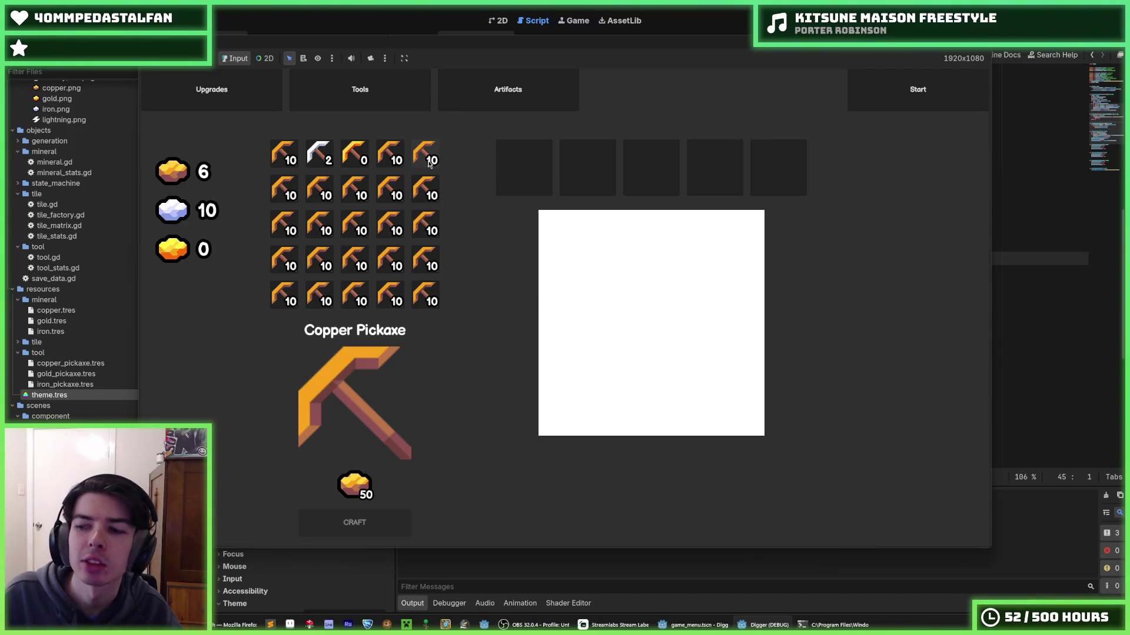
- Switch to Upgrades and back to Tools, then stop the game
{"action": "left_click", "coordinate": [257, 94]}
{"action": "left_click", "coordinate": [319, 91]}
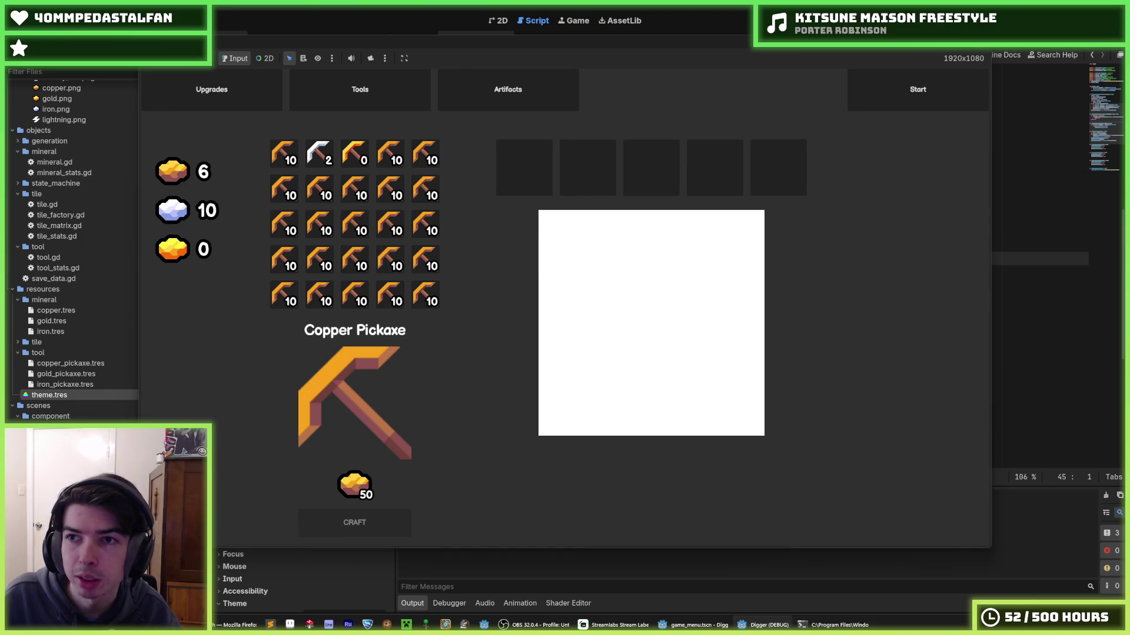
{"action": "key", "text": "F8"}
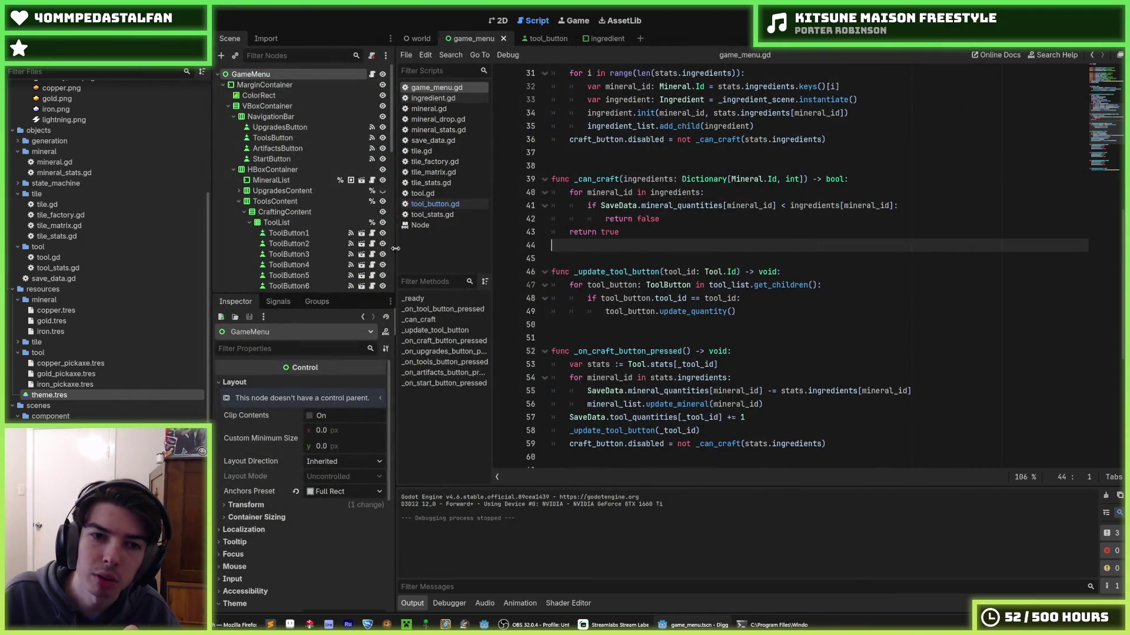
{"action": "left_click", "coordinate": [438, 204]}
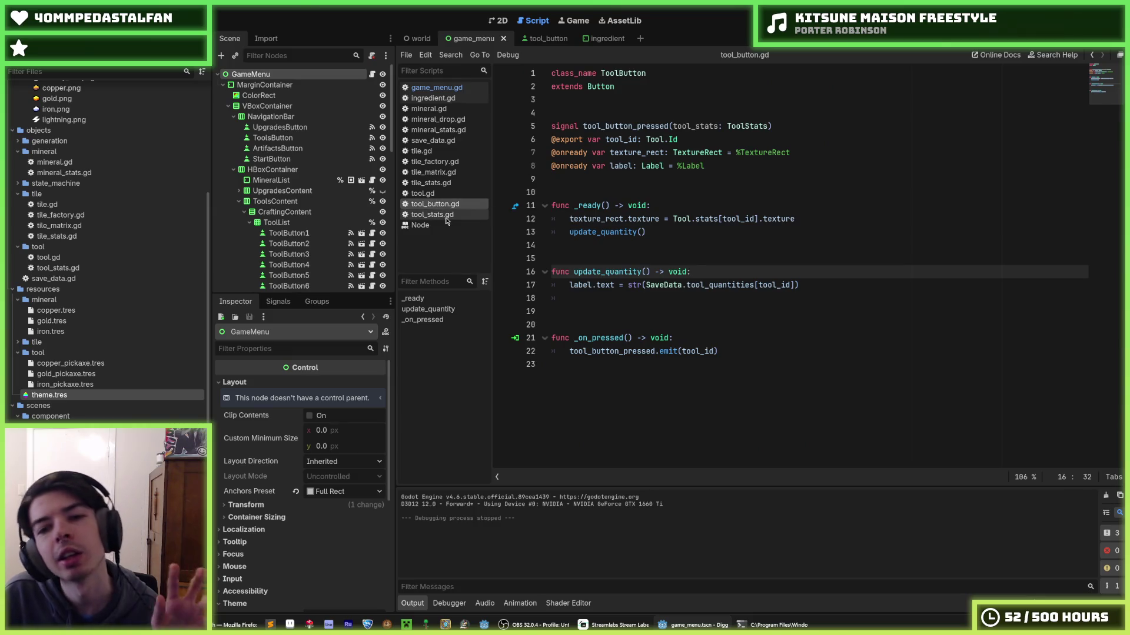
{"action": "left_click", "coordinate": [446, 217]}
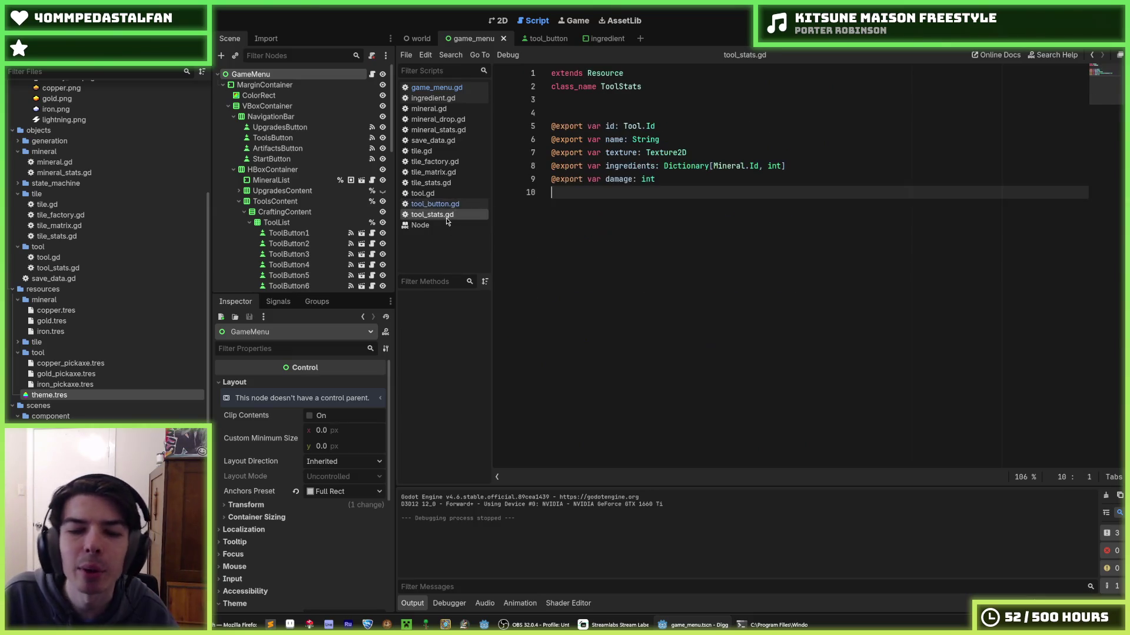
{"action": "left_click", "coordinate": [447, 204]}
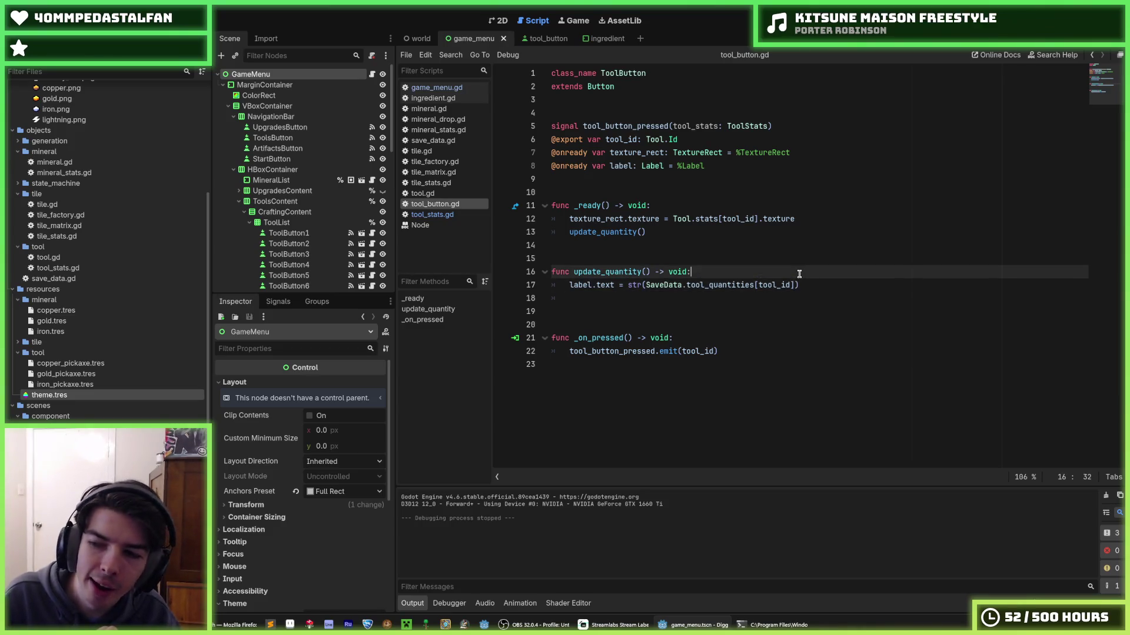
{"action": "left_click", "coordinate": [812, 281]}
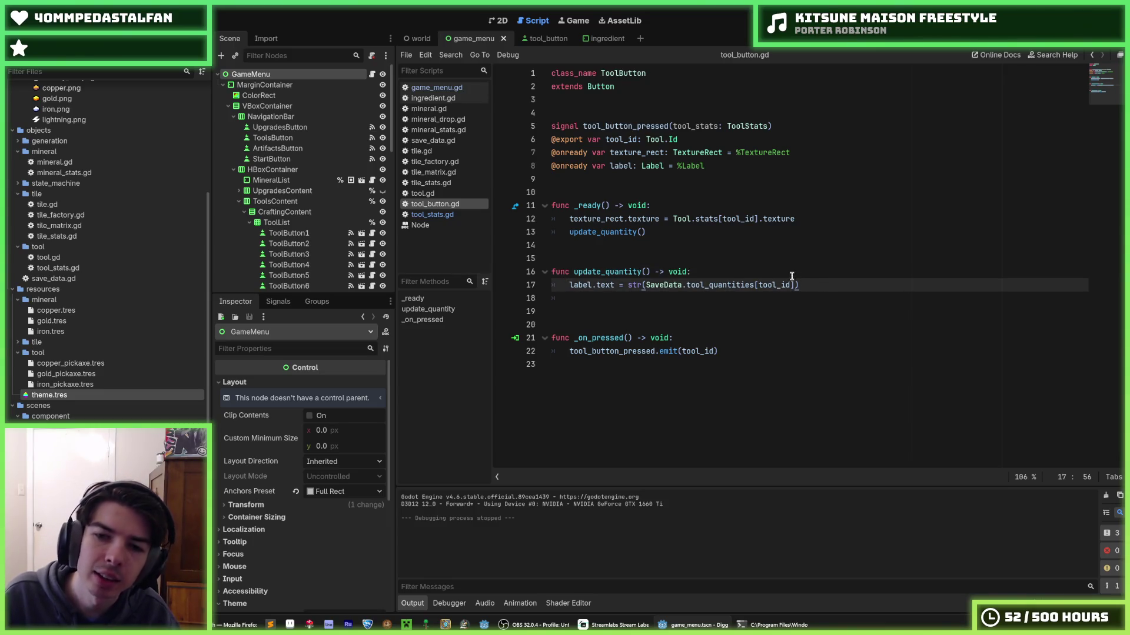
{"action": "left_click", "coordinate": [791, 270]}
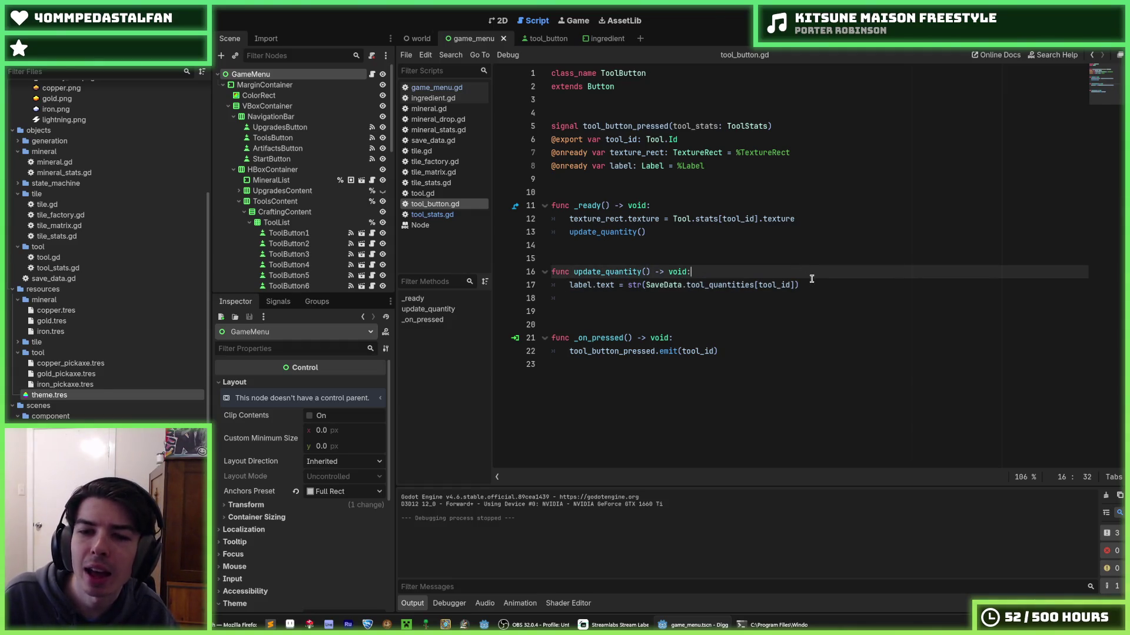
{"action": "left_click", "coordinate": [816, 284]}
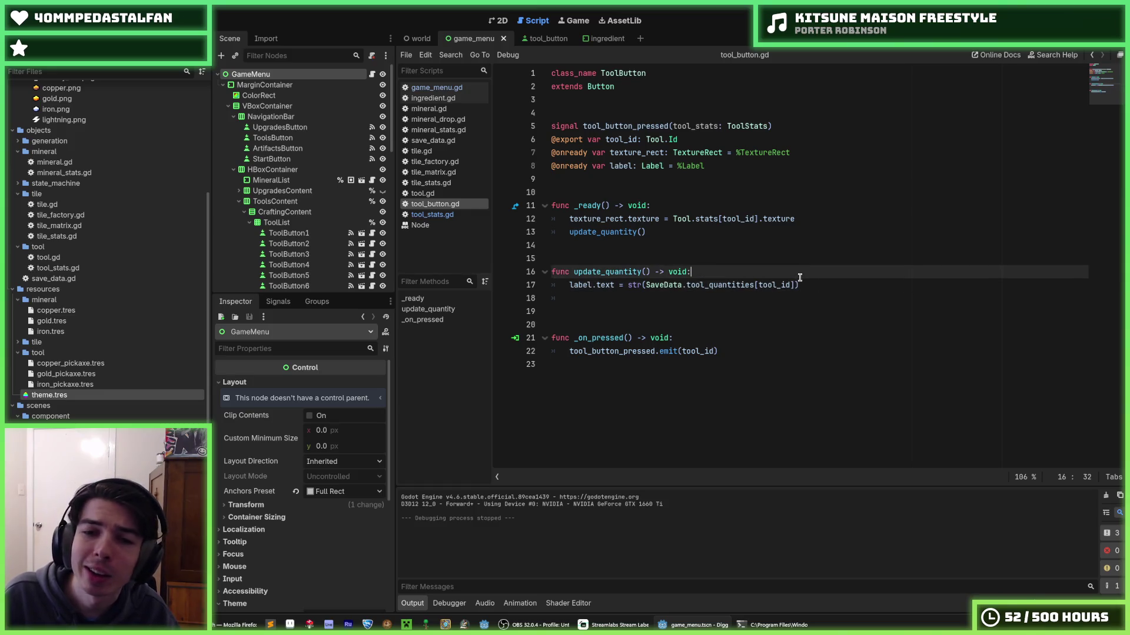
{"action": "left_click", "coordinate": [452, 215]}
{"action": "left_click", "coordinate": [449, 205]}
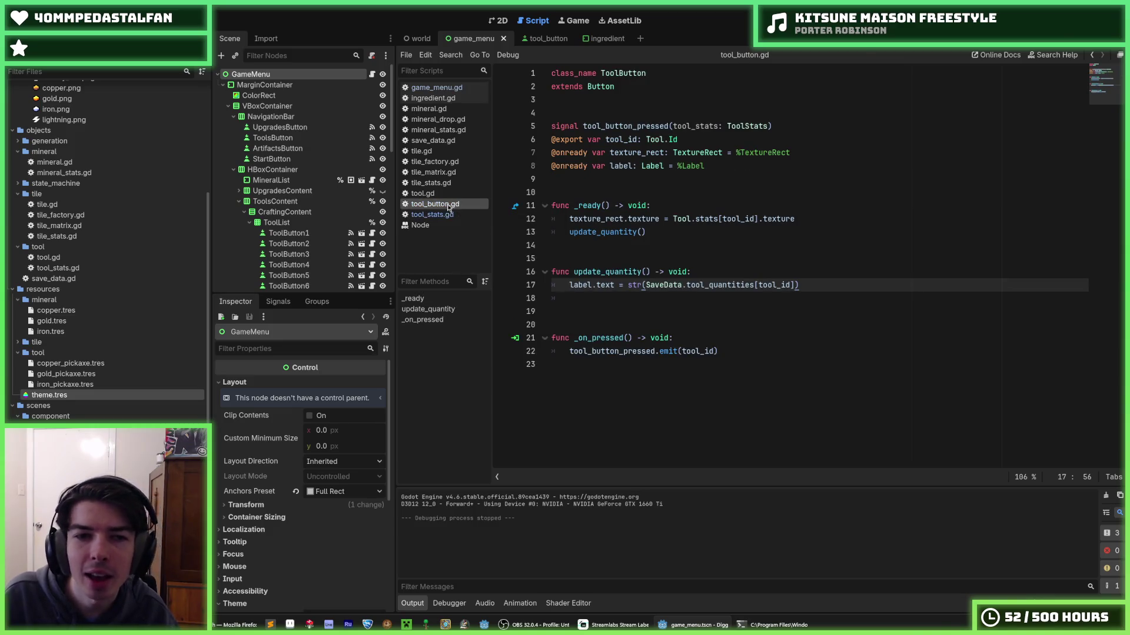
{"action": "left_click", "coordinate": [446, 195]}
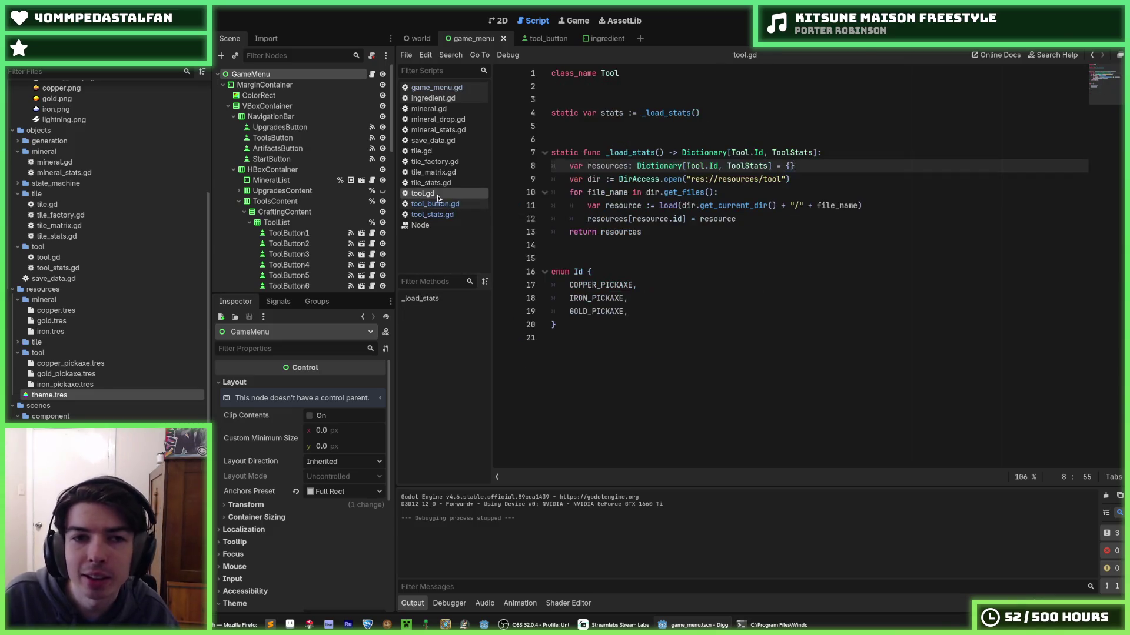
{"action": "left_click", "coordinate": [444, 89]}
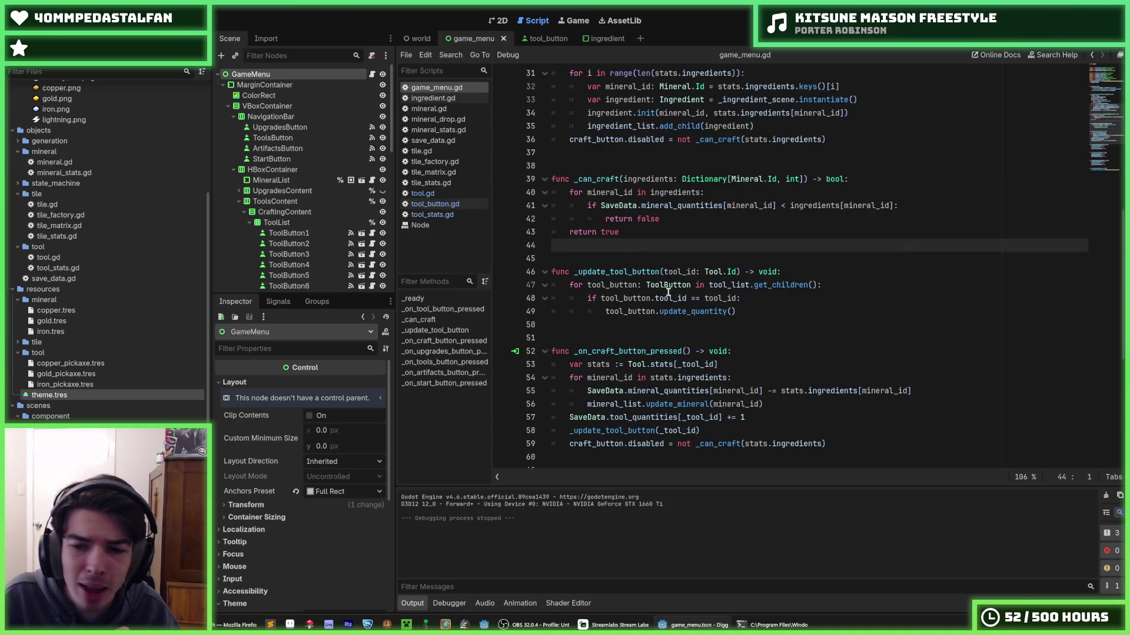
{"action": "scroll", "coordinate": [669, 292], "scroll_direction": "down", "scroll_amount": 3}
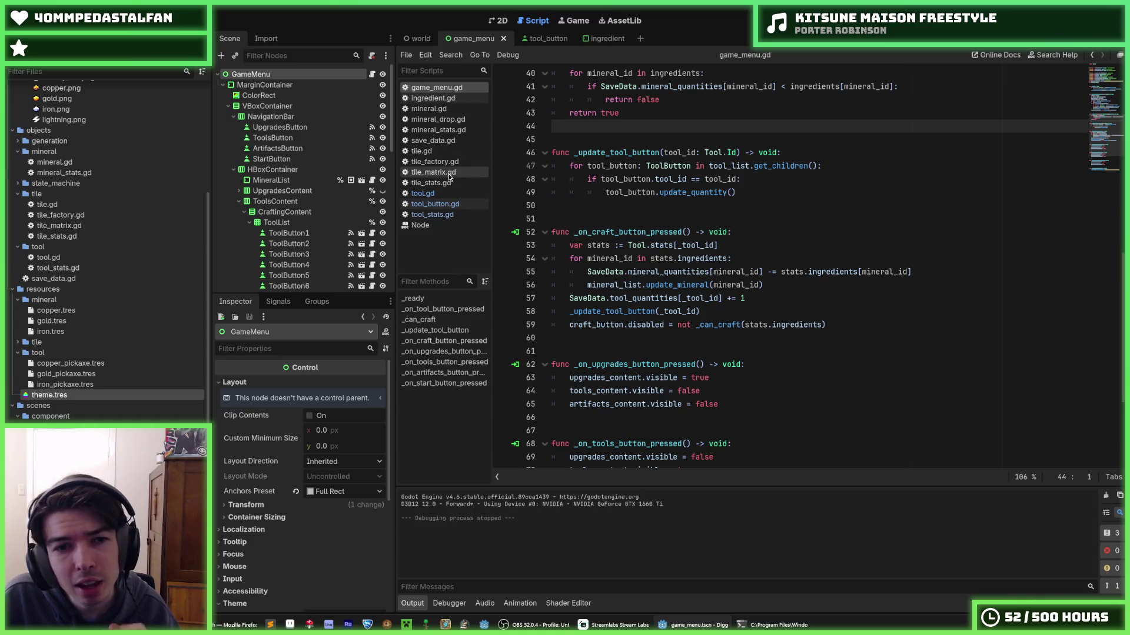
- Open save_data.gd, set the iron pickaxe count to 0, and save
{"action": "left_click", "coordinate": [434, 140]}
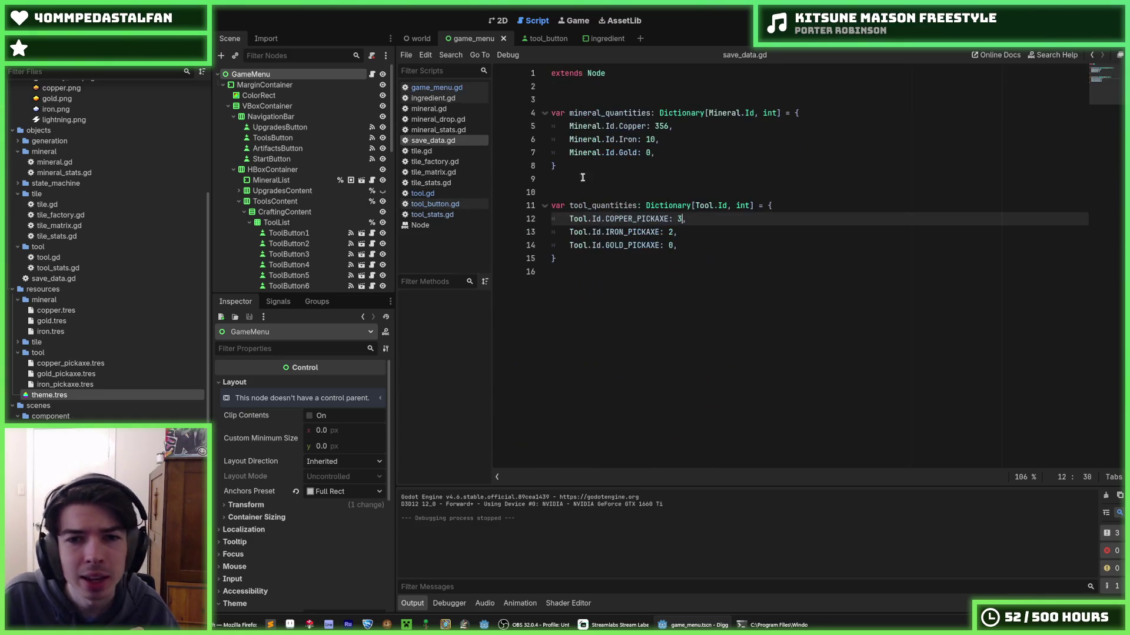
{"action": "key", "text": "Down"}
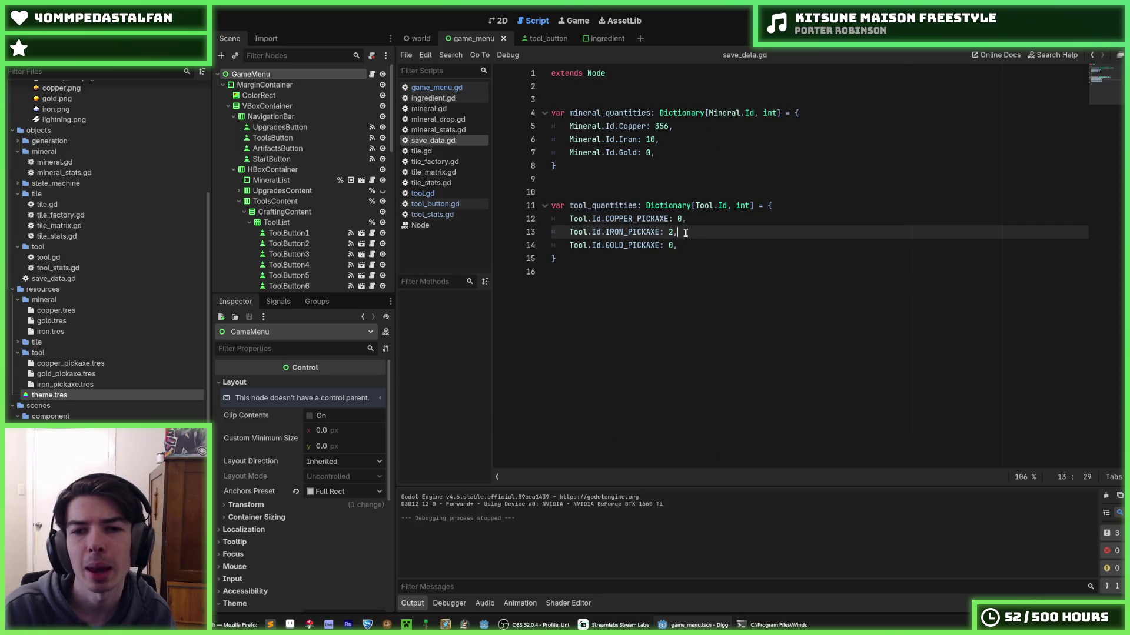
{"action": "key", "text": "BackSpace"}
{"action": "type", "text": "0"}
{"action": "key", "text": "ctrl+s"}
- Set starting gold to 123, iron to 246 and copper to 369, then launch
{"action": "key", "text": "Up"}
{"action": "key", "text": "Up"}
{"action": "key", "text": "Up"}
{"action": "key", "text": "Up"}
{"action": "key", "text": "Up"}
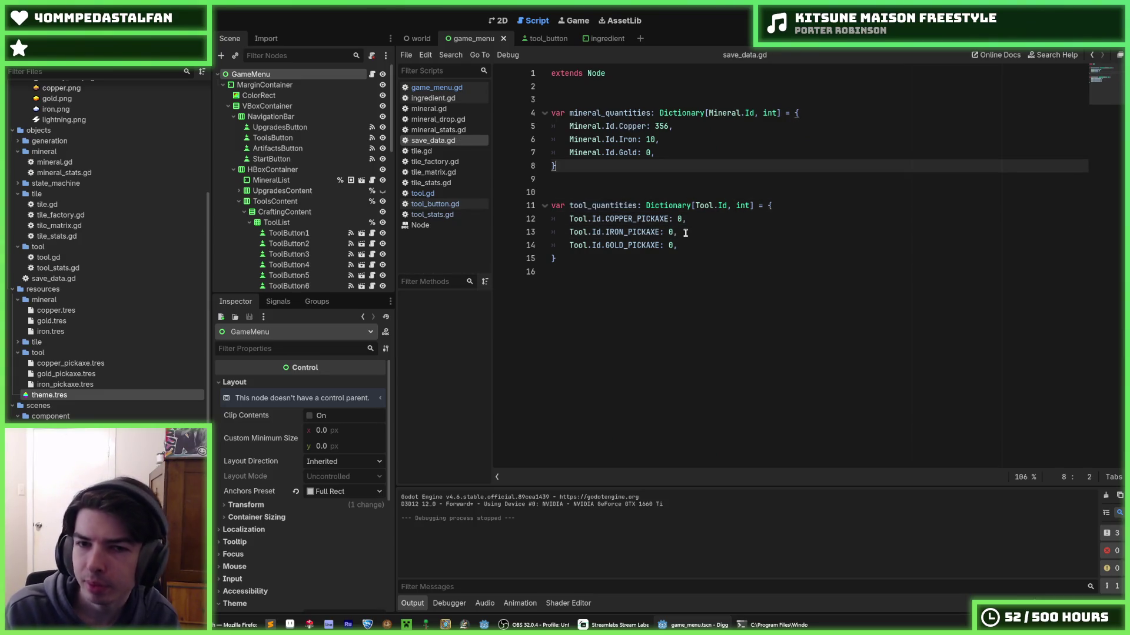
{"action": "key", "text": "Delete"}
{"action": "type", "text": "123"}
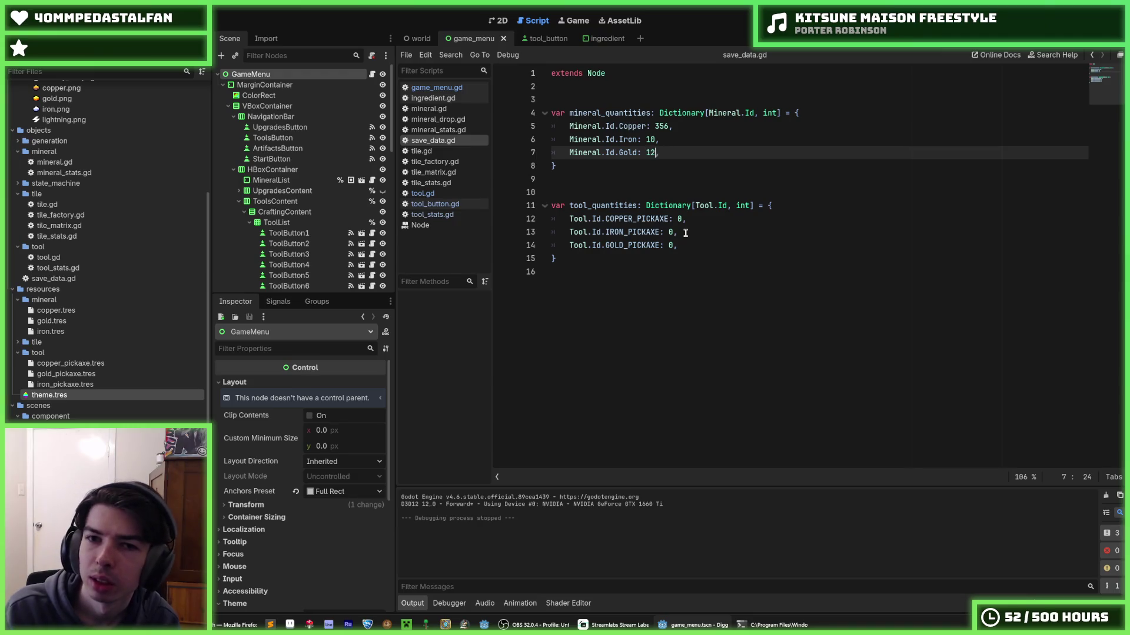
{"action": "key", "text": "Up"}
{"action": "type", "text": "2"}
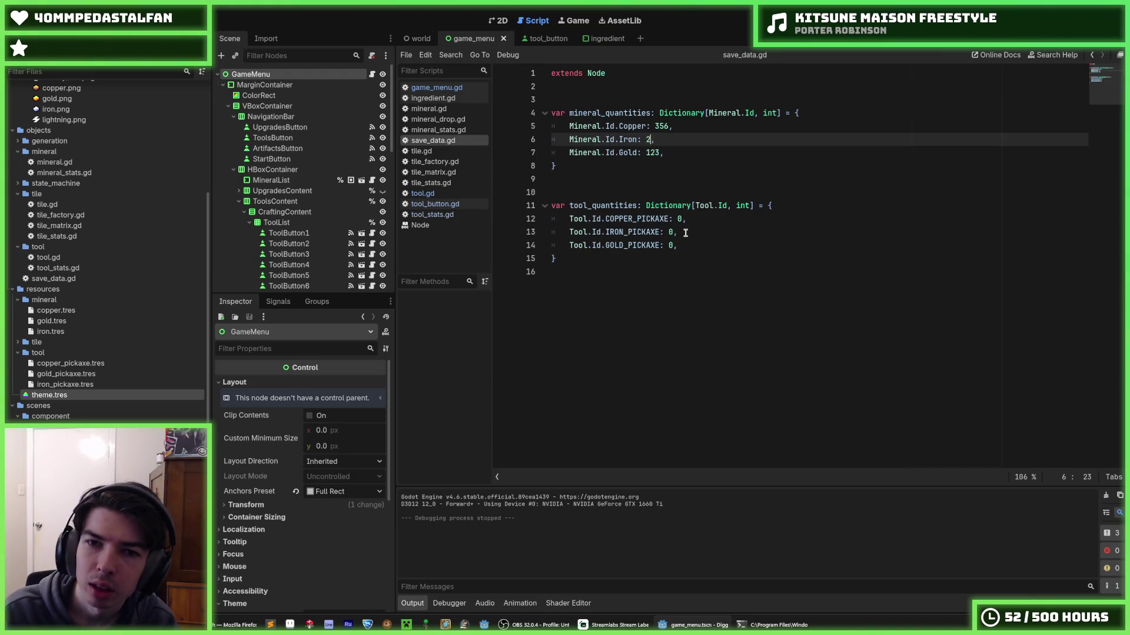
{"action": "key", "text": "Up"}
{"action": "key", "text": "Delete"}
{"action": "key", "text": "BackSpace"}
{"action": "key", "text": "BackSpace"}
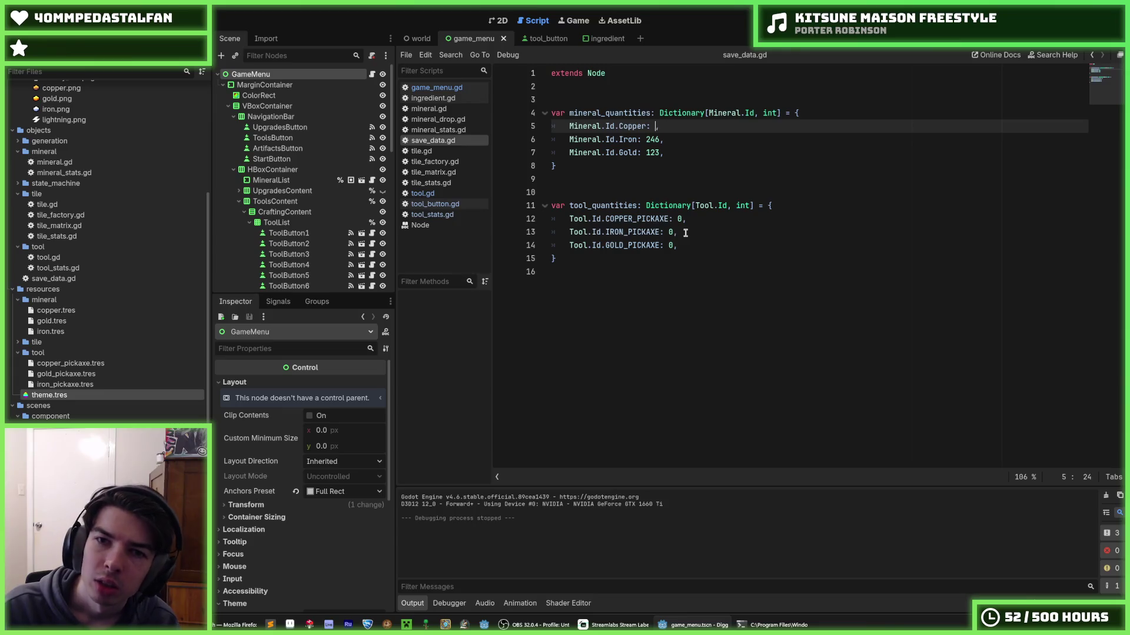
{"action": "key", "text": "F5"}
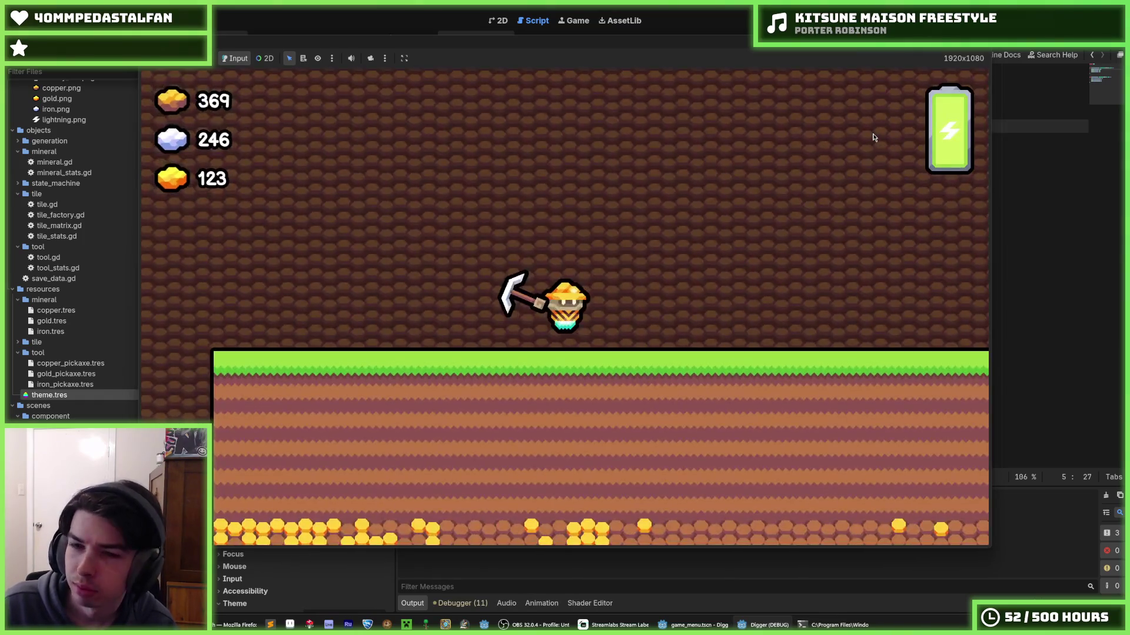
- Relaunch the game and craft three copper pickaxes and one iron pickaxe
{"action": "key", "text": "F8"}
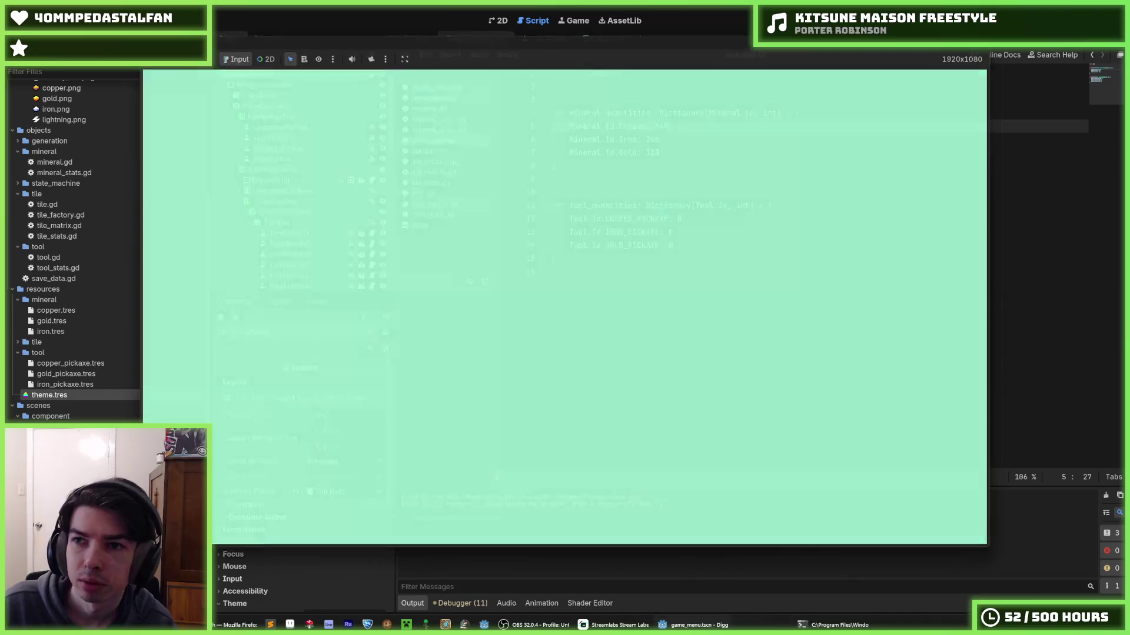
{"action": "key", "text": "F5"}
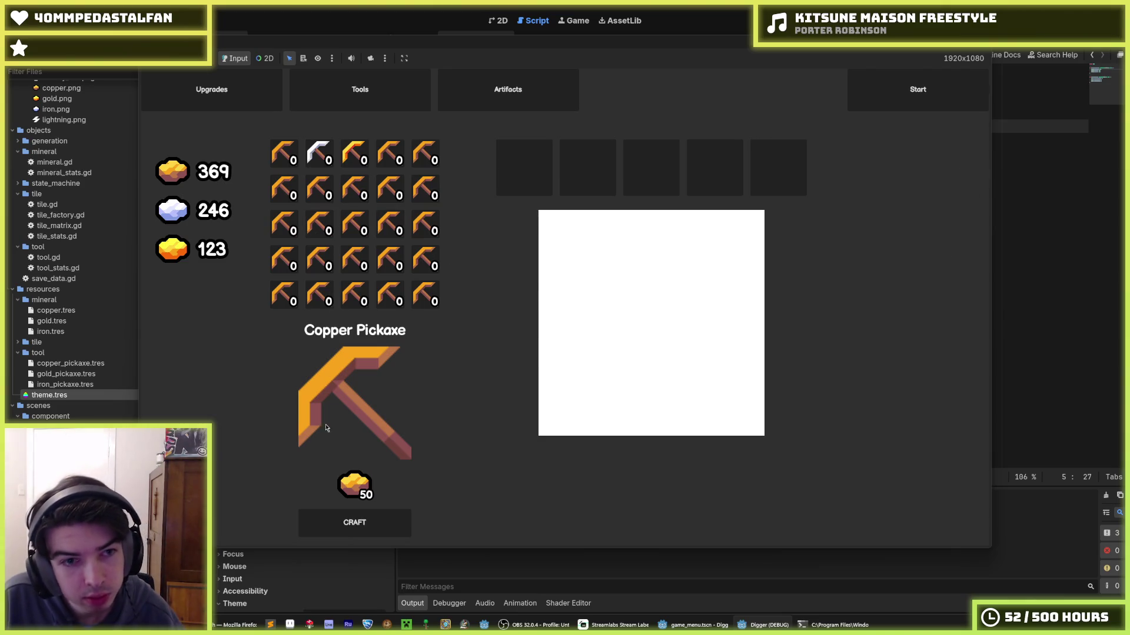
{"action": "triple_click", "coordinate": [350, 520]}
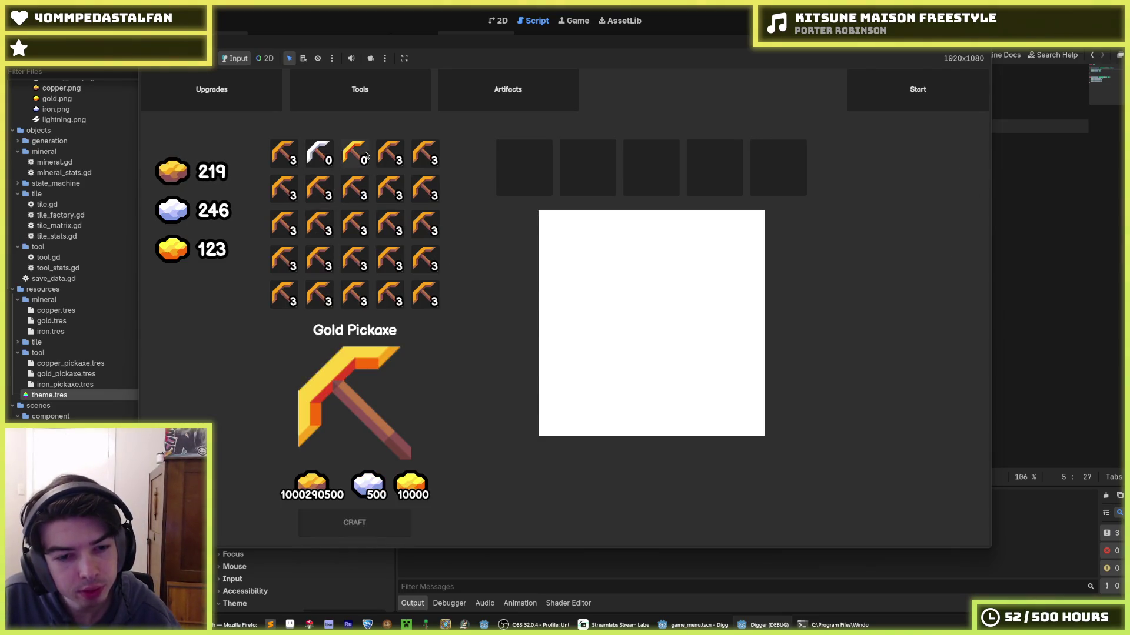
{"action": "left_click", "coordinate": [359, 528]}
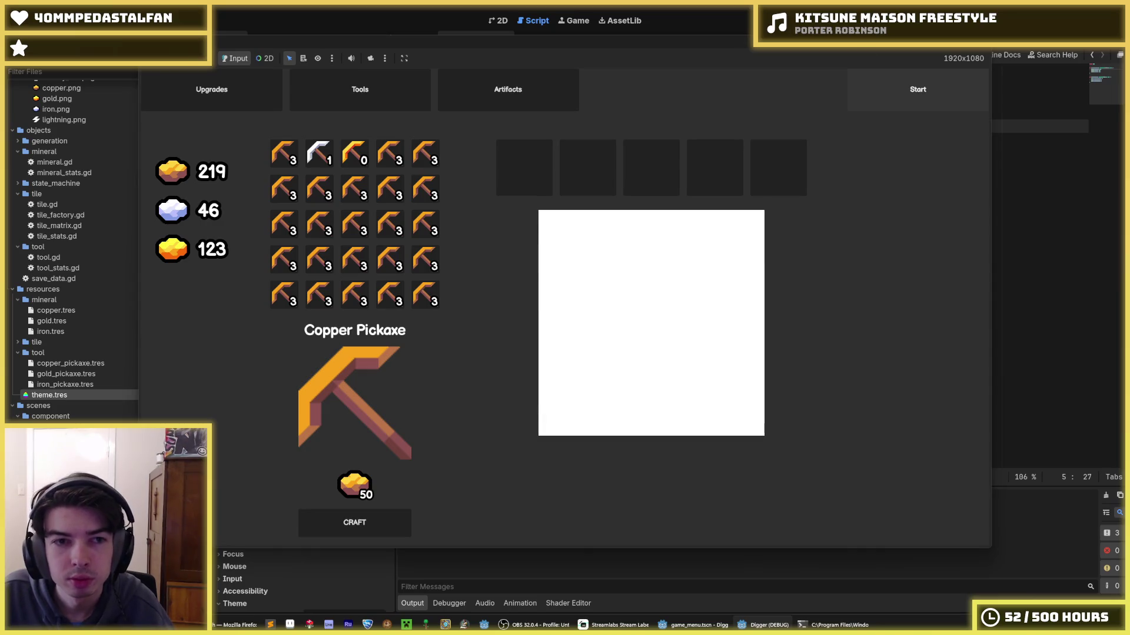
- Inspect the Iron, Copper and Gold Pickaxe details and costs, then stop the game
{"action": "left_click", "coordinate": [330, 158]}
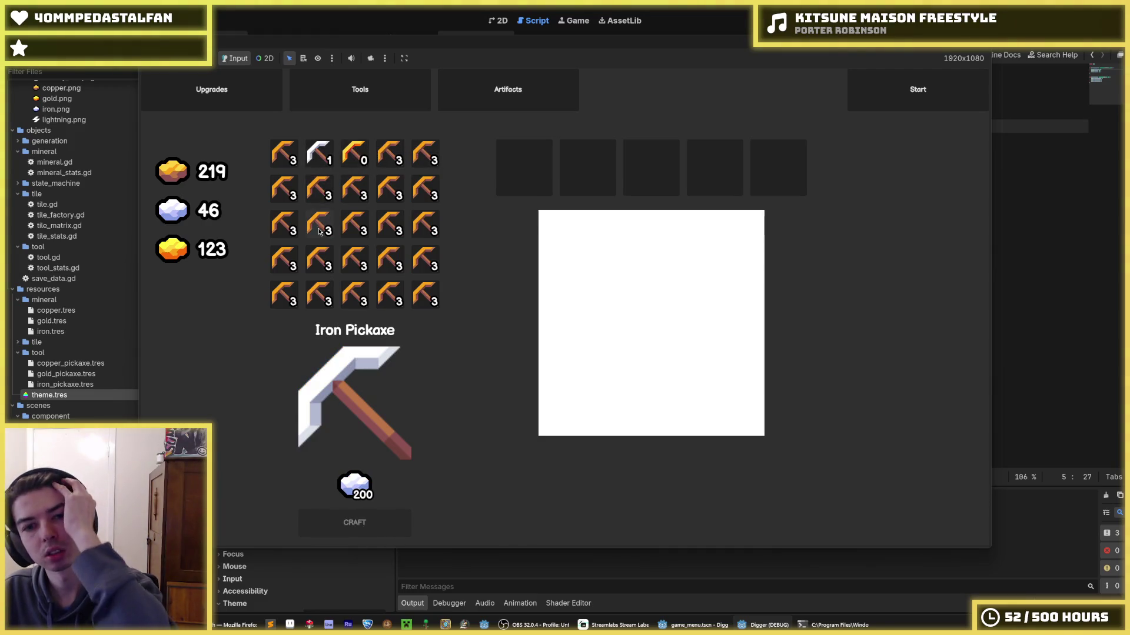
{"action": "left_click", "coordinate": [292, 161]}
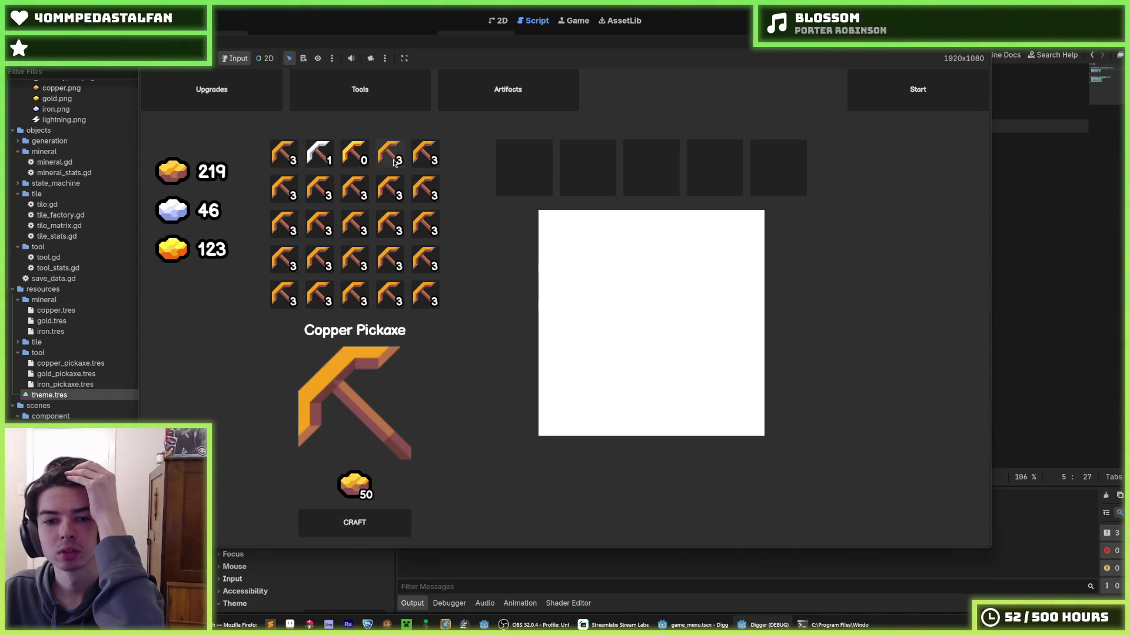
{"action": "left_click", "coordinate": [364, 160]}
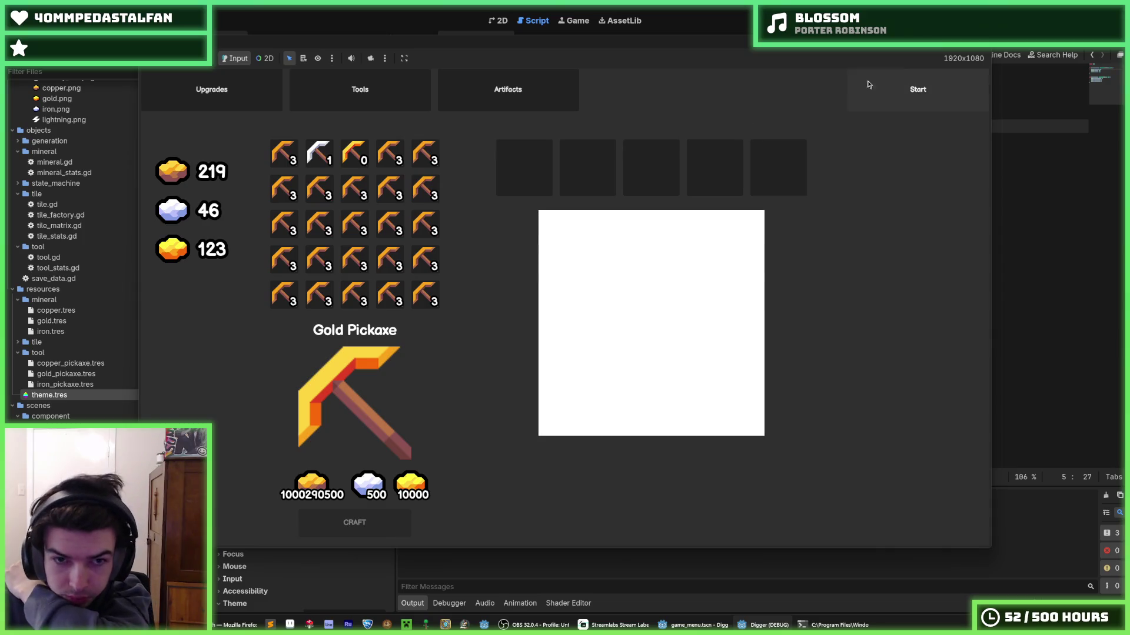
{"action": "key", "text": "F8"}
{"action": "left_click", "coordinate": [800, 152]}
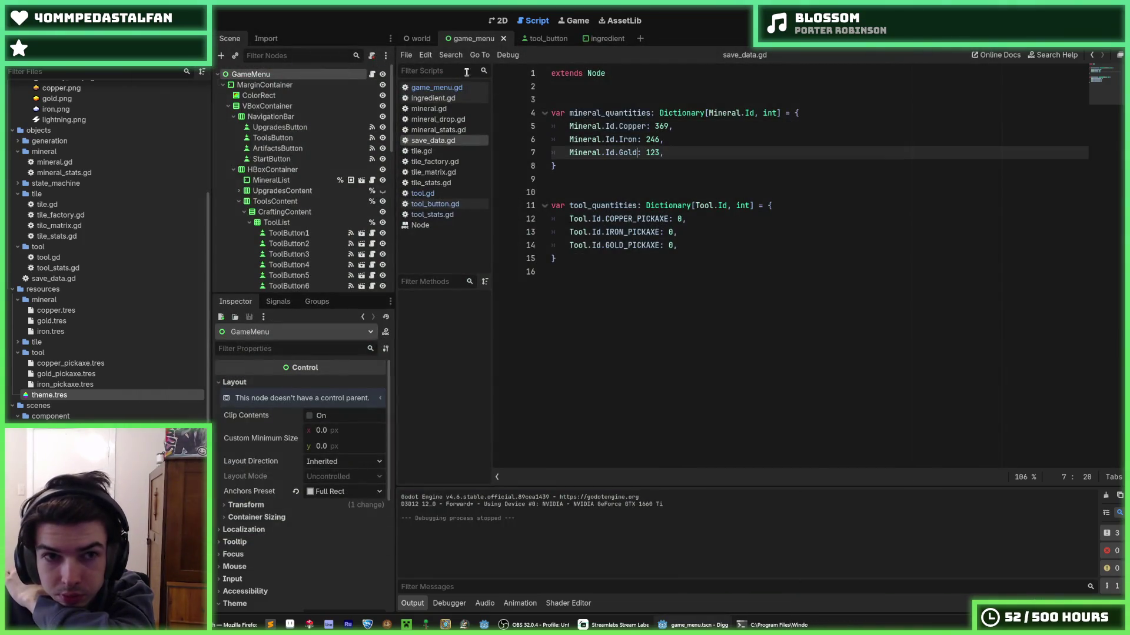
{"action": "left_click", "coordinate": [498, 21]}
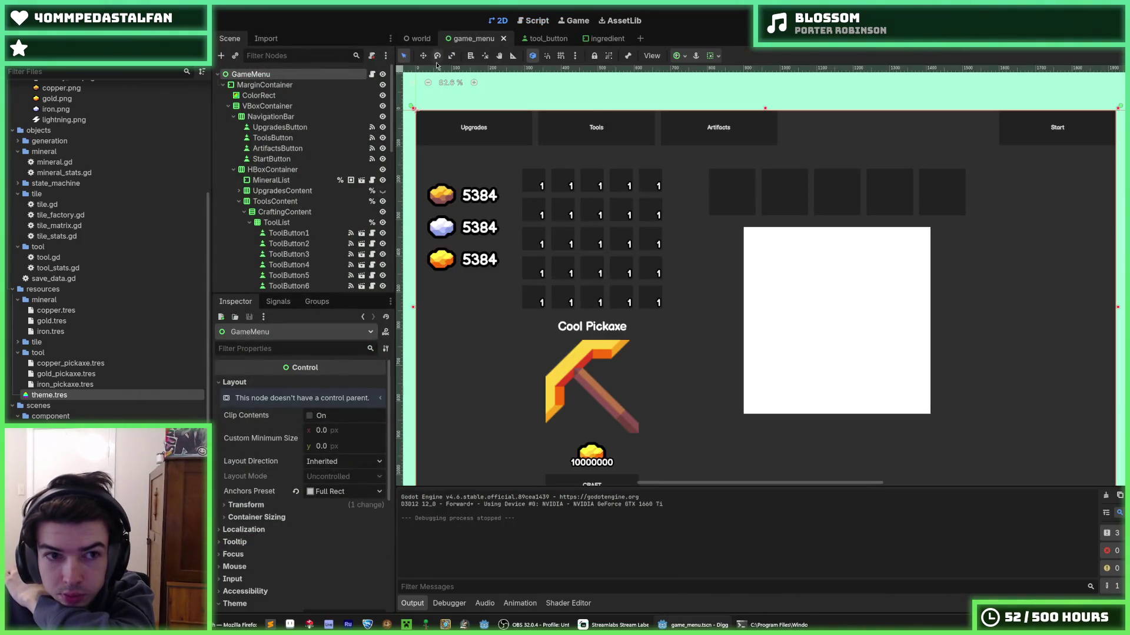
{"action": "left_click", "coordinate": [296, 116]}
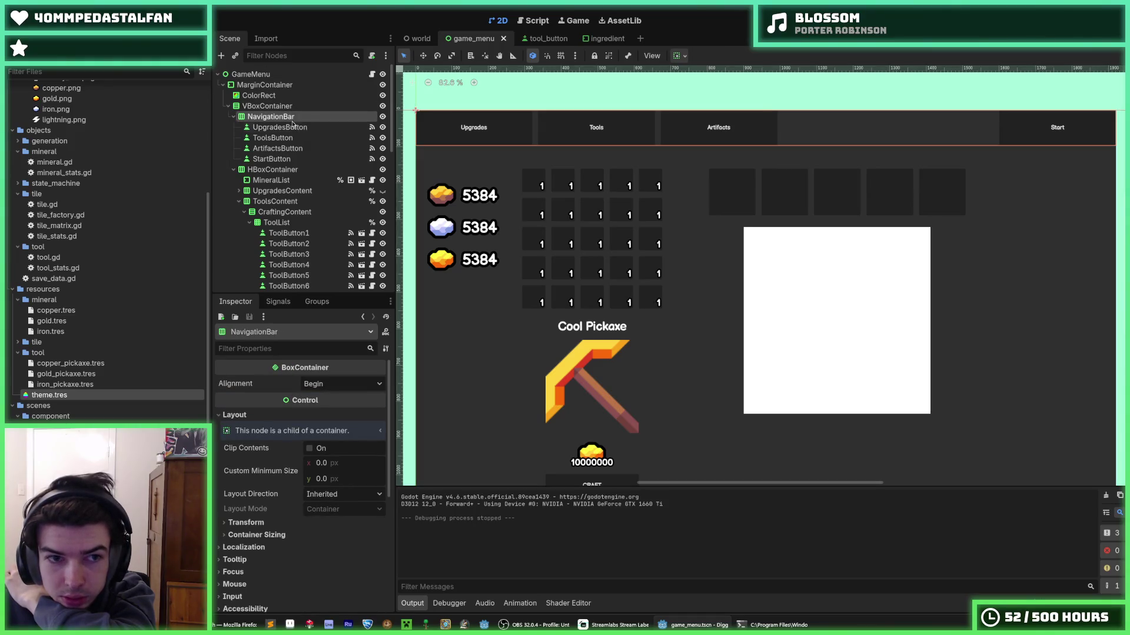
{"action": "left_click", "coordinate": [288, 181]}
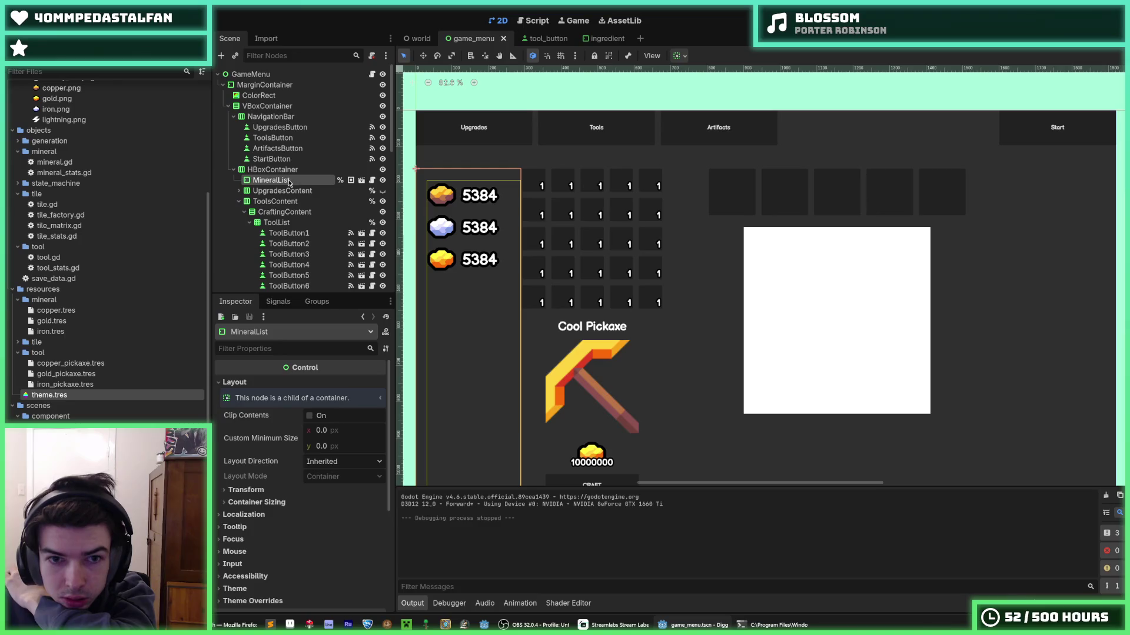
{"action": "scroll", "coordinate": [260, 460], "scroll_direction": "down", "scroll_amount": 2}
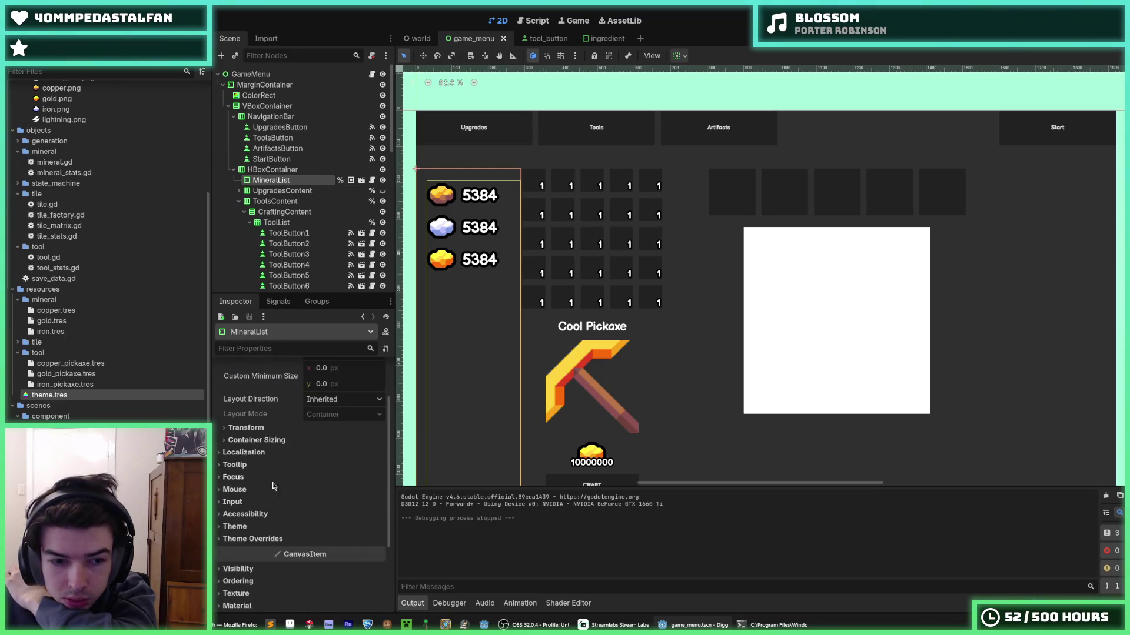
{"action": "left_click", "coordinate": [259, 441]}
{"action": "left_click", "coordinate": [259, 442]}
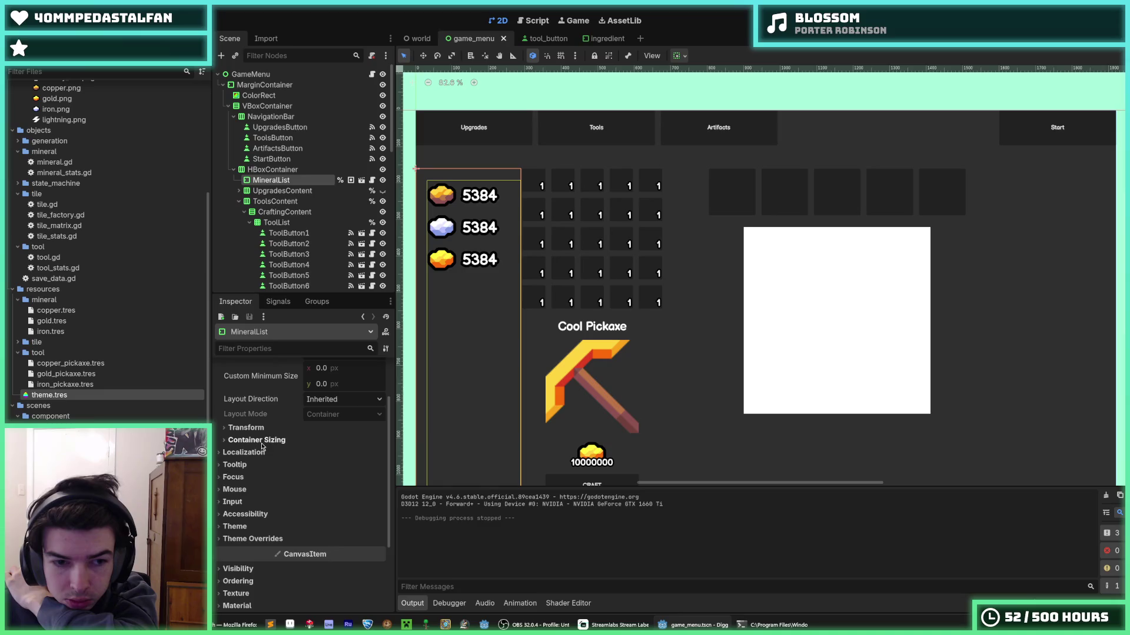
{"action": "left_click", "coordinate": [262, 428]}
{"action": "left_click", "coordinate": [262, 429]}
{"action": "scroll", "coordinate": [262, 429], "scroll_direction": "up", "scroll_amount": 2}
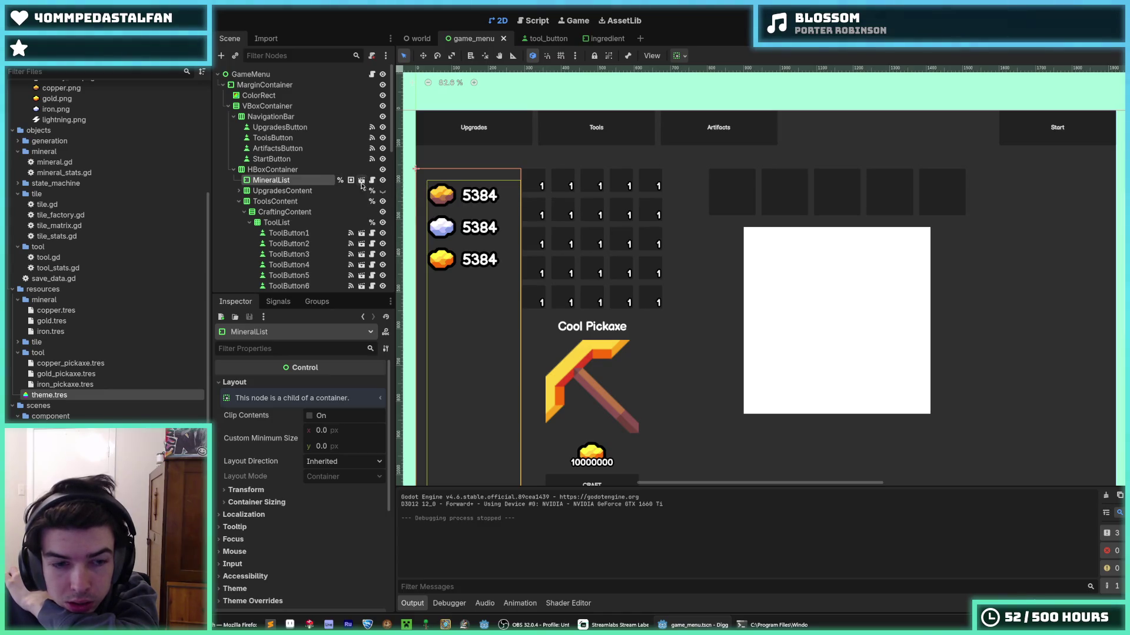
{"action": "scroll", "coordinate": [240, 393], "scroll_direction": "down", "scroll_amount": 5}
{"action": "scroll", "coordinate": [240, 393], "scroll_direction": "up", "scroll_amount": 5}
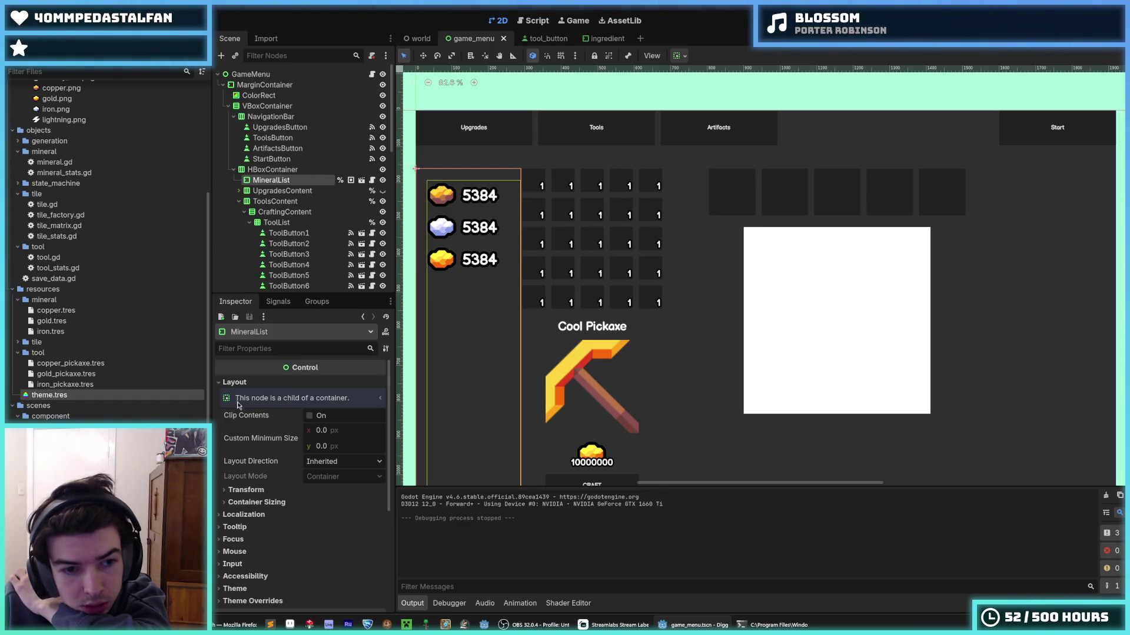
{"action": "scroll", "coordinate": [256, 481], "scroll_direction": "down", "scroll_amount": 4}
{"action": "left_click", "coordinate": [257, 476]}
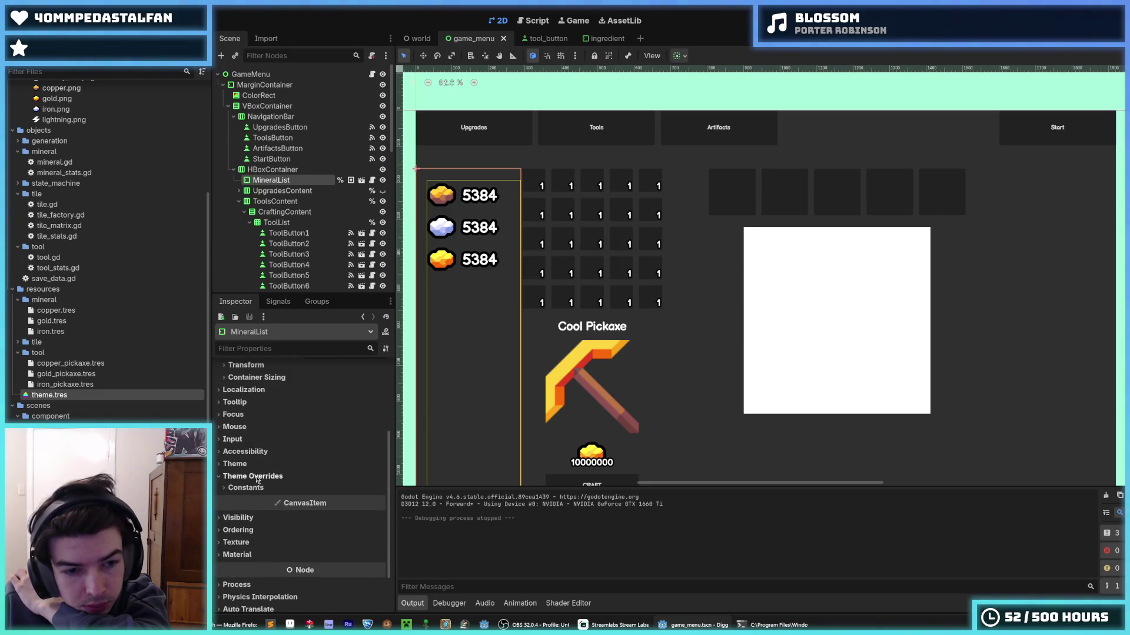
{"action": "left_click", "coordinate": [246, 488]}
{"action": "left_click", "coordinate": [320, 532]}
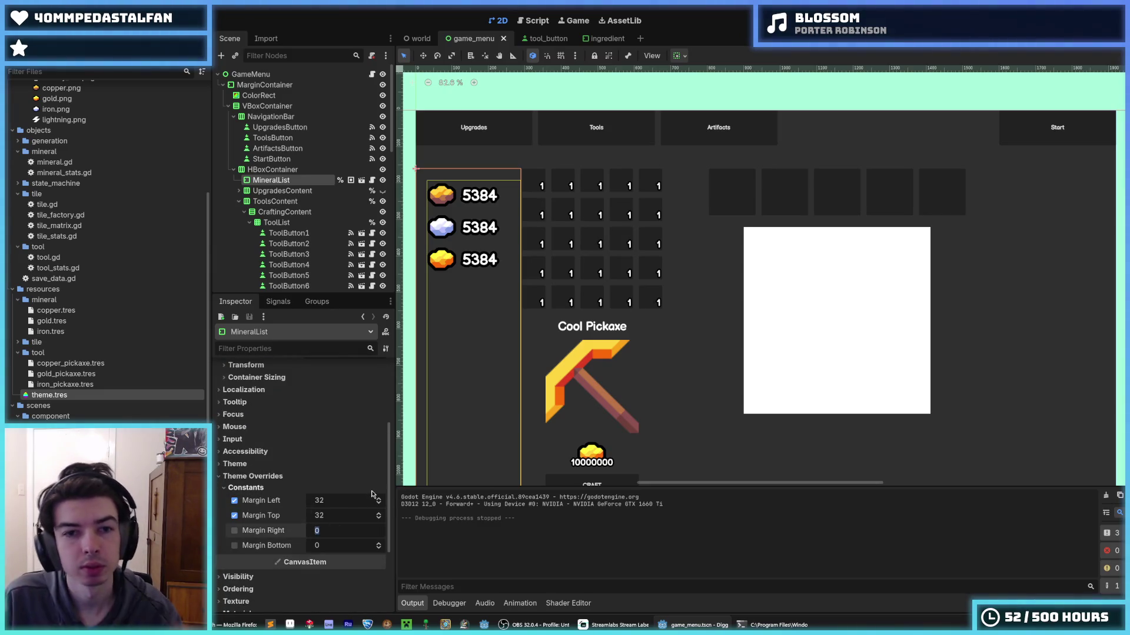
{"action": "type", "text": "64"}
{"action": "key", "text": "Return"}
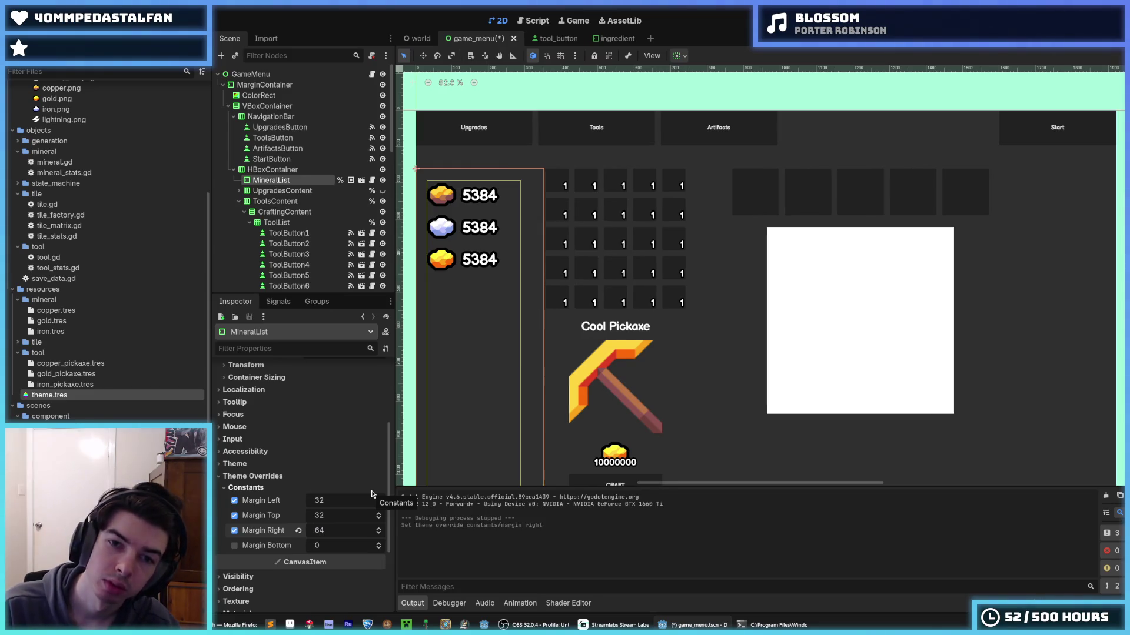
{"action": "left_click", "coordinate": [349, 533]}
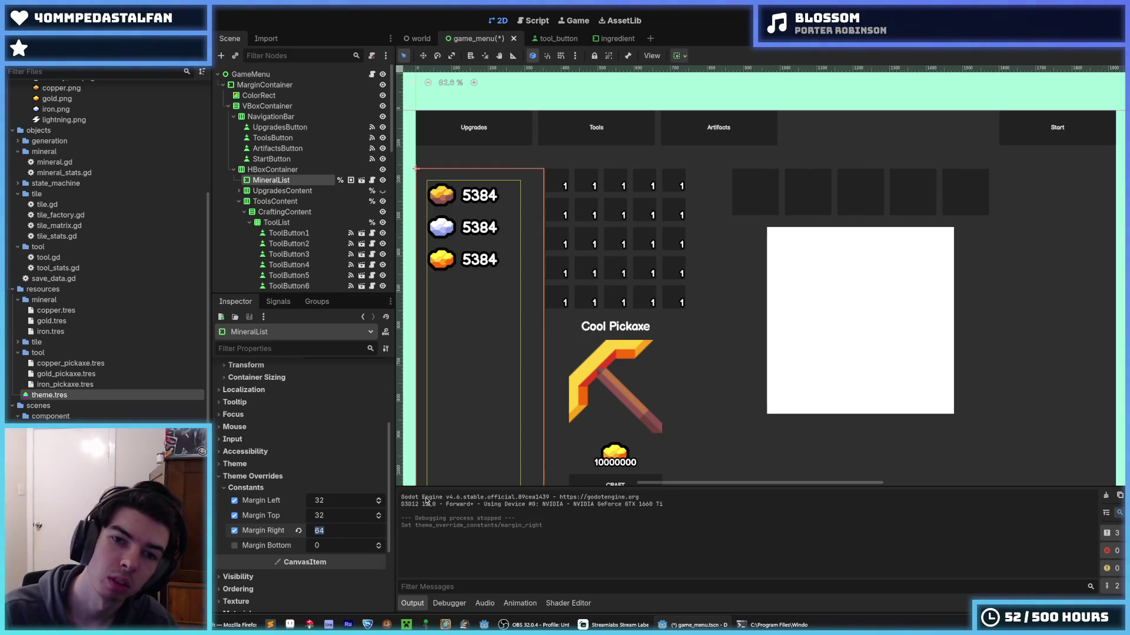
{"action": "type", "text": "128"}
{"action": "key", "text": "Return"}
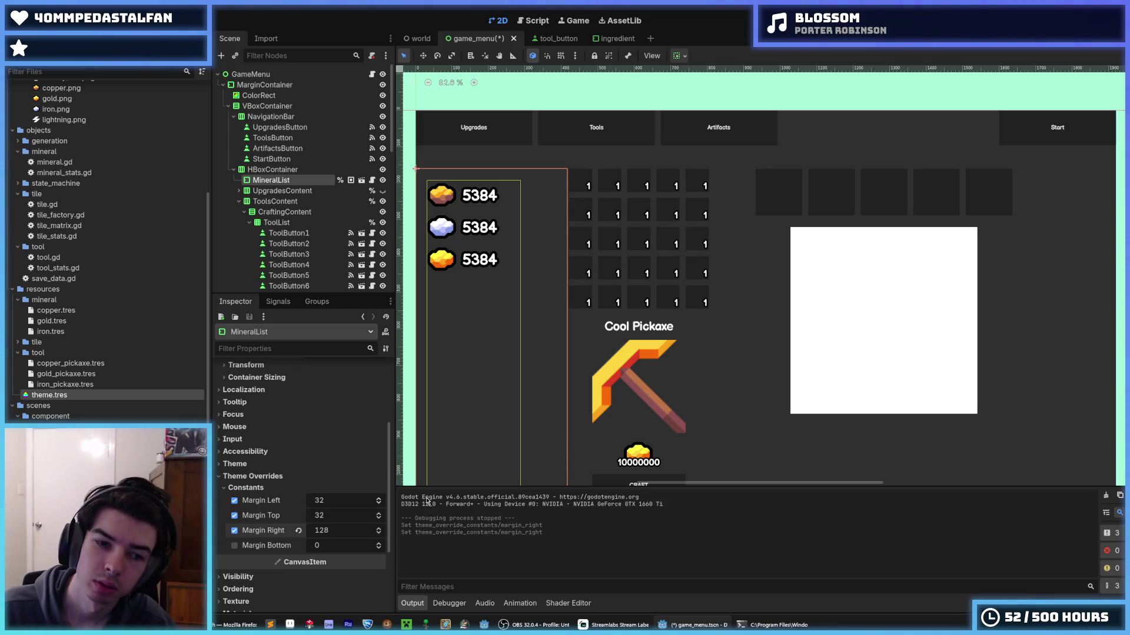
{"action": "left_click", "coordinate": [298, 531]}
{"action": "key", "text": "ctrl+s"}
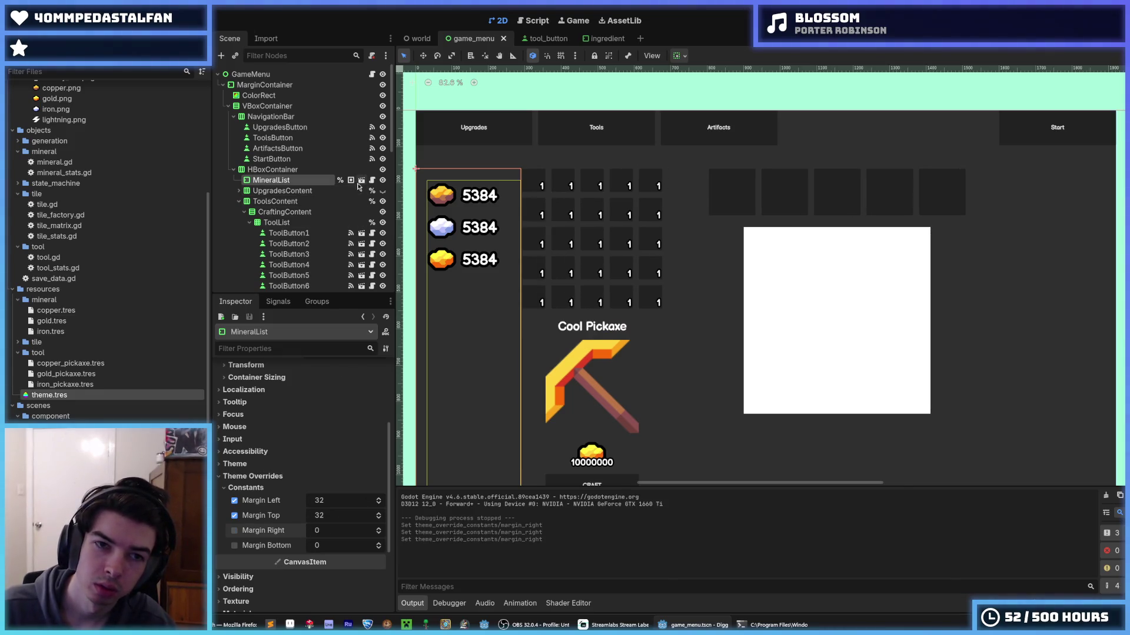
{"action": "left_click", "coordinate": [361, 180]}
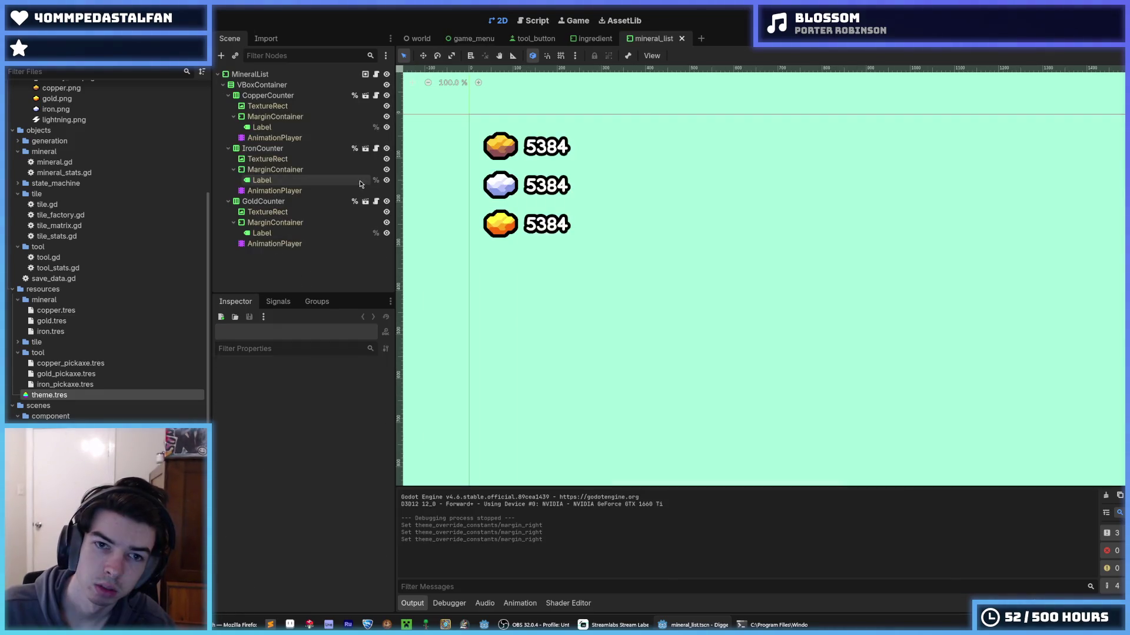
- Set MineralList's Margin Right constant override to 128 and save the scene
{"action": "left_click", "coordinate": [265, 75]}
{"action": "left_click", "coordinate": [271, 518]}
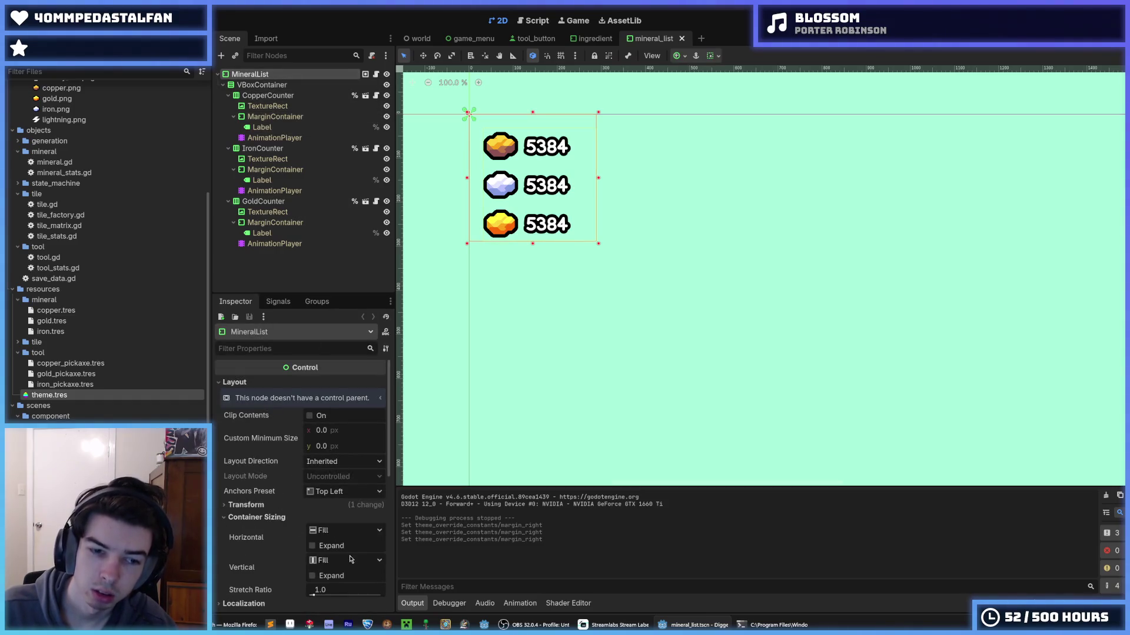
{"action": "left_click", "coordinate": [306, 517]}
{"action": "scroll", "coordinate": [306, 517], "scroll_direction": "down", "scroll_amount": 3}
{"action": "left_click", "coordinate": [297, 563]}
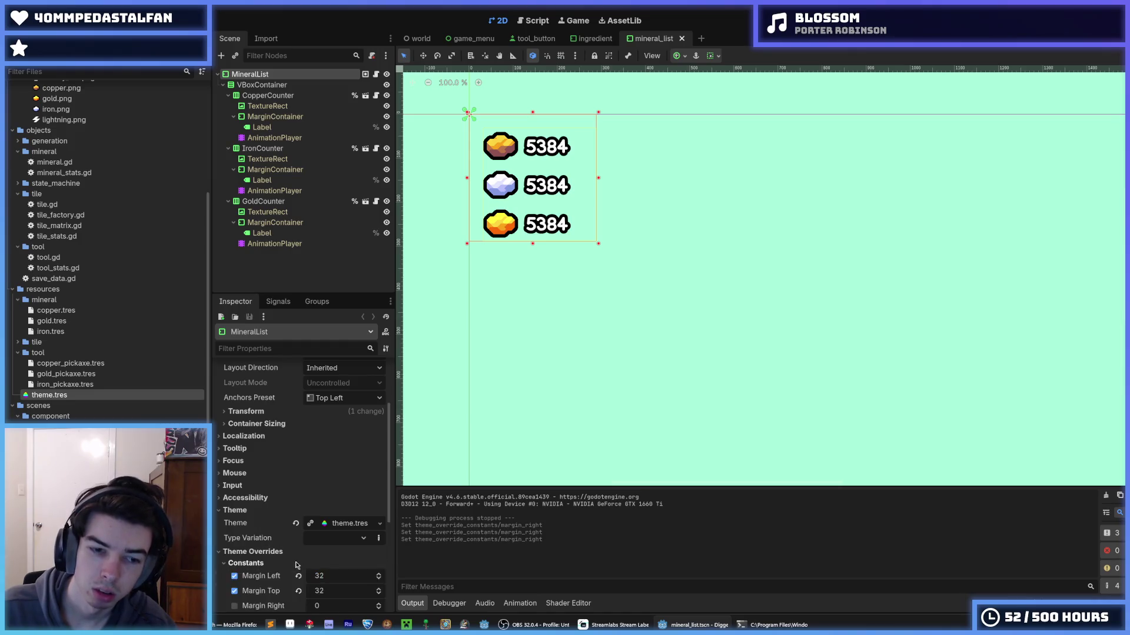
{"action": "scroll", "coordinate": [298, 565], "scroll_direction": "down", "scroll_amount": 3}
{"action": "left_click", "coordinate": [334, 481]}
{"action": "type", "text": "12"}
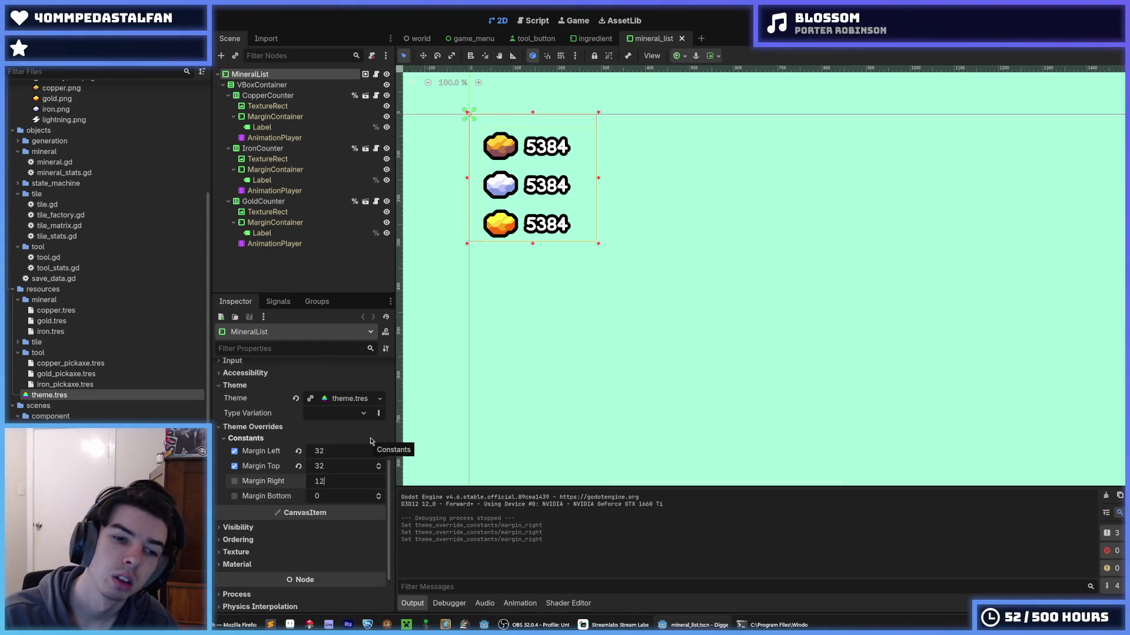
{"action": "type", "text": "8"}
{"action": "key", "text": "Return"}
{"action": "key", "text": "ctrl+s"}
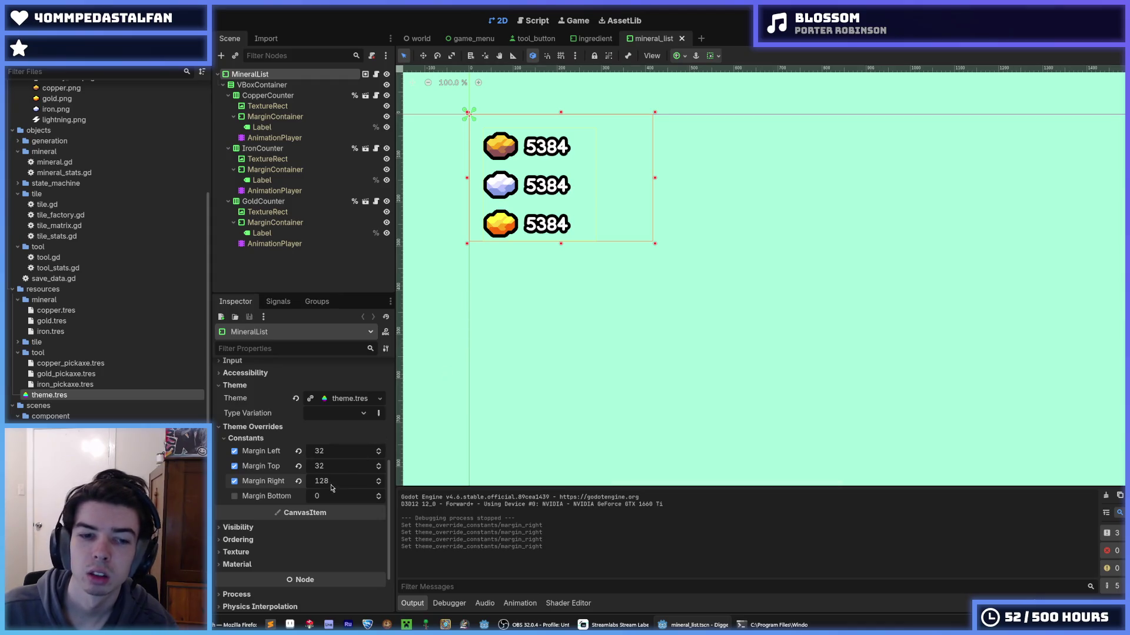
- Try a right margin of 256, save, and save the game menu scene
{"action": "left_click", "coordinate": [332, 486]}
{"action": "type", "text": "256"}
{"action": "key", "text": "Return"}
{"action": "key", "text": "ctrl+s"}
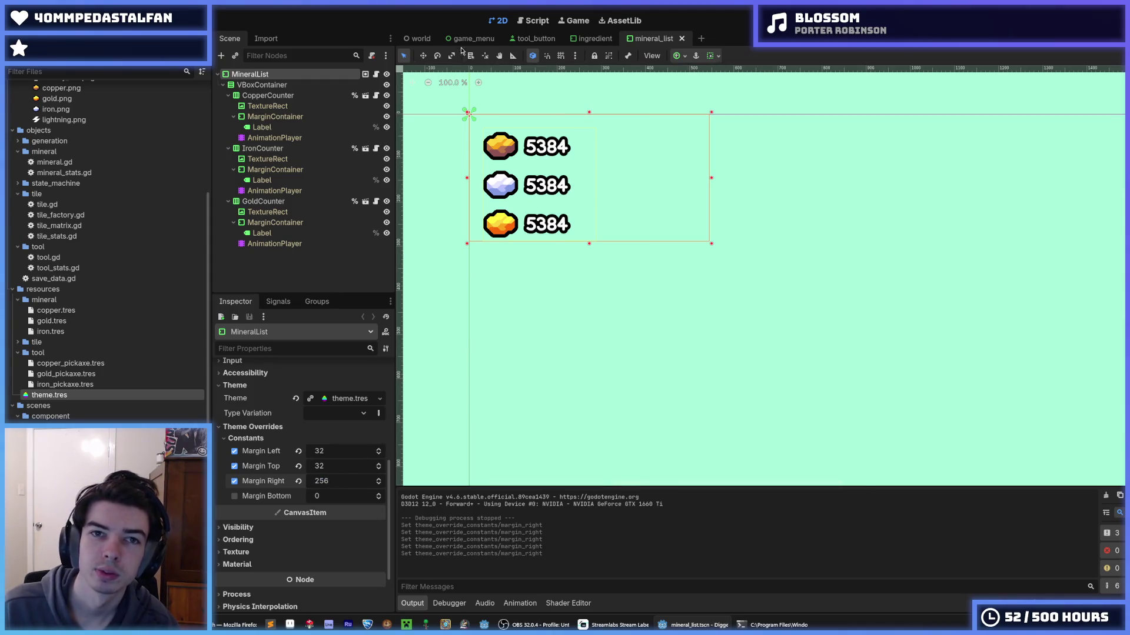
{"action": "left_click", "coordinate": [468, 39]}
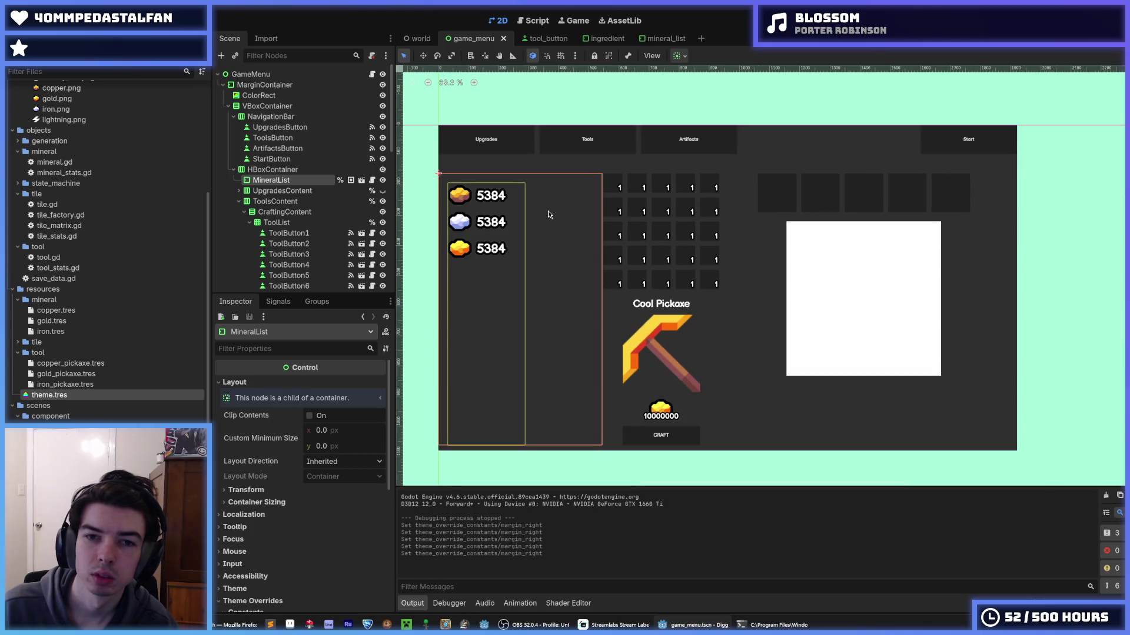
{"action": "scroll", "coordinate": [576, 226], "scroll_direction": "up", "scroll_amount": 2}
{"action": "key", "text": "ctrl+s"}
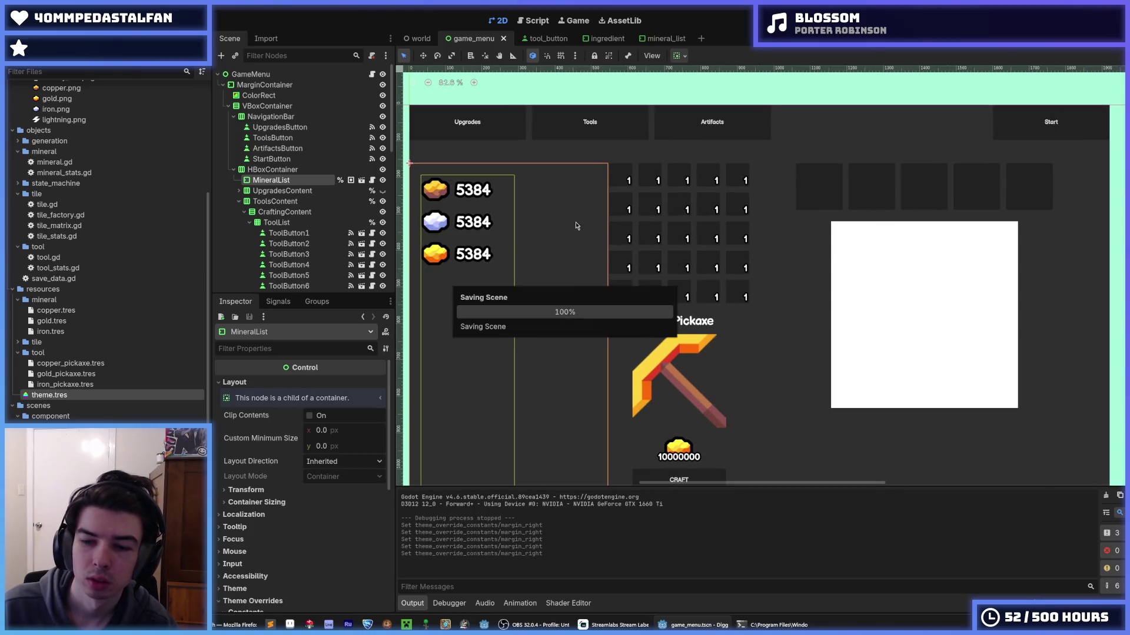
- Reopen MineralList, restore the right margin to 128, and run the game
{"action": "left_click", "coordinate": [361, 181]}
{"action": "left_click", "coordinate": [335, 482]}
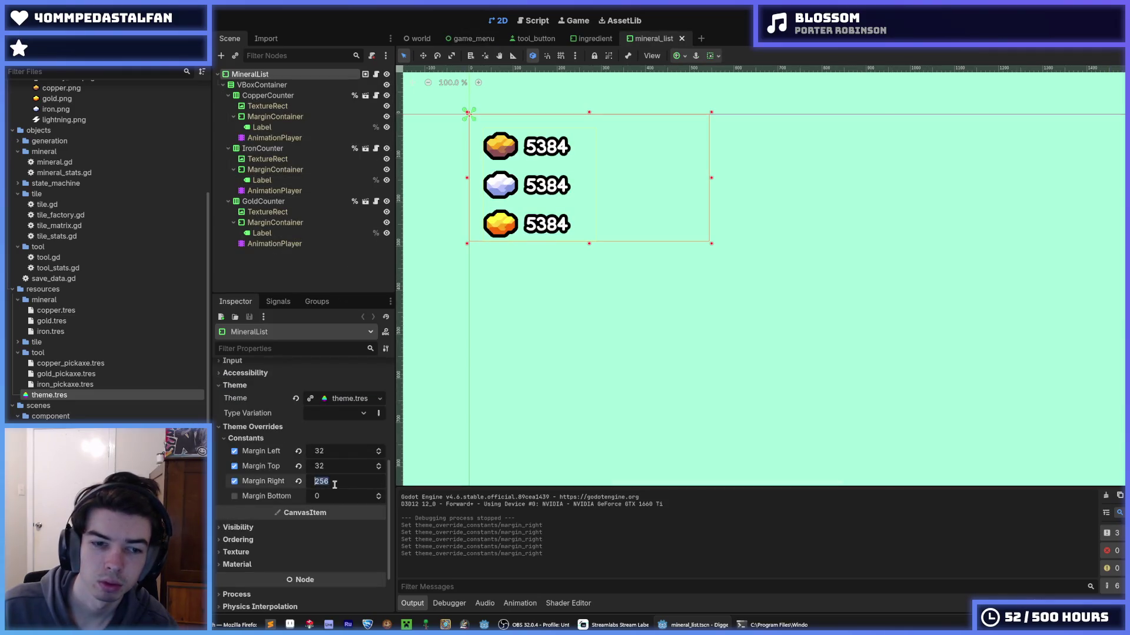
{"action": "type", "text": "128"}
{"action": "key", "text": "Return"}
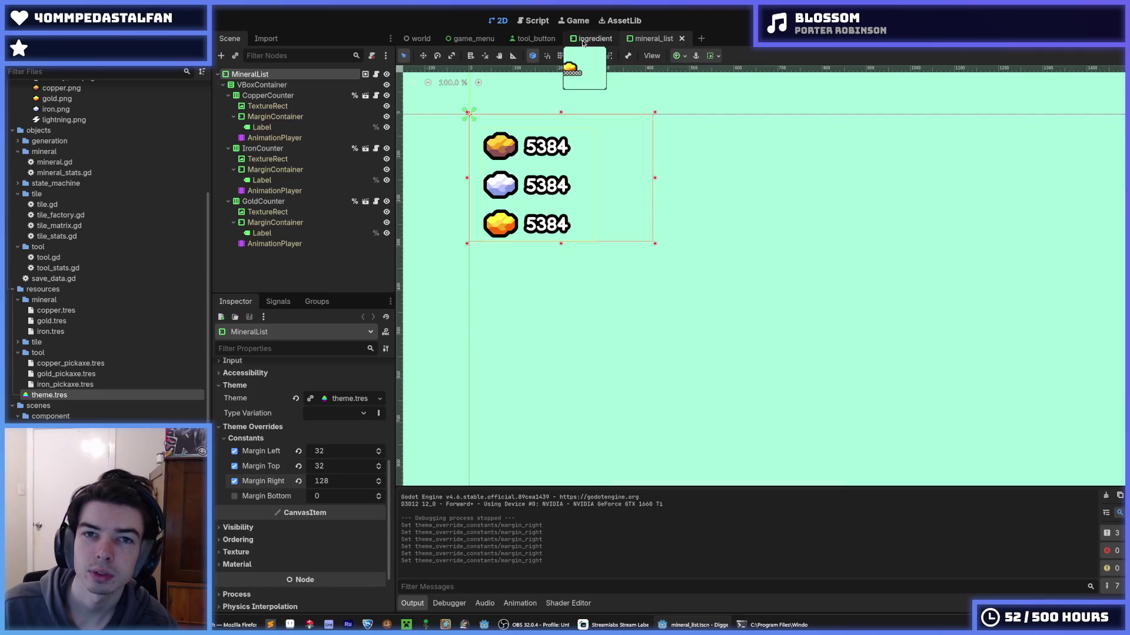
{"action": "left_click", "coordinate": [591, 39]}
{"action": "left_click", "coordinate": [474, 38]}
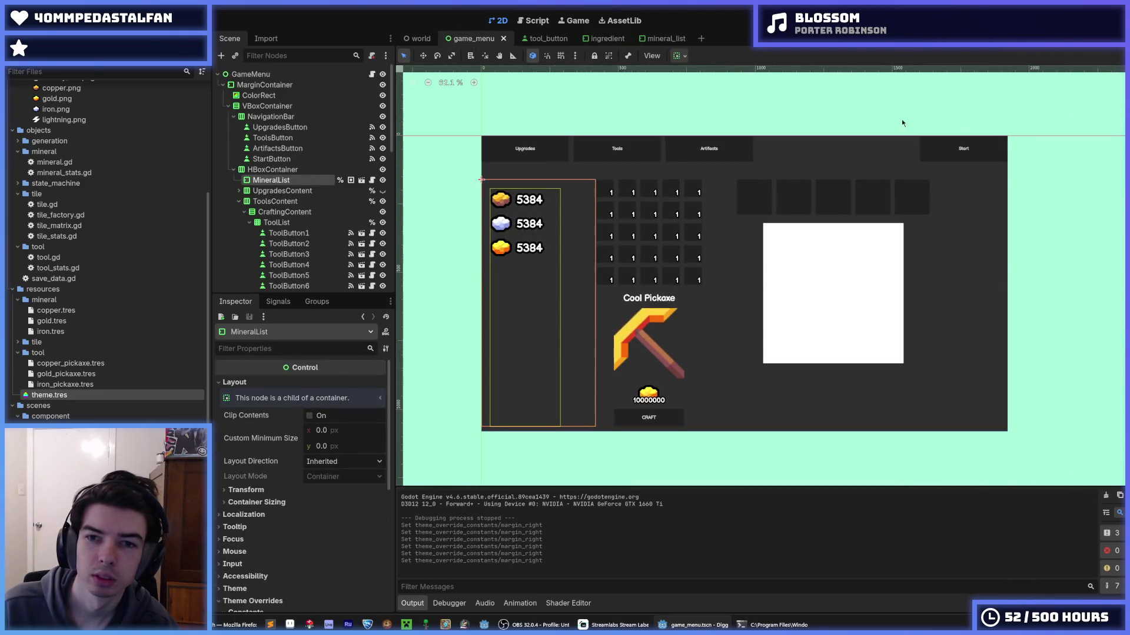
{"action": "key", "text": "F5"}
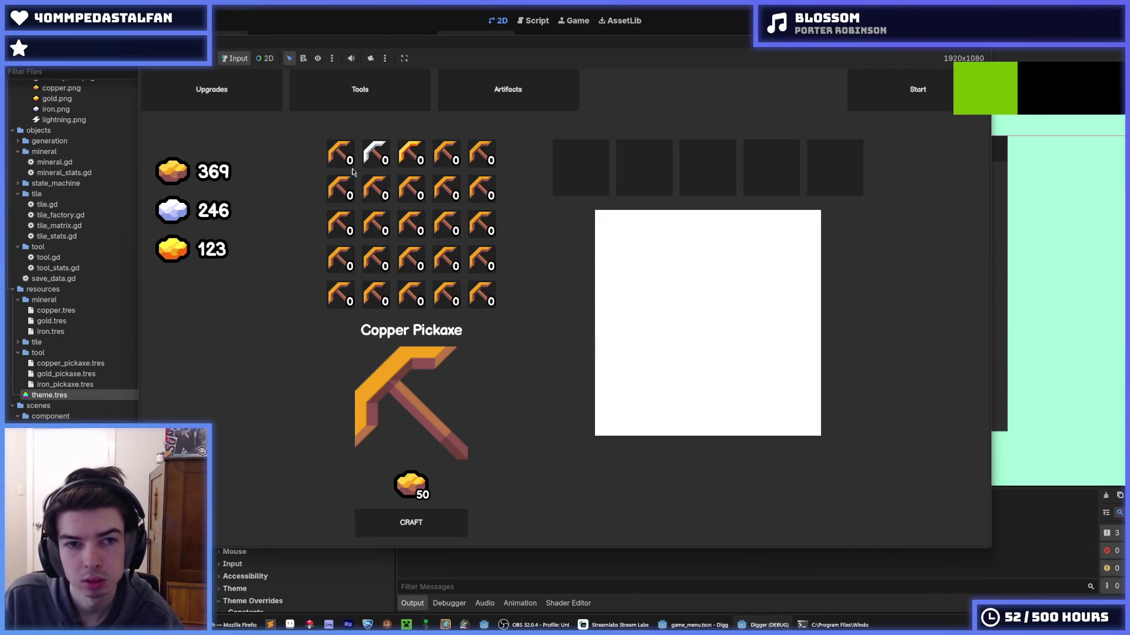
- Show the Iron Pickaxe and then the Gold Pickaxe recipes in the crafting grid
{"action": "left_click", "coordinate": [370, 156]}
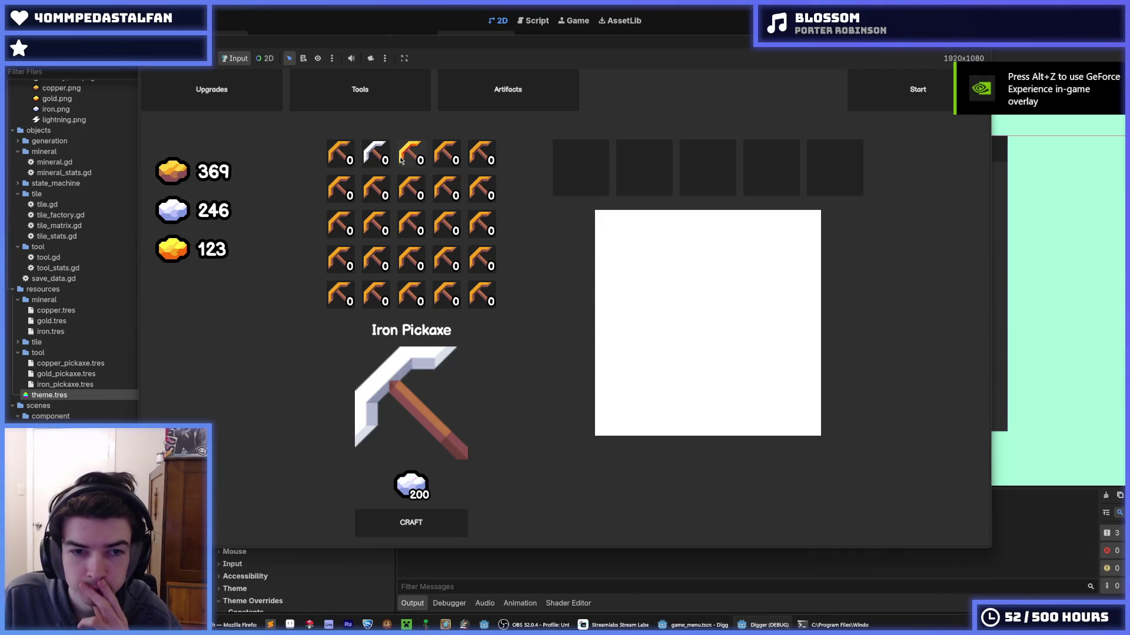
{"action": "left_click", "coordinate": [402, 161]}
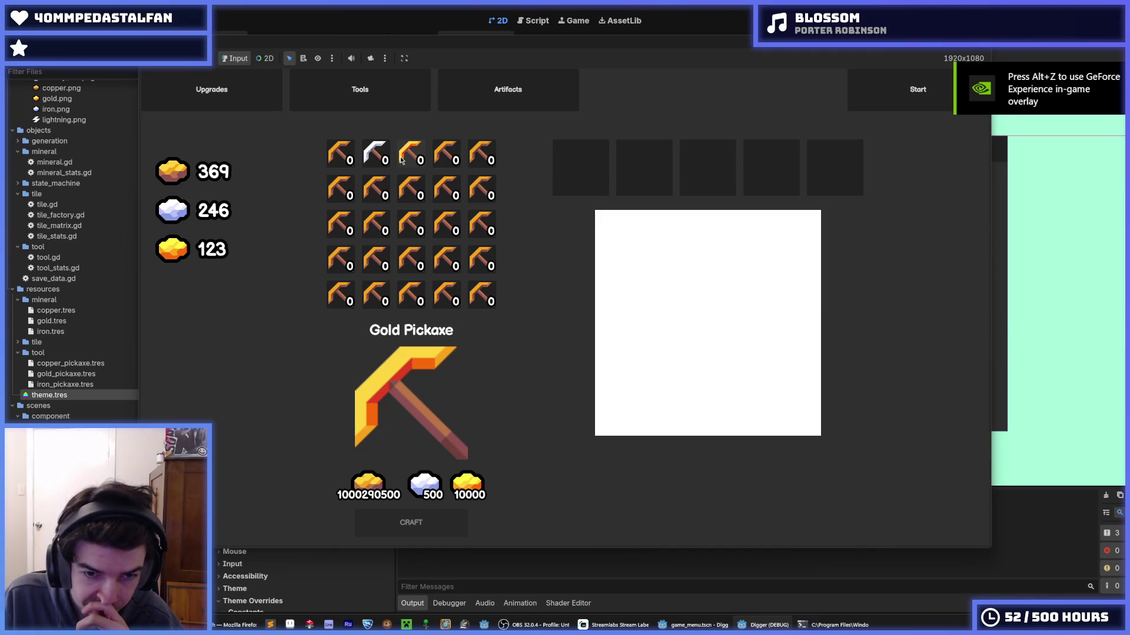
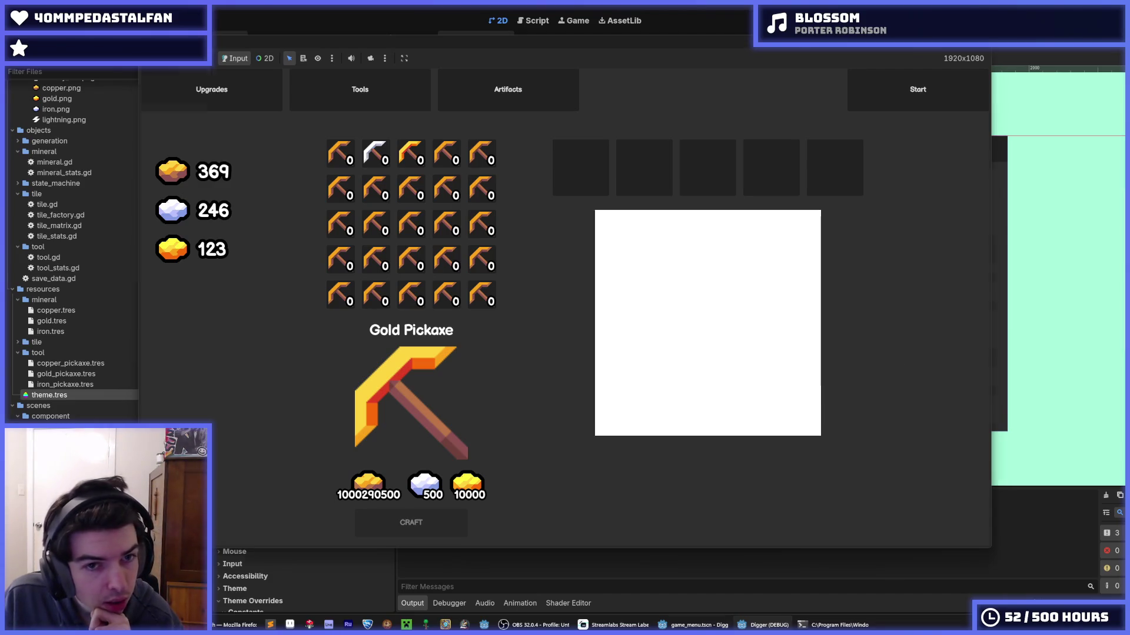
- Stop the running game and deselect MineralList in the game_menu scene
{"action": "key", "text": "F8"}
{"action": "left_click", "coordinate": [816, 93]}
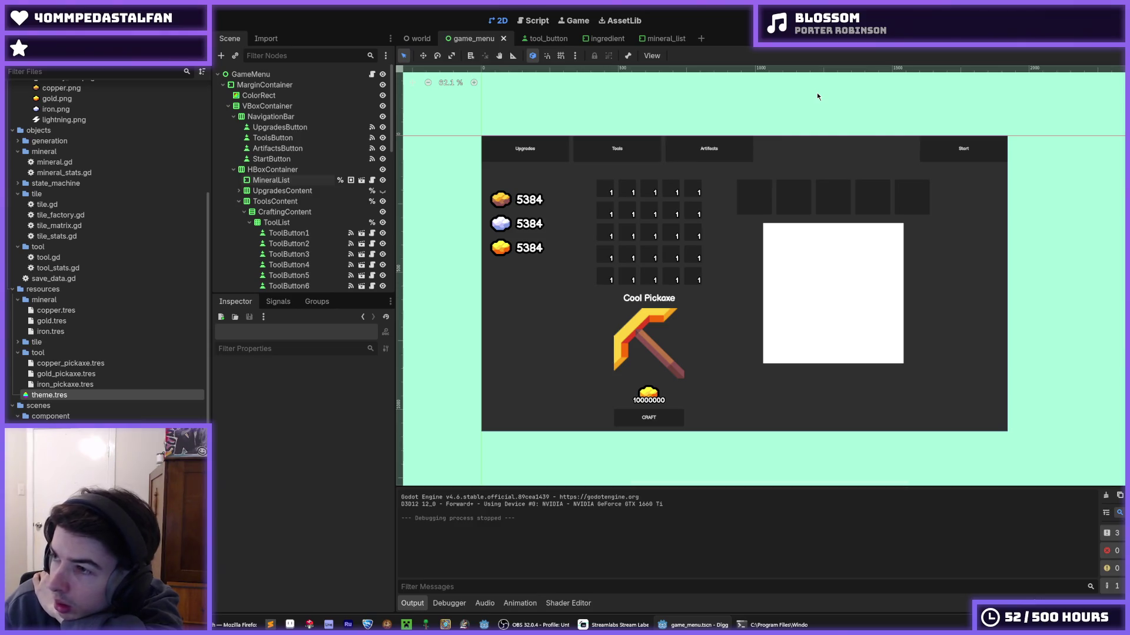
{"action": "left_click", "coordinate": [536, 38]}
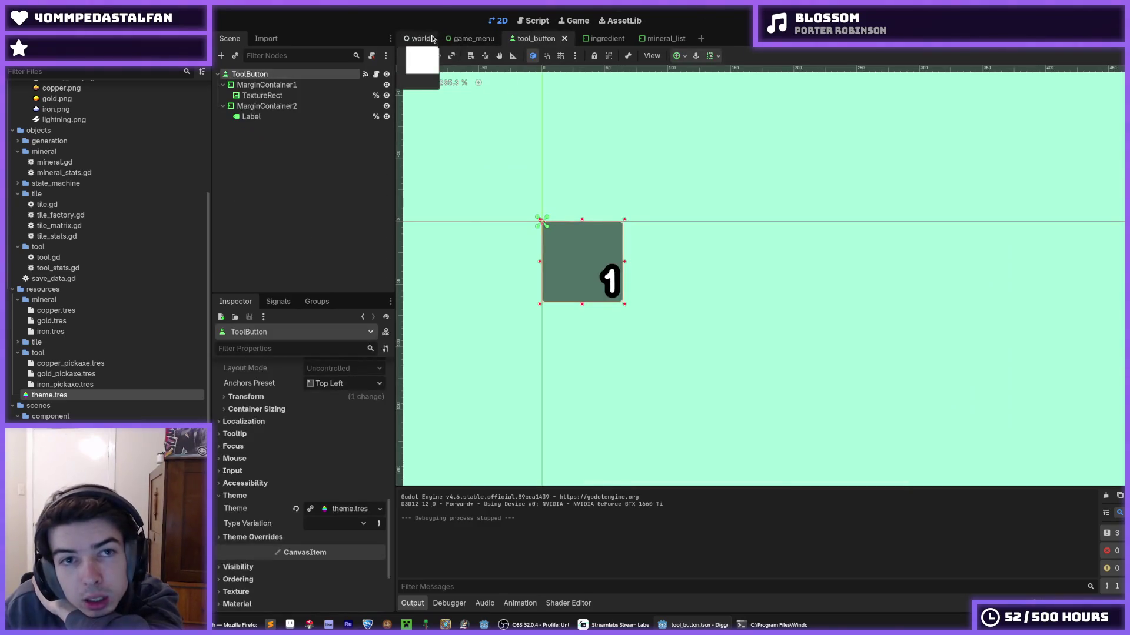
{"action": "left_click", "coordinate": [591, 40]}
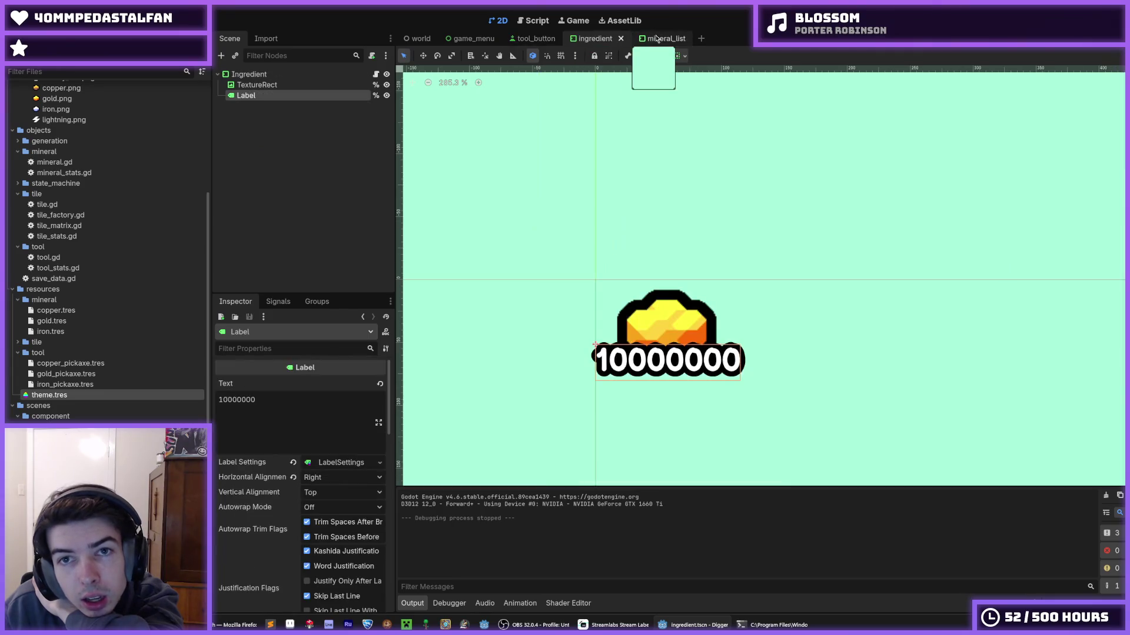
{"action": "left_click", "coordinate": [656, 39]}
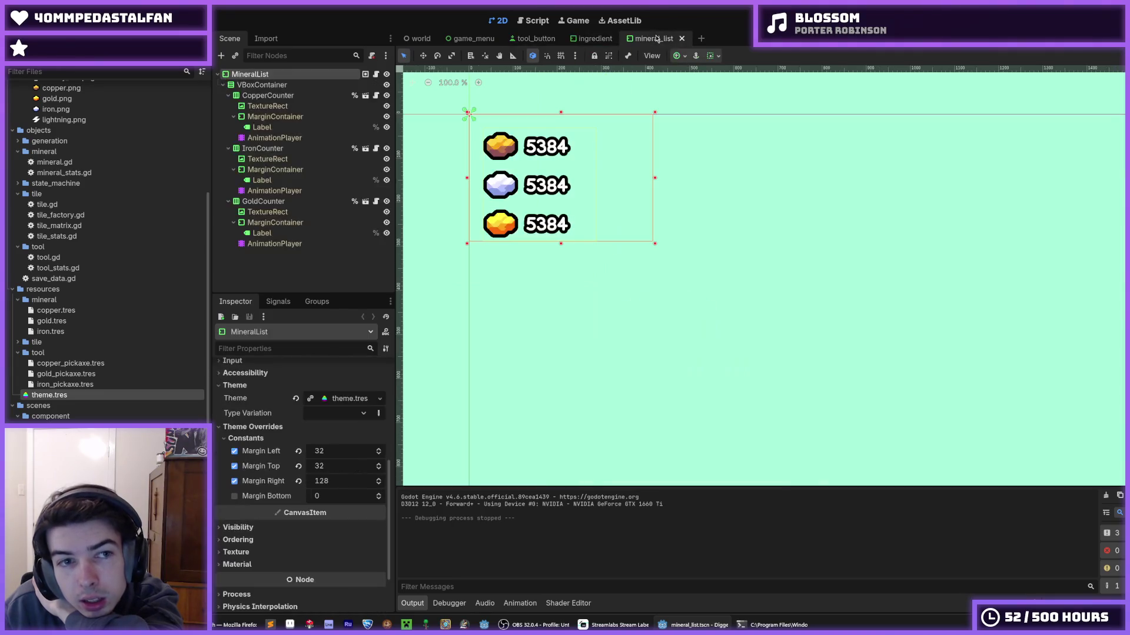
{"action": "left_click", "coordinate": [528, 39]}
{"action": "left_click", "coordinate": [473, 40]}
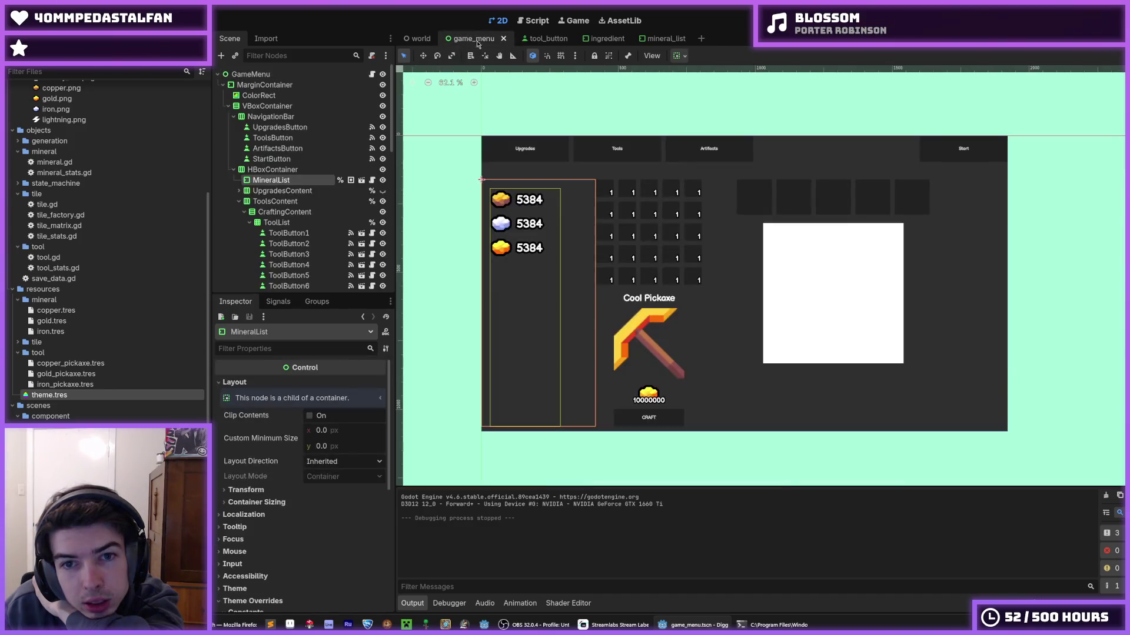
{"action": "left_click", "coordinate": [598, 98]}
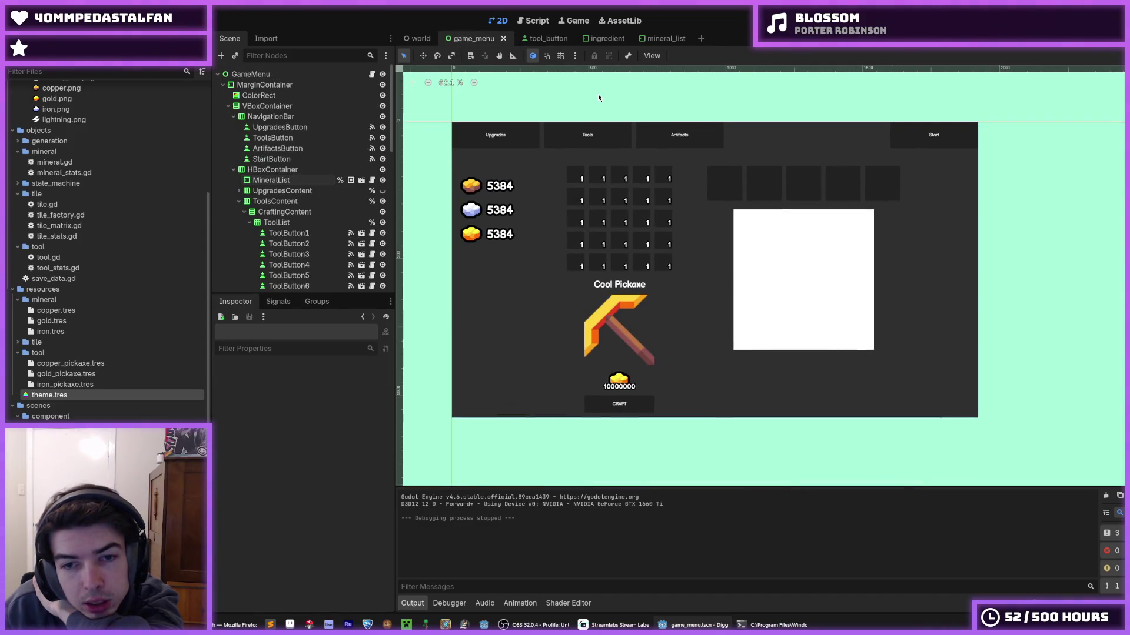
{"action": "scroll", "coordinate": [616, 287], "scroll_direction": "up", "scroll_amount": 5}
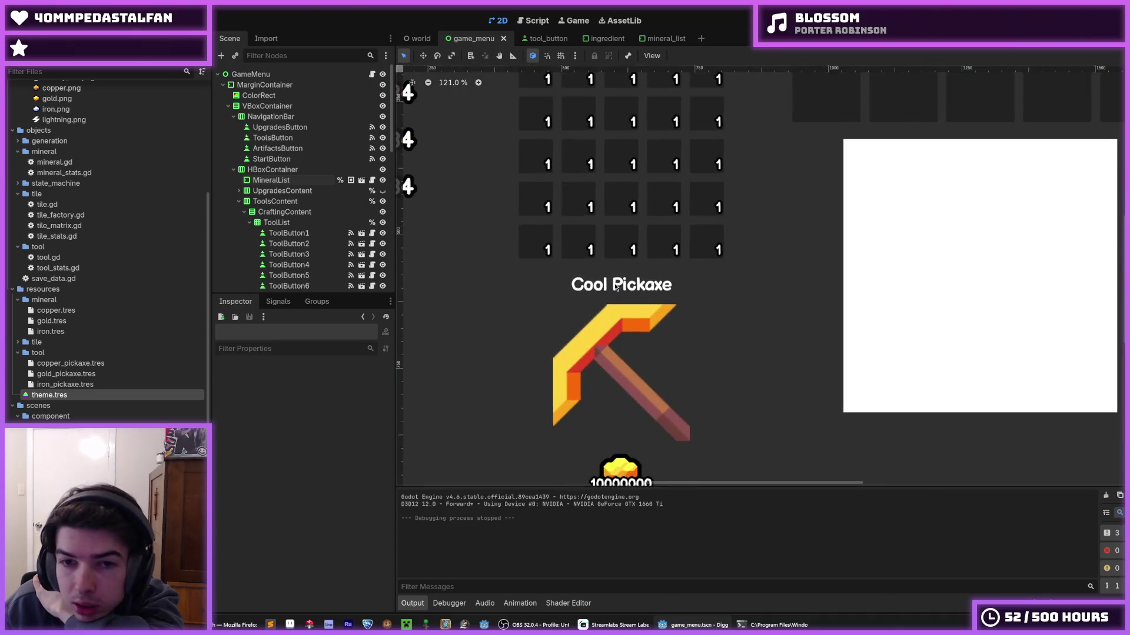
{"action": "scroll", "coordinate": [615, 287], "scroll_direction": "up", "scroll_amount": 1}
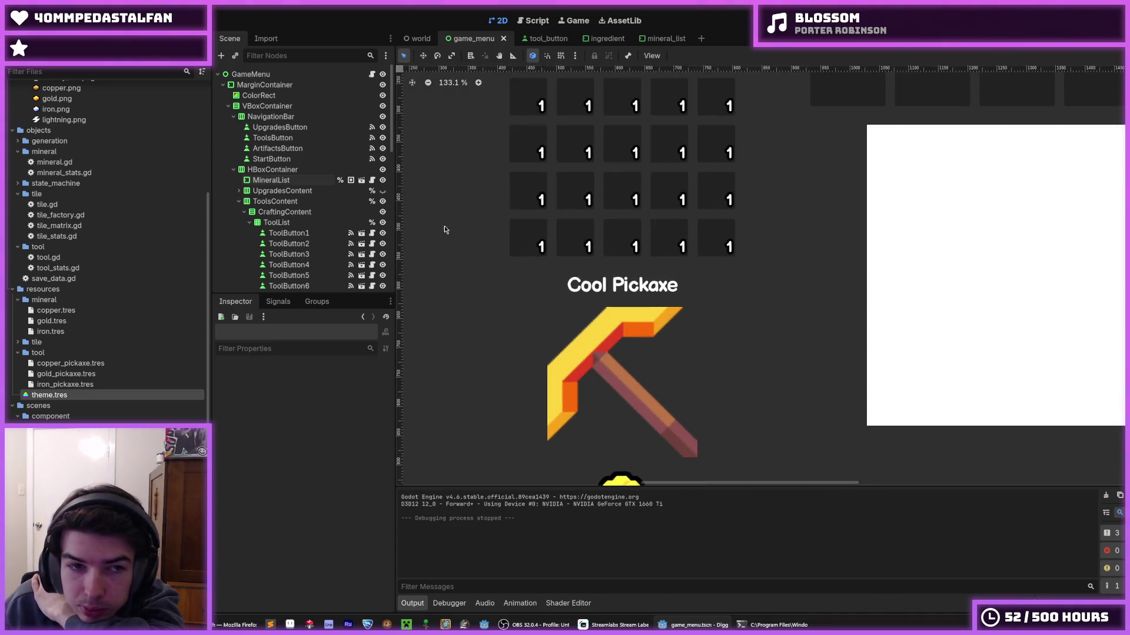
{"action": "left_click", "coordinate": [278, 201]}
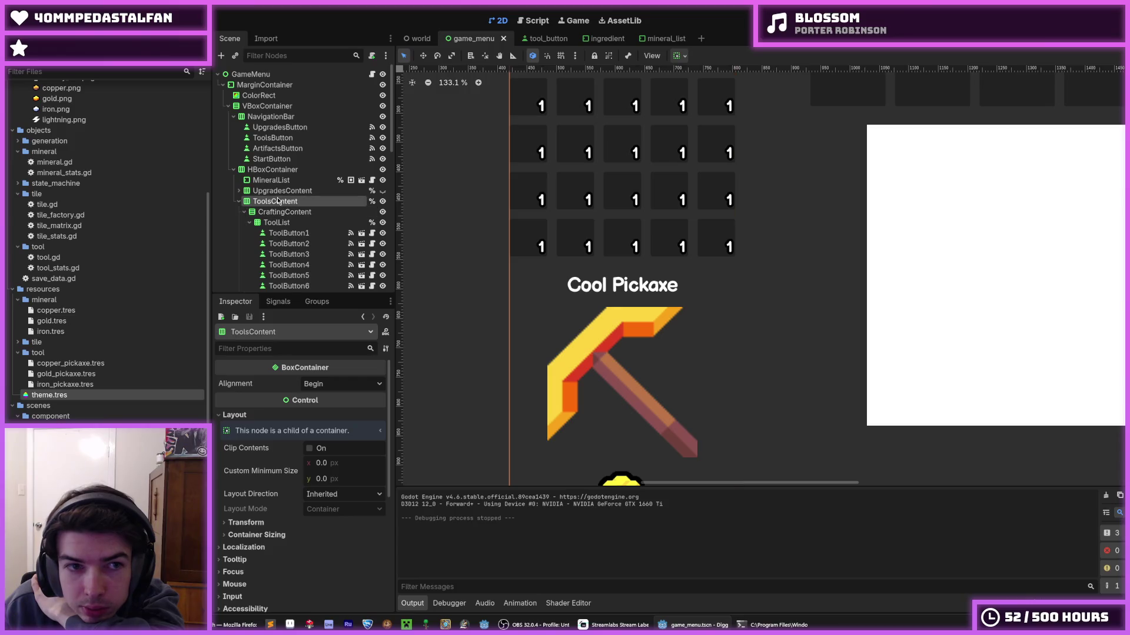
{"action": "scroll", "coordinate": [283, 229], "scroll_direction": "down", "scroll_amount": 5}
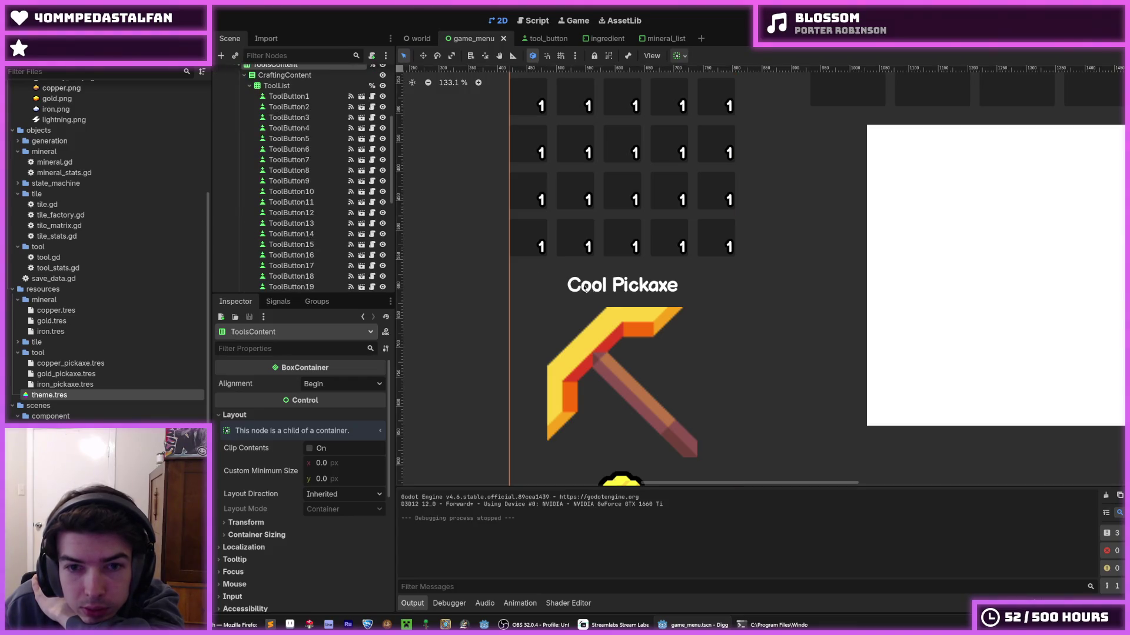
{"action": "left_click", "coordinate": [594, 293]}
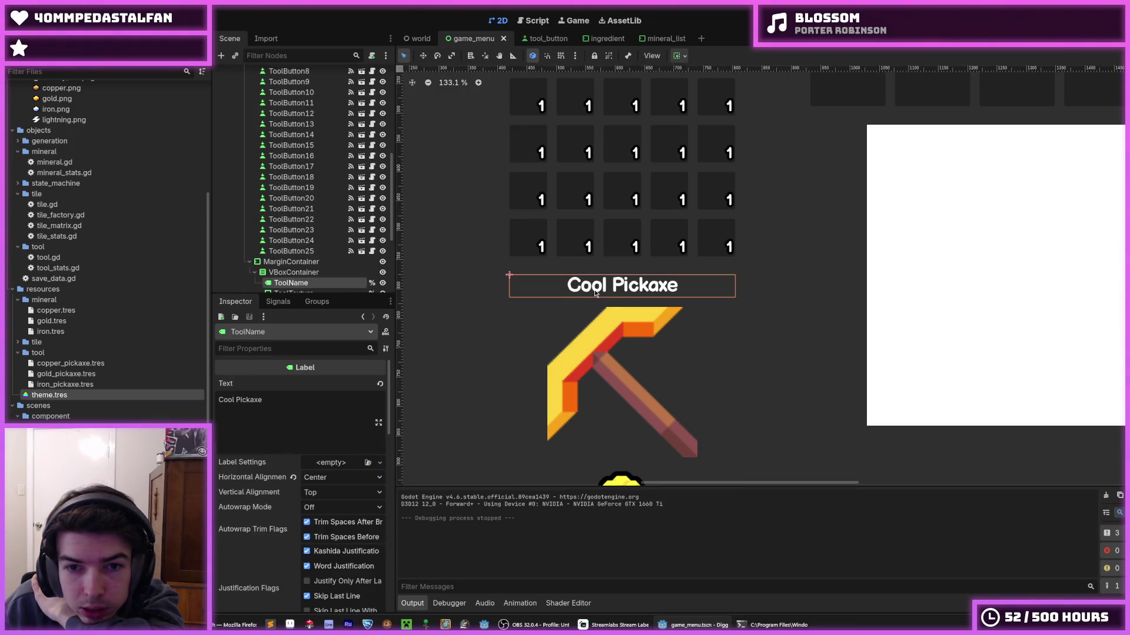
- Give the ToolName label a new LabelSettings resource with a 10 px outline
{"action": "left_click", "coordinate": [325, 465]}
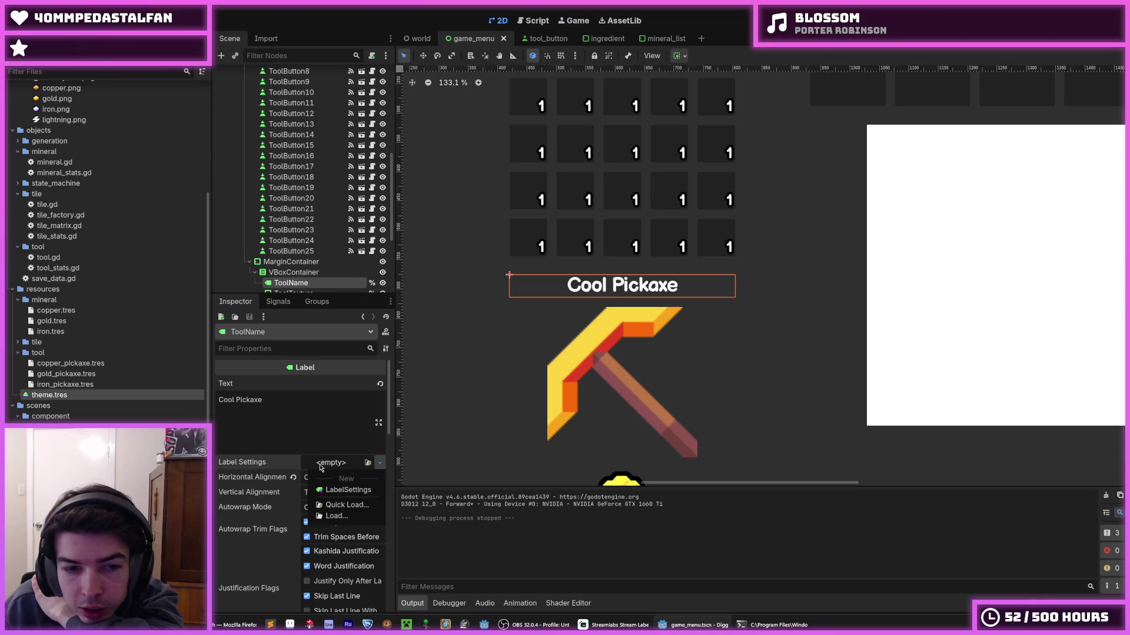
{"action": "left_click", "coordinate": [341, 490]}
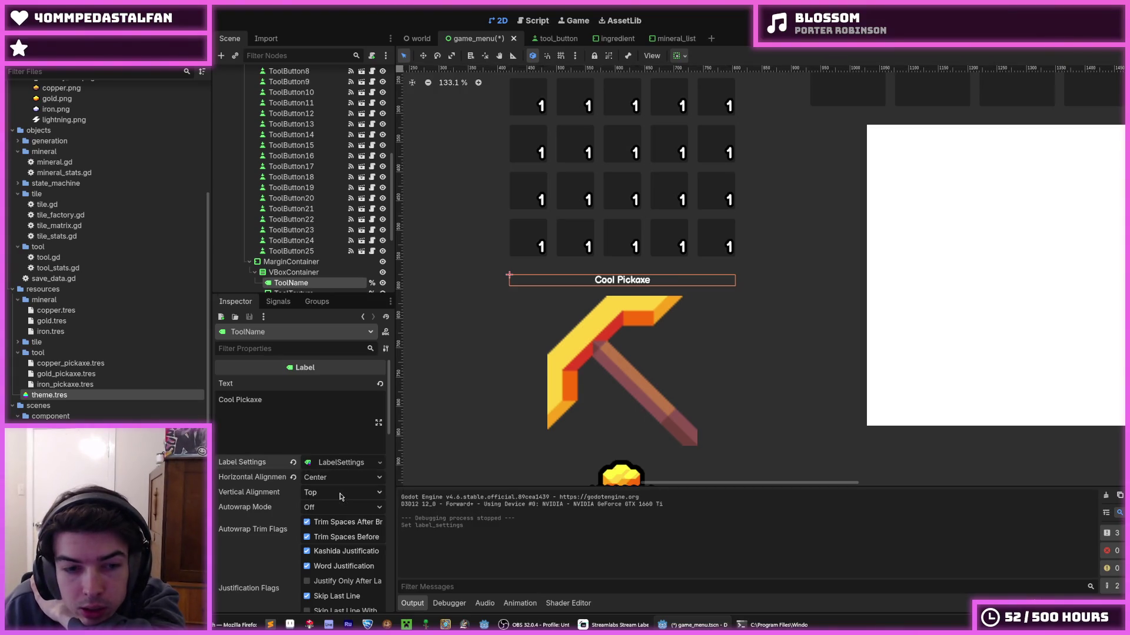
{"action": "left_click", "coordinate": [329, 464]}
{"action": "left_click", "coordinate": [237, 519]}
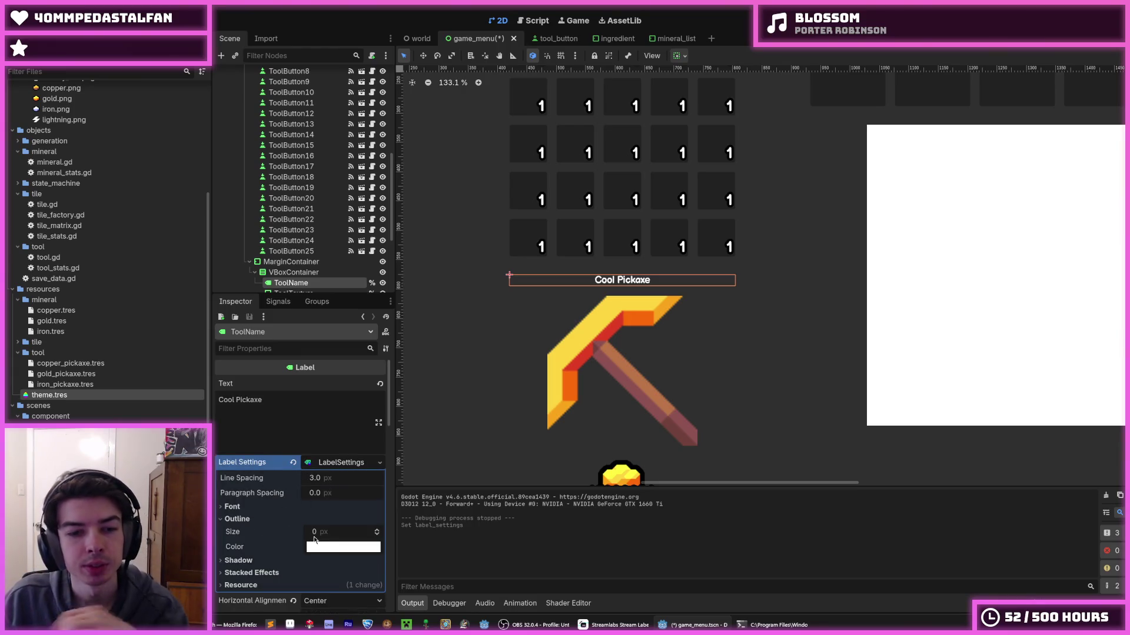
{"action": "left_click", "coordinate": [320, 533]}
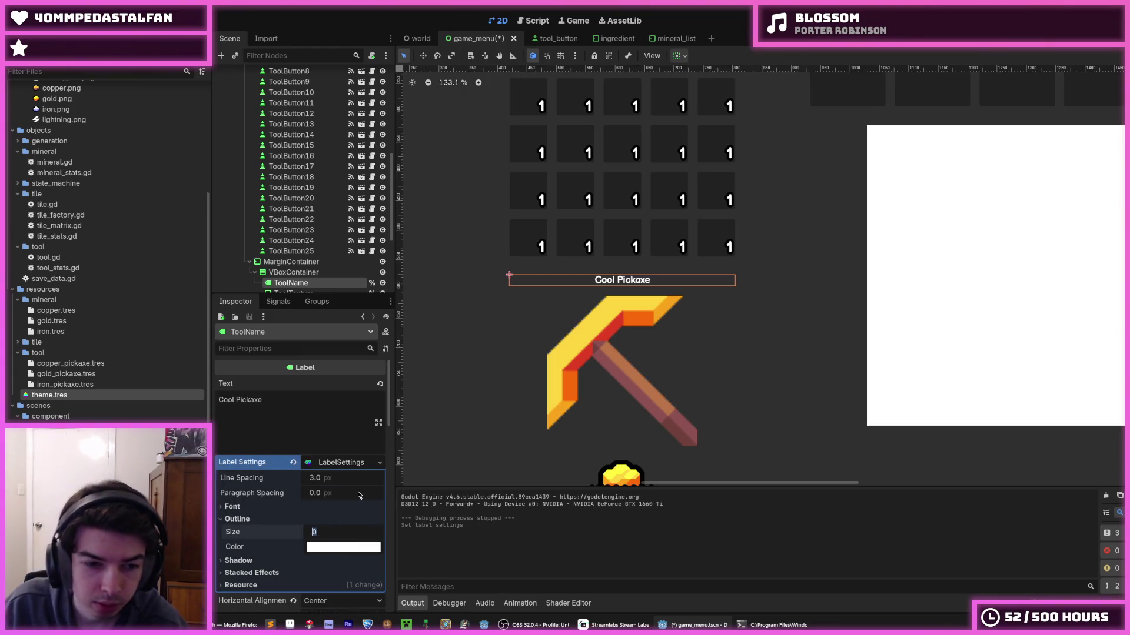
{"action": "type", "text": "10"}
{"action": "key", "text": "Return"}
{"action": "scroll", "coordinate": [339, 491], "scroll_direction": "down", "scroll_amount": 5}
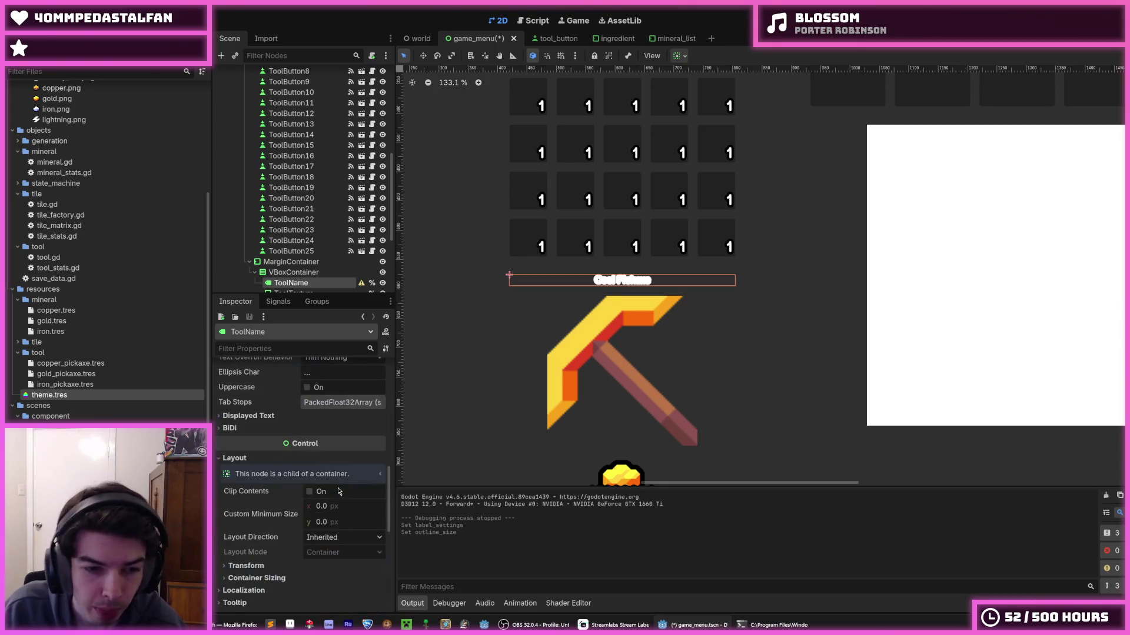
{"action": "scroll", "coordinate": [290, 442], "scroll_direction": "down", "scroll_amount": 3}
{"action": "left_click", "coordinate": [300, 582]}
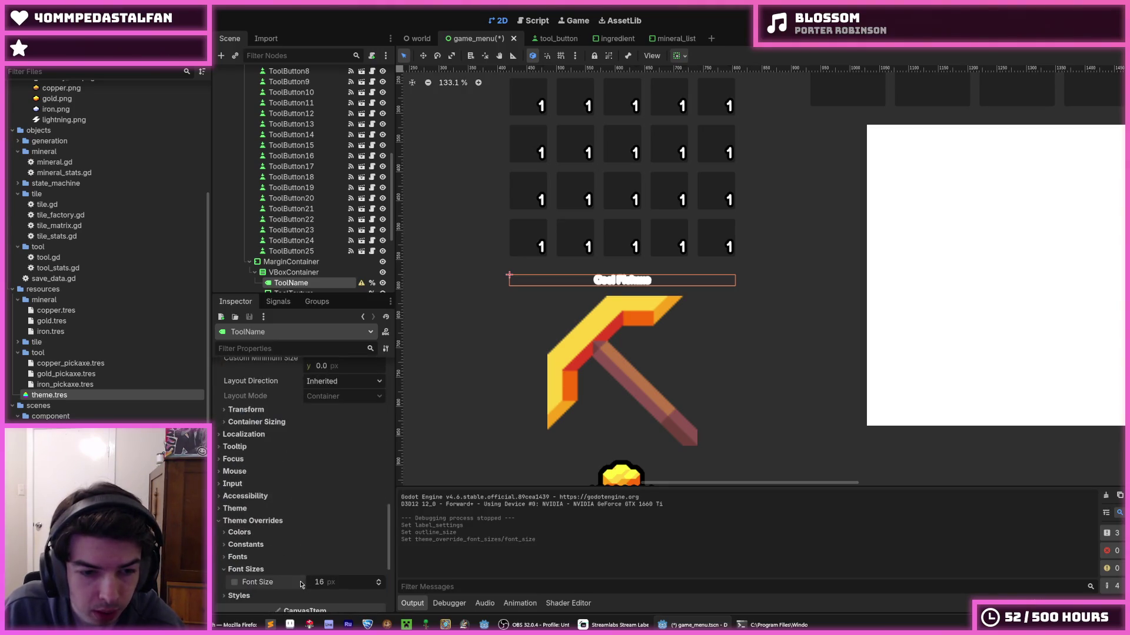
{"action": "scroll", "coordinate": [310, 544], "scroll_direction": "up", "scroll_amount": 5}
{"action": "left_click", "coordinate": [303, 519]}
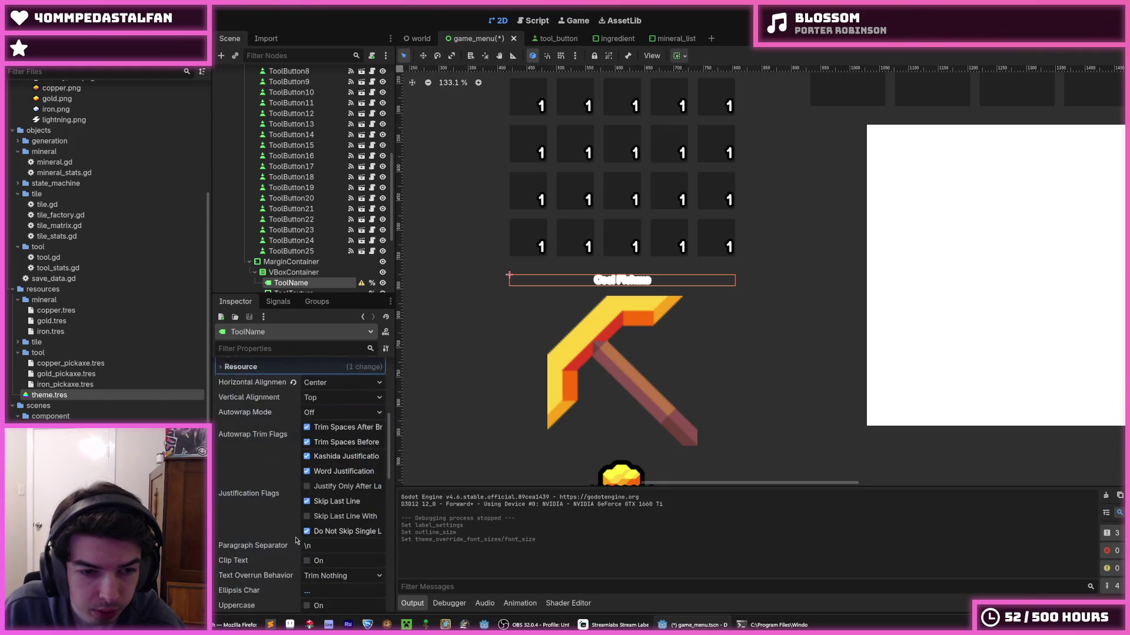
{"action": "left_click", "coordinate": [318, 521]}
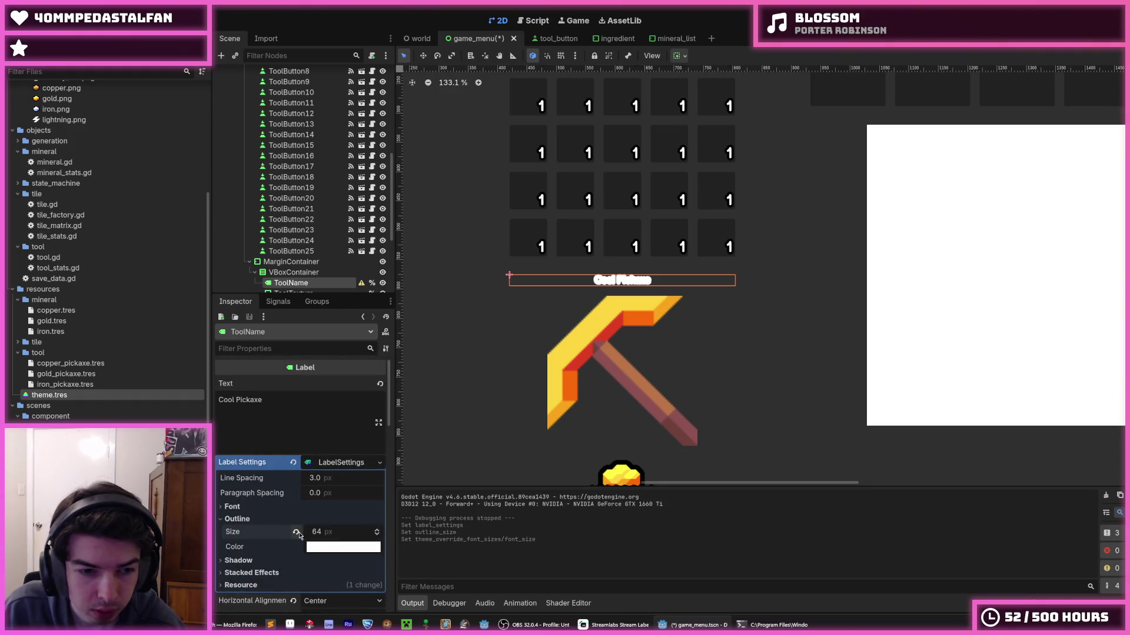
- Set the label's font size to 64, adjust the outline size, and make the outline black
{"action": "left_click", "coordinate": [328, 507]}
{"action": "left_click", "coordinate": [321, 535]}
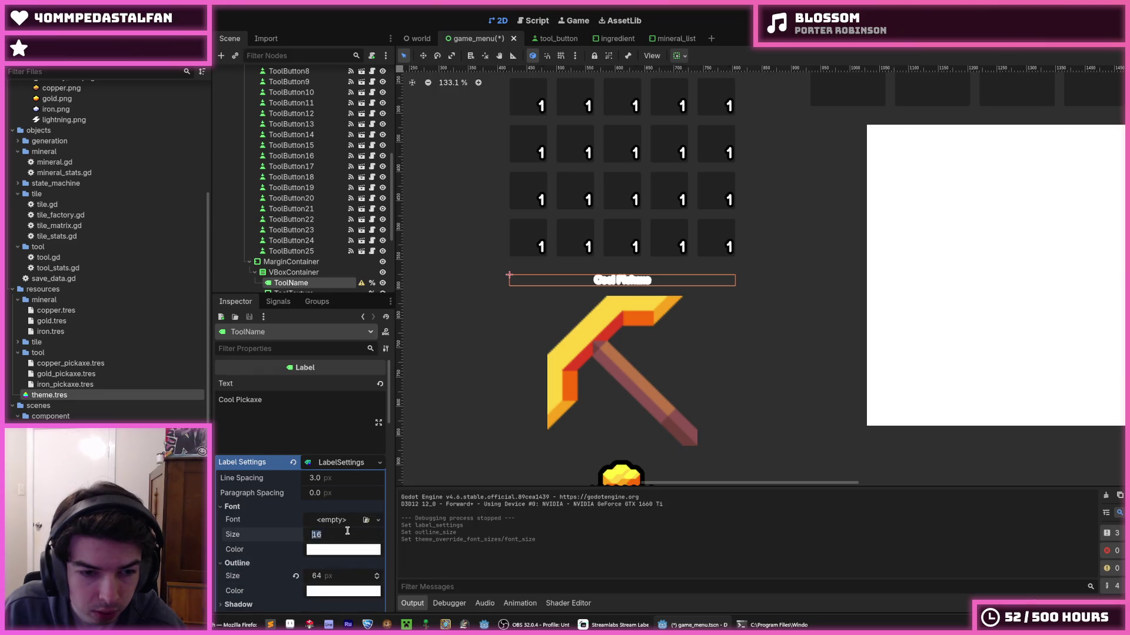
{"action": "type", "text": "64"}
{"action": "key", "text": "Return"}
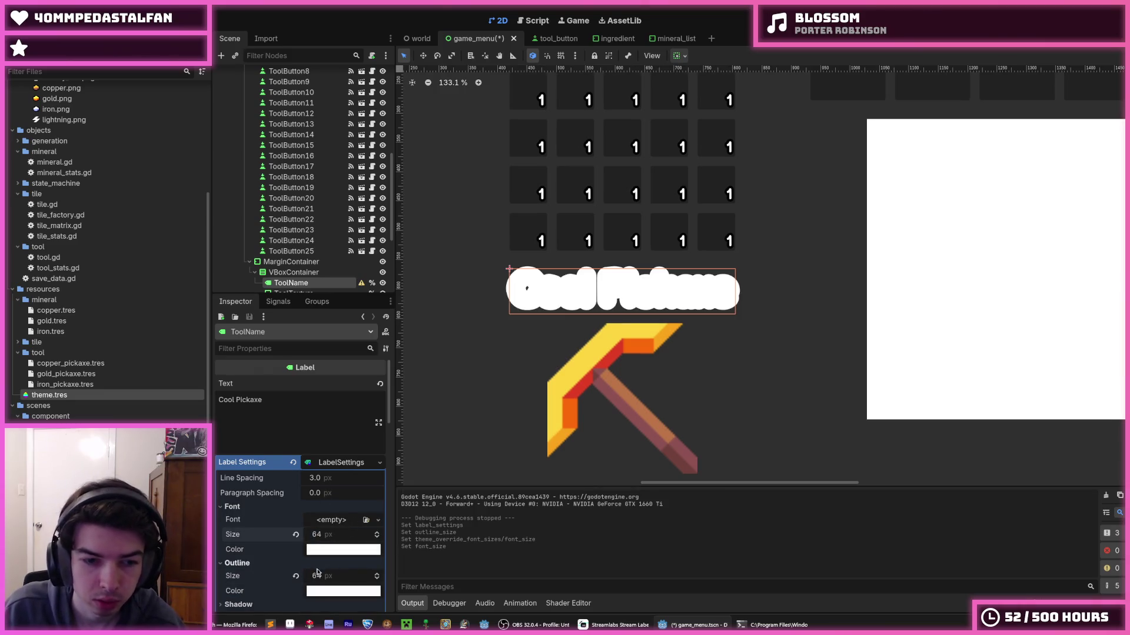
{"action": "left_click", "coordinate": [320, 576]}
{"action": "type", "text": "3"}
{"action": "key", "text": "Return"}
{"action": "scroll", "coordinate": [322, 573], "scroll_direction": "down", "scroll_amount": 2}
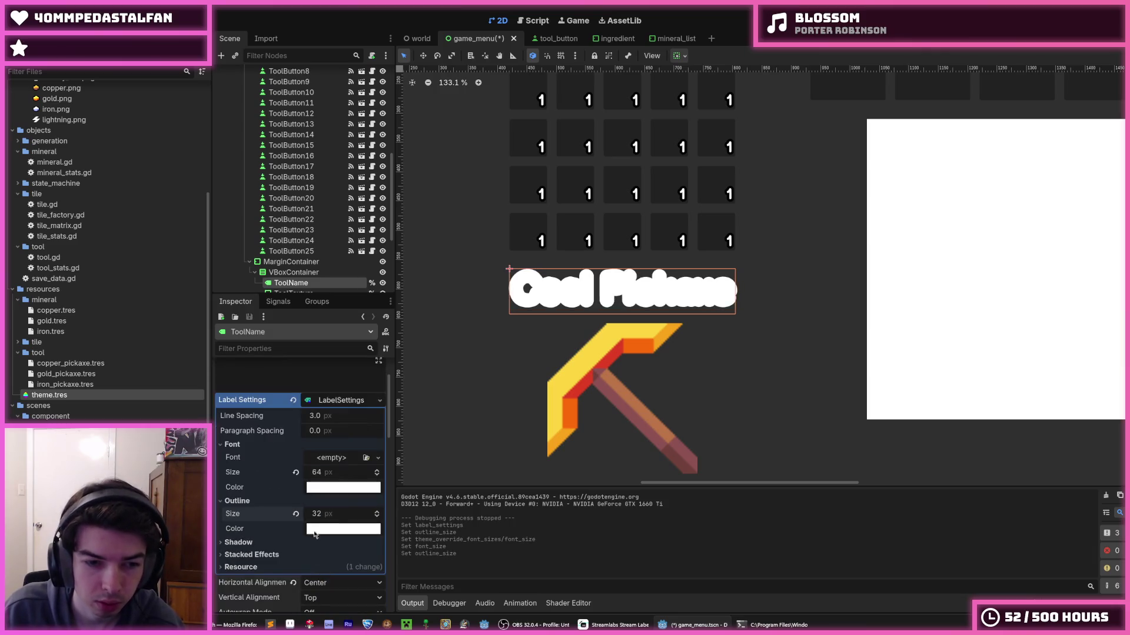
{"action": "left_click", "coordinate": [356, 528]}
{"action": "left_click_drag", "start_coordinate": [400, 339], "coordinate": [358, 455]}
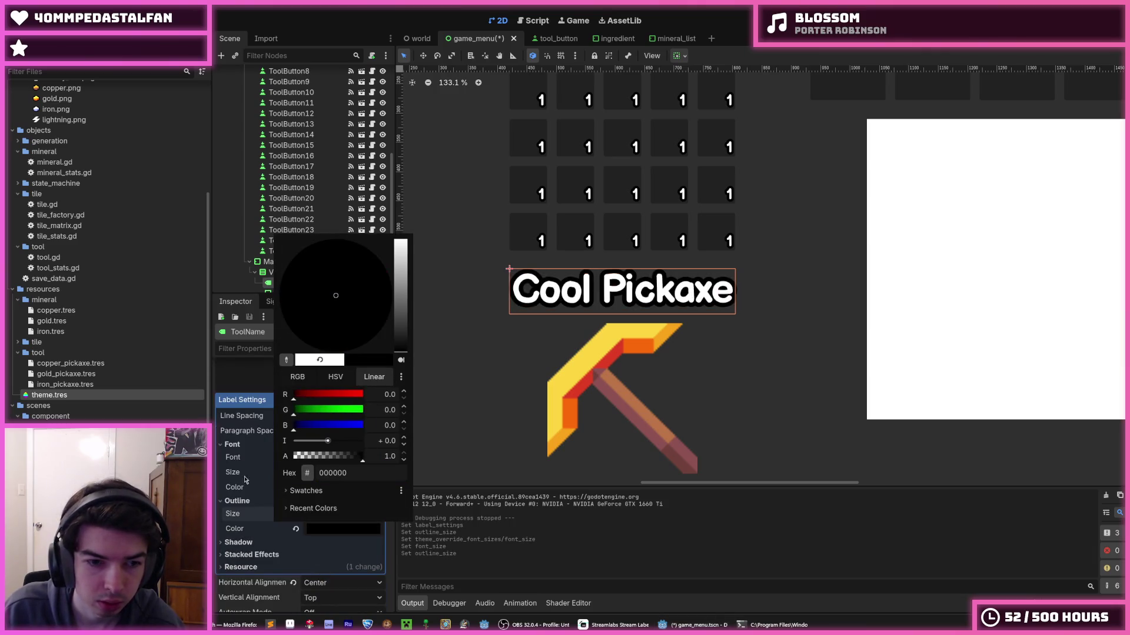
- Confirm the black outline, set the outline size to 32, and save the scene
{"action": "left_click", "coordinate": [247, 517]}
{"action": "left_click_drag", "start_coordinate": [323, 521], "coordinate": [354, 522]}
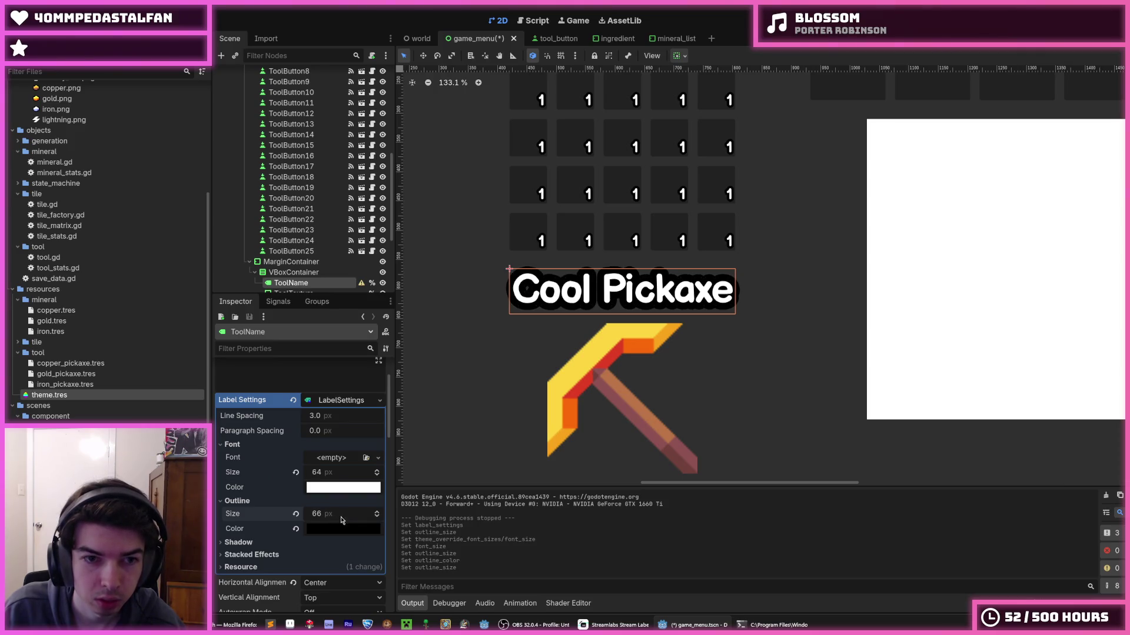
{"action": "mouse_move", "coordinate": [340, 513]}
{"action": "left_mouse_down"}
{"action": "mouse_move", "coordinate": [320, 513]}
{"action": "mouse_move", "coordinate": [340, 516]}
{"action": "left_mouse_up"}
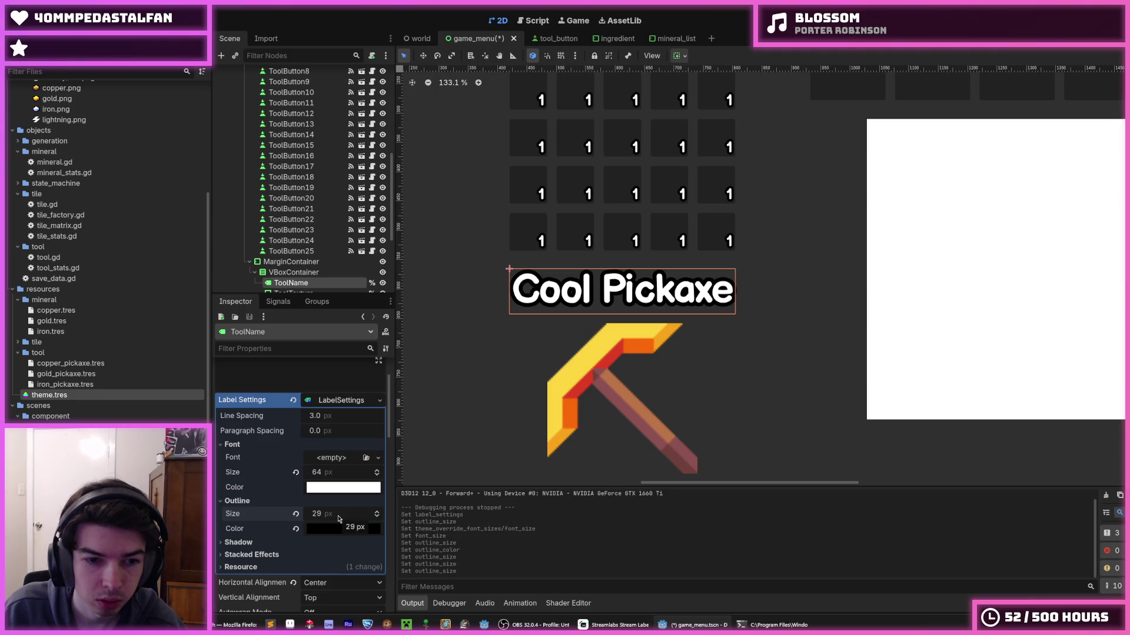
{"action": "left_click", "coordinate": [340, 516]}
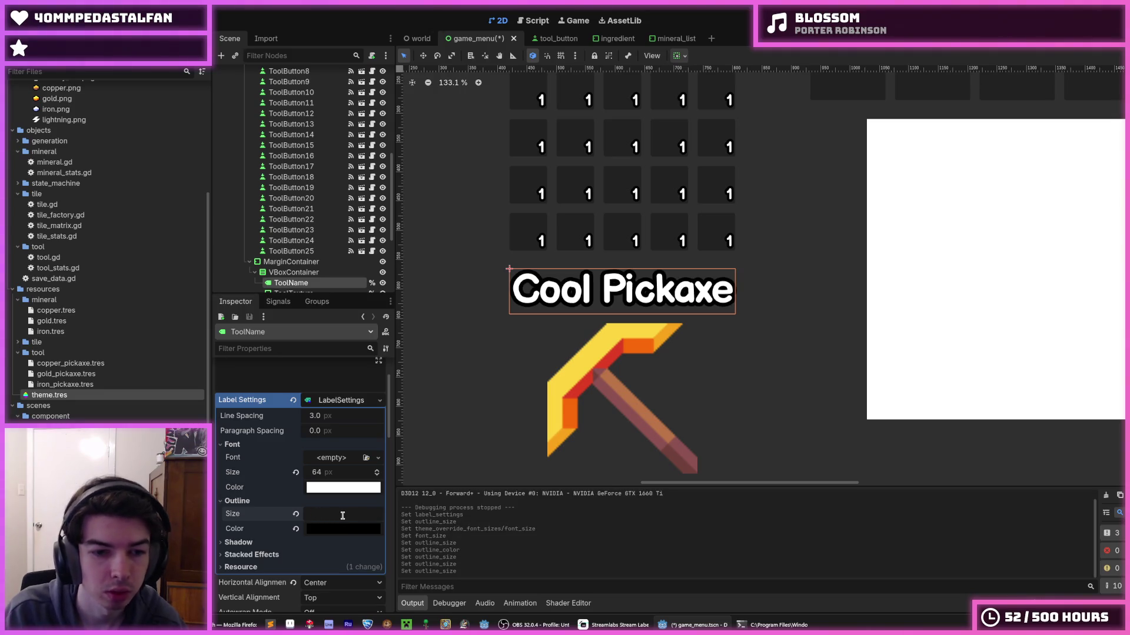
{"action": "type", "text": "32"}
{"action": "key", "text": "Return"}
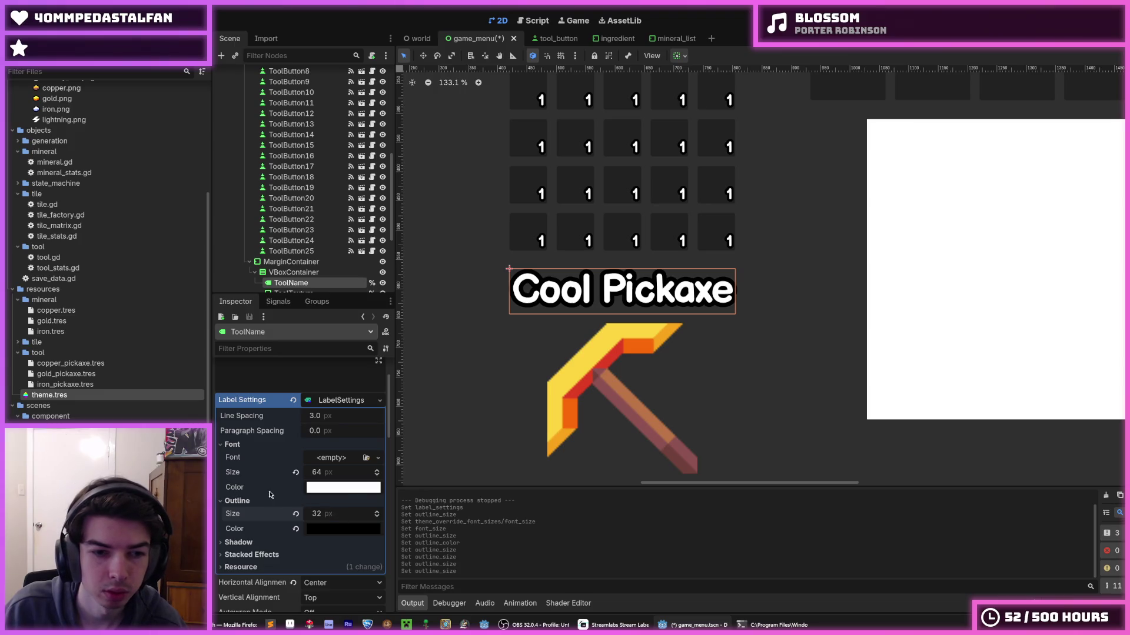
{"action": "left_click", "coordinate": [260, 501]}
{"action": "left_click", "coordinate": [259, 501]}
{"action": "key", "text": "ctrl+s"}
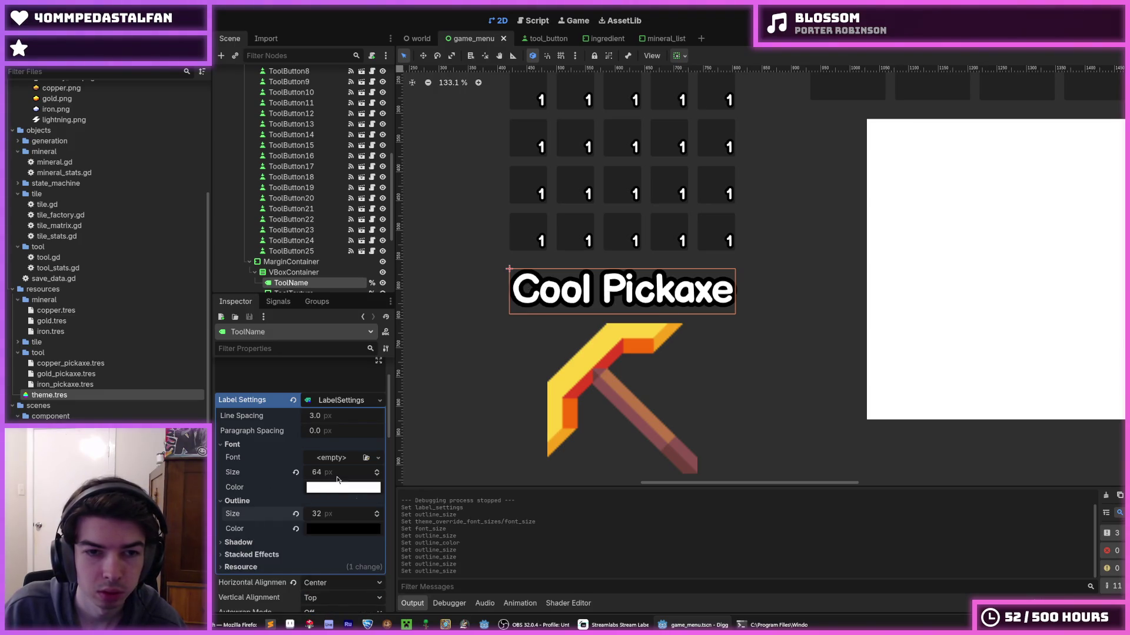
- Try outline sizes of 40 and 50, then settle back on 32
{"action": "left_click", "coordinate": [347, 515]}
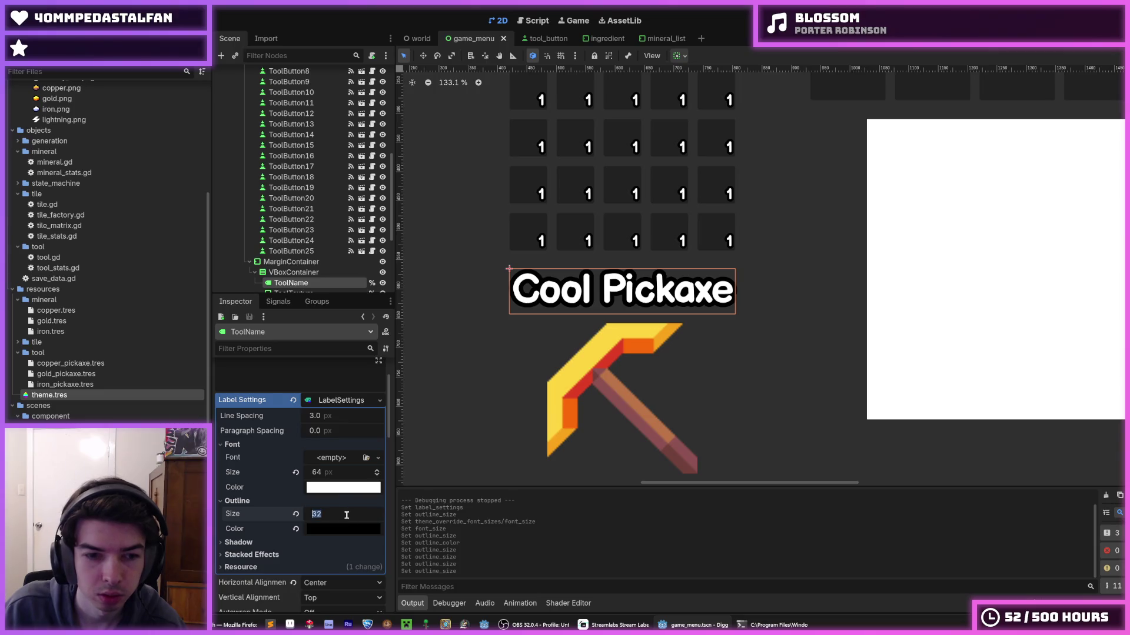
{"action": "type", "text": "40"}
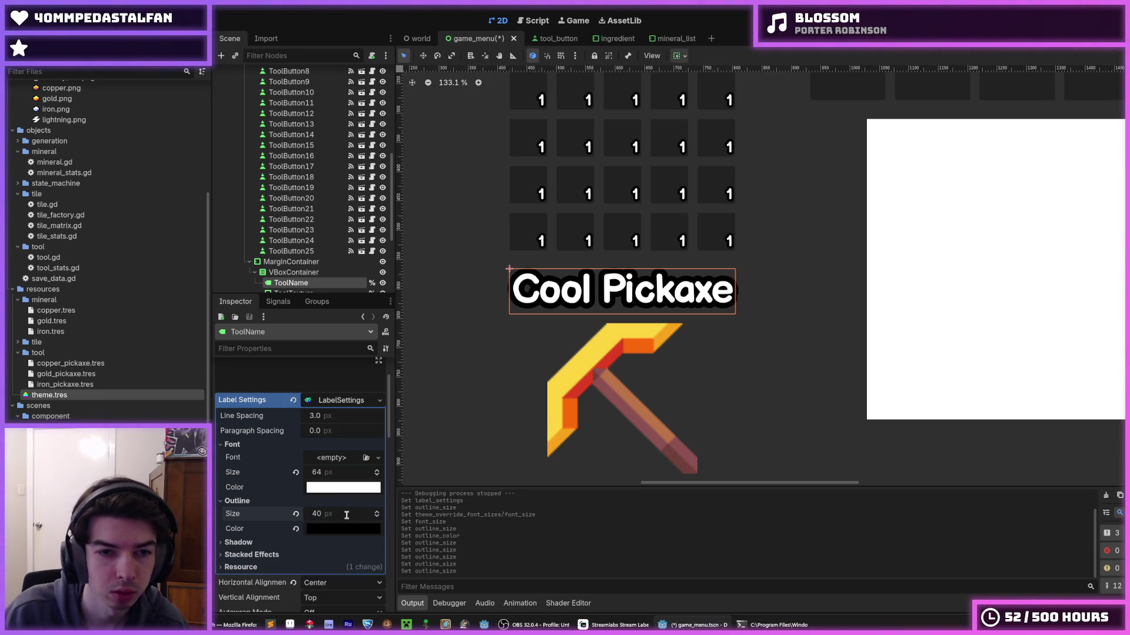
{"action": "key", "text": "Return"}
{"action": "left_click", "coordinate": [335, 515]}
{"action": "type", "text": "50"}
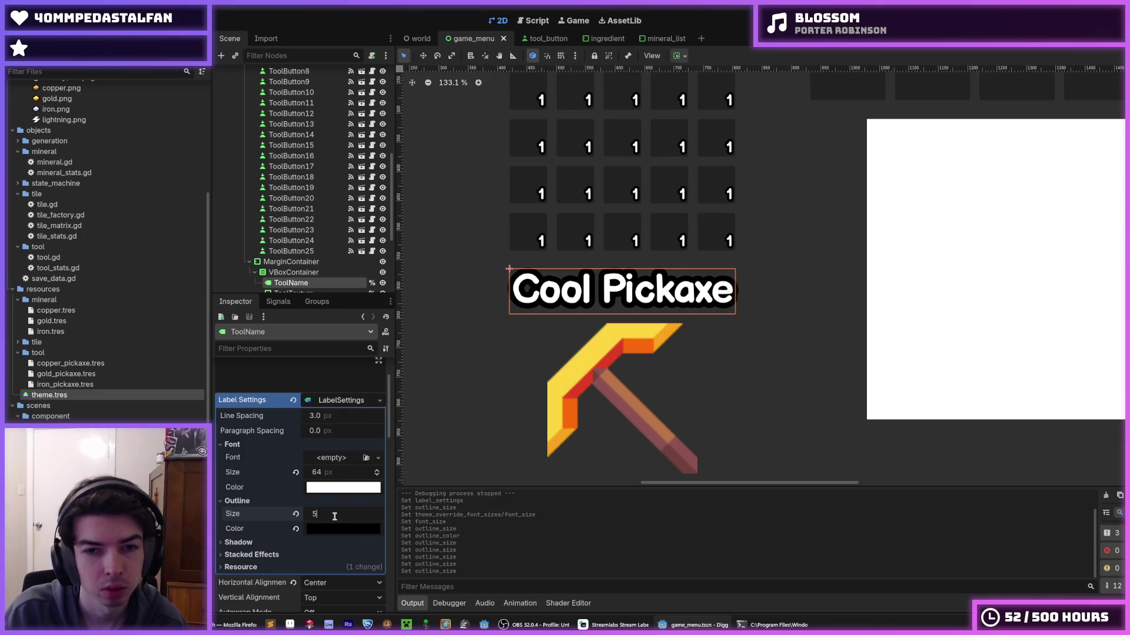
{"action": "key", "text": "Return"}
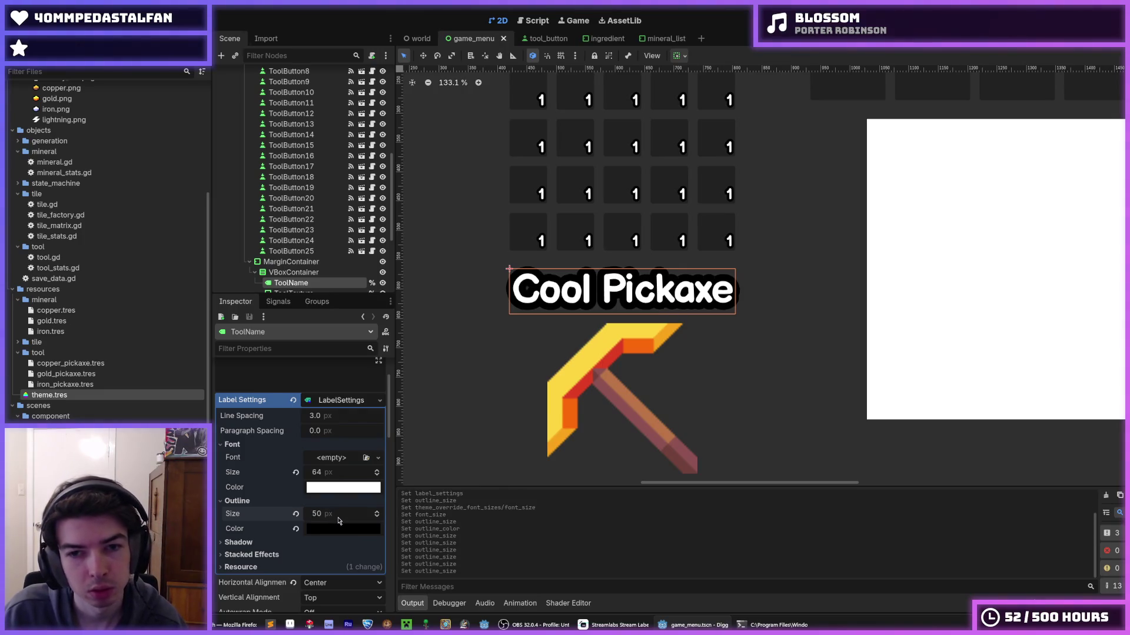
{"action": "left_click", "coordinate": [338, 516]}
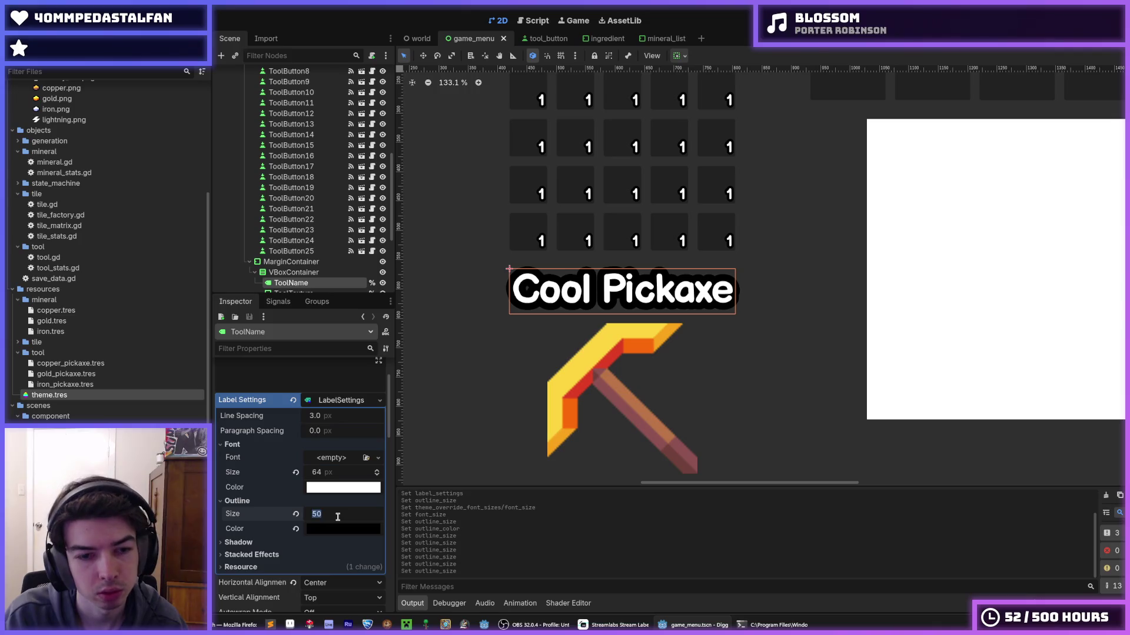
{"action": "type", "text": "32"}
{"action": "key", "text": "Return"}
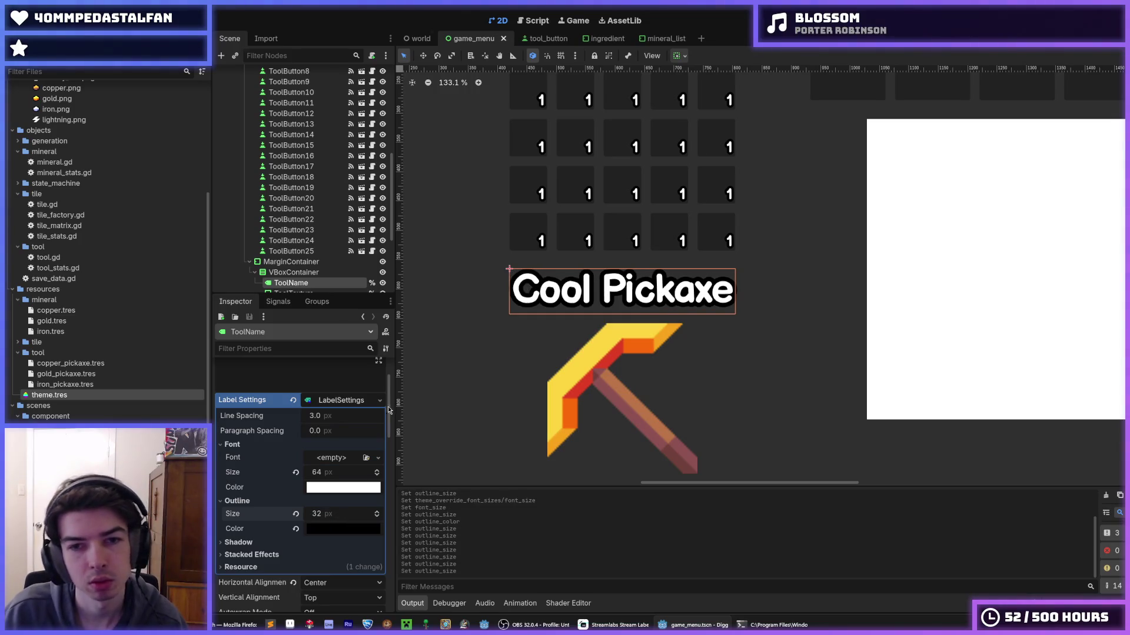
{"action": "left_click", "coordinate": [485, 352]}
{"action": "left_click", "coordinate": [516, 343]}
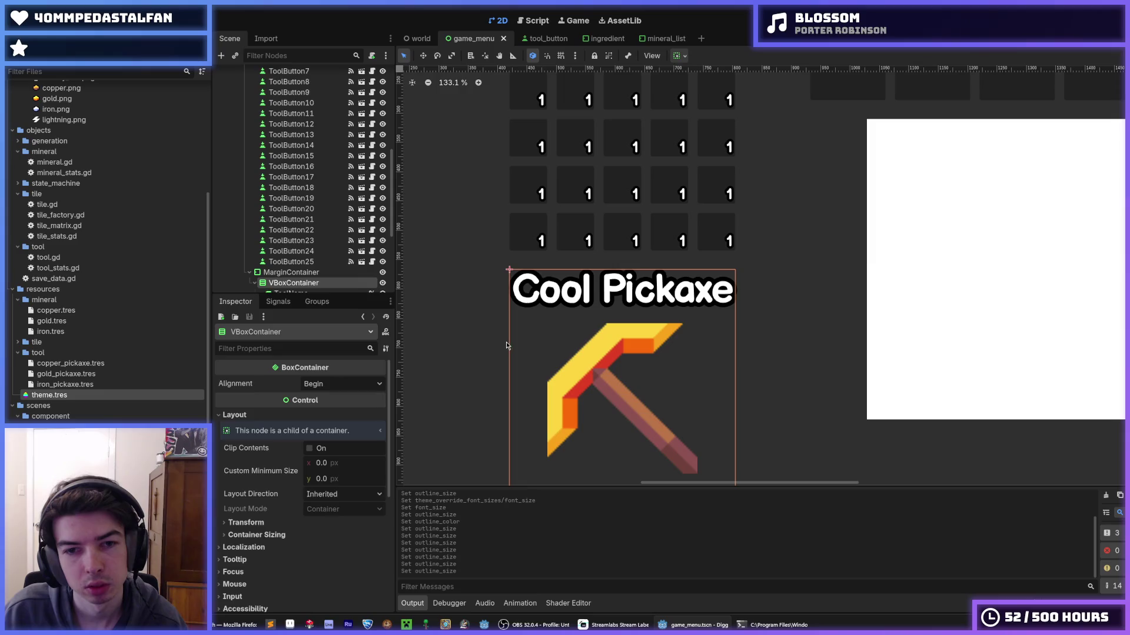
{"action": "left_click", "coordinate": [507, 346]}
{"action": "right_click", "coordinate": [517, 335]}
{"action": "scroll", "coordinate": [776, 261], "scroll_direction": "down", "scroll_amount": 2}
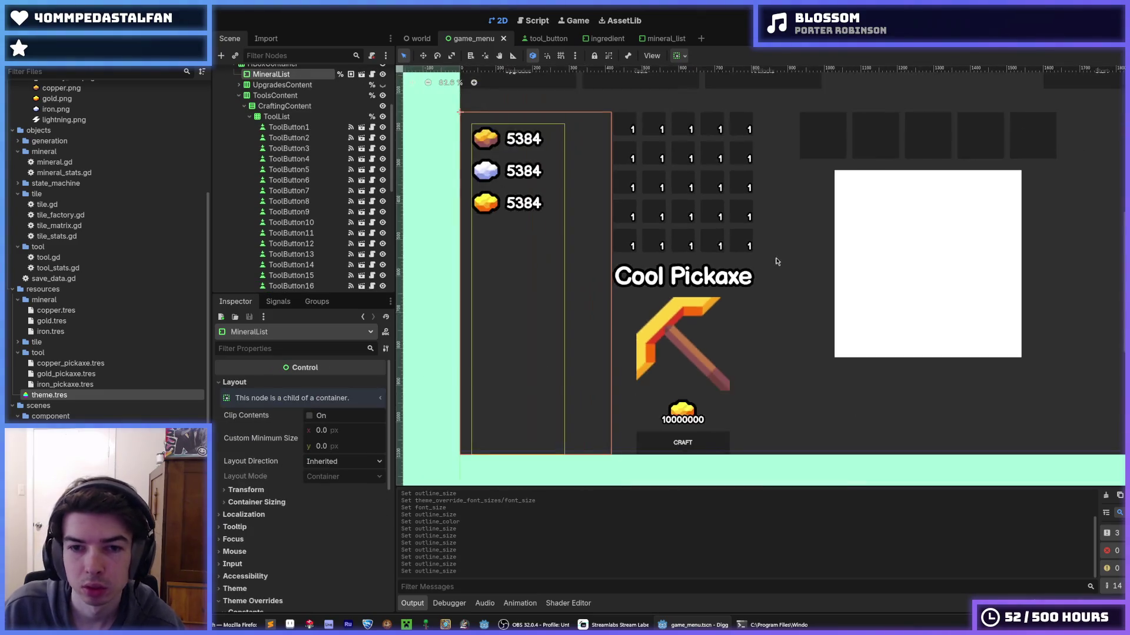
{"action": "left_click", "coordinate": [694, 281]}
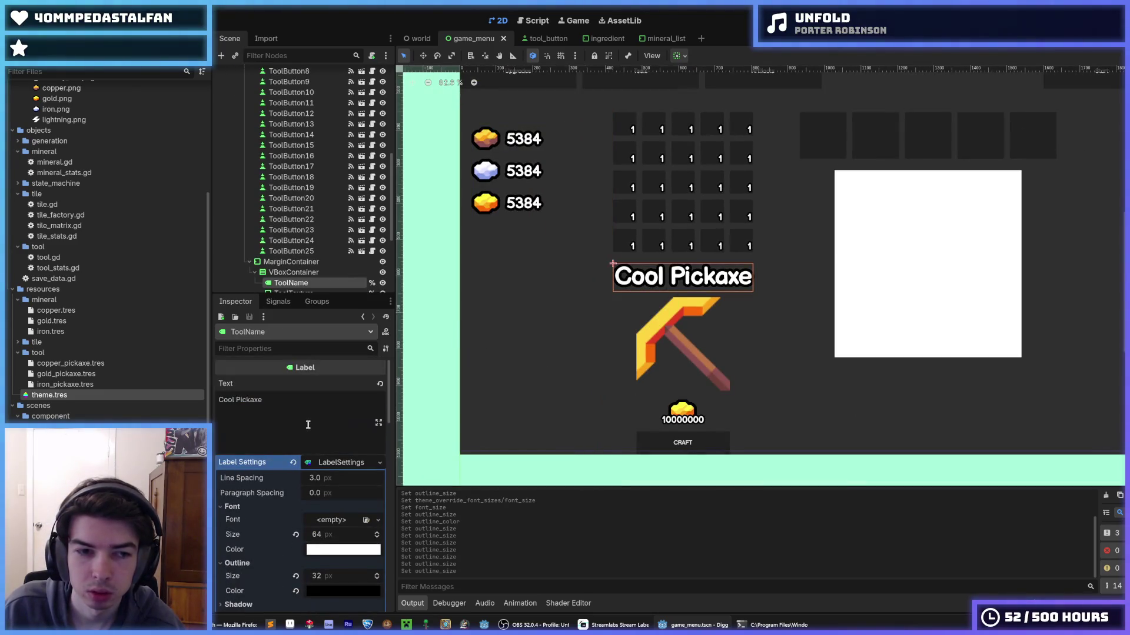
{"action": "triple_click", "coordinate": [306, 418]}
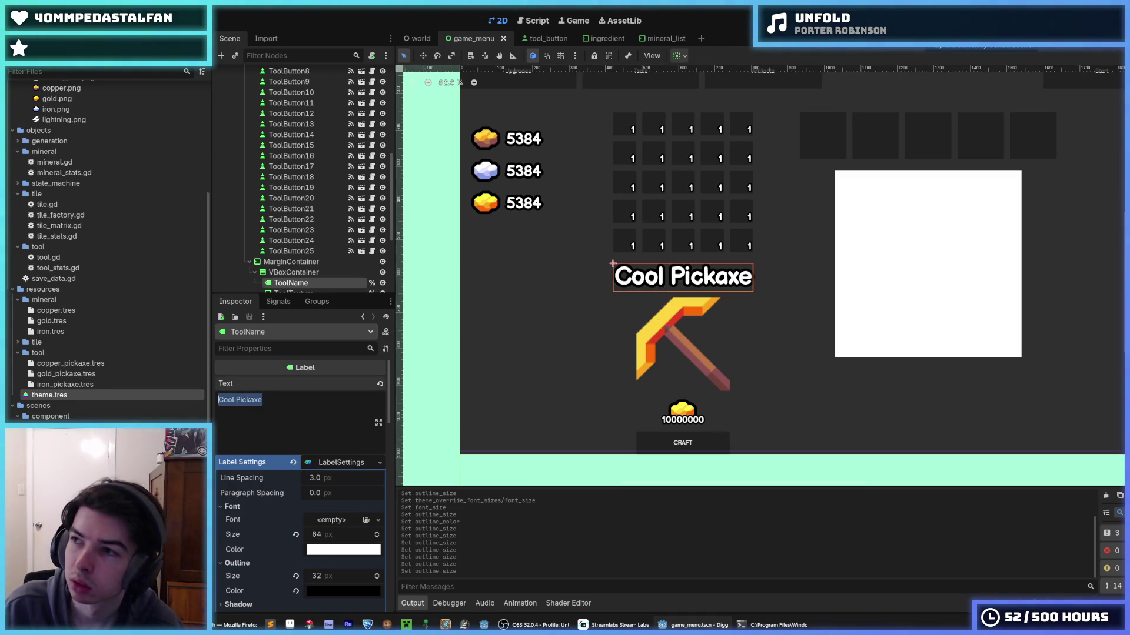
{"action": "key", "text": "F5"}
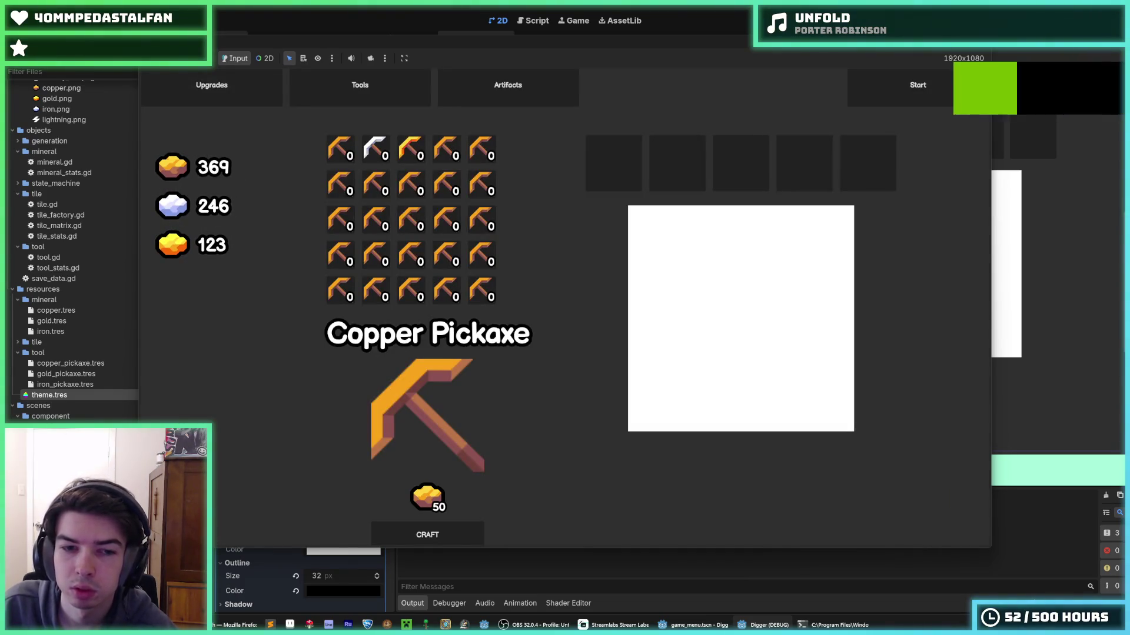
{"action": "key", "text": "alt+F4"}
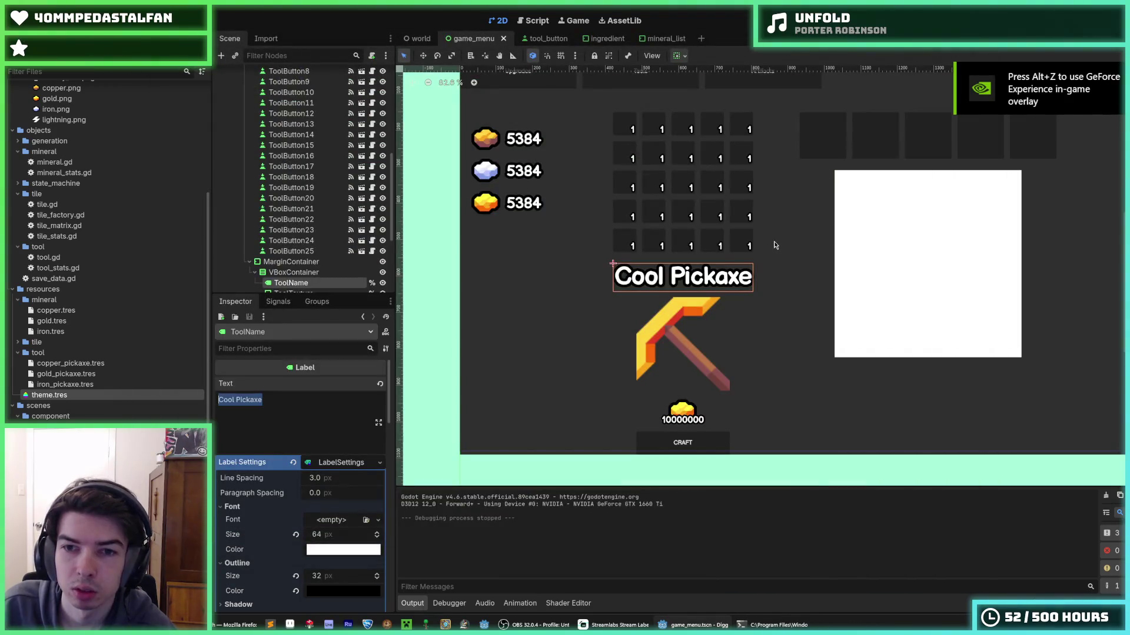
{"action": "scroll", "coordinate": [270, 486], "scroll_direction": "down", "scroll_amount": 5}
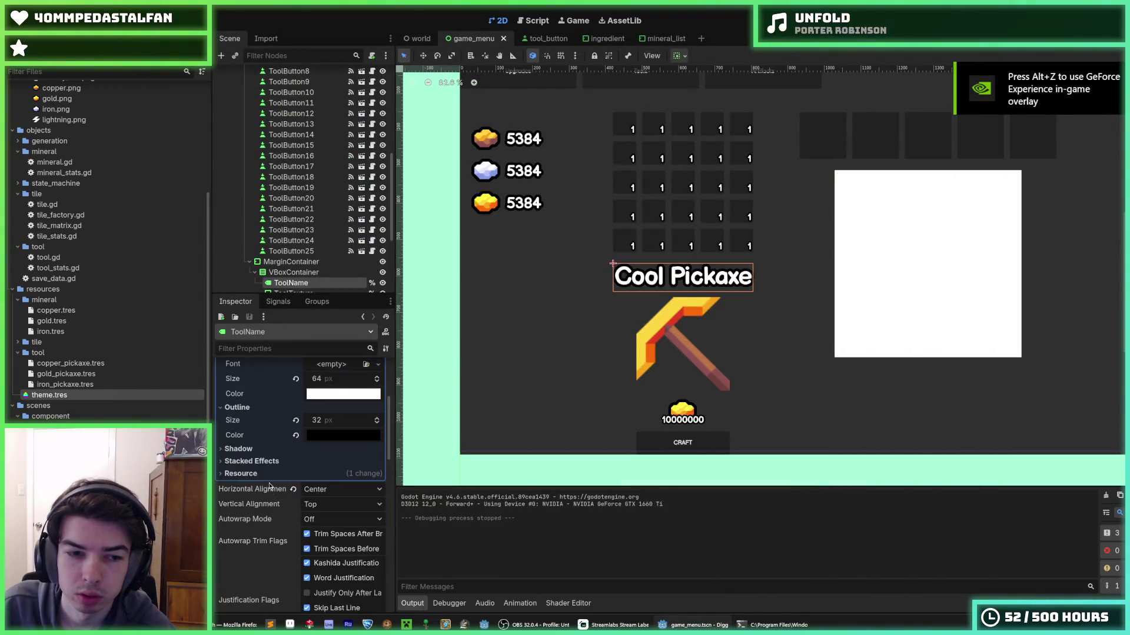
{"action": "scroll", "coordinate": [270, 486], "scroll_direction": "up", "scroll_amount": 5}
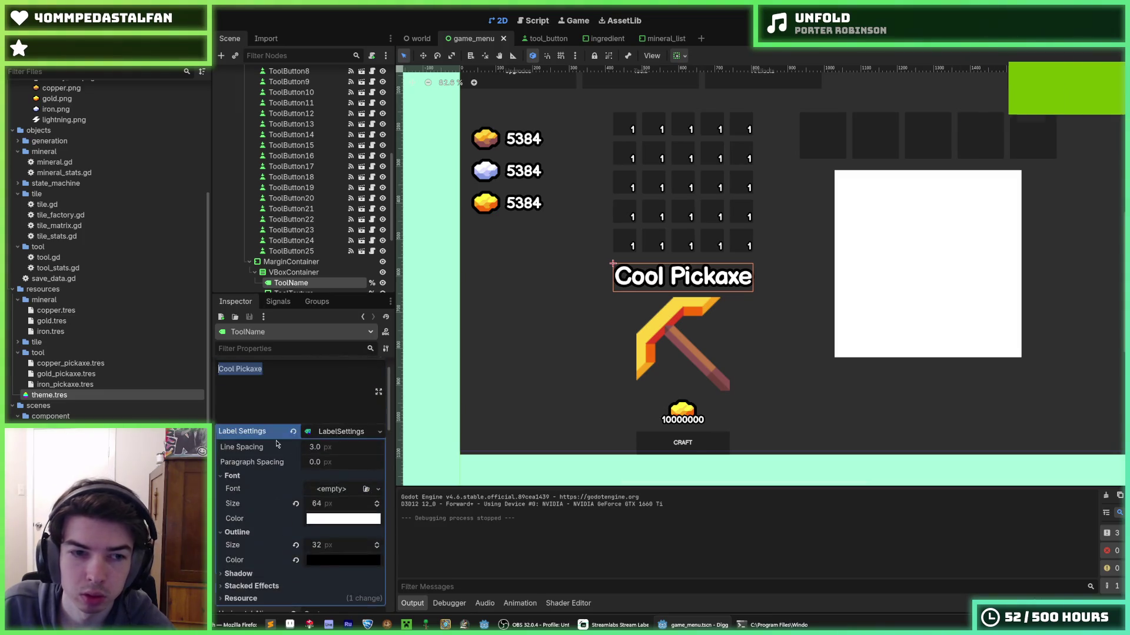
- Append 'lllllllllll' to the Cool Pickaxe title text to test overflow
{"action": "left_click", "coordinate": [316, 389]}
{"action": "type", "text": "lllllllllll"}
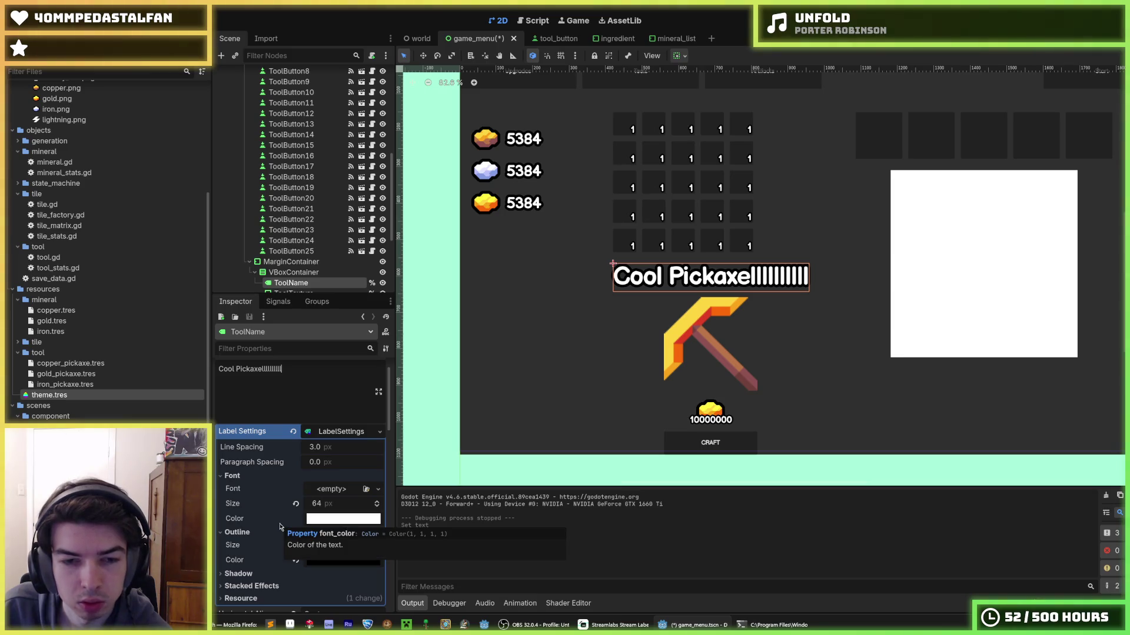
{"action": "scroll", "coordinate": [277, 489], "scroll_direction": "down", "scroll_amount": 5}
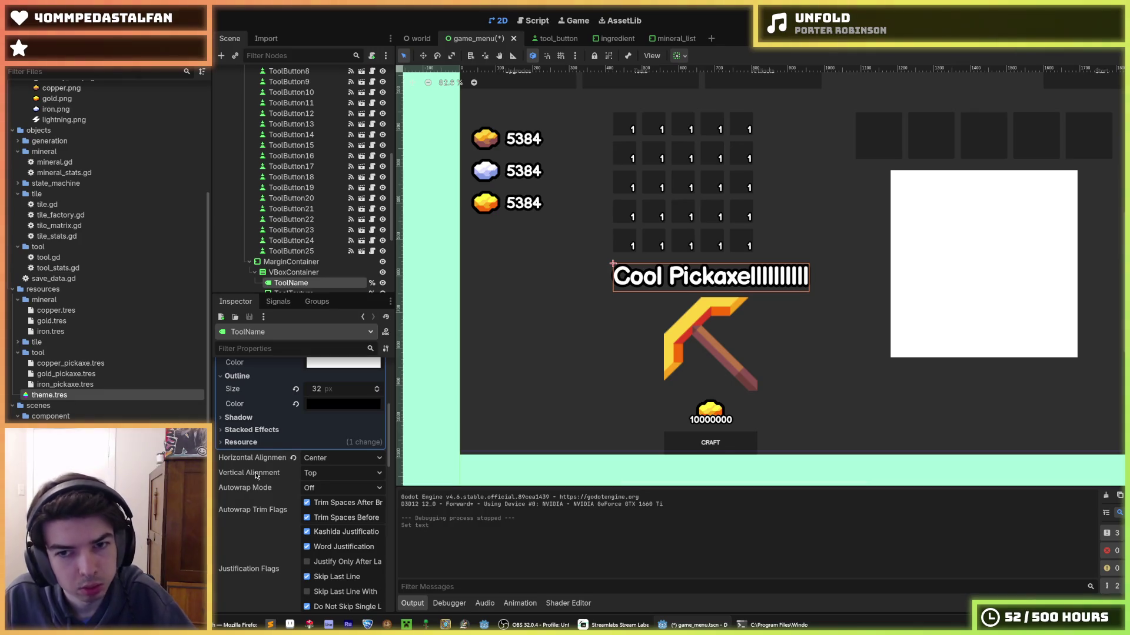
{"action": "left_click", "coordinate": [292, 273]}
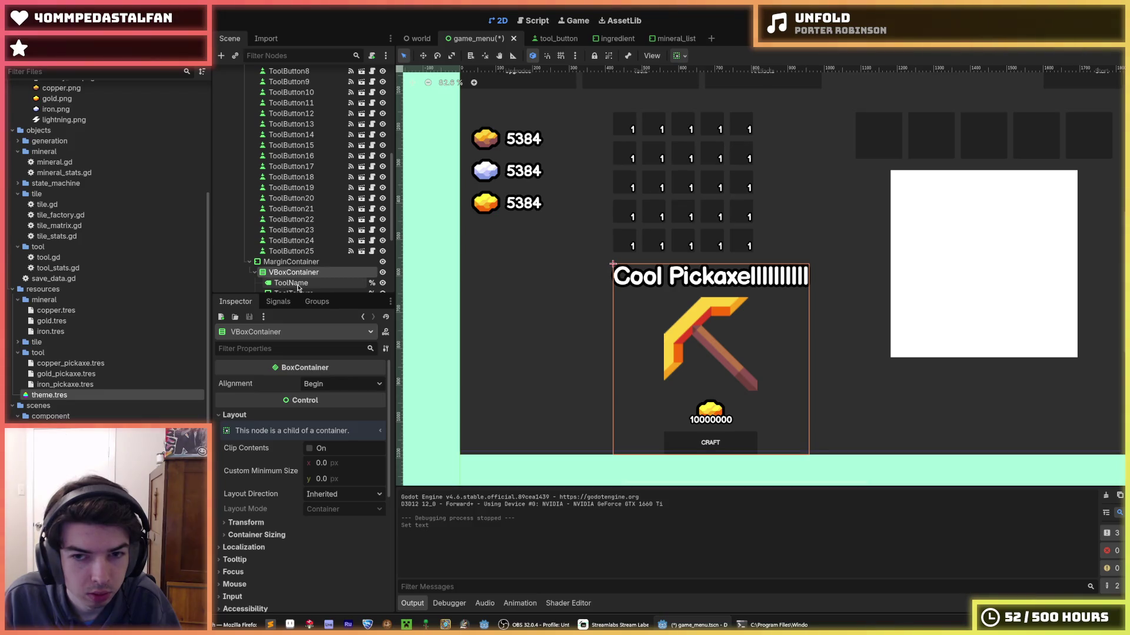
{"action": "left_click", "coordinate": [294, 262]}
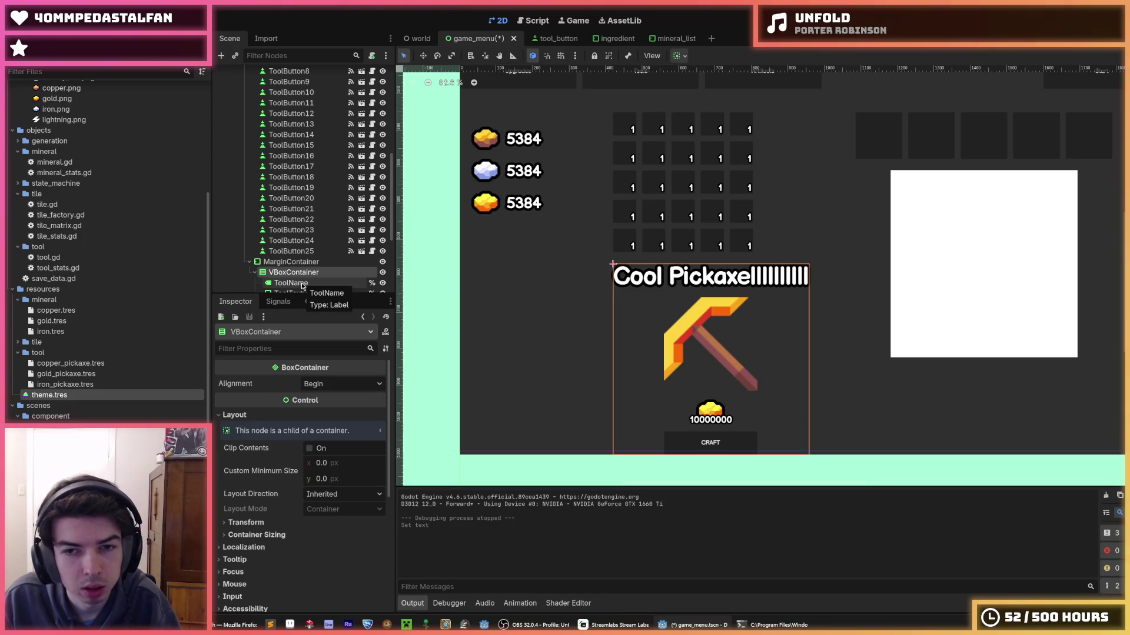
{"action": "left_click", "coordinate": [302, 285]}
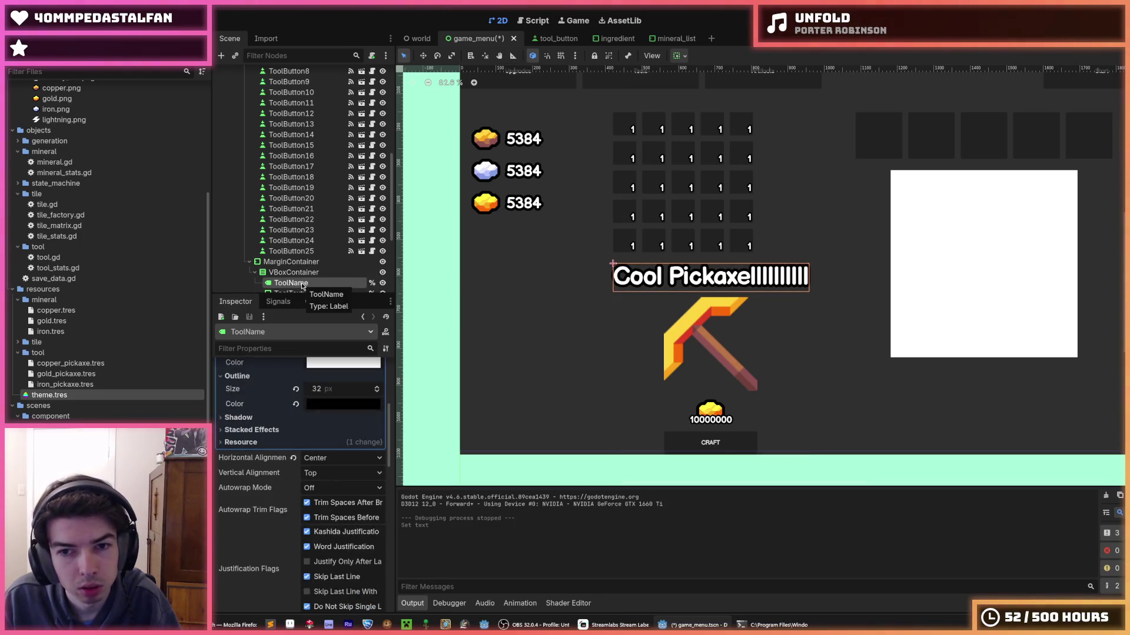
{"action": "left_click", "coordinate": [312, 459]}
{"action": "left_click", "coordinate": [312, 459]}
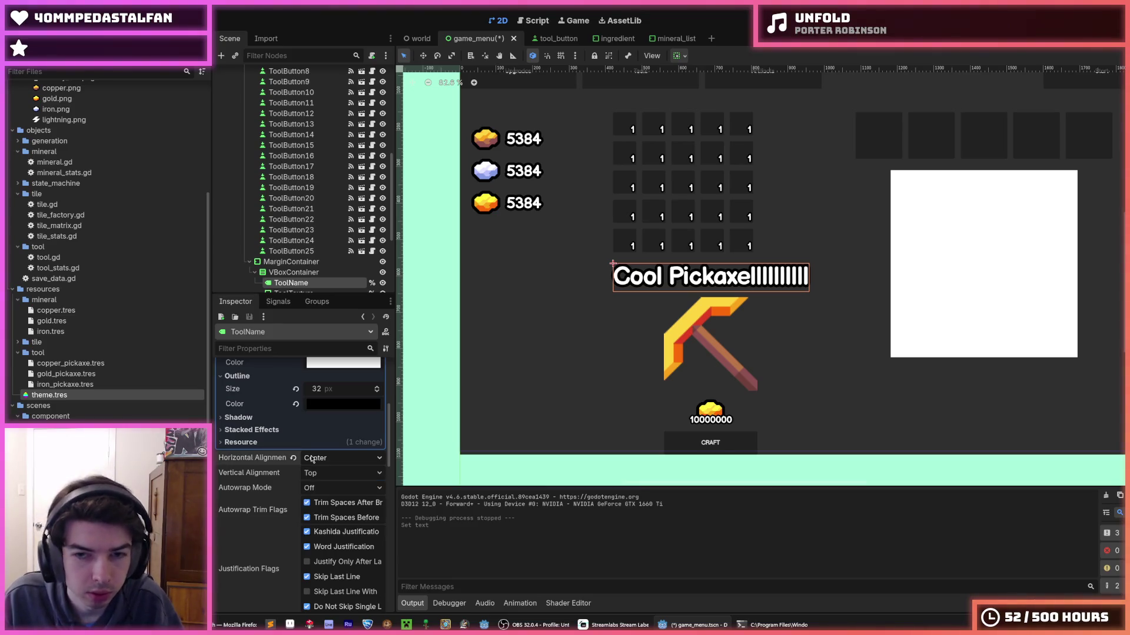
{"action": "scroll", "coordinate": [312, 459], "scroll_direction": "down", "scroll_amount": 5}
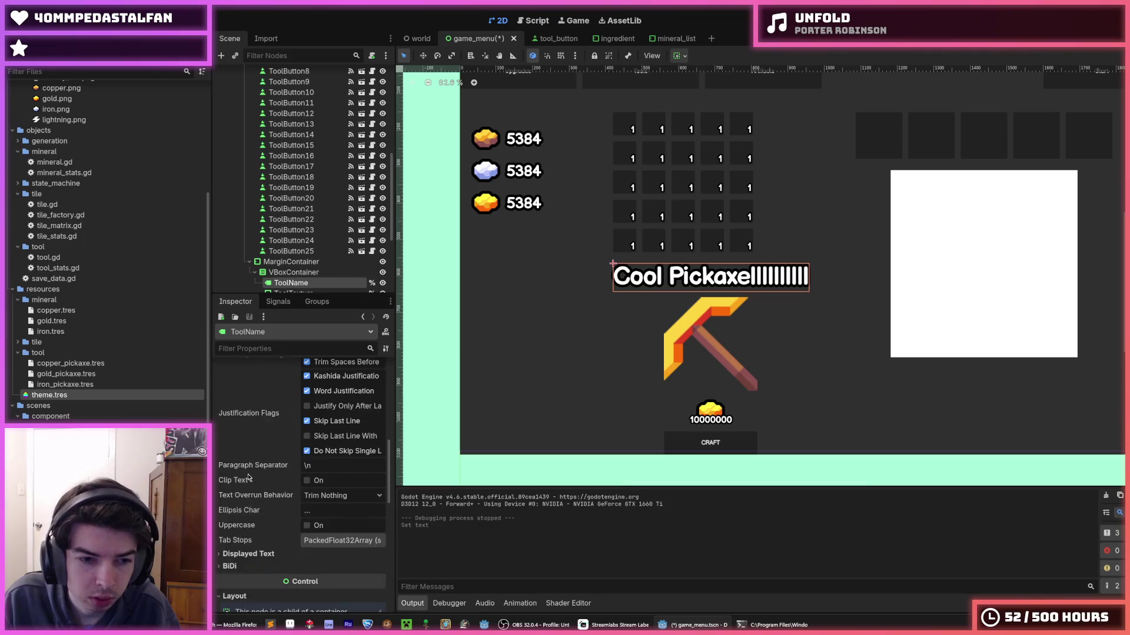
{"action": "left_click", "coordinate": [318, 433]}
{"action": "left_click", "coordinate": [318, 439]}
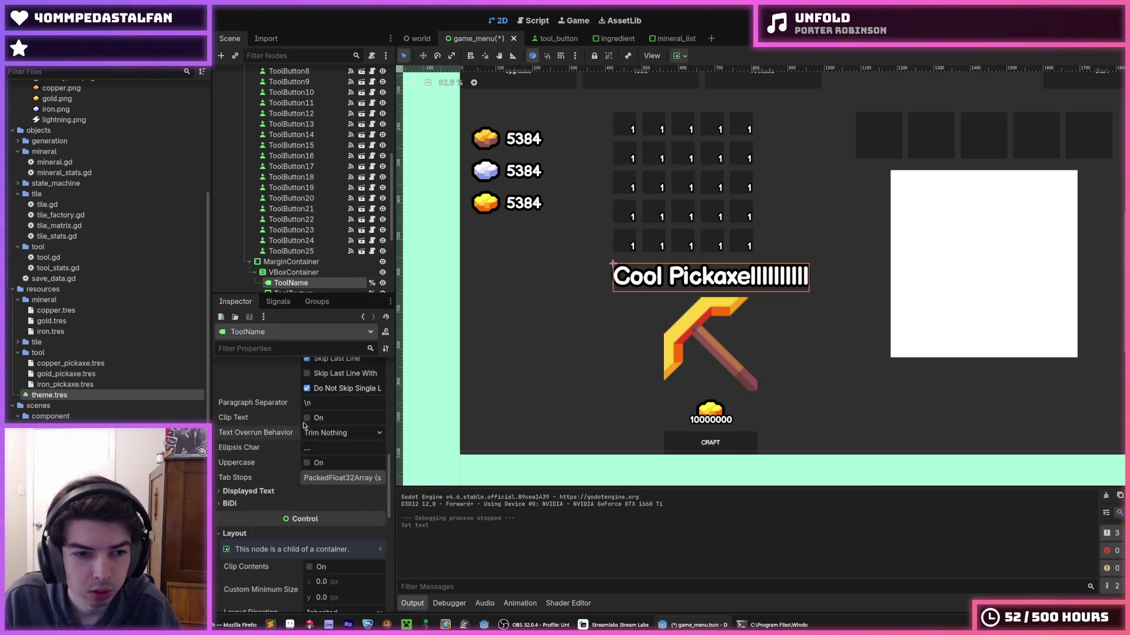
{"action": "scroll", "coordinate": [300, 435], "scroll_direction": "up", "scroll_amount": 6}
{"action": "scroll", "coordinate": [276, 460], "scroll_direction": "down", "scroll_amount": 2}
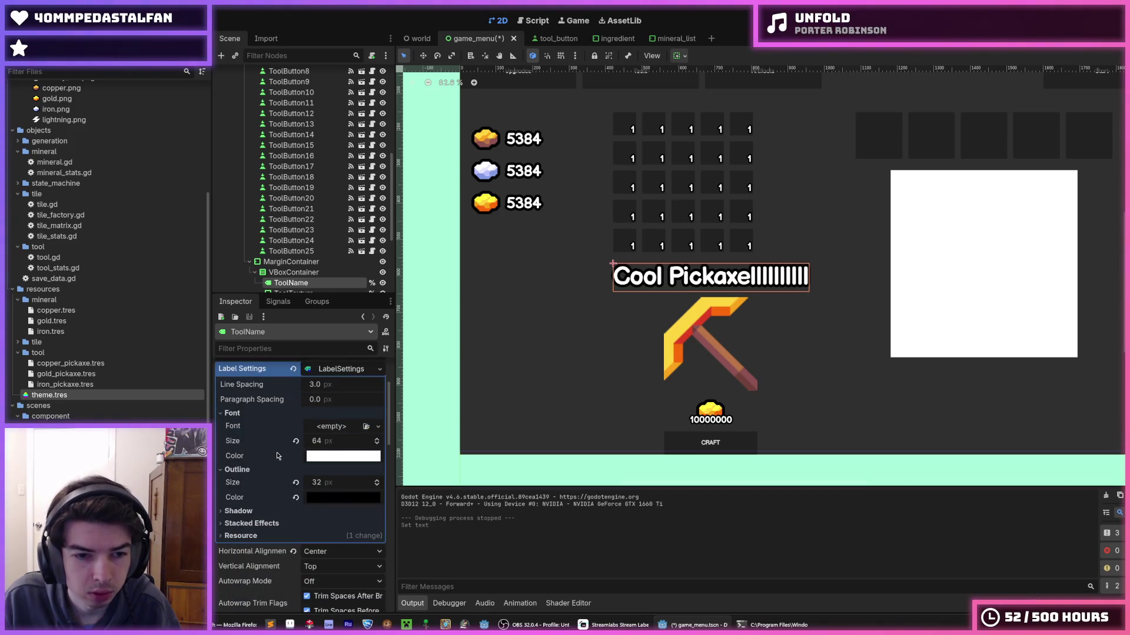
{"action": "scroll", "coordinate": [277, 456], "scroll_direction": "up", "scroll_amount": 4}
{"action": "left_click", "coordinate": [330, 463]}
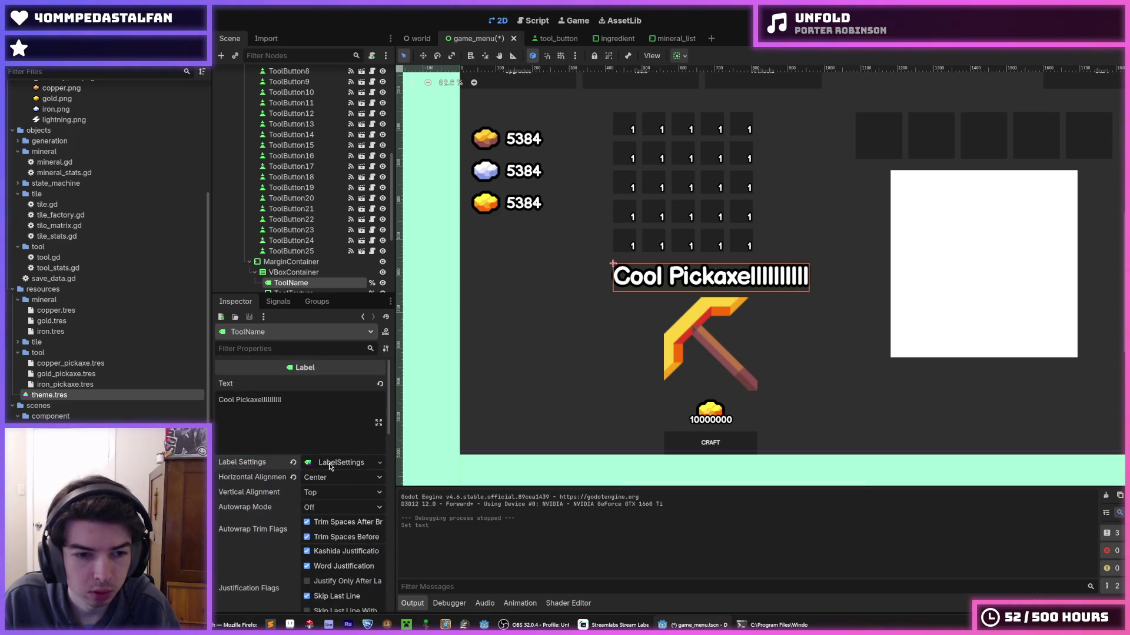
- Try Word, Arbitrary and Word (Smart) autowrap on ToolName, then reset it to Off
{"action": "left_click", "coordinate": [323, 507]}
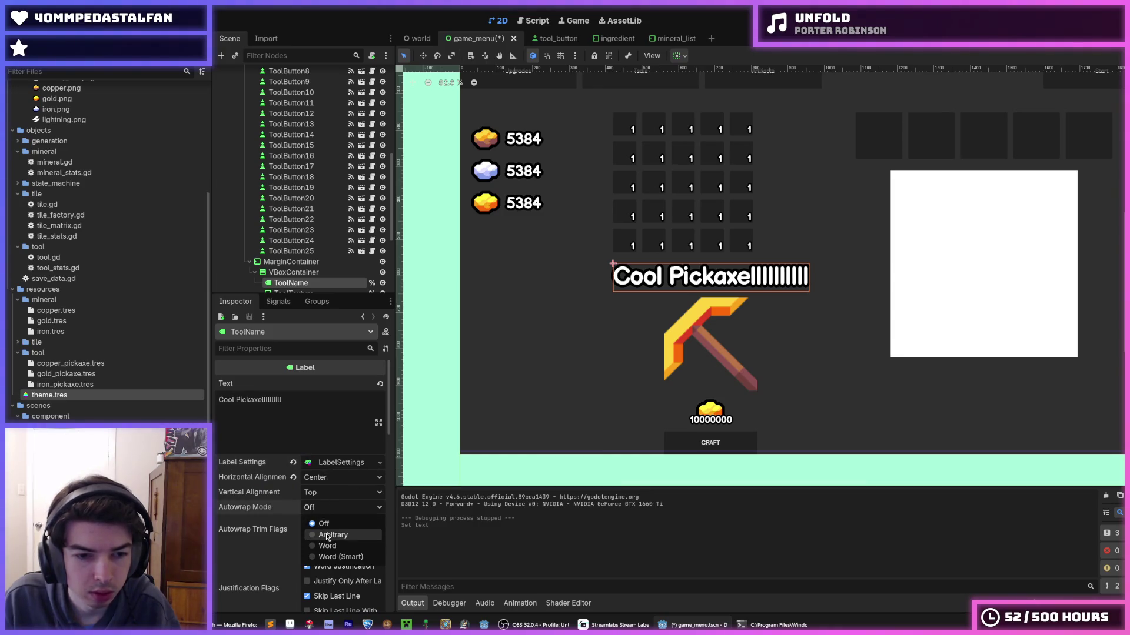
{"action": "left_click", "coordinate": [327, 546]}
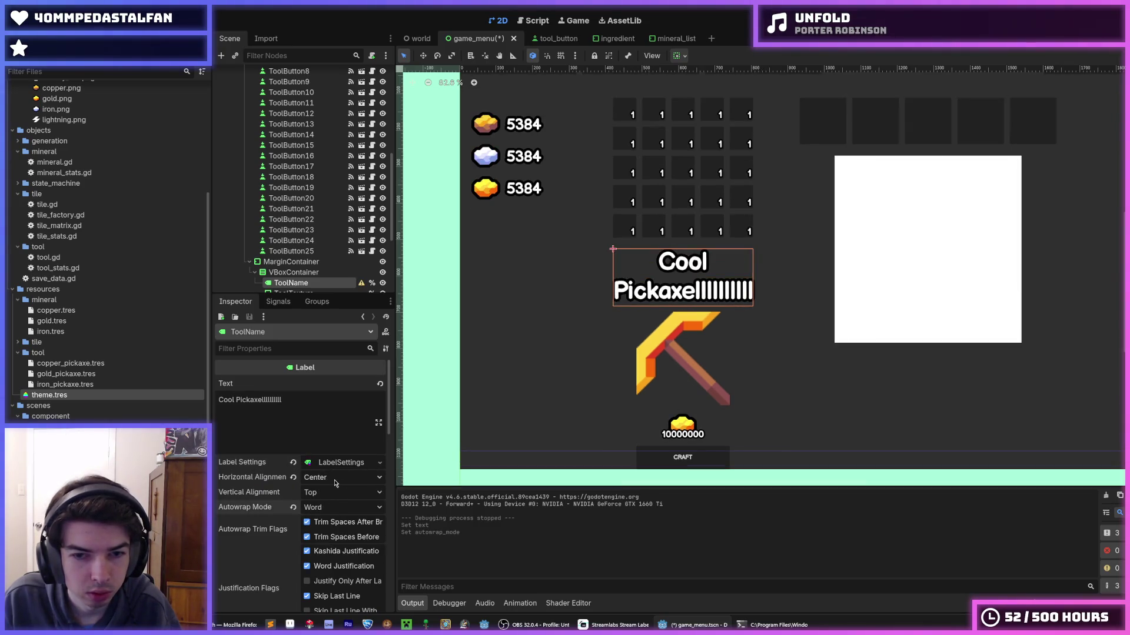
{"action": "left_click", "coordinate": [319, 507]}
{"action": "left_click", "coordinate": [329, 535]}
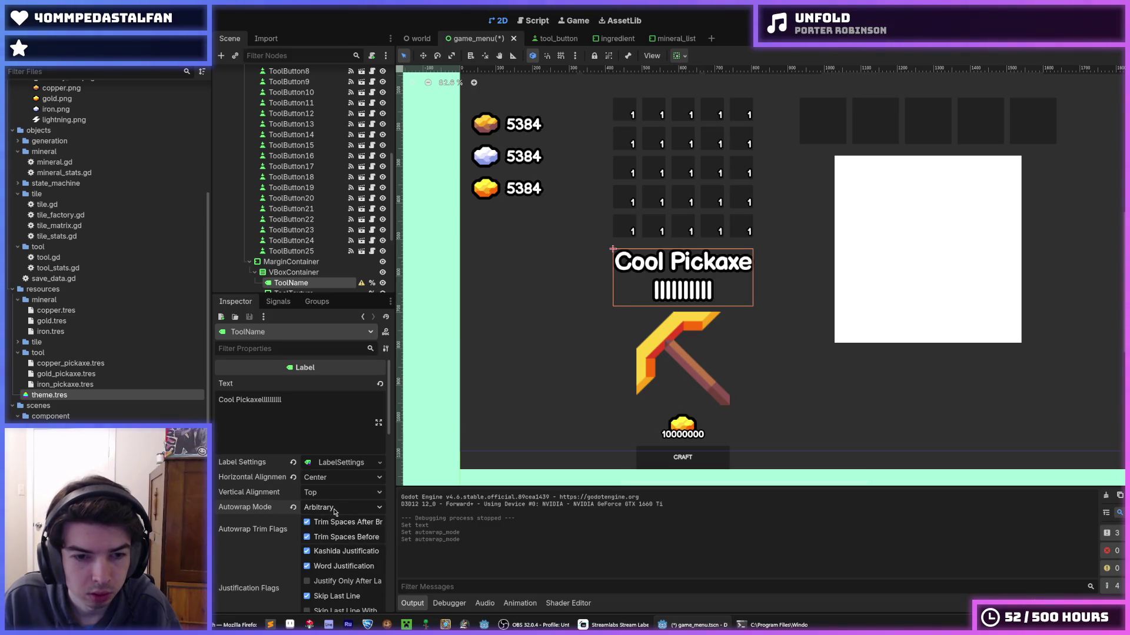
{"action": "left_click", "coordinate": [335, 511]}
{"action": "left_click", "coordinate": [338, 556]}
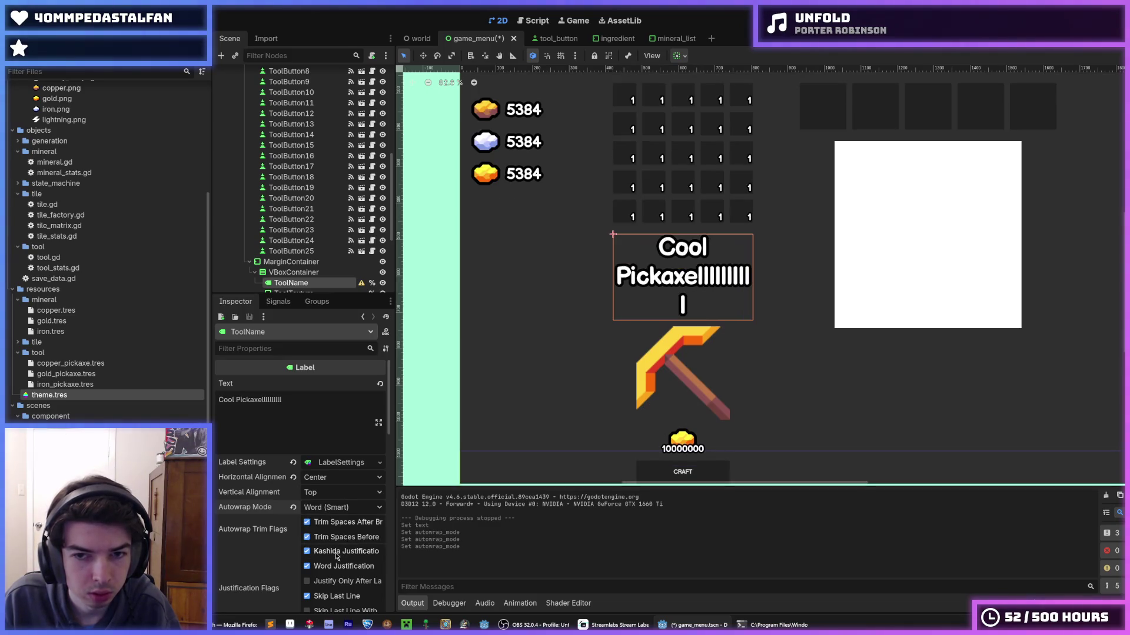
{"action": "left_click", "coordinate": [335, 508]}
{"action": "left_click", "coordinate": [340, 546]}
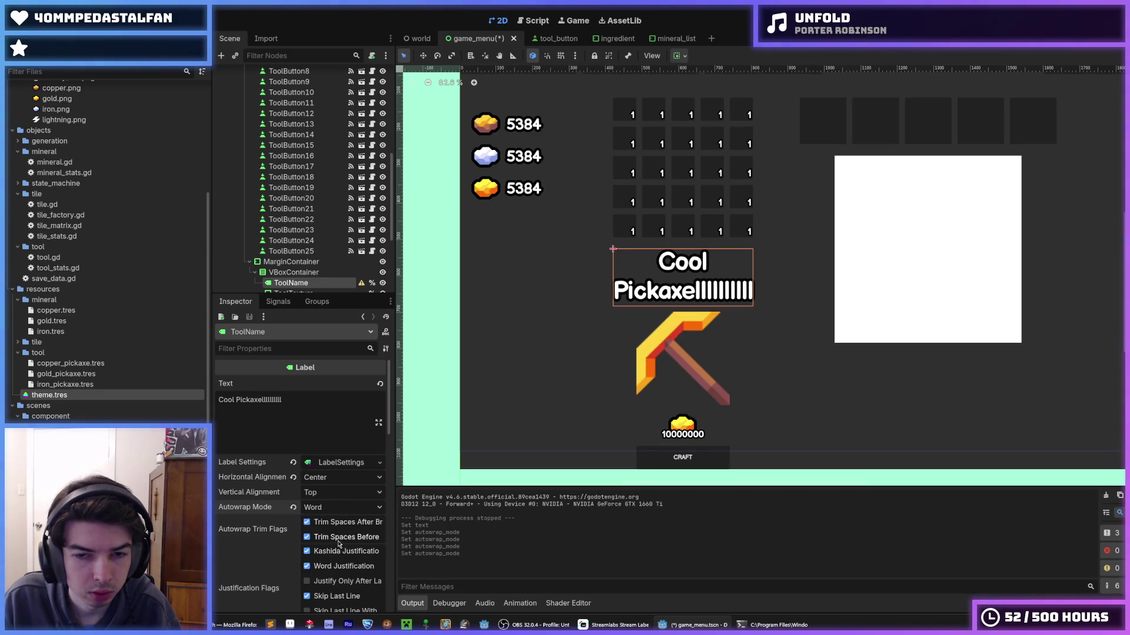
{"action": "left_click", "coordinate": [293, 508]}
- Expand the label's Displayed Text settings in the Inspector
{"action": "scroll", "coordinate": [308, 511], "scroll_direction": "down", "scroll_amount": 10}
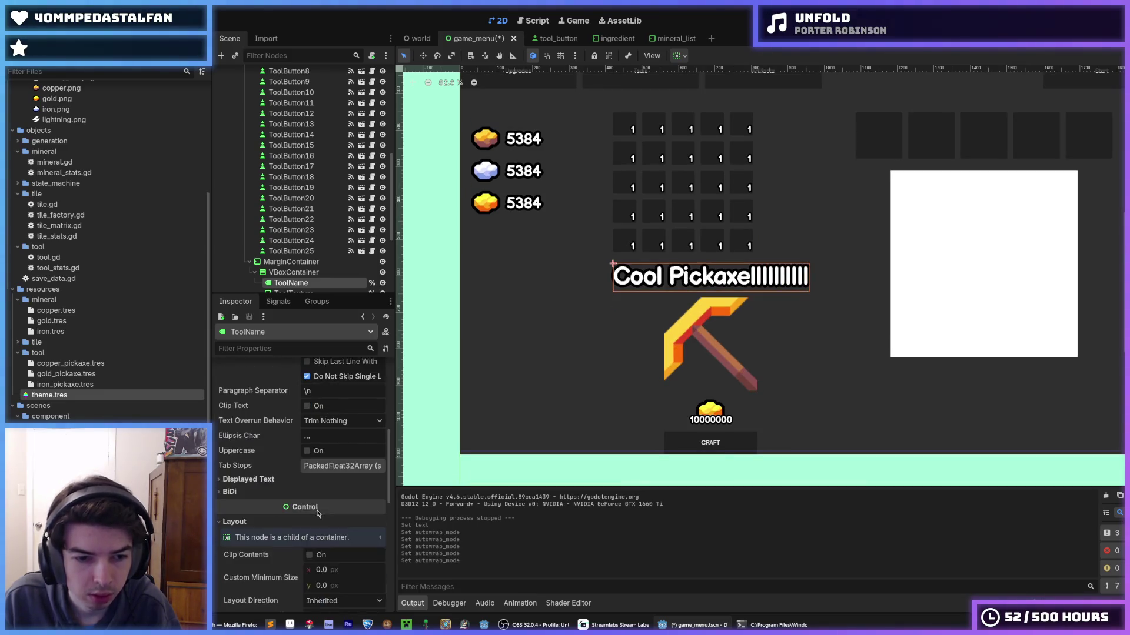
{"action": "scroll", "coordinate": [294, 500], "scroll_direction": "up", "scroll_amount": 2}
{"action": "scroll", "coordinate": [289, 494], "scroll_direction": "down", "scroll_amount": 2}
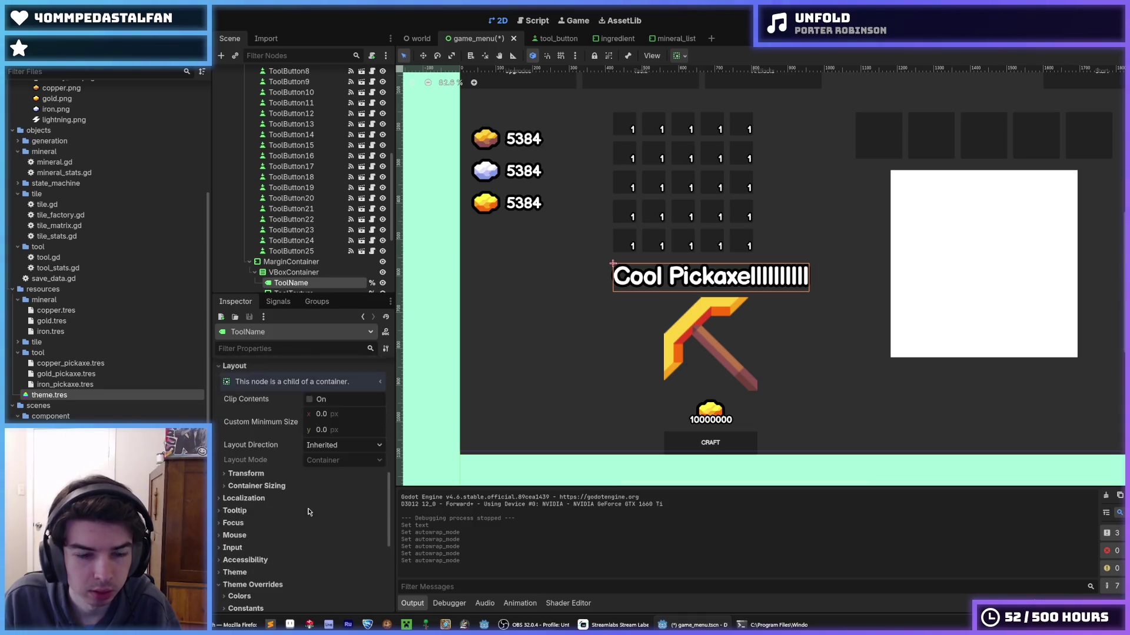
{"action": "scroll", "coordinate": [272, 484], "scroll_direction": "up", "scroll_amount": 2}
{"action": "scroll", "coordinate": [271, 484], "scroll_direction": "up", "scroll_amount": 3}
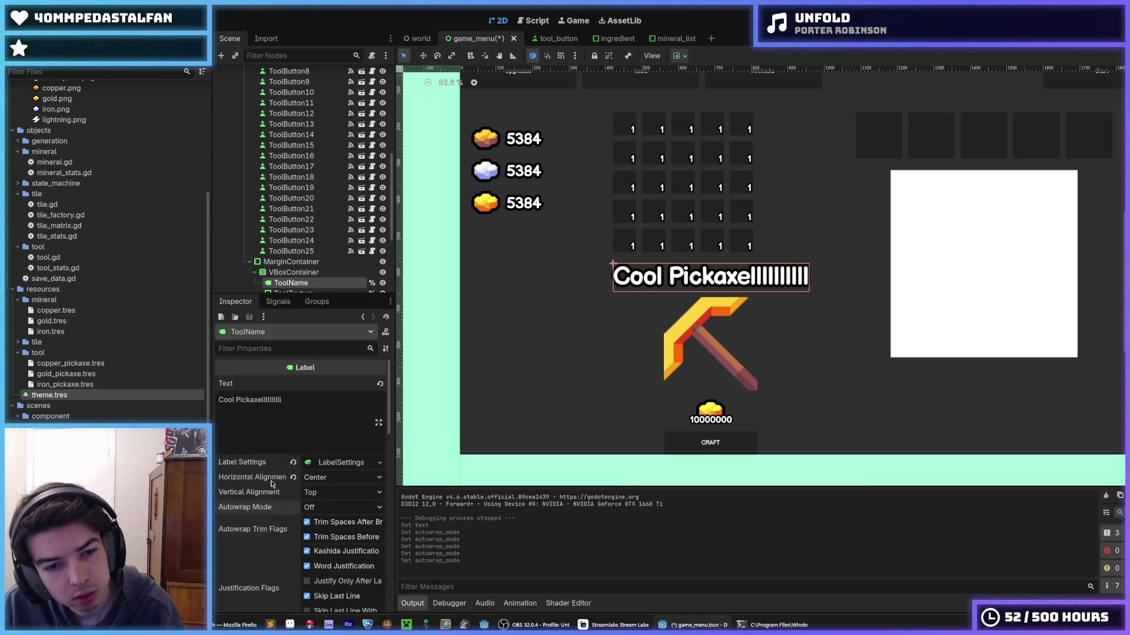
{"action": "scroll", "coordinate": [272, 484], "scroll_direction": "down", "scroll_amount": 2}
{"action": "left_click", "coordinate": [272, 480]}
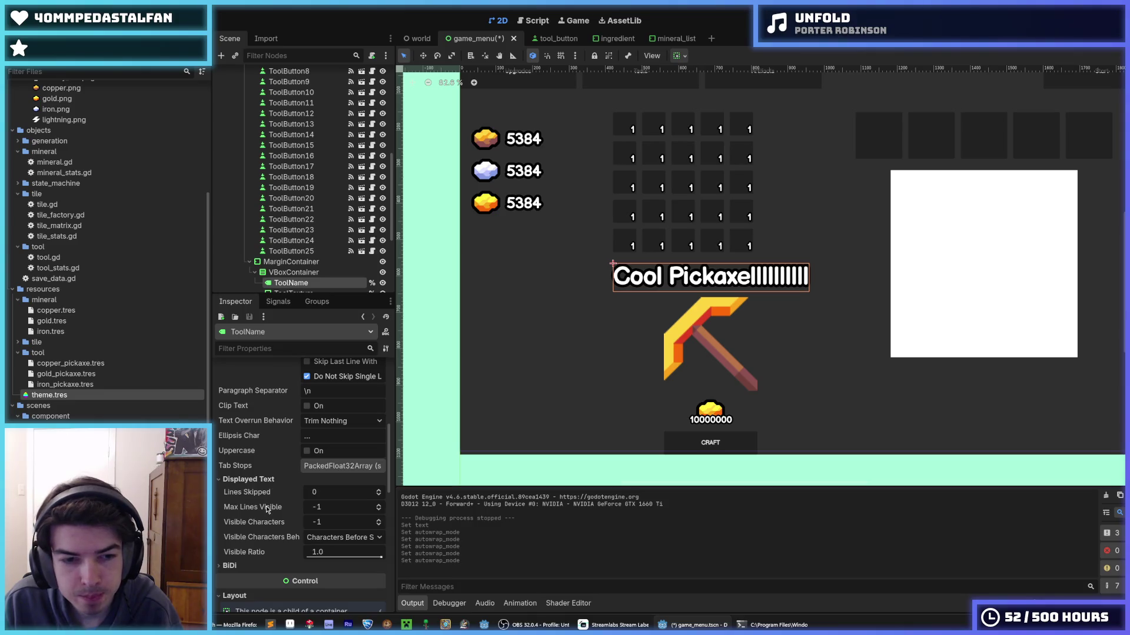
{"action": "left_click", "coordinate": [329, 538]}
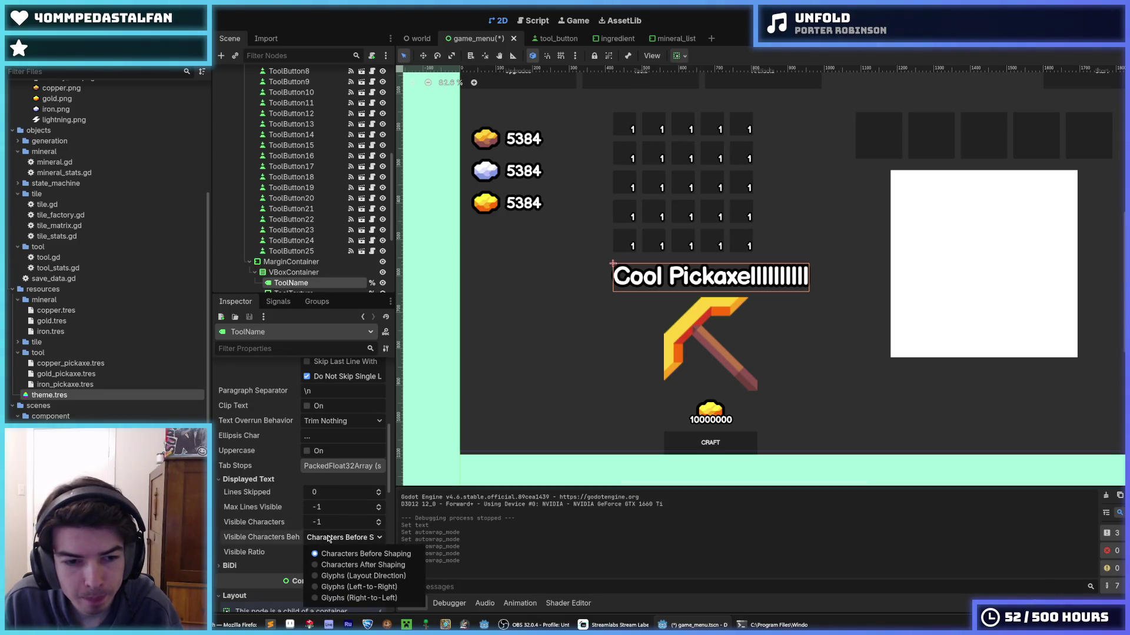
{"action": "left_click", "coordinate": [359, 565]}
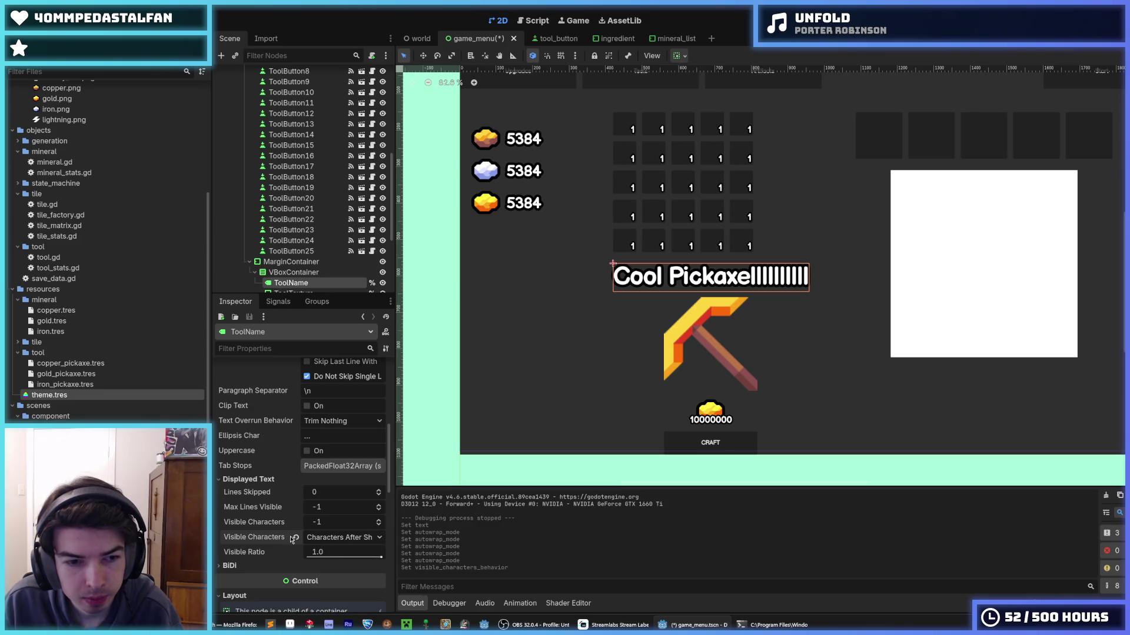
{"action": "left_click", "coordinate": [318, 538]}
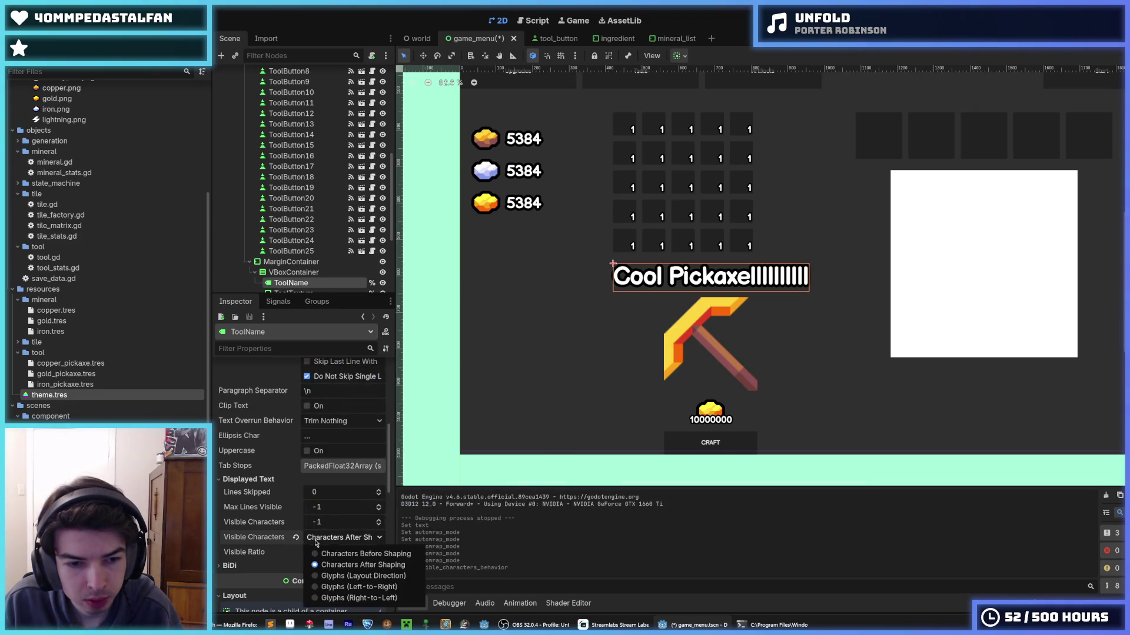
{"action": "left_click", "coordinate": [331, 577]}
{"action": "left_click", "coordinate": [318, 538]}
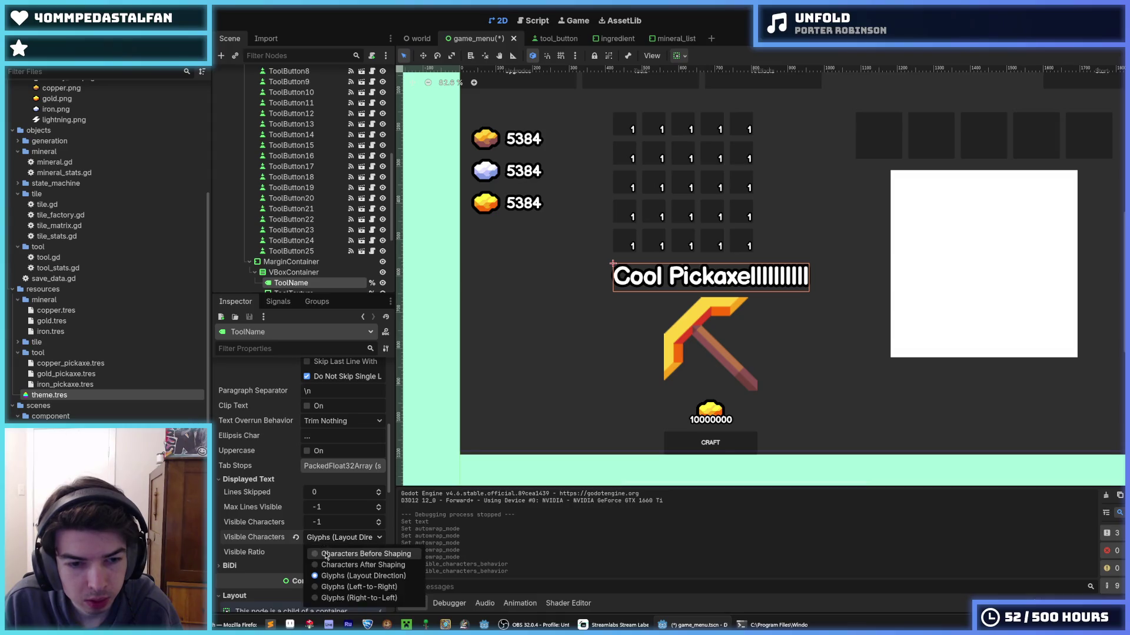
{"action": "left_click", "coordinate": [312, 552]}
{"action": "scroll", "coordinate": [247, 561], "scroll_direction": "down", "scroll_amount": 3}
{"action": "scroll", "coordinate": [241, 530], "scroll_direction": "down", "scroll_amount": 1}
{"action": "left_click", "coordinate": [233, 442]}
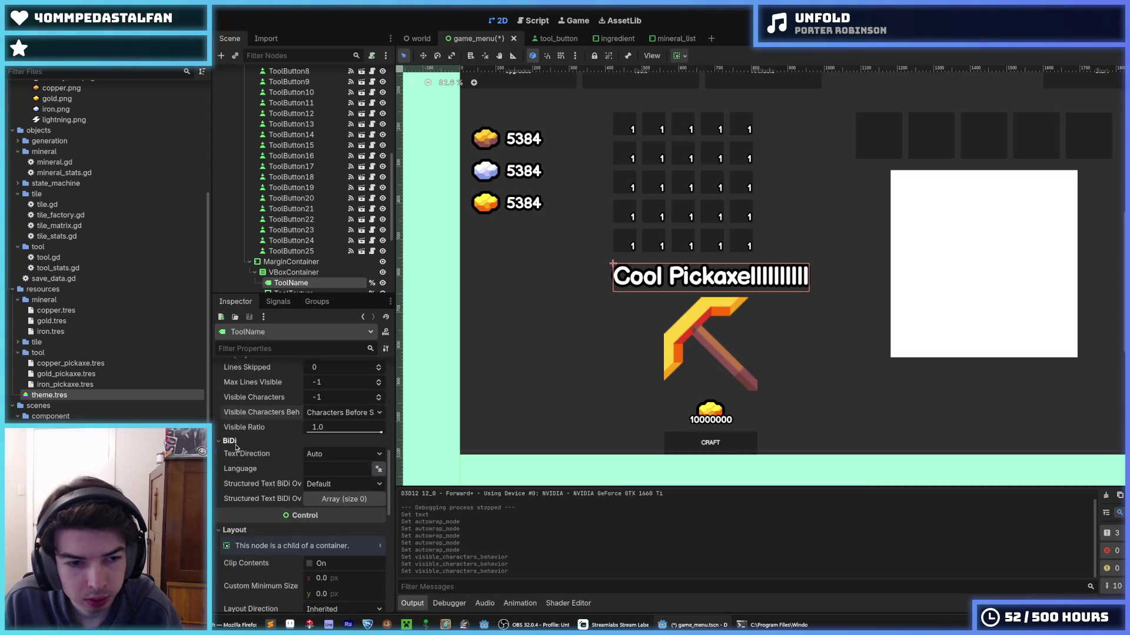
{"action": "left_click", "coordinate": [233, 441]}
{"action": "left_click", "coordinate": [232, 441]}
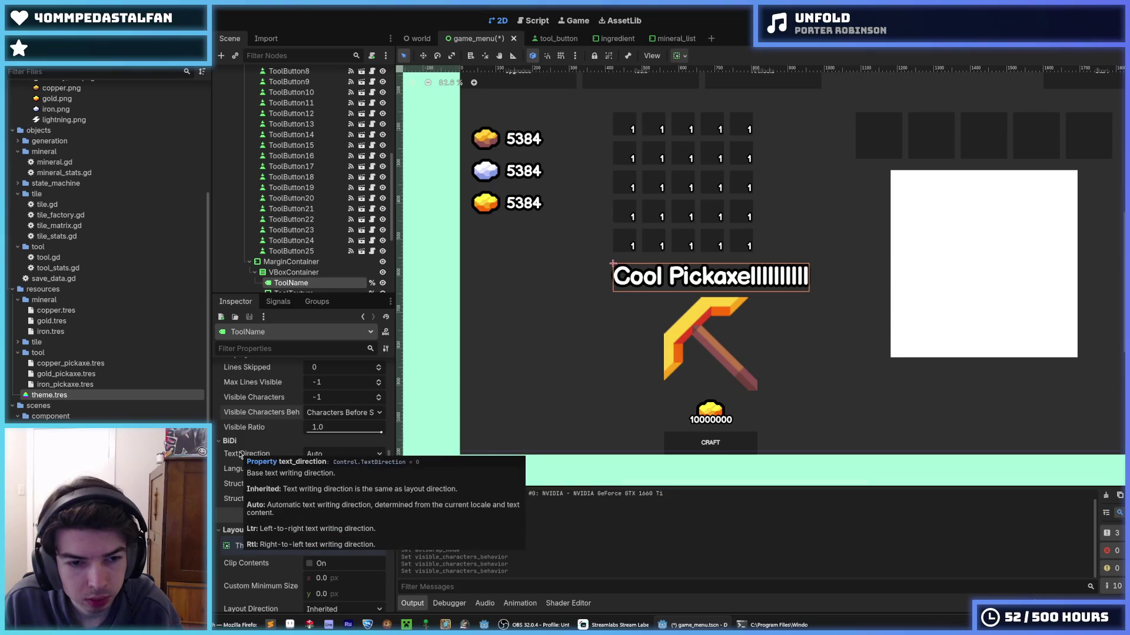
{"action": "left_click", "coordinate": [232, 442]}
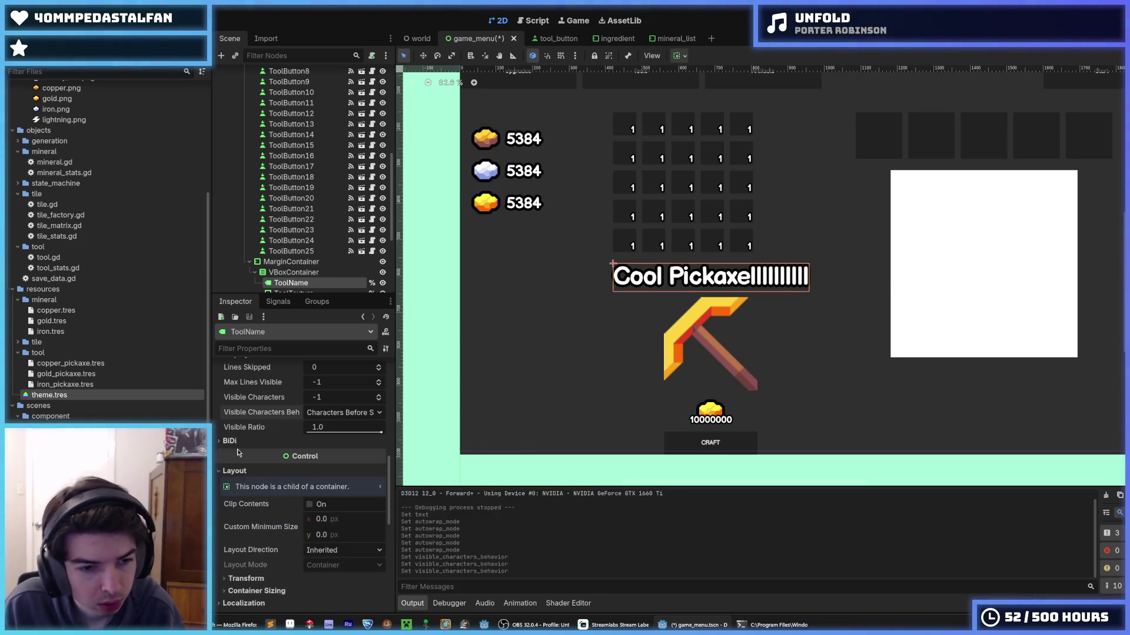
{"action": "scroll", "coordinate": [269, 487], "scroll_direction": "down", "scroll_amount": 4}
{"action": "scroll", "coordinate": [269, 486], "scroll_direction": "down", "scroll_amount": 2}
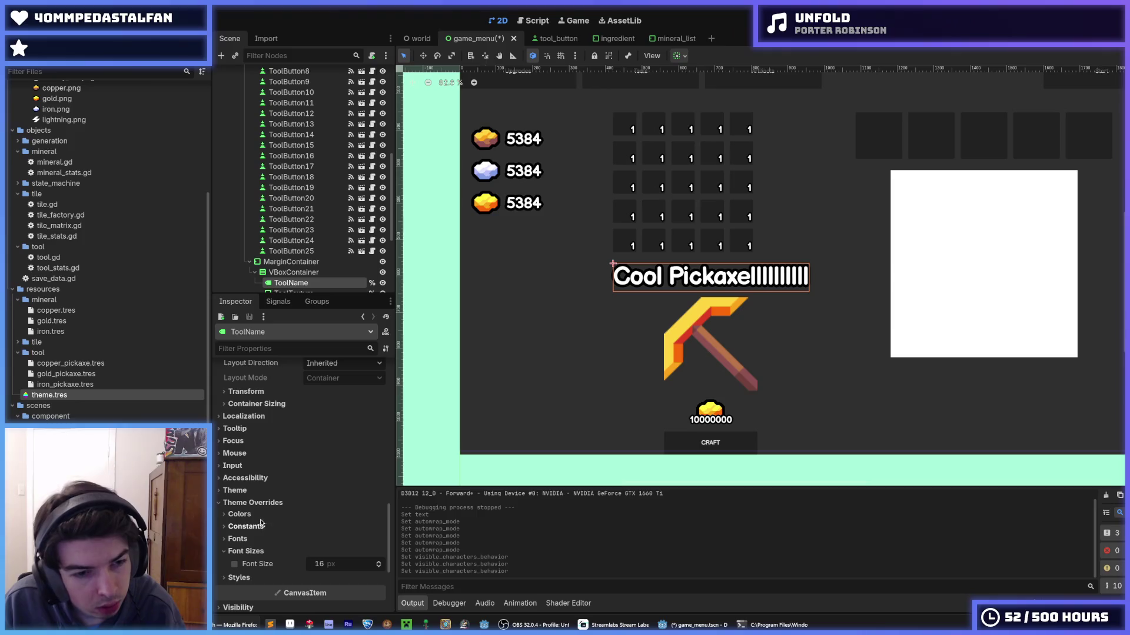
{"action": "left_click", "coordinate": [258, 479]}
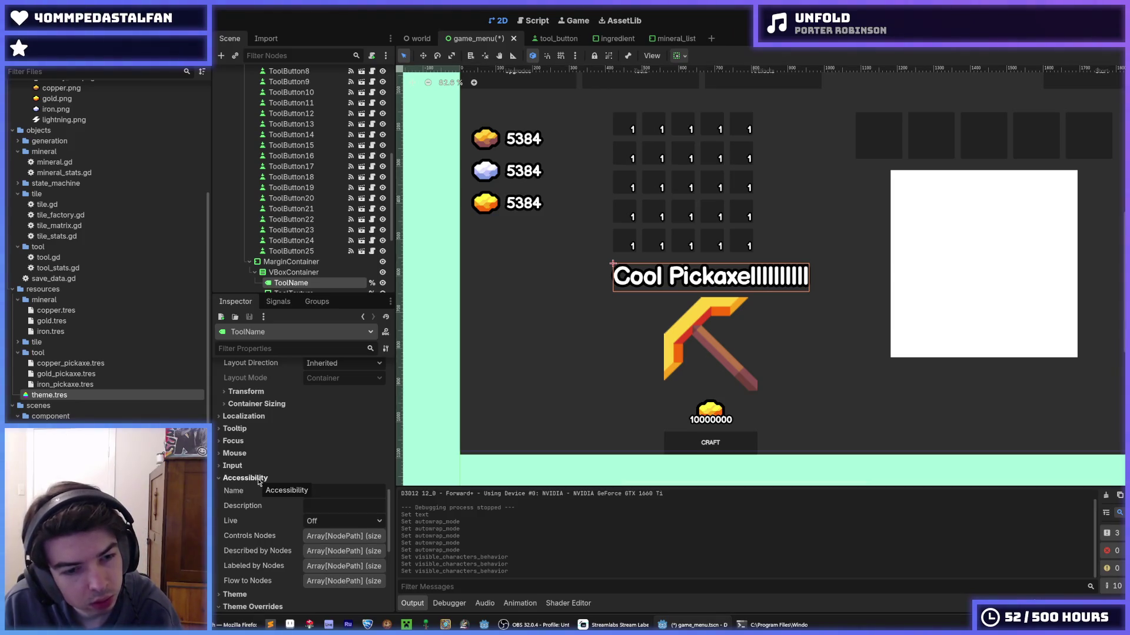
{"action": "scroll", "coordinate": [259, 481], "scroll_direction": "up", "scroll_amount": 10}
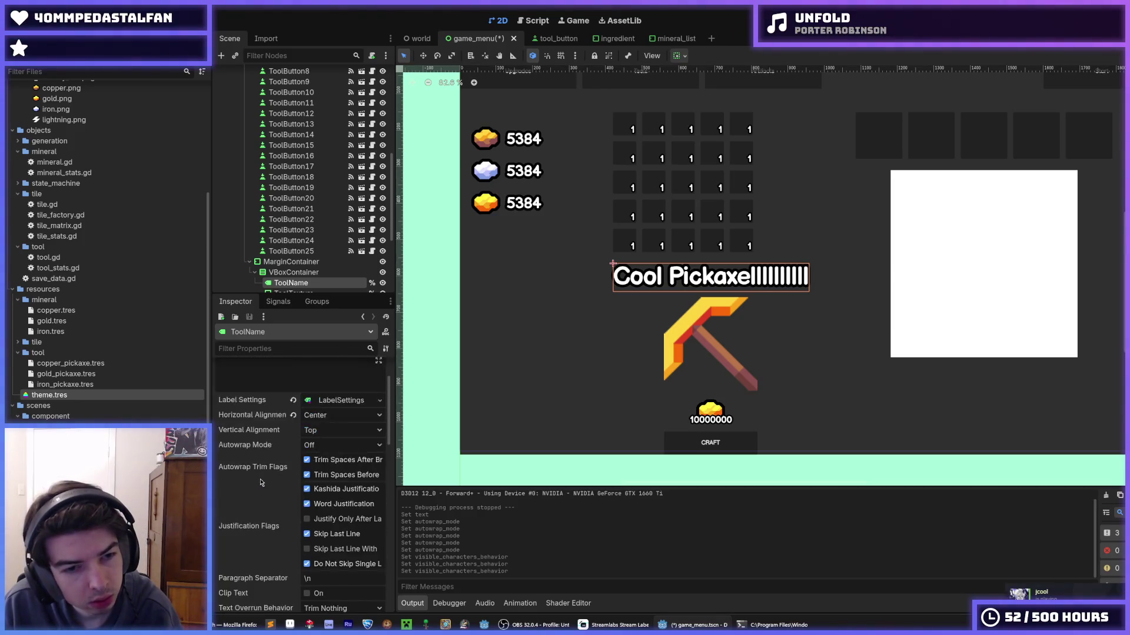
{"action": "scroll", "coordinate": [261, 482], "scroll_direction": "up", "scroll_amount": 2}
{"action": "scroll", "coordinate": [262, 470], "scroll_direction": "down", "scroll_amount": 5}
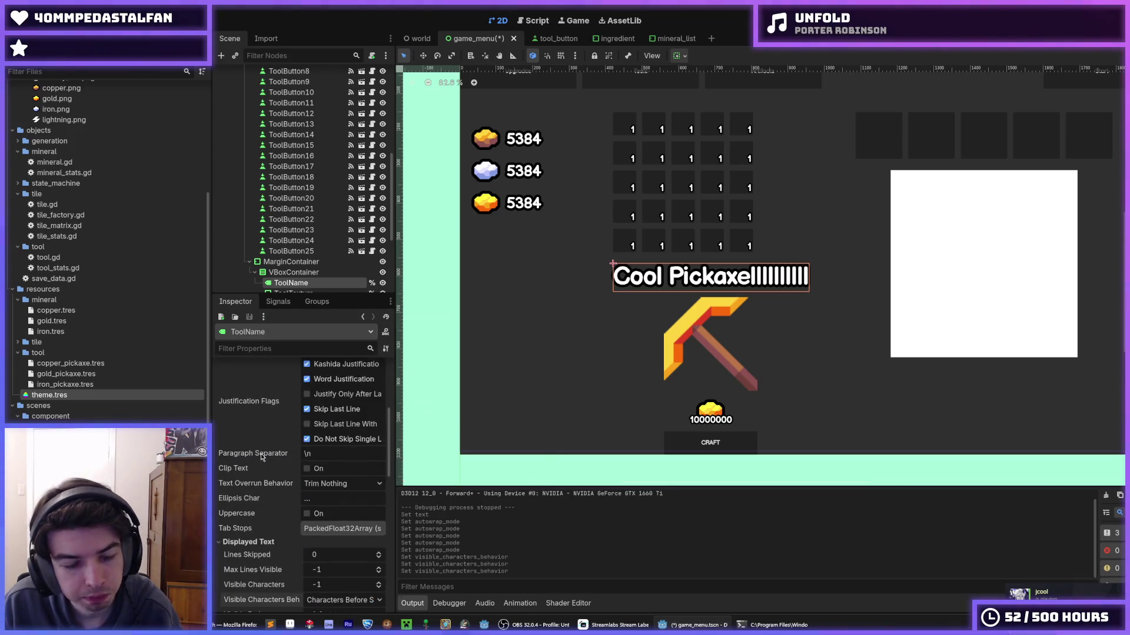
{"action": "scroll", "coordinate": [262, 457], "scroll_direction": "up", "scroll_amount": 2}
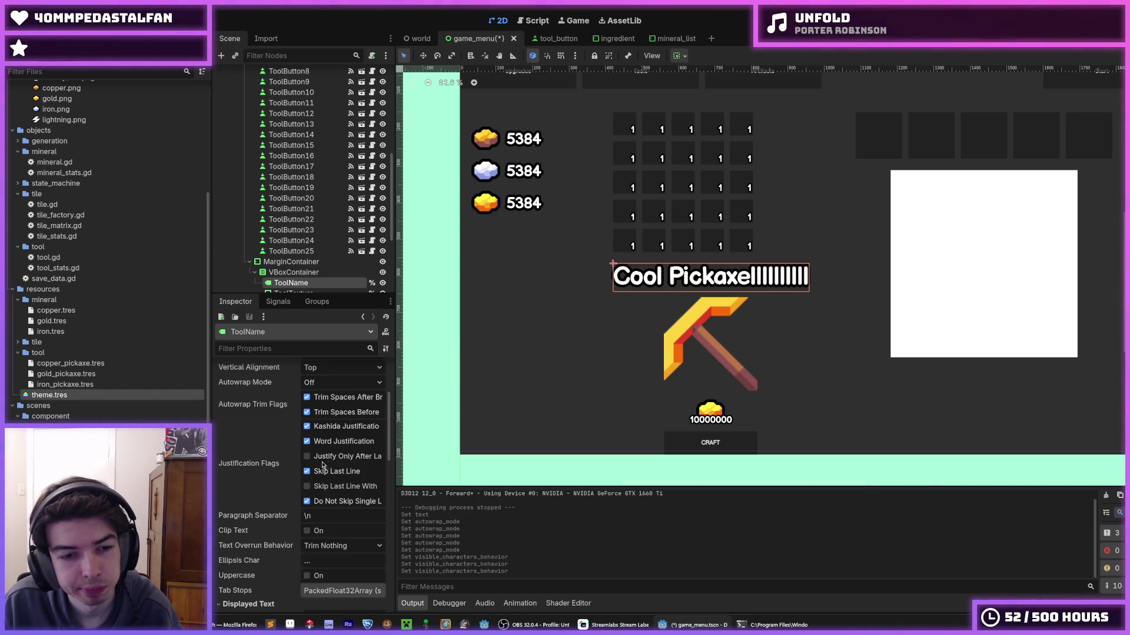
{"action": "scroll", "coordinate": [390, 459], "scroll_direction": "down", "scroll_amount": 1}
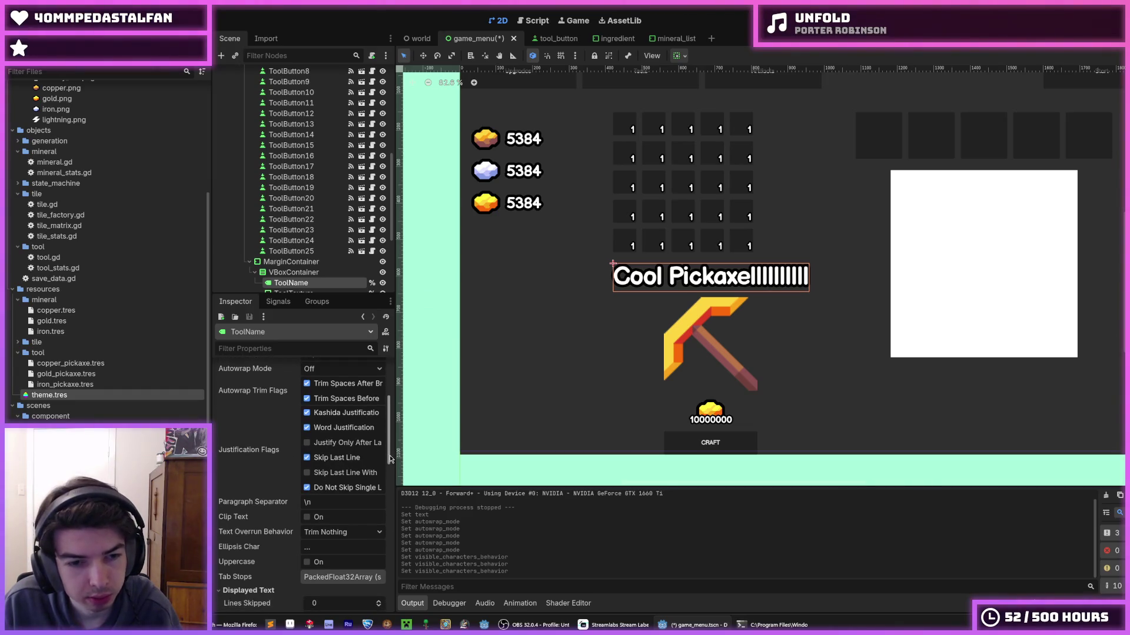
{"action": "scroll", "coordinate": [388, 453], "scroll_direction": "up", "scroll_amount": 2}
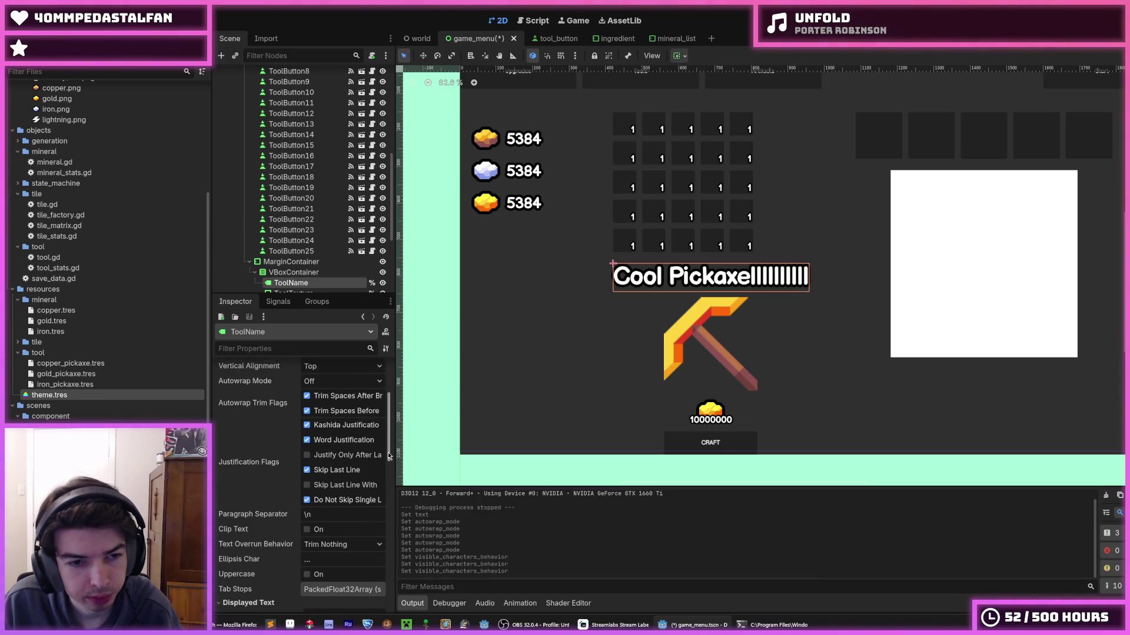
{"action": "left_click", "coordinate": [346, 418]}
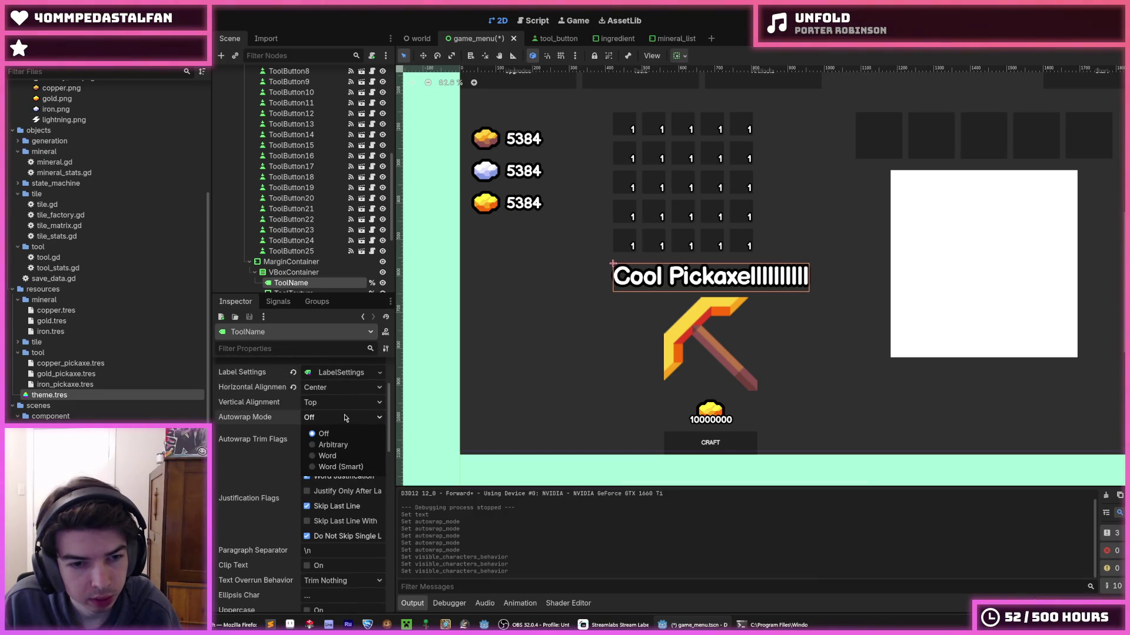
{"action": "left_click", "coordinate": [343, 468]}
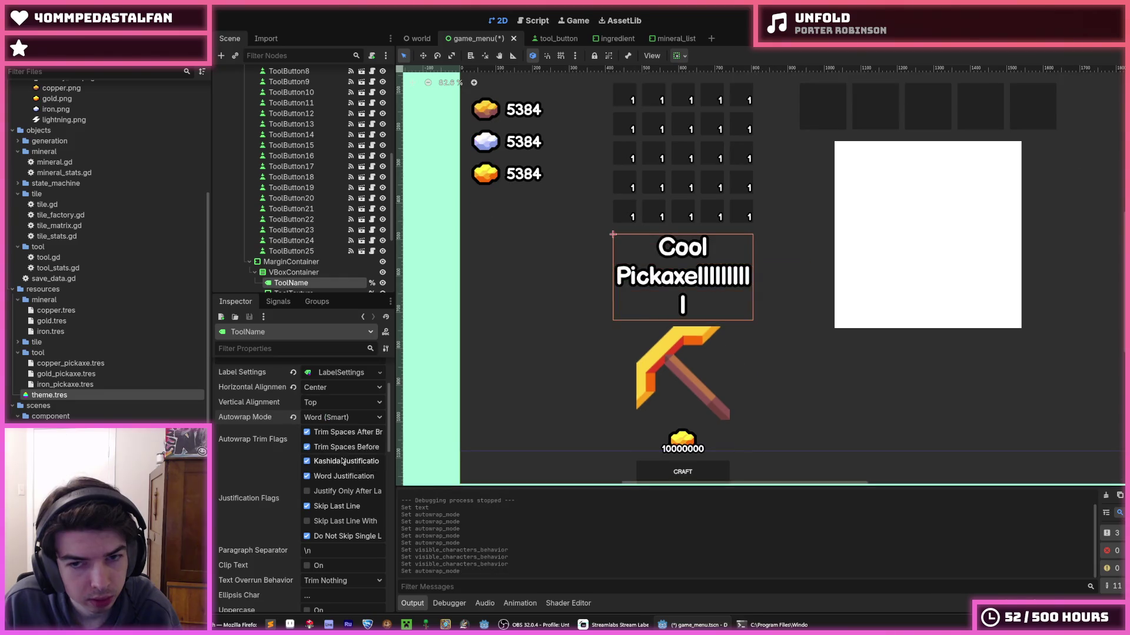
{"action": "left_click", "coordinate": [344, 417]}
{"action": "left_click", "coordinate": [327, 433]}
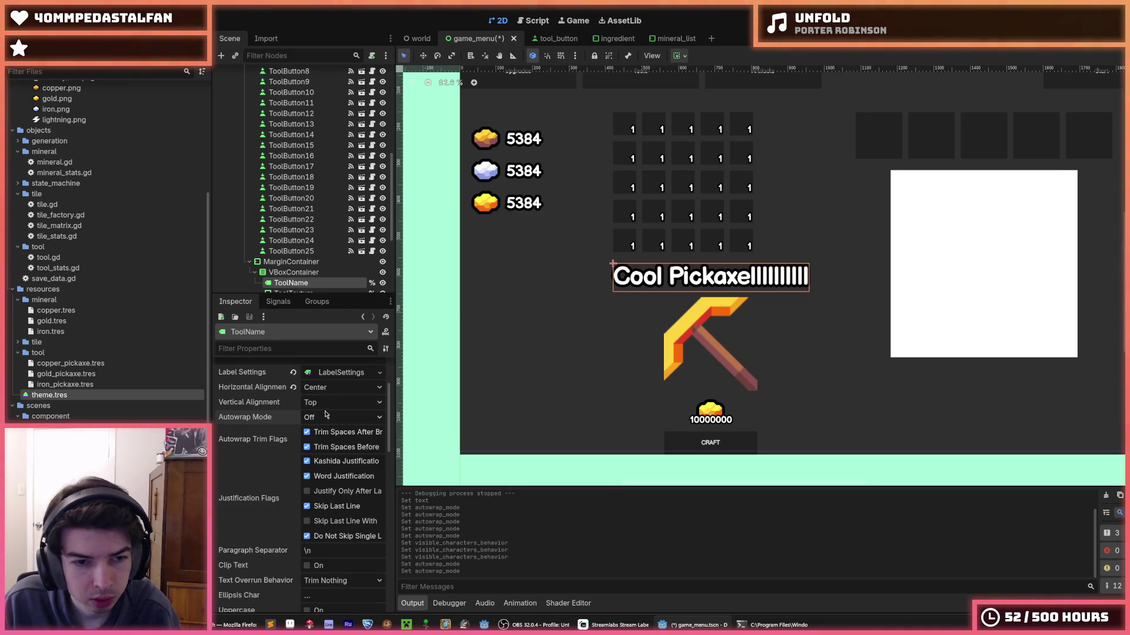
{"action": "left_click", "coordinate": [326, 408]}
{"action": "left_click", "coordinate": [328, 430]}
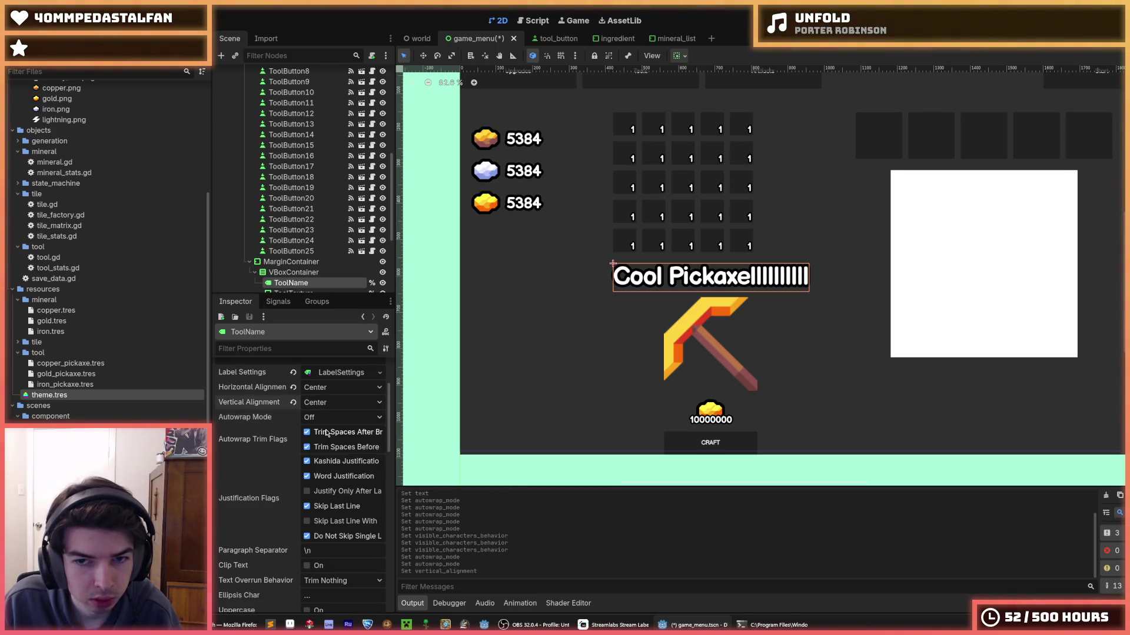
{"action": "left_click", "coordinate": [293, 403]}
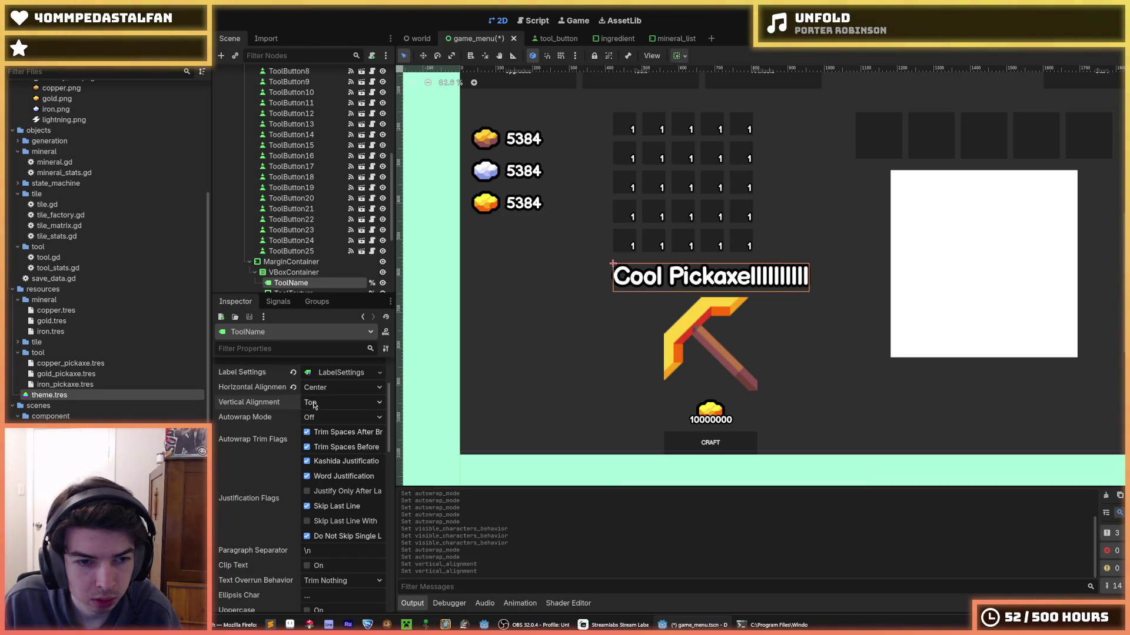
{"action": "scroll", "coordinate": [274, 465], "scroll_direction": "down", "scroll_amount": 5}
{"action": "scroll", "coordinate": [289, 453], "scroll_direction": "up", "scroll_amount": 2}
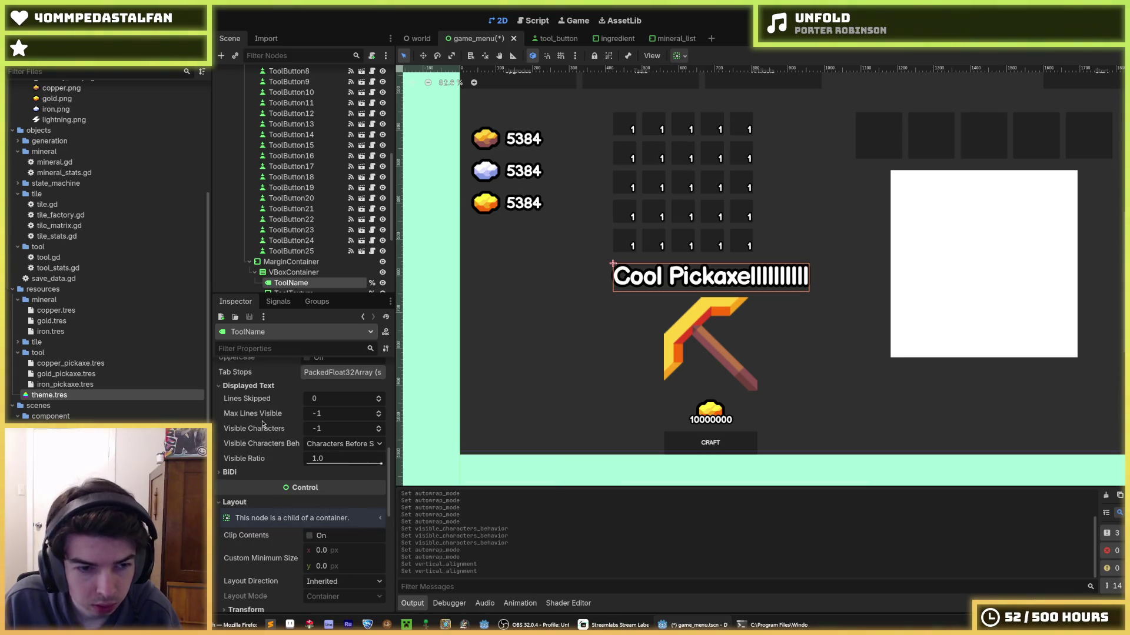
{"action": "mouse_move", "coordinate": [335, 429]}
{"action": "left_mouse_down"}
{"action": "mouse_move", "coordinate": [364, 429]}
{"action": "mouse_move", "coordinate": [352, 429]}
{"action": "left_mouse_up"}
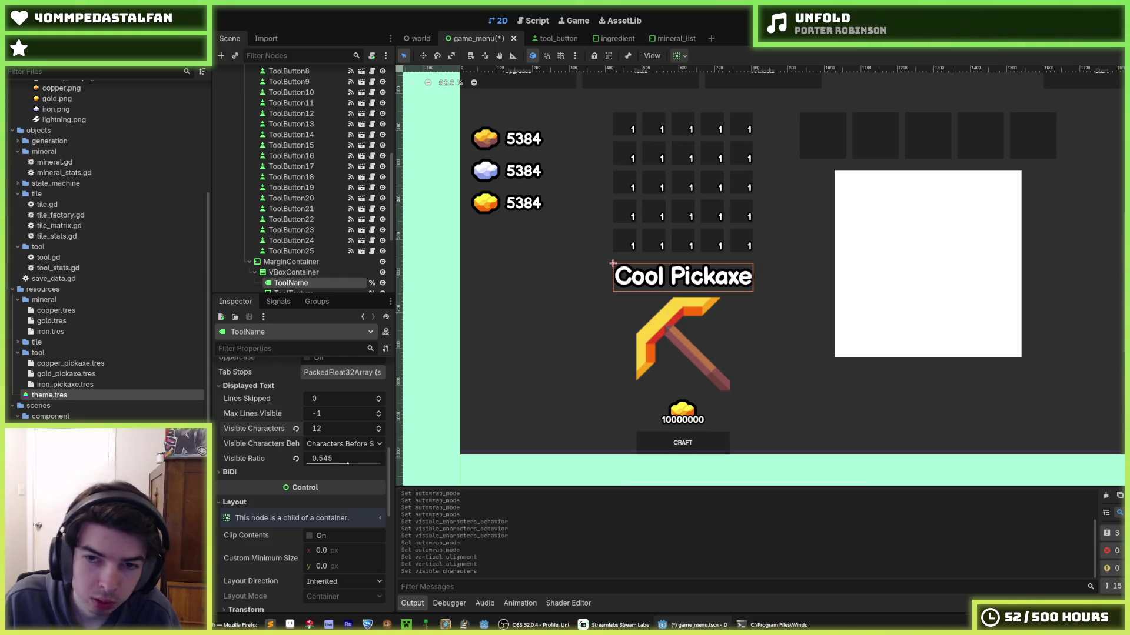
{"action": "left_click_drag", "start_coordinate": [344, 429], "coordinate": [361, 428]}
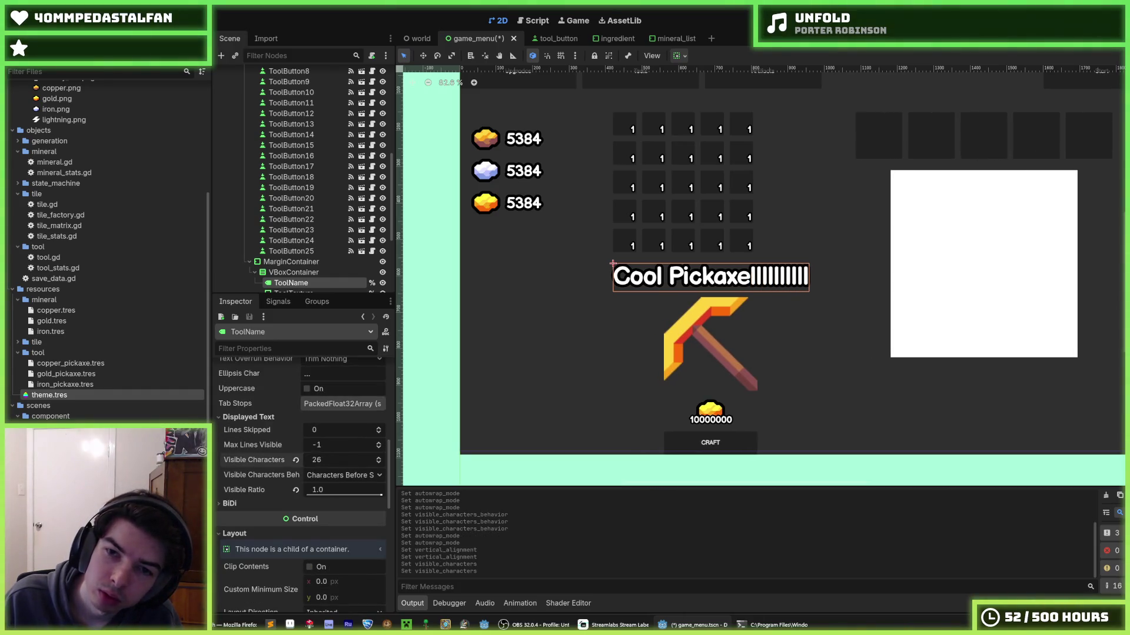
{"action": "mouse_move", "coordinate": [344, 490]}
{"action": "left_mouse_down"}
{"action": "mouse_move", "coordinate": [317, 490]}
{"action": "mouse_move", "coordinate": [382, 490]}
{"action": "left_mouse_up"}
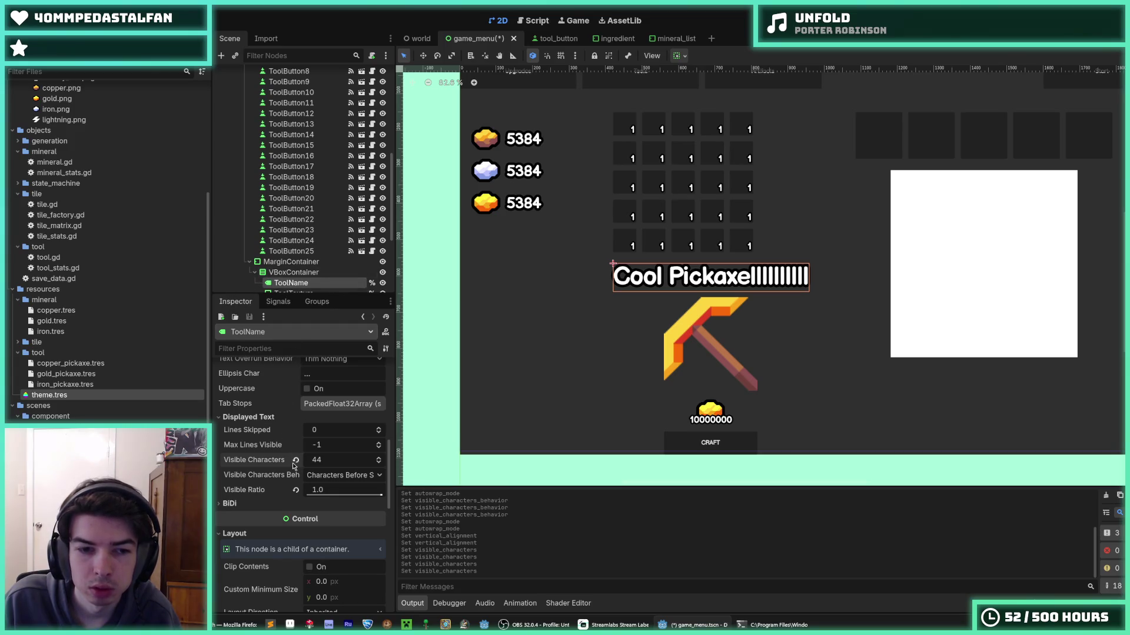
{"action": "mouse_move", "coordinate": [295, 466]}
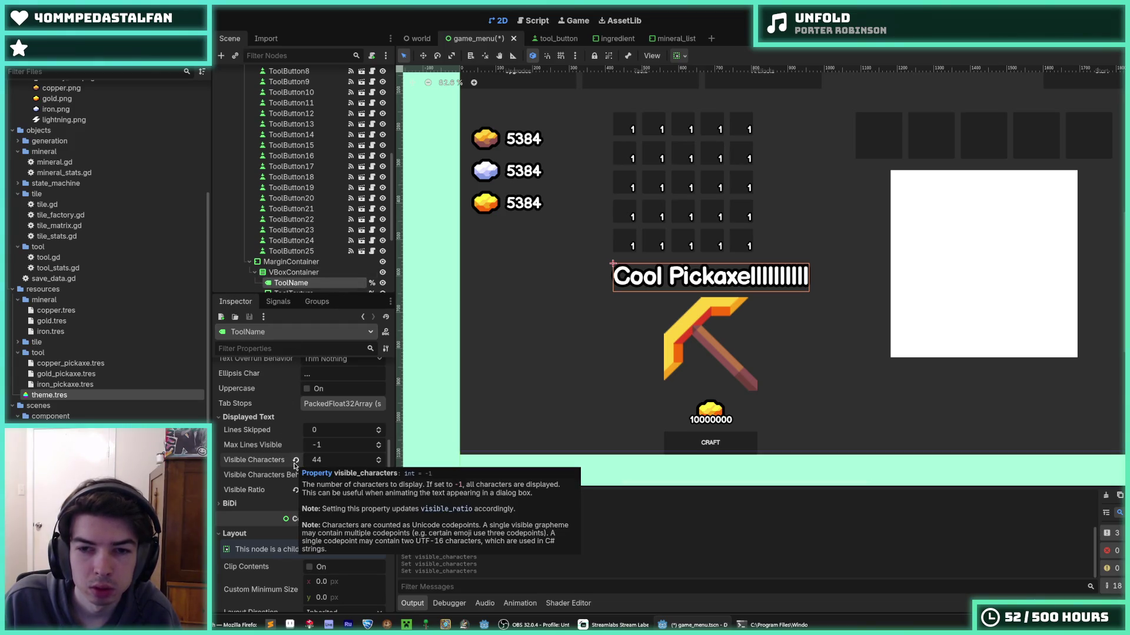
{"action": "left_click", "coordinate": [295, 461]}
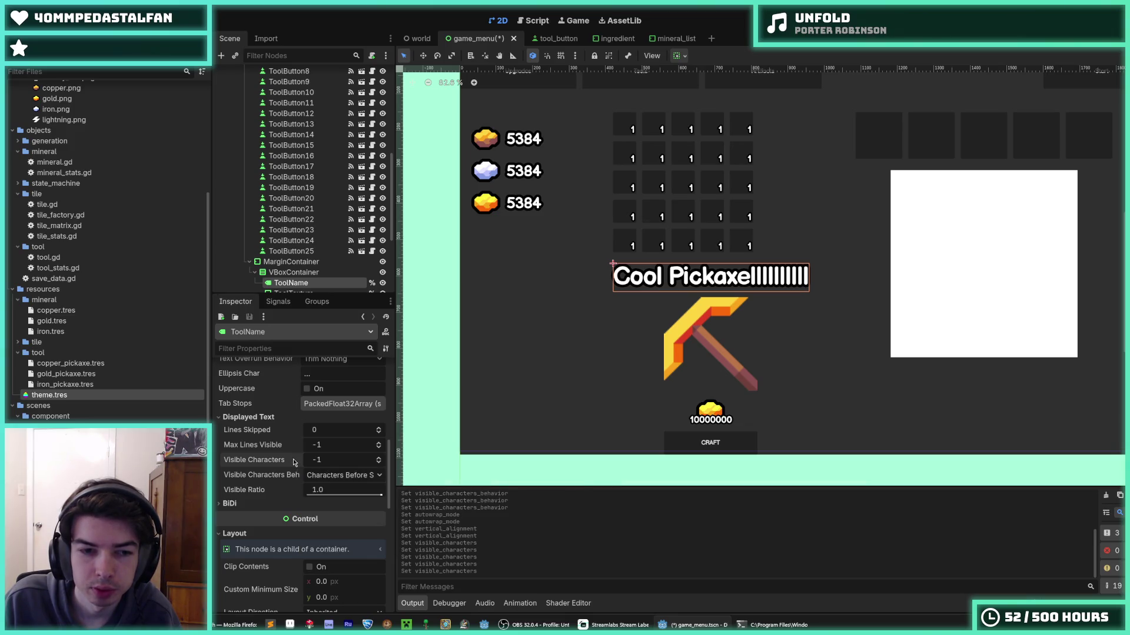
{"action": "scroll", "coordinate": [294, 461], "scroll_direction": "up", "scroll_amount": 10}
{"action": "scroll", "coordinate": [292, 459], "scroll_direction": "down", "scroll_amount": 6}
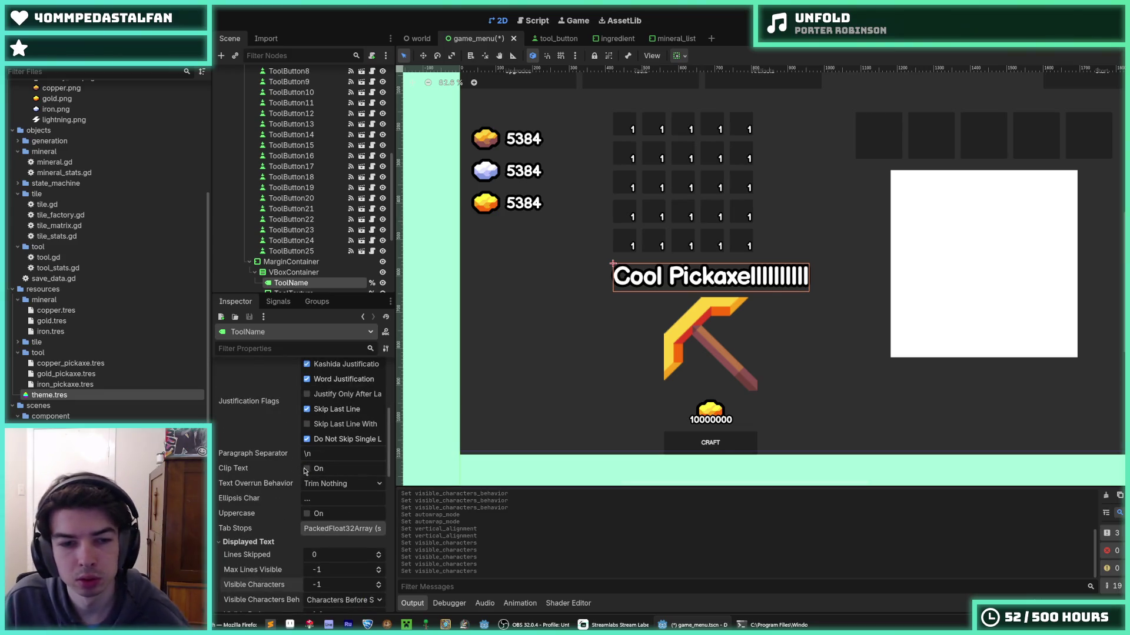
- Turn on Clip Text for the ToolName label and set Horizontal Alignment to Left
{"action": "left_click", "coordinate": [307, 469]}
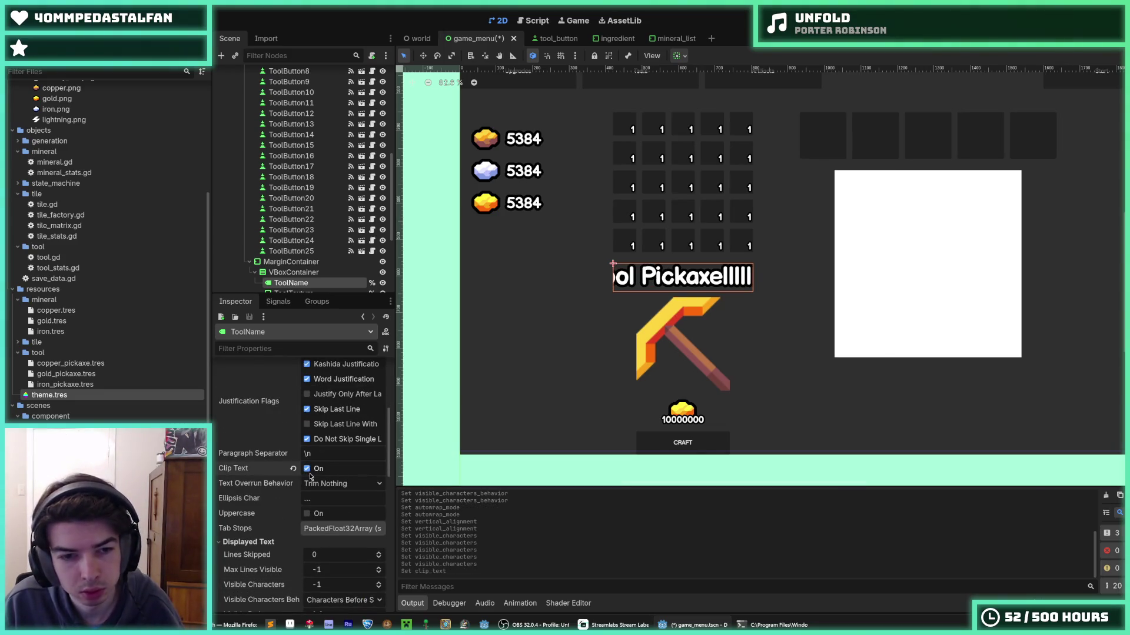
{"action": "scroll", "coordinate": [287, 468], "scroll_direction": "down", "scroll_amount": 3}
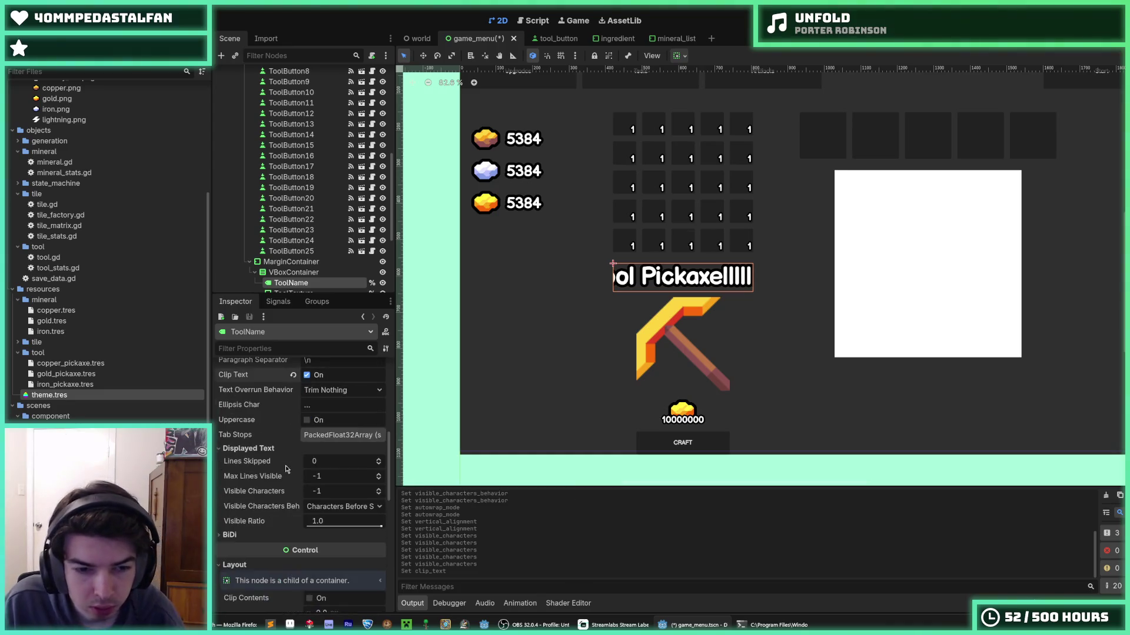
{"action": "scroll", "coordinate": [286, 468], "scroll_direction": "up", "scroll_amount": 10}
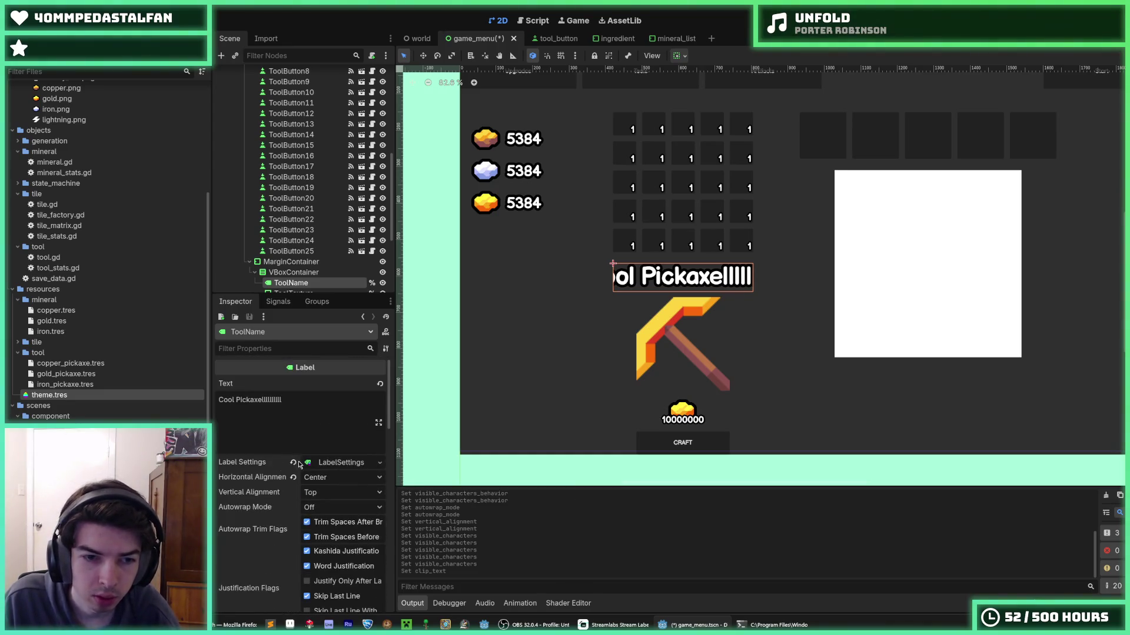
{"action": "left_click", "coordinate": [324, 482]}
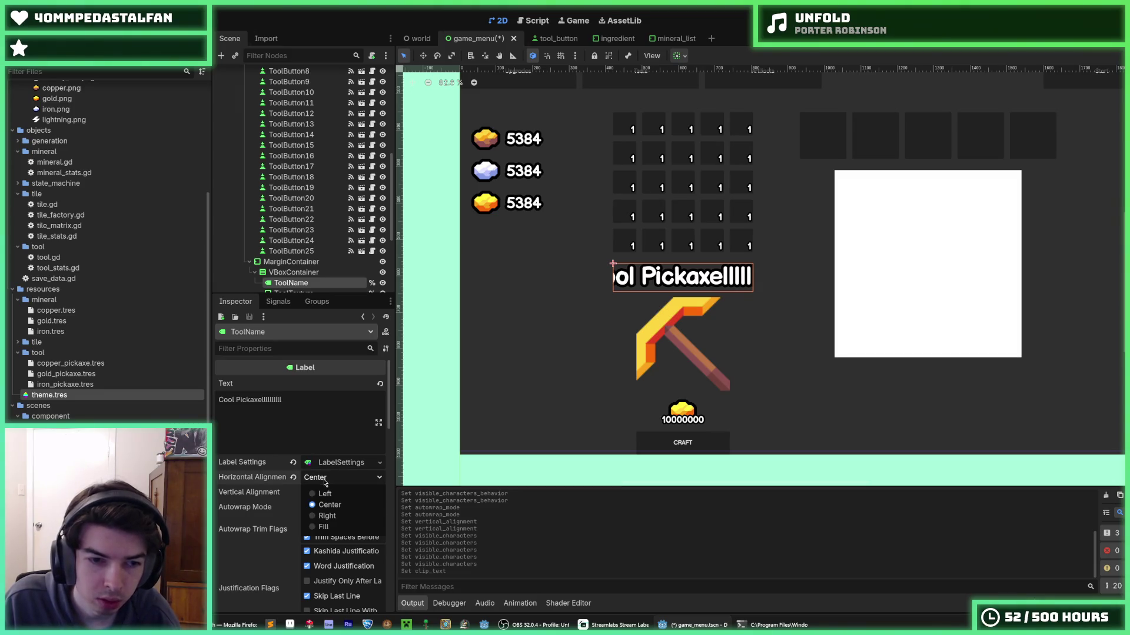
{"action": "left_click", "coordinate": [325, 494]}
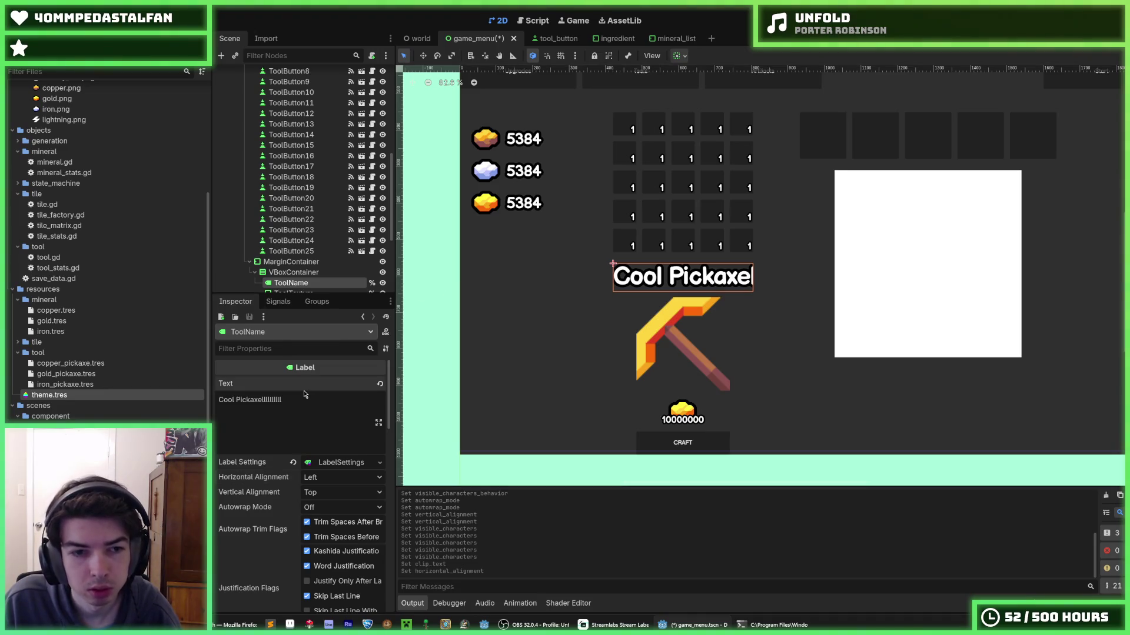
- Change the title to 'Cool Pickaxeeeeeee', save the scene, and run the game
{"action": "left_click_drag", "start_coordinate": [282, 401], "coordinate": [227, 401]}
{"action": "type", "text": "Col"}
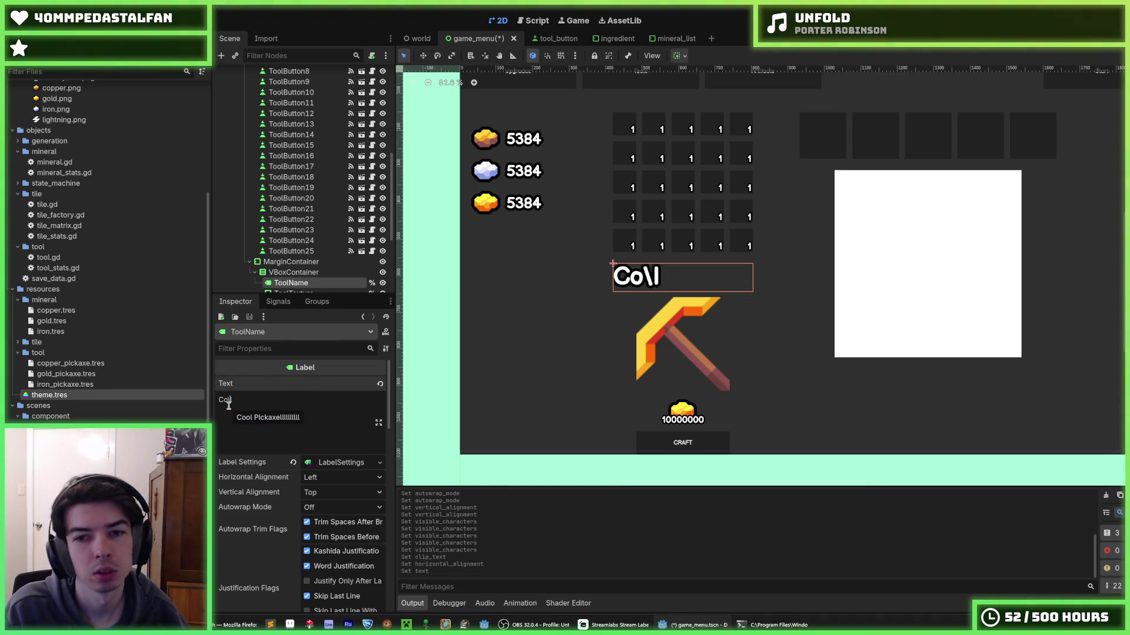
{"action": "key", "text": "BackSpace"}
{"action": "type", "text": "ol "}
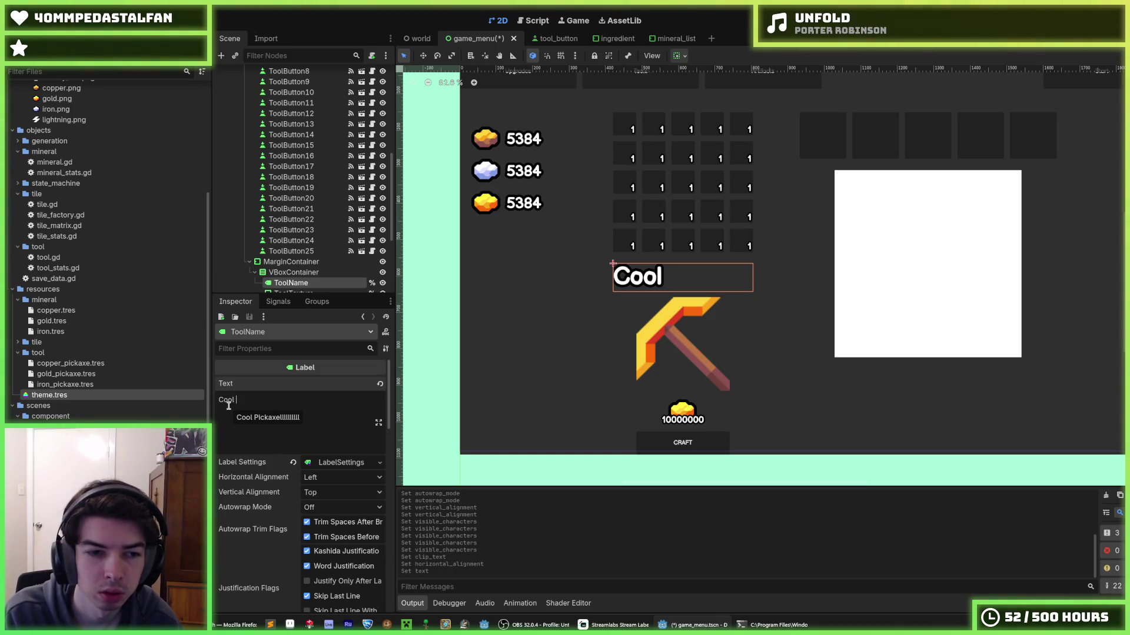
{"action": "type", "text": "Pickaxeee"}
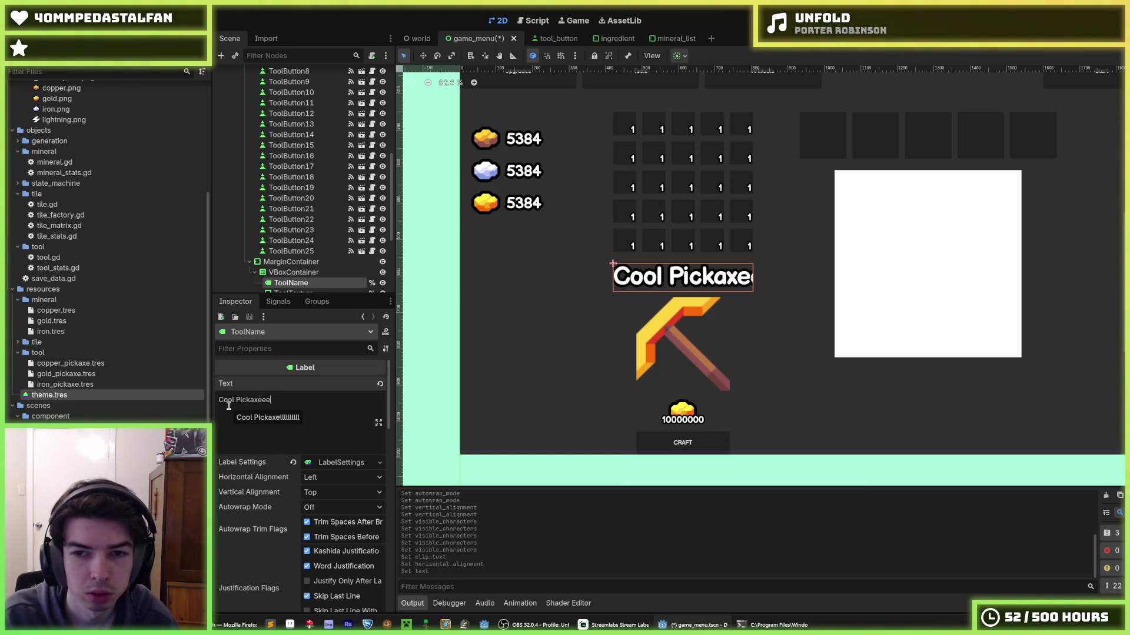
{"action": "type", "text": "eeee"}
{"action": "key", "text": "ctrl+s"}
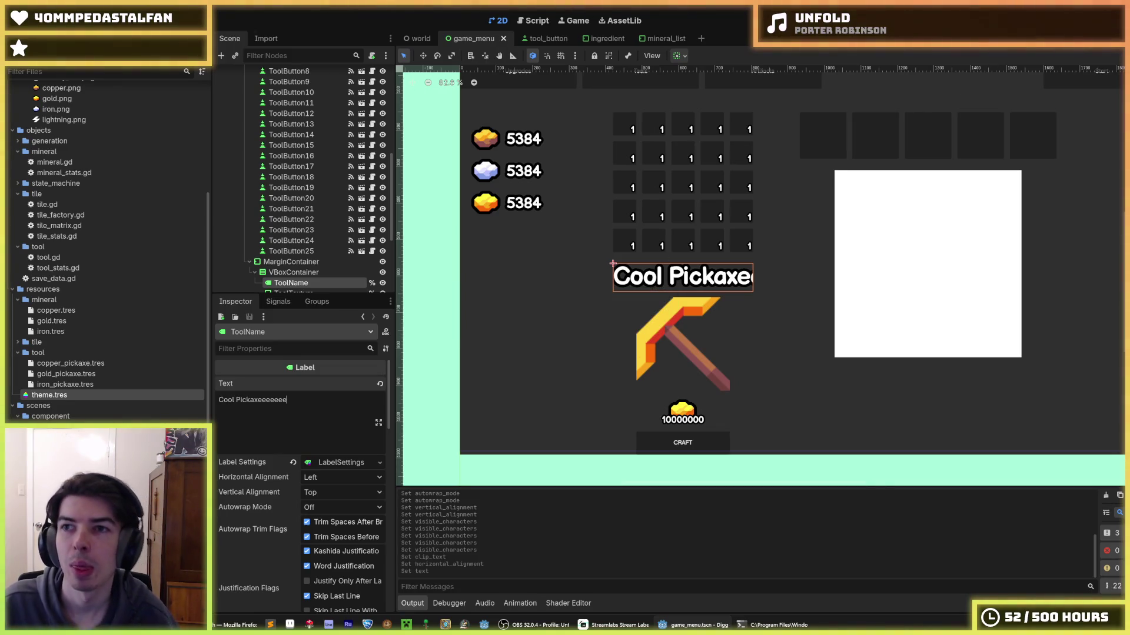
{"action": "key", "text": "F5"}
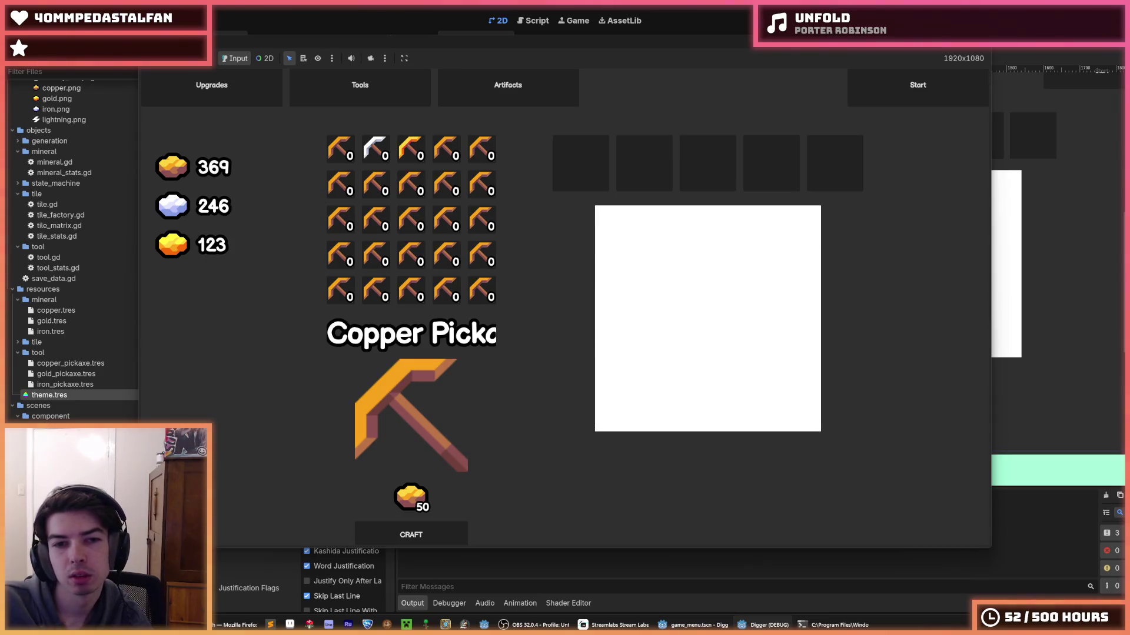
- Stop the running test game with F8
{"action": "key", "text": "F8"}
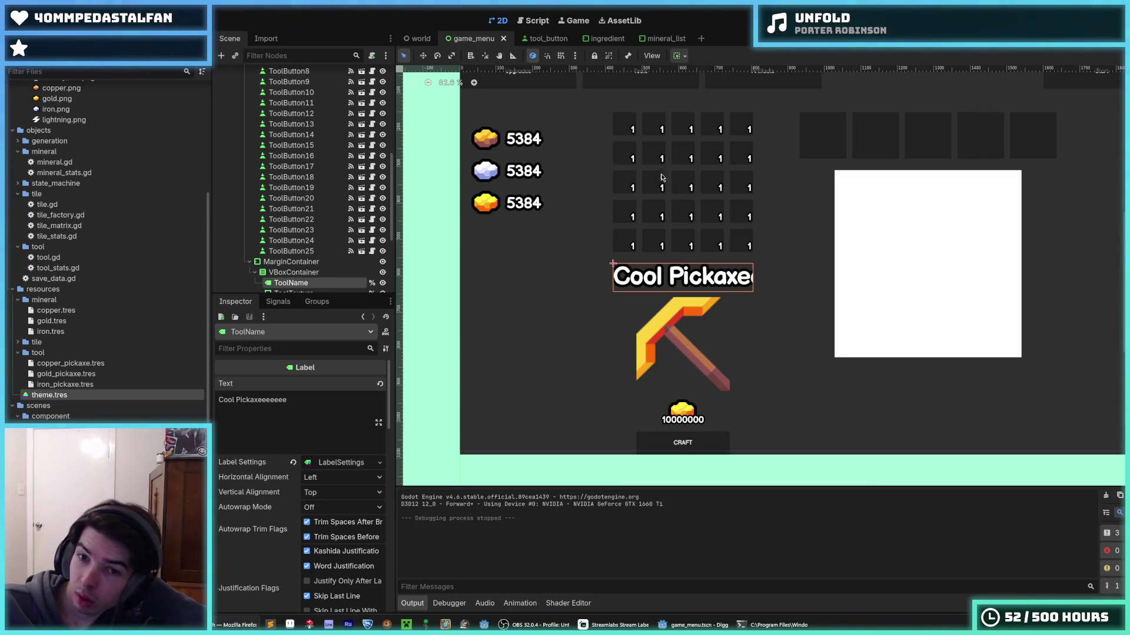
- Trim the extra e's from the tool name, then run and stop the game
{"action": "scroll", "coordinate": [264, 429], "scroll_direction": "down", "scroll_amount": 1}
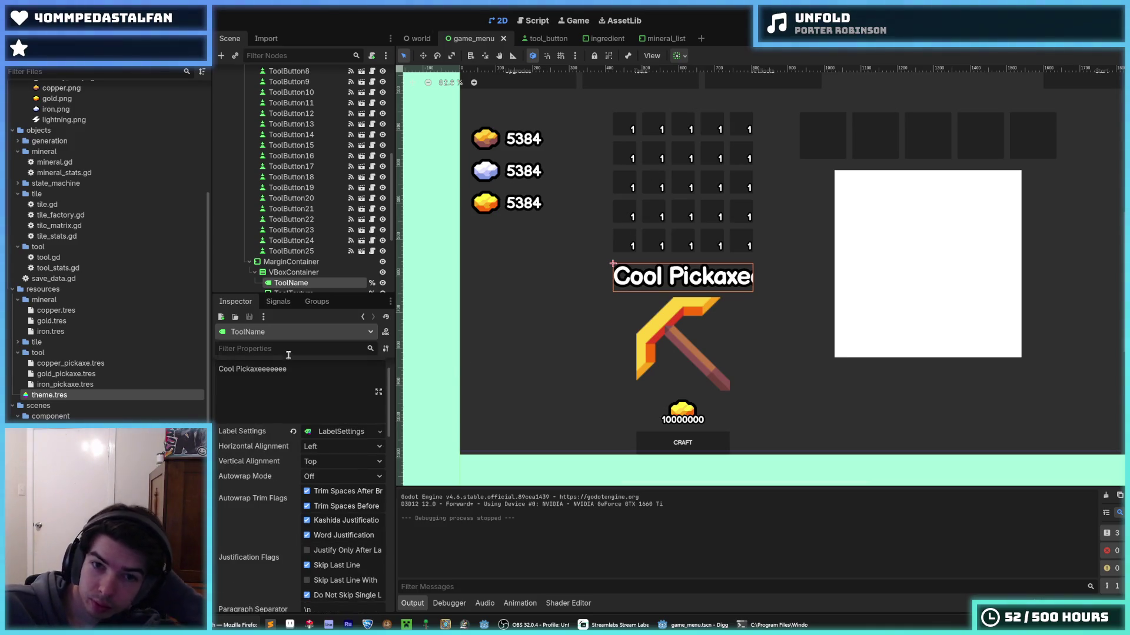
{"action": "scroll", "coordinate": [315, 253], "scroll_direction": "down", "scroll_amount": 2}
{"action": "left_click", "coordinate": [304, 380]}
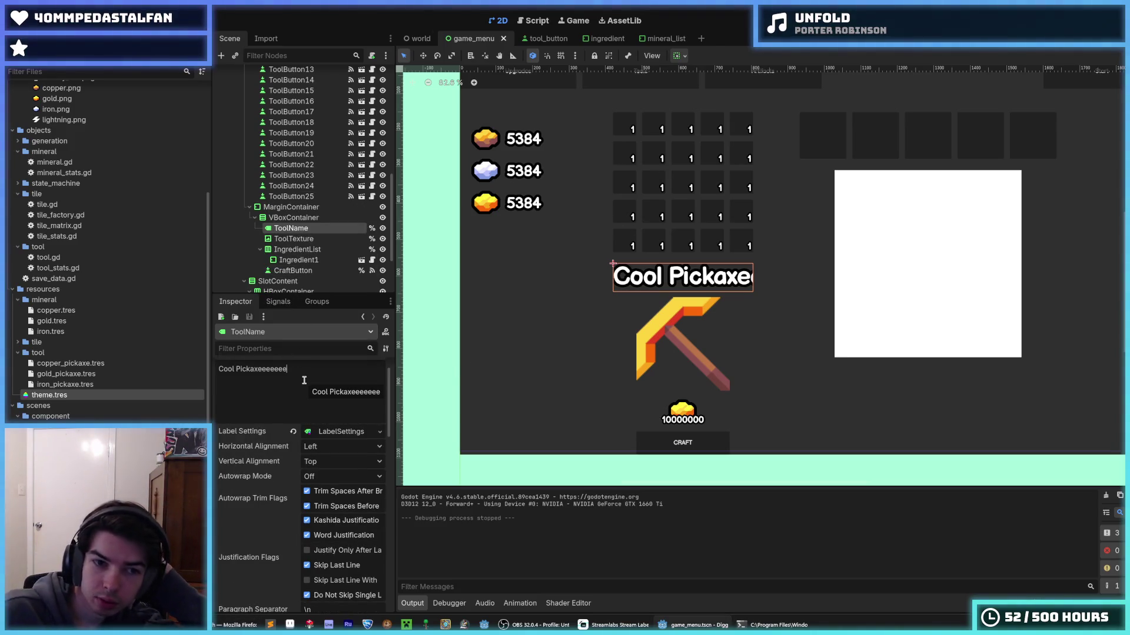
{"action": "key", "text": "BackSpace"}
{"action": "key", "text": "BackSpace"}
{"action": "key", "text": "BackSpace"}
{"action": "type", "text": "_"}
{"action": "key", "text": "F5"}
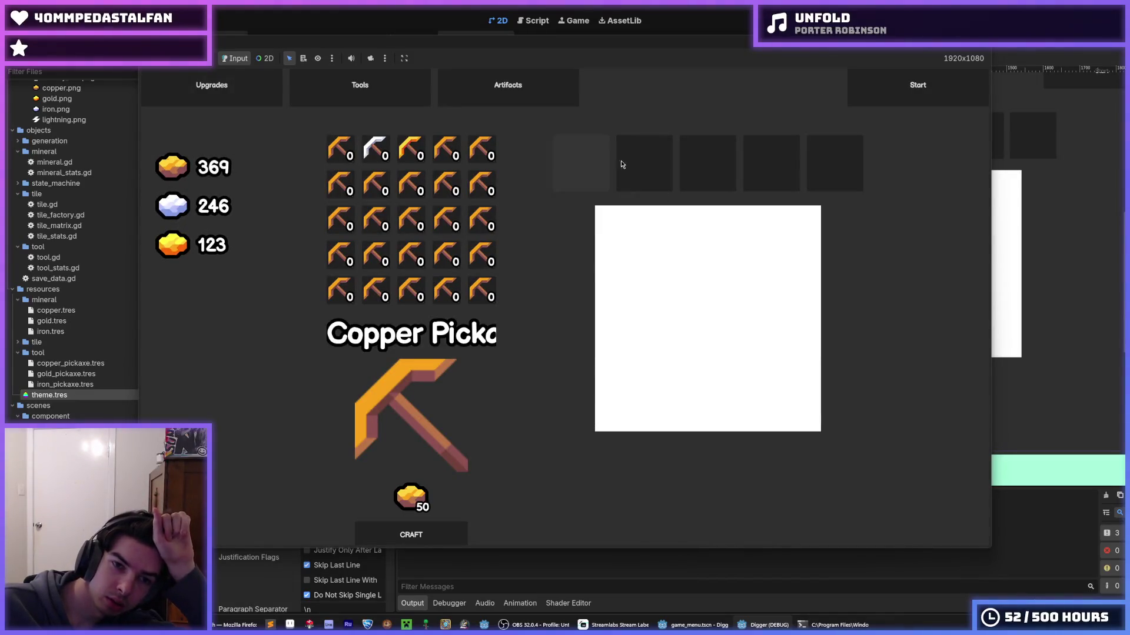
{"action": "key", "text": "F8"}
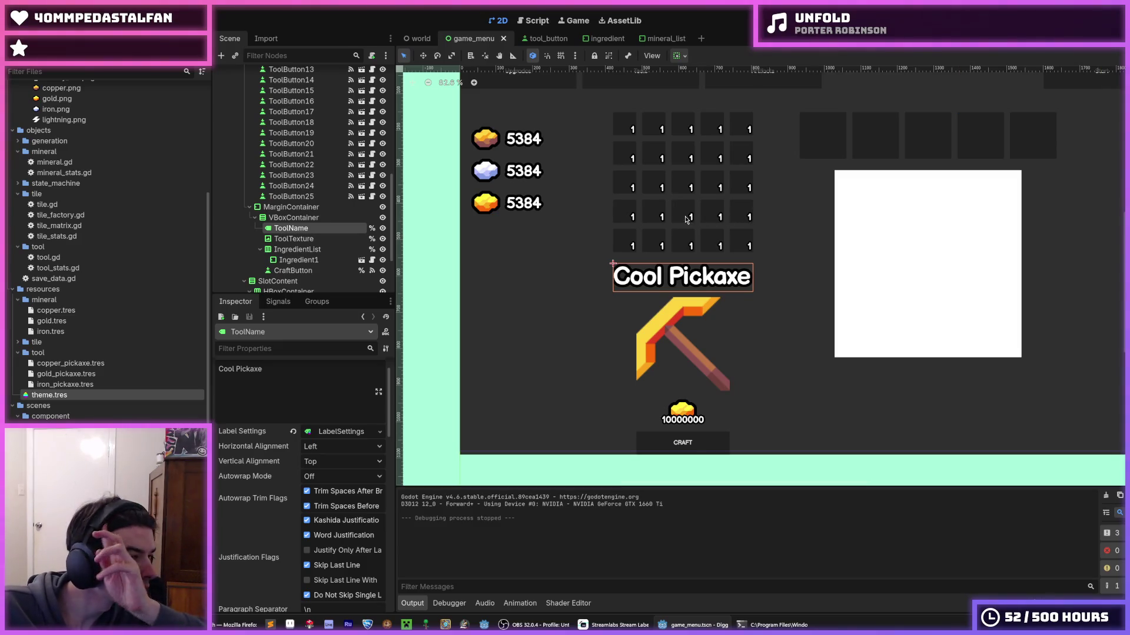
- Run the game again to check the pickaxe slots beside the editor, then close it
{"action": "scroll", "coordinate": [577, 277], "scroll_direction": "down", "scroll_amount": 3}
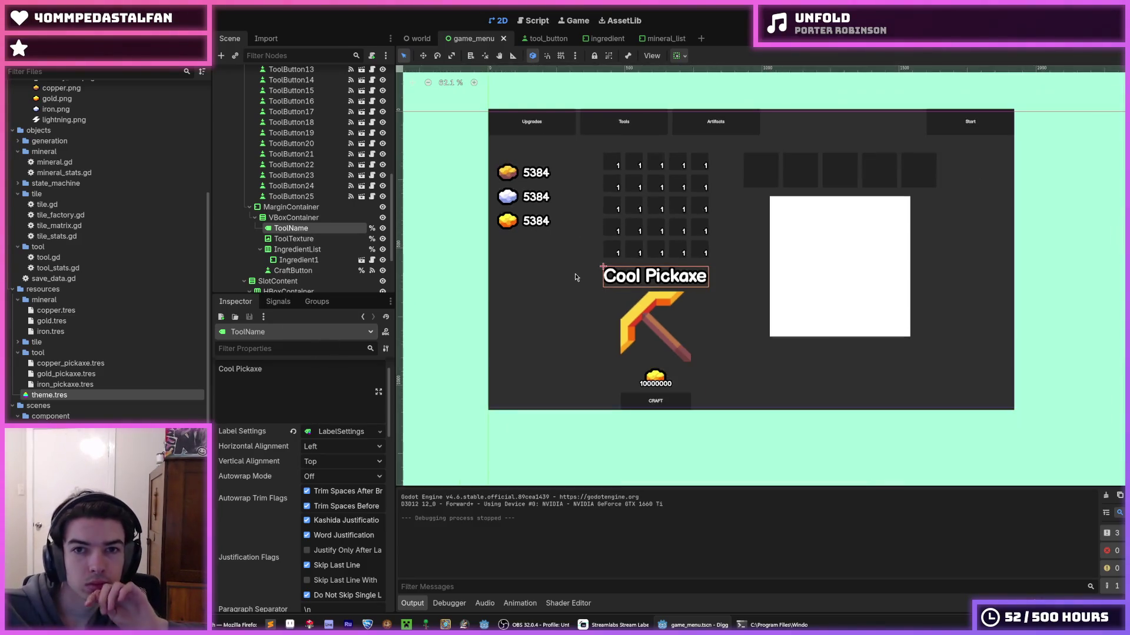
{"action": "scroll", "coordinate": [564, 291], "scroll_direction": "up", "scroll_amount": 3}
{"action": "scroll", "coordinate": [673, 295], "scroll_direction": "up", "scroll_amount": 1}
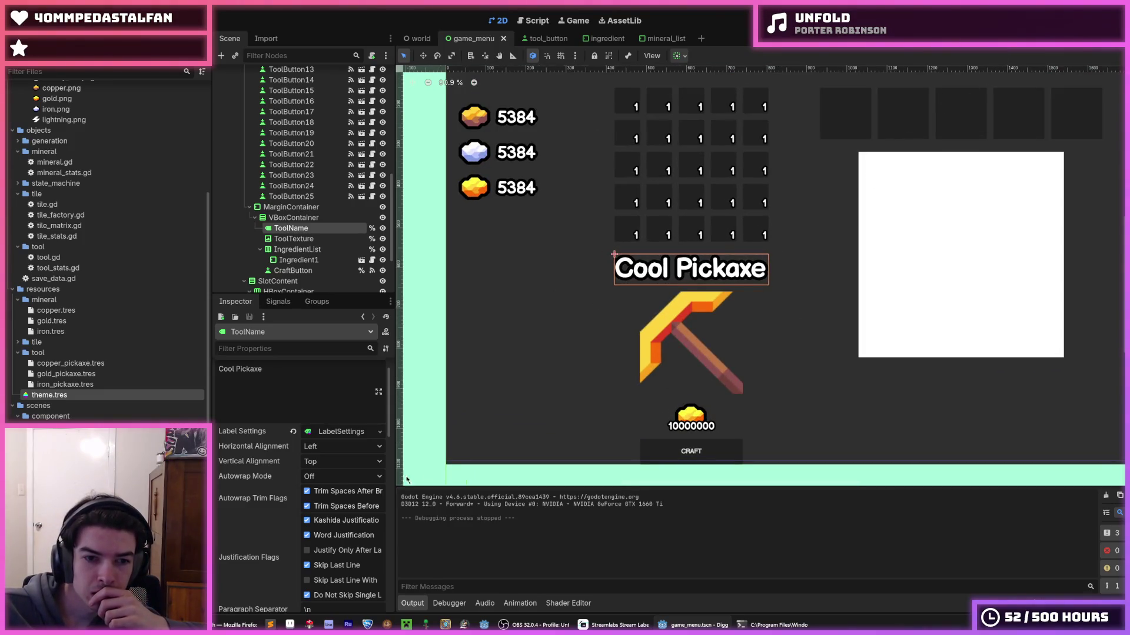
{"action": "scroll", "coordinate": [264, 482], "scroll_direction": "down", "scroll_amount": 5}
{"action": "scroll", "coordinate": [265, 481], "scroll_direction": "down", "scroll_amount": 3}
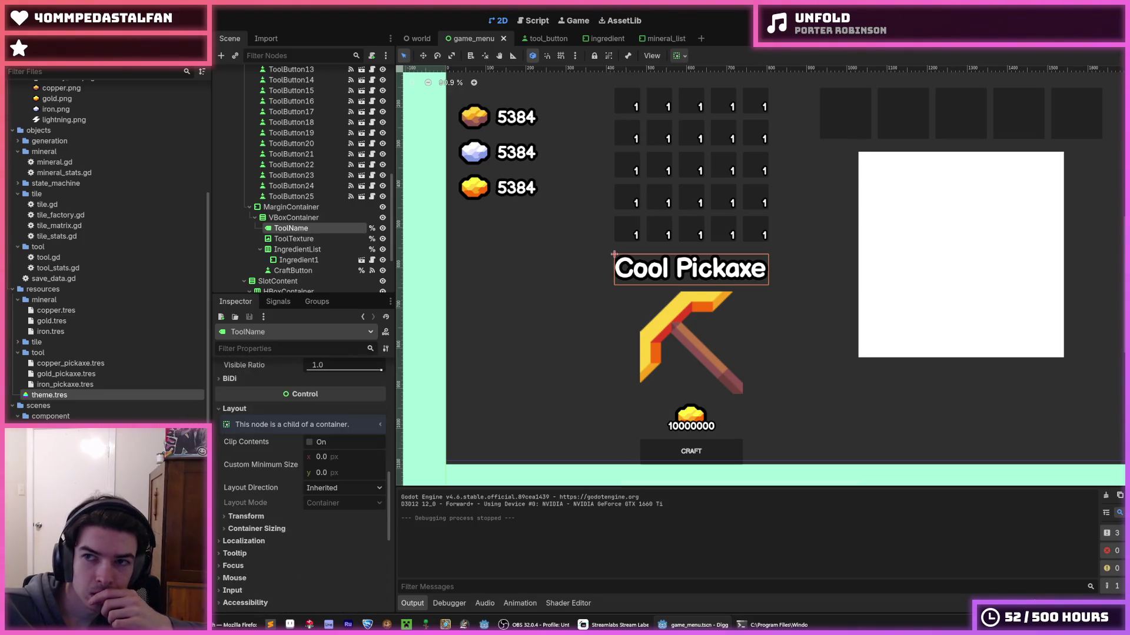
{"action": "key", "text": "F5"}
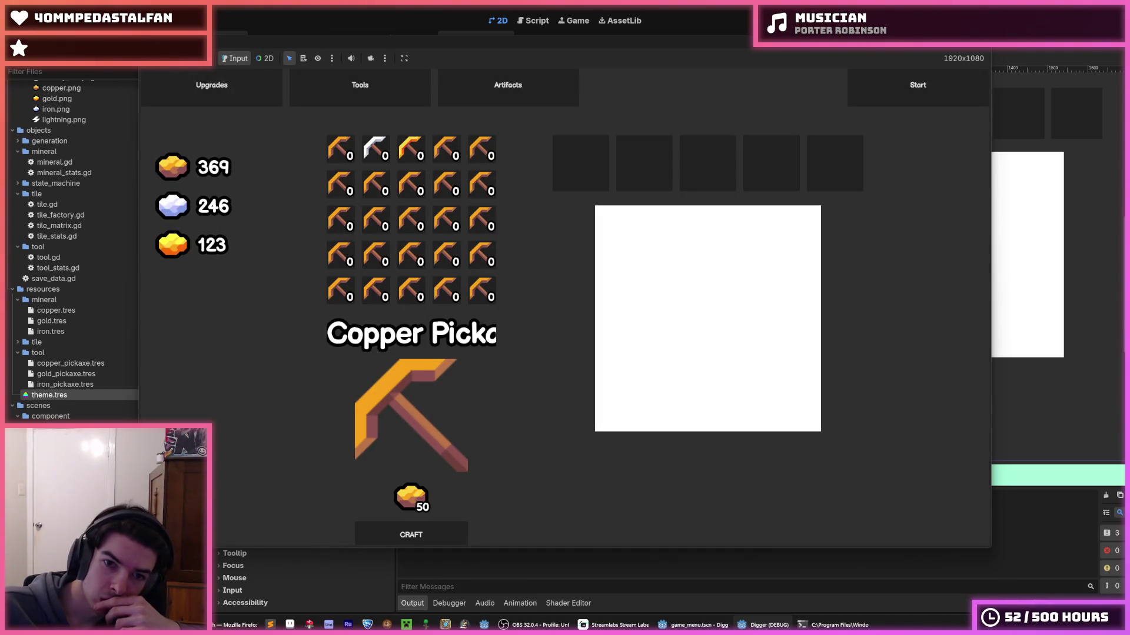
{"action": "mouse_move", "coordinate": [773, 45]}
{"action": "left_mouse_down"}
{"action": "mouse_move", "coordinate": [948, 166]}
{"action": "mouse_move", "coordinate": [992, 267]}
{"action": "mouse_move", "coordinate": [980, 248]}
{"action": "mouse_move", "coordinate": [1049, 180]}
{"action": "mouse_move", "coordinate": [1069, 195]}
{"action": "mouse_move", "coordinate": [987, 205]}
{"action": "mouse_move", "coordinate": [831, 179]}
{"action": "left_mouse_up"}
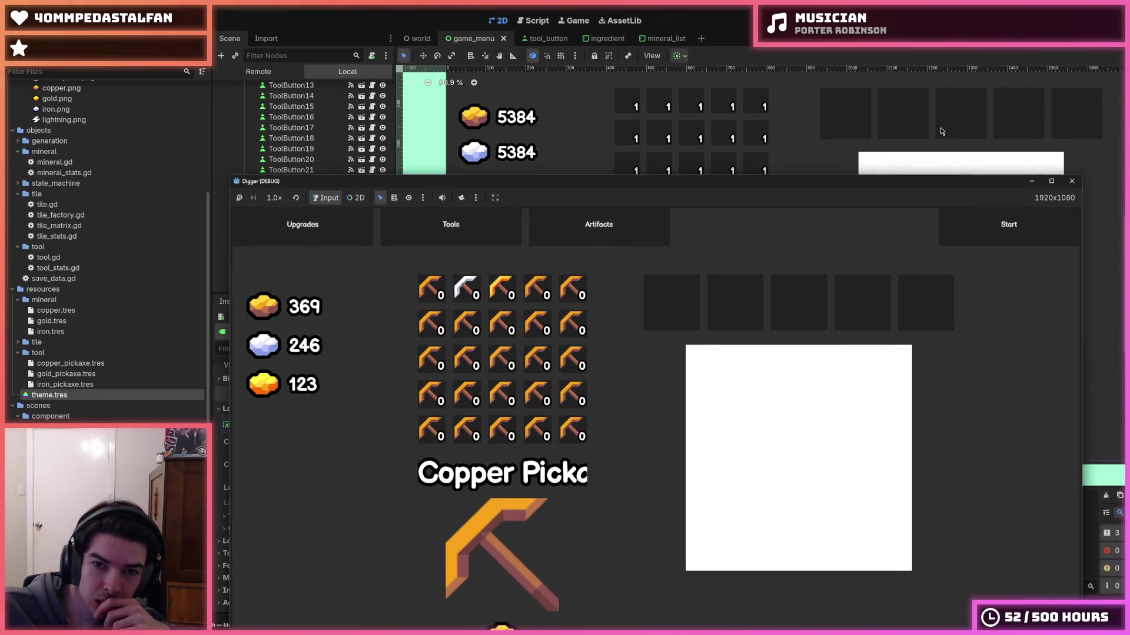
{"action": "left_click", "coordinate": [1071, 181]}
- In the tool_button scene, assign copper_pickaxe.png as the TextureRect's texture
{"action": "left_click", "coordinate": [594, 38]}
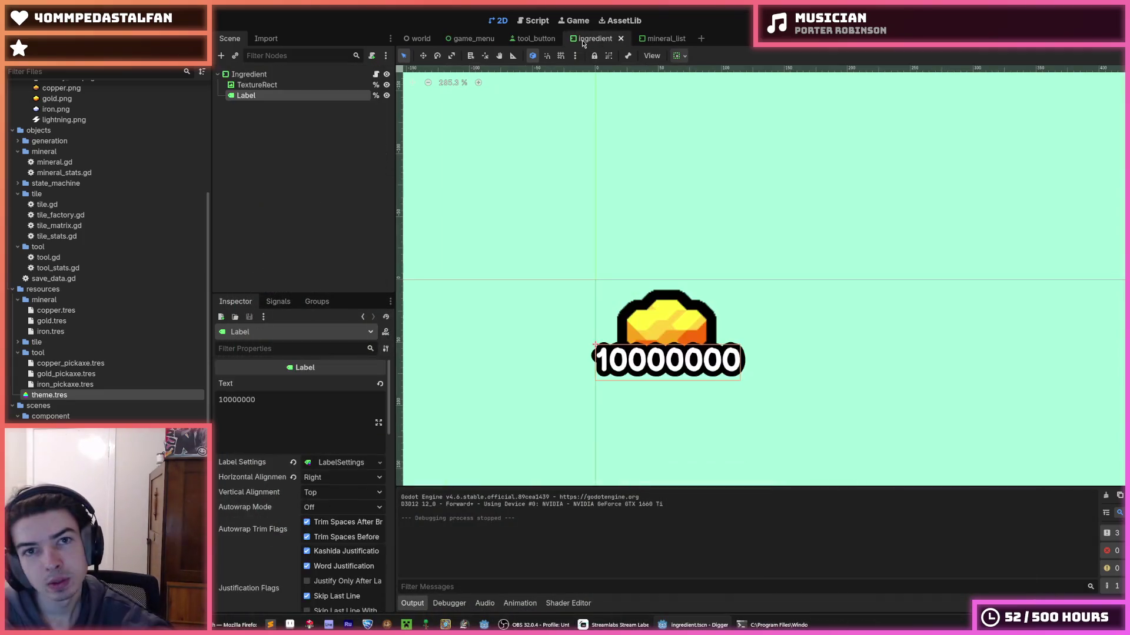
{"action": "left_click", "coordinate": [547, 41]}
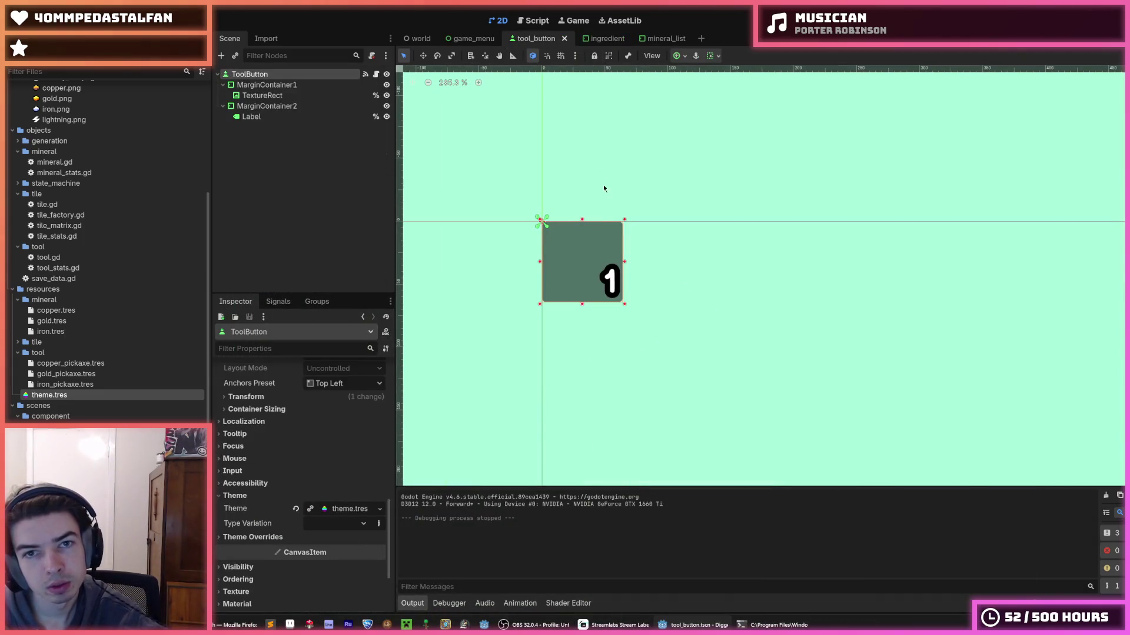
{"action": "left_click_drag", "start_coordinate": [612, 163], "coordinate": [645, 166]}
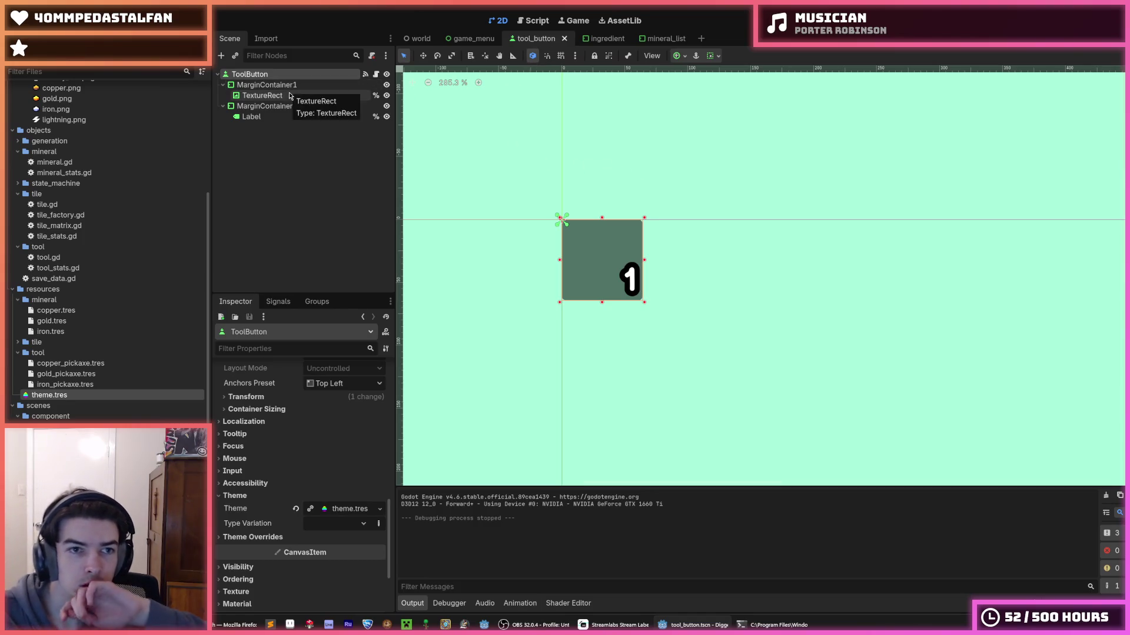
{"action": "left_click", "coordinate": [263, 95]}
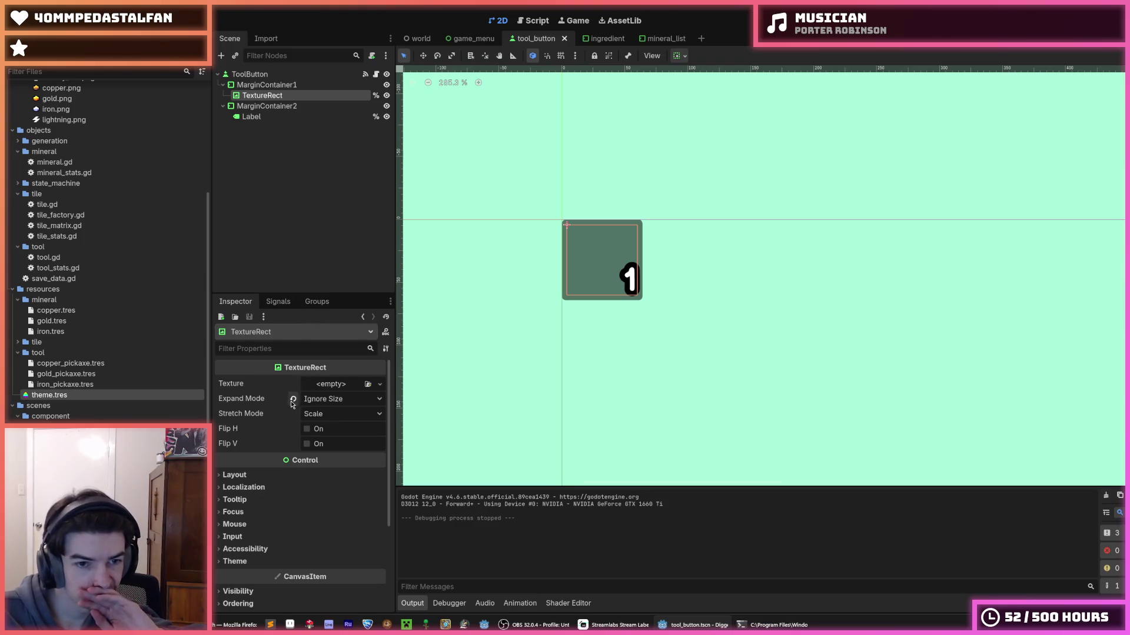
{"action": "scroll", "coordinate": [69, 406], "scroll_direction": "up", "scroll_amount": 6}
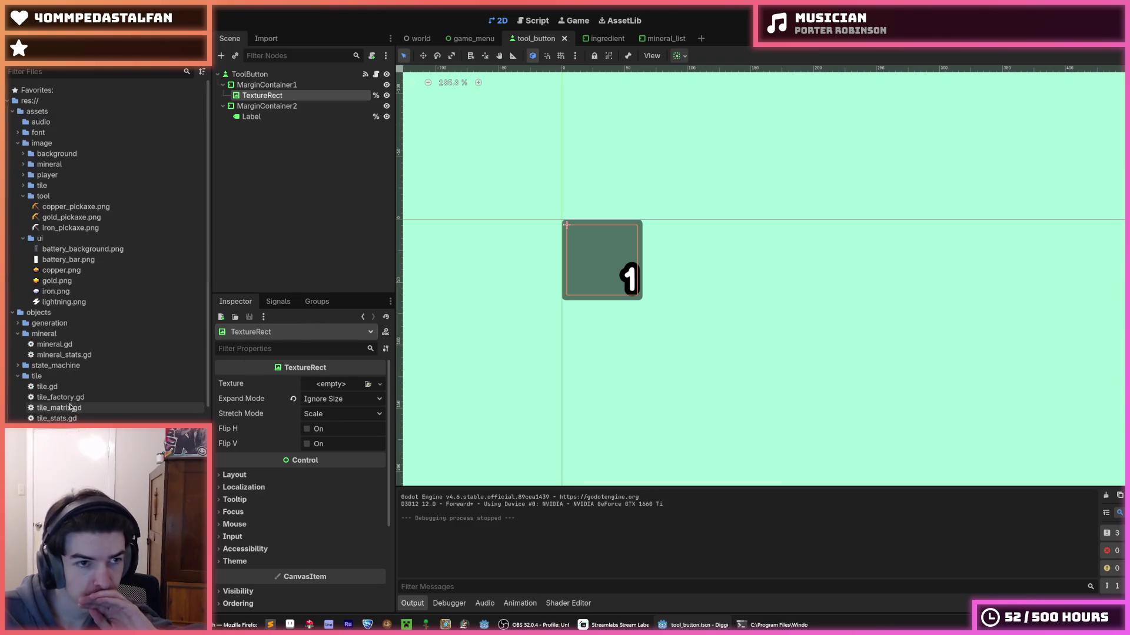
{"action": "mouse_move", "coordinate": [77, 207]}
{"action": "left_mouse_down"}
{"action": "mouse_move", "coordinate": [323, 372]}
{"action": "mouse_move", "coordinate": [327, 389]}
{"action": "left_mouse_up"}
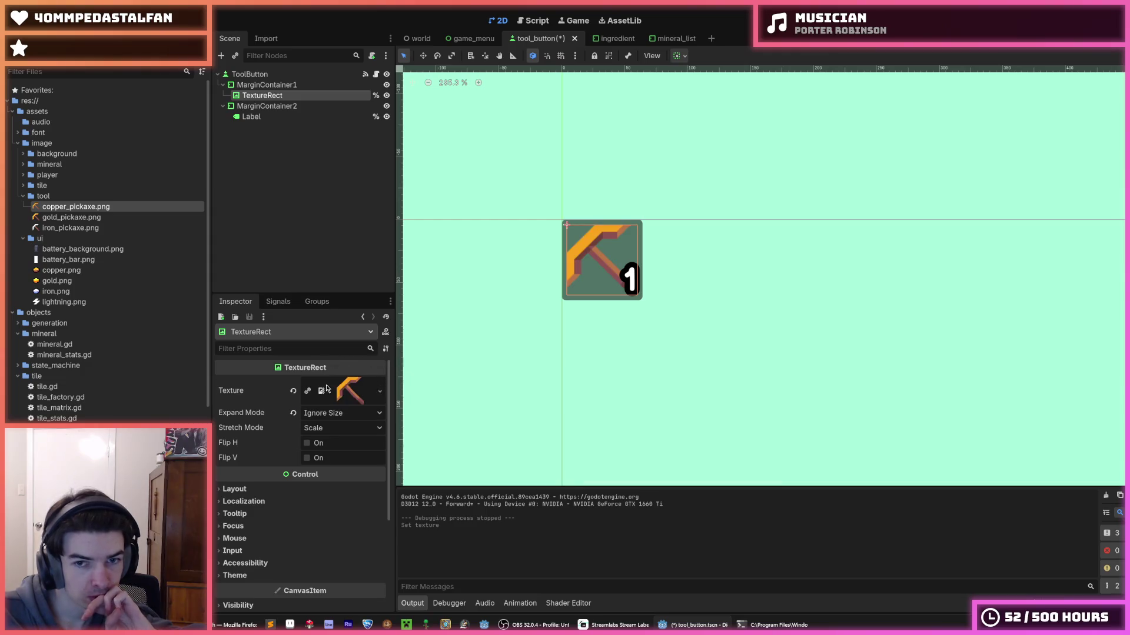
- Set the TextureRect's Expand Mode to Keep Size and select the root ToolButton node
{"action": "left_click", "coordinate": [293, 413]}
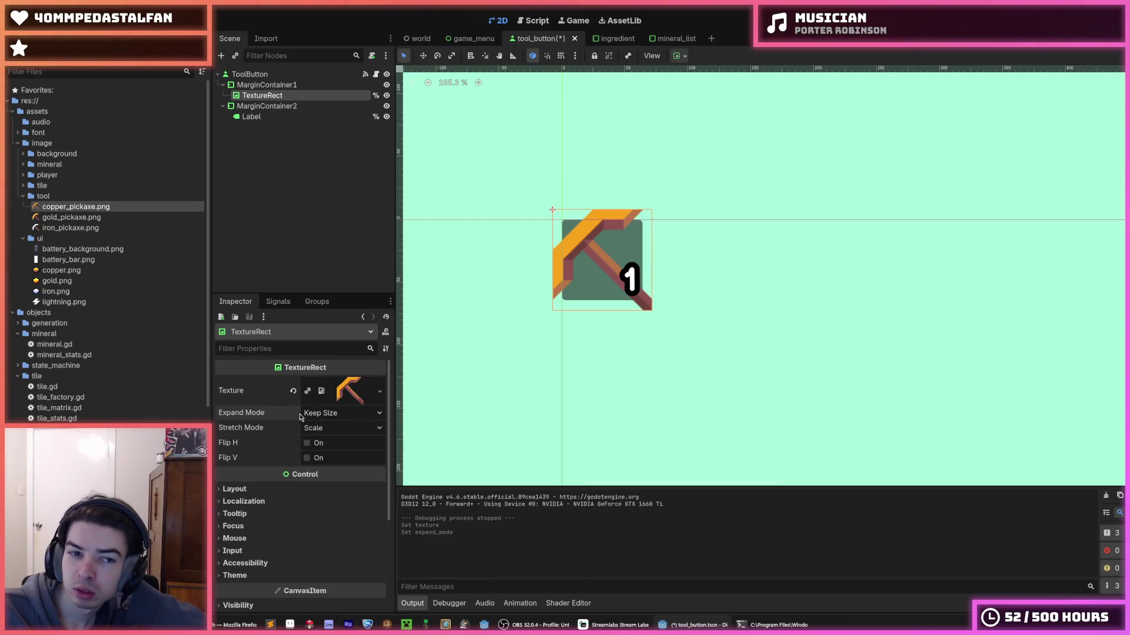
{"action": "left_click", "coordinate": [324, 414]}
{"action": "left_click", "coordinate": [324, 414]}
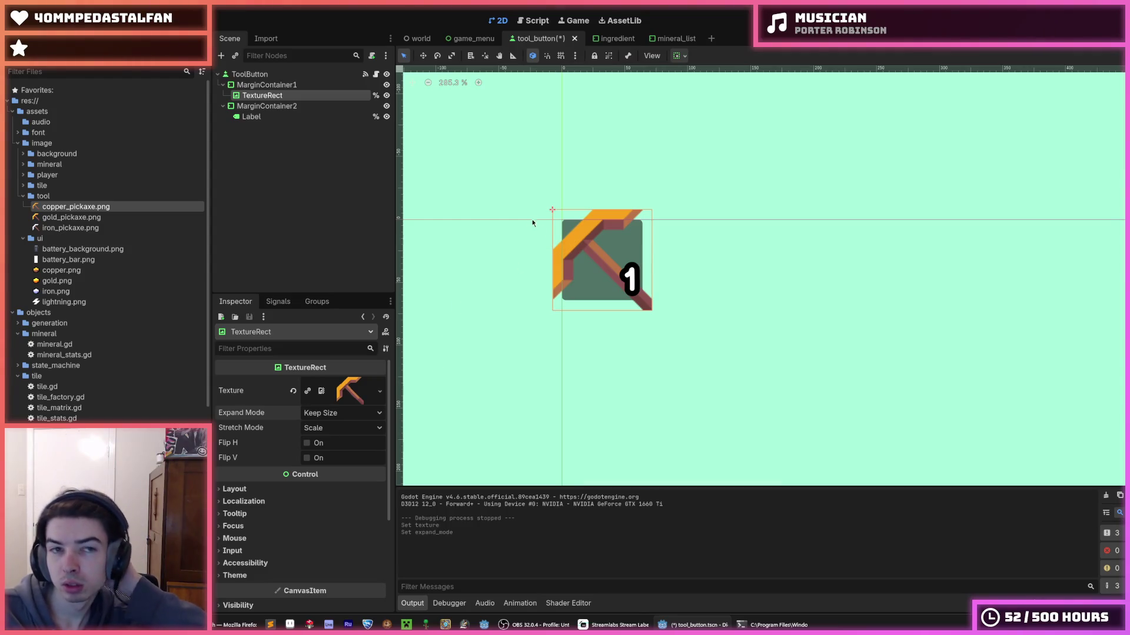
{"action": "left_click", "coordinate": [469, 39]}
{"action": "left_click", "coordinate": [538, 38]}
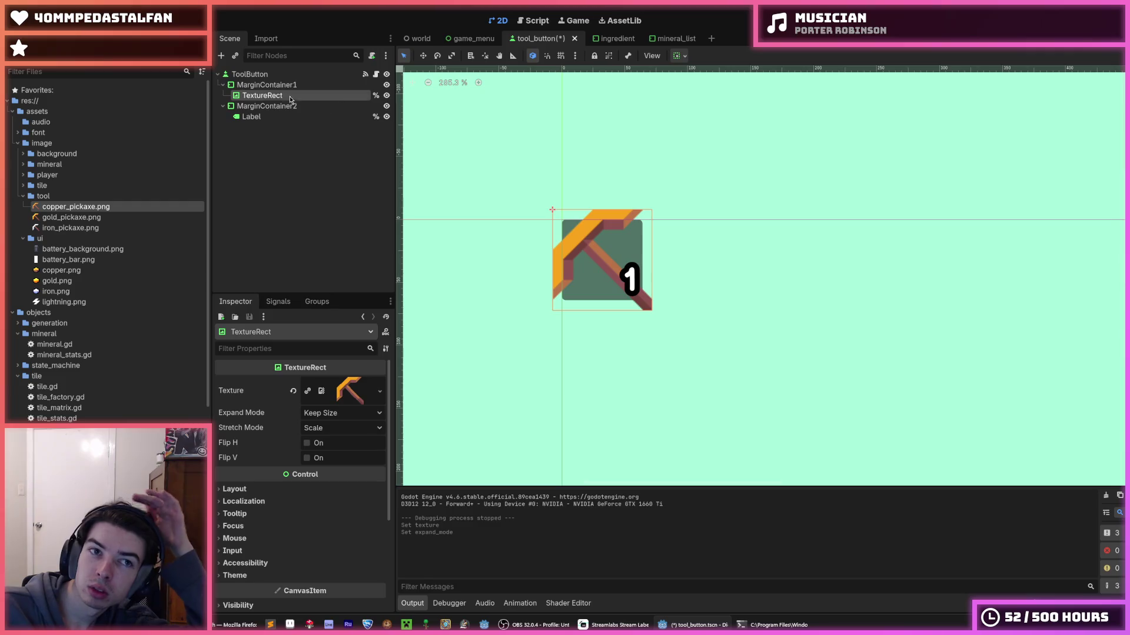
{"action": "left_click", "coordinate": [266, 85]}
{"action": "left_click", "coordinate": [249, 75]}
{"action": "scroll", "coordinate": [282, 431], "scroll_direction": "down", "scroll_amount": 5}
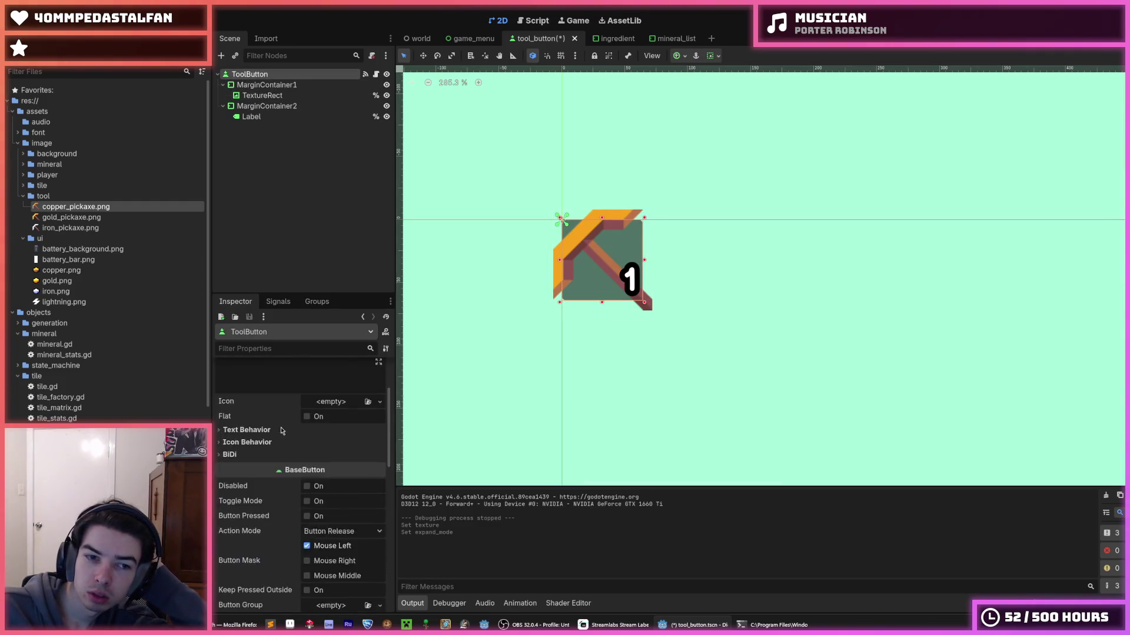
- Inspect MarginContainer1 and its TextureRect, leaving the anchors at Full Rect
{"action": "scroll", "coordinate": [282, 431], "scroll_direction": "down", "scroll_amount": 5}
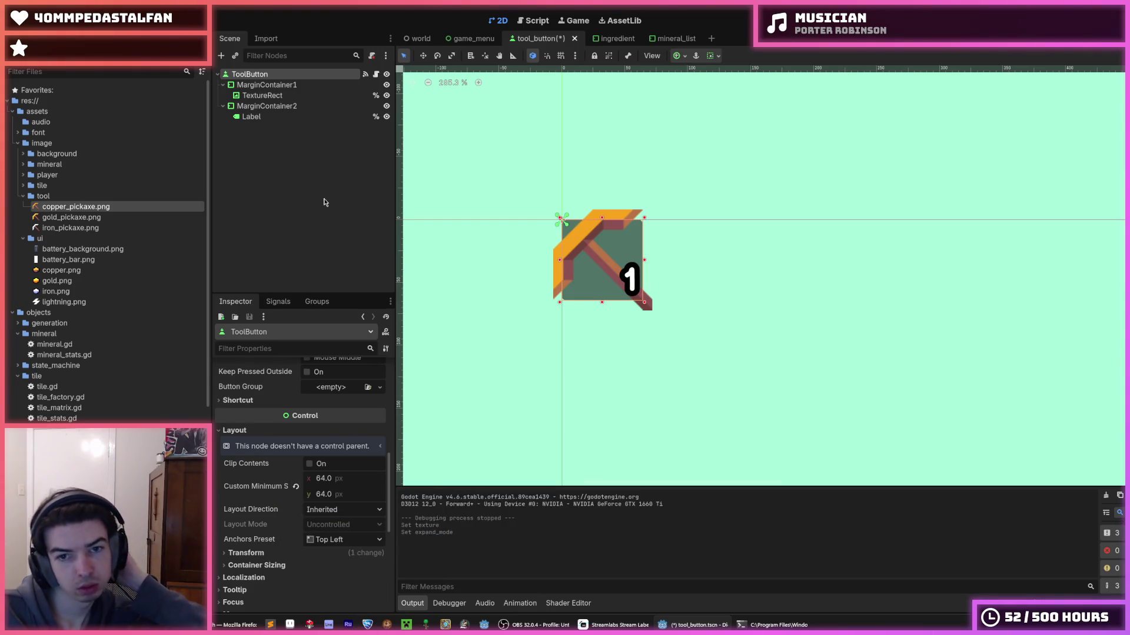
{"action": "left_click", "coordinate": [274, 87]}
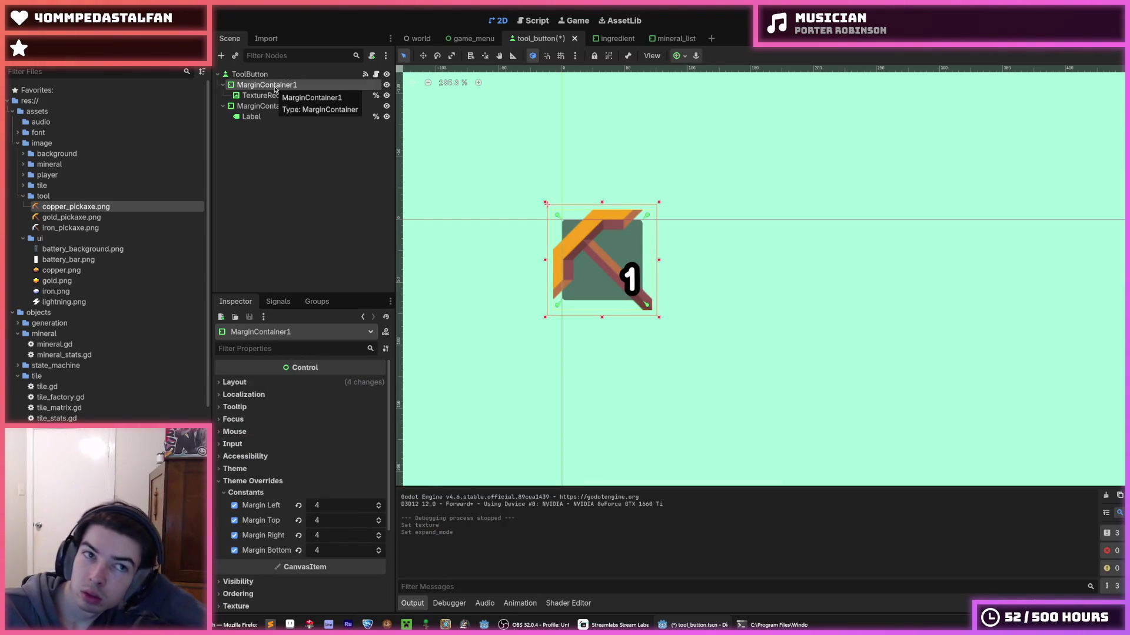
{"action": "left_click", "coordinate": [275, 95]}
{"action": "left_click", "coordinate": [275, 86]}
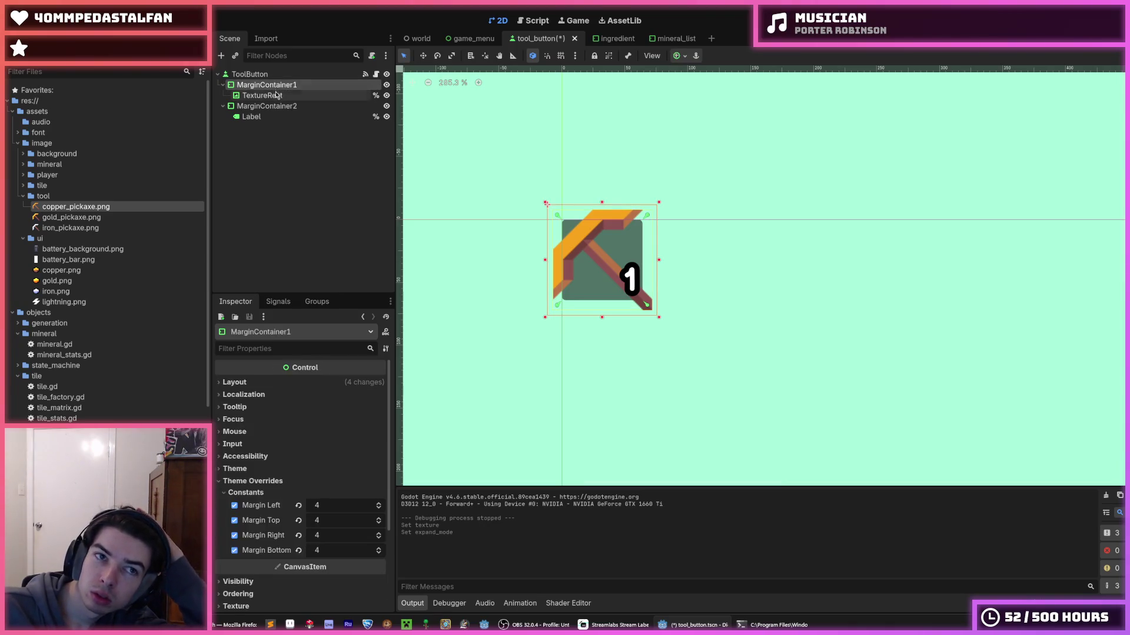
{"action": "left_click", "coordinate": [275, 96]}
{"action": "left_click", "coordinate": [275, 86]}
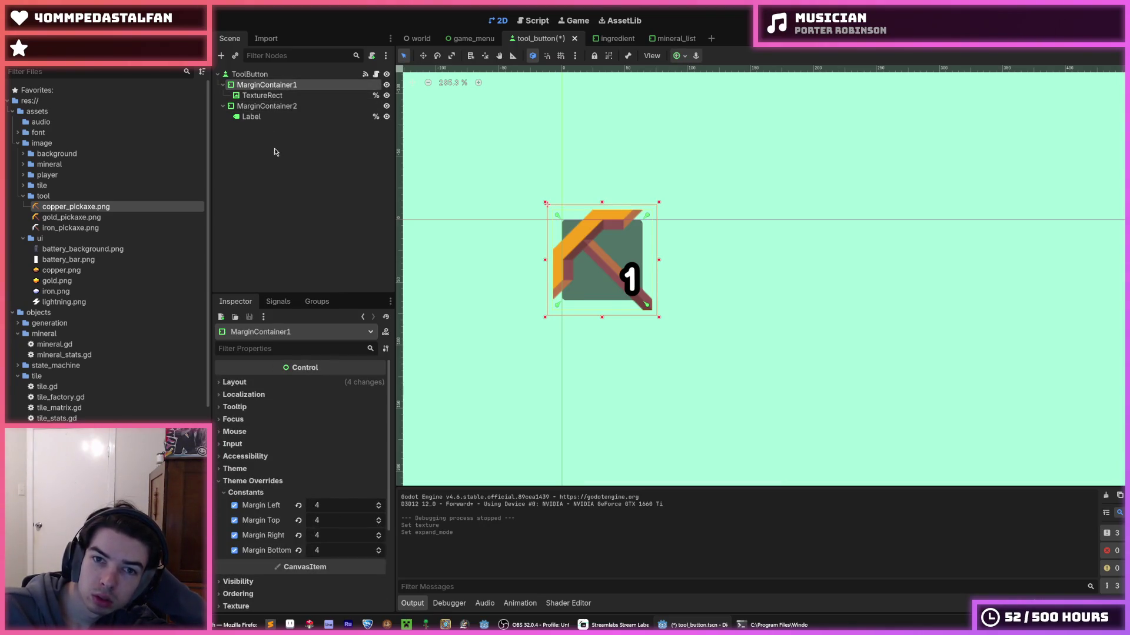
{"action": "left_click", "coordinate": [258, 384]}
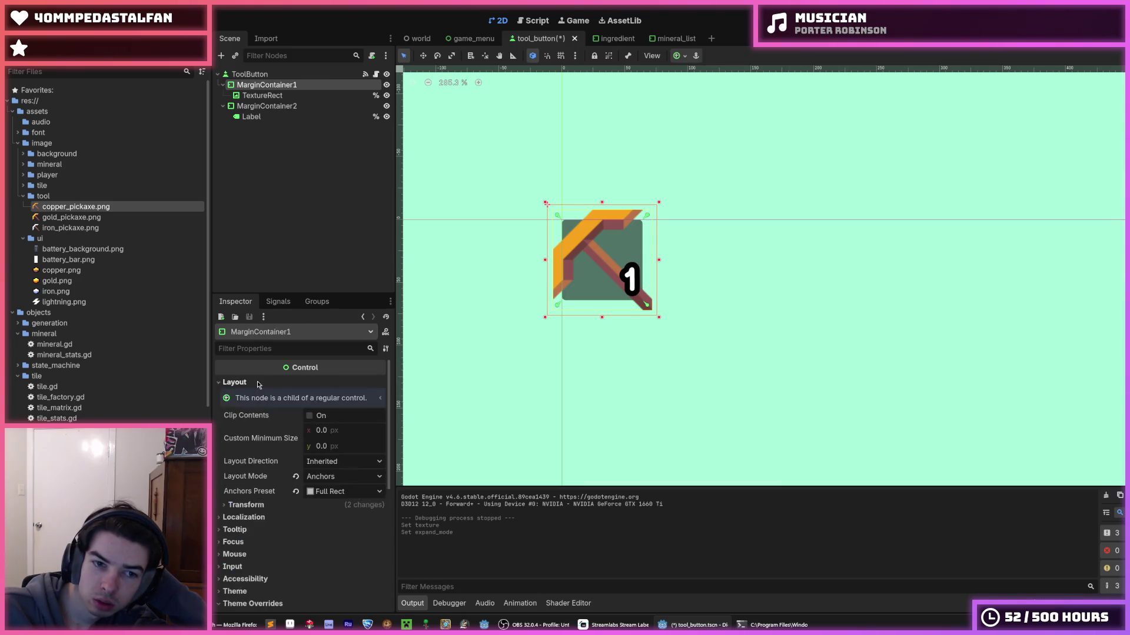
{"action": "left_click", "coordinate": [321, 491]}
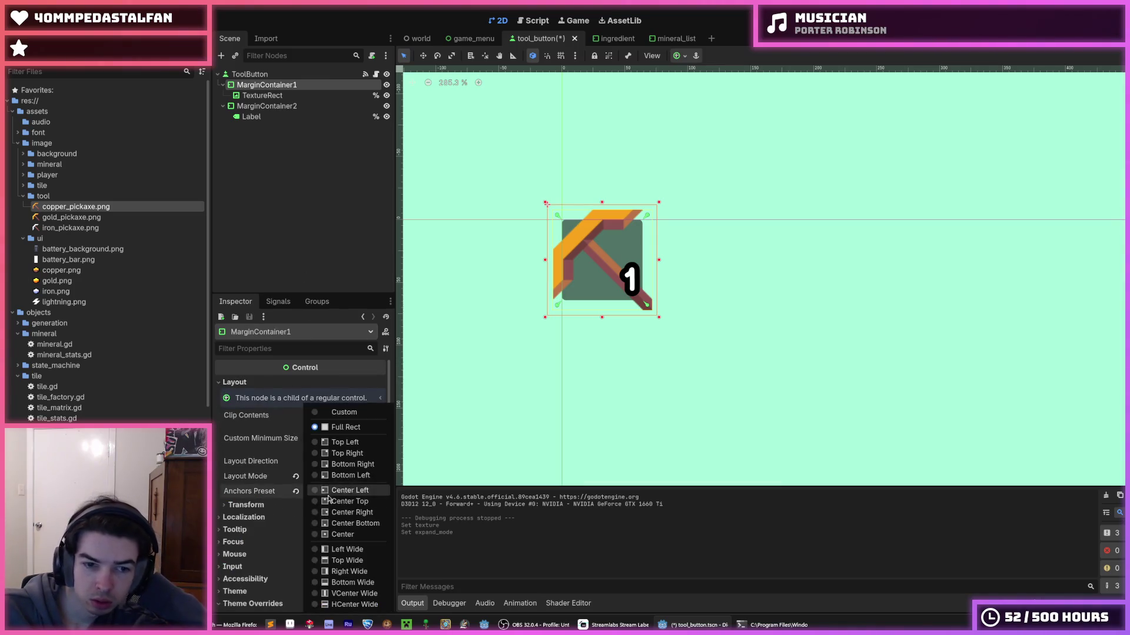
{"action": "left_click", "coordinate": [332, 425]}
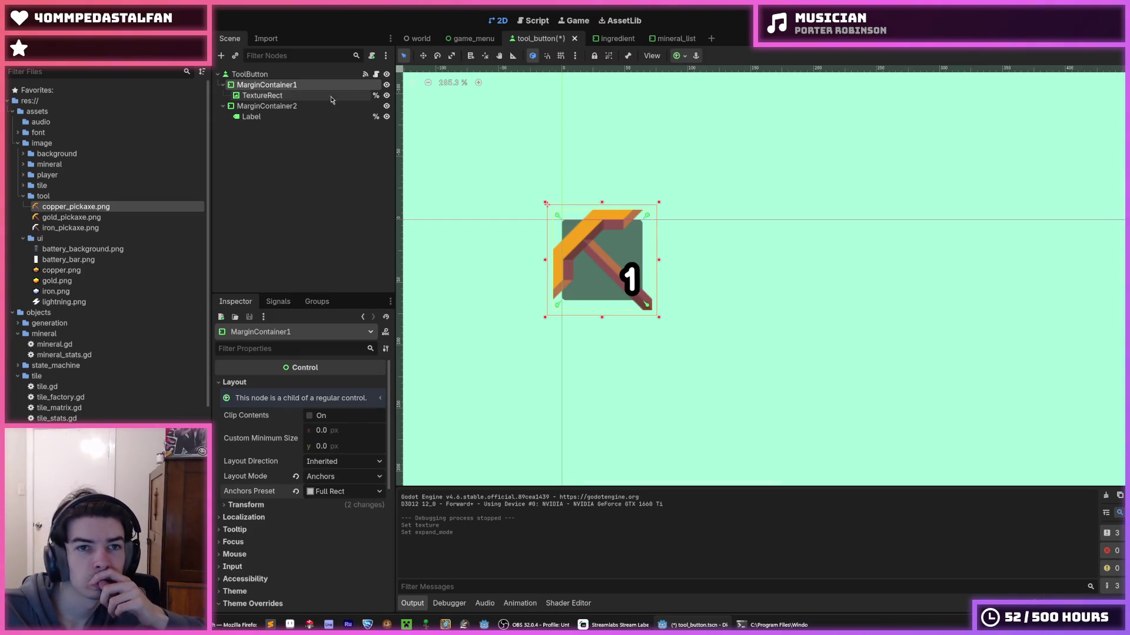
- Hide the pickaxe and count containers, set ToolButton's minimum width to 64, and save
{"action": "left_click", "coordinate": [387, 95]}
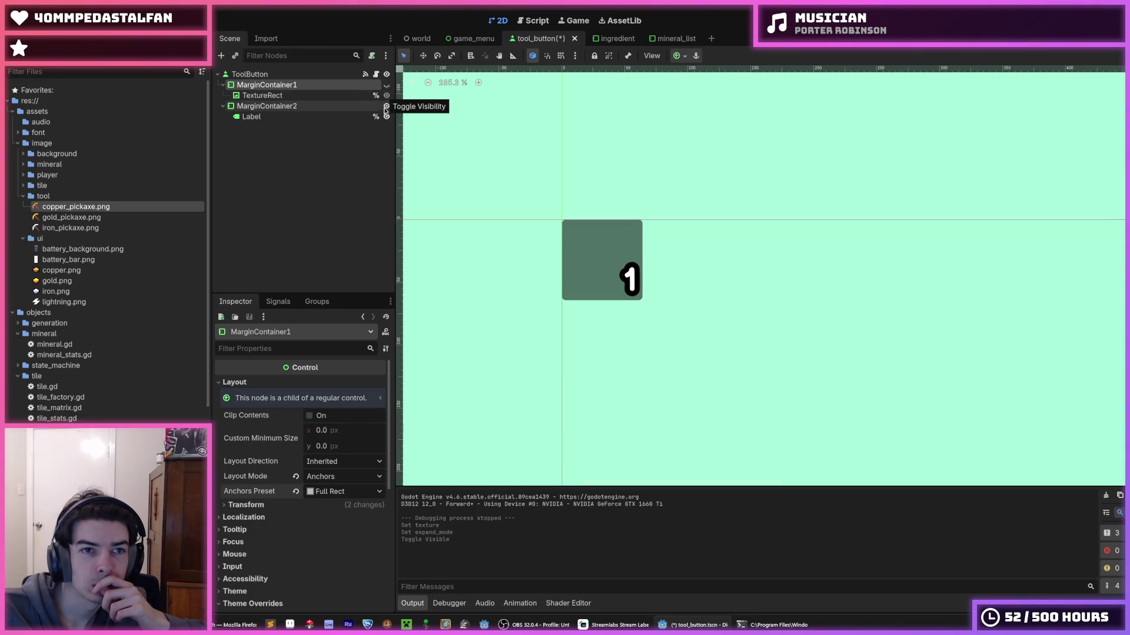
{"action": "left_click", "coordinate": [386, 106]}
{"action": "left_click", "coordinate": [276, 74]}
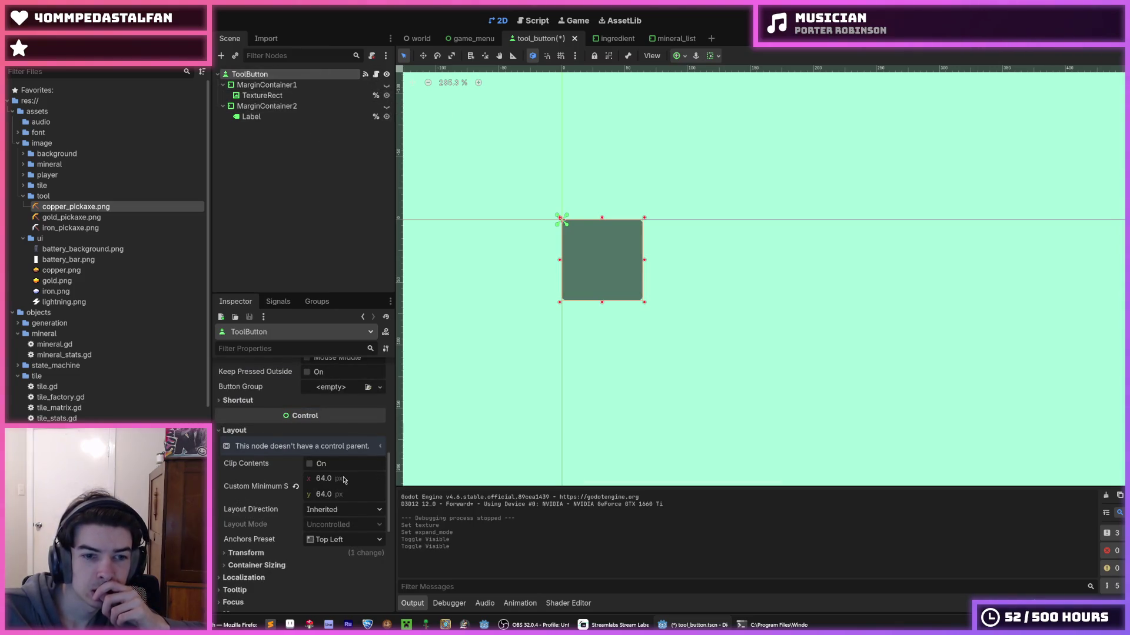
{"action": "left_click_drag", "start_coordinate": [344, 477], "coordinate": [359, 477]}
{"action": "left_click", "coordinate": [344, 478]}
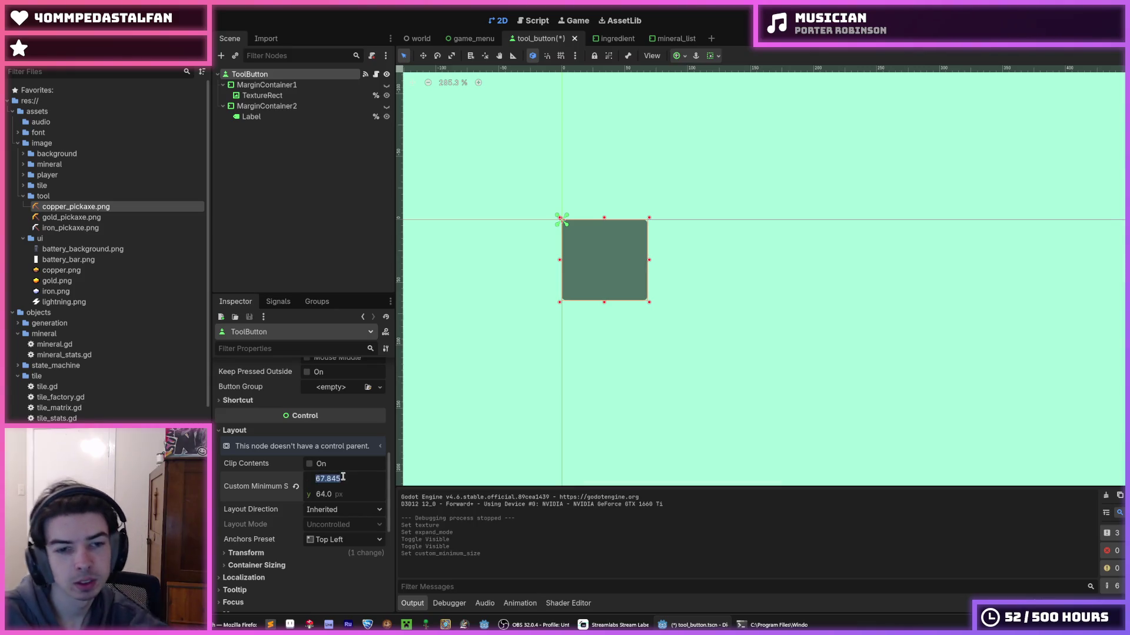
{"action": "type", "text": "64"}
{"action": "key", "text": "Return"}
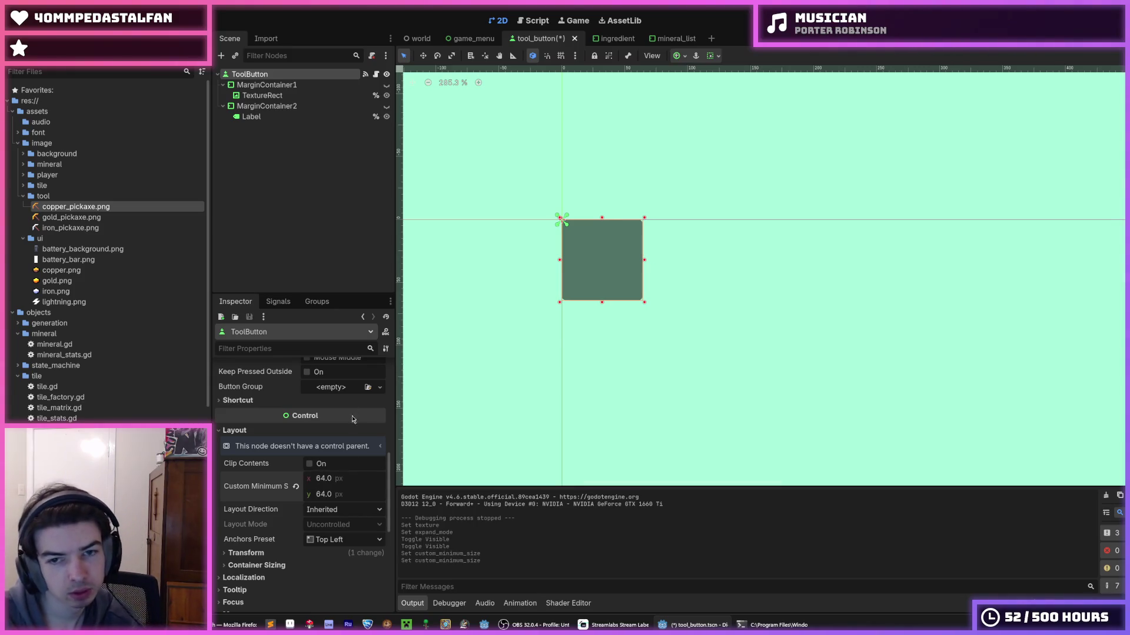
{"action": "key", "text": "ctrl+s"}
{"action": "left_click", "coordinate": [266, 85]}
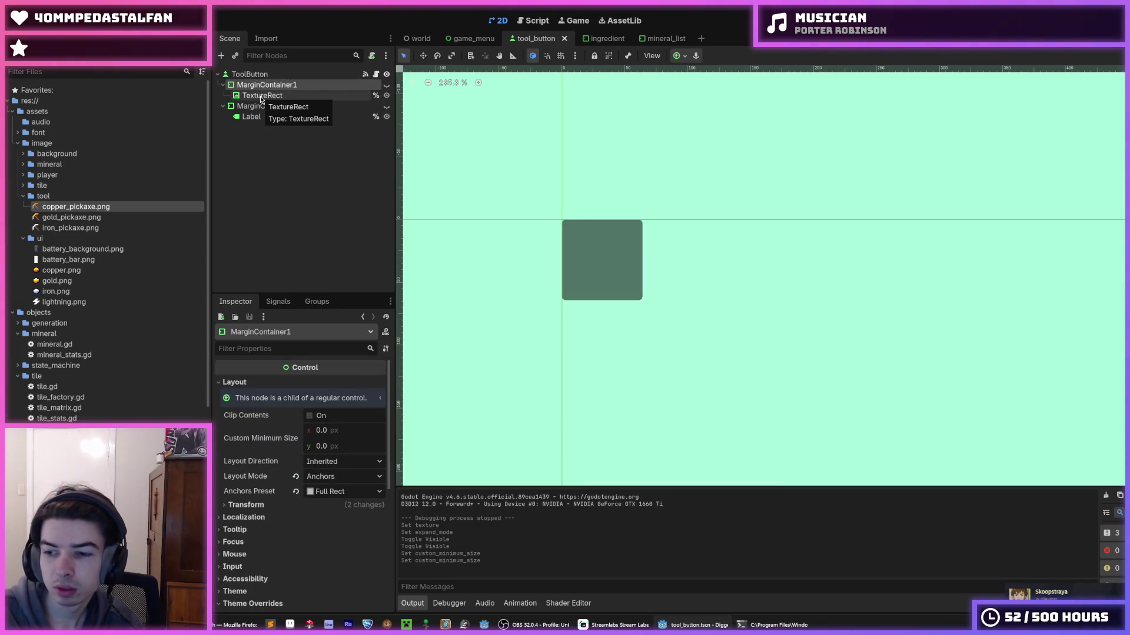
- Show the pickaxe icon again, set its TextureRect Expand Mode to Ignore Size, and save
{"action": "left_click", "coordinate": [261, 97]}
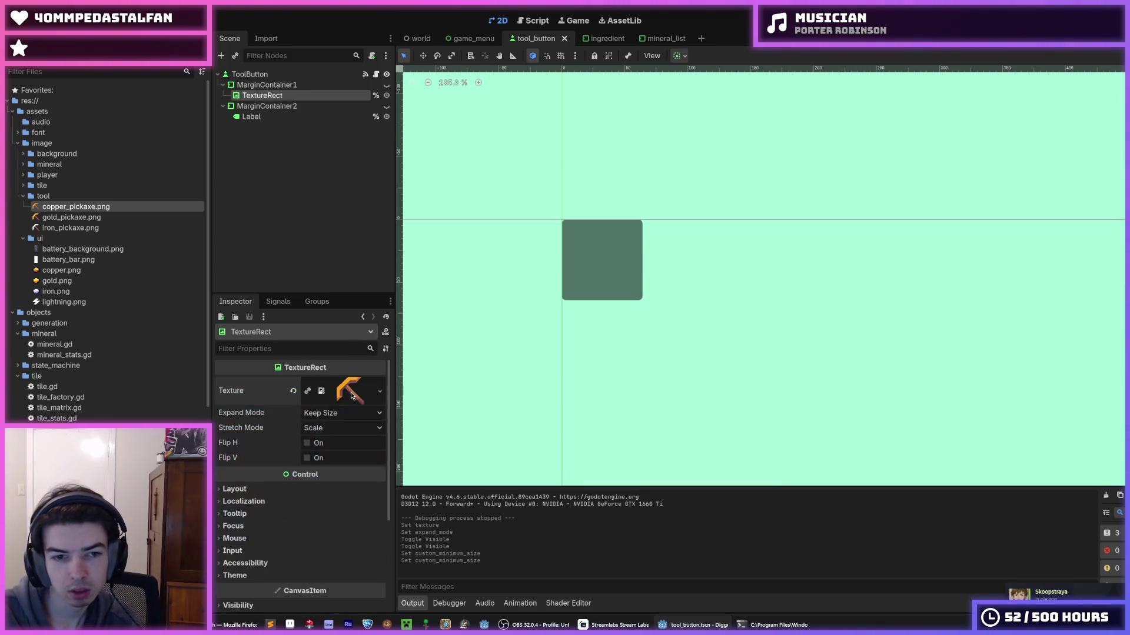
{"action": "left_click", "coordinate": [341, 414]}
{"action": "left_click", "coordinate": [341, 414]}
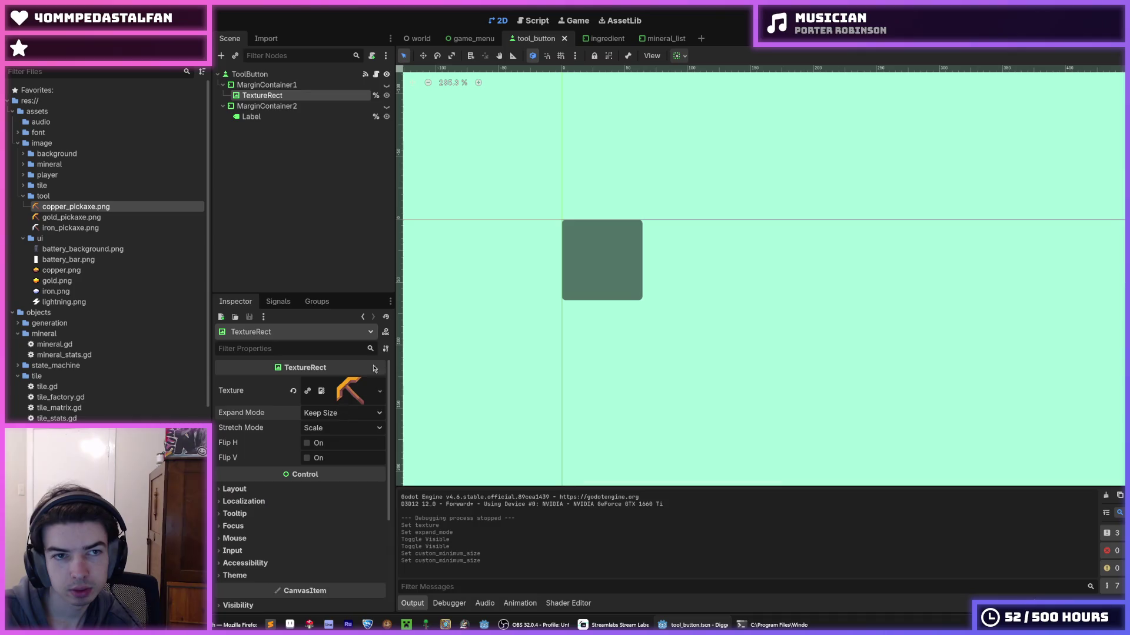
{"action": "left_click", "coordinate": [386, 84]}
{"action": "left_click", "coordinate": [329, 414]}
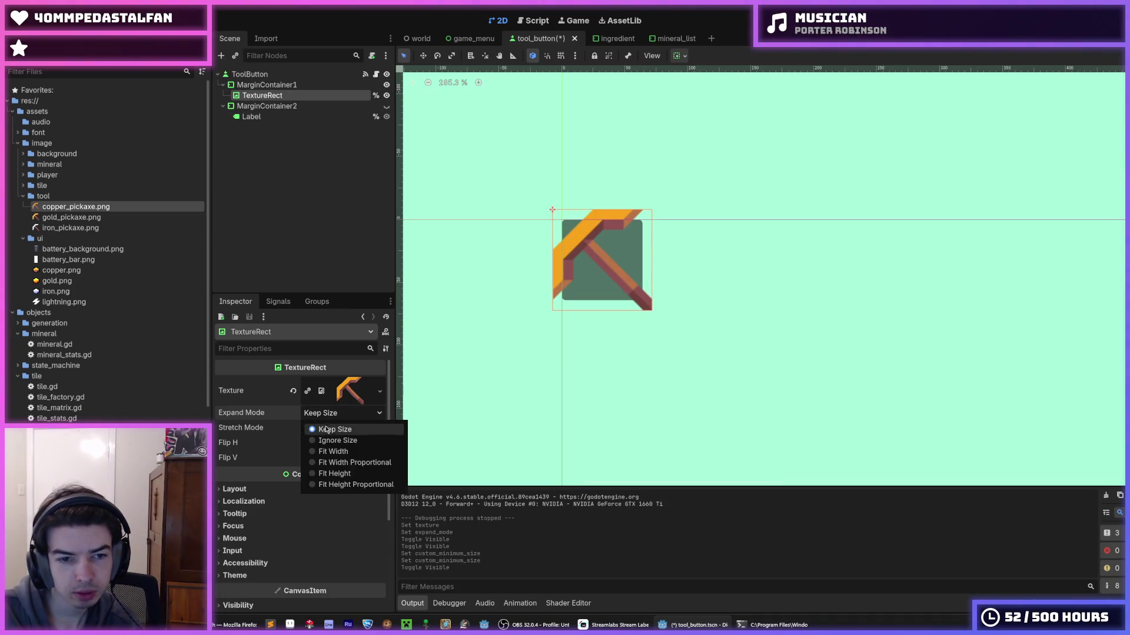
{"action": "left_click", "coordinate": [342, 441]}
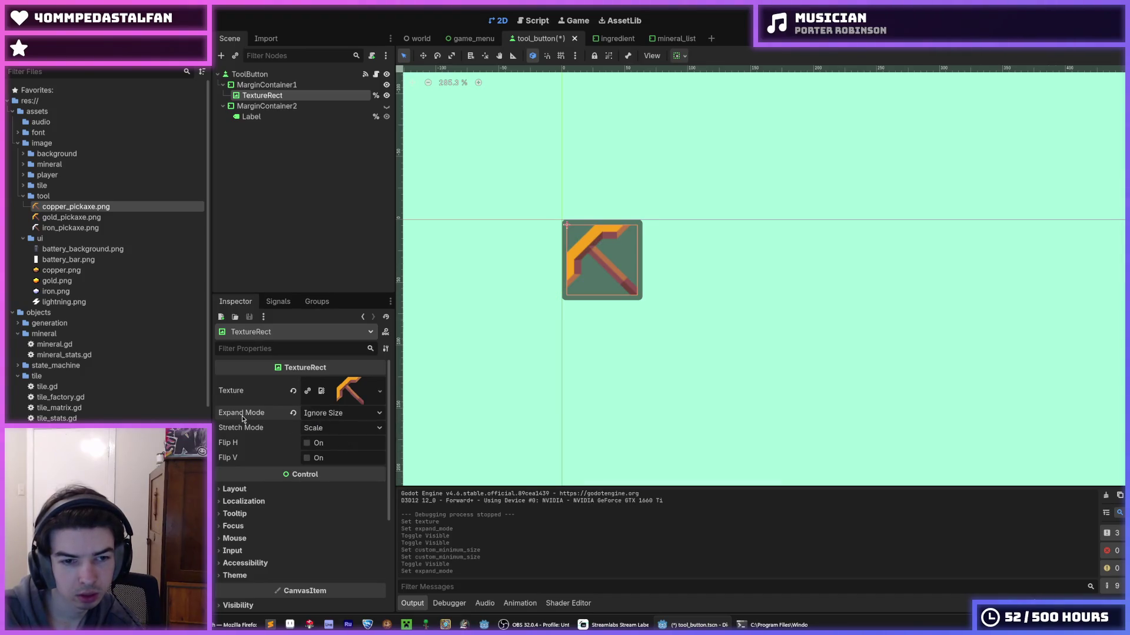
{"action": "mouse_move", "coordinate": [242, 419]}
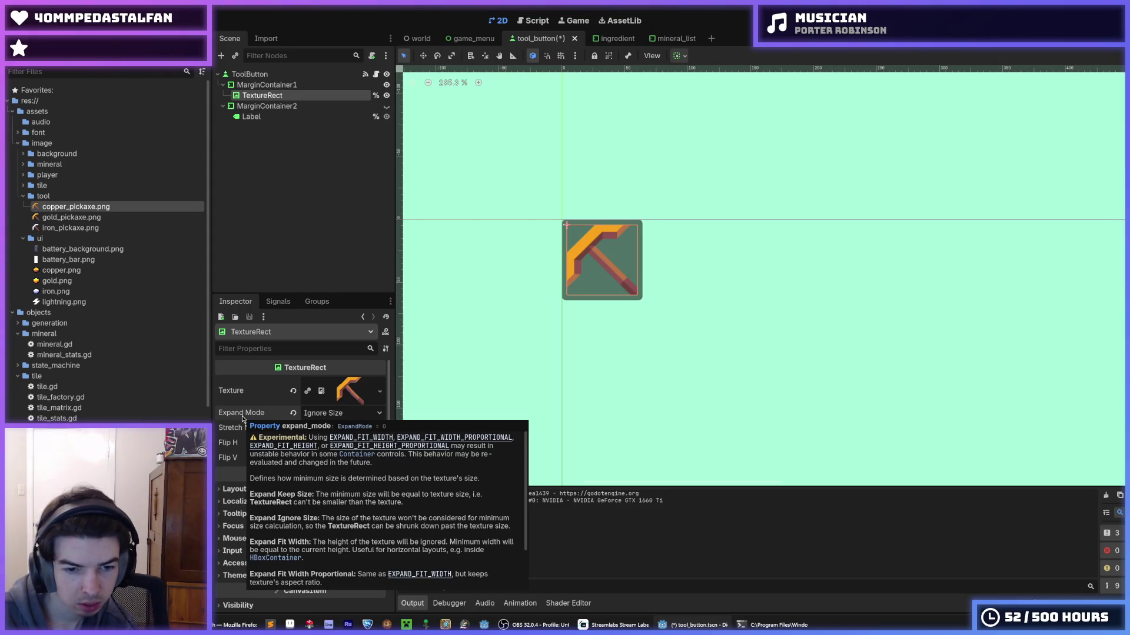
{"action": "key", "text": "ctrl+s"}
- Keep Stretch Mode at Scale, unhide the count label, save, and open the game_menu scene
{"action": "left_click", "coordinate": [333, 428]}
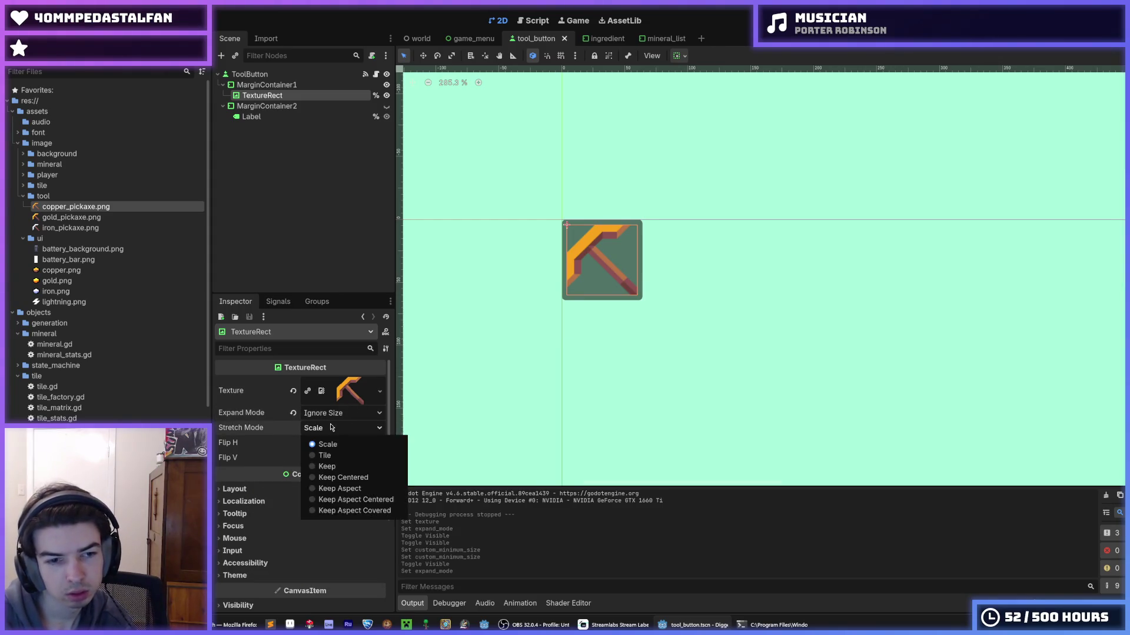
{"action": "left_click", "coordinate": [333, 431]}
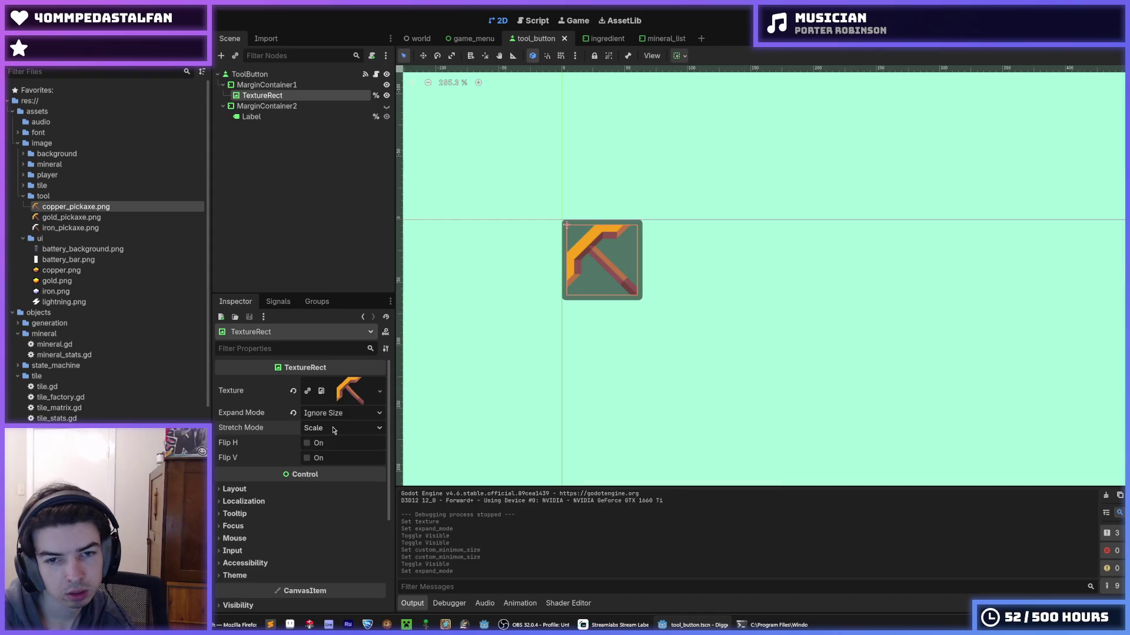
{"action": "left_click", "coordinate": [387, 106]}
{"action": "key", "text": "ctrl+s"}
{"action": "left_click", "coordinate": [471, 39]}
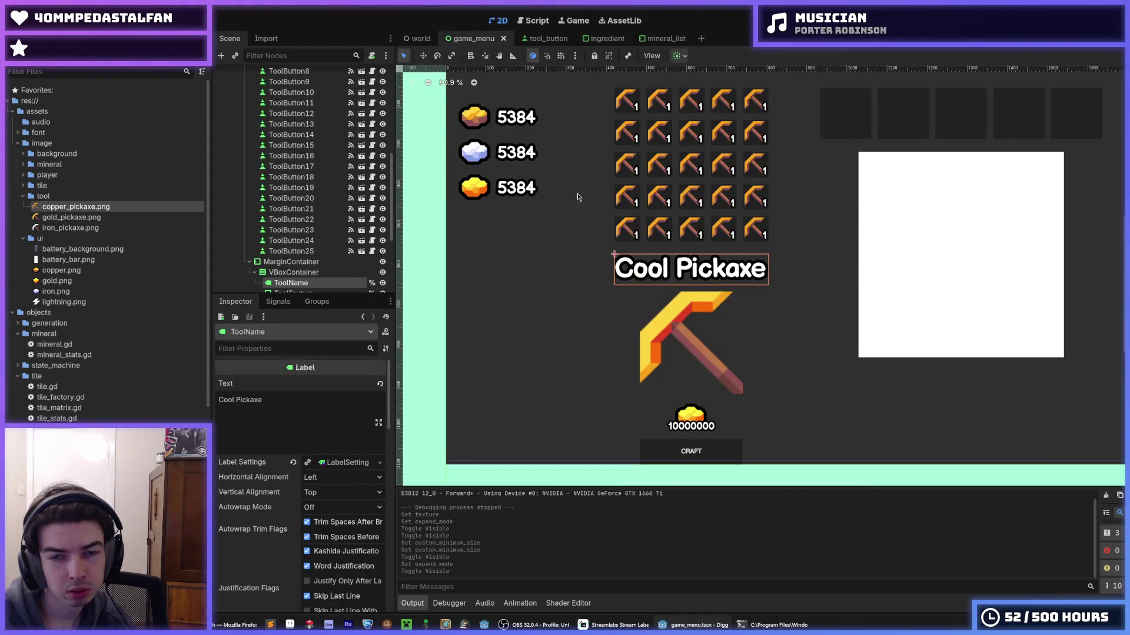
{"action": "scroll", "coordinate": [534, 351], "scroll_direction": "down", "scroll_amount": 2}
{"action": "scroll", "coordinate": [559, 244], "scroll_direction": "up", "scroll_amount": 5}
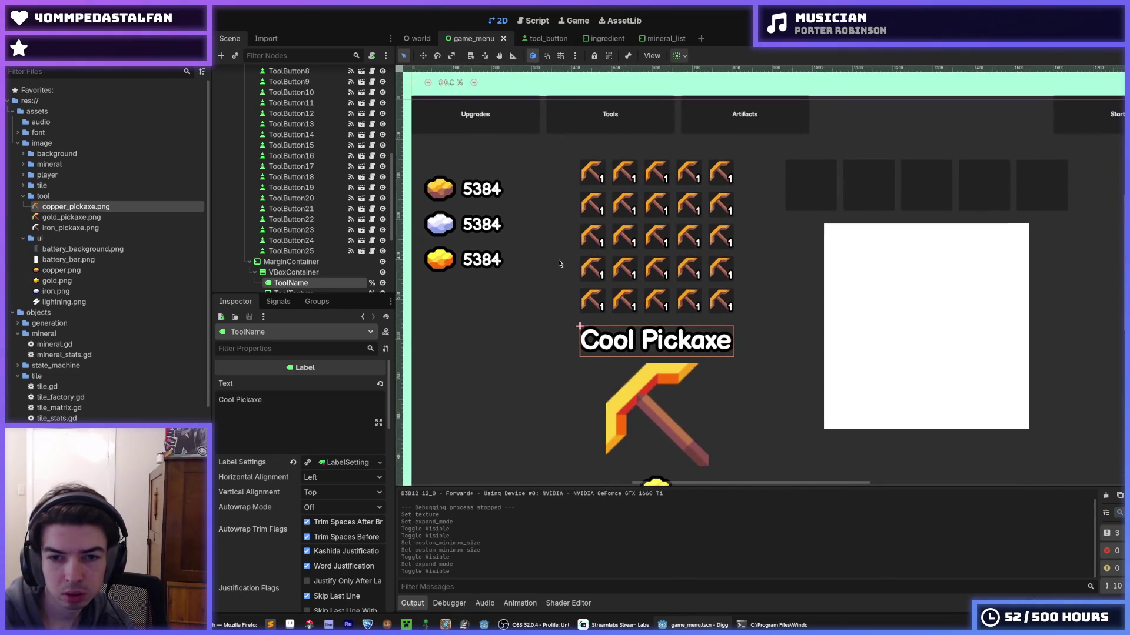
- Inspect the game menu's large ToolTexture and one of its pickaxe slot buttons
{"action": "scroll", "coordinate": [311, 282], "scroll_direction": "down", "scroll_amount": 5}
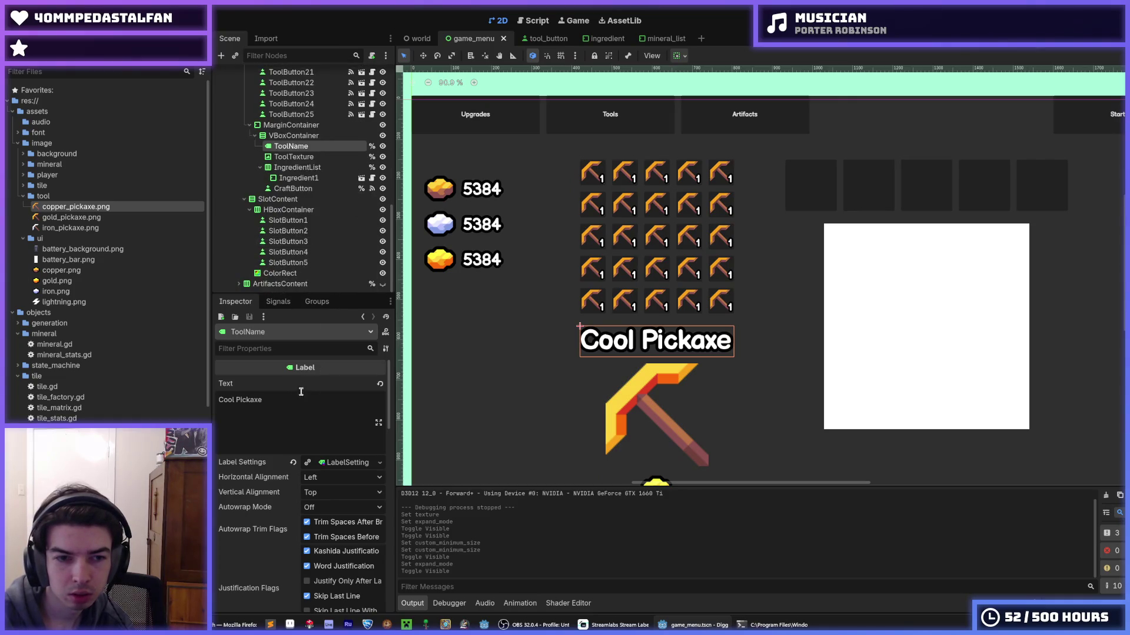
{"action": "scroll", "coordinate": [641, 223], "scroll_direction": "down", "scroll_amount": 2}
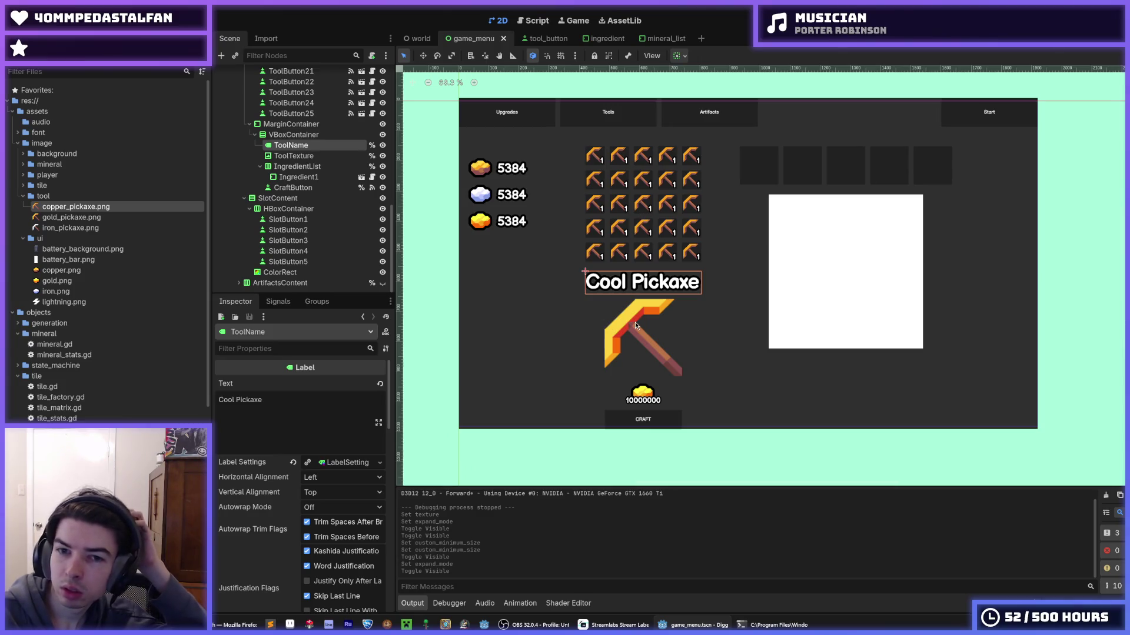
{"action": "left_click", "coordinate": [635, 323]}
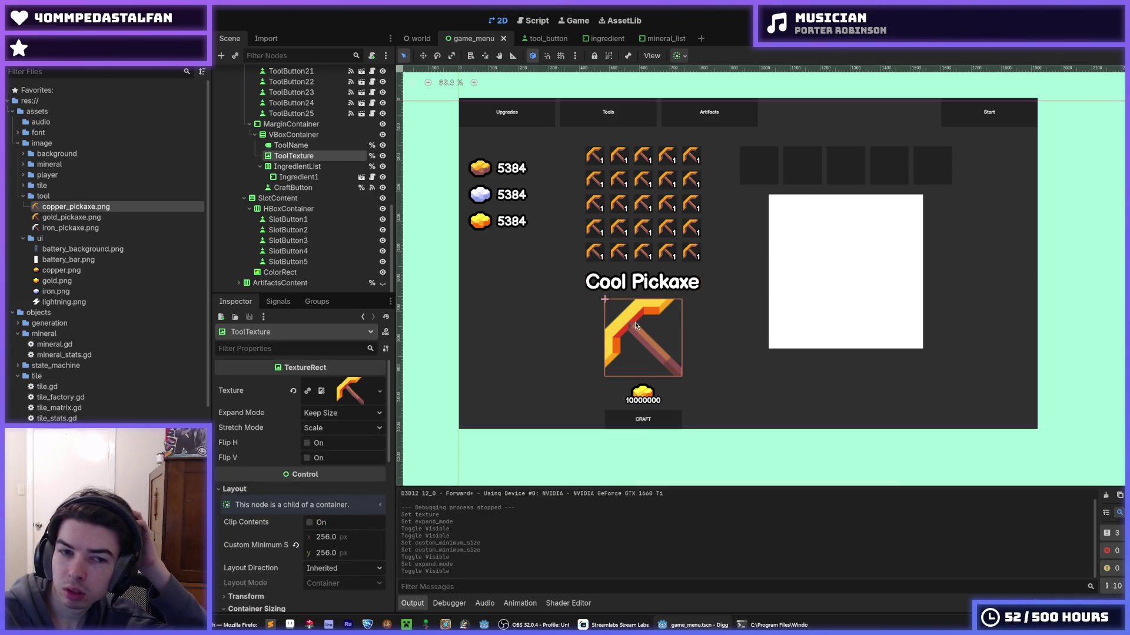
{"action": "left_click", "coordinate": [614, 232]}
{"action": "scroll", "coordinate": [614, 232], "scroll_direction": "up", "scroll_amount": 8}
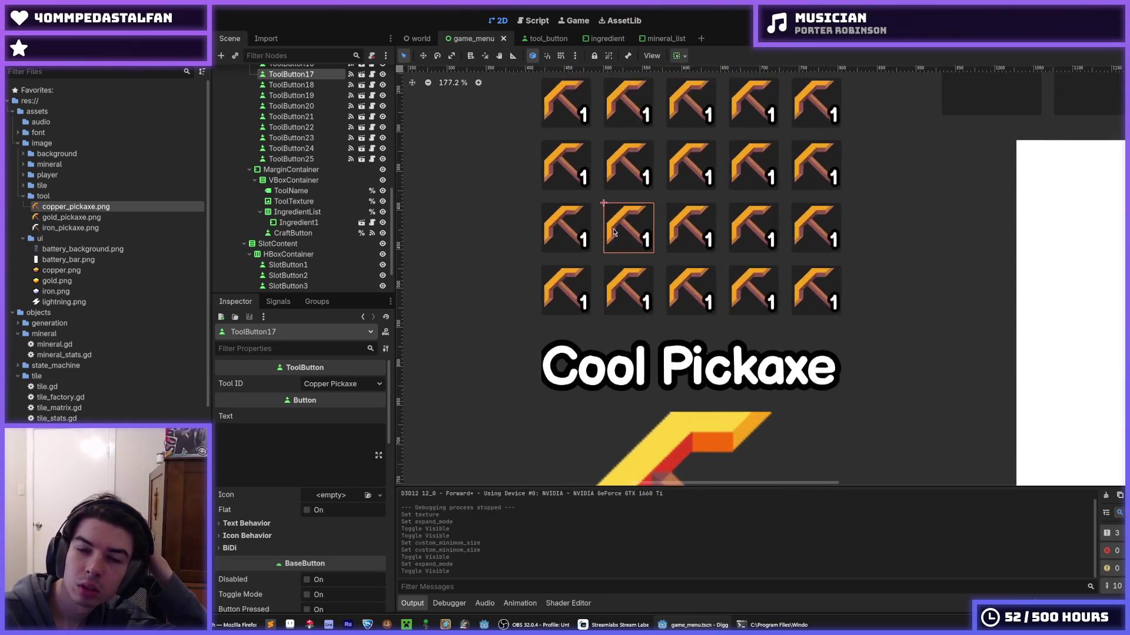
{"action": "scroll", "coordinate": [613, 232], "scroll_direction": "down", "scroll_amount": 5}
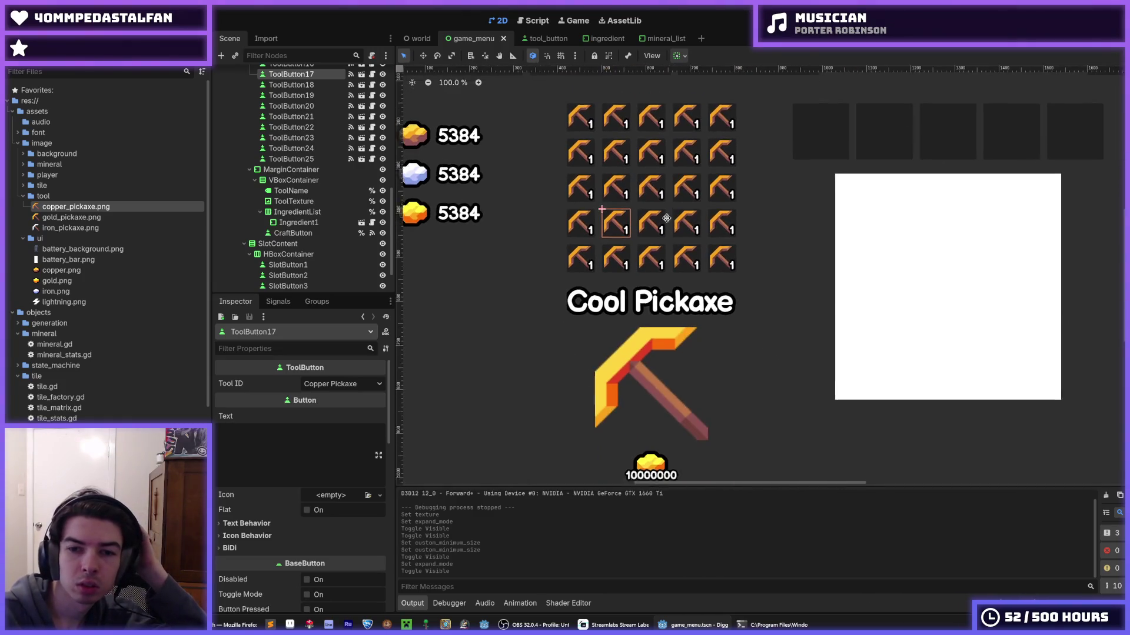
{"action": "scroll", "coordinate": [666, 218], "scroll_direction": "down", "scroll_amount": 2}
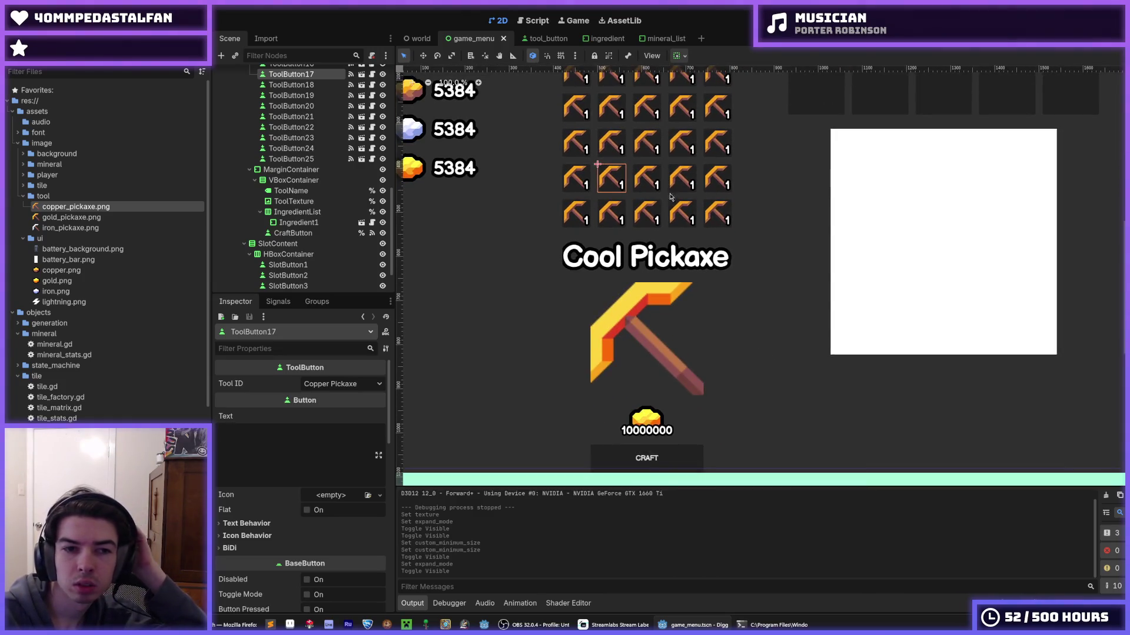
- Inspect the bottom-row slots, Ingredient1 and CraftButton, then run the project with F5
{"action": "left_click", "coordinate": [303, 159]}
{"action": "left_click", "coordinate": [306, 150]}
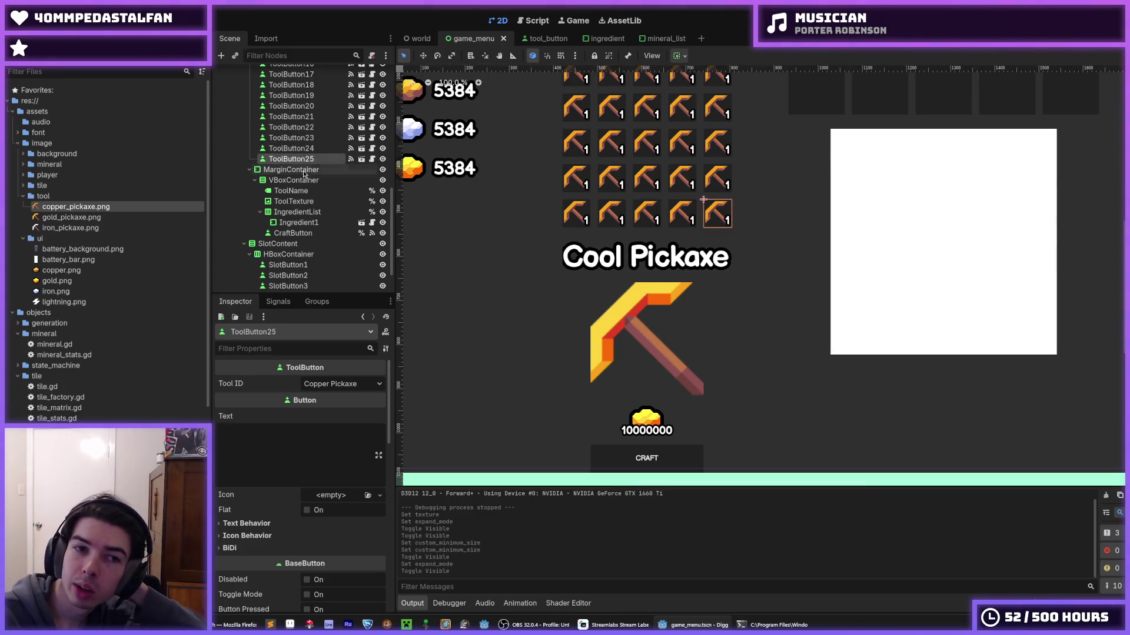
{"action": "left_click", "coordinate": [304, 223]}
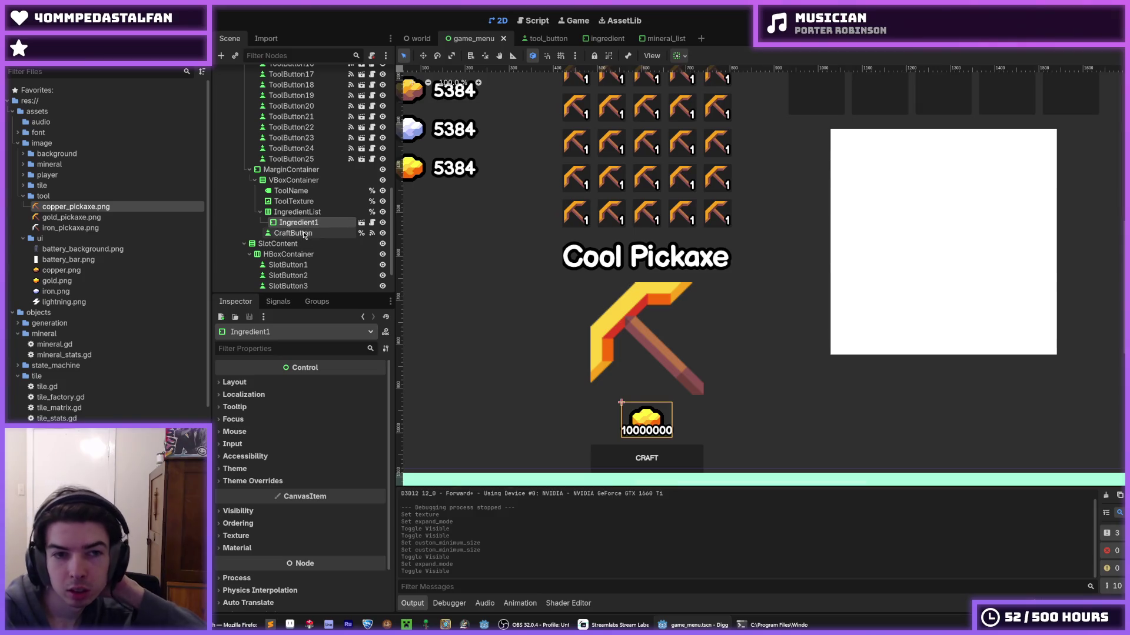
{"action": "left_click", "coordinate": [303, 233]}
{"action": "left_click", "coordinate": [302, 201]}
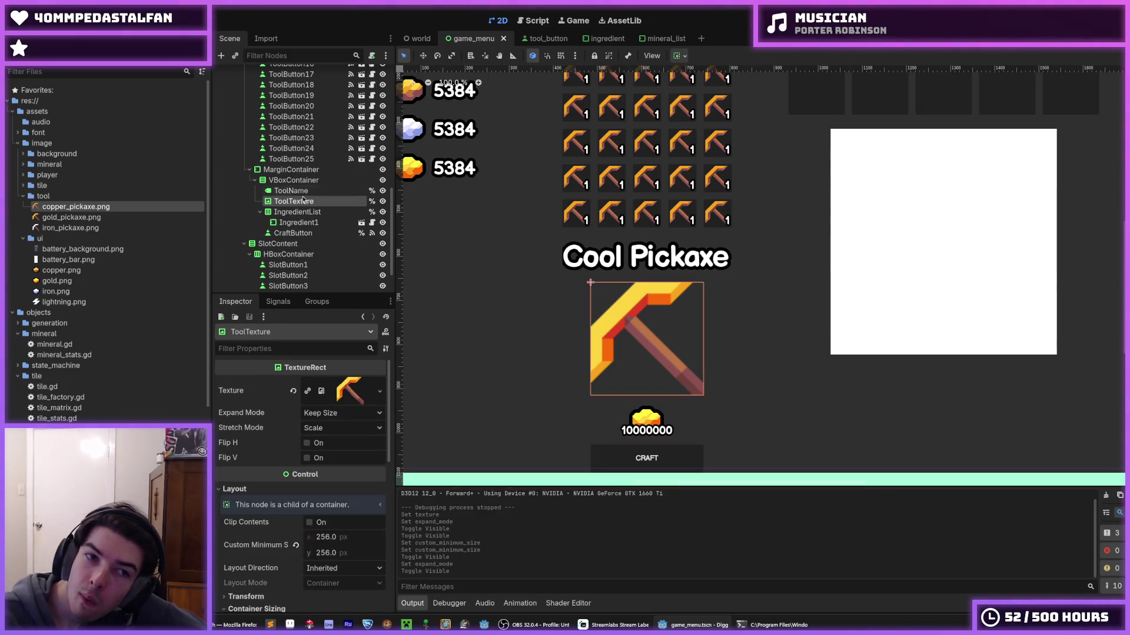
{"action": "key", "text": "F5"}
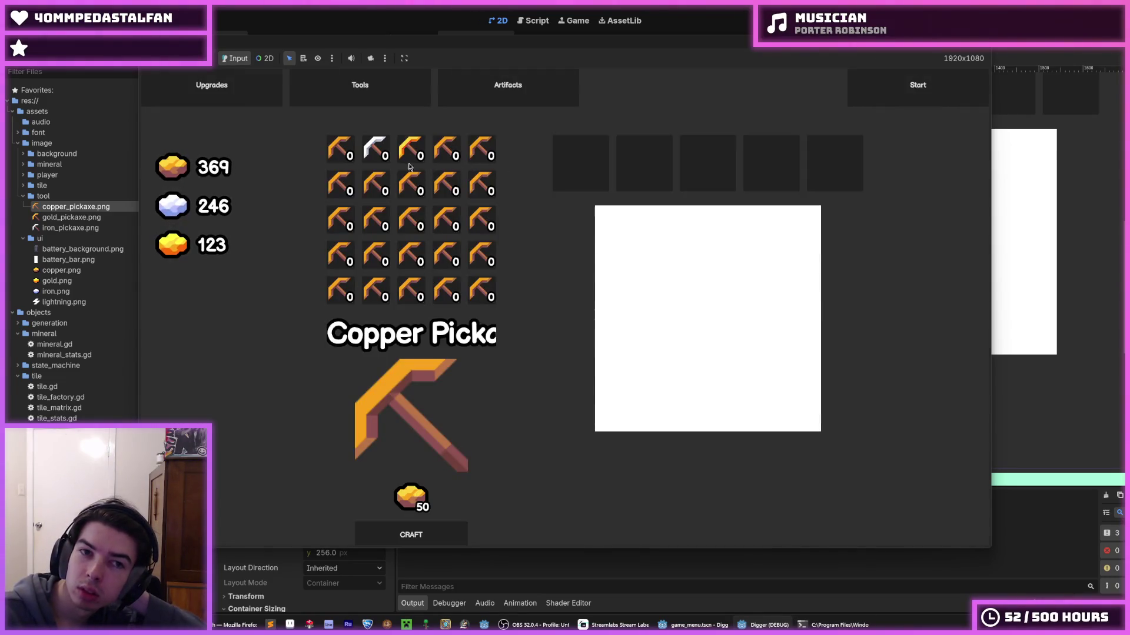
- In the running game, view the Iron and Copper Pickaxe recipes, then return to the editor
{"action": "left_click", "coordinate": [376, 150]}
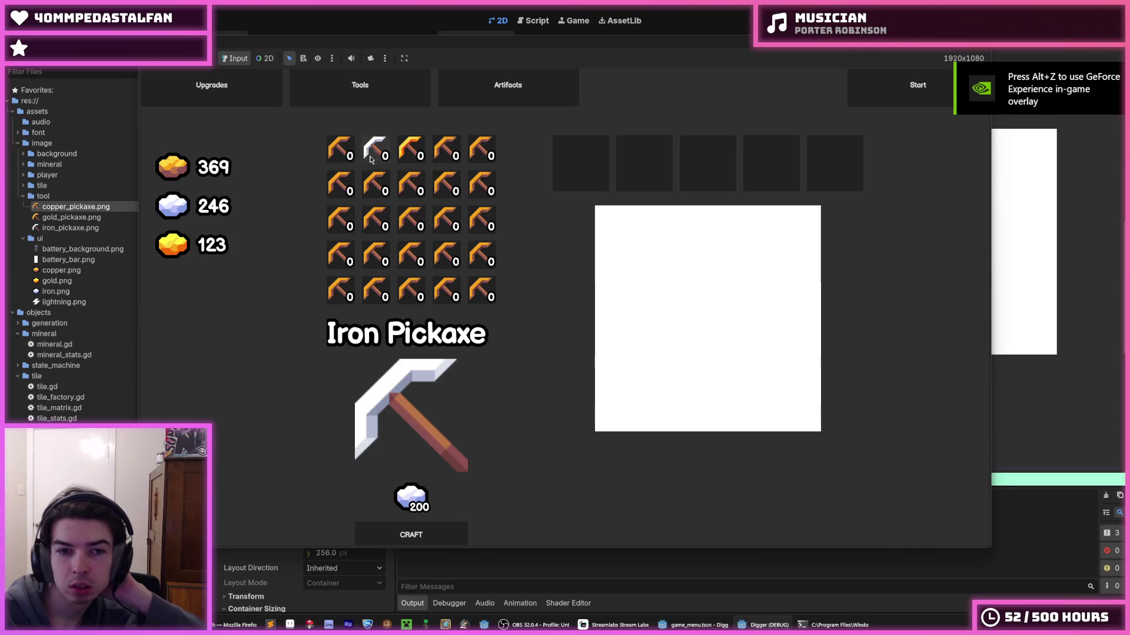
{"action": "left_click", "coordinate": [333, 155]}
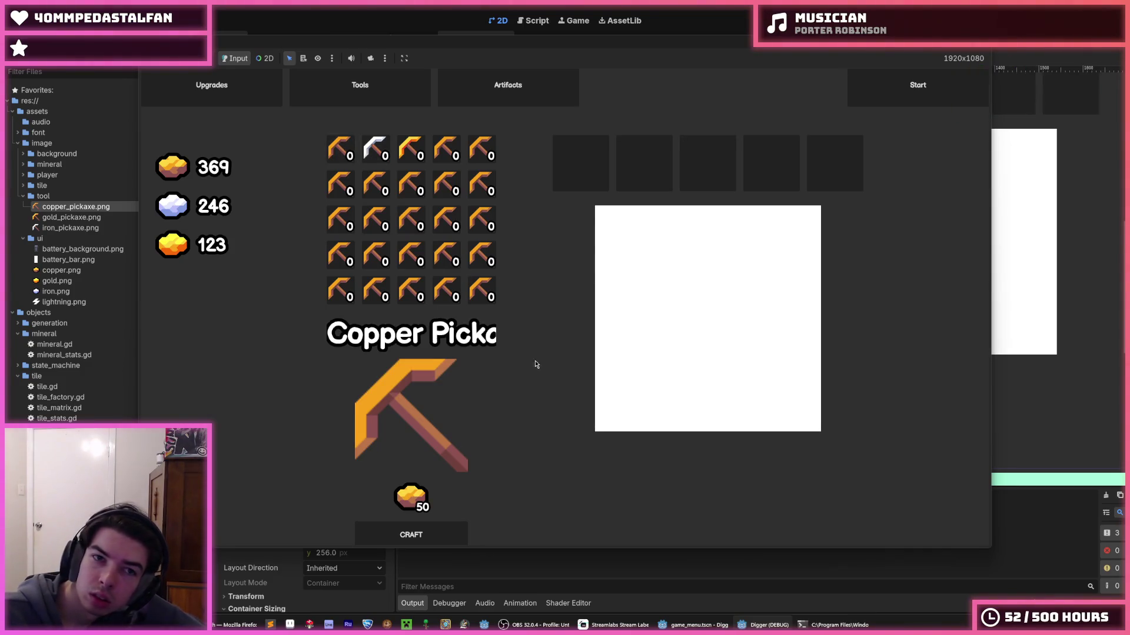
{"action": "left_click", "coordinate": [569, 34]}
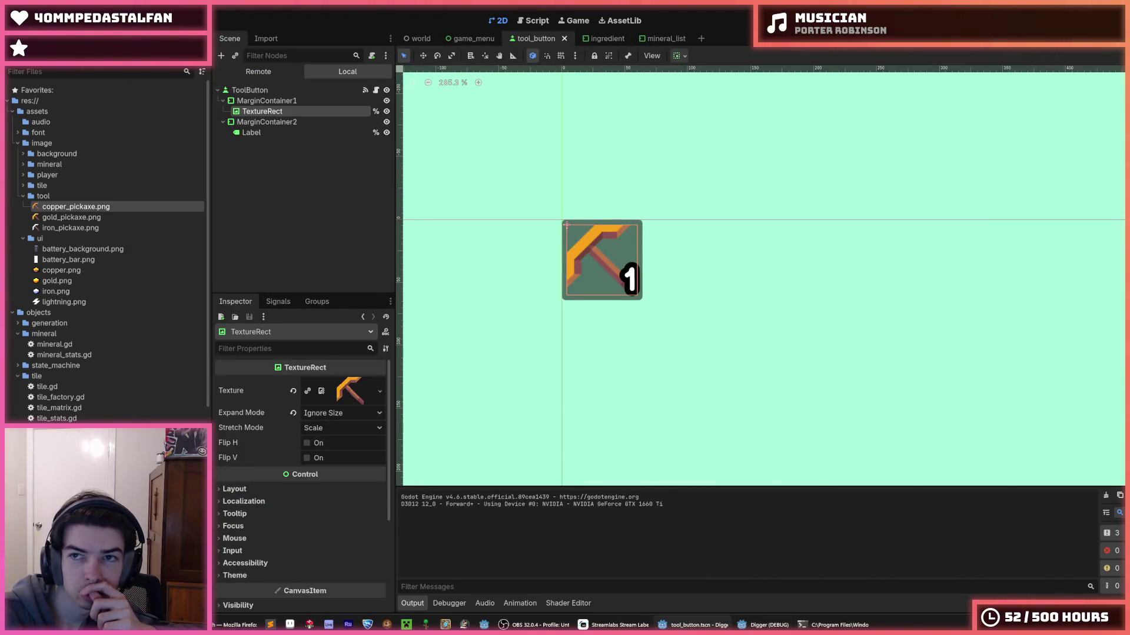
- Select the Cool Pickaxe ToolName label in game_menu and review its transform and sizing properties
{"action": "left_click", "coordinate": [474, 38]}
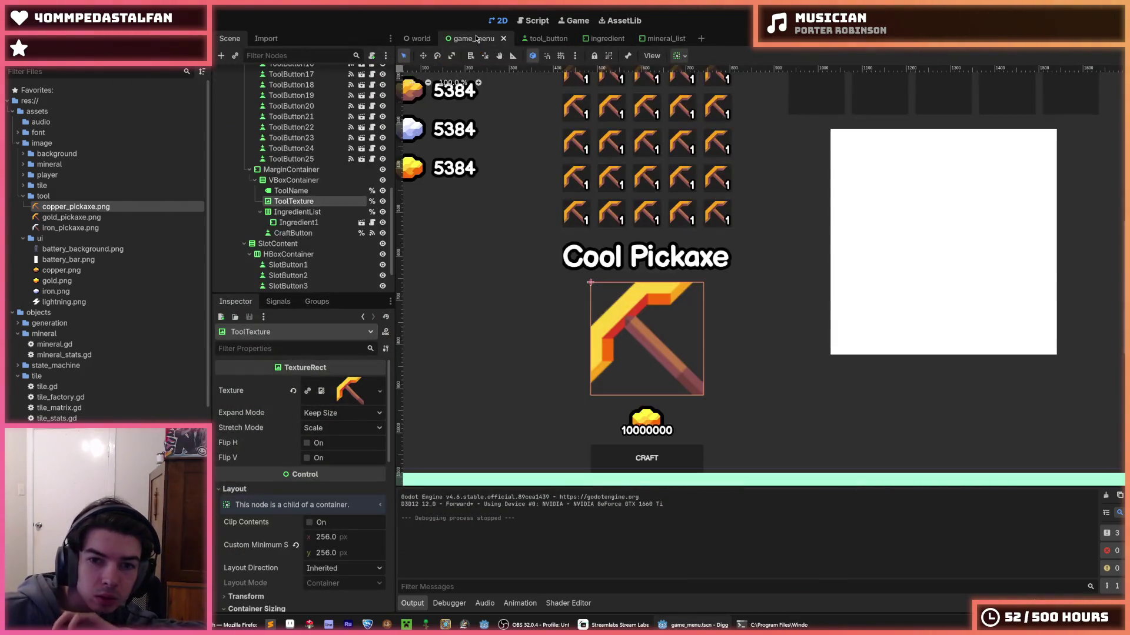
{"action": "left_click", "coordinate": [632, 265]}
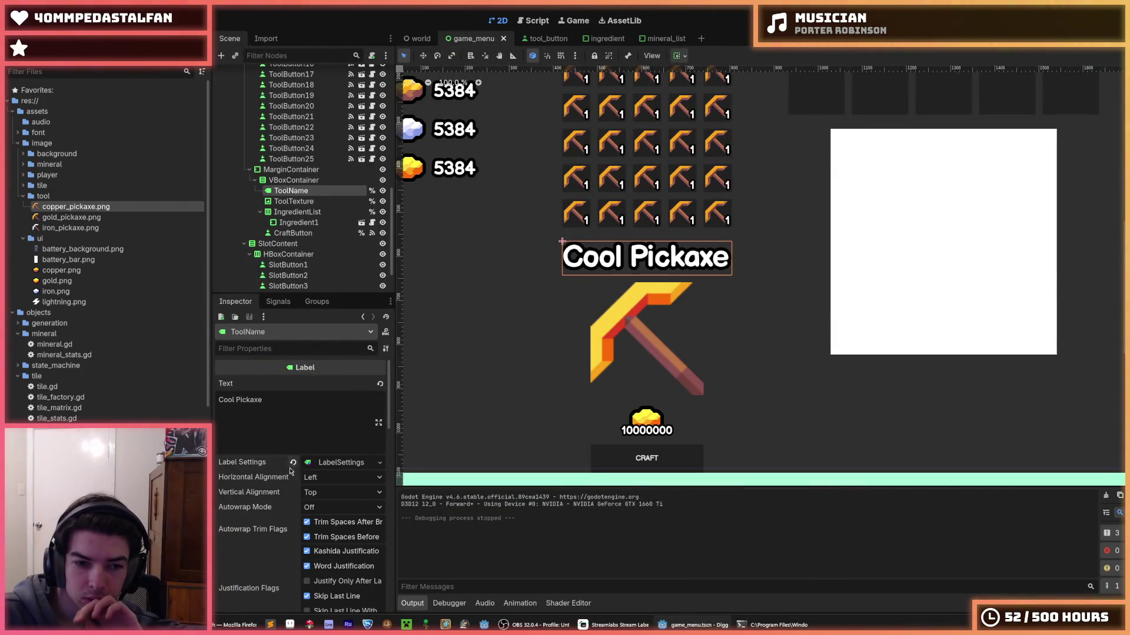
{"action": "scroll", "coordinate": [297, 518], "scroll_direction": "down", "scroll_amount": 5}
{"action": "scroll", "coordinate": [297, 517], "scroll_direction": "down", "scroll_amount": 6}
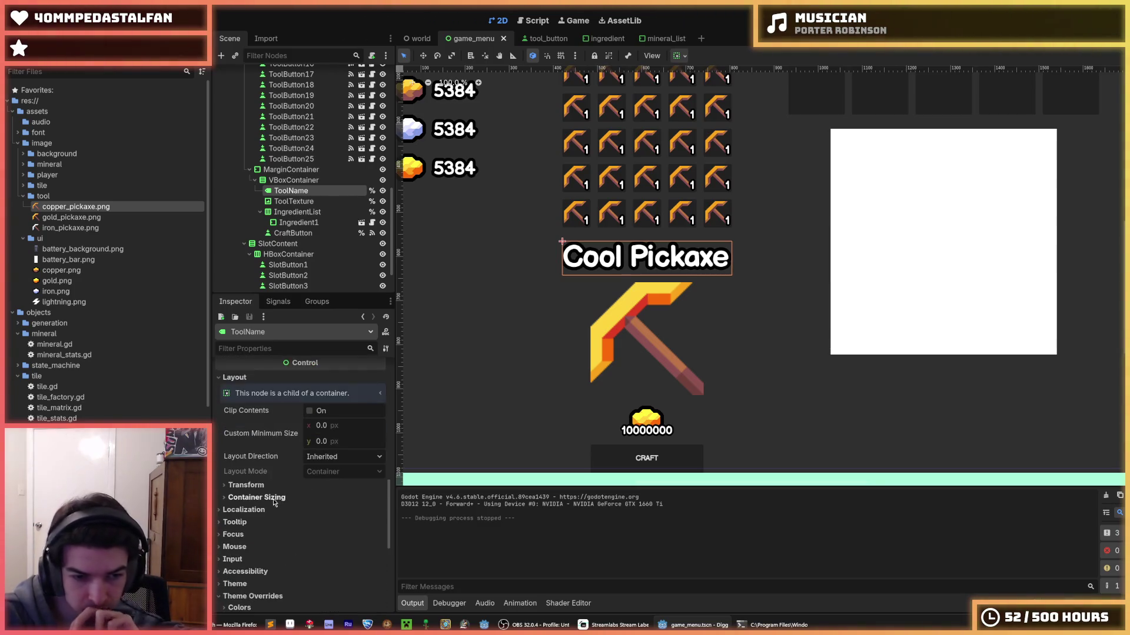
{"action": "left_click", "coordinate": [261, 486]}
{"action": "left_click", "coordinate": [261, 486]}
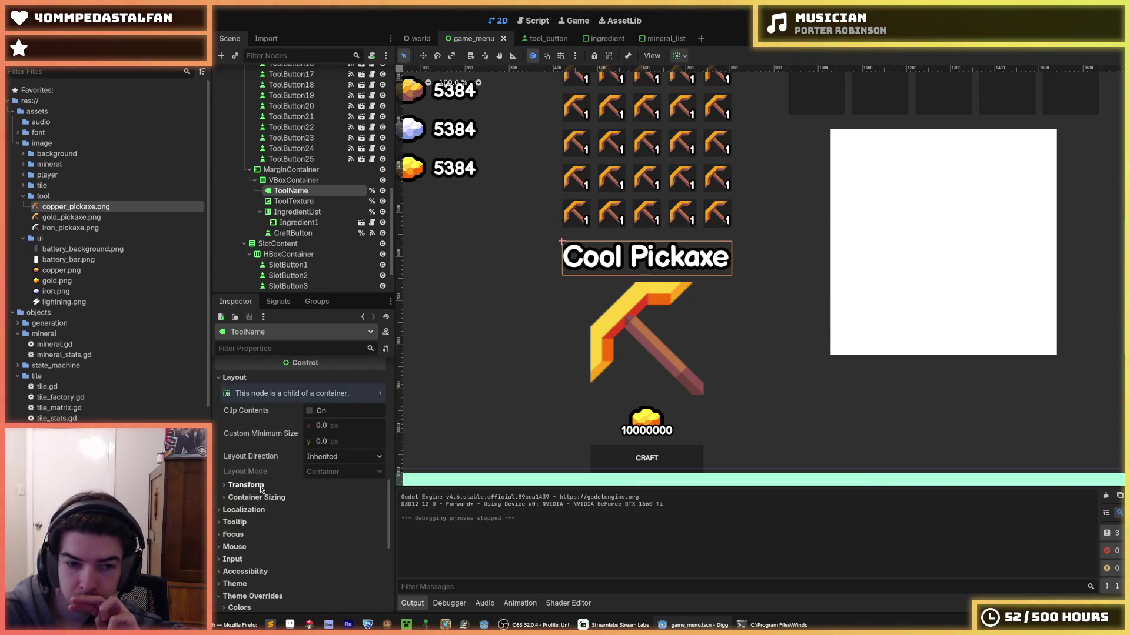
{"action": "left_click", "coordinate": [255, 504]}
{"action": "left_click", "coordinate": [255, 505]}
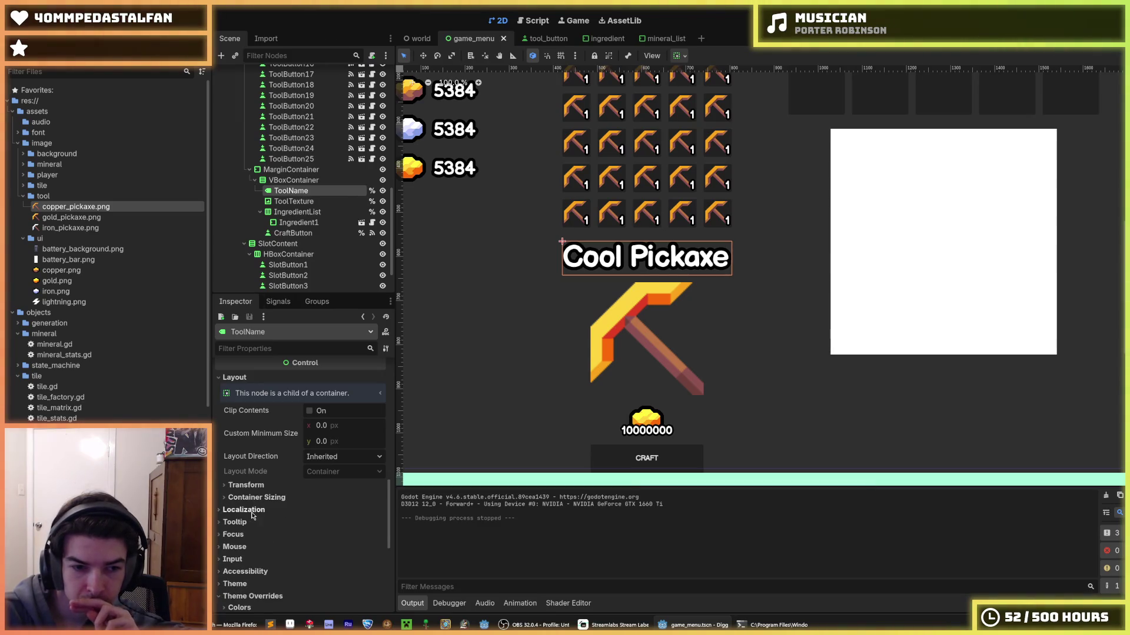
{"action": "scroll", "coordinate": [254, 514], "scroll_direction": "up", "scroll_amount": 4}
{"action": "scroll", "coordinate": [254, 514], "scroll_direction": "up", "scroll_amount": 6}
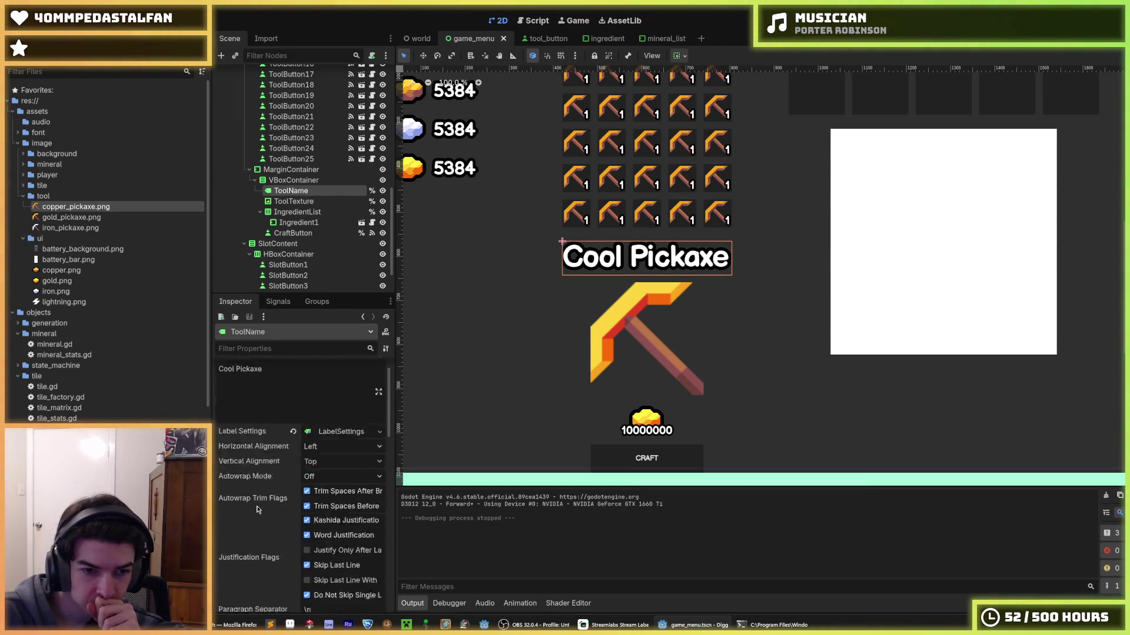
{"action": "scroll", "coordinate": [257, 510], "scroll_direction": "down", "scroll_amount": 5}
{"action": "scroll", "coordinate": [258, 509], "scroll_direction": "down", "scroll_amount": 6}
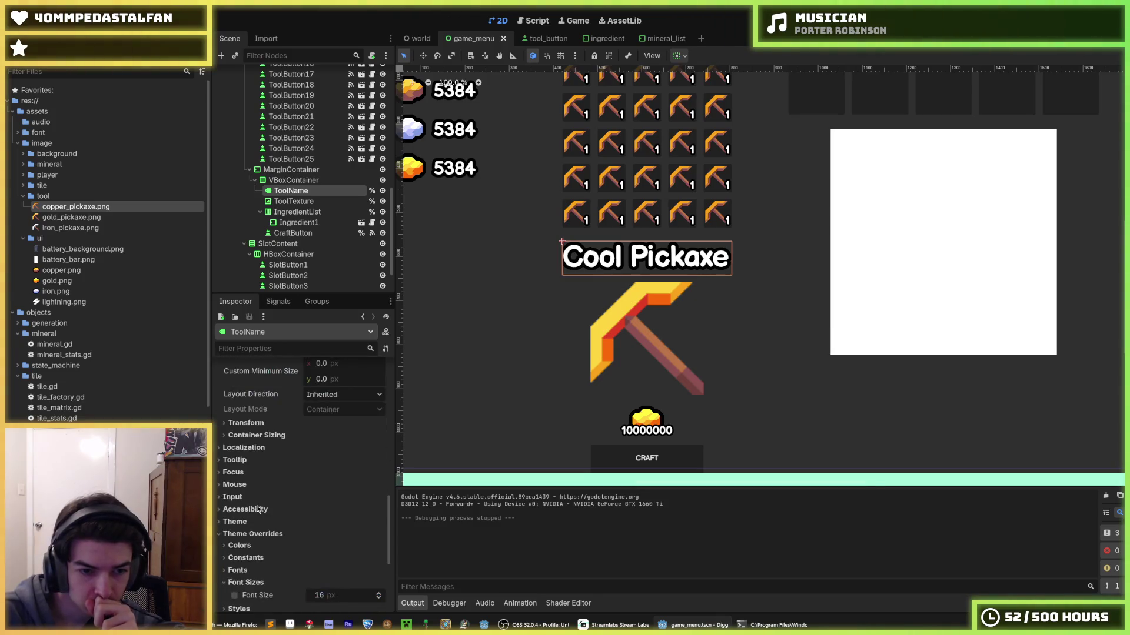
{"action": "scroll", "coordinate": [261, 502], "scroll_direction": "up", "scroll_amount": 5}
{"action": "scroll", "coordinate": [261, 502], "scroll_direction": "up", "scroll_amount": 6}
- Set the label's LabelSettings font size to 48 and save the scene
{"action": "left_click", "coordinate": [333, 463]}
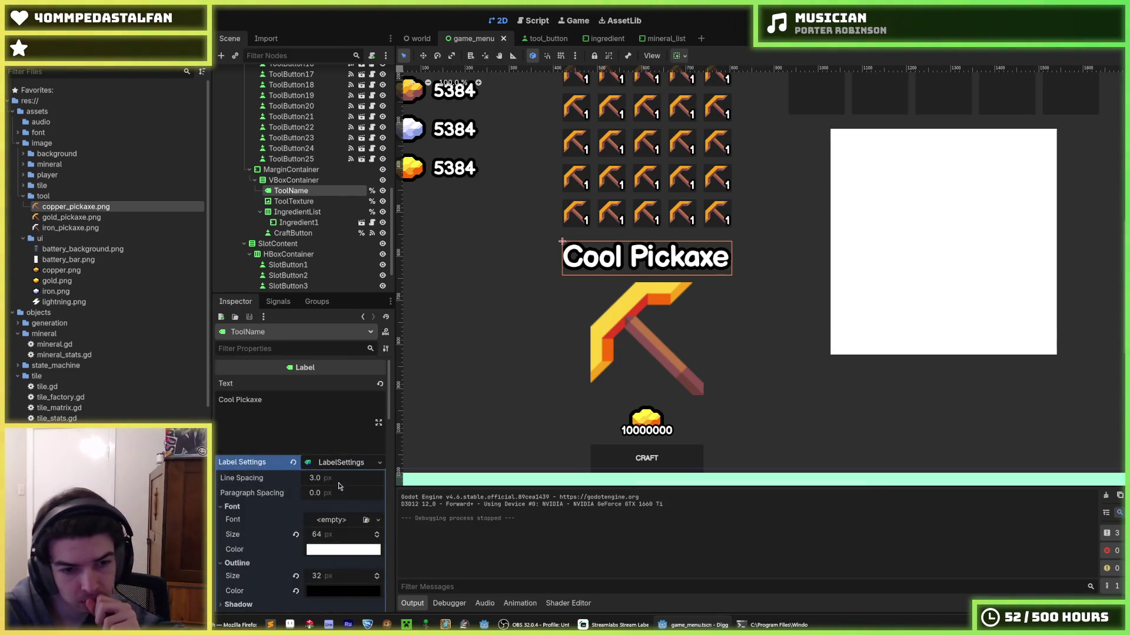
{"action": "left_click", "coordinate": [335, 535]}
{"action": "type", "text": "48"}
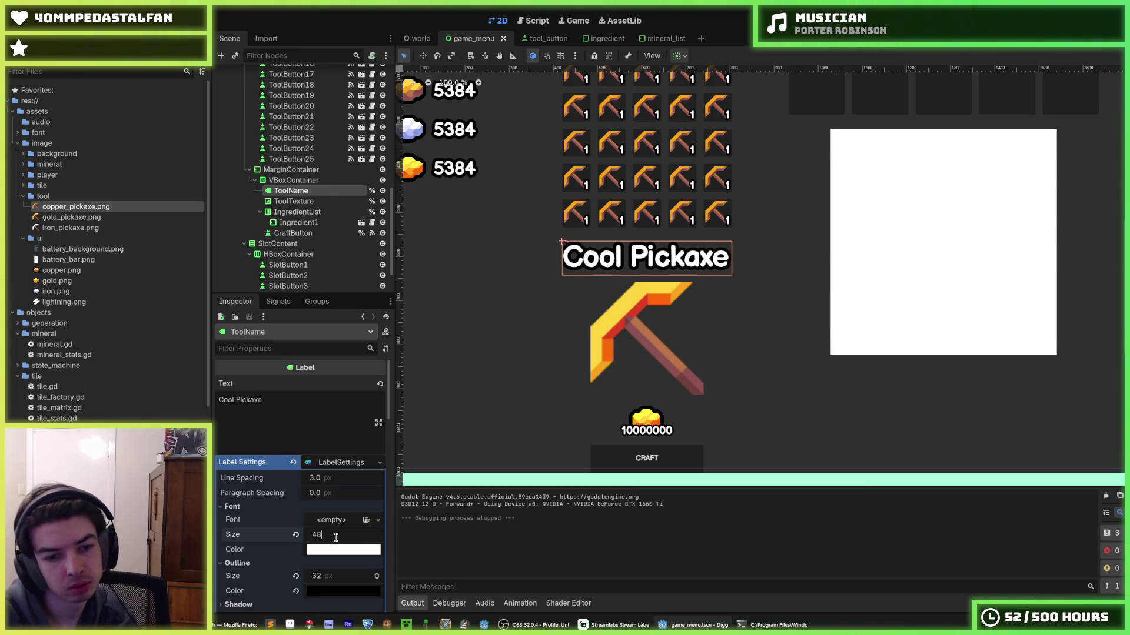
{"action": "key", "text": "Return"}
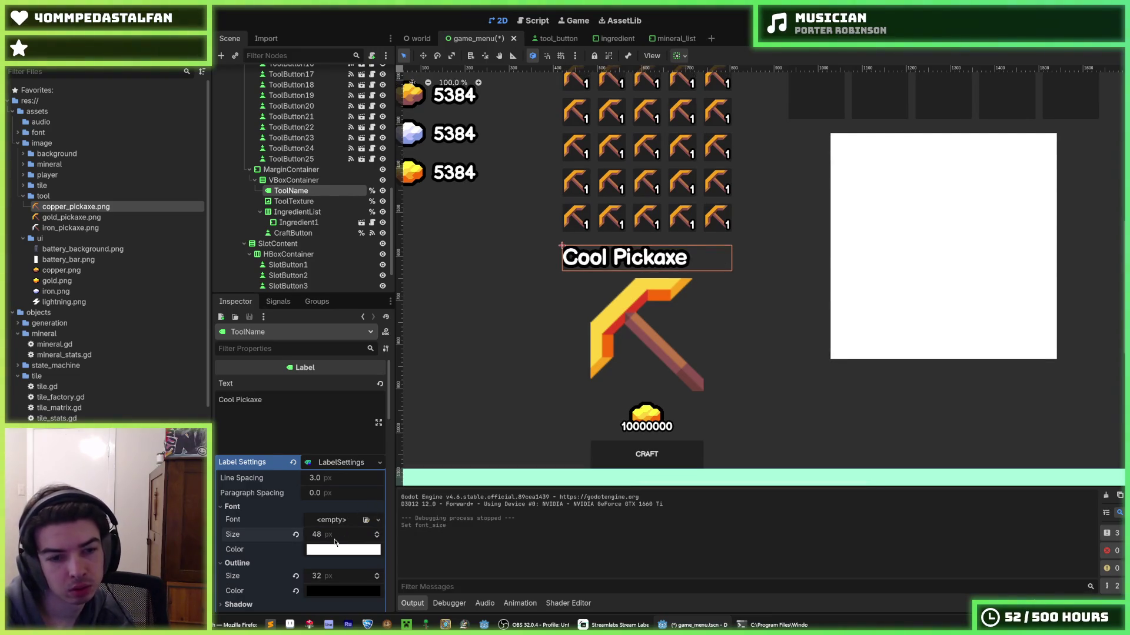
{"action": "key", "text": "ctrl+s"}
{"action": "scroll", "coordinate": [280, 571], "scroll_direction": "down", "scroll_amount": 2}
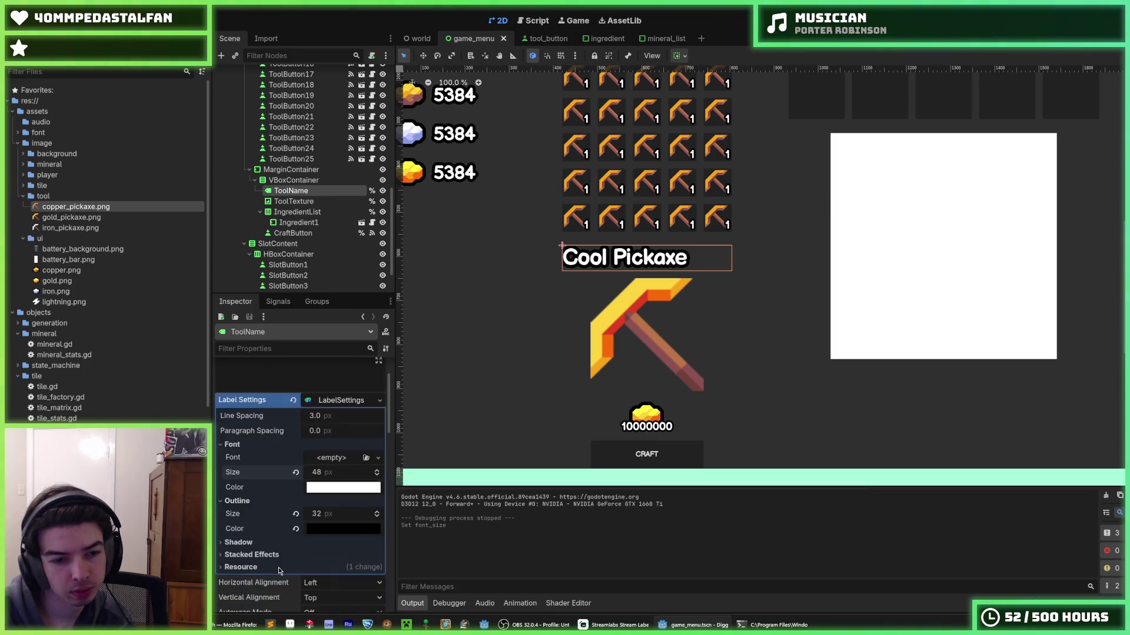
{"action": "scroll", "coordinate": [278, 559], "scroll_direction": "up", "scroll_amount": 2}
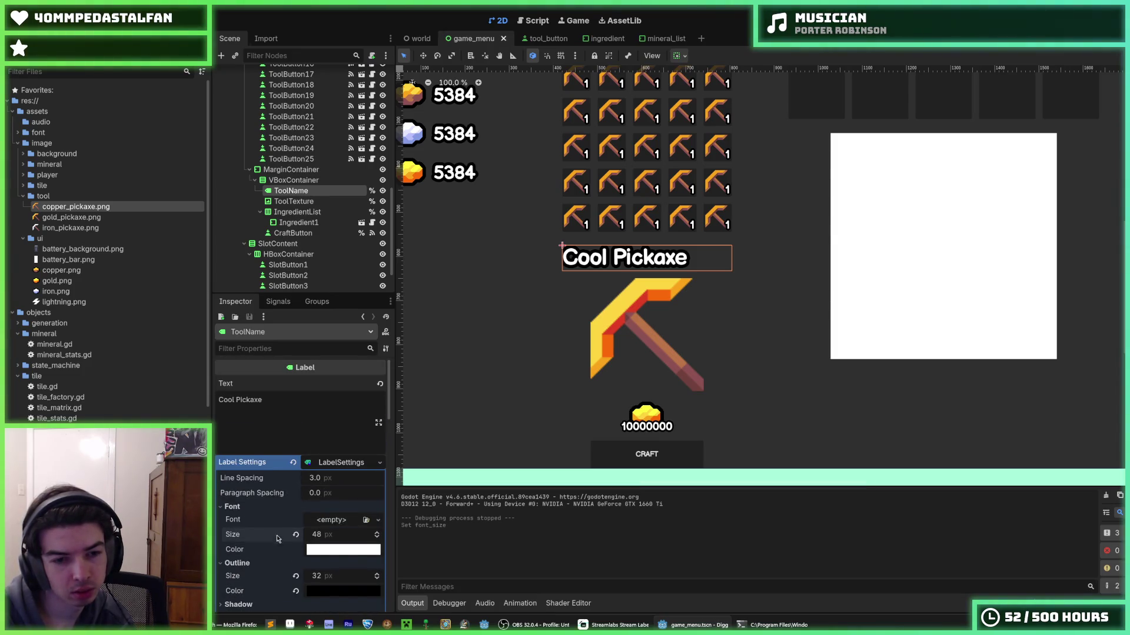
{"action": "scroll", "coordinate": [264, 563], "scroll_direction": "down", "scroll_amount": 4}
{"action": "left_click", "coordinate": [332, 521]}
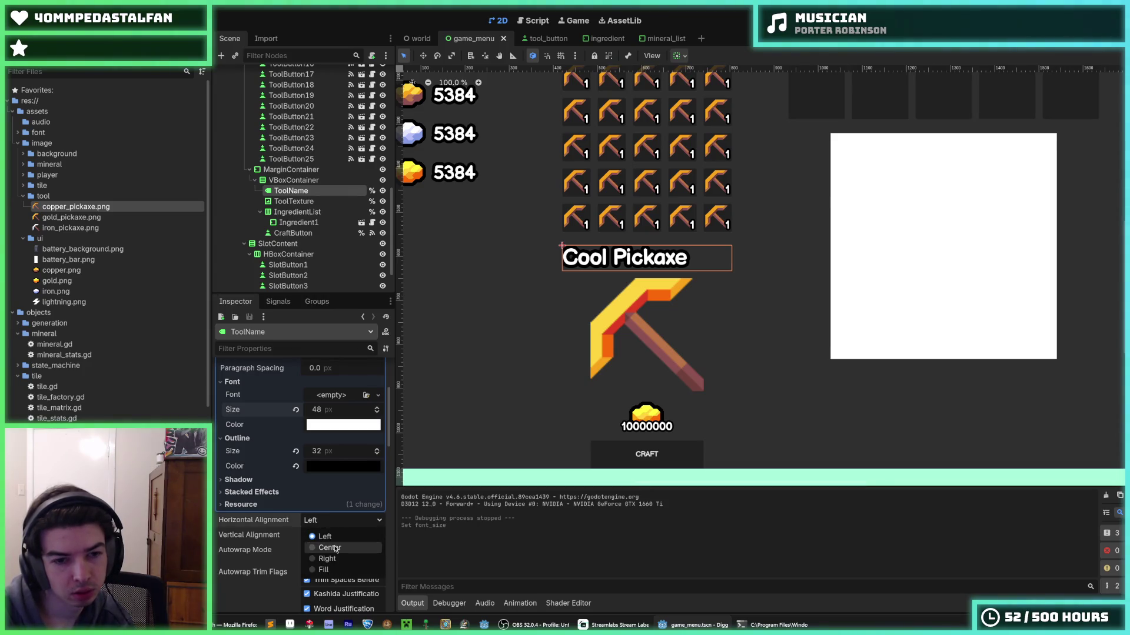
{"action": "left_click", "coordinate": [259, 527]}
{"action": "key", "text": "ctrl+s"}
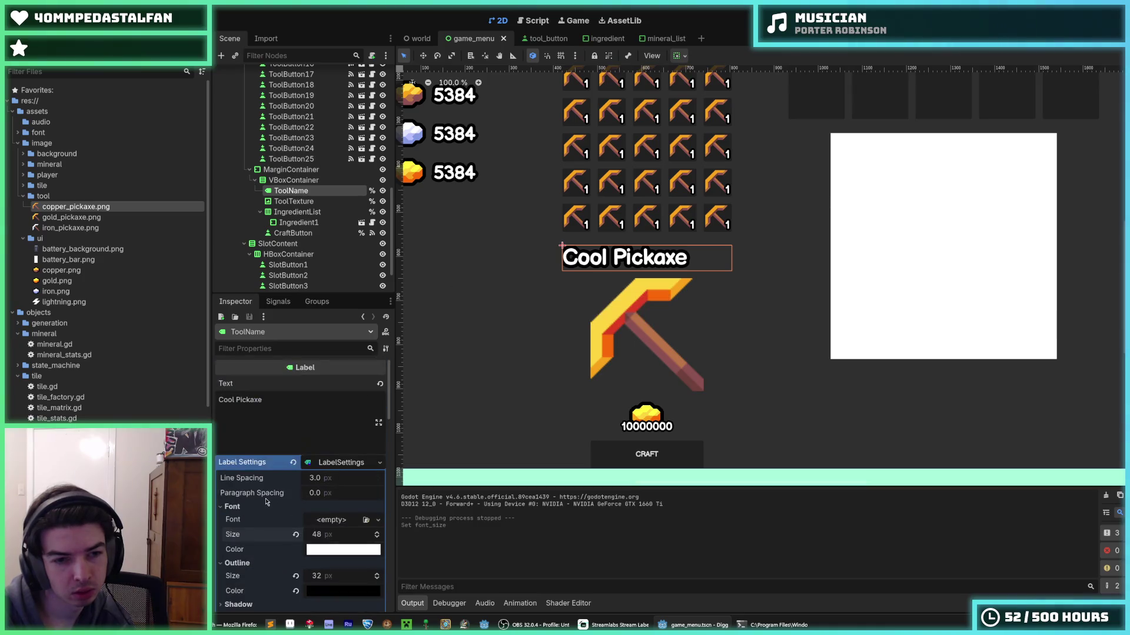
{"action": "scroll", "coordinate": [265, 533], "scroll_direction": "down", "scroll_amount": 4}
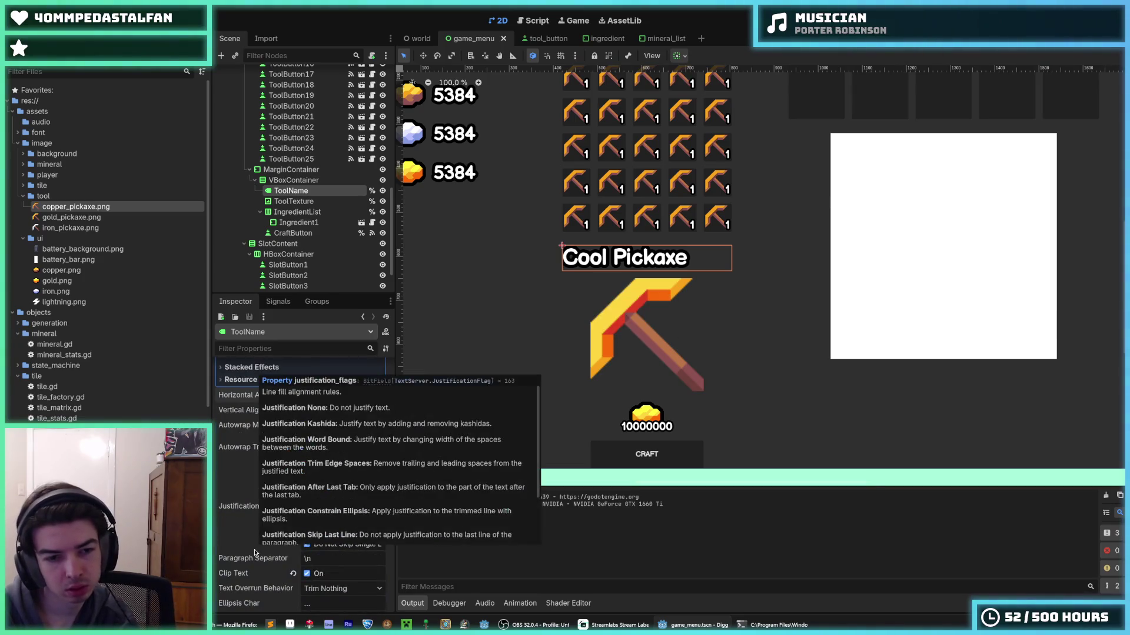
{"action": "scroll", "coordinate": [265, 505], "scroll_direction": "down", "scroll_amount": 5}
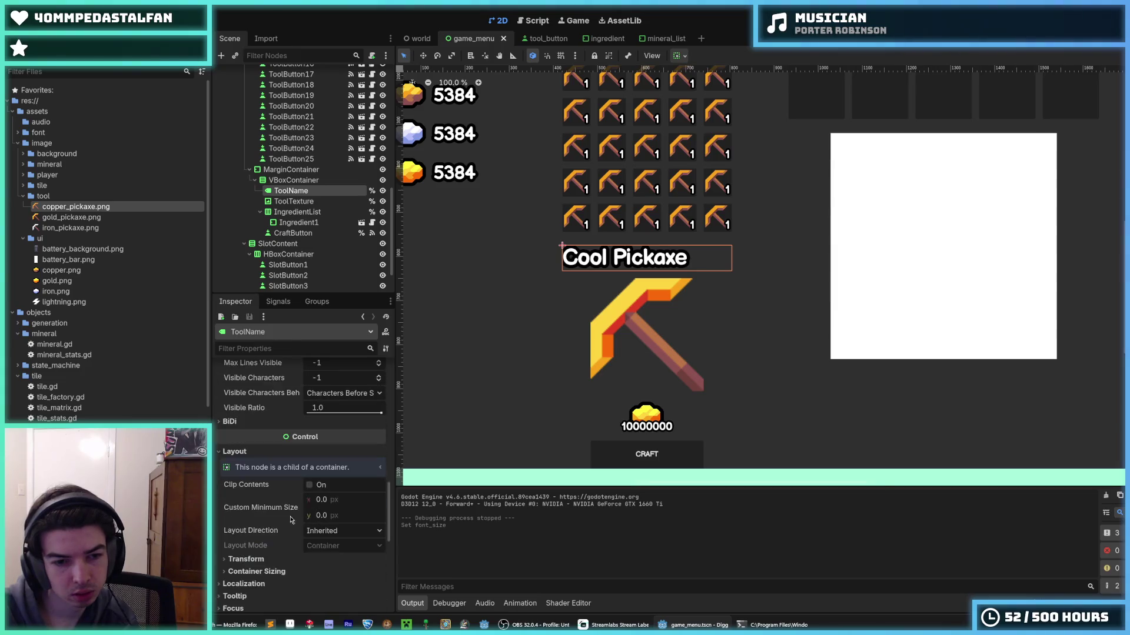
{"action": "left_click", "coordinate": [253, 571]}
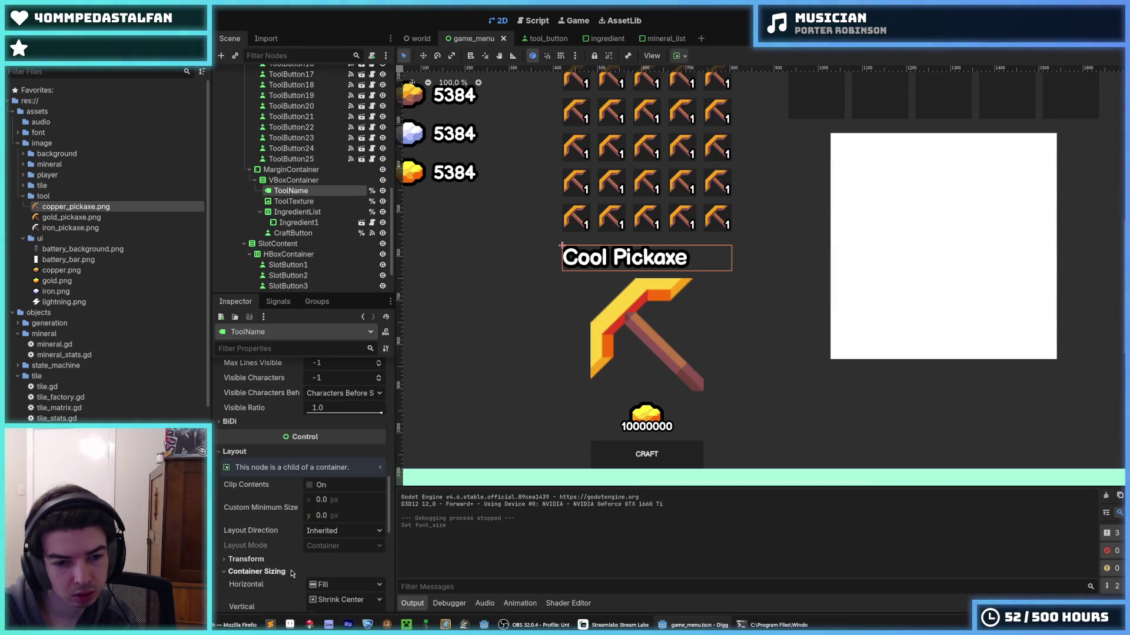
{"action": "scroll", "coordinate": [324, 518], "scroll_direction": "down", "scroll_amount": 2}
{"action": "left_click", "coordinate": [340, 491]}
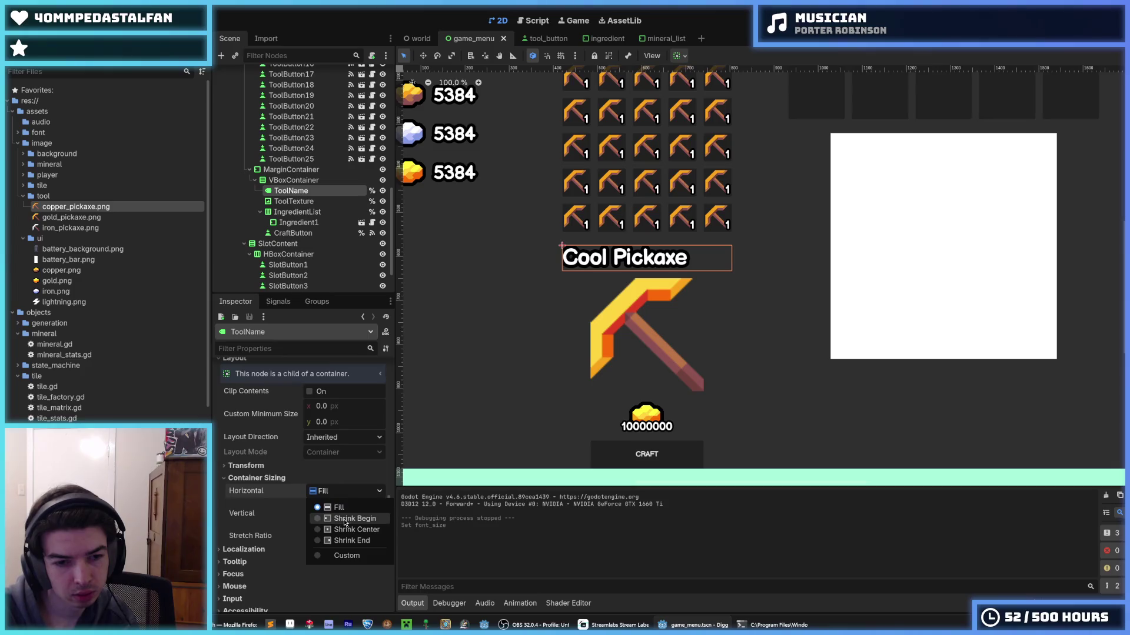
{"action": "left_click", "coordinate": [335, 521]}
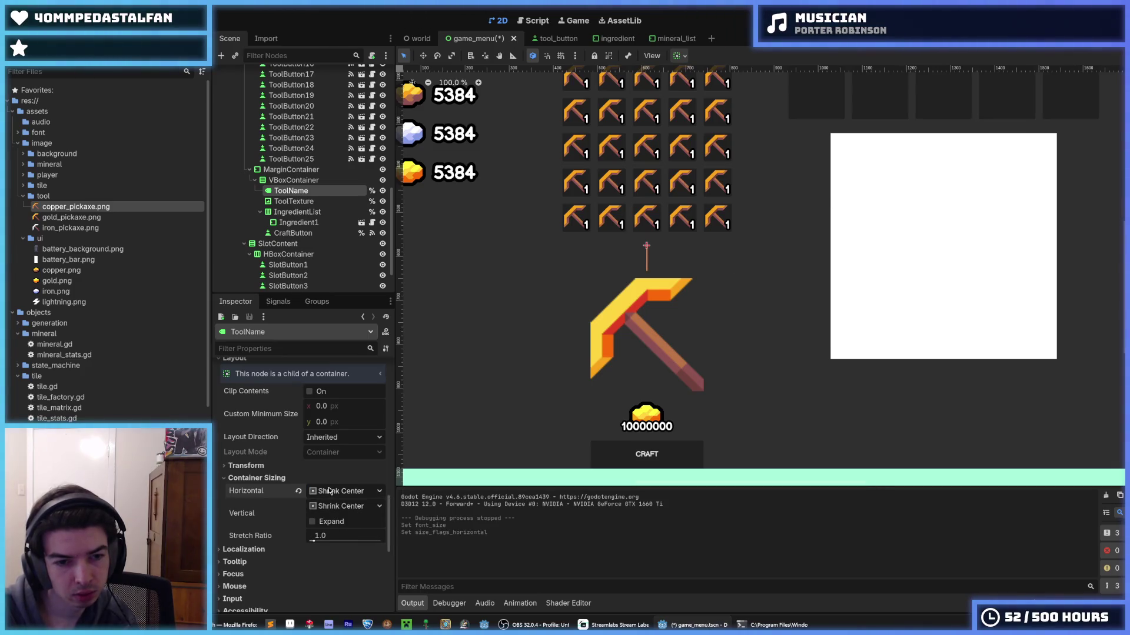
{"action": "left_click", "coordinate": [332, 491]}
{"action": "left_click", "coordinate": [340, 509]}
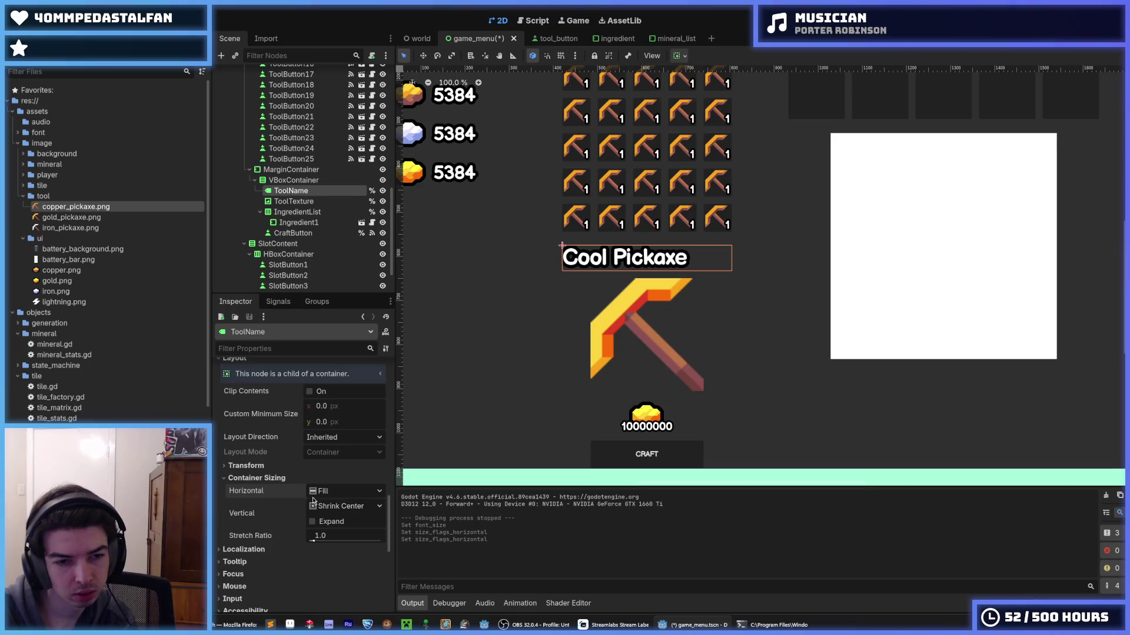
{"action": "key", "text": "ctrl+s"}
{"action": "scroll", "coordinate": [261, 472], "scroll_direction": "up", "scroll_amount": 4}
{"action": "scroll", "coordinate": [261, 471], "scroll_direction": "up", "scroll_amount": 4}
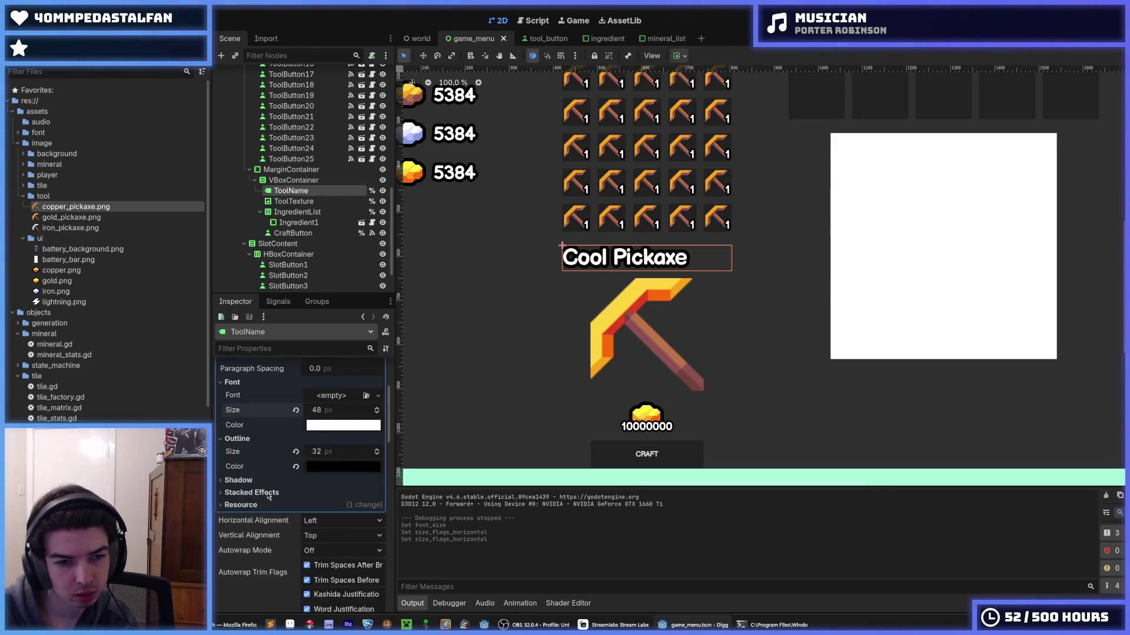
{"action": "scroll", "coordinate": [267, 496], "scroll_direction": "down", "scroll_amount": 2}
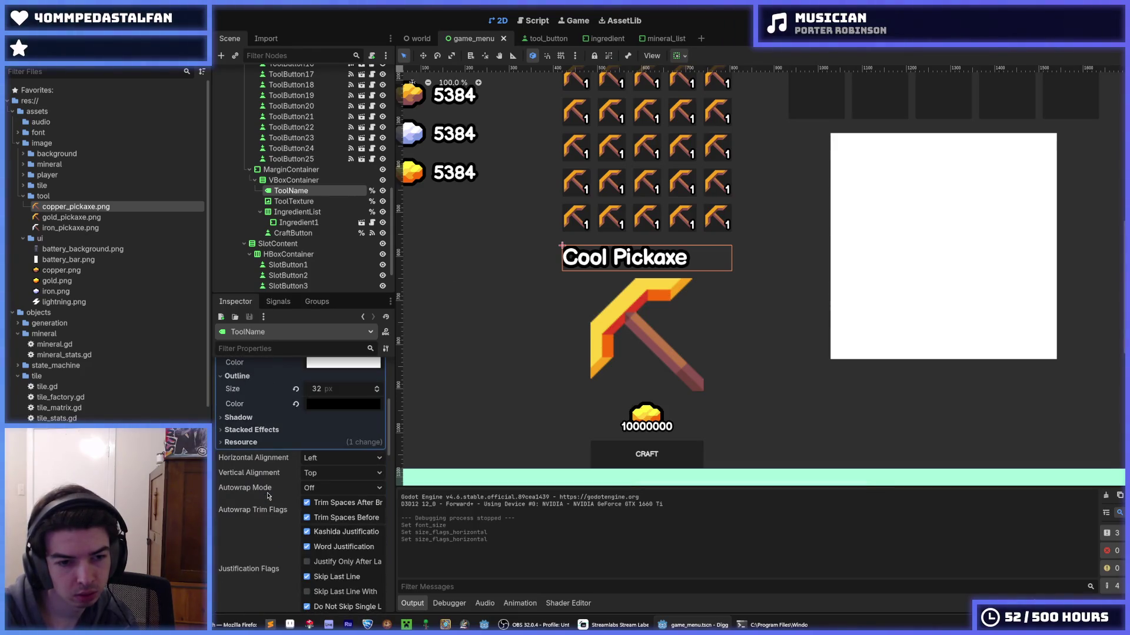
{"action": "scroll", "coordinate": [270, 489], "scroll_direction": "up", "scroll_amount": 5}
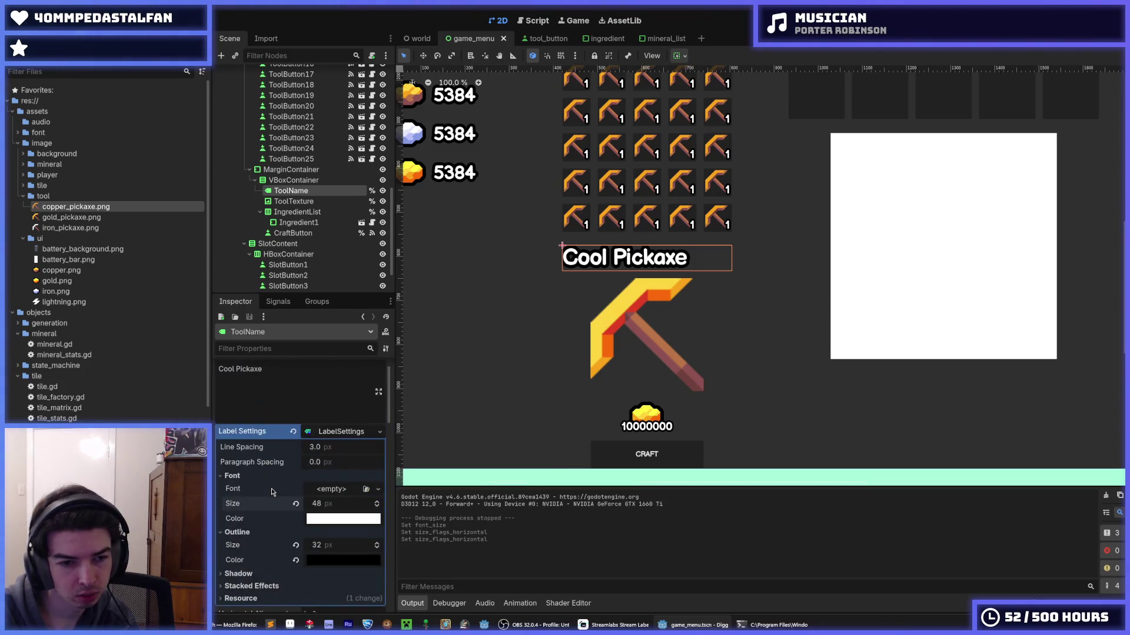
{"action": "scroll", "coordinate": [276, 476], "scroll_direction": "down", "scroll_amount": 3}
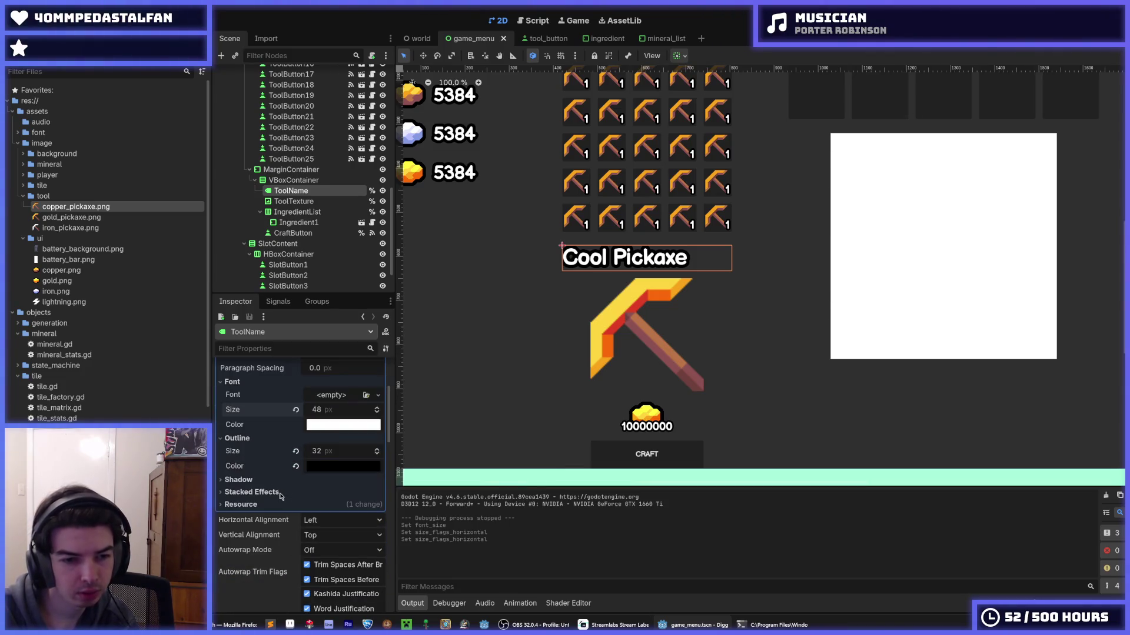
{"action": "left_click", "coordinate": [258, 482]}
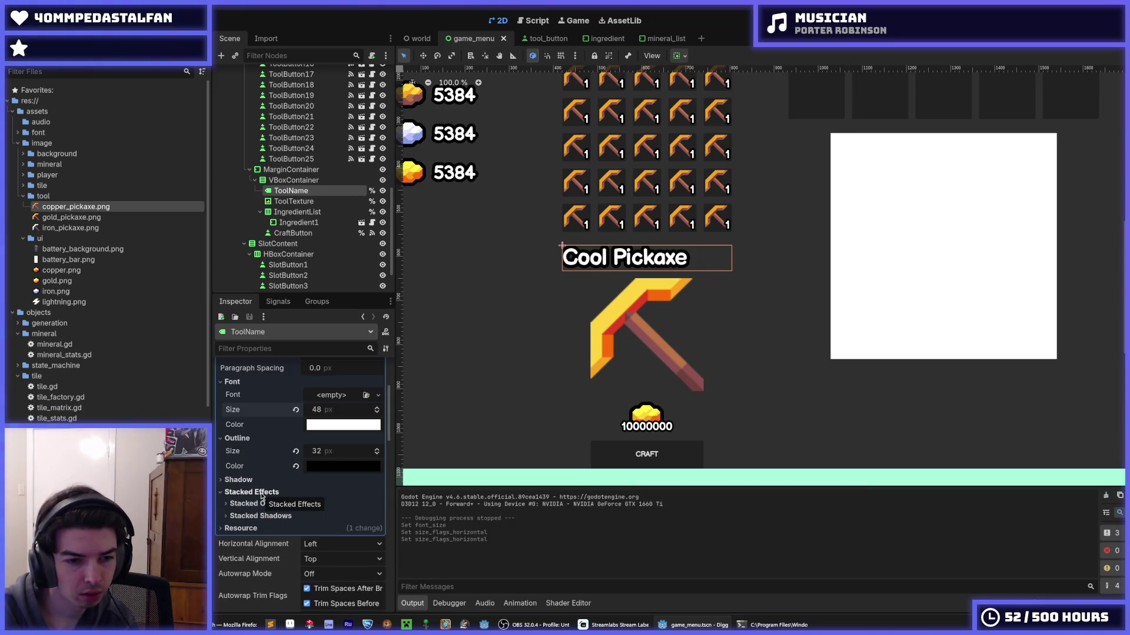
{"action": "left_click", "coordinate": [257, 481]}
{"action": "scroll", "coordinate": [256, 484], "scroll_direction": "up", "scroll_amount": 4}
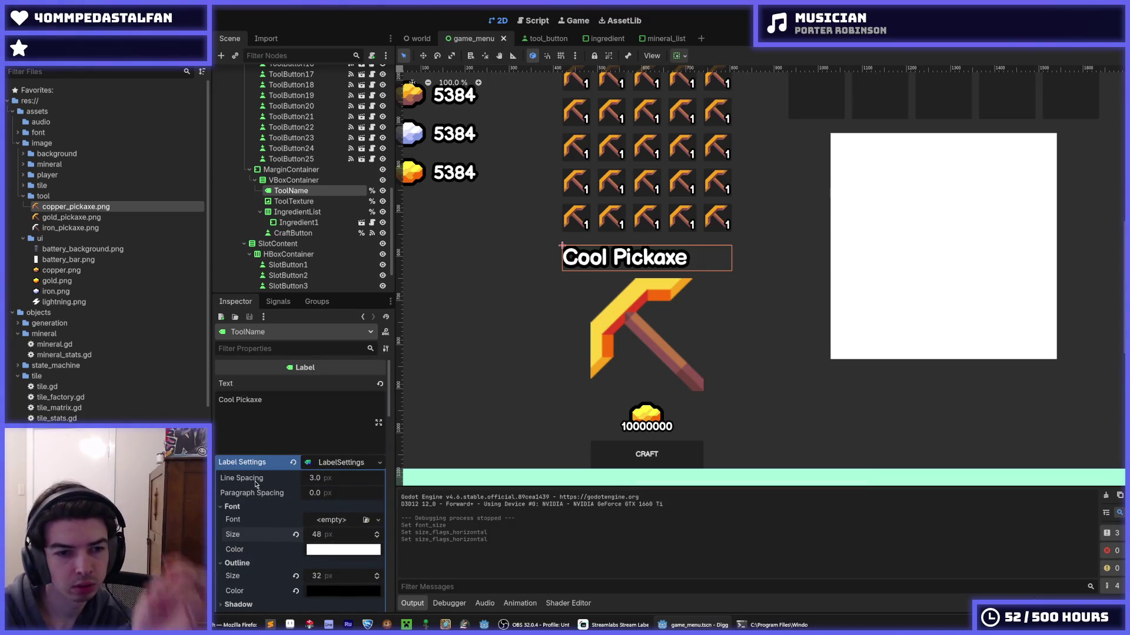
{"action": "left_click", "coordinate": [325, 464]}
{"action": "left_click", "coordinate": [327, 465]}
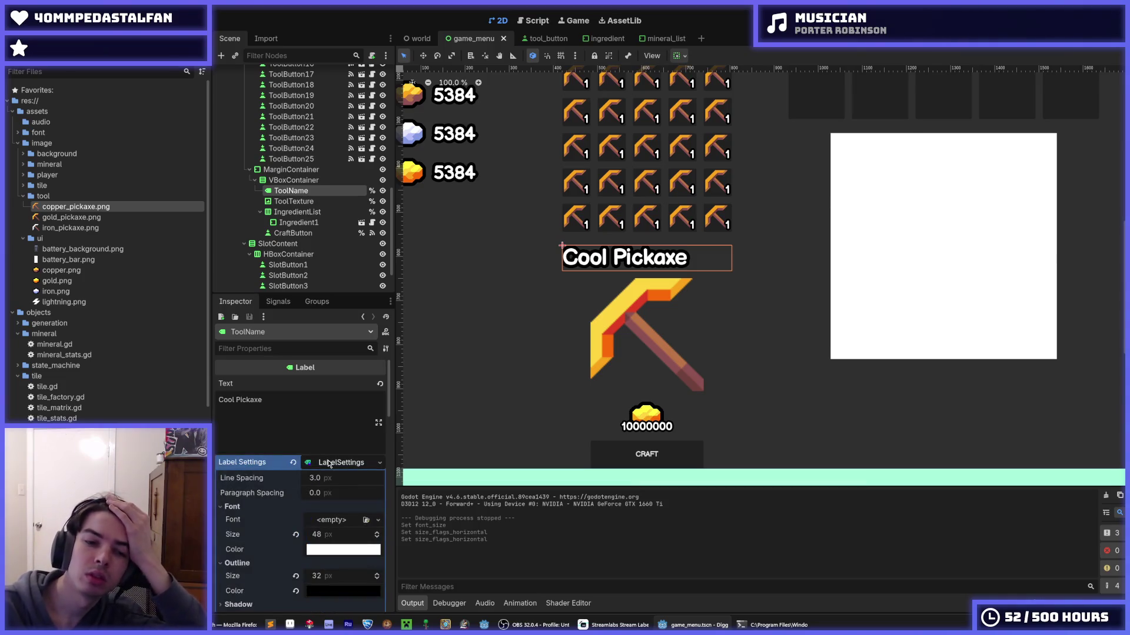
{"action": "scroll", "coordinate": [335, 473], "scroll_direction": "down", "scroll_amount": 4}
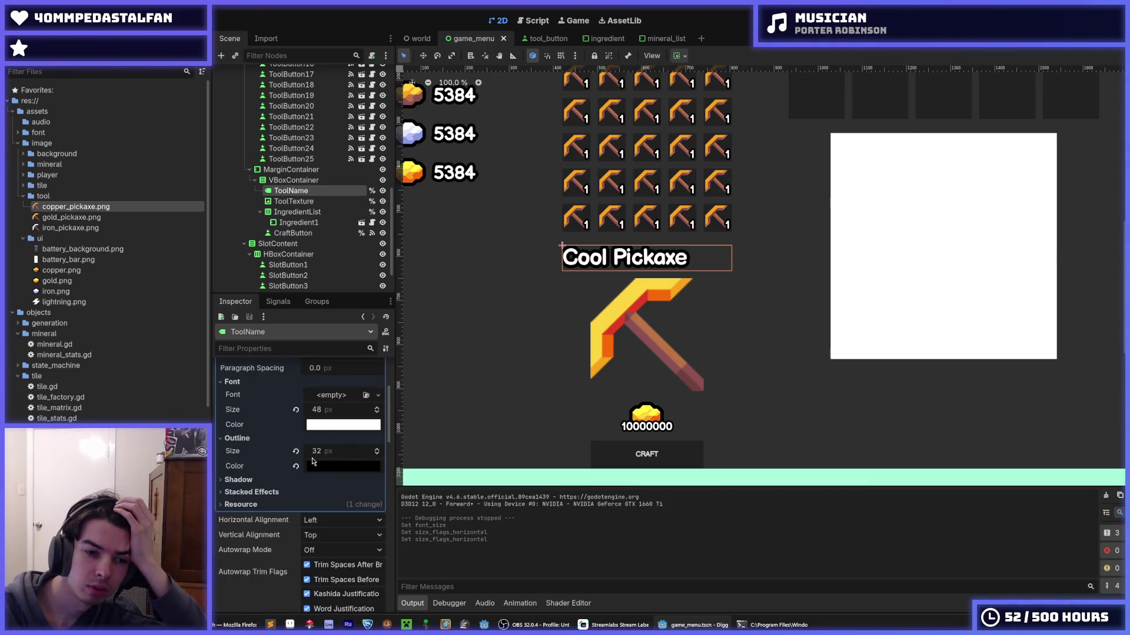
{"action": "scroll", "coordinate": [312, 462], "scroll_direction": "down", "scroll_amount": 2}
{"action": "left_click", "coordinate": [338, 463]}
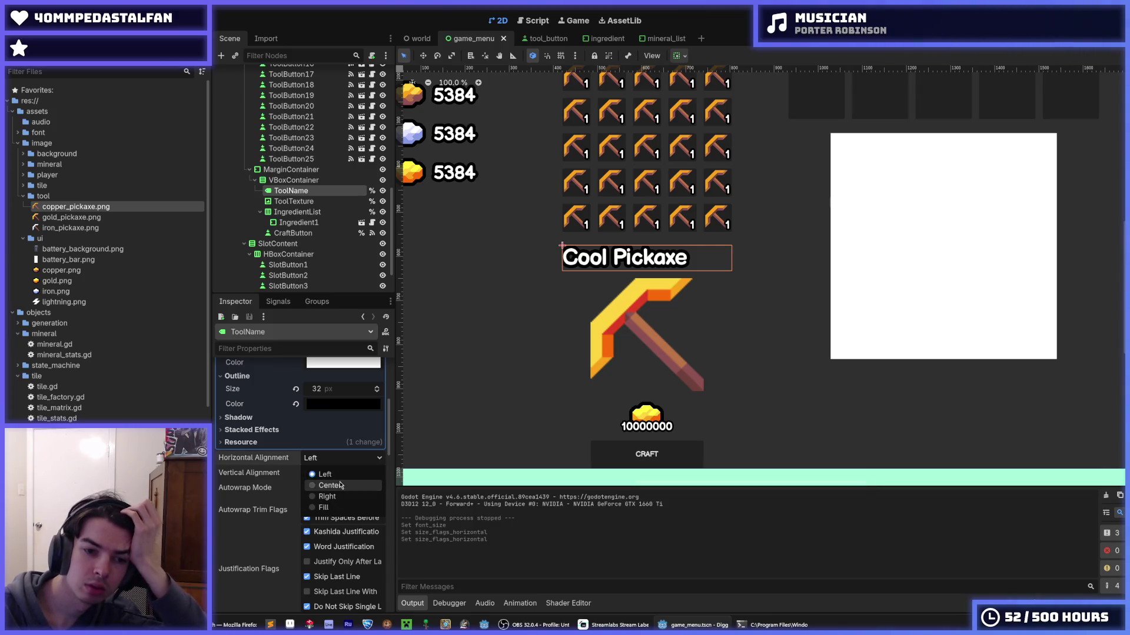
{"action": "left_click", "coordinate": [321, 486]}
{"action": "key", "text": "super"}
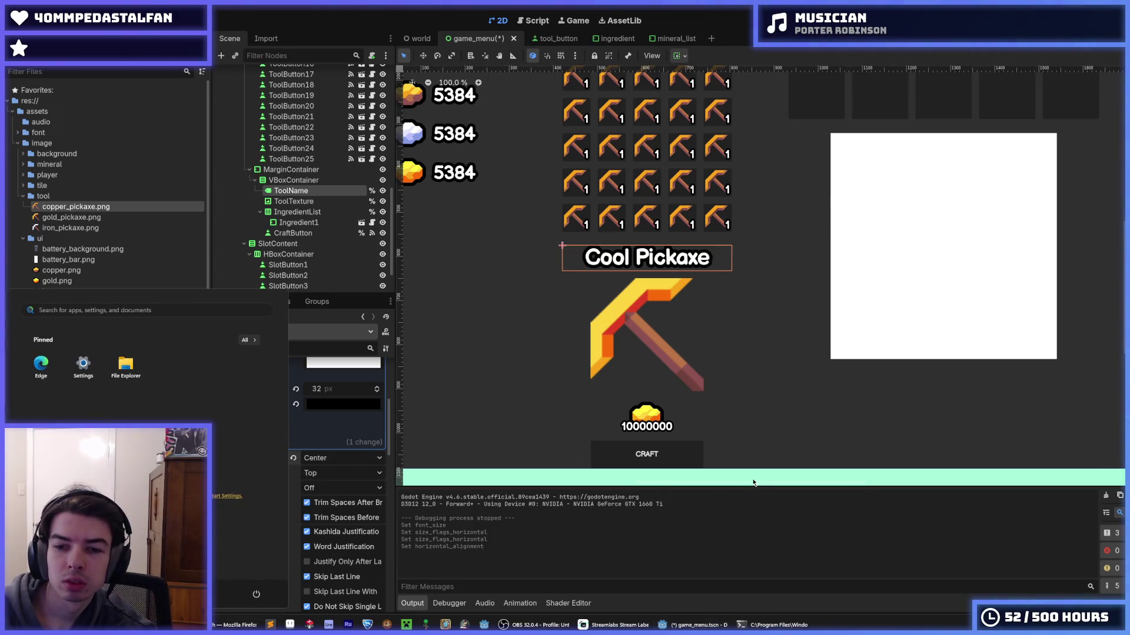
{"action": "left_click", "coordinate": [753, 482]}
{"action": "key", "text": "ctrl+s"}
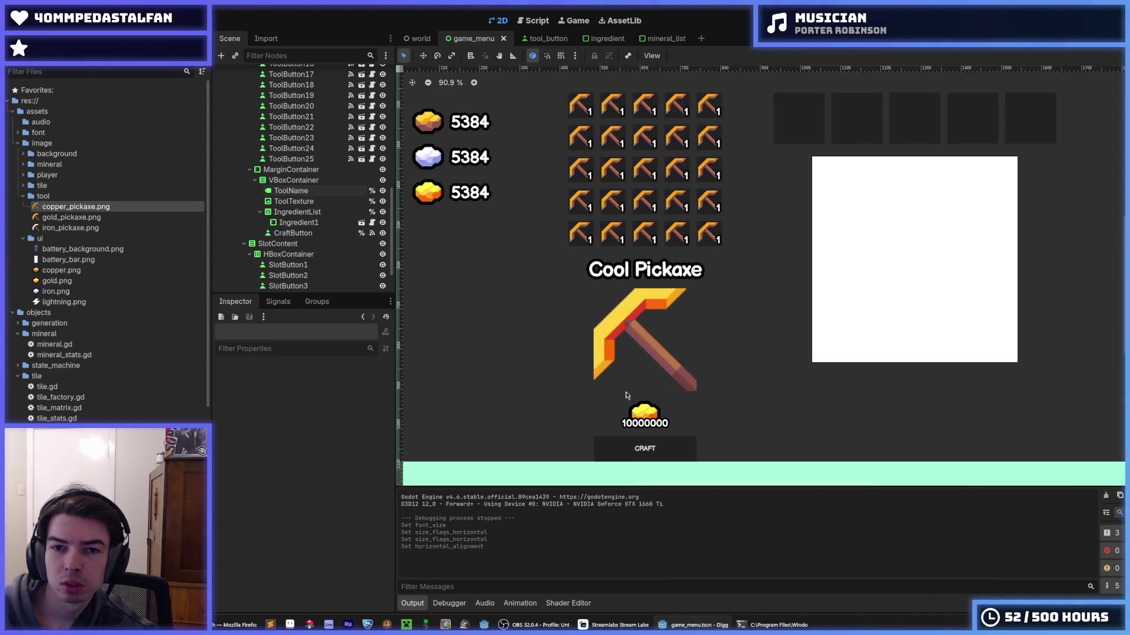
{"action": "left_click", "coordinate": [627, 450]}
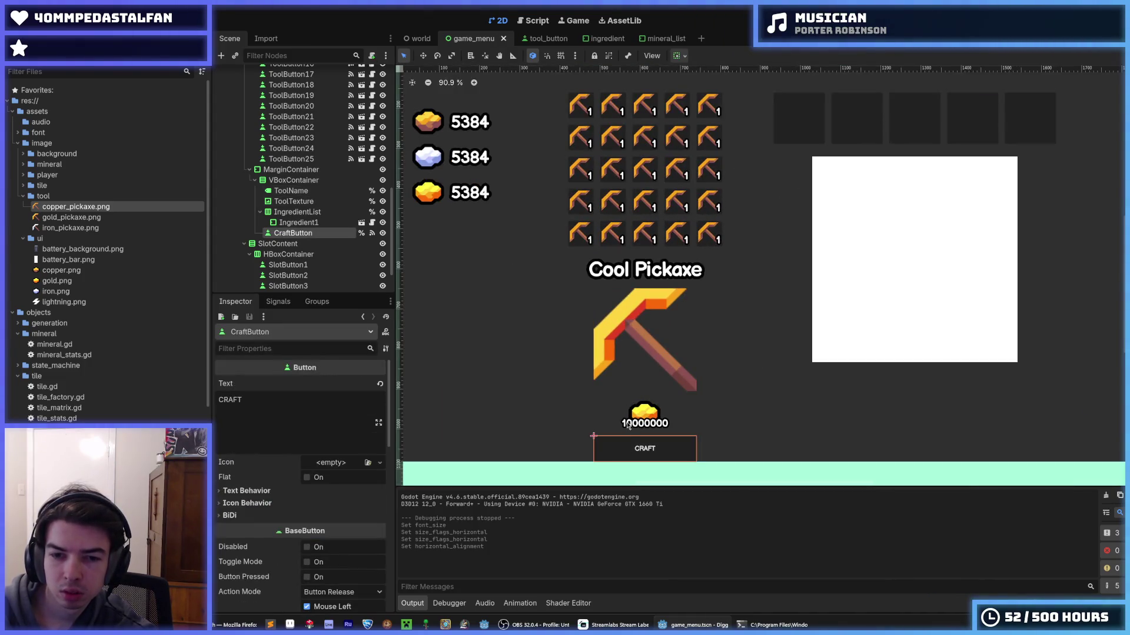
{"action": "left_click", "coordinate": [628, 425]}
{"action": "scroll", "coordinate": [627, 425], "scroll_direction": "down", "scroll_amount": 1}
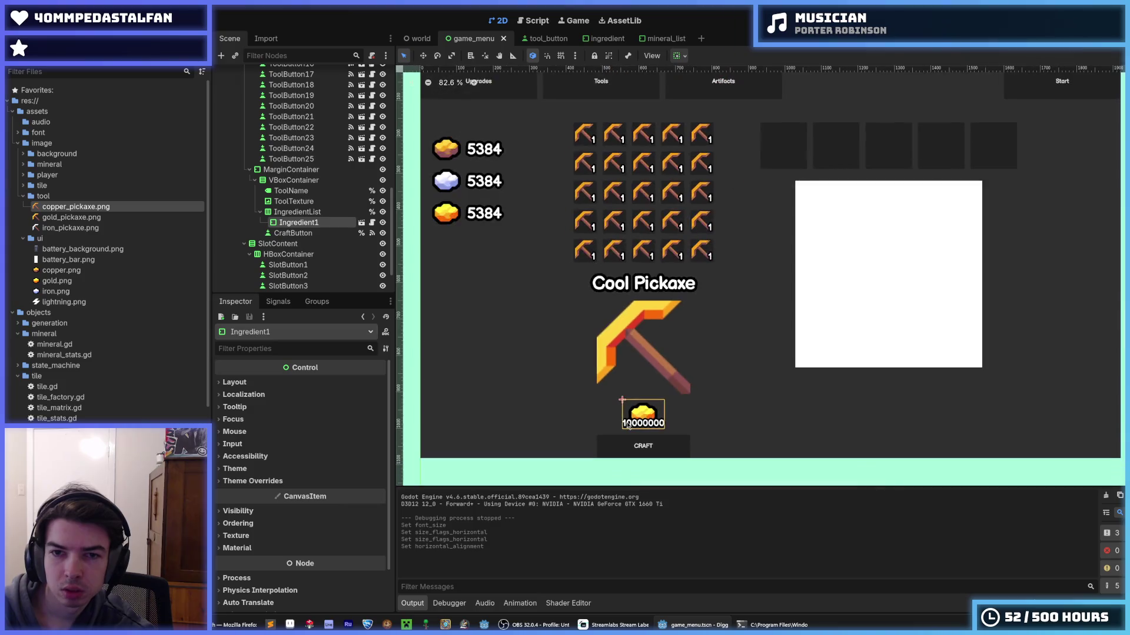
{"action": "left_click", "coordinate": [577, 143]}
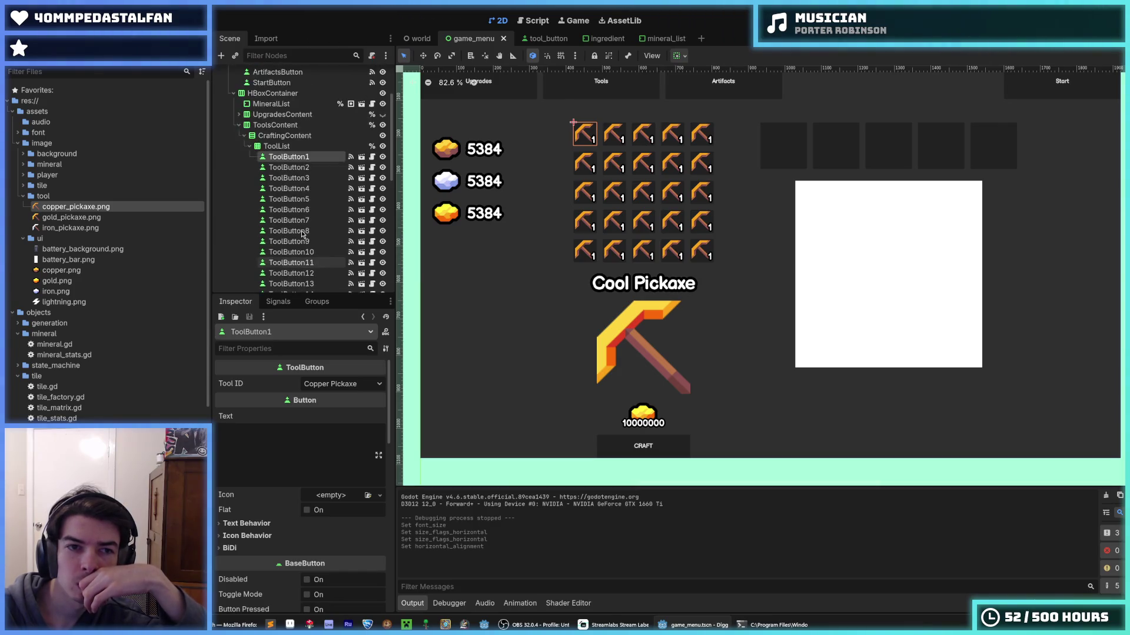
{"action": "scroll", "coordinate": [297, 182], "scroll_direction": "up", "scroll_amount": 2}
{"action": "left_click", "coordinate": [284, 120]}
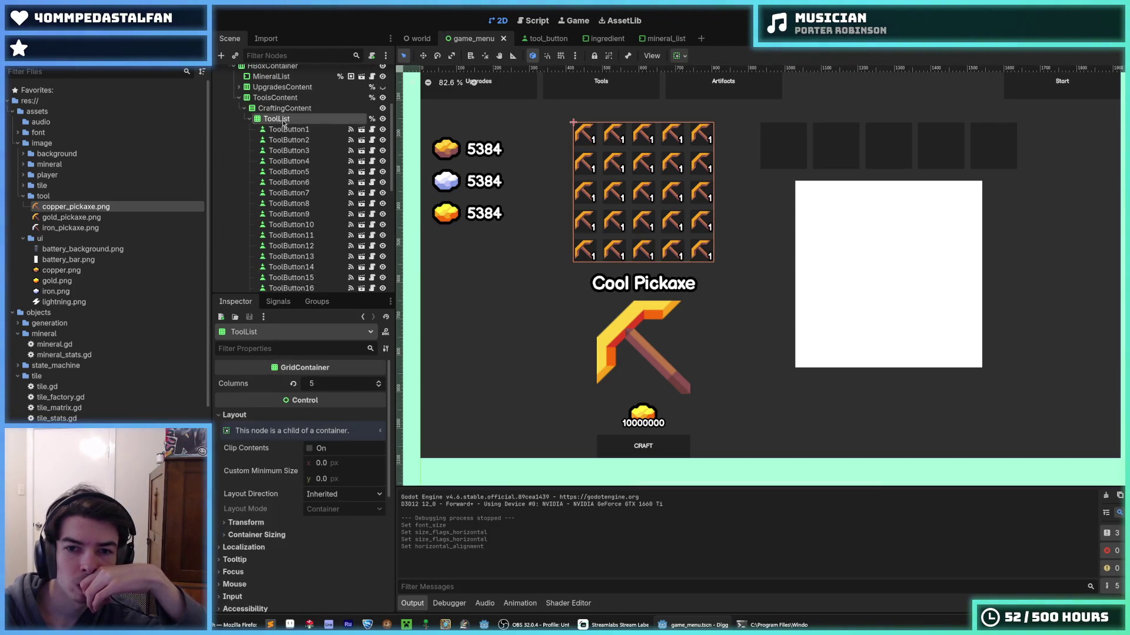
{"action": "scroll", "coordinate": [294, 236], "scroll_direction": "down", "scroll_amount": 5}
{"action": "left_click", "coordinate": [296, 260]}
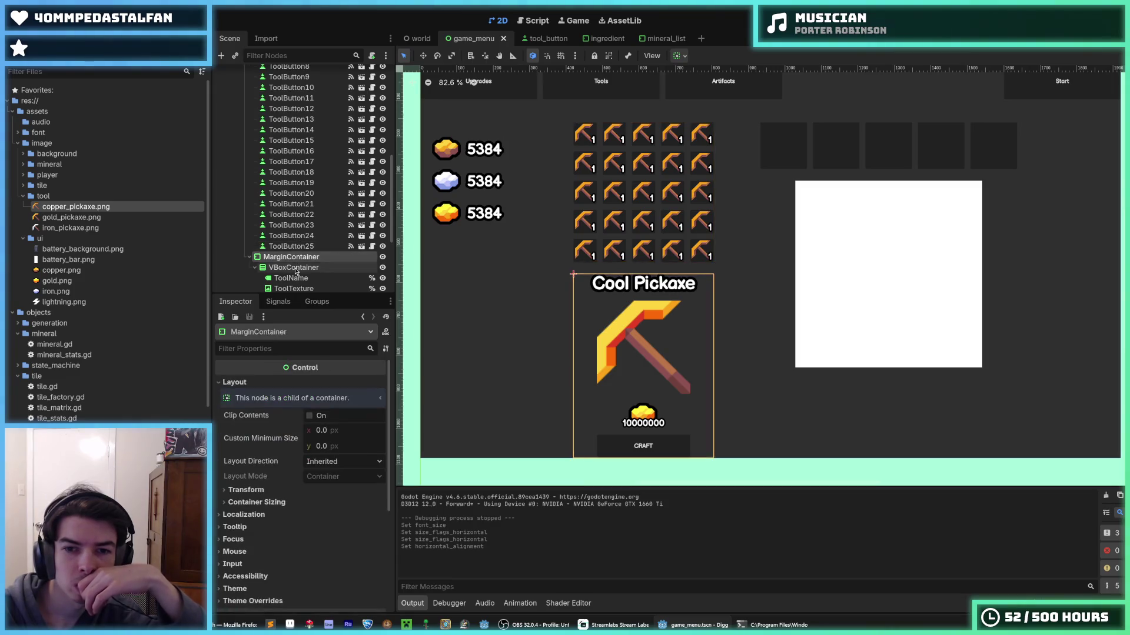
{"action": "left_click", "coordinate": [296, 269]}
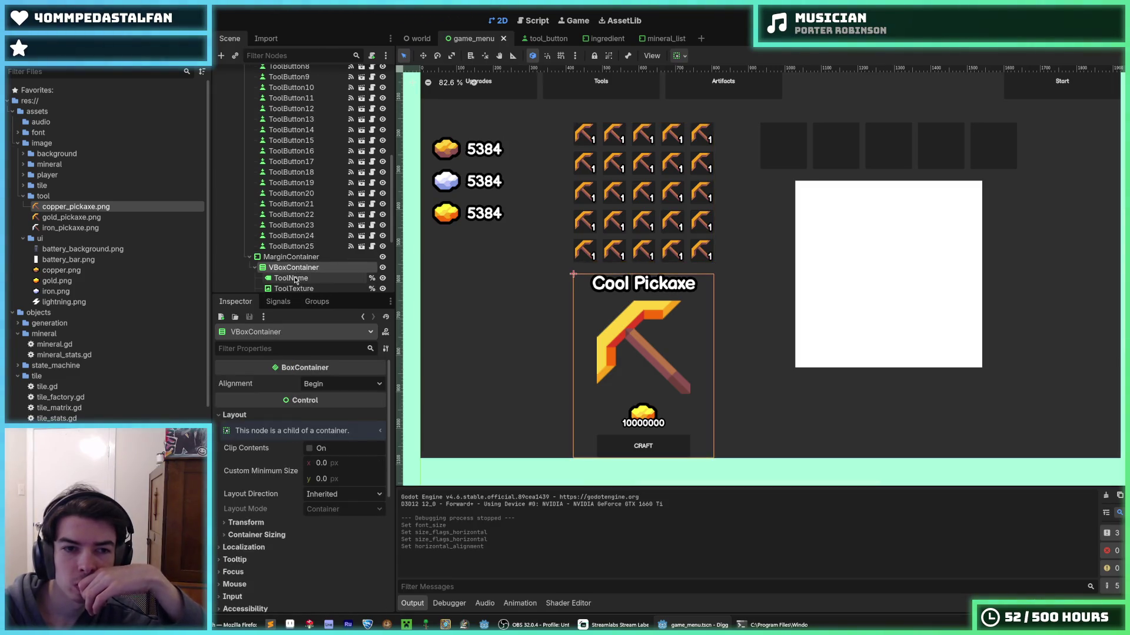
{"action": "scroll", "coordinate": [294, 242], "scroll_direction": "down", "scroll_amount": 3}
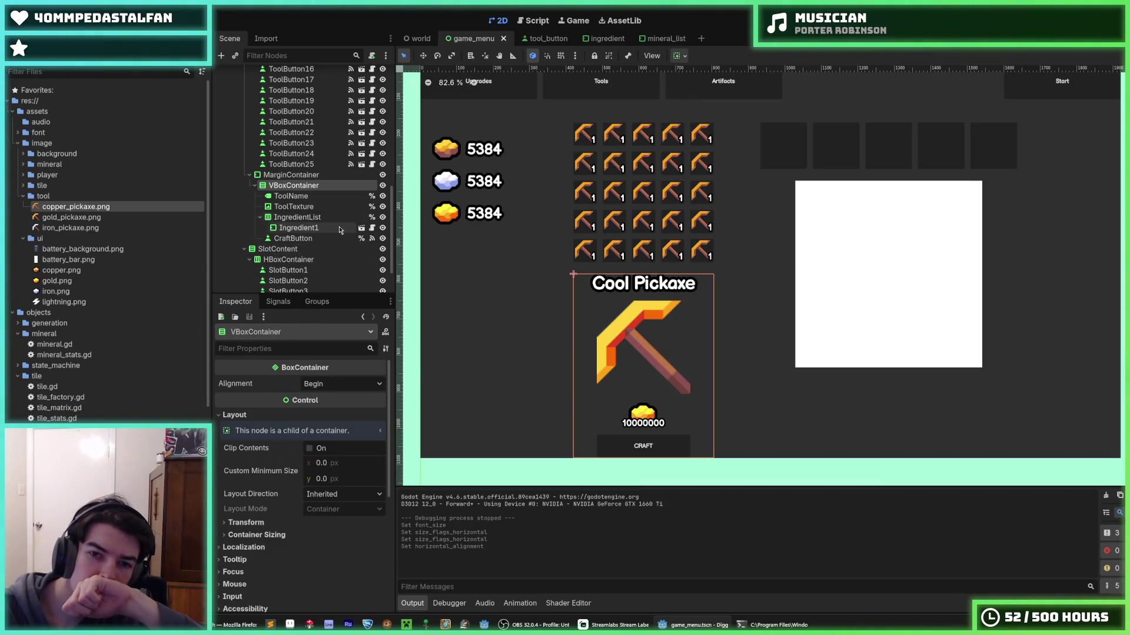
{"action": "scroll", "coordinate": [292, 221], "scroll_direction": "up", "scroll_amount": 2}
{"action": "left_click", "coordinate": [291, 229]}
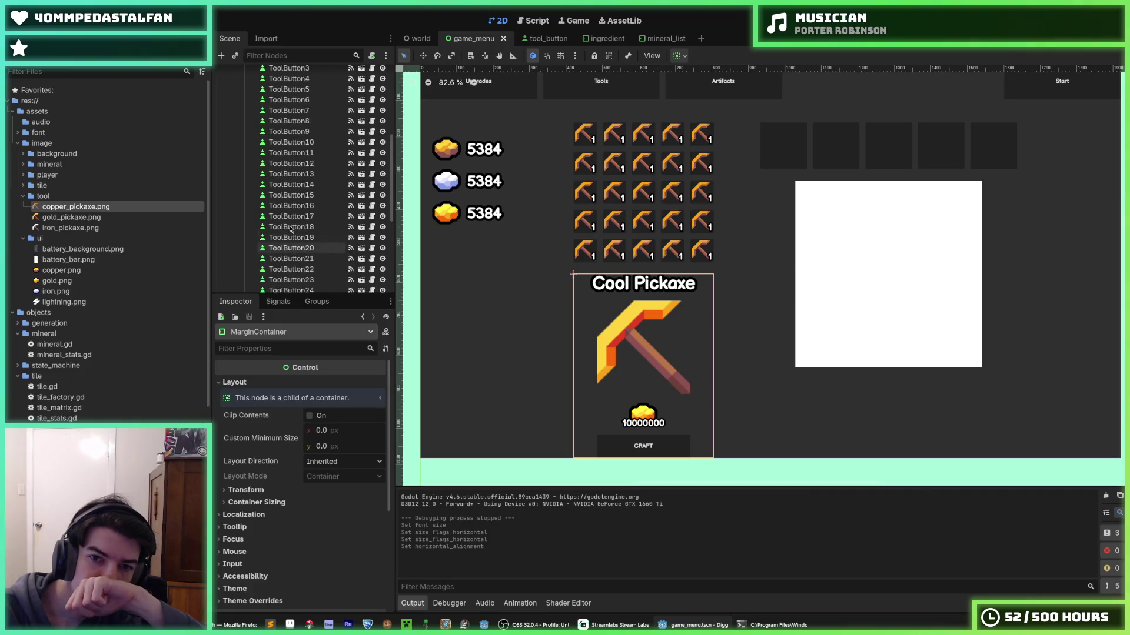
{"action": "scroll", "coordinate": [291, 228], "scroll_direction": "up", "scroll_amount": 9}
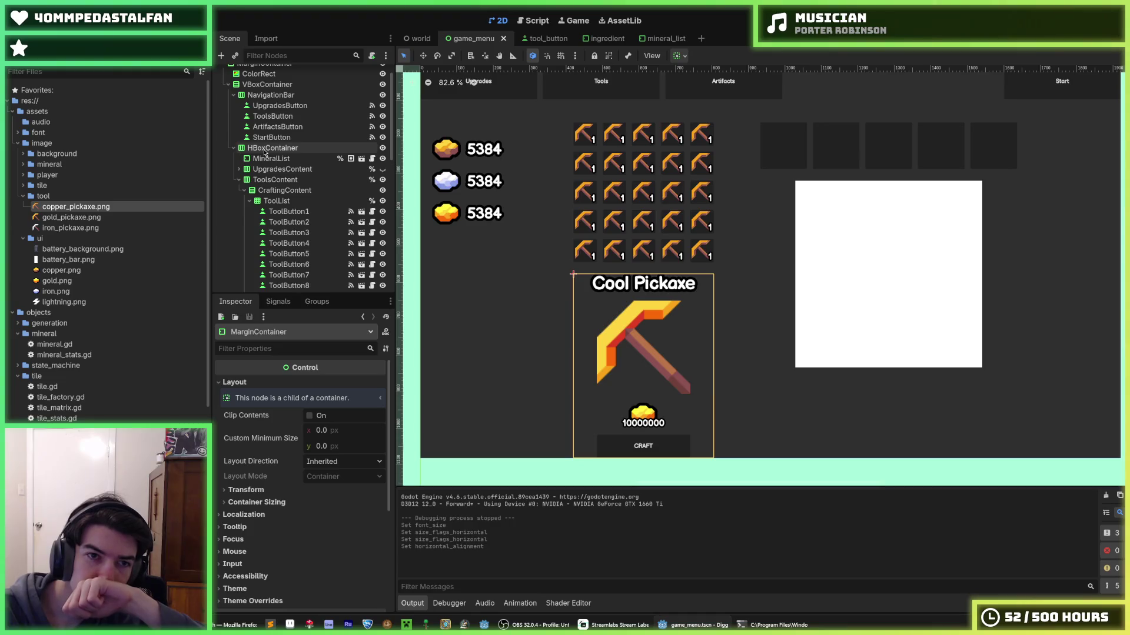
{"action": "scroll", "coordinate": [280, 169], "scroll_direction": "up", "scroll_amount": 1}
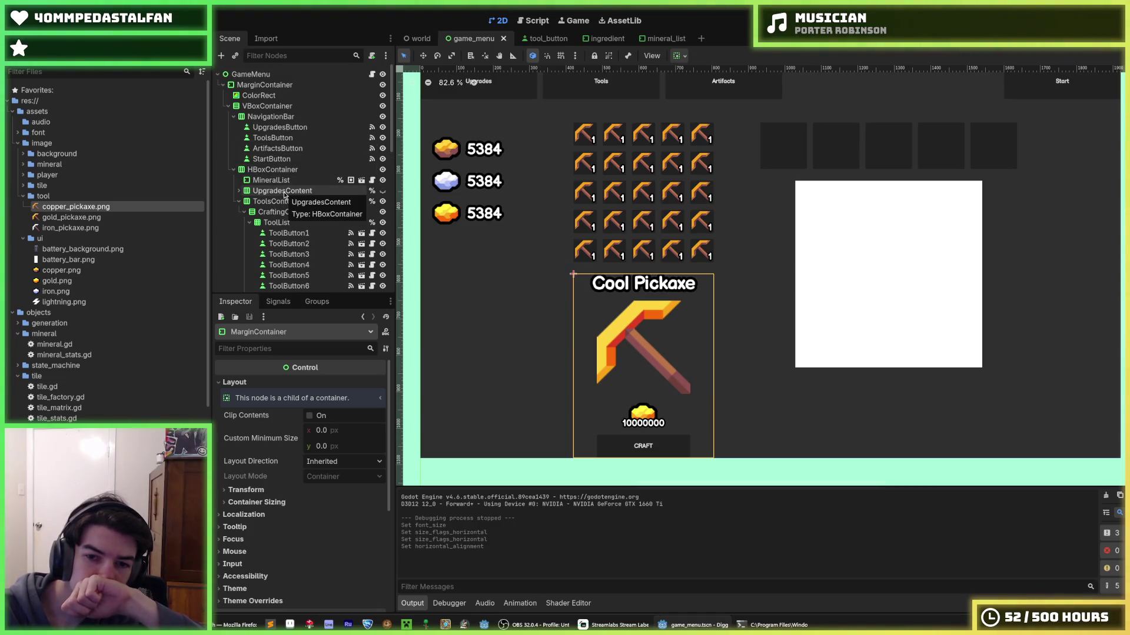
{"action": "left_click", "coordinate": [273, 170]}
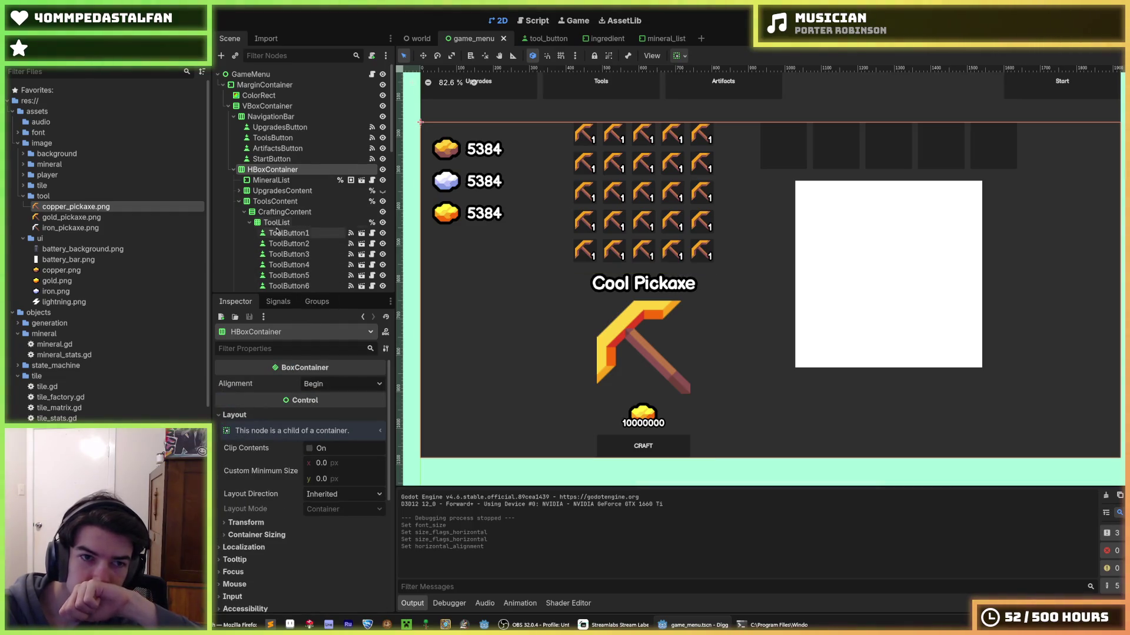
- Set the VBoxContainer's Separation constant override to 32, save, and run the game
{"action": "left_click", "coordinate": [267, 107]}
{"action": "scroll", "coordinate": [285, 446], "scroll_direction": "down", "scroll_amount": 5}
{"action": "left_click", "coordinate": [277, 433]}
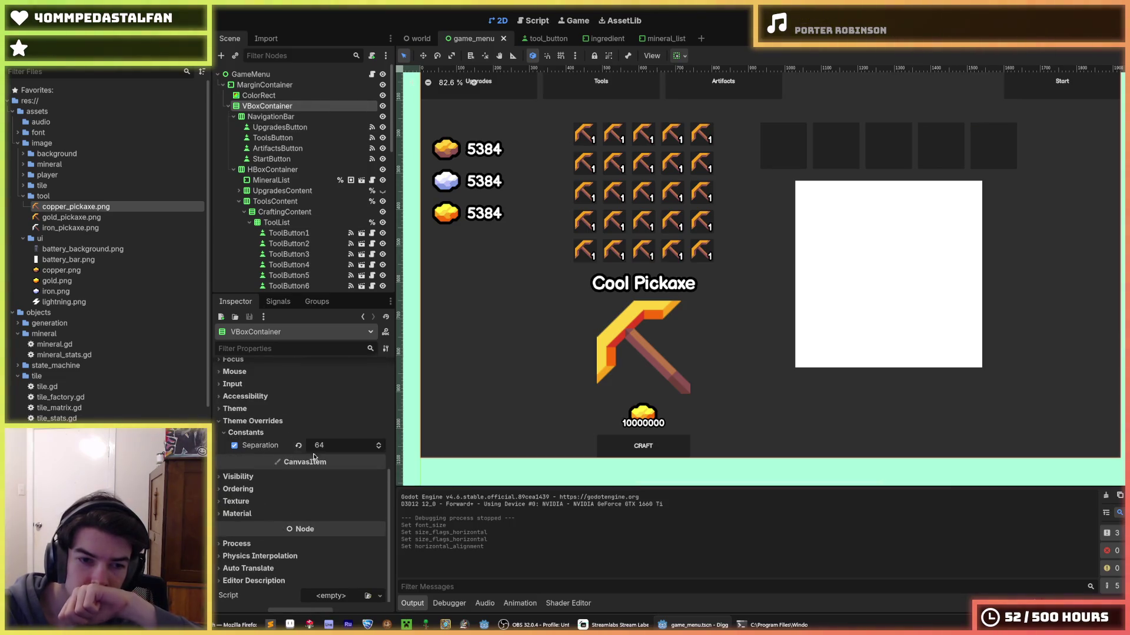
{"action": "left_click", "coordinate": [323, 446]}
{"action": "type", "text": "32"}
{"action": "key", "text": "Return"}
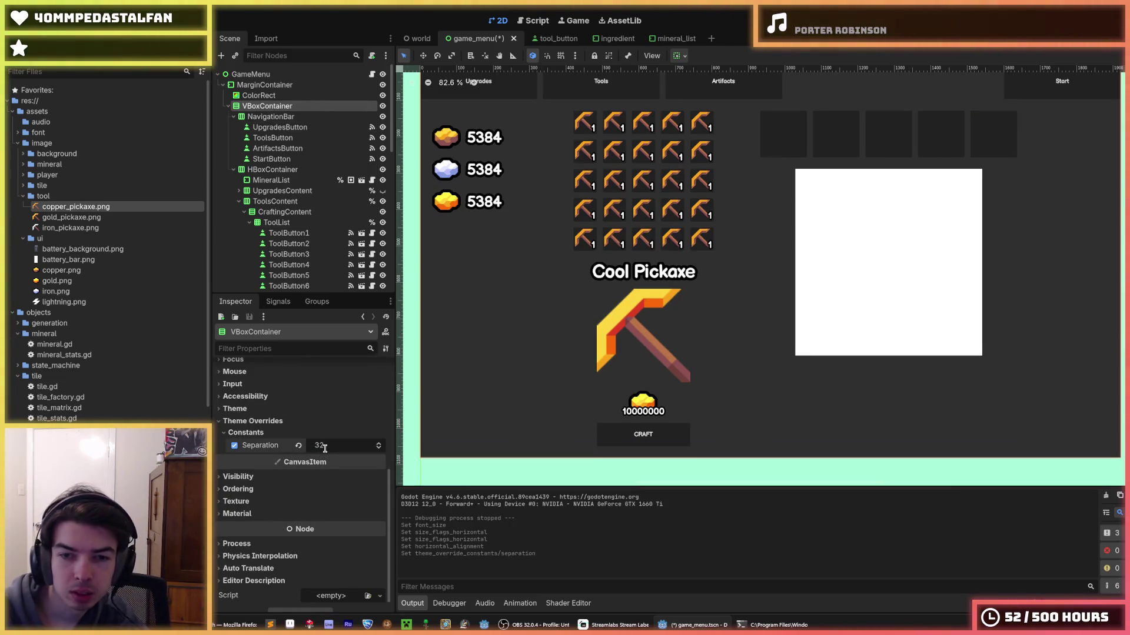
{"action": "key", "text": "ctrl+s"}
{"action": "key", "text": "F5"}
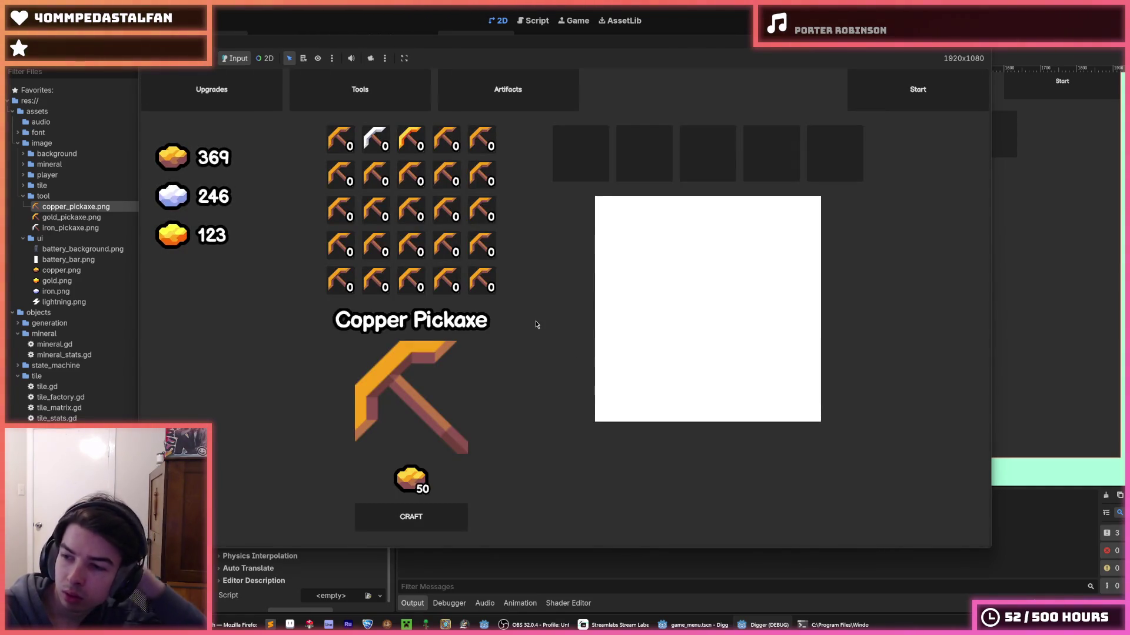
- Cycle through the Copper, Iron and Gold Pickaxe recipes in the running game, then stop it
{"action": "left_click", "coordinate": [376, 139]}
{"action": "left_click", "coordinate": [416, 138]}
{"action": "left_click", "coordinate": [341, 139]}
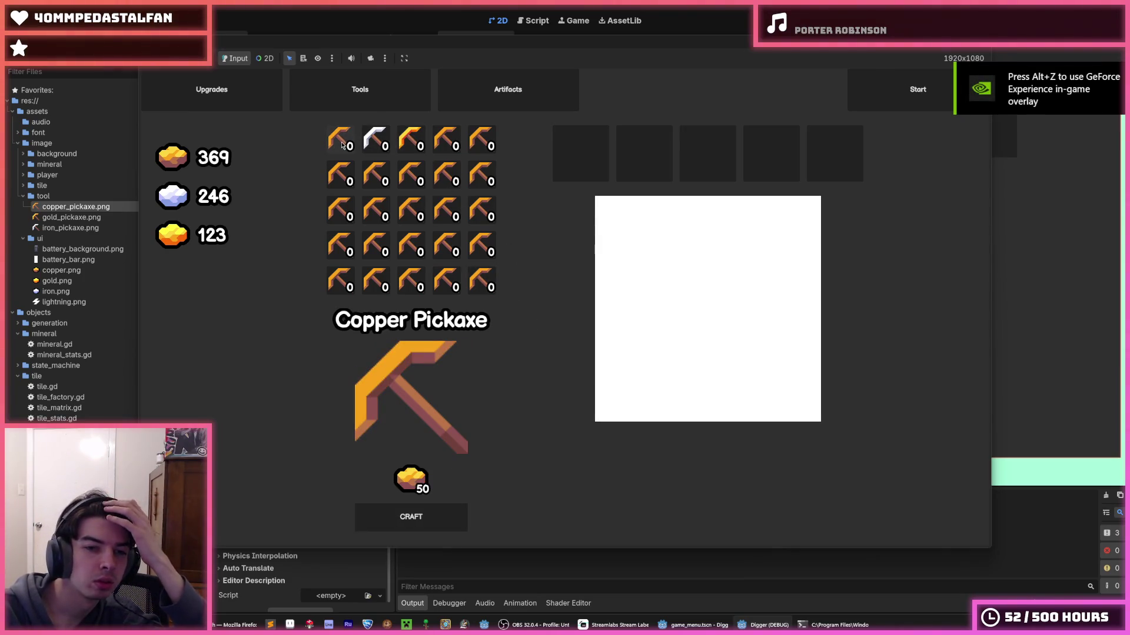
{"action": "left_click", "coordinate": [372, 146]}
{"action": "left_click", "coordinate": [411, 140]}
{"action": "left_click", "coordinate": [375, 140]}
{"action": "left_click", "coordinate": [340, 140]}
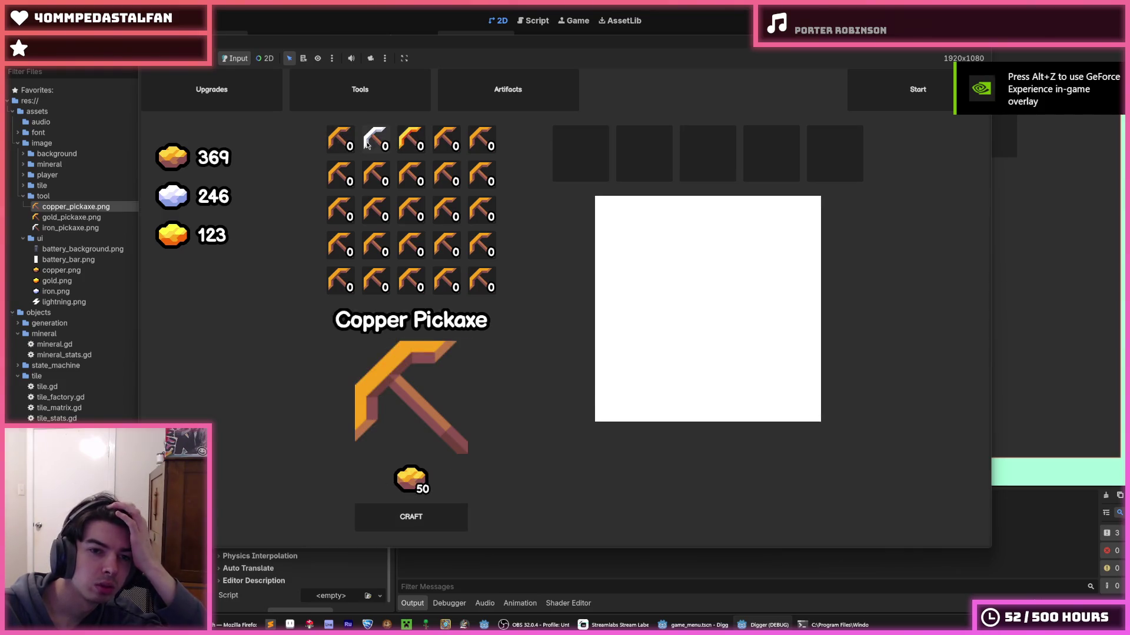
{"action": "left_click", "coordinate": [381, 144]}
{"action": "left_click", "coordinate": [411, 139]}
{"action": "left_click", "coordinate": [340, 139]}
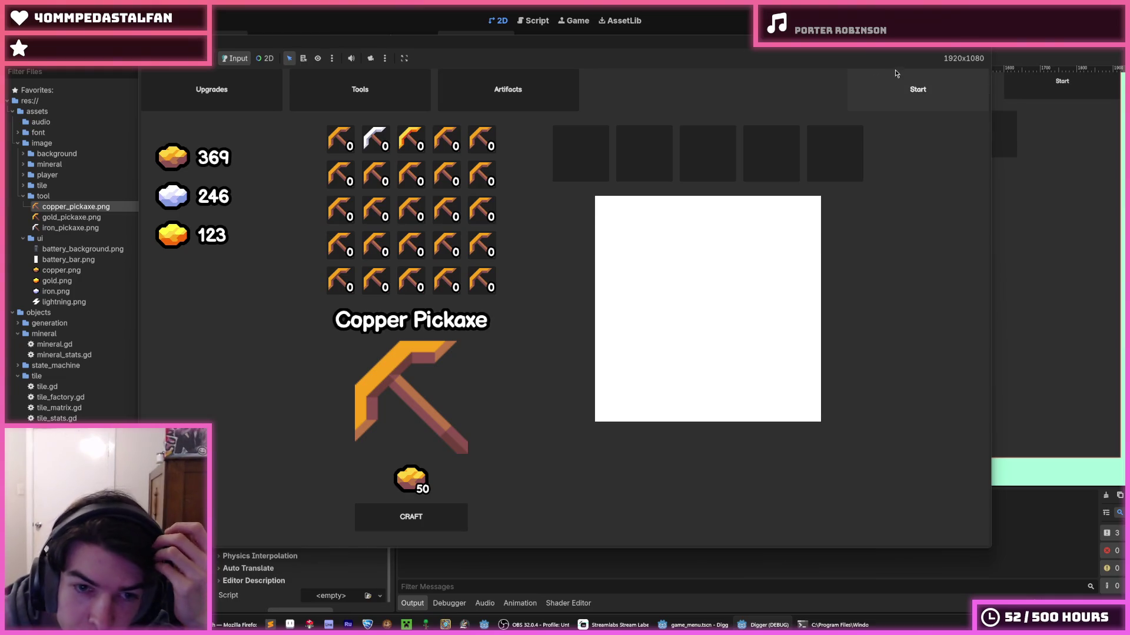
{"action": "key", "text": "F8"}
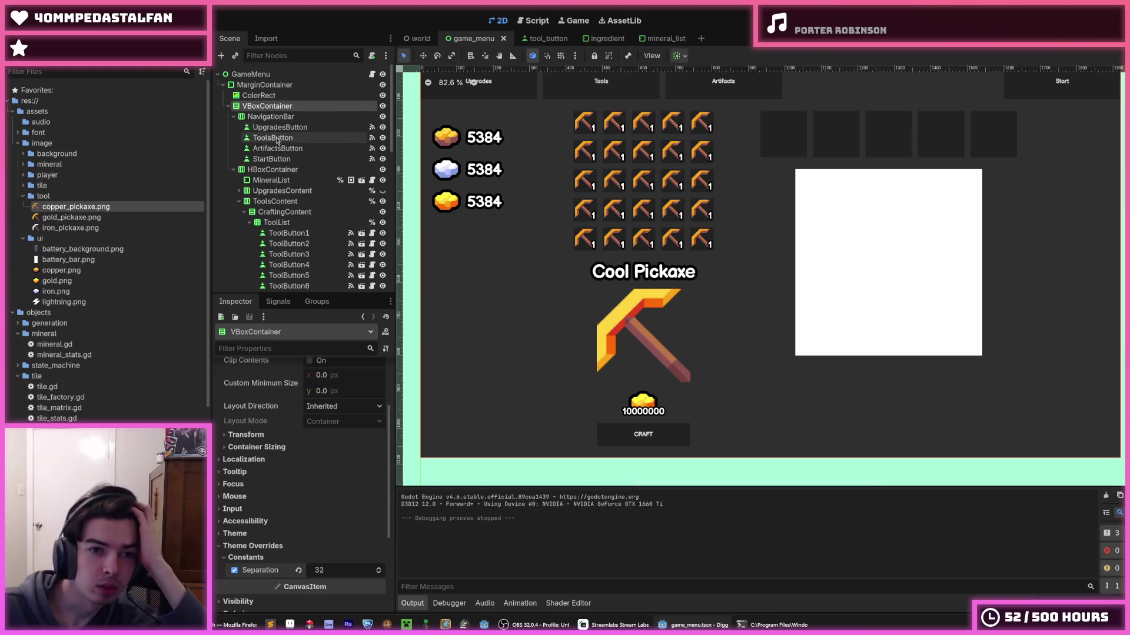
- Turn off Clip Text on the ToolName label and run the project again
{"action": "scroll", "coordinate": [279, 182], "scroll_direction": "down", "scroll_amount": 10}
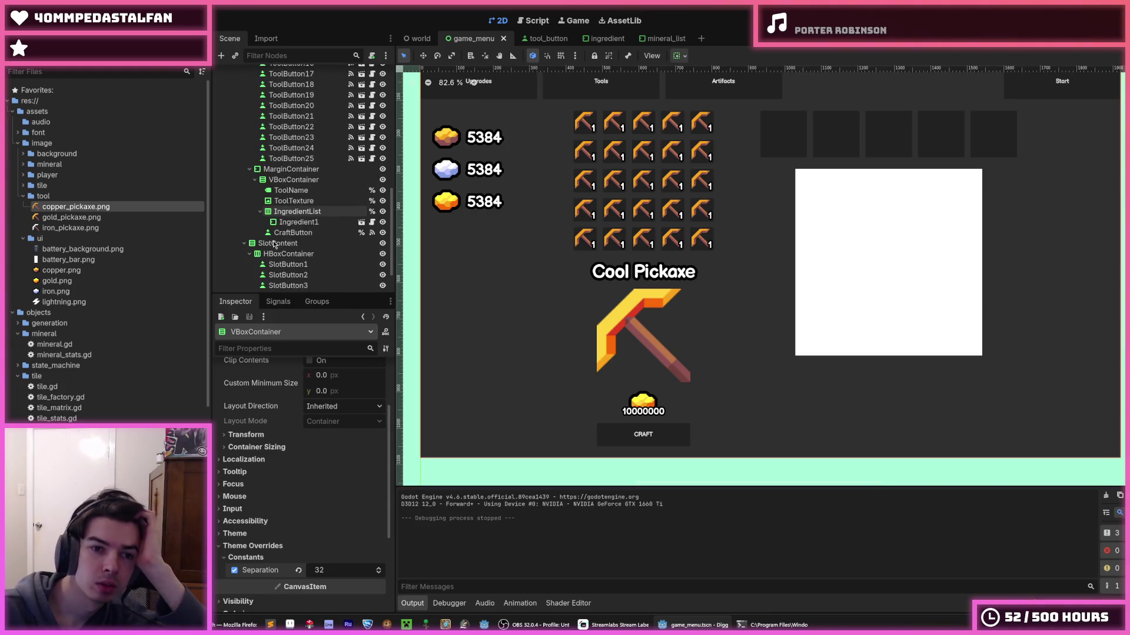
{"action": "left_click", "coordinate": [300, 191]}
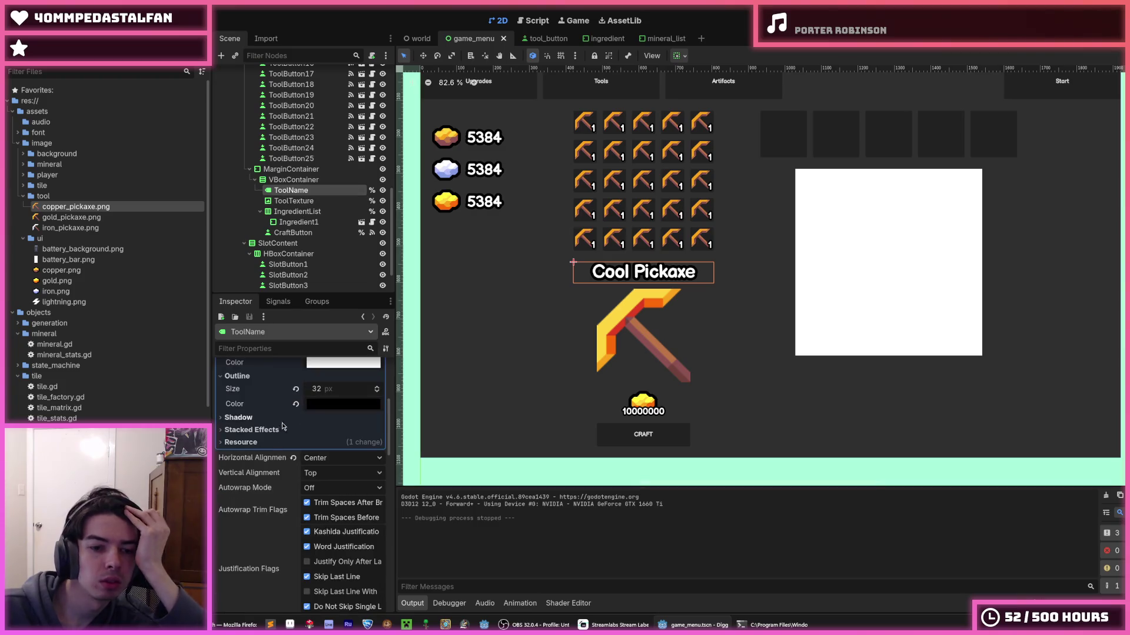
{"action": "scroll", "coordinate": [277, 424], "scroll_direction": "down", "scroll_amount": 3}
{"action": "mouse_move", "coordinate": [276, 439]}
{"action": "scroll", "coordinate": [274, 497], "scroll_direction": "down", "scroll_amount": 3}
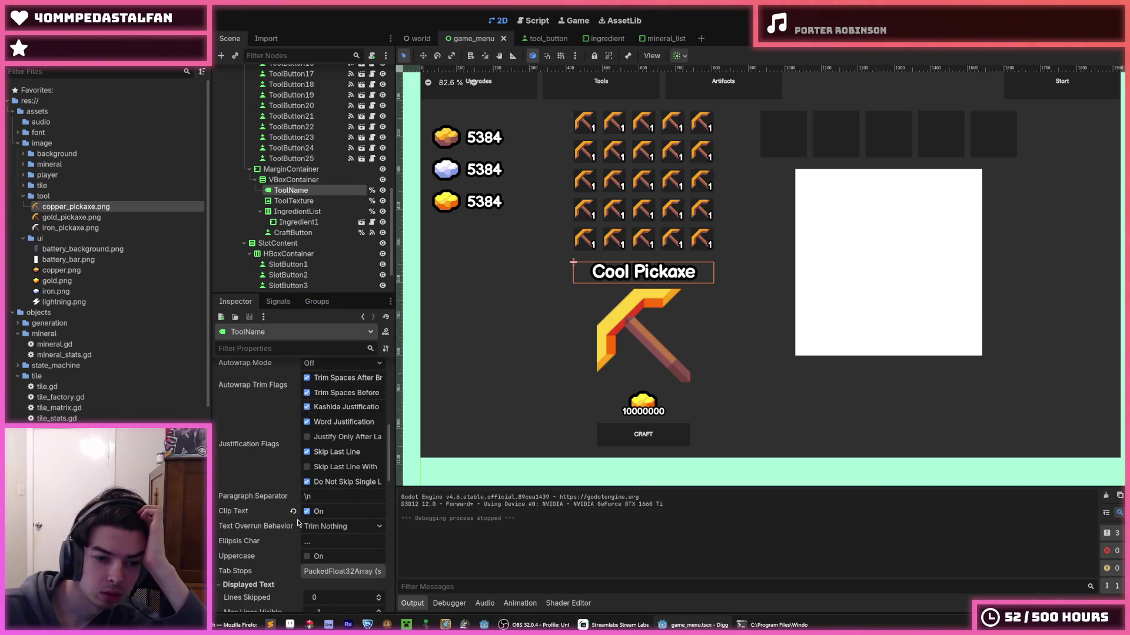
{"action": "left_click", "coordinate": [307, 511]}
{"action": "left_click", "coordinate": [1021, 20]}
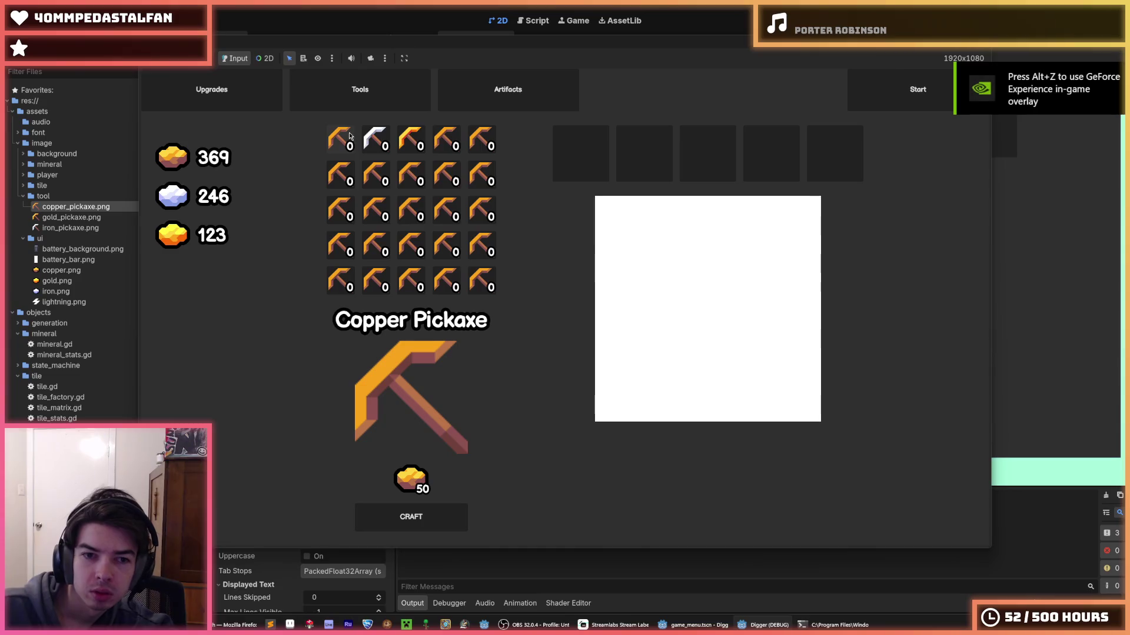
- Compare the Iron Pickaxe (200 iron) and Gold Pickaxe recipes, then stop the game
{"action": "left_click", "coordinate": [383, 143]}
{"action": "left_click", "coordinate": [411, 146]}
{"action": "left_click", "coordinate": [384, 143]}
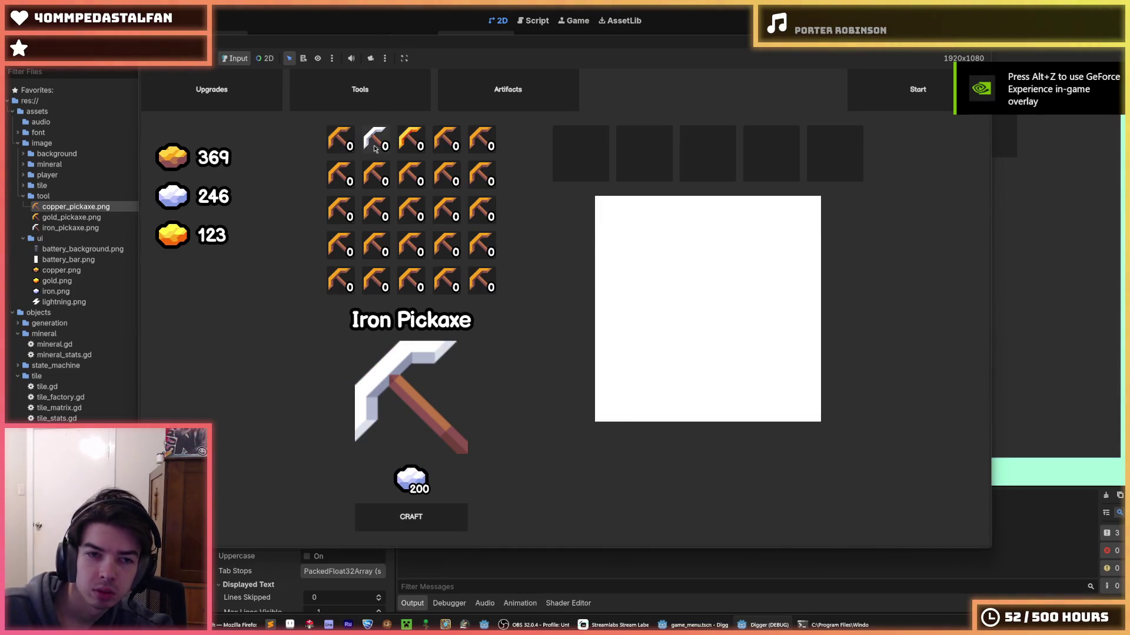
{"action": "left_click", "coordinate": [412, 146]}
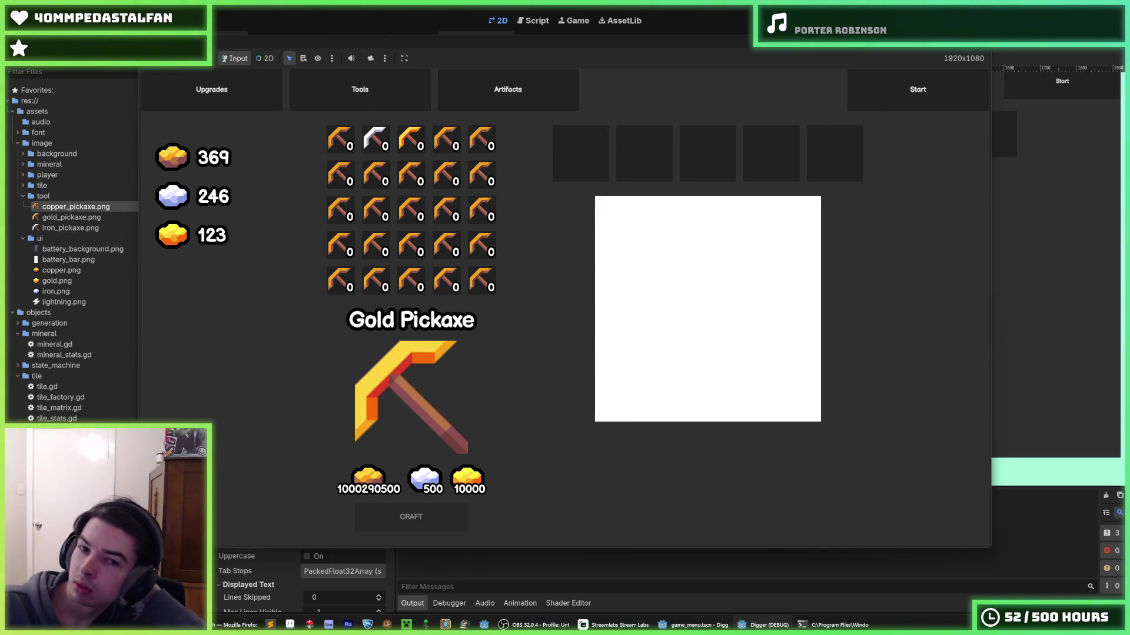
{"action": "key", "text": "F8"}
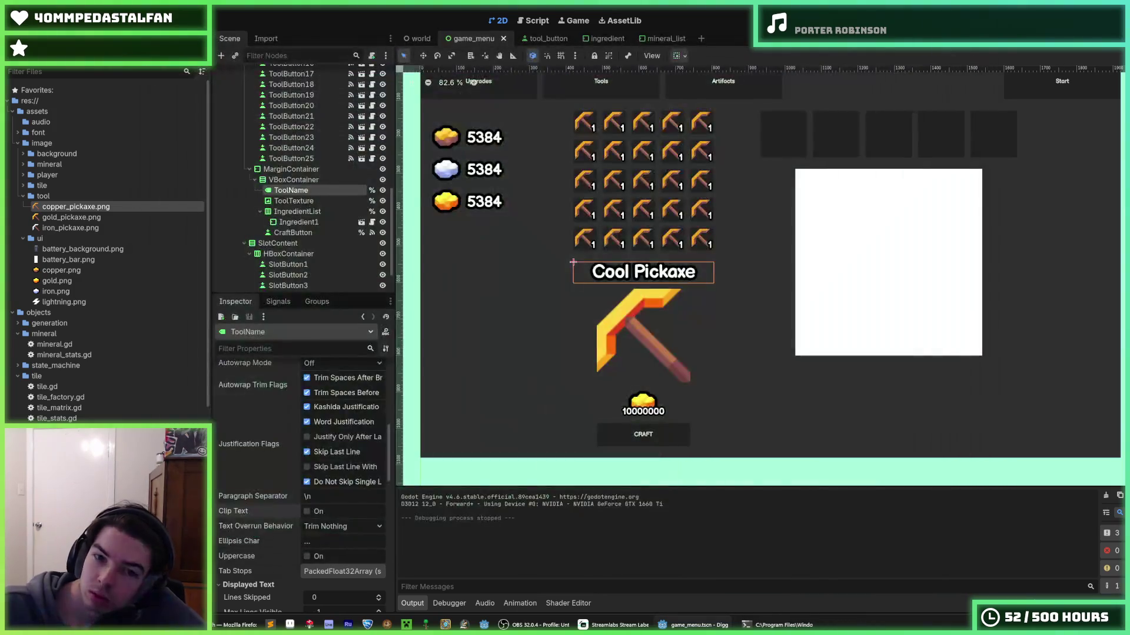
- Select the gold ingredient icon and look through its Layout and Localization sections
{"action": "left_click", "coordinate": [644, 406]}
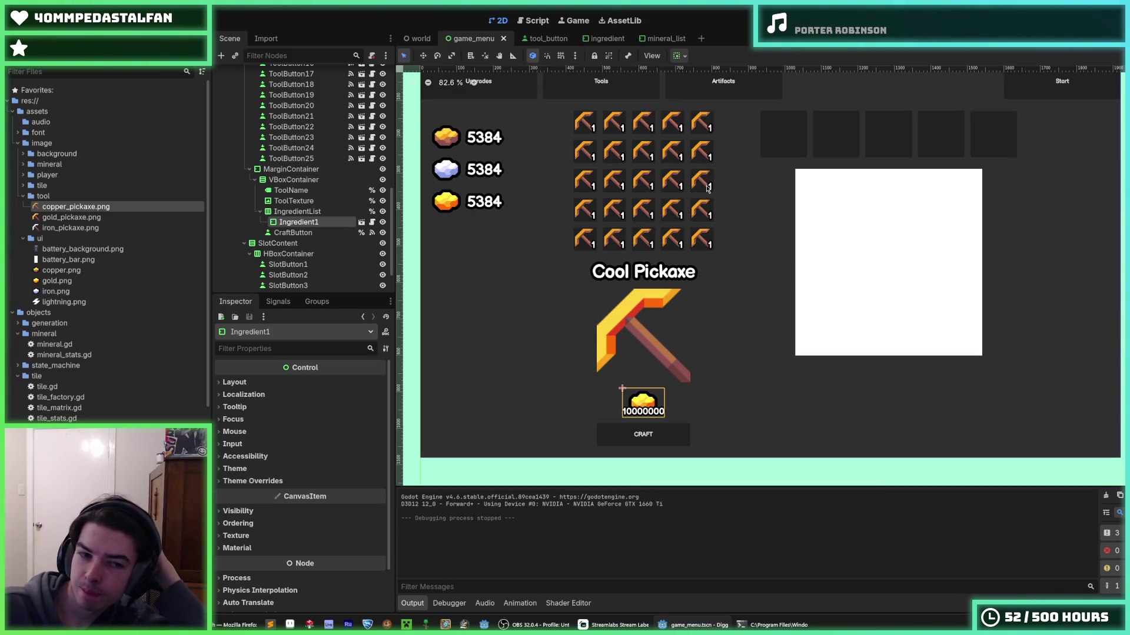
{"action": "left_click", "coordinate": [259, 385]}
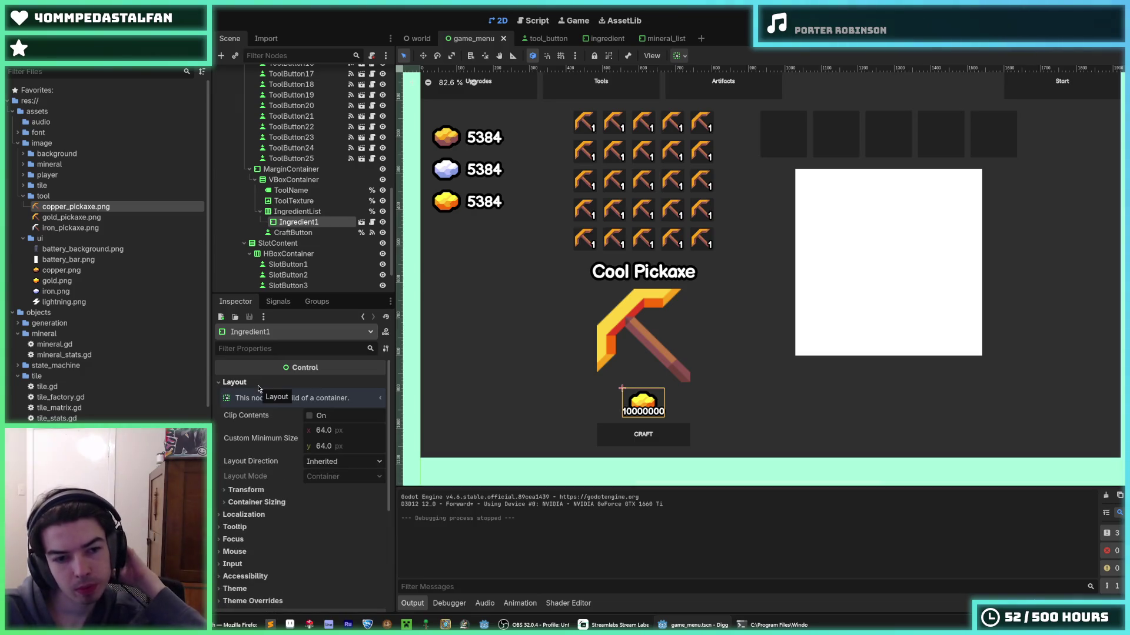
{"action": "left_click", "coordinate": [258, 384]}
{"action": "left_click", "coordinate": [258, 384]}
{"action": "left_click", "coordinate": [258, 383]}
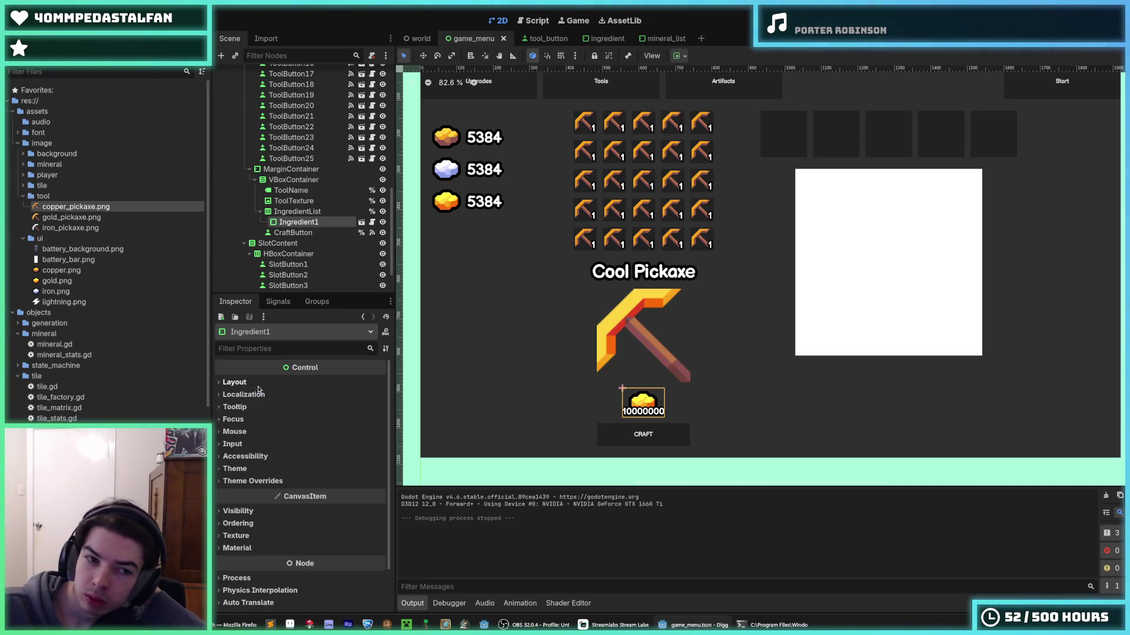
{"action": "left_click", "coordinate": [258, 396]}
{"action": "left_click", "coordinate": [258, 396]}
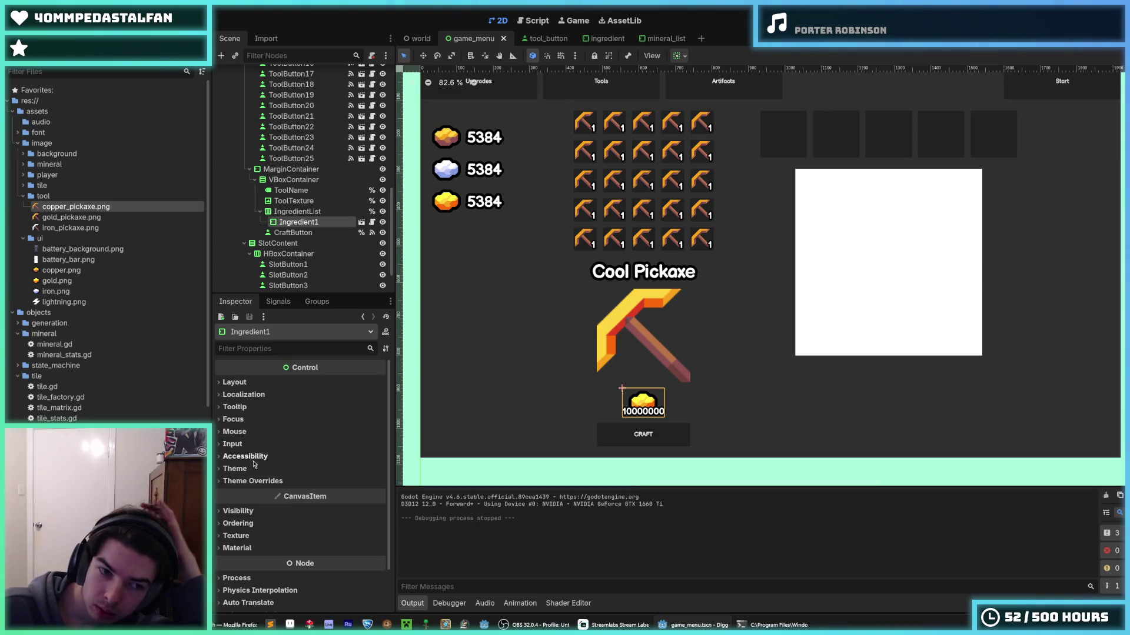
- Review the ingredient's container sizing and transform settings, deselect it, and run the game
{"action": "left_click", "coordinate": [254, 383]}
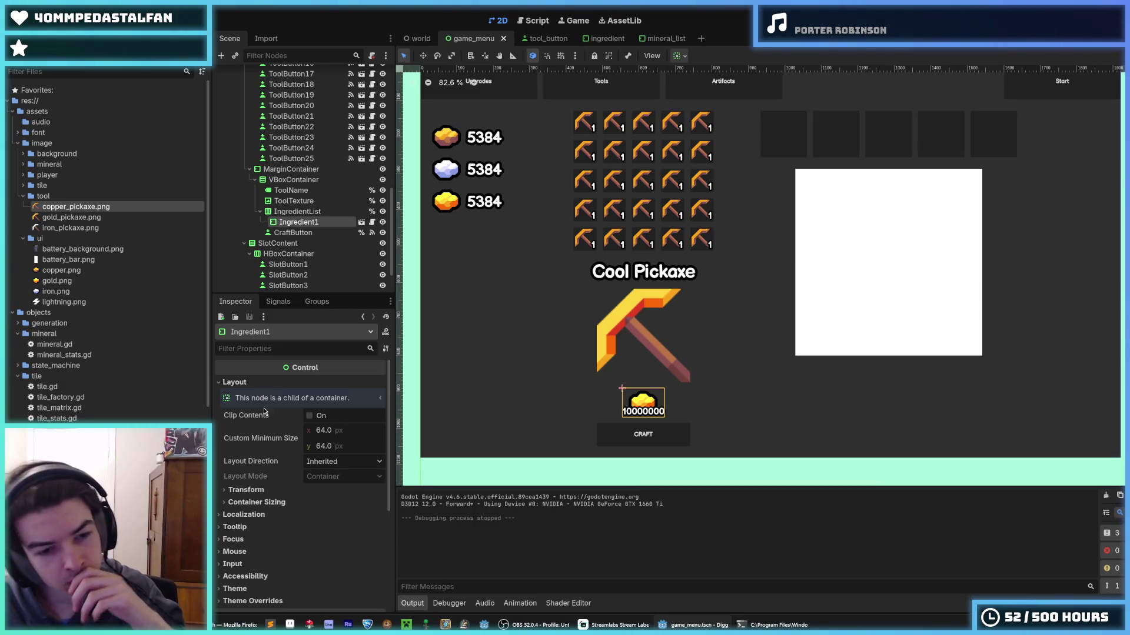
{"action": "left_click", "coordinate": [255, 501]}
{"action": "left_click", "coordinate": [254, 501]}
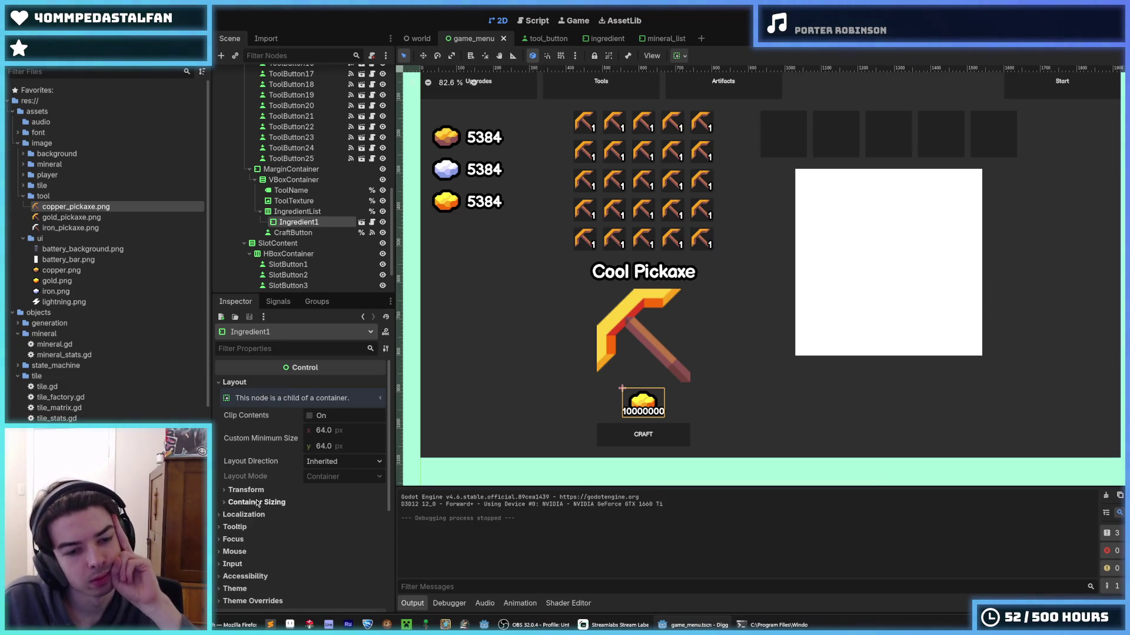
{"action": "left_click", "coordinate": [248, 492]}
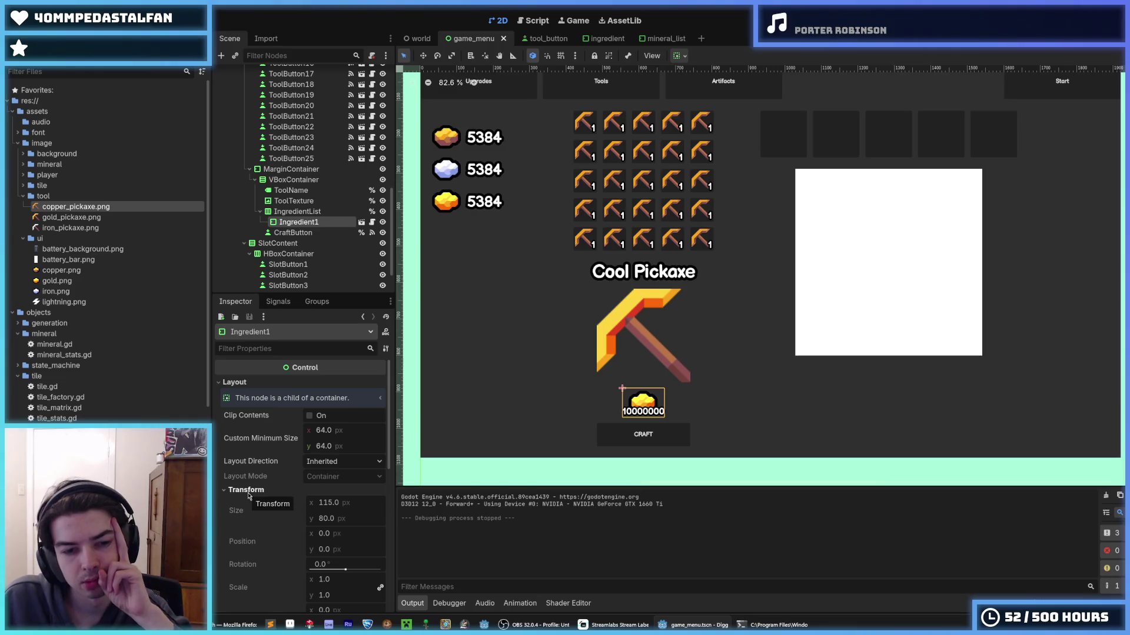
{"action": "left_click", "coordinate": [249, 492]}
{"action": "mouse_move", "coordinate": [261, 467]}
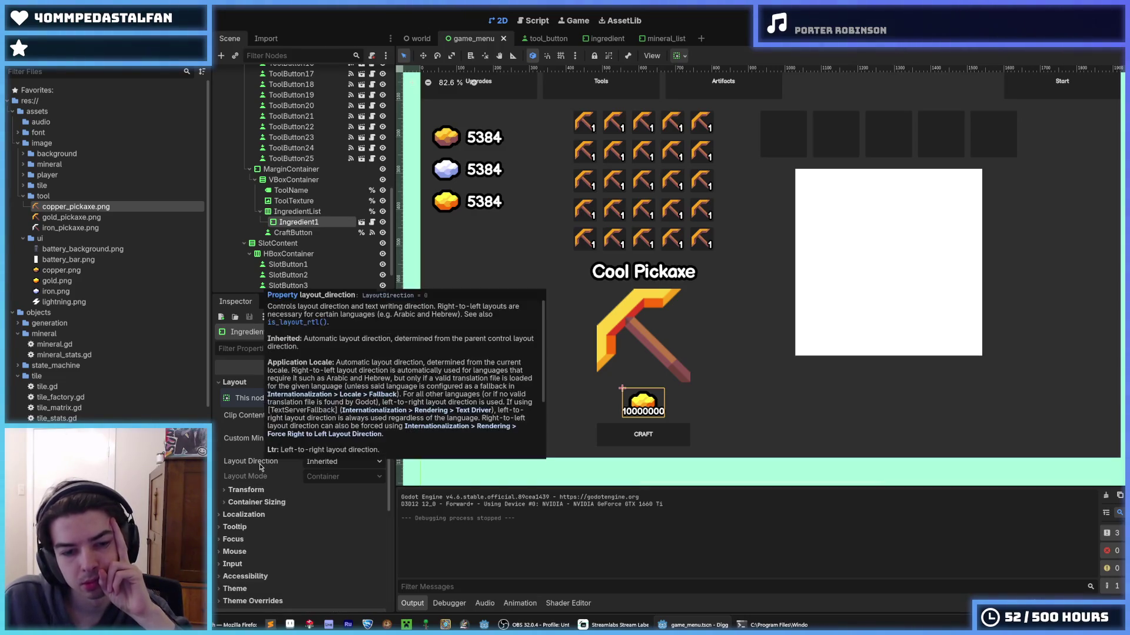
{"action": "scroll", "coordinate": [641, 468], "scroll_direction": "down", "scroll_amount": 4}
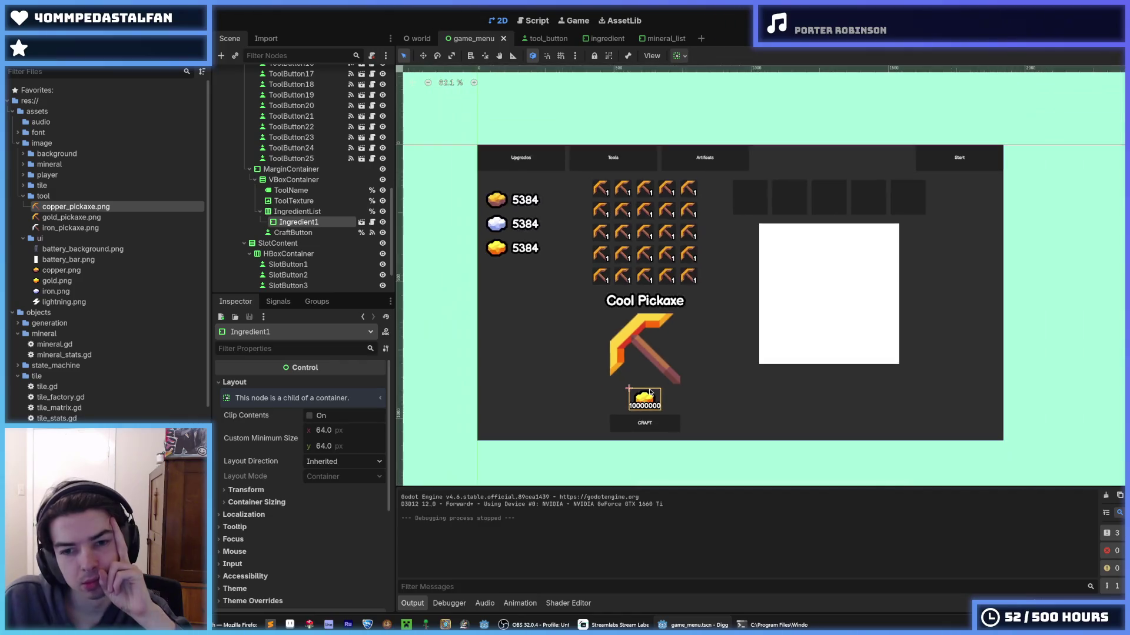
{"action": "left_click", "coordinate": [656, 459]}
{"action": "scroll", "coordinate": [650, 424], "scroll_direction": "up", "scroll_amount": 4}
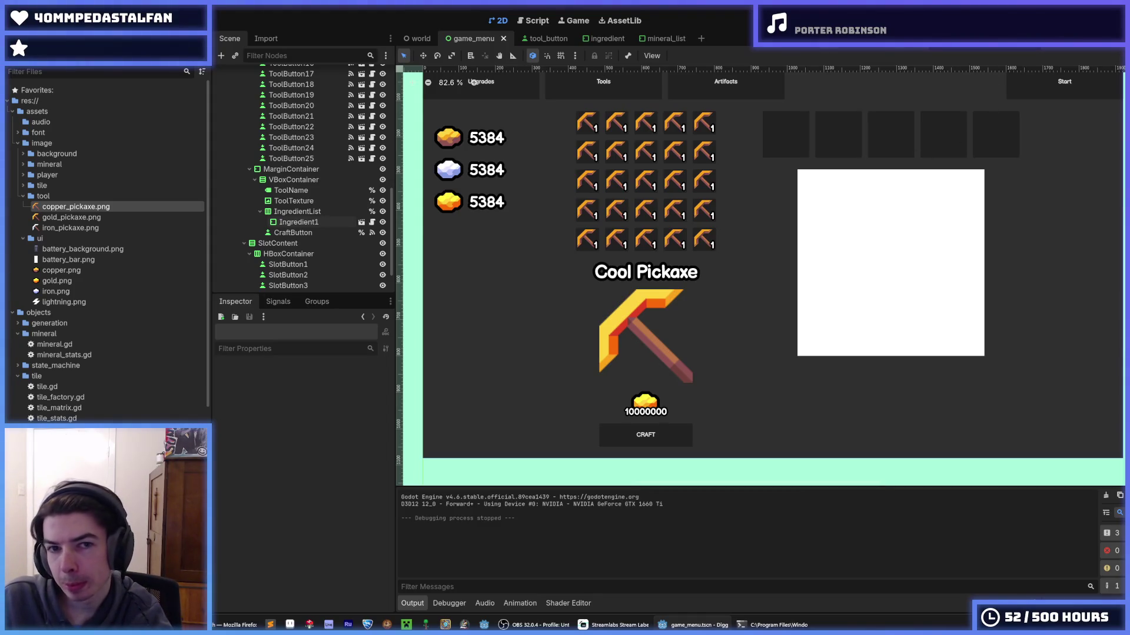
{"action": "key", "text": "F5"}
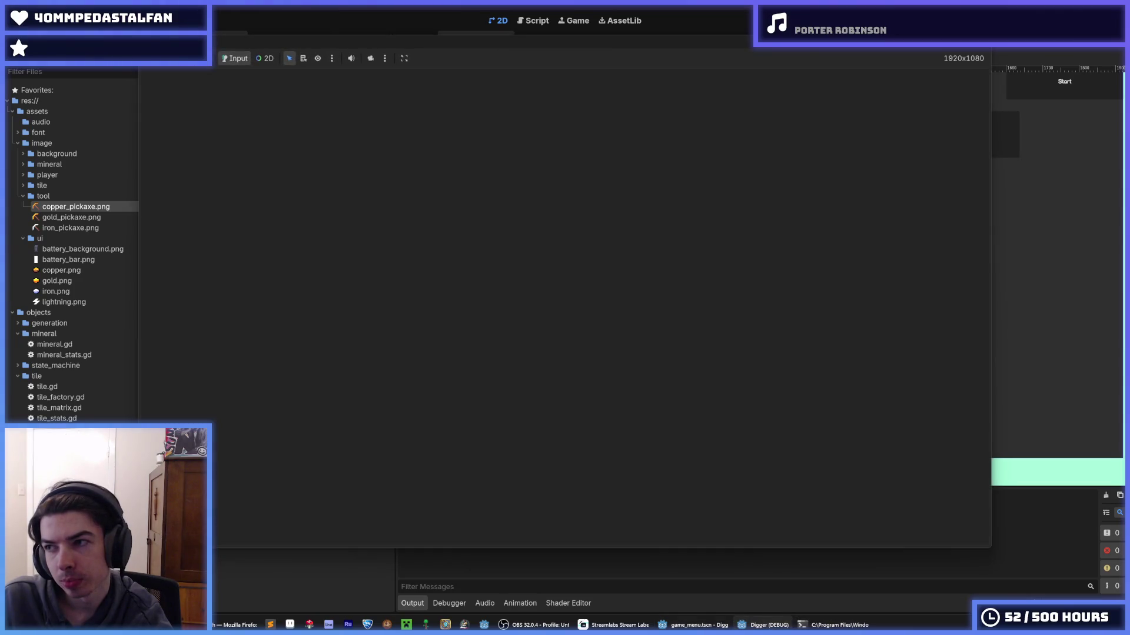
{"action": "key", "text": "F8"}
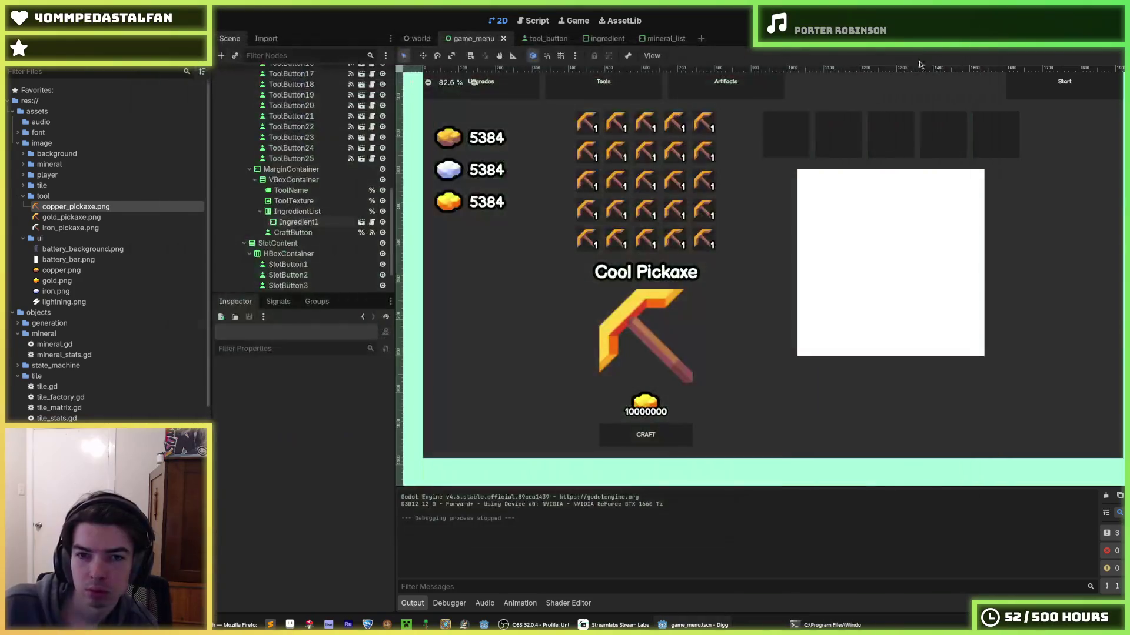
{"action": "left_click_drag", "start_coordinate": [741, 240], "coordinate": [644, 312]}
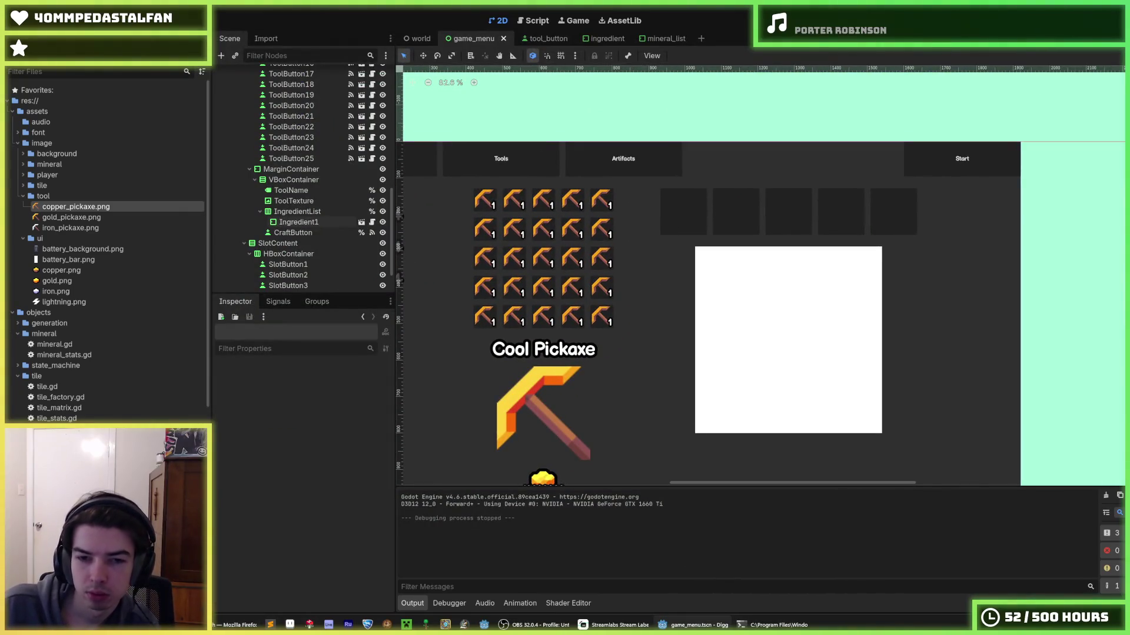
{"action": "scroll", "coordinate": [538, 446], "scroll_direction": "up", "scroll_amount": 4}
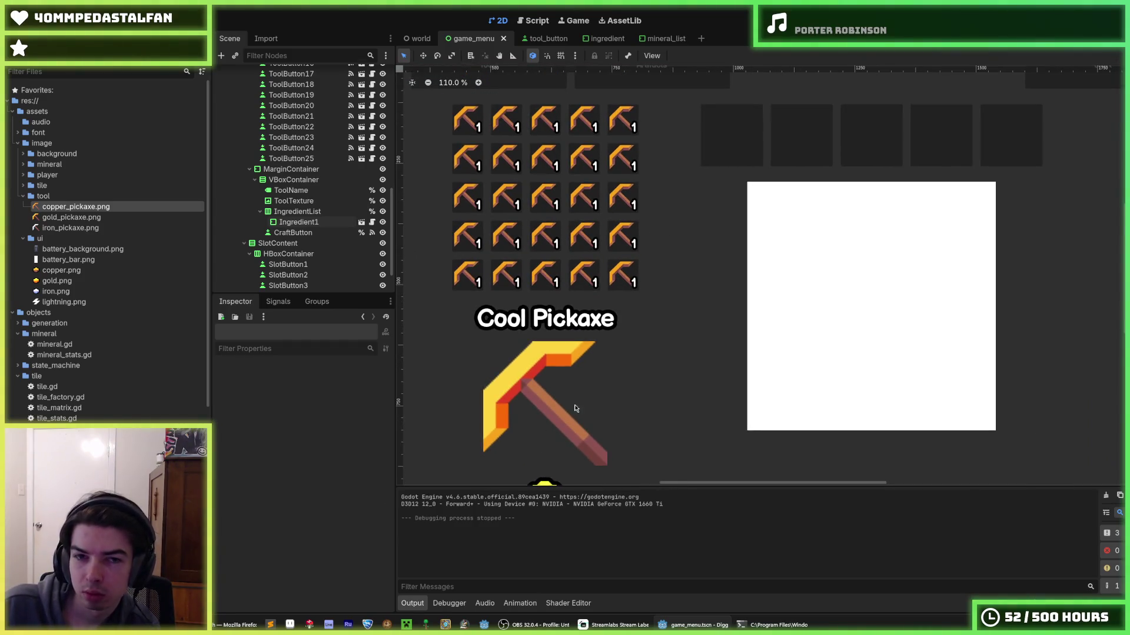
{"action": "scroll", "coordinate": [585, 332], "scroll_direction": "down", "scroll_amount": 1}
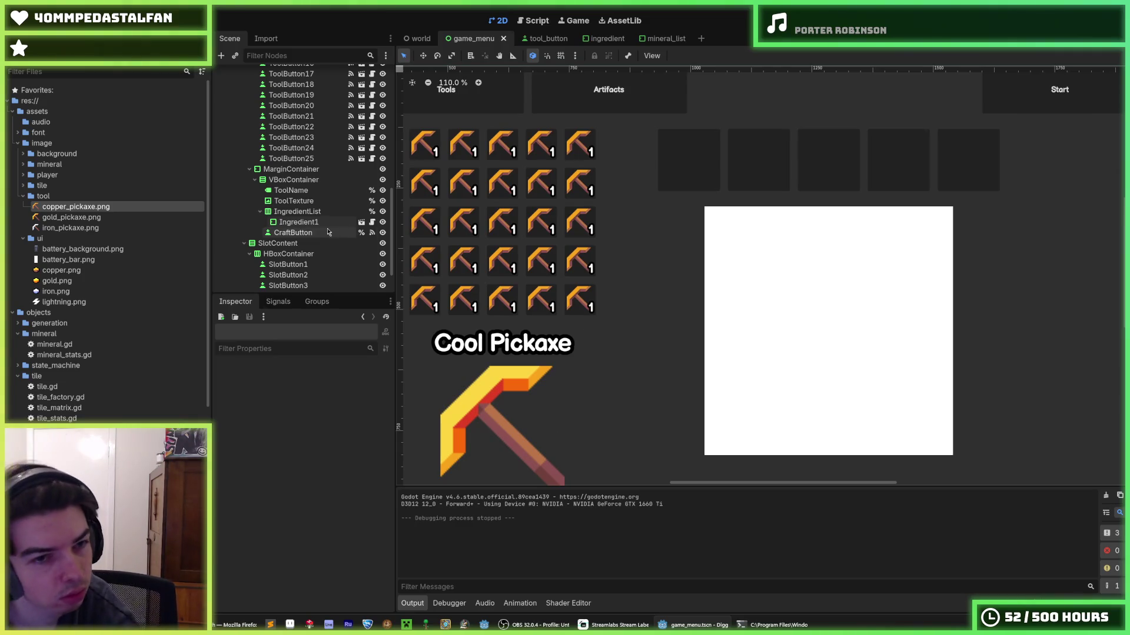
{"action": "scroll", "coordinate": [299, 210], "scroll_direction": "down", "scroll_amount": 3}
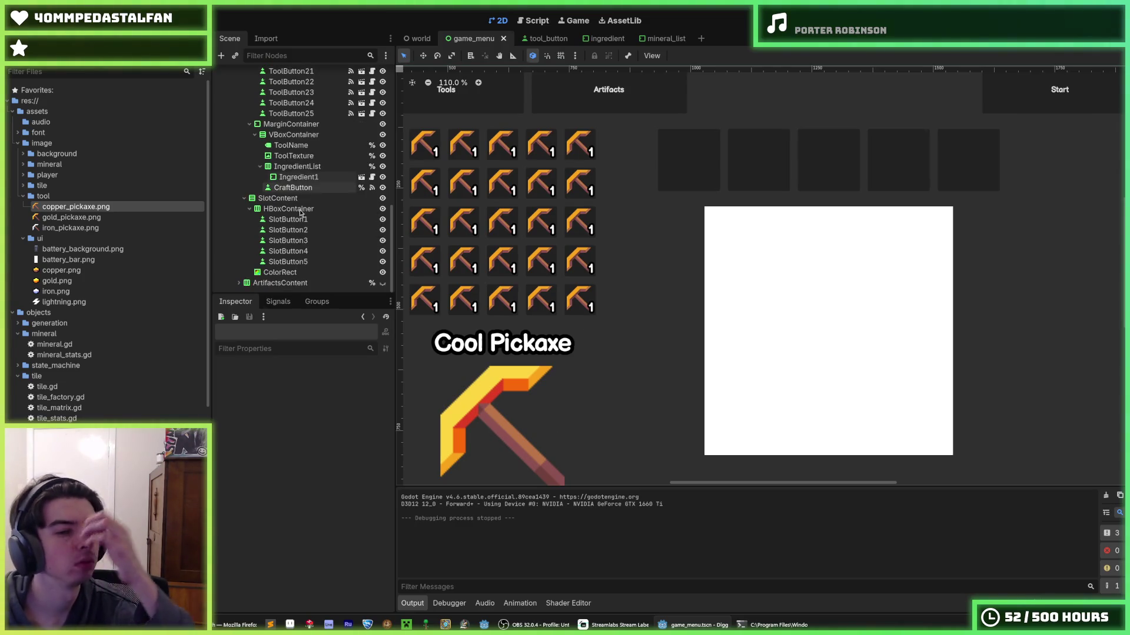
{"action": "left_click", "coordinate": [306, 219]}
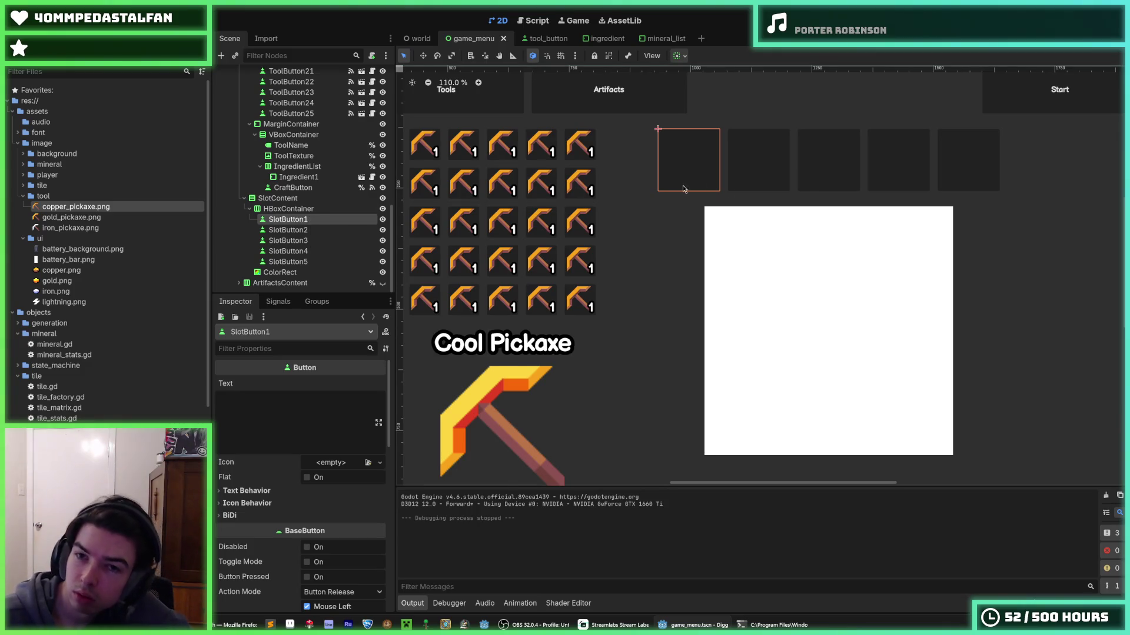
- Compare SlotButton1 and SlotButton2 in the slot row of the Scene dock
{"action": "scroll", "coordinate": [714, 194], "scroll_direction": "down", "scroll_amount": 2}
{"action": "scroll", "coordinate": [714, 194], "scroll_direction": "down", "scroll_amount": 1}
{"action": "scroll", "coordinate": [714, 194], "scroll_direction": "up", "scroll_amount": 3}
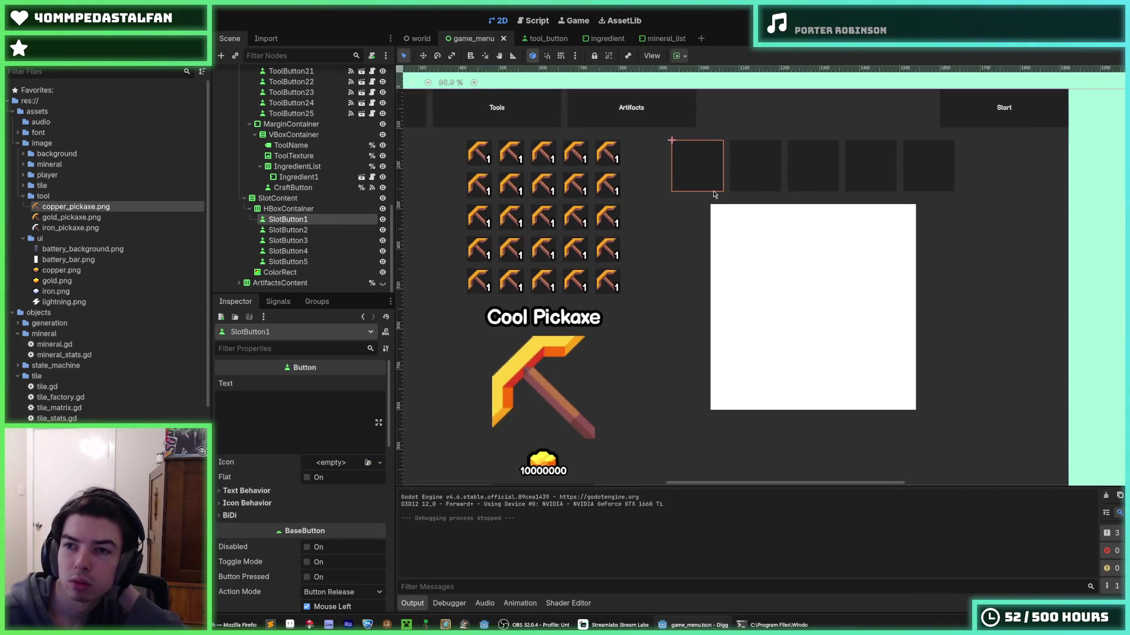
{"action": "left_click_drag", "start_coordinate": [714, 194], "coordinate": [708, 212]}
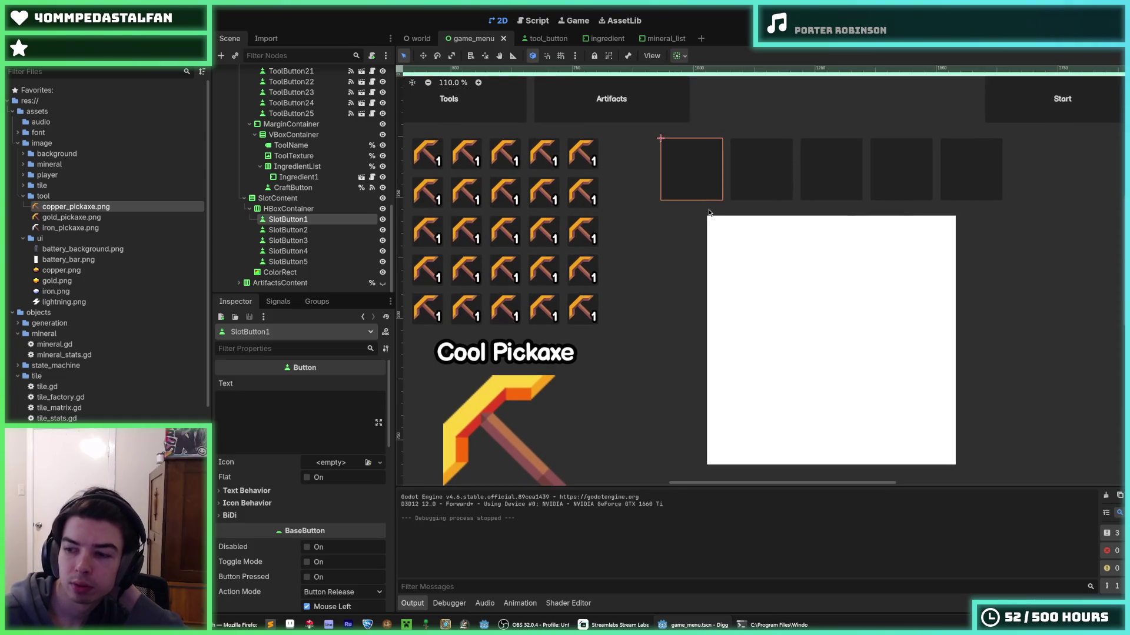
{"action": "left_click", "coordinate": [305, 228]}
{"action": "left_click", "coordinate": [306, 220]}
{"action": "left_click", "coordinate": [310, 229]}
{"action": "left_click", "coordinate": [312, 222]}
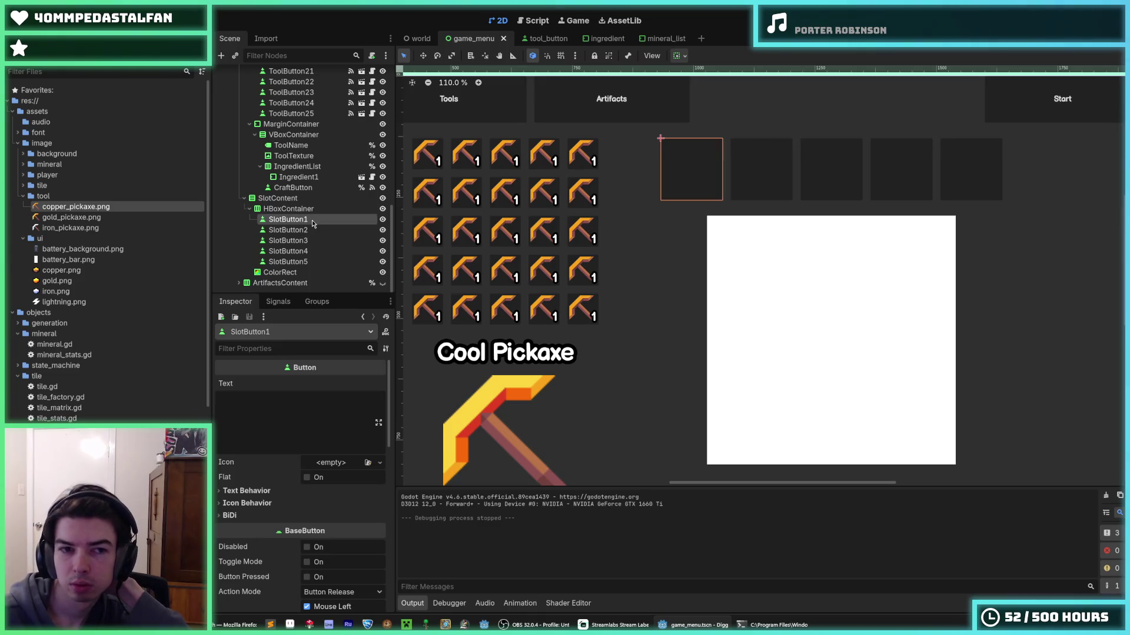
- Bring up the HBoxContainer node menu, then switch to the tool_button scene
{"action": "scroll", "coordinate": [109, 377], "scroll_direction": "down", "scroll_amount": 3}
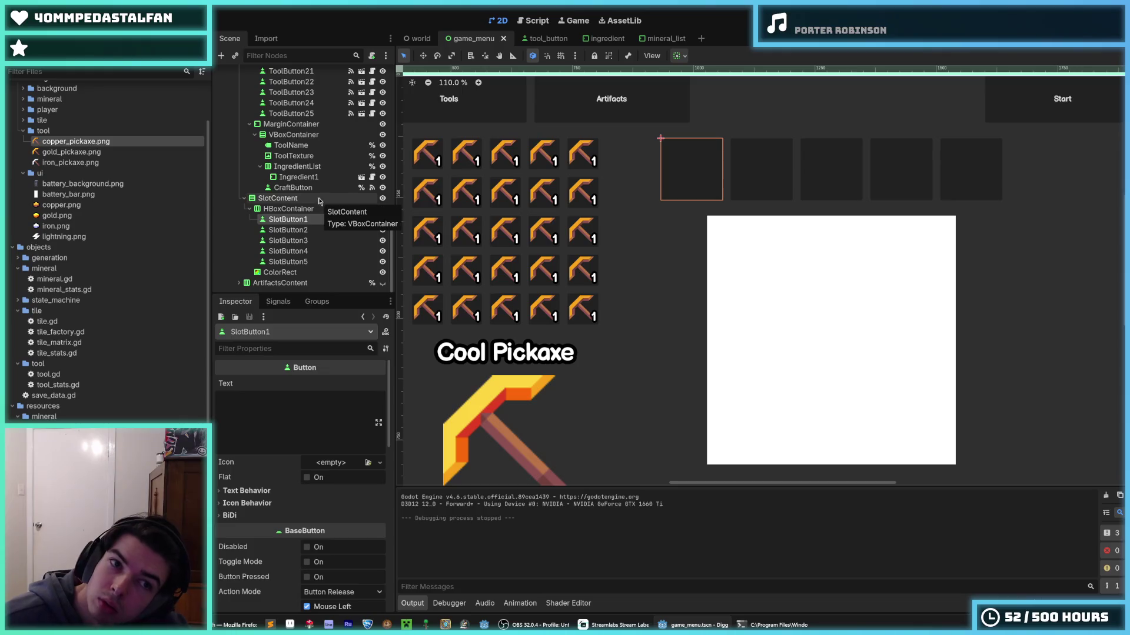
{"action": "right_click", "coordinate": [306, 213]}
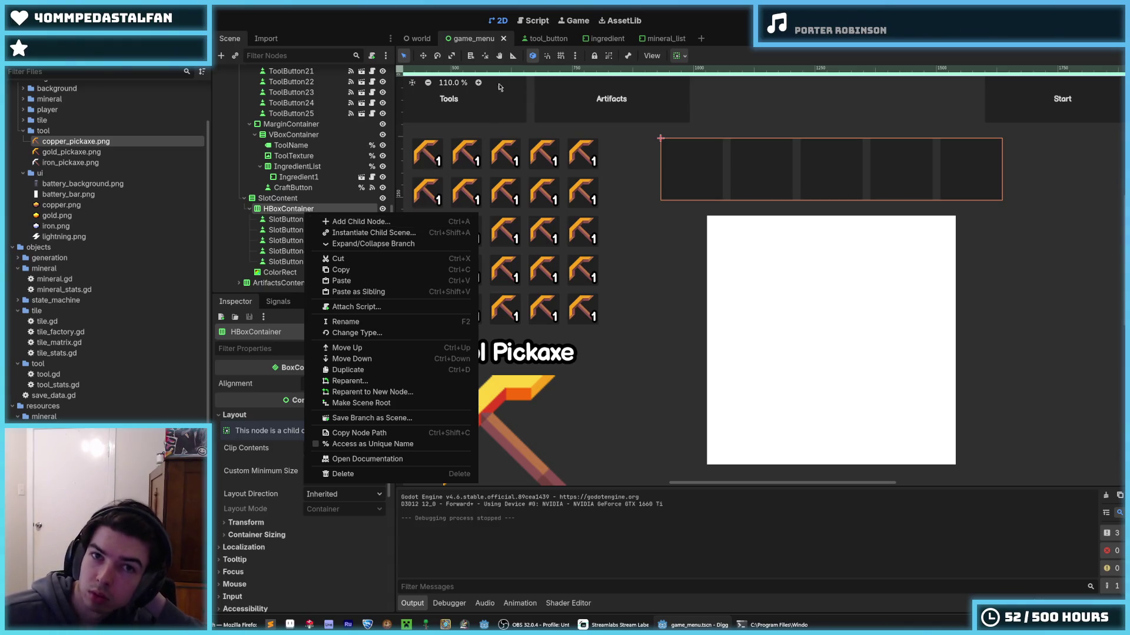
{"action": "left_click", "coordinate": [538, 38]}
{"action": "left_click", "coordinate": [539, 38]}
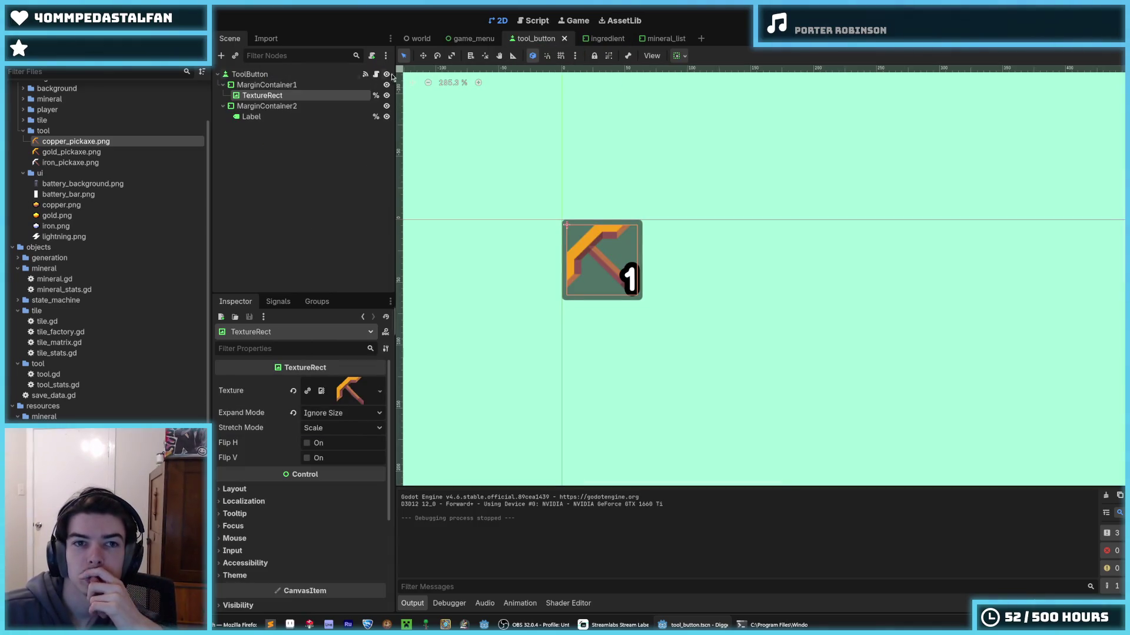
- In update_quantity, declare var quantity := SaveData.tool_quantities[tool_id] above a new if line
{"action": "left_click", "coordinate": [366, 74]}
{"action": "left_click", "coordinate": [790, 269]}
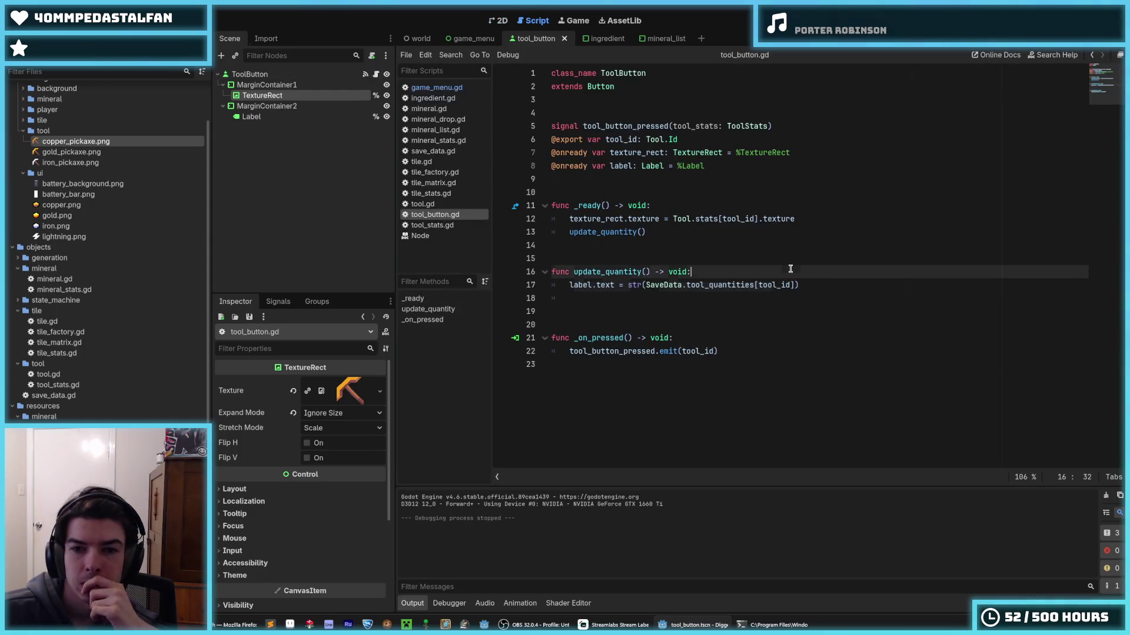
{"action": "key", "text": "Return"}
{"action": "type", "text": "if"}
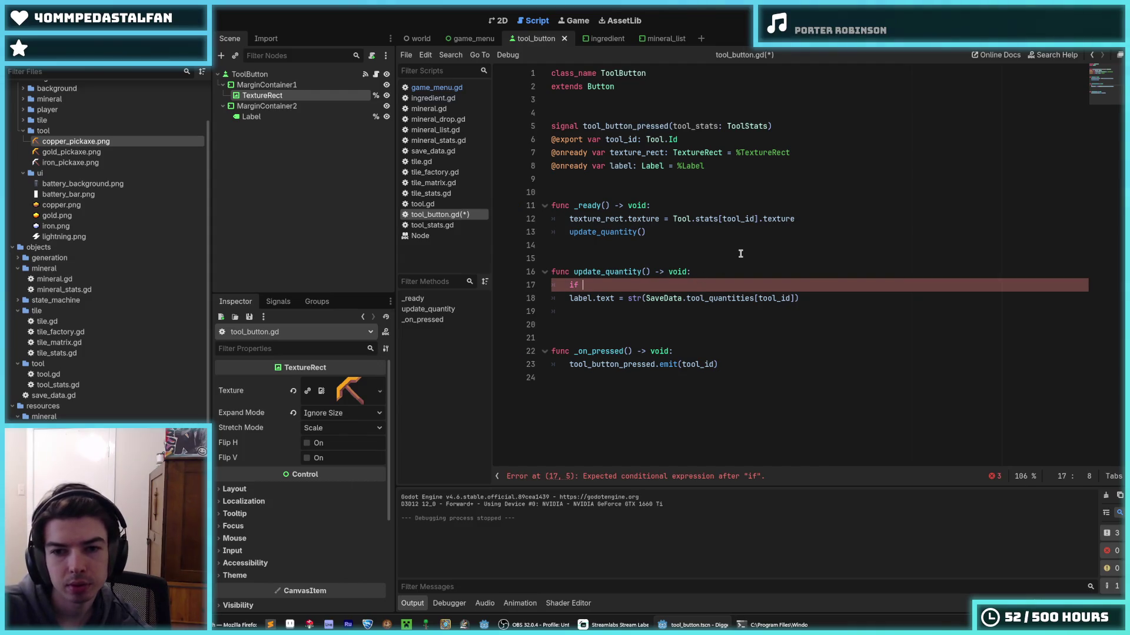
{"action": "left_click", "coordinate": [710, 272]}
{"action": "key", "text": "Return"}
{"action": "type", "text": "var quantity :="}
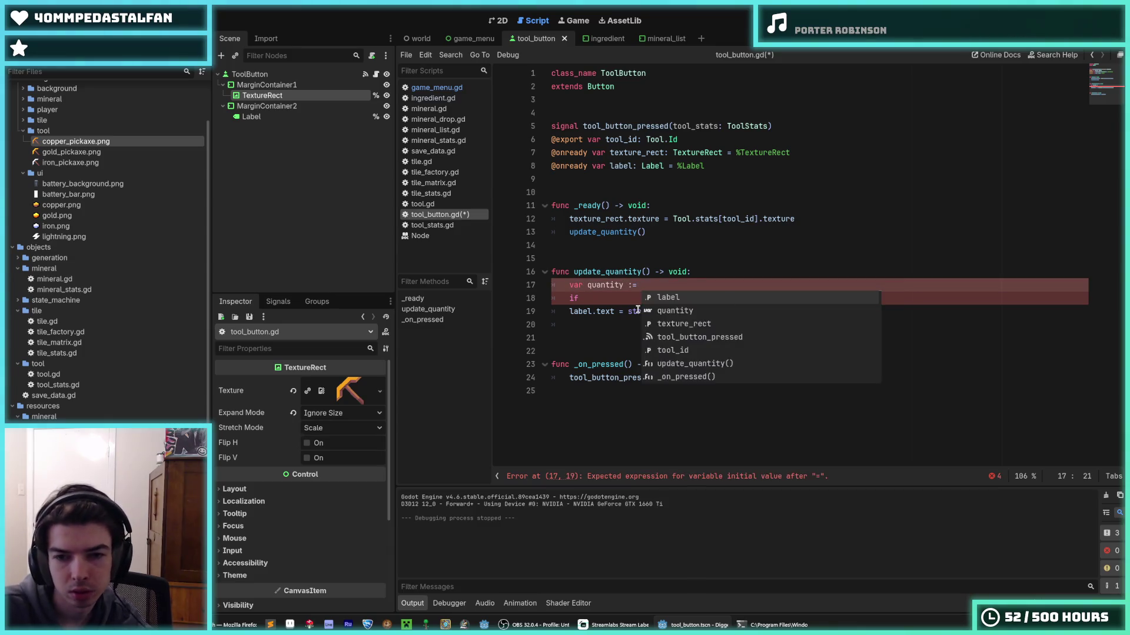
{"action": "left_click_drag", "start_coordinate": [646, 312], "coordinate": [793, 309]}
{"action": "key", "text": "ctrl+c"}
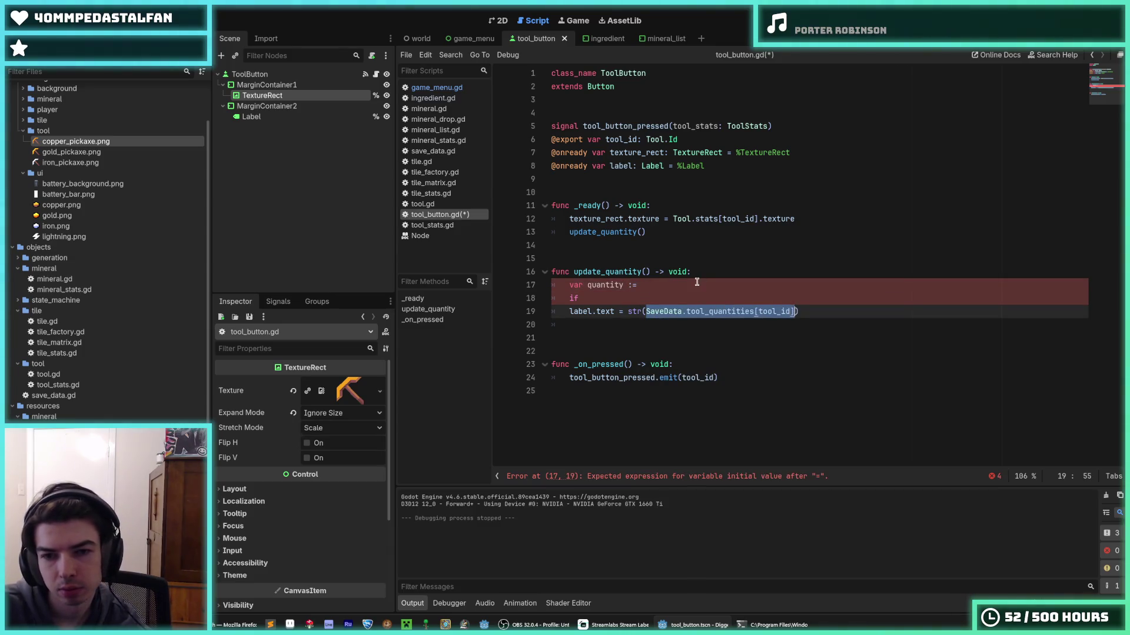
{"action": "left_click", "coordinate": [641, 285]}
{"action": "key", "text": "ctrl+v"}
- Complete the condition as 'if quantity == 0:' and indent the label line beneath it
{"action": "left_click", "coordinate": [619, 300]}
{"action": "type", "text": "qui"}
{"action": "key", "text": "BackSpace"}
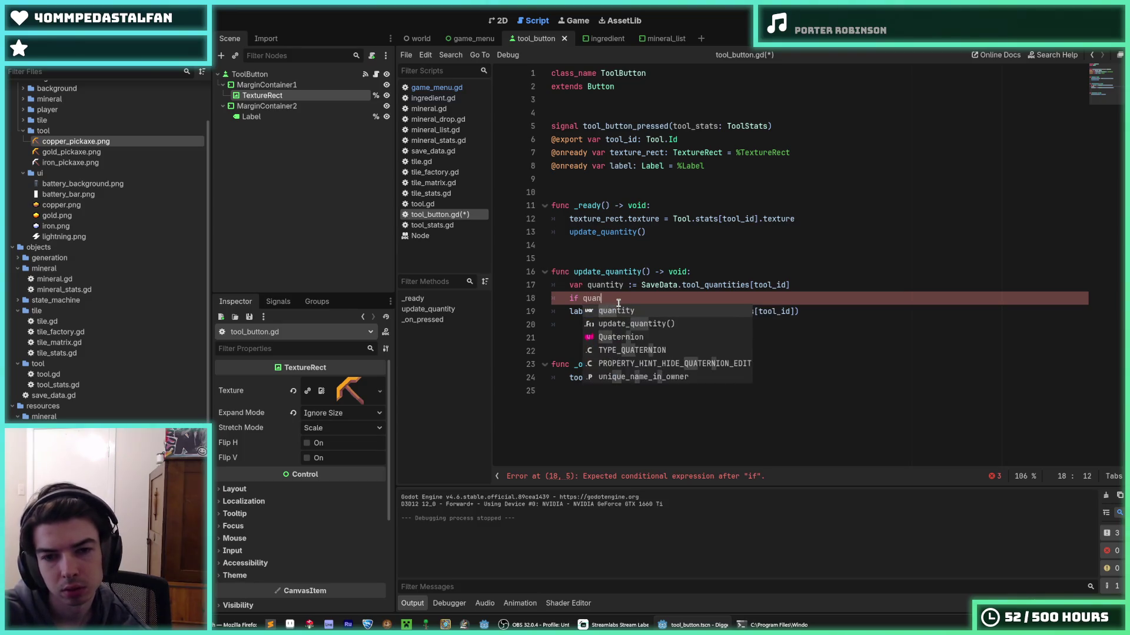
{"action": "type", "text": "antity:"}
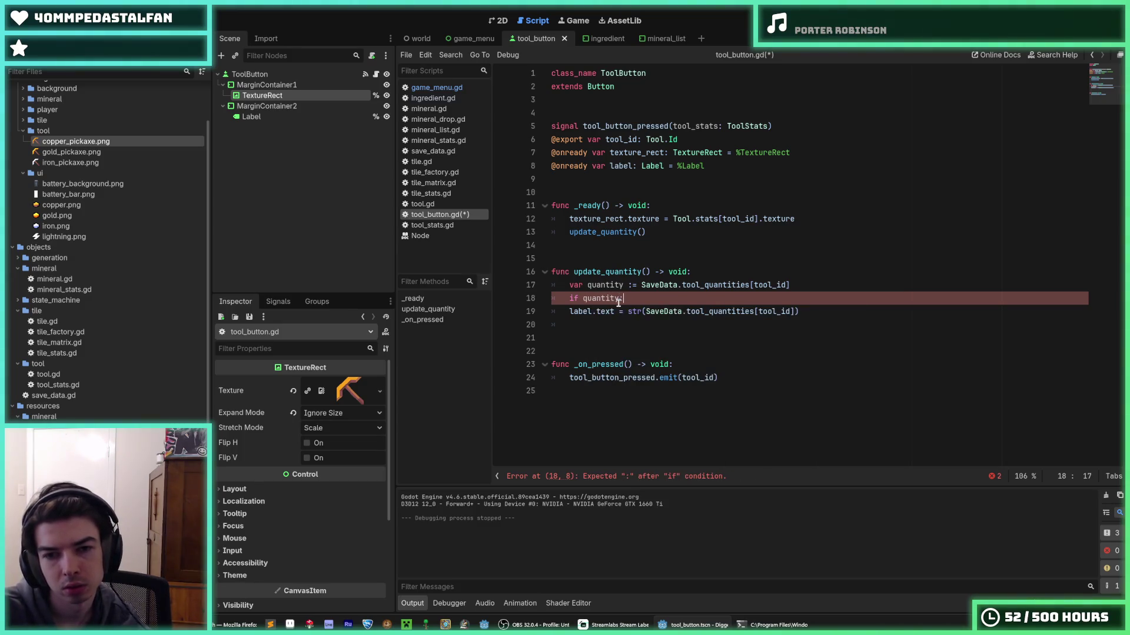
{"action": "key", "text": "Down"}
{"action": "key", "text": "Home"}
{"action": "key", "text": "Tab"}
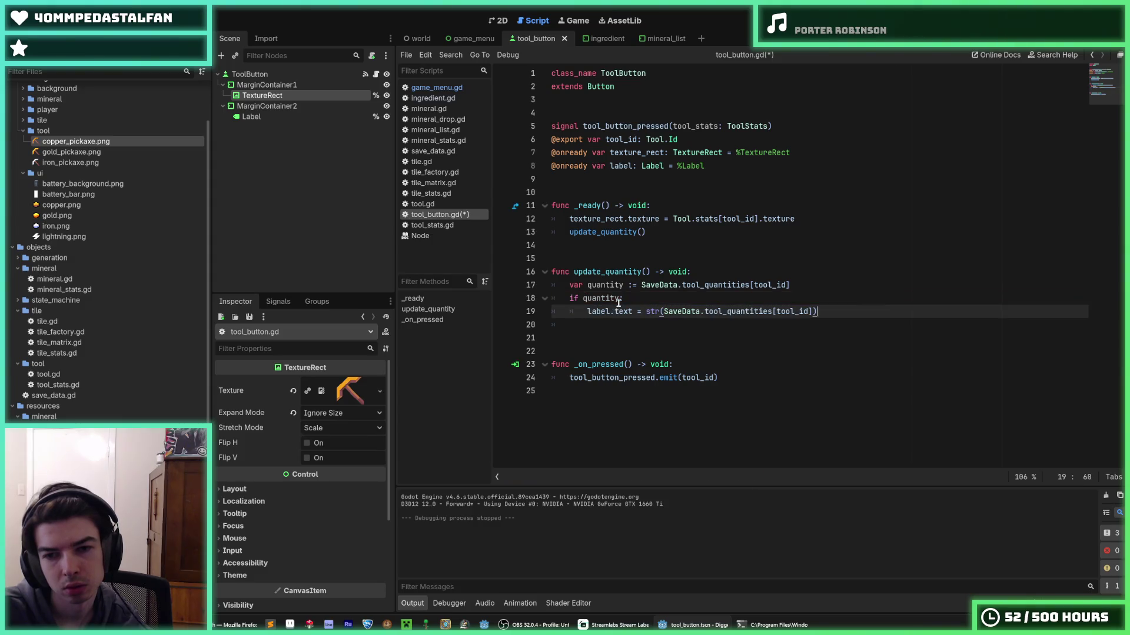
{"action": "left_click", "coordinate": [618, 303]}
{"action": "key", "text": "Down"}
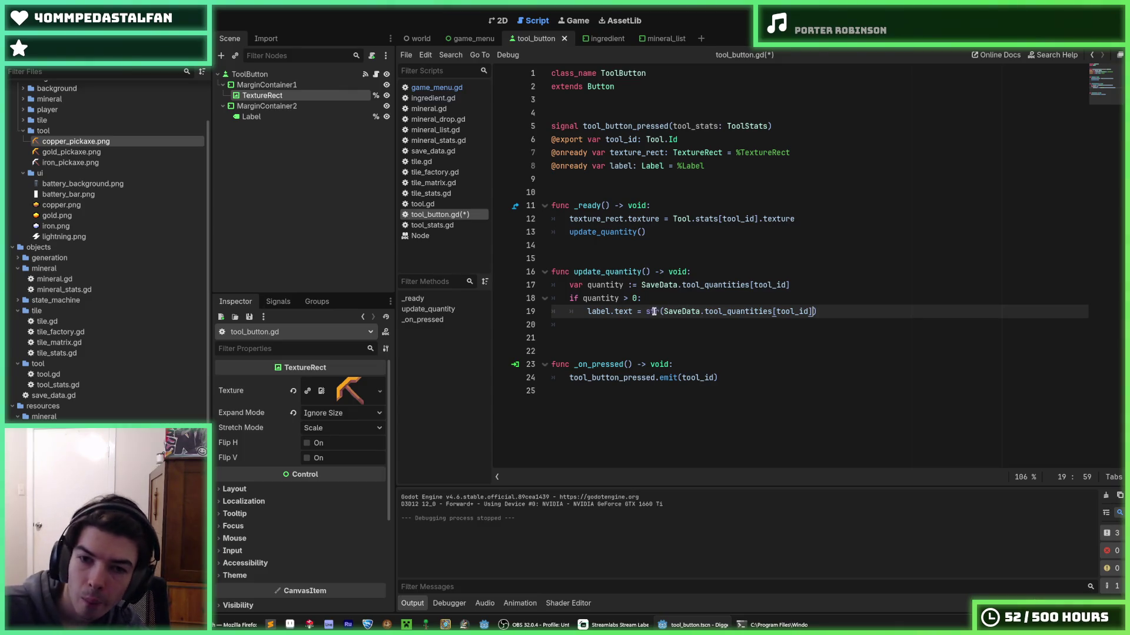
{"action": "key", "text": "Up"}
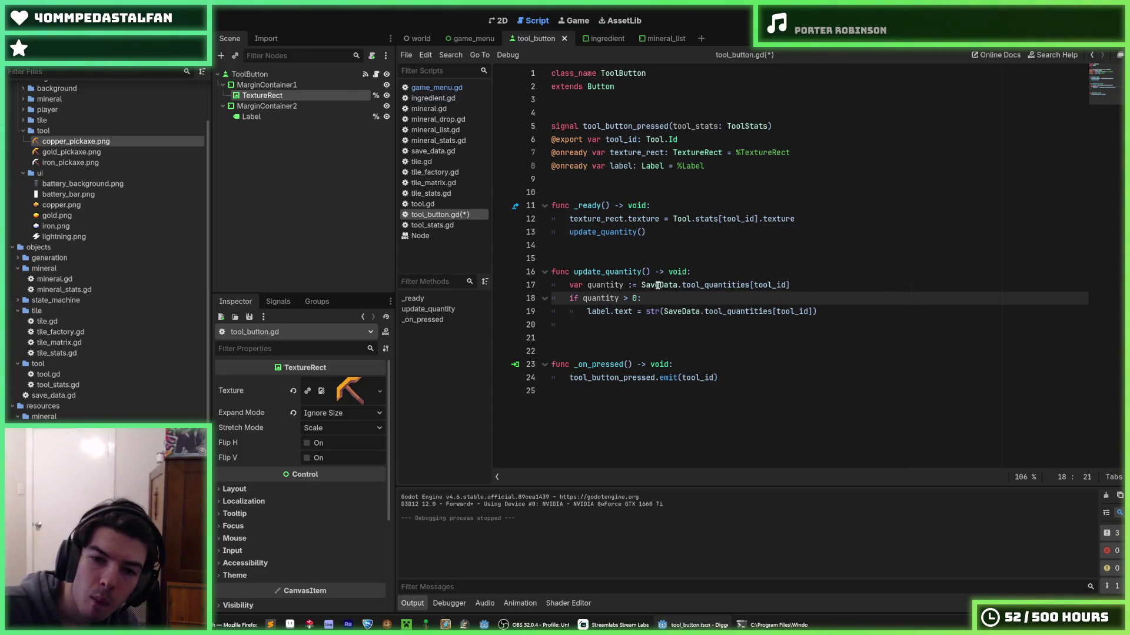
{"action": "key", "text": "Left"}
{"action": "key", "text": "Left"}
{"action": "key", "text": "Left"}
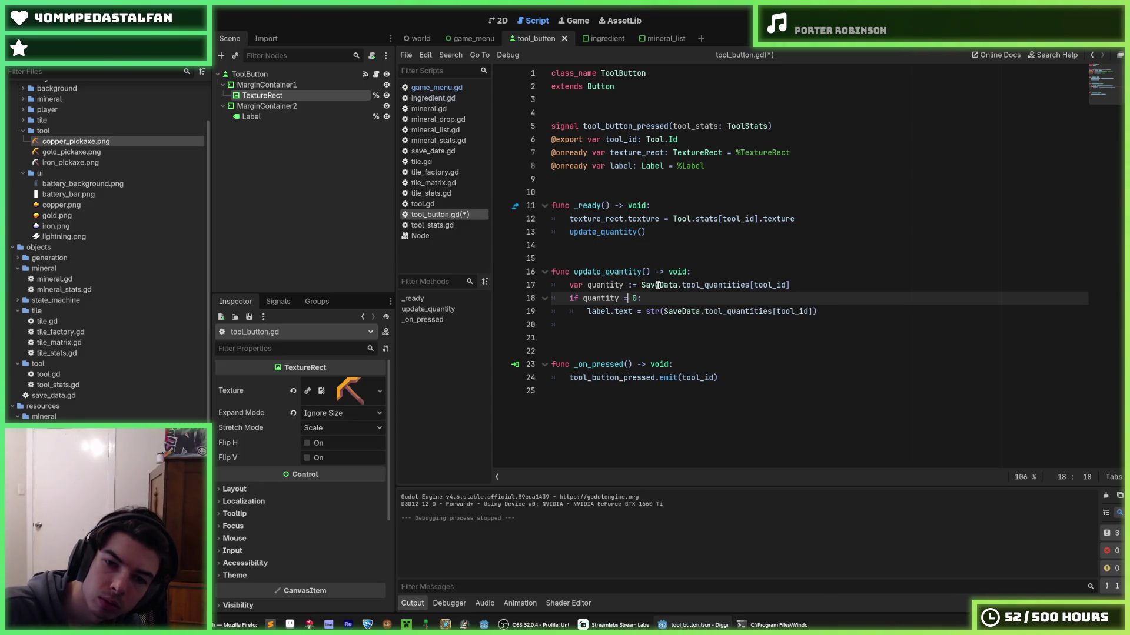
{"action": "type", "text": "="}
{"action": "key", "text": "End"}
- Set label.text = "" for zero, else show quantity, and save tool_button.gd
{"action": "key", "text": "Return"}
{"action": "type", "text": "label"}
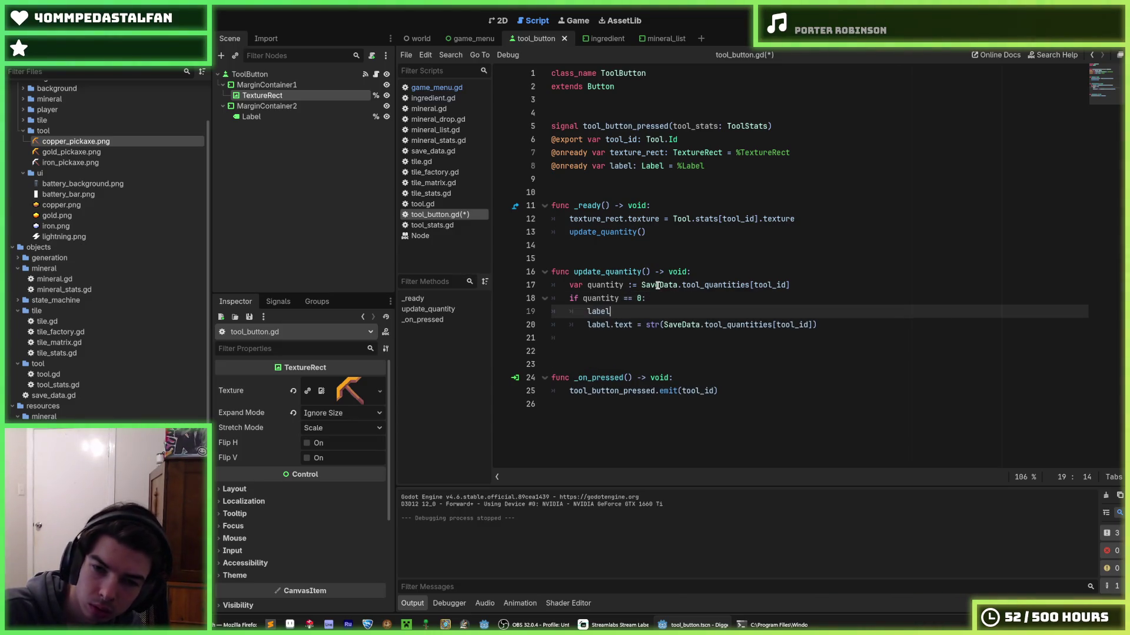
{"action": "type", "text": ".text = \""}
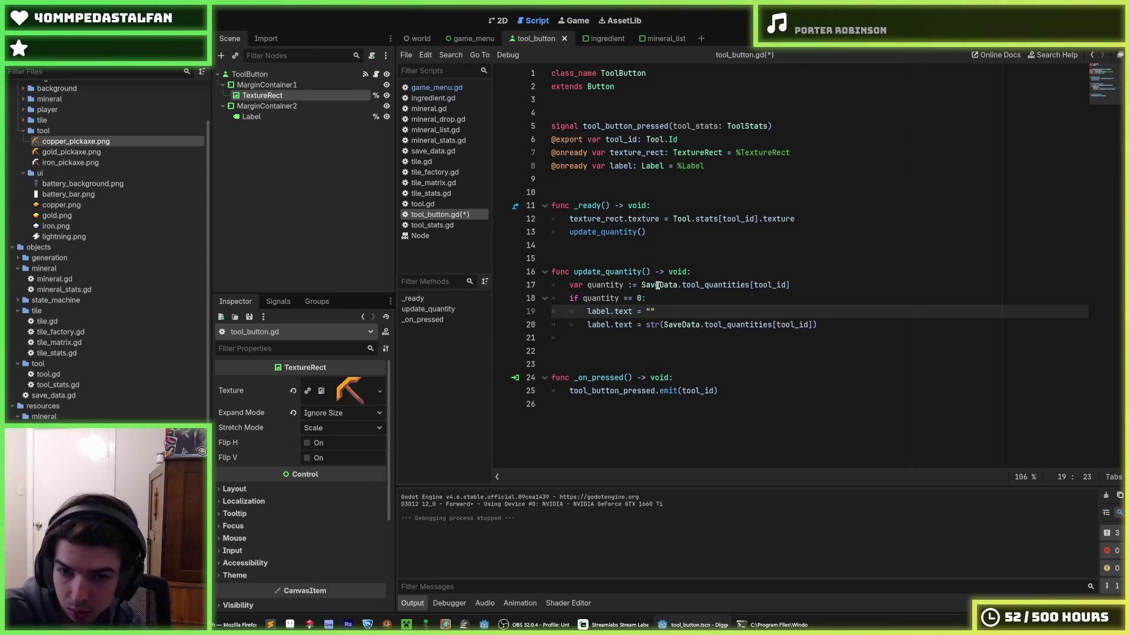
{"action": "key", "text": "Down"}
{"action": "left_click", "coordinate": [598, 284]}
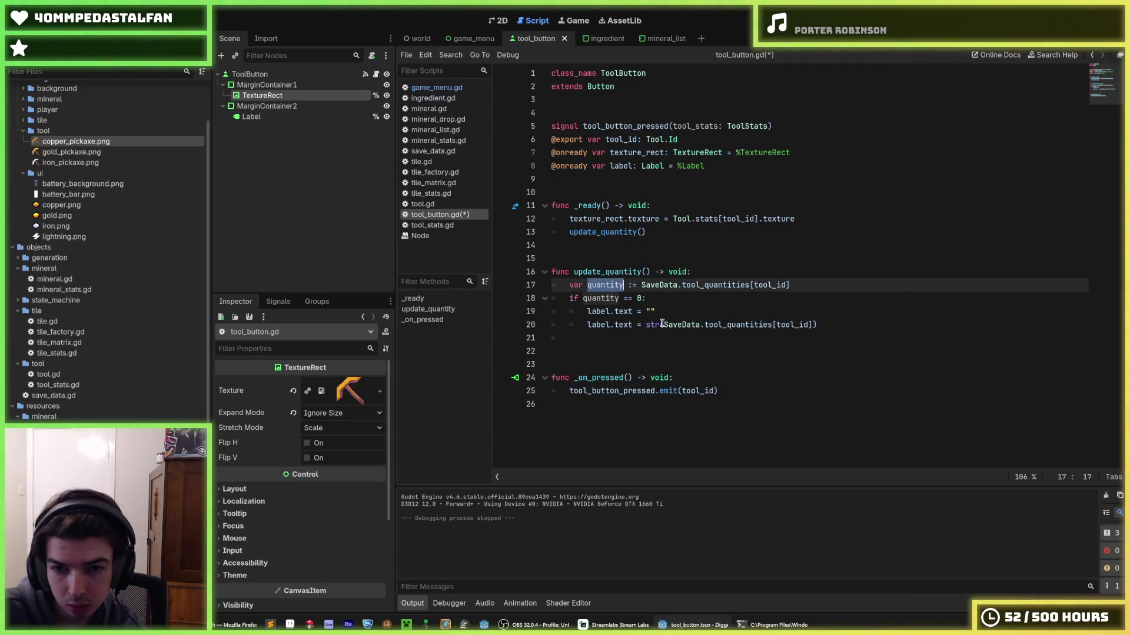
{"action": "left_click_drag", "start_coordinate": [663, 325], "coordinate": [815, 327]}
{"action": "type", "text": "quantity"}
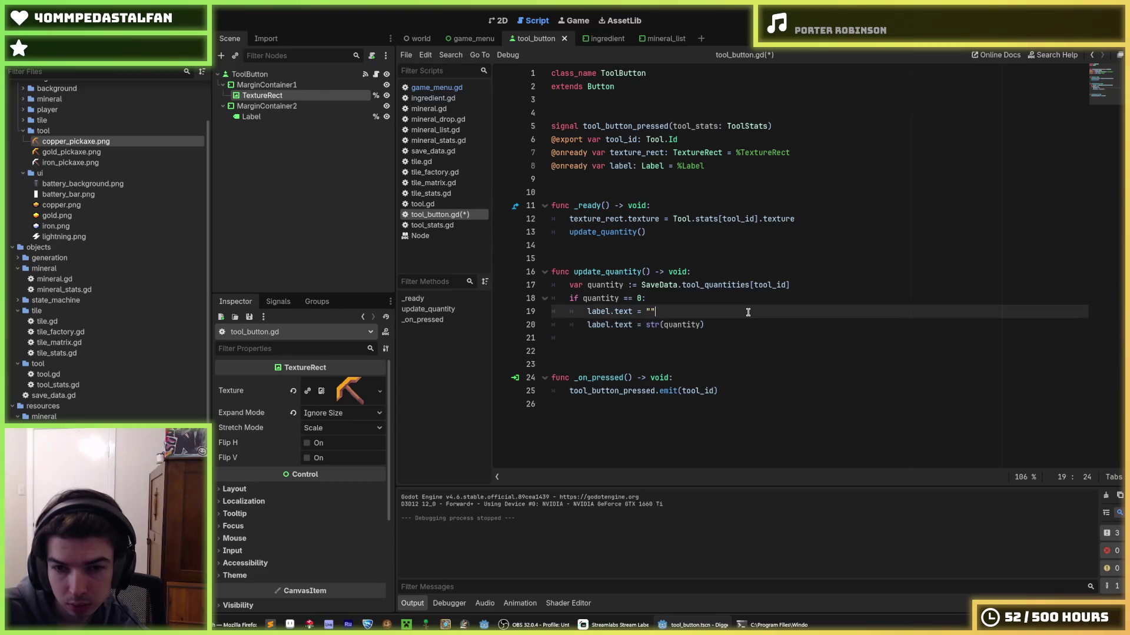
{"action": "left_click", "coordinate": [747, 311]}
{"action": "key", "text": "Return"}
{"action": "key", "text": "BackSpace"}
{"action": "type", "text": "else:"}
{"action": "key", "text": "ctrl+s"}
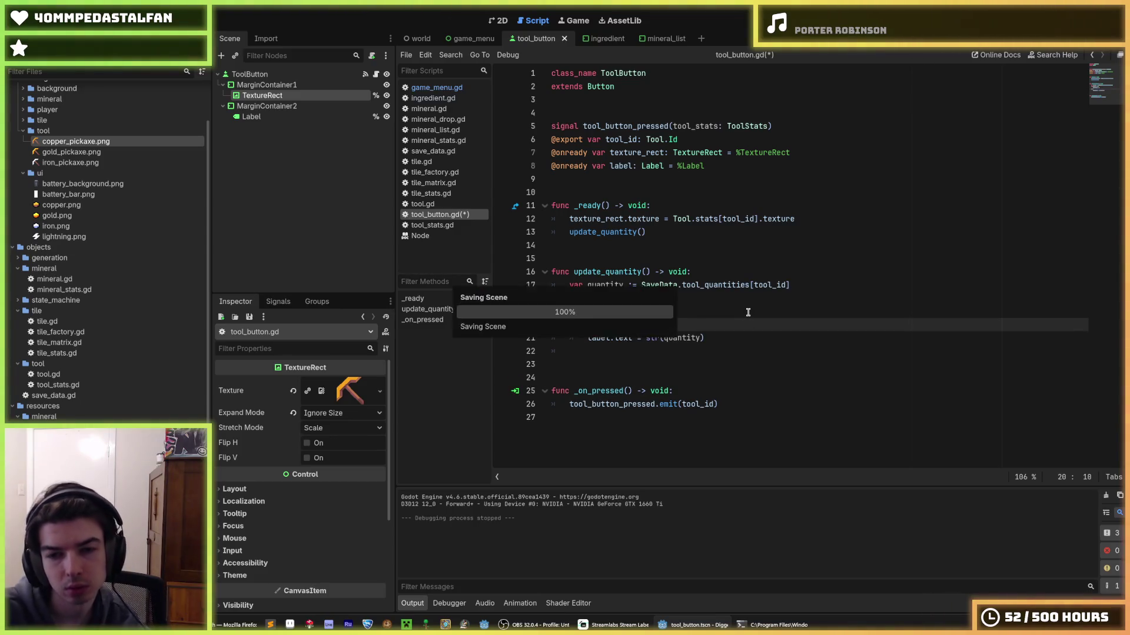
{"action": "left_click", "coordinate": [725, 306]}
{"action": "left_click", "coordinate": [712, 298]}
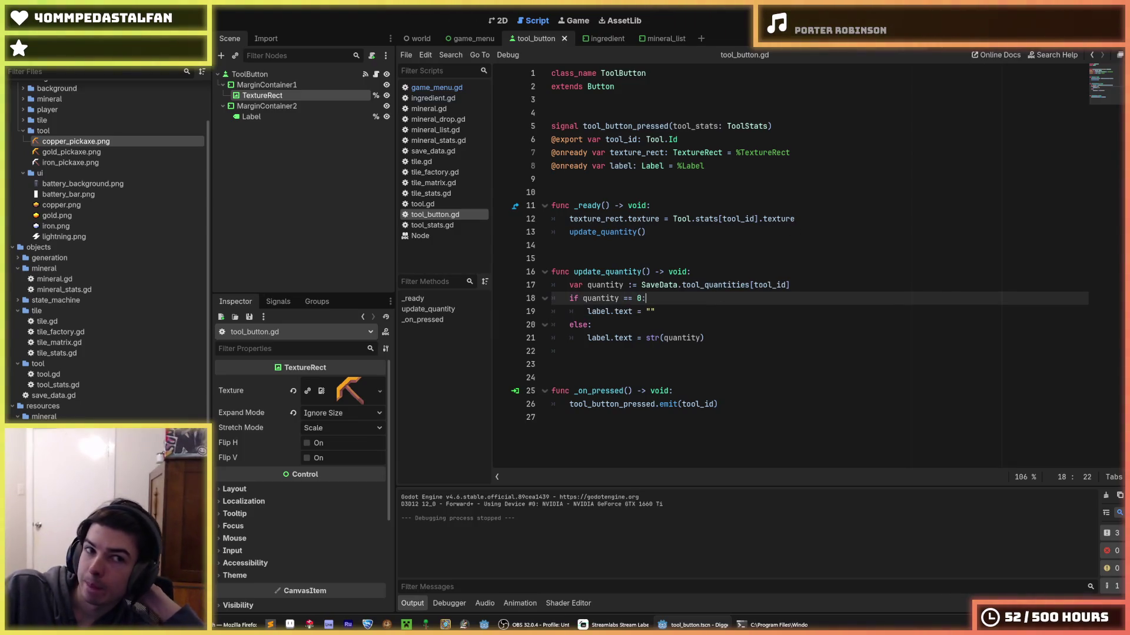
{"action": "left_click", "coordinate": [606, 38]}
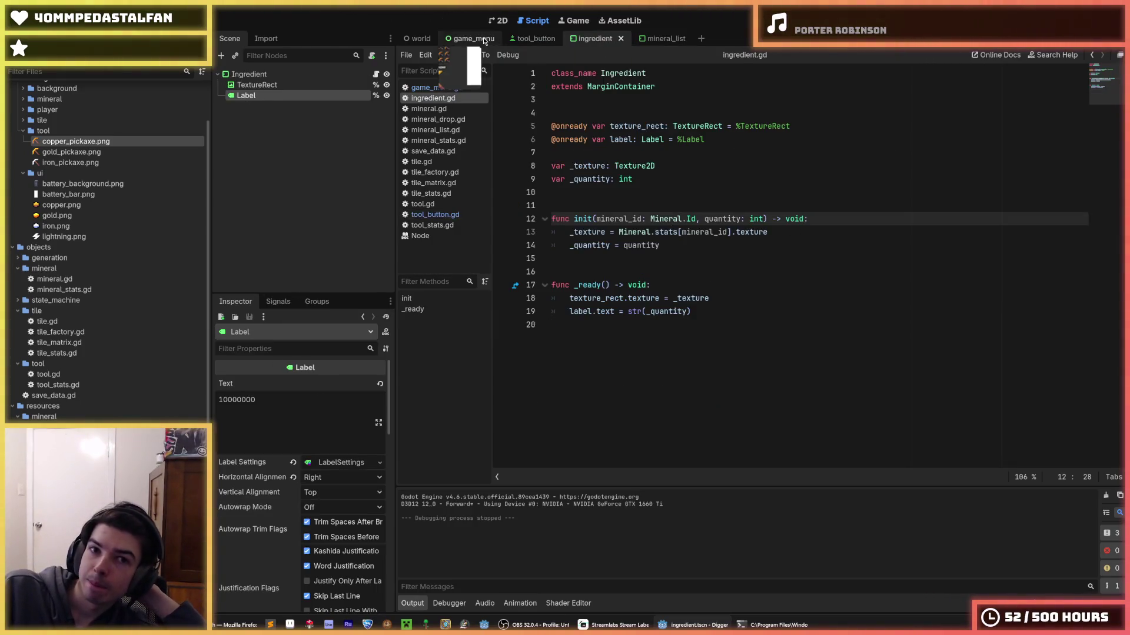
- Run the game_menu scene and craft a copper pickaxe and an iron pickaxe
{"action": "left_click", "coordinate": [473, 38]}
{"action": "key", "text": "F5"}
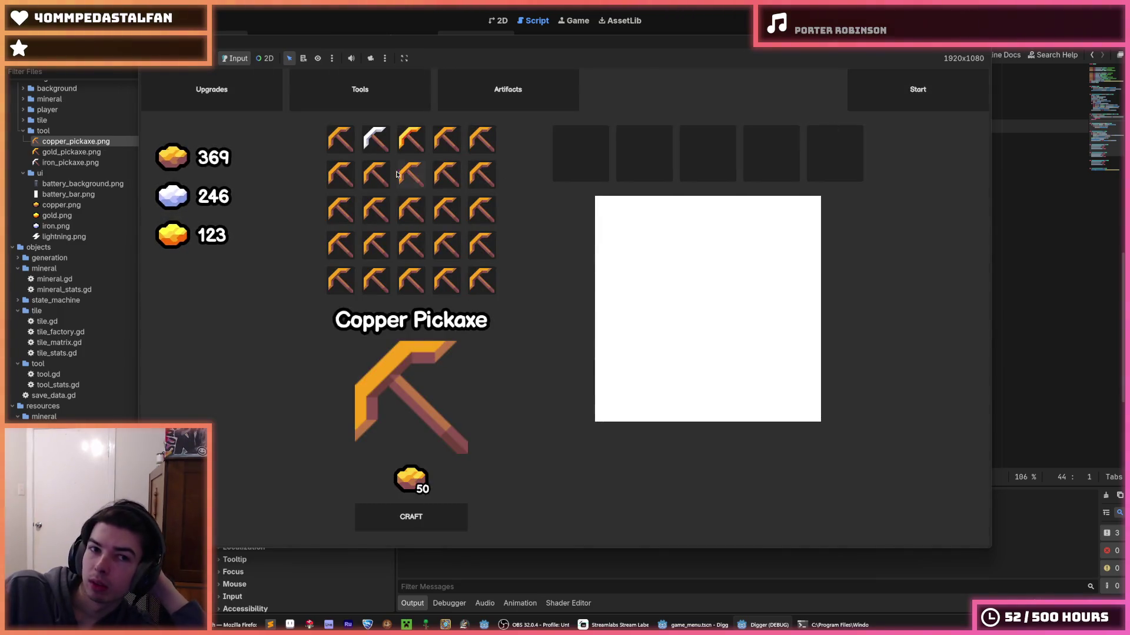
{"action": "left_click", "coordinate": [459, 510]}
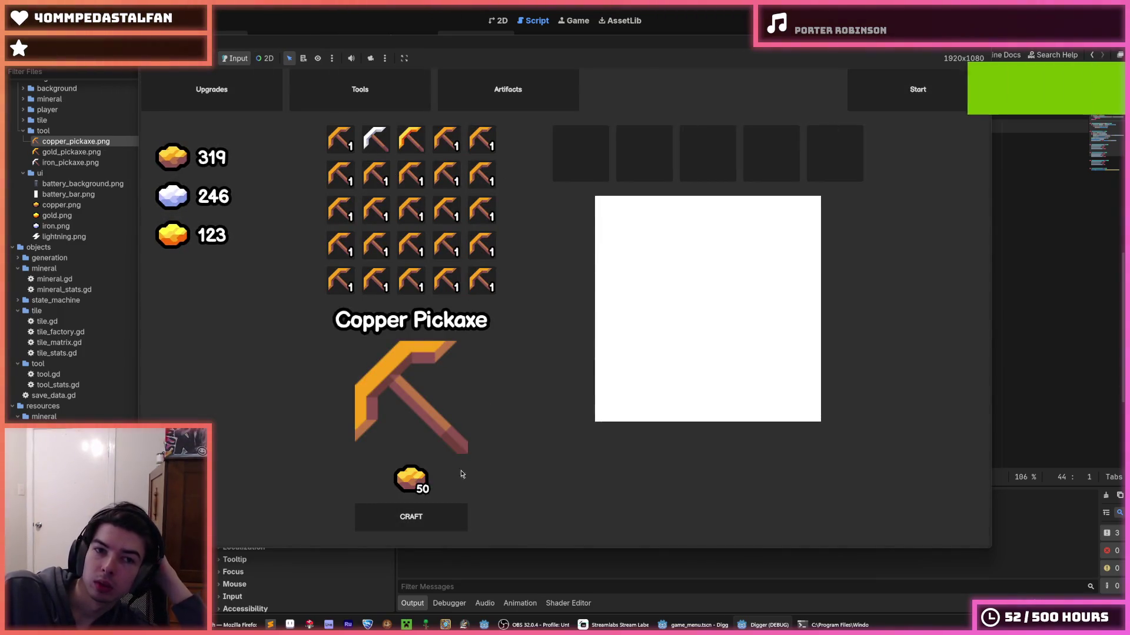
{"action": "left_click", "coordinate": [411, 139]}
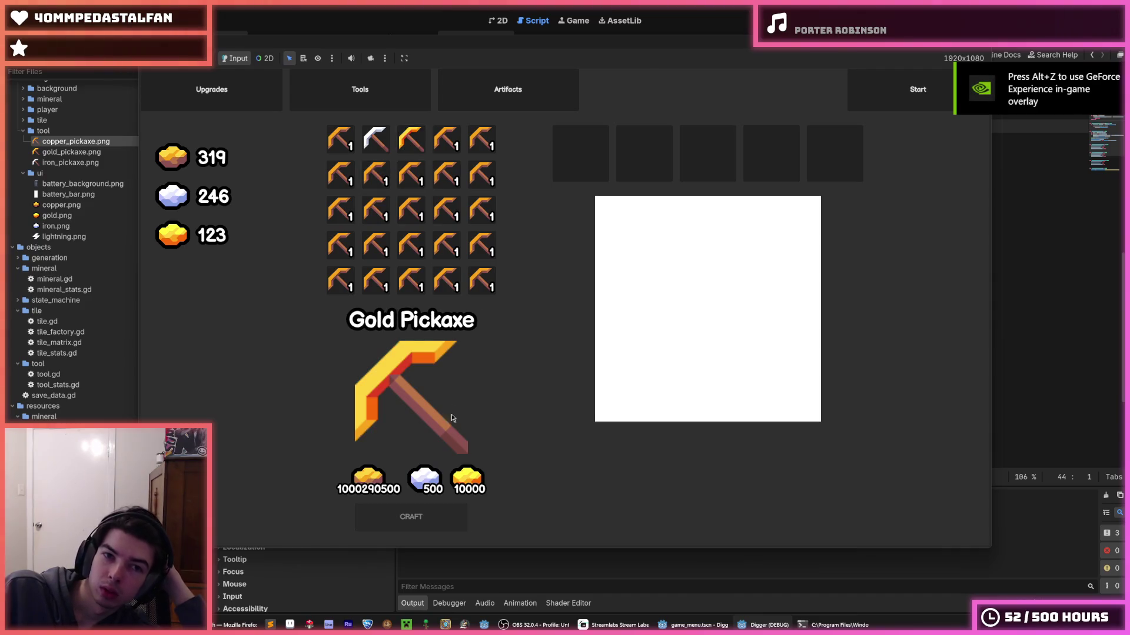
{"action": "left_click", "coordinate": [375, 139]}
{"action": "left_click", "coordinate": [429, 529]}
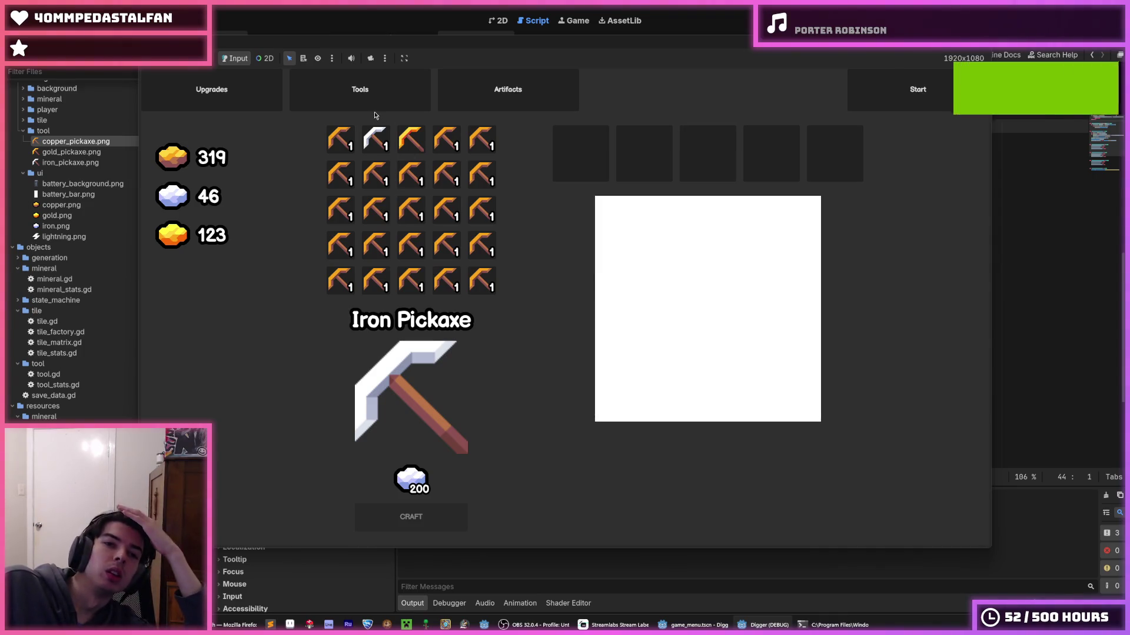
- Craft five more copper pickaxes, then stop the game with F8
{"action": "left_click", "coordinate": [340, 139]}
{"action": "left_click", "coordinate": [435, 521]}
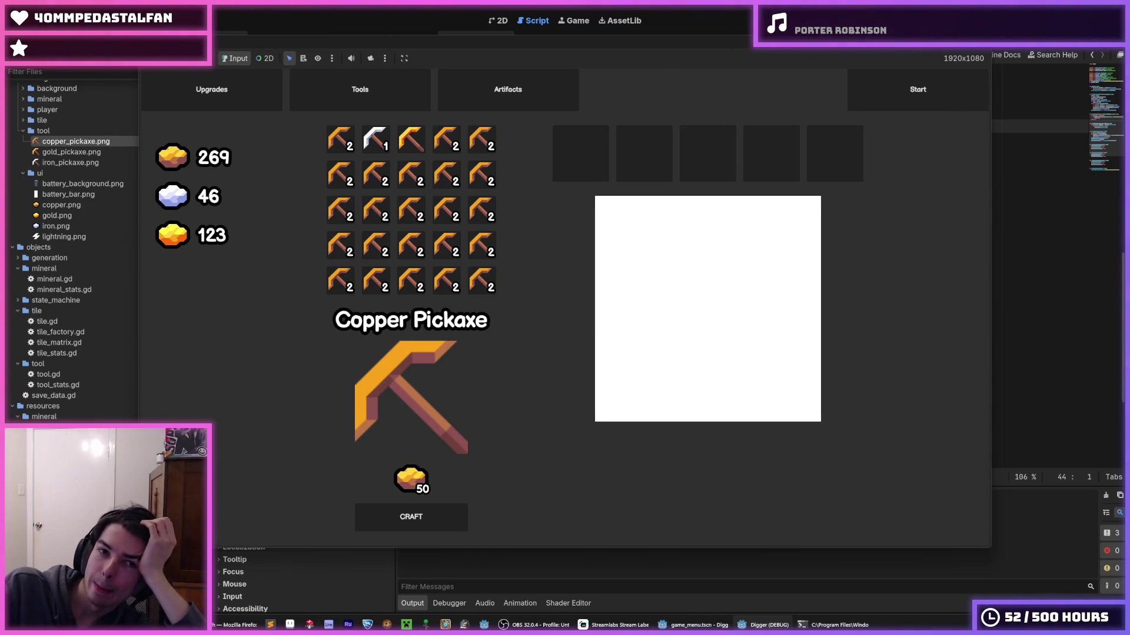
{"action": "left_click", "coordinate": [404, 522]}
{"action": "left_click", "coordinate": [405, 526]}
{"action": "left_click", "coordinate": [404, 525]}
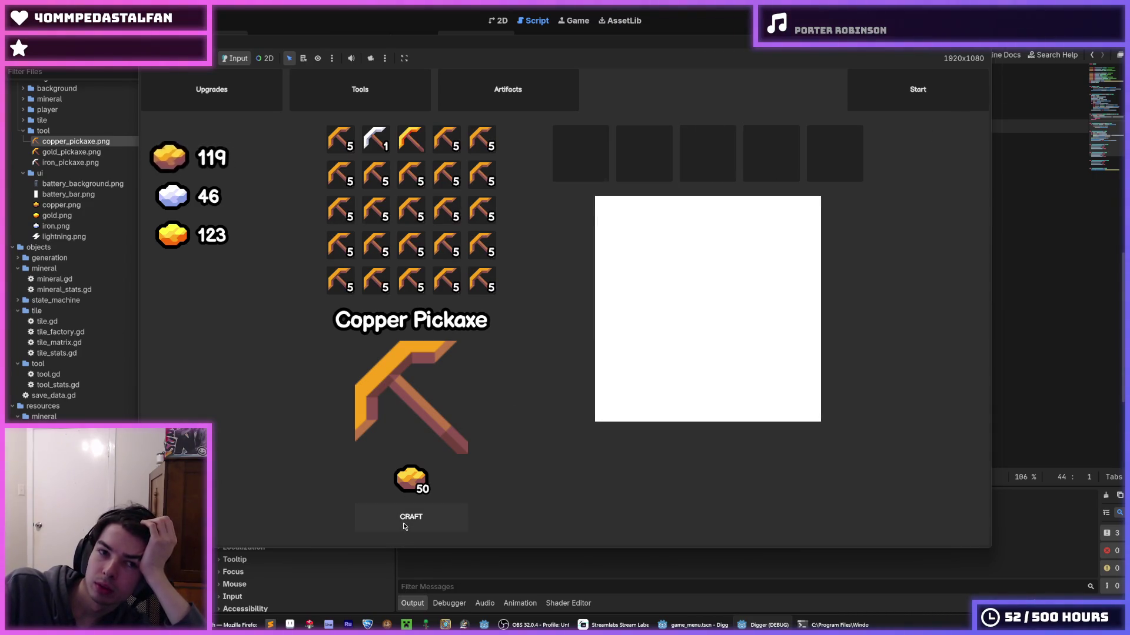
{"action": "left_click", "coordinate": [406, 523]}
{"action": "key", "text": "F8"}
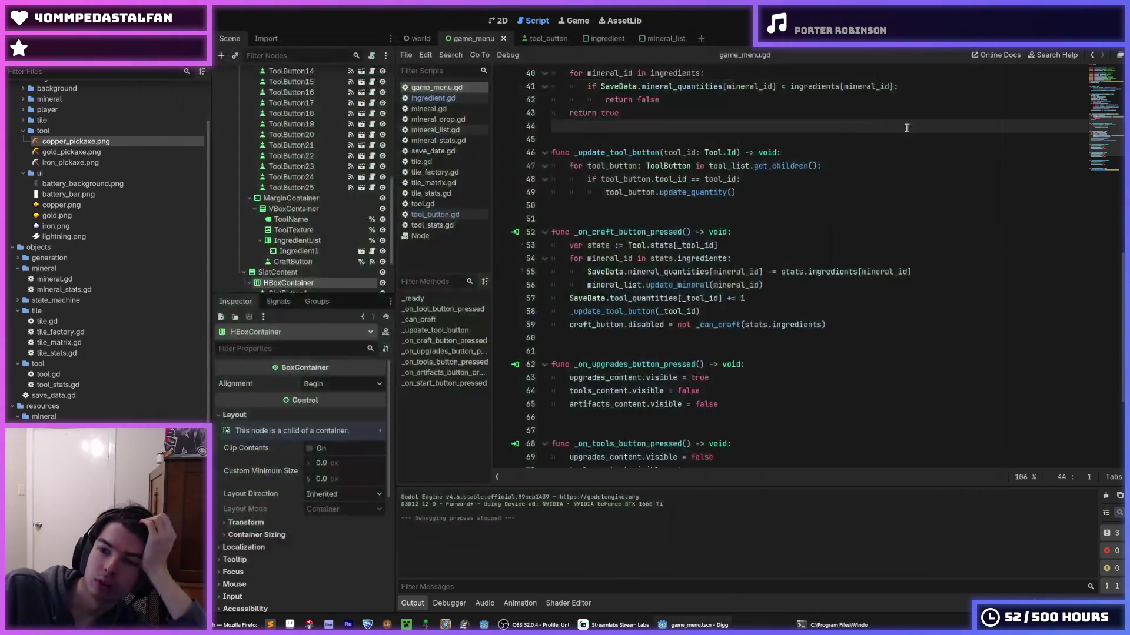
- Review _update_tool_button's tool id check and the stats lookup in _on_craft_button_pressed
{"action": "left_click", "coordinate": [898, 139]}
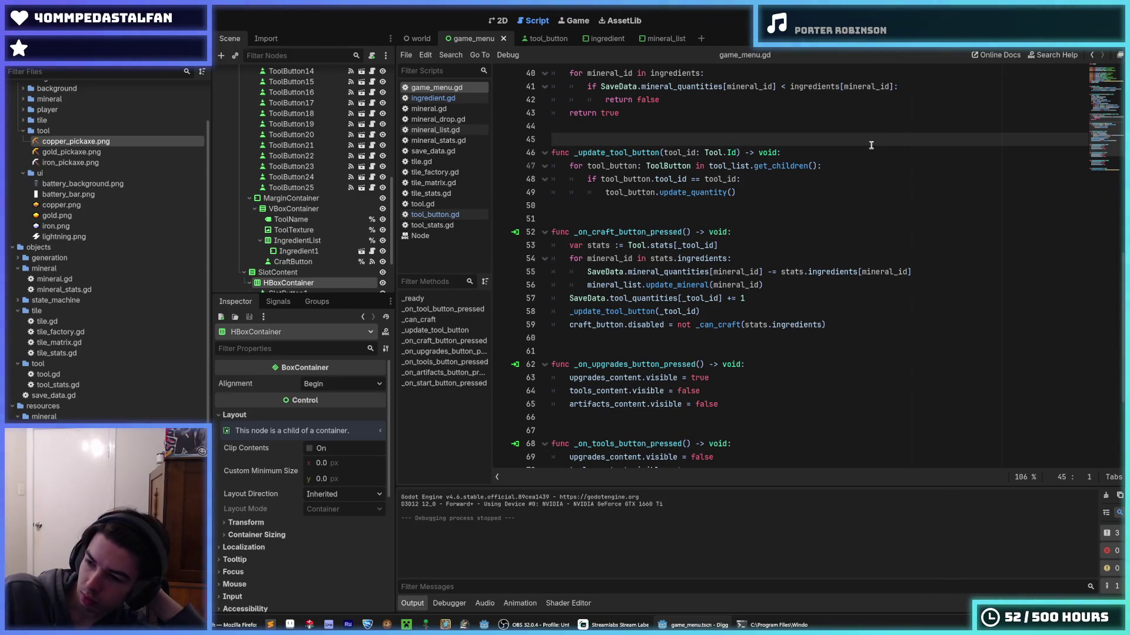
{"action": "left_click", "coordinate": [795, 195]}
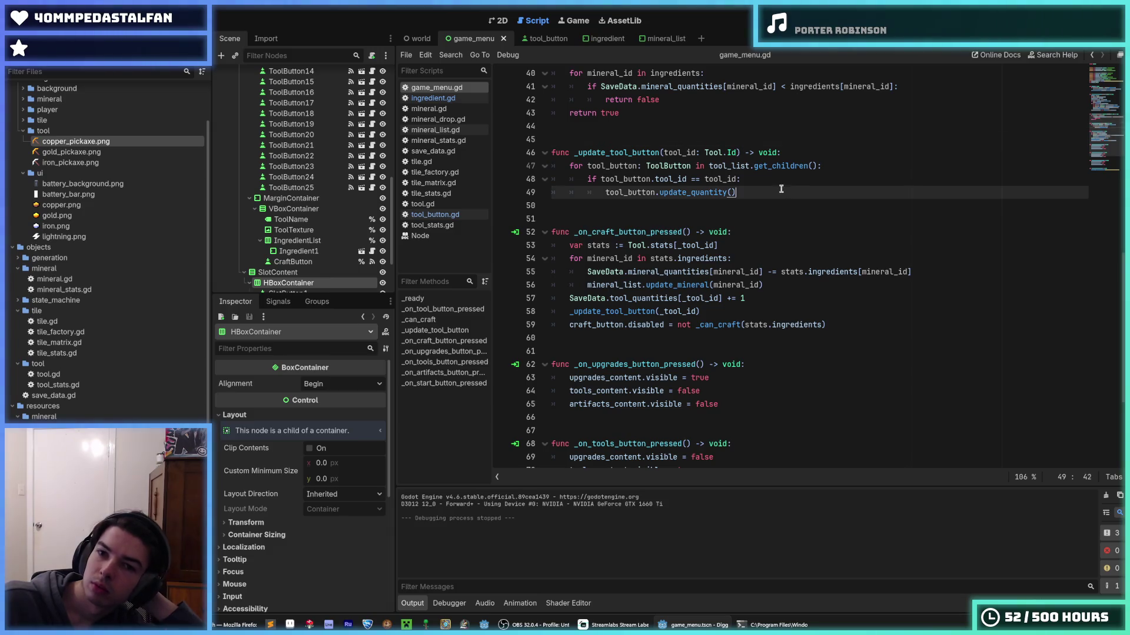
{"action": "left_click", "coordinate": [774, 182]}
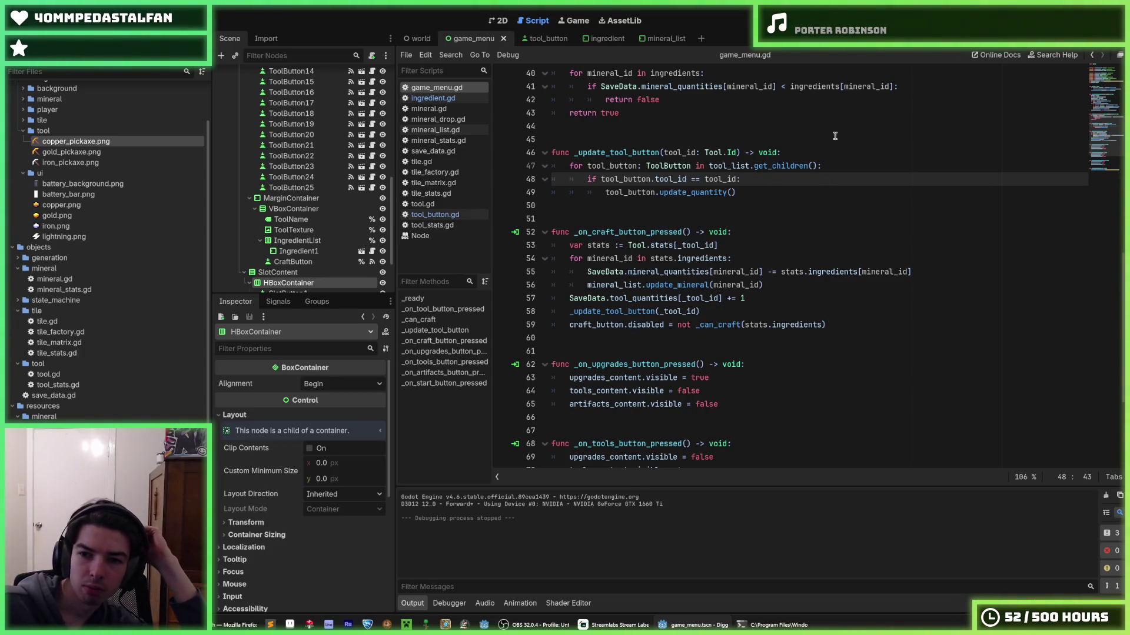
{"action": "left_click", "coordinate": [793, 230]}
{"action": "left_click", "coordinate": [777, 249]}
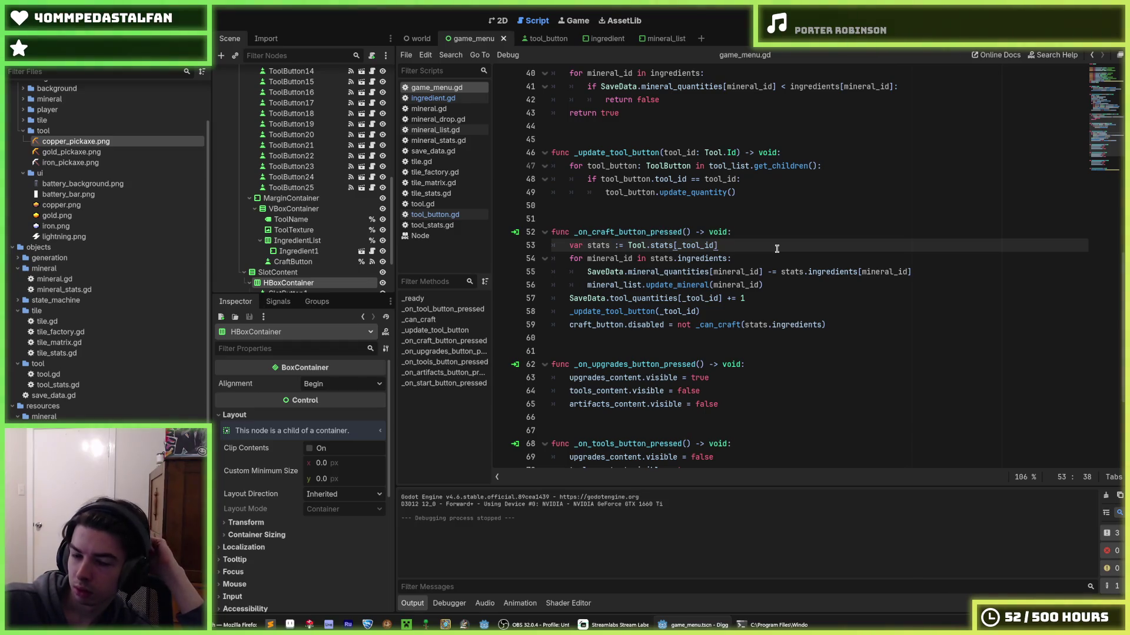
{"action": "left_click", "coordinate": [758, 231]}
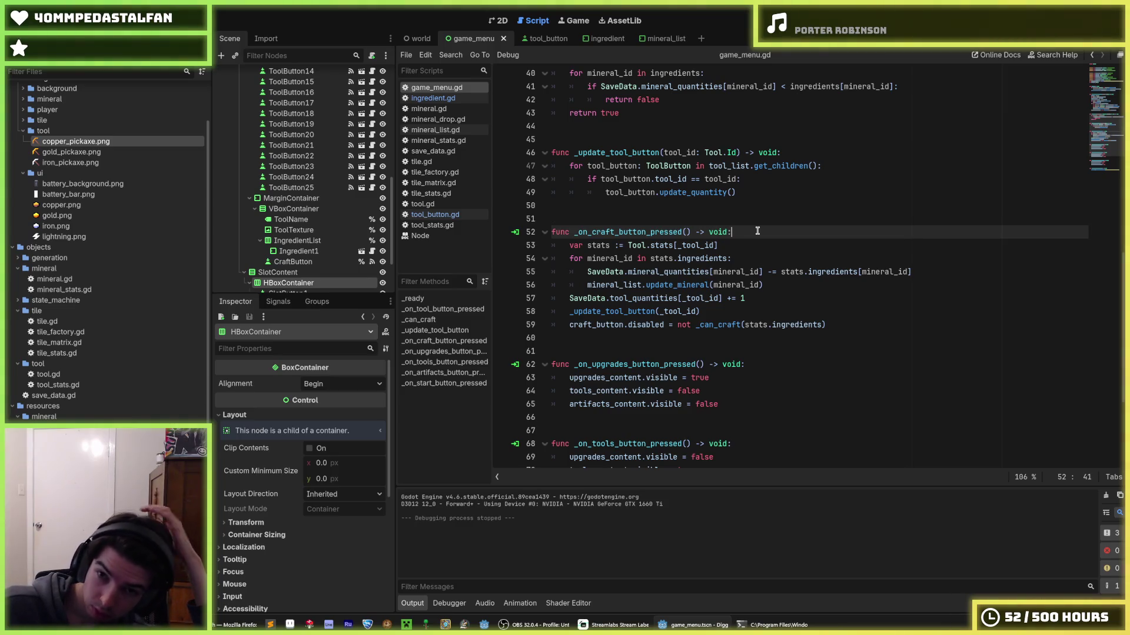
{"action": "scroll", "coordinate": [757, 231], "scroll_direction": "up", "scroll_amount": 4}
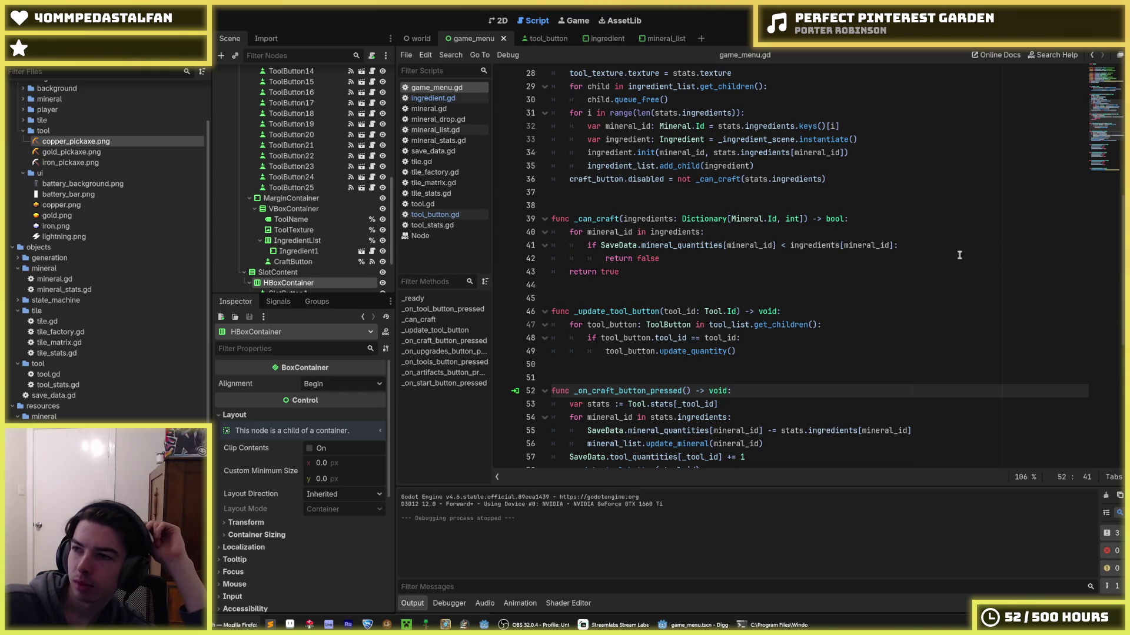
- Review _can_craft's mineral check and returns, recheck the update_quantity call, then go to 2D view
{"action": "left_click", "coordinate": [847, 246]}
{"action": "scroll", "coordinate": [807, 257], "scroll_direction": "down", "scroll_amount": 1}
{"action": "left_click", "coordinate": [740, 219]}
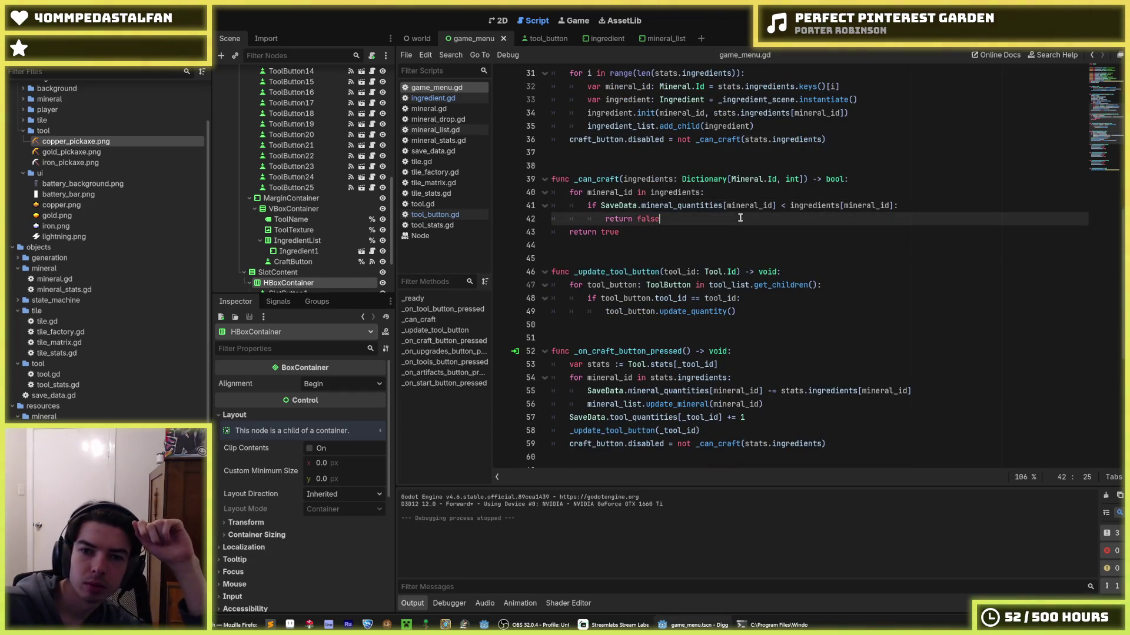
{"action": "left_click", "coordinate": [741, 227]}
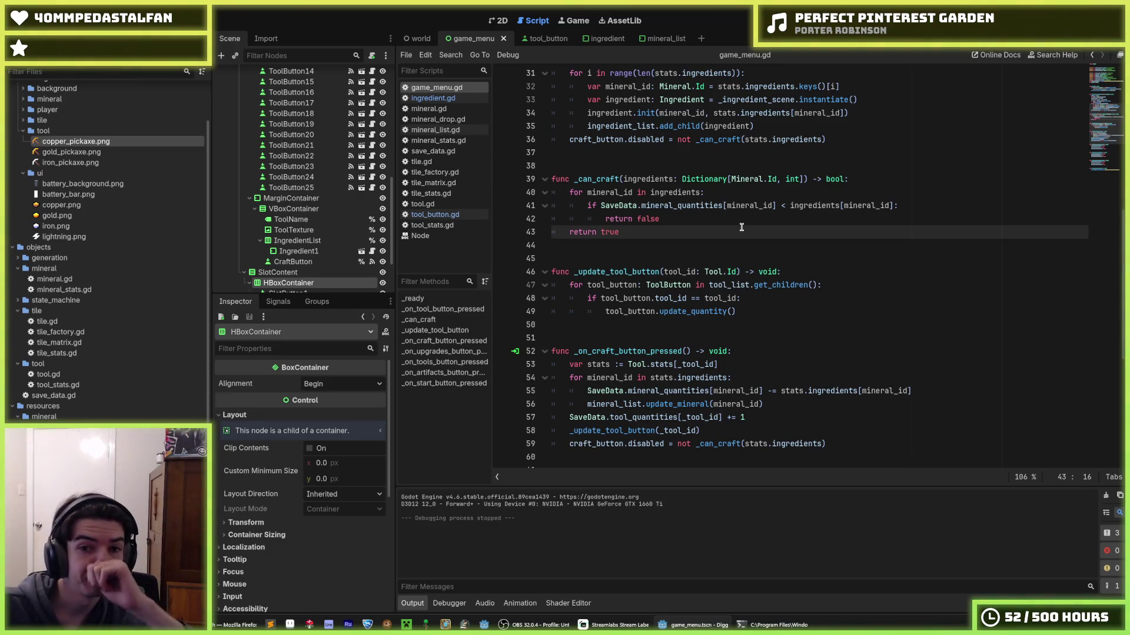
{"action": "left_click", "coordinate": [742, 297]}
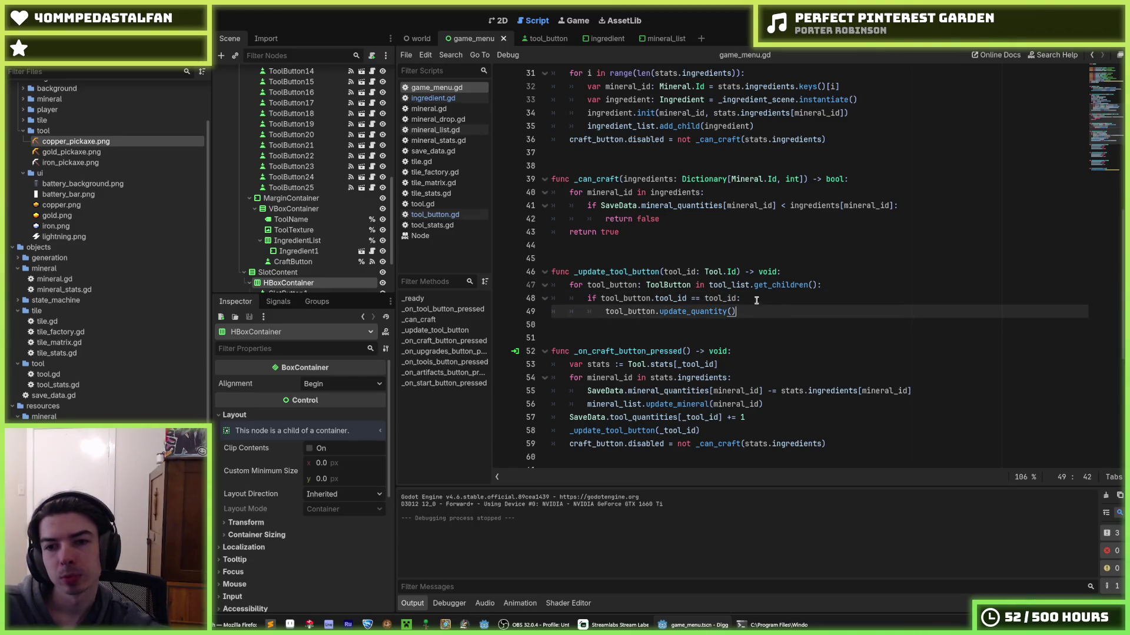
{"action": "left_click", "coordinate": [757, 307]}
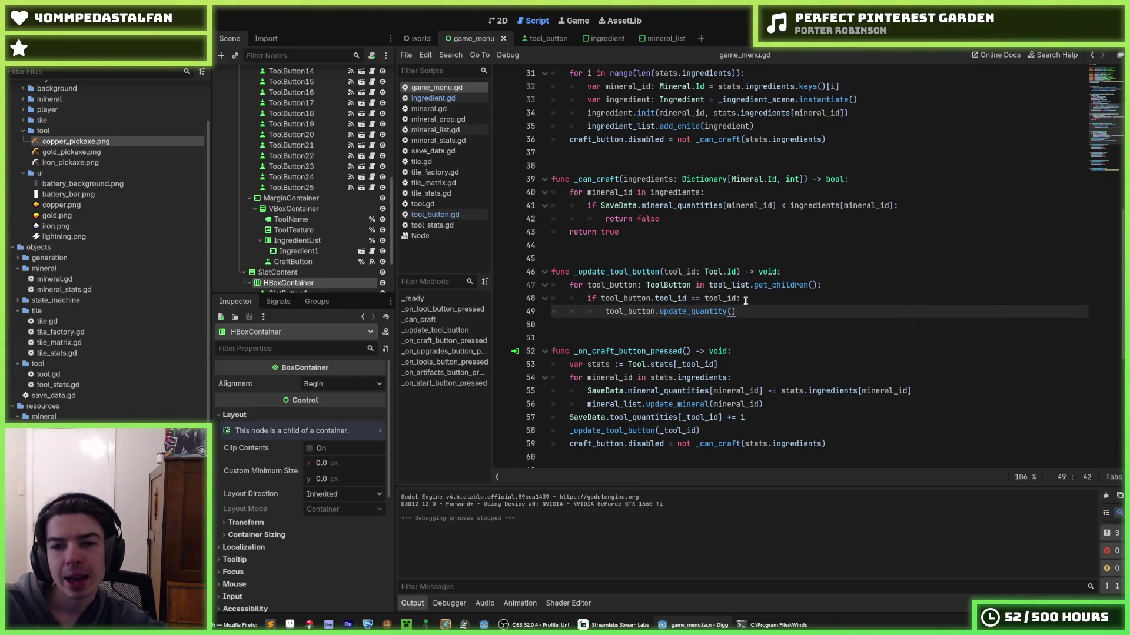
{"action": "left_click", "coordinate": [748, 300]}
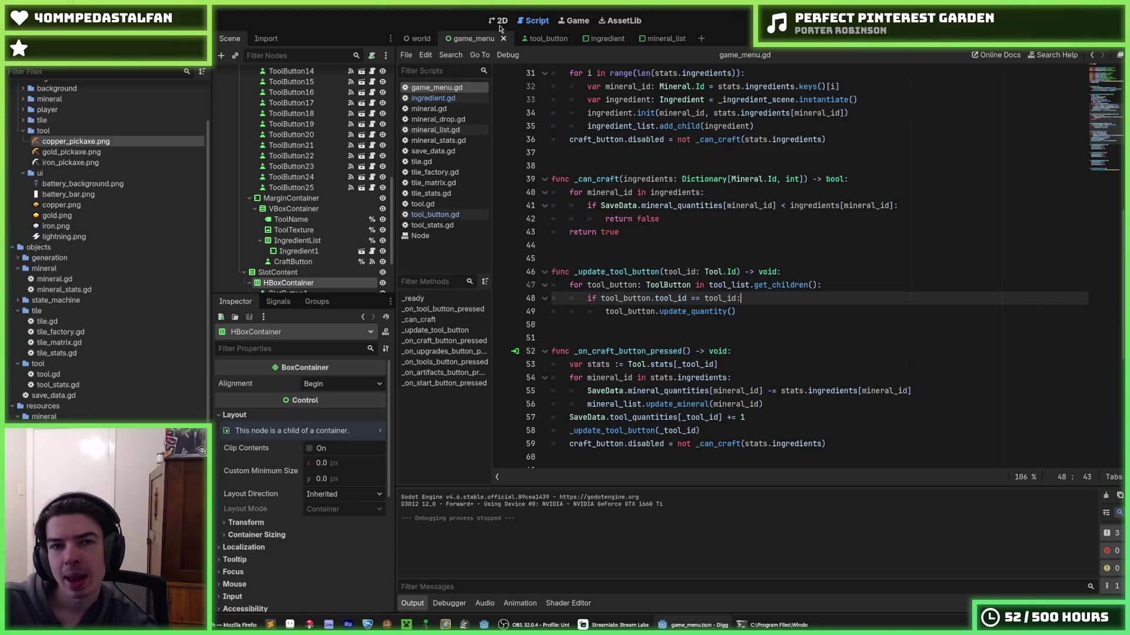
{"action": "left_click", "coordinate": [499, 24]}
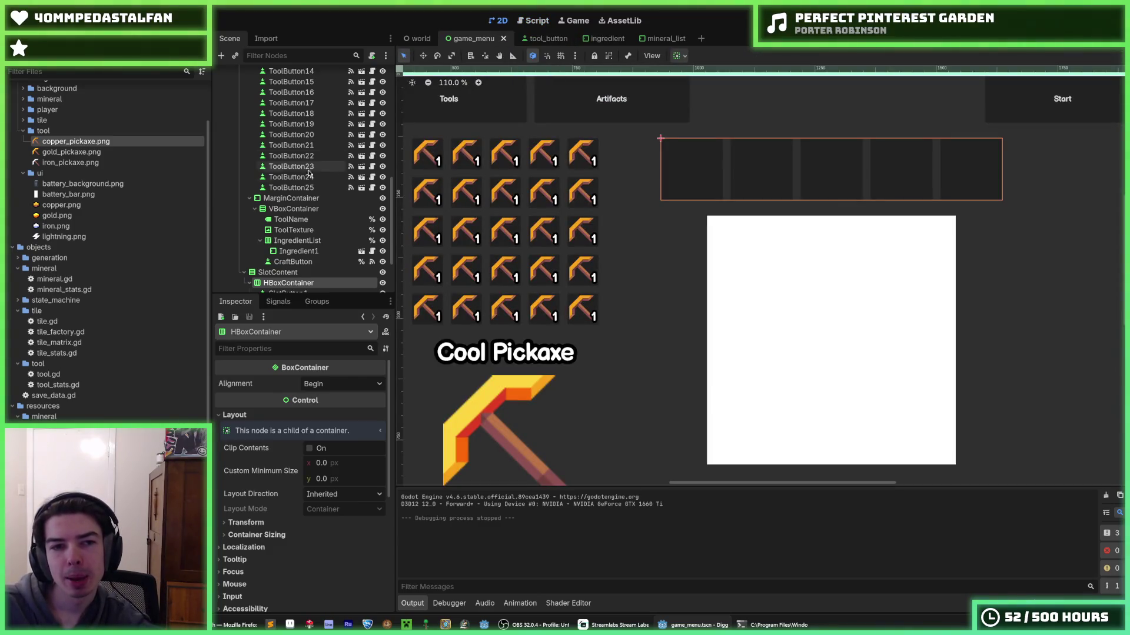
- Alternate between HBoxContainer and SlotButton1, ending with SlotButton1's empty-icon Button properties in the Inspector
{"action": "scroll", "coordinate": [308, 204], "scroll_direction": "down", "scroll_amount": 3}
{"action": "left_click", "coordinate": [312, 219]}
{"action": "left_click", "coordinate": [306, 209]}
{"action": "left_click", "coordinate": [312, 219]}
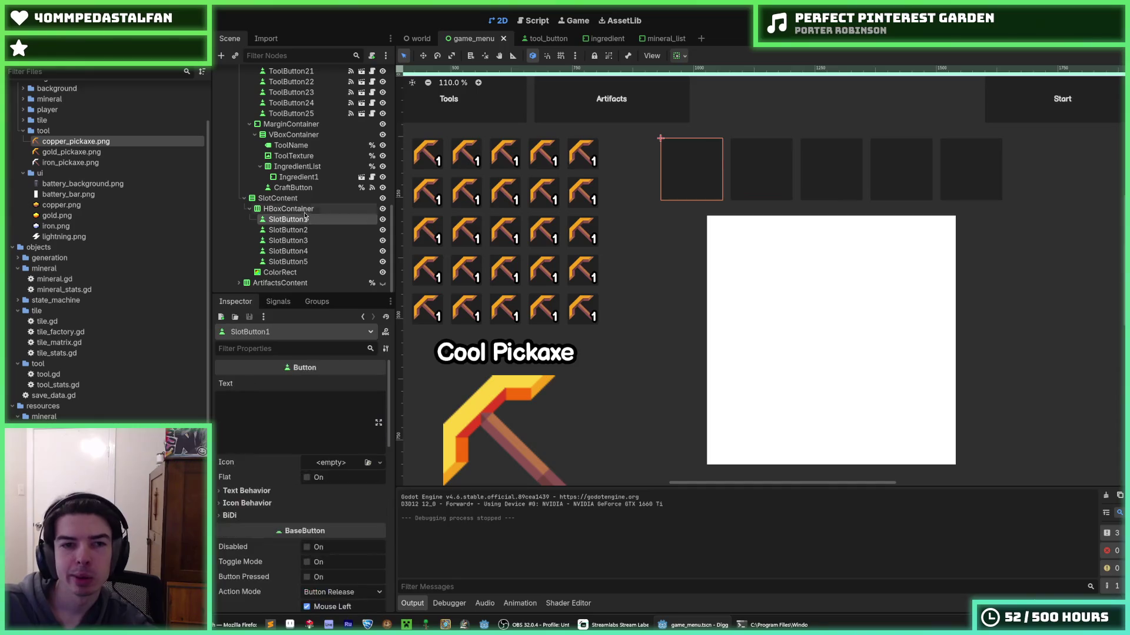
{"action": "left_click", "coordinate": [306, 209]}
{"action": "left_click", "coordinate": [314, 218]}
{"action": "left_click", "coordinate": [306, 209]}
{"action": "left_click", "coordinate": [309, 218]}
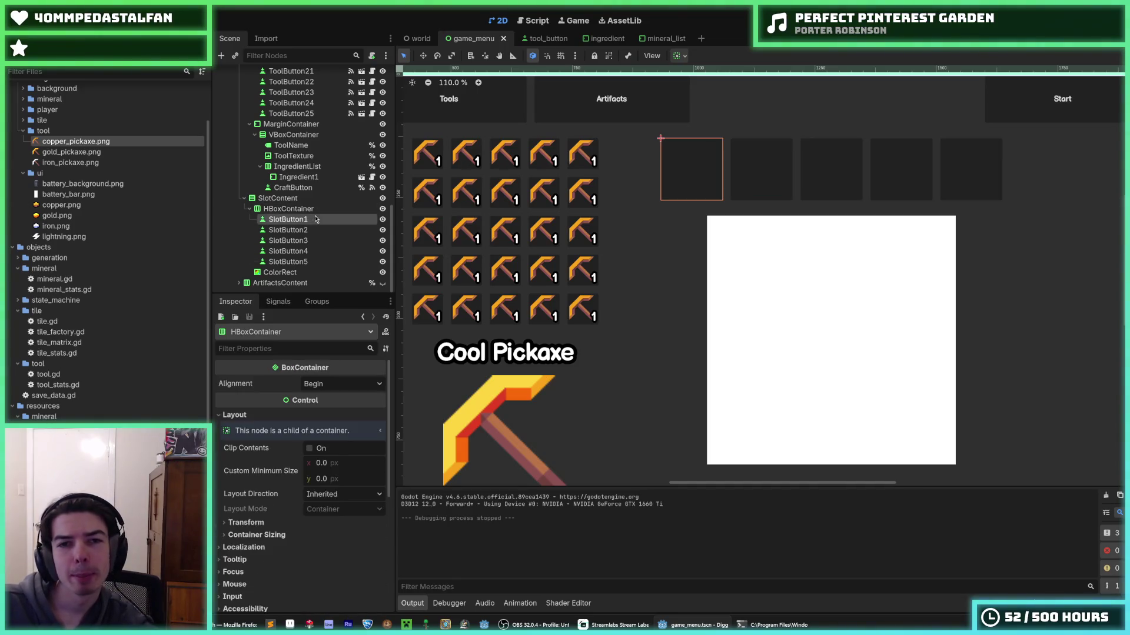
{"action": "left_click", "coordinate": [306, 209]}
{"action": "left_click", "coordinate": [312, 219]}
{"action": "left_click", "coordinate": [306, 209]}
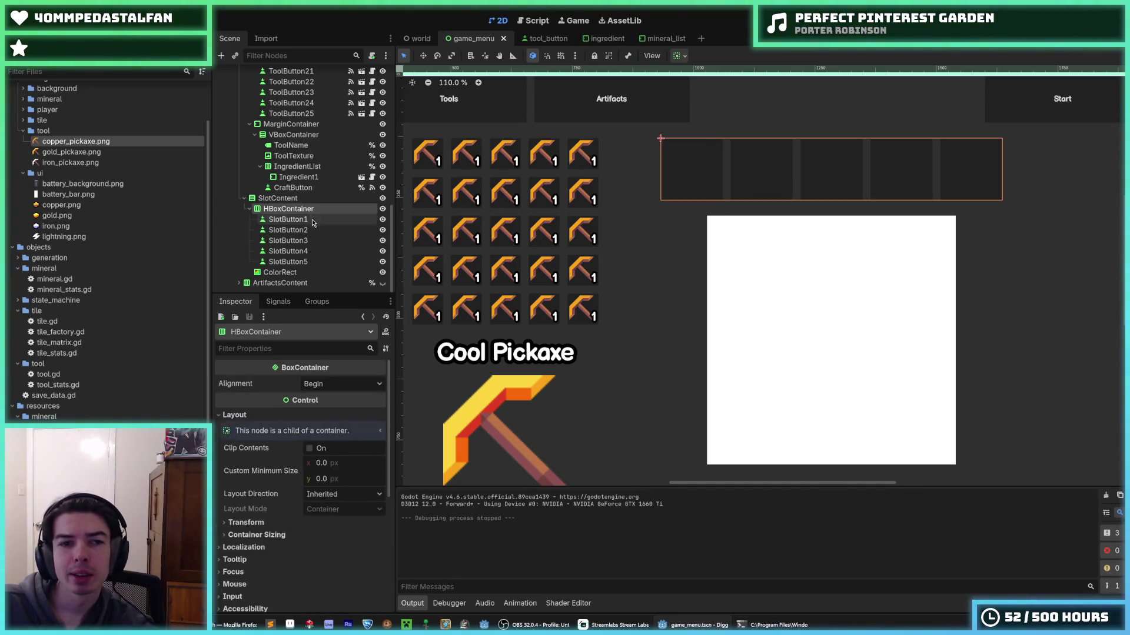
{"action": "left_click", "coordinate": [305, 216]}
{"action": "left_click", "coordinate": [309, 219]}
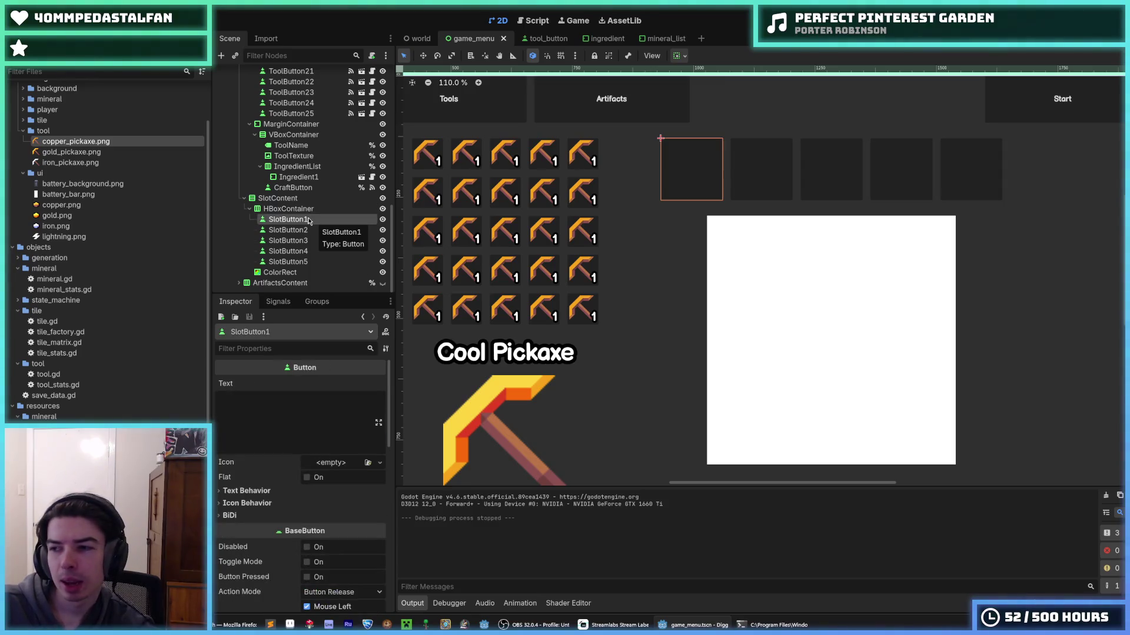
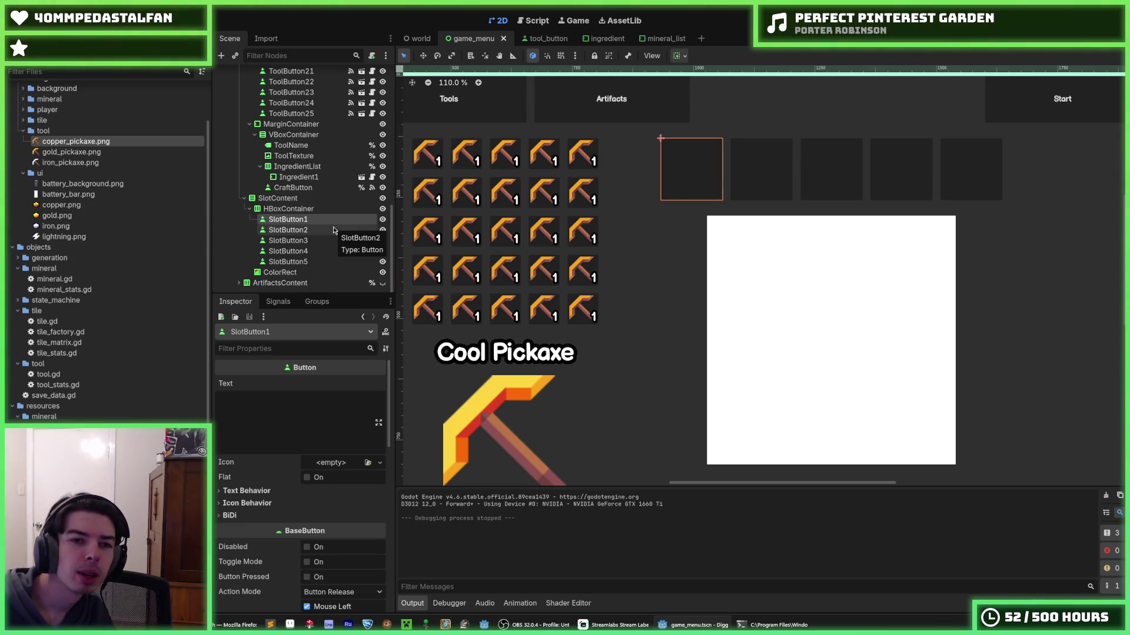
- Inspect SlotButton1–3 in the Scene tree, then bring up the tool_button scene
{"action": "left_click", "coordinate": [333, 230]}
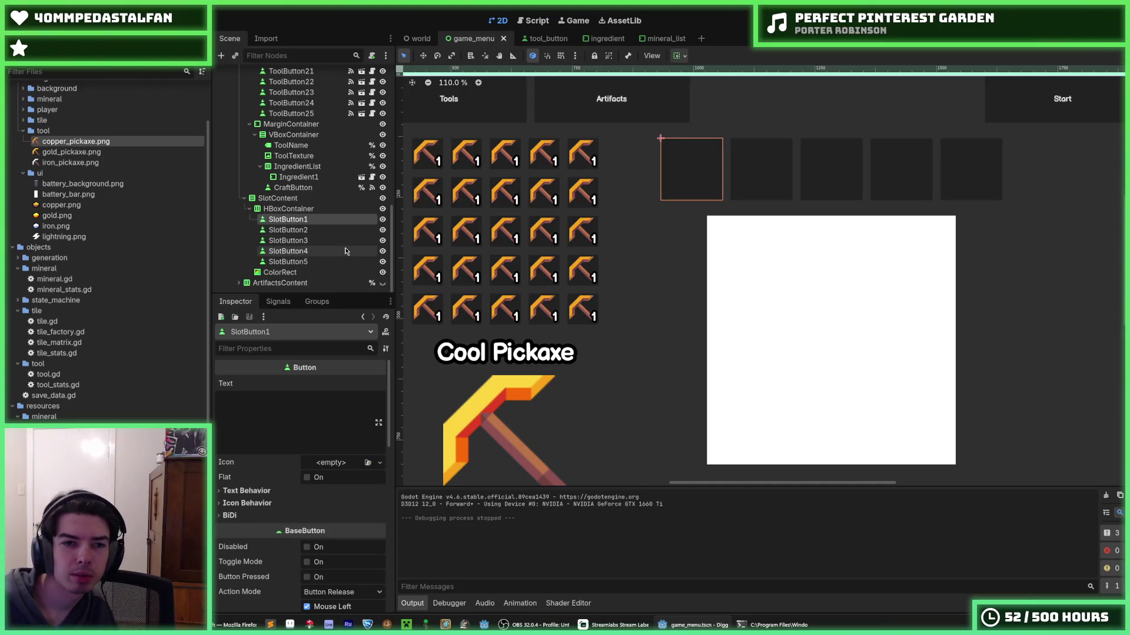
{"action": "left_click", "coordinate": [333, 241]}
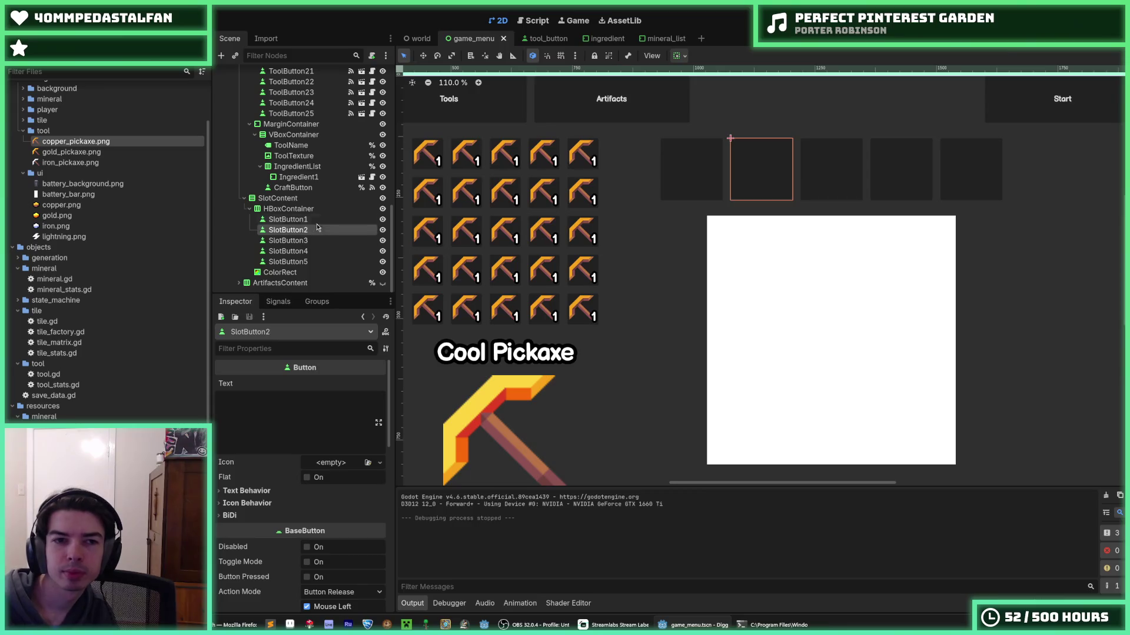
{"action": "left_click", "coordinate": [297, 230]}
{"action": "left_click", "coordinate": [310, 241]}
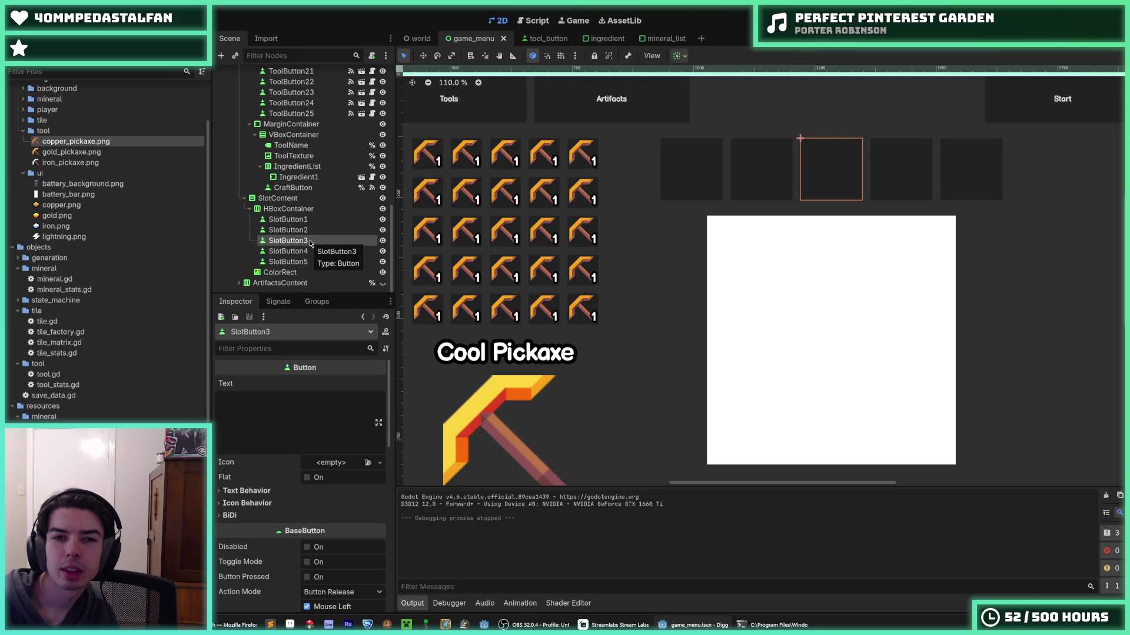
{"action": "key", "text": "Up"}
{"action": "key", "text": "Up"}
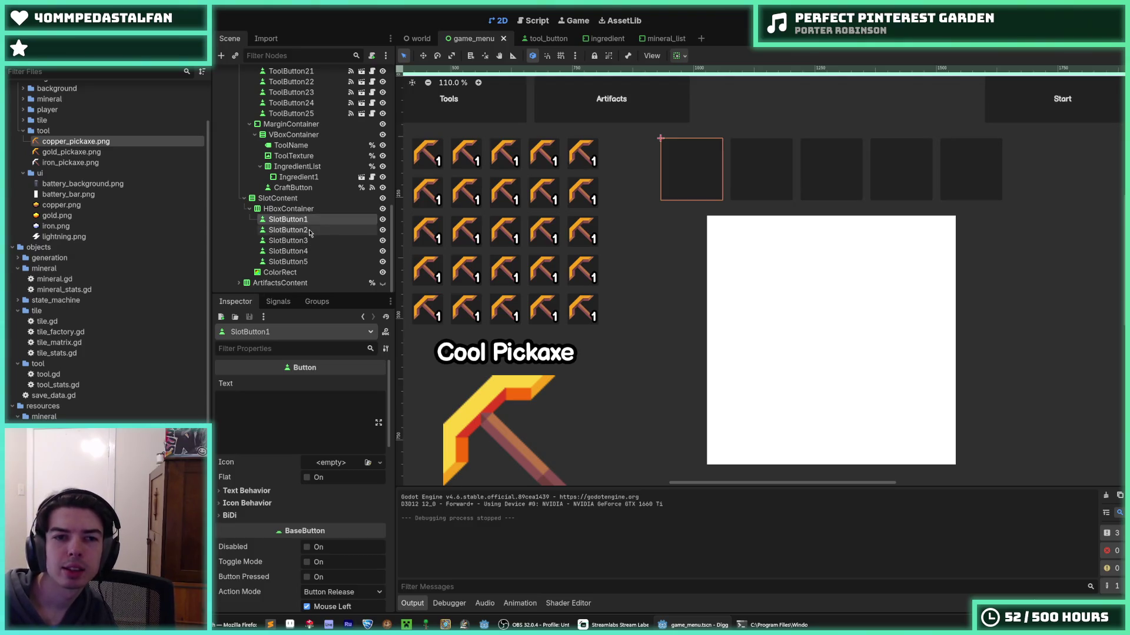
{"action": "left_click", "coordinate": [311, 231]}
{"action": "left_click", "coordinate": [308, 243]}
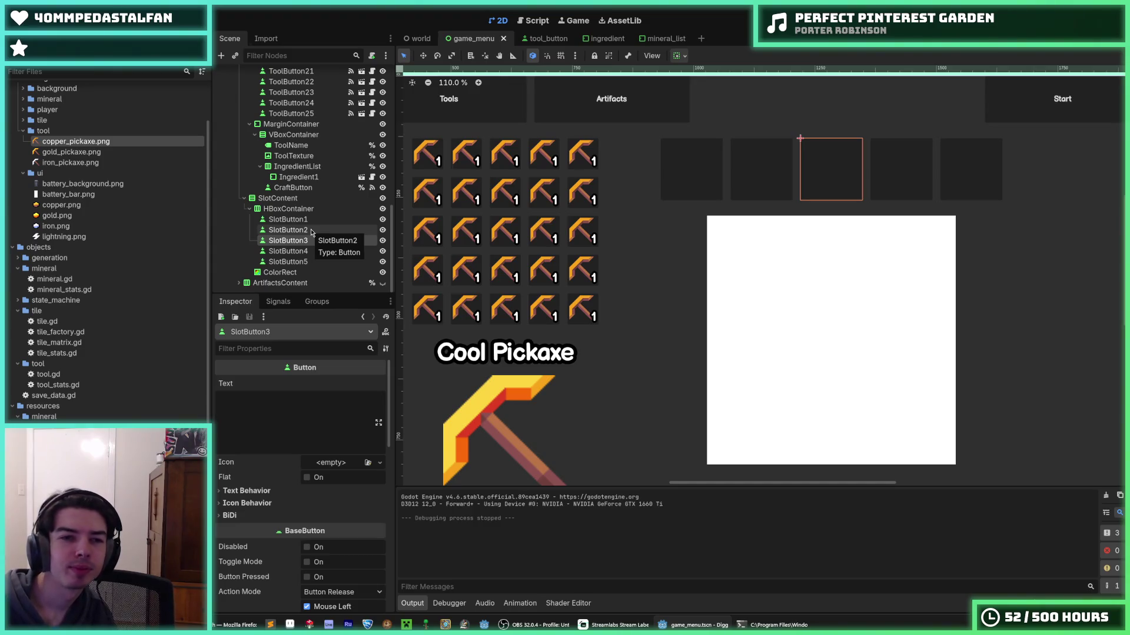
{"action": "left_click", "coordinate": [316, 220]}
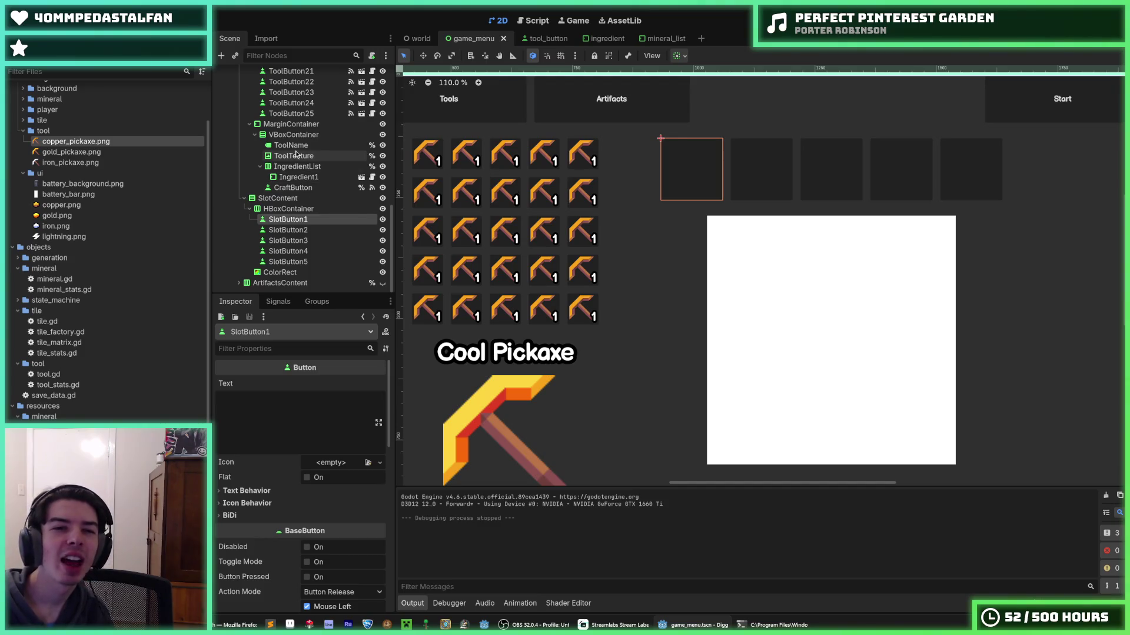
{"action": "left_click", "coordinate": [536, 39]}
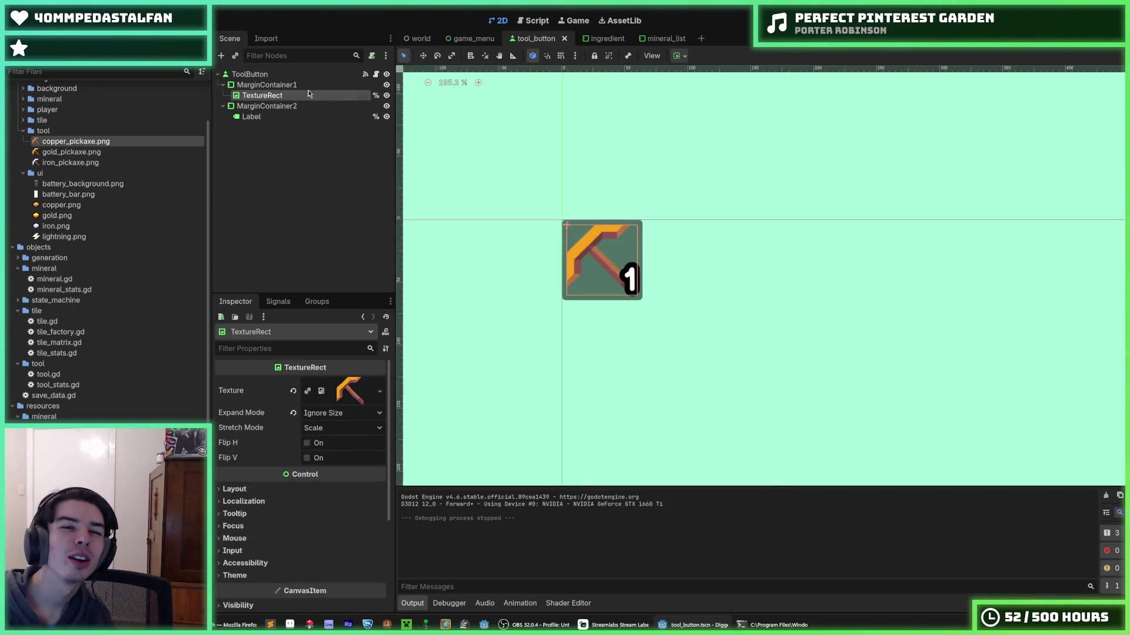
- Inspect the ToolButton root node's actions and its TextureRect child node
{"action": "left_click", "coordinate": [269, 75]}
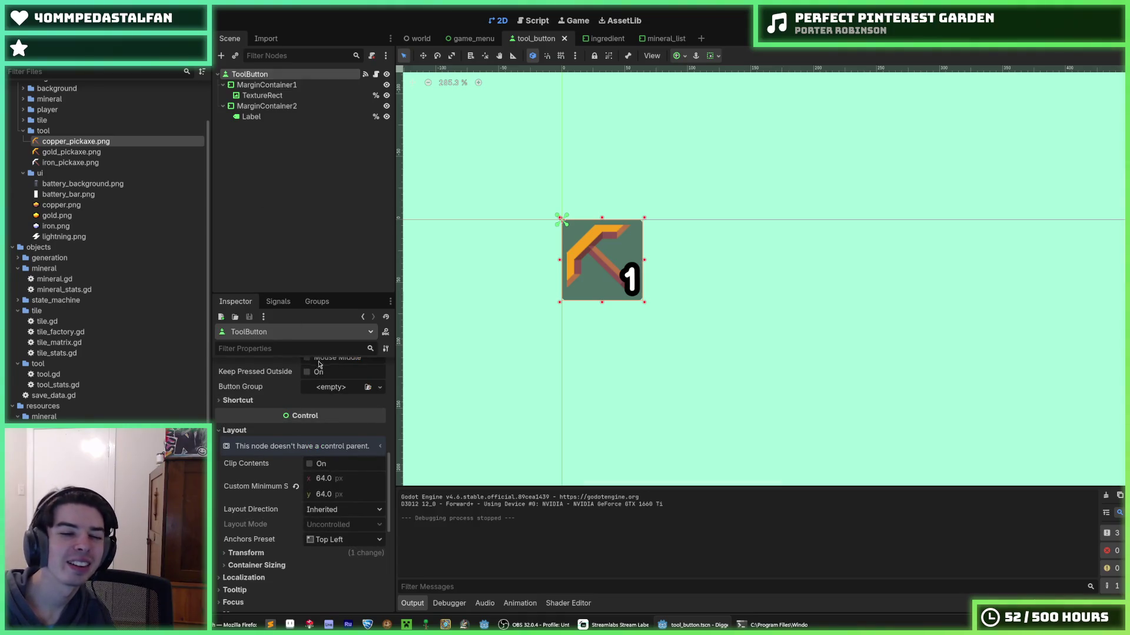
{"action": "scroll", "coordinate": [319, 365], "scroll_direction": "up", "scroll_amount": 10}
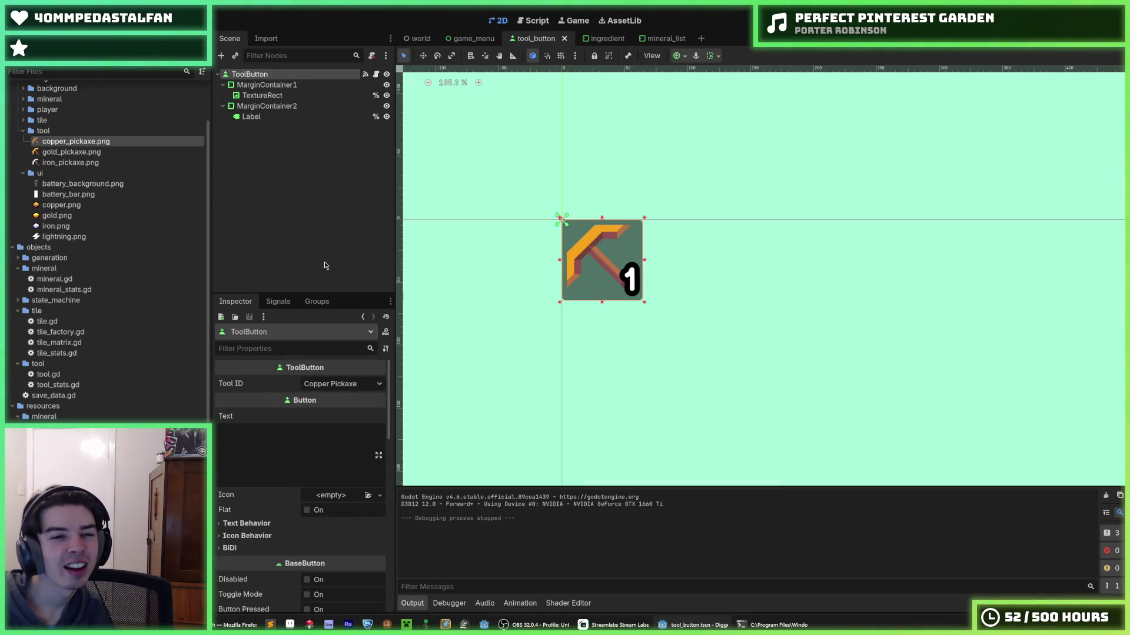
{"action": "right_click", "coordinate": [270, 77]}
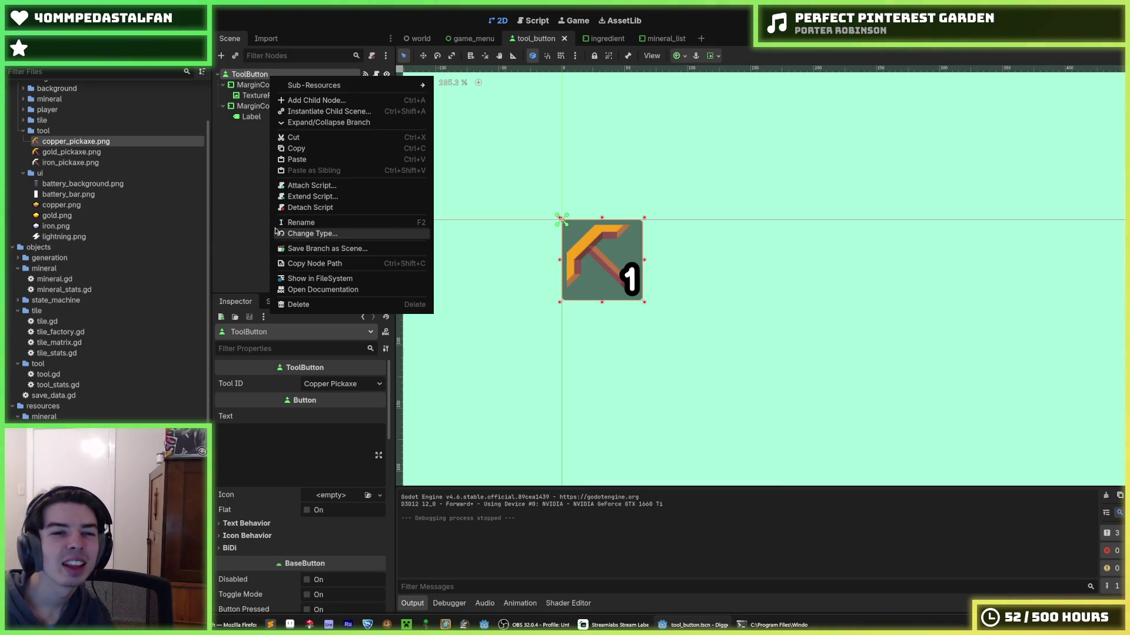
{"action": "left_click", "coordinate": [254, 167]}
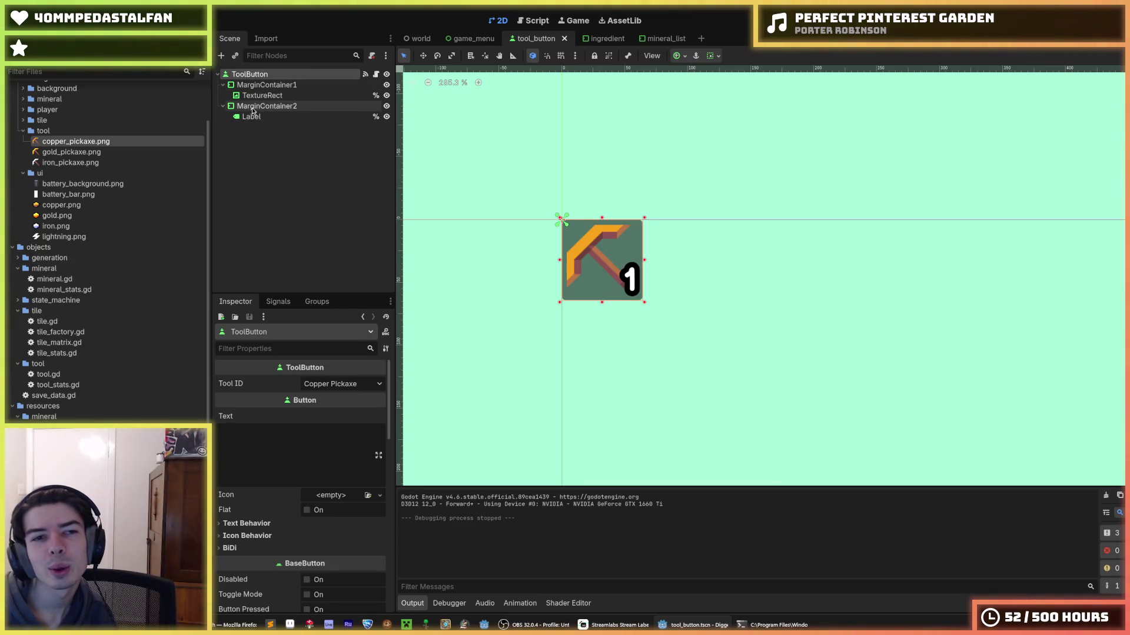
{"action": "left_click", "coordinate": [266, 106]}
{"action": "left_click", "coordinate": [262, 94]}
- Open tool_button.gd in the Script editor at its extends Button line
{"action": "left_click", "coordinate": [262, 86]}
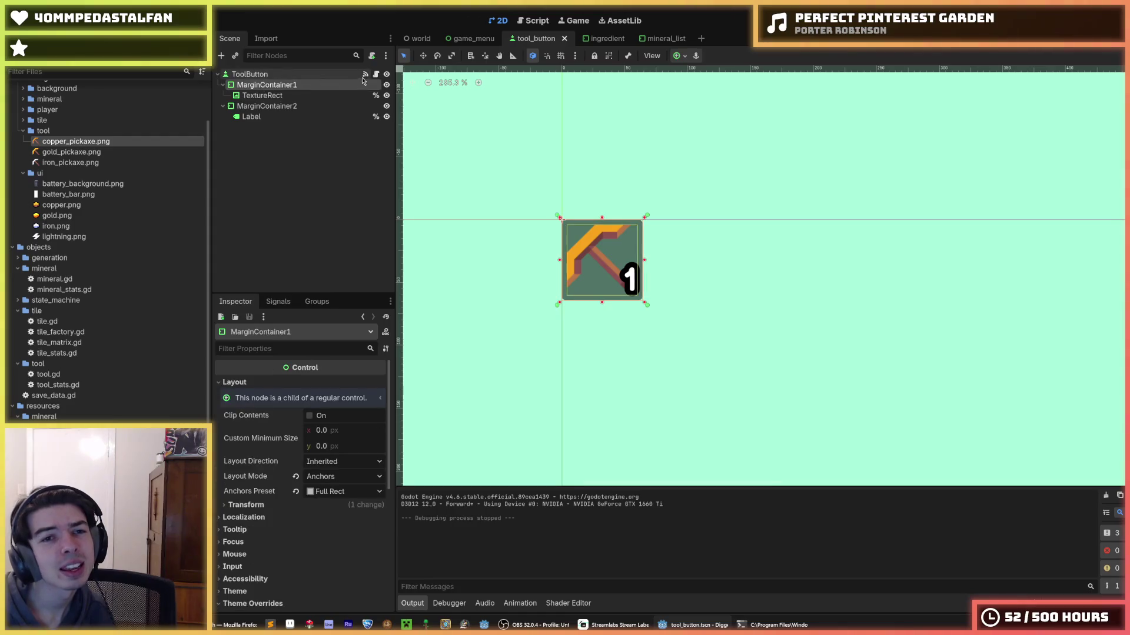
{"action": "left_click", "coordinate": [364, 74]}
{"action": "left_click", "coordinate": [633, 86]}
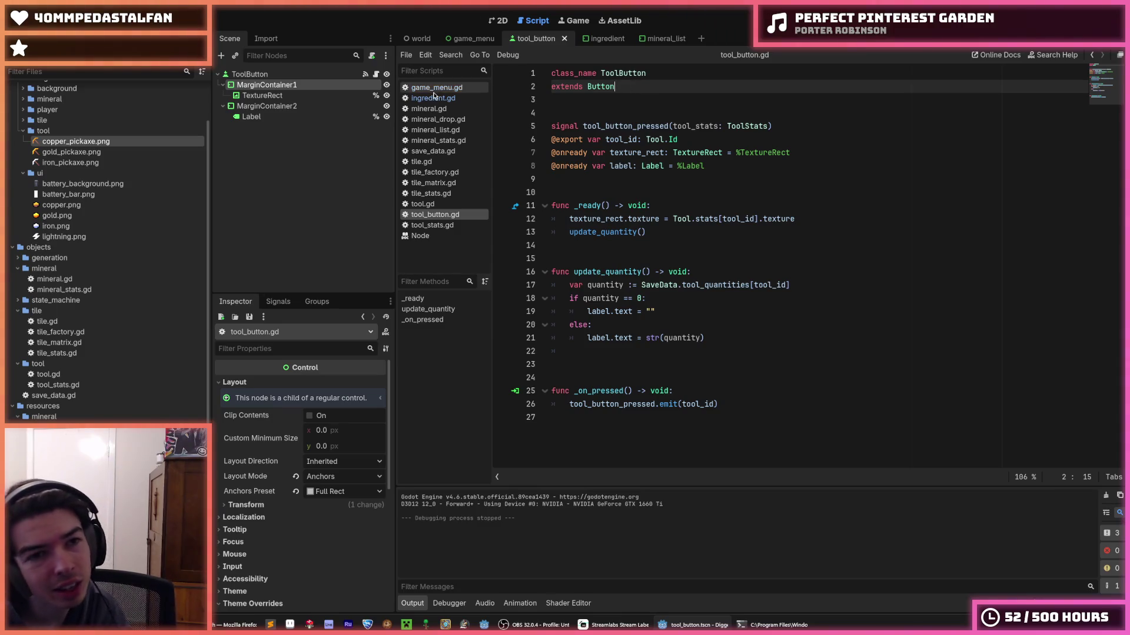
{"action": "left_click", "coordinate": [334, 73]}
{"action": "mouse_move", "coordinate": [334, 73]}
{"action": "left_mouse_down"}
{"action": "mouse_move", "coordinate": [453, 42]}
{"action": "mouse_move", "coordinate": [661, 38]}
{"action": "mouse_move", "coordinate": [470, 39]}
{"action": "mouse_move", "coordinate": [476, 32]}
{"action": "left_mouse_up"}
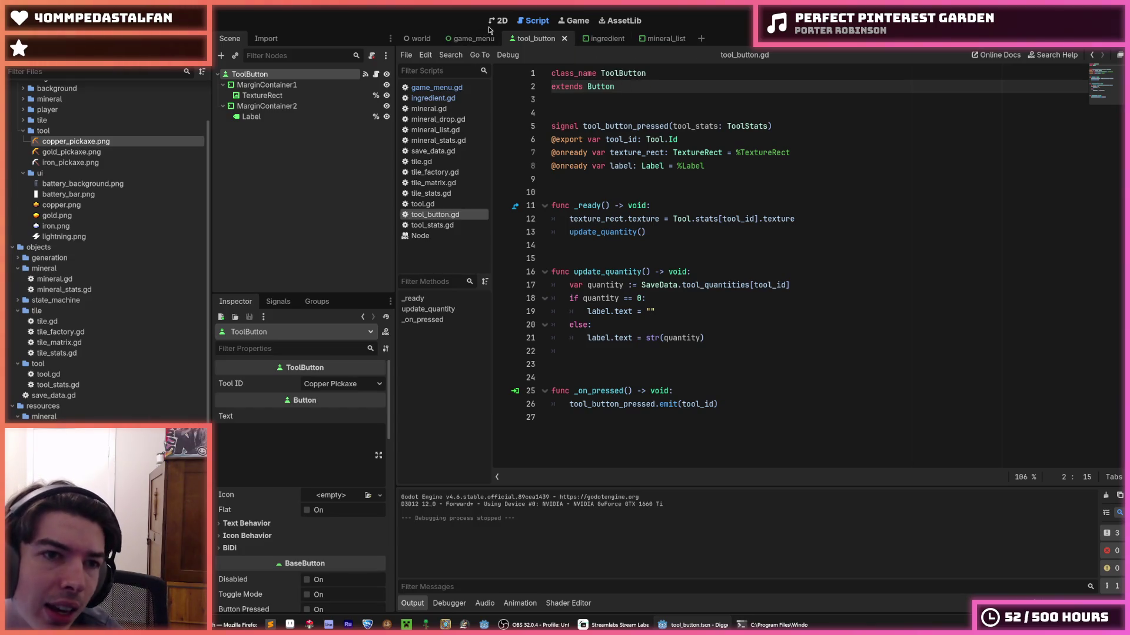
{"action": "left_click", "coordinate": [497, 21]}
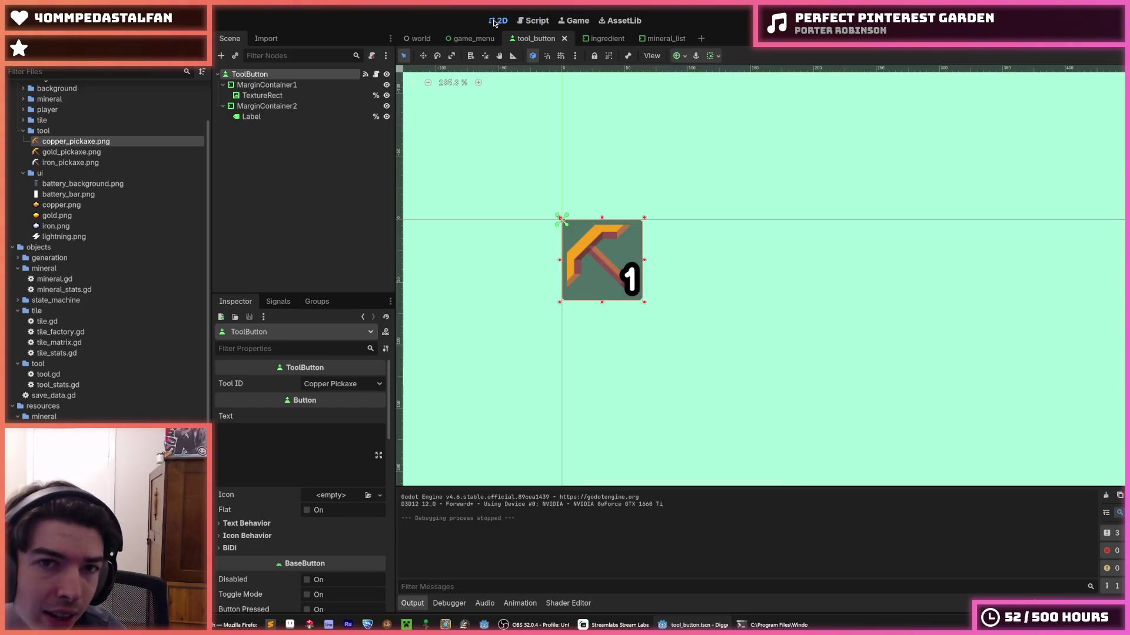
{"action": "right_click", "coordinate": [253, 75]}
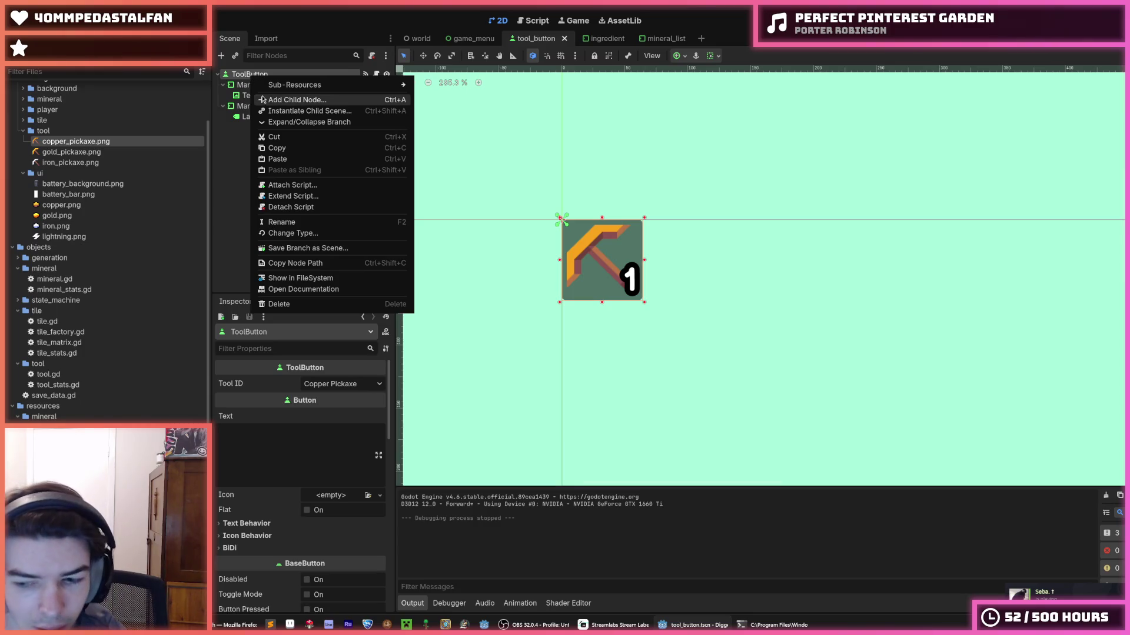
{"action": "left_click", "coordinate": [242, 78]}
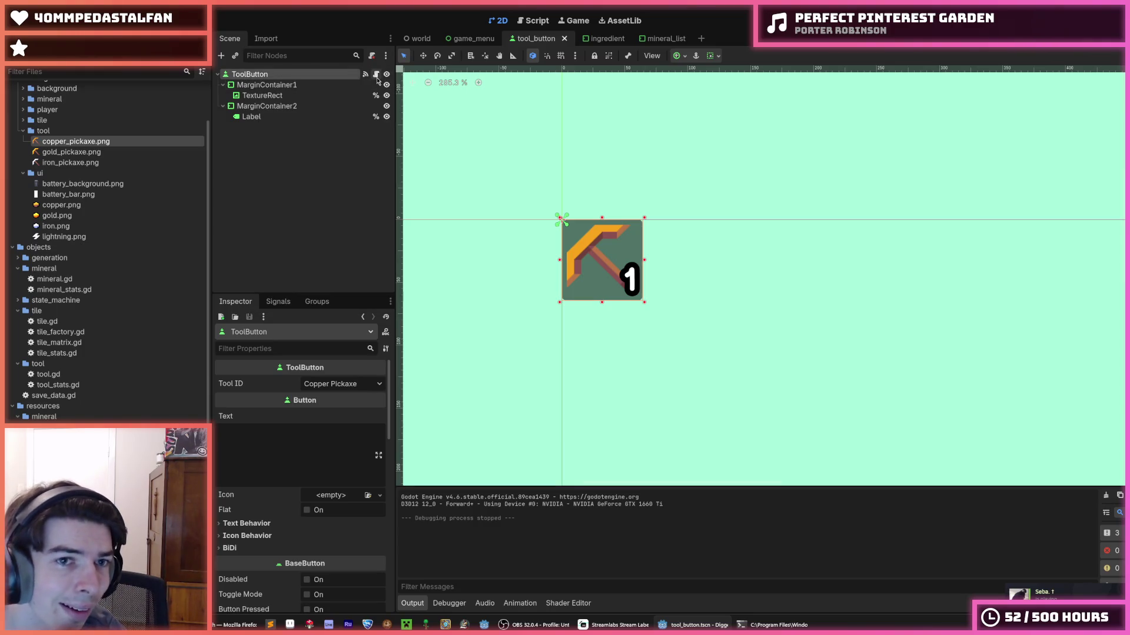
{"action": "left_click", "coordinate": [376, 74]}
{"action": "right_click", "coordinate": [320, 75]}
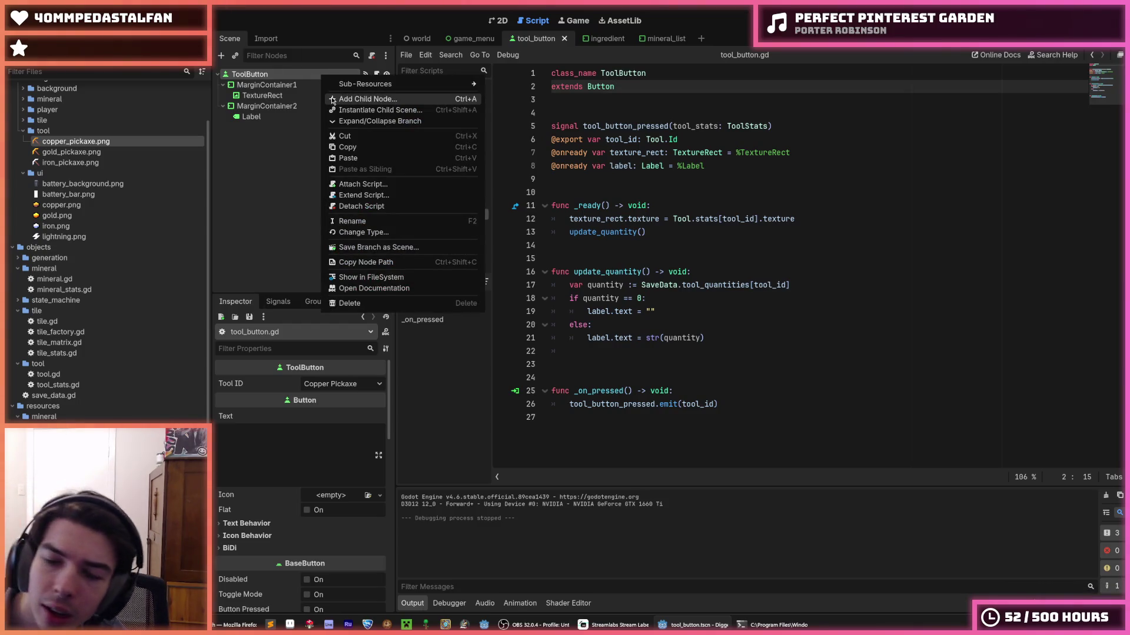
{"action": "right_click", "coordinate": [268, 74]}
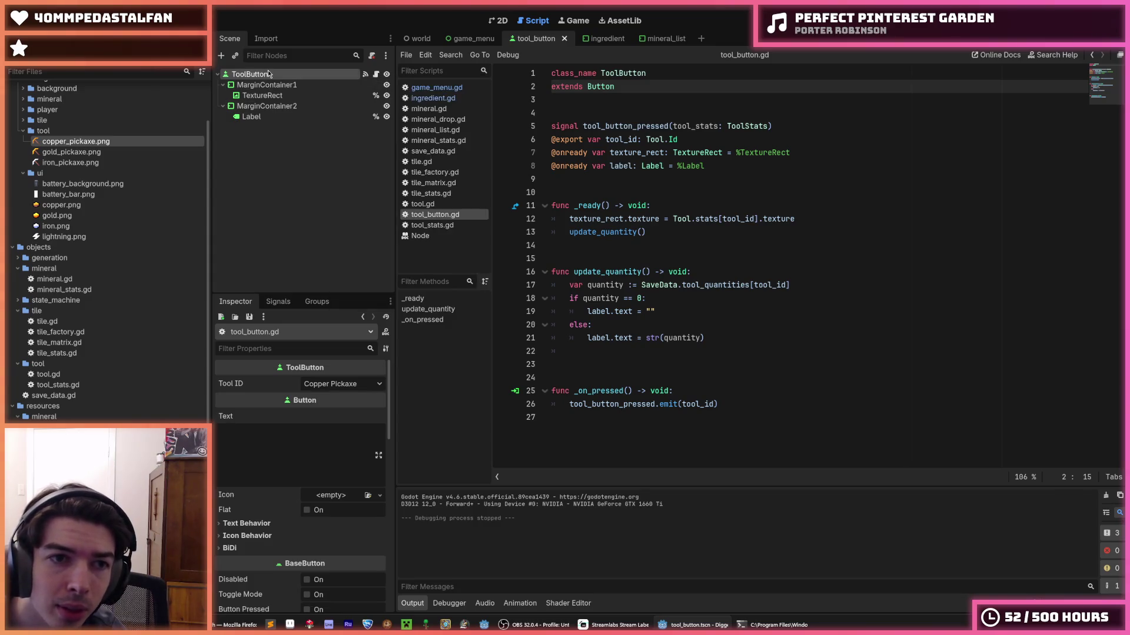
{"action": "right_click", "coordinate": [269, 74]}
{"action": "left_click", "coordinate": [326, 242]}
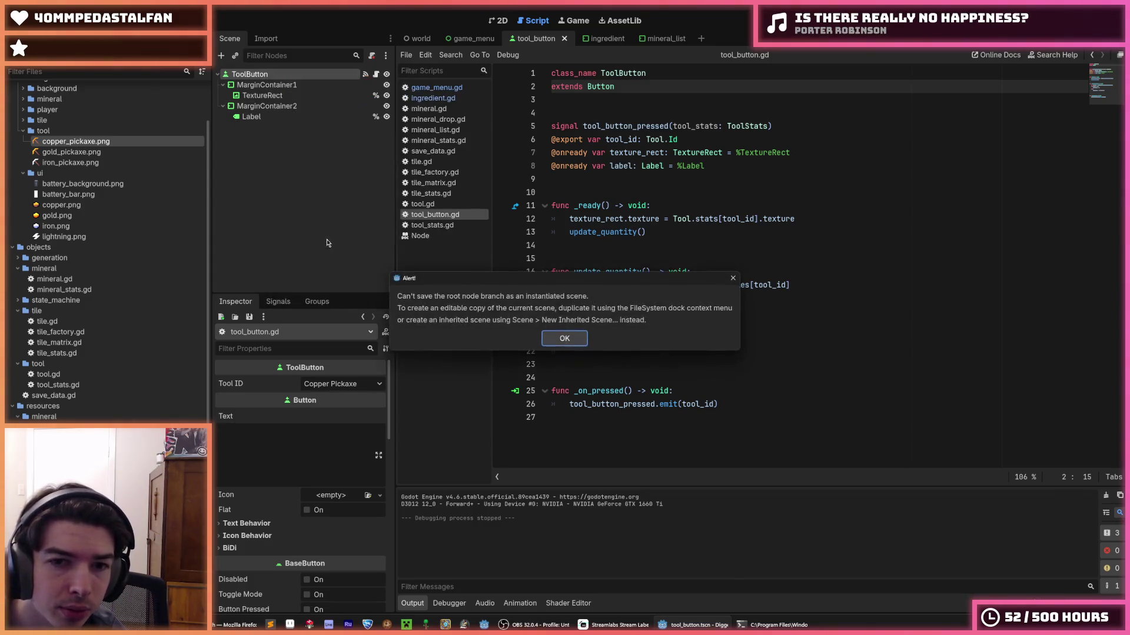
{"action": "left_click", "coordinate": [550, 336]}
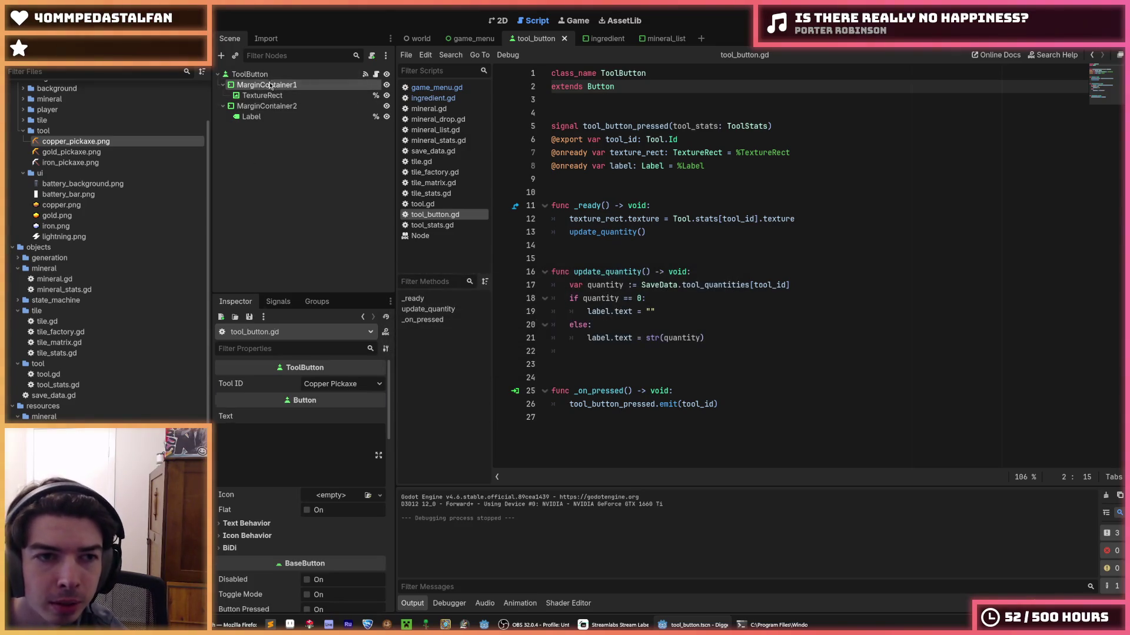
{"action": "left_click", "coordinate": [249, 74]}
{"action": "scroll", "coordinate": [179, 303], "scroll_direction": "down", "scroll_amount": 5}
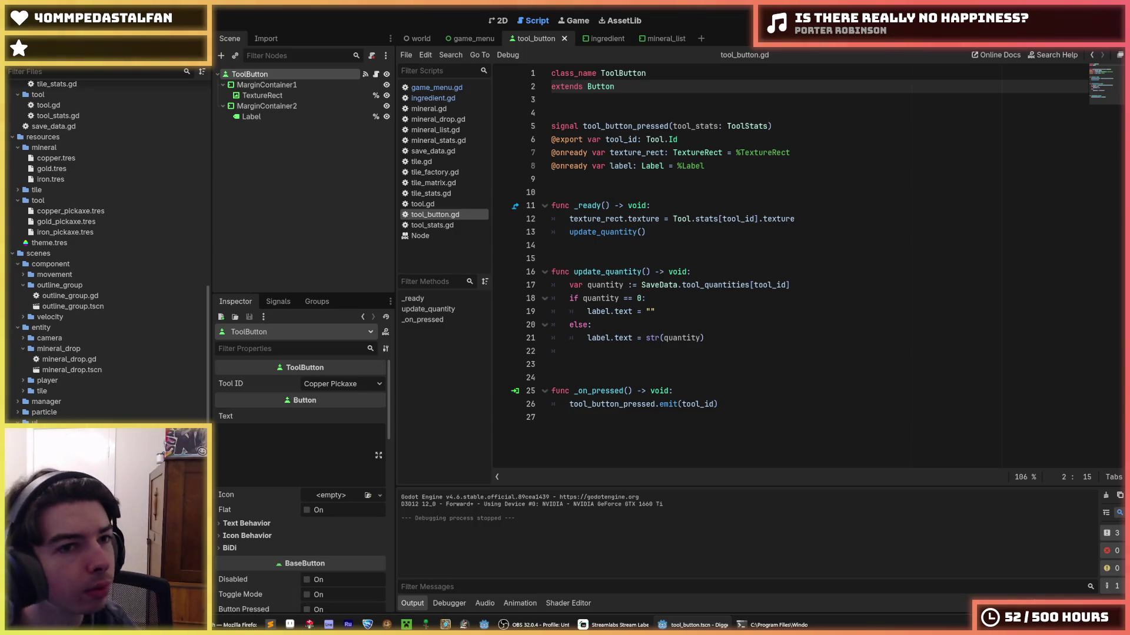
{"action": "left_click", "coordinate": [14, 9]}
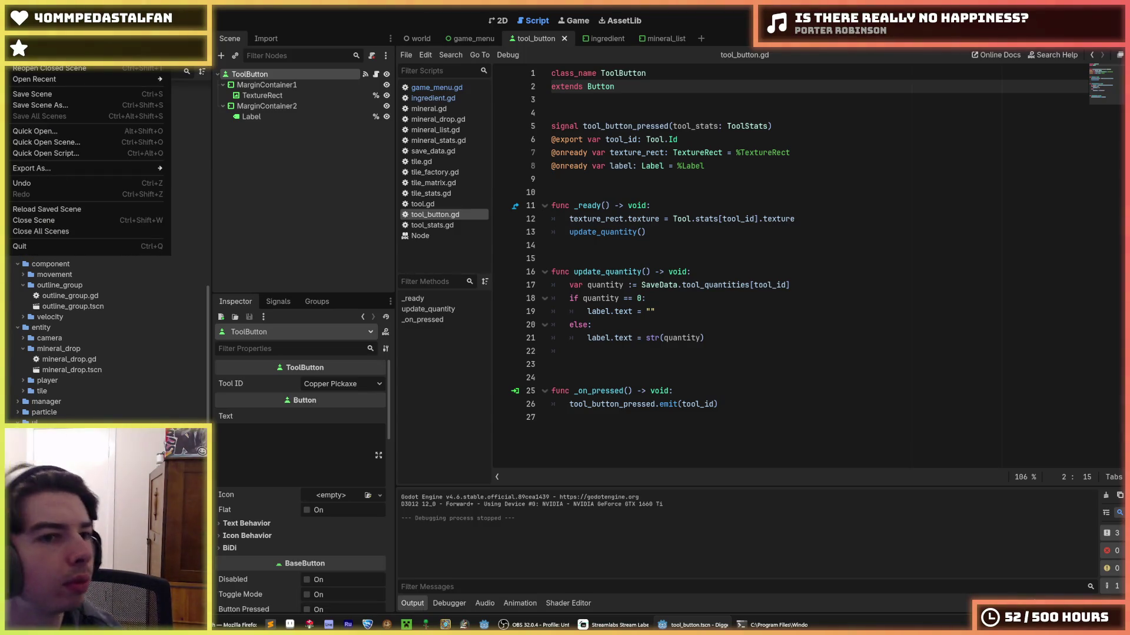
{"action": "left_click", "coordinate": [265, 85]}
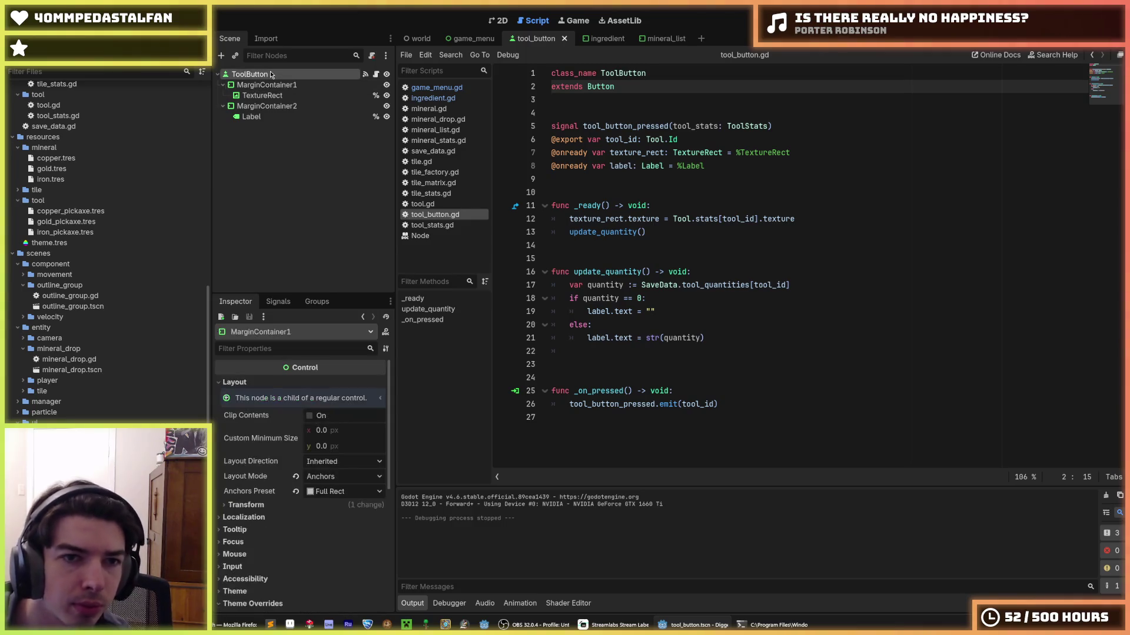
{"action": "left_click", "coordinate": [272, 75]}
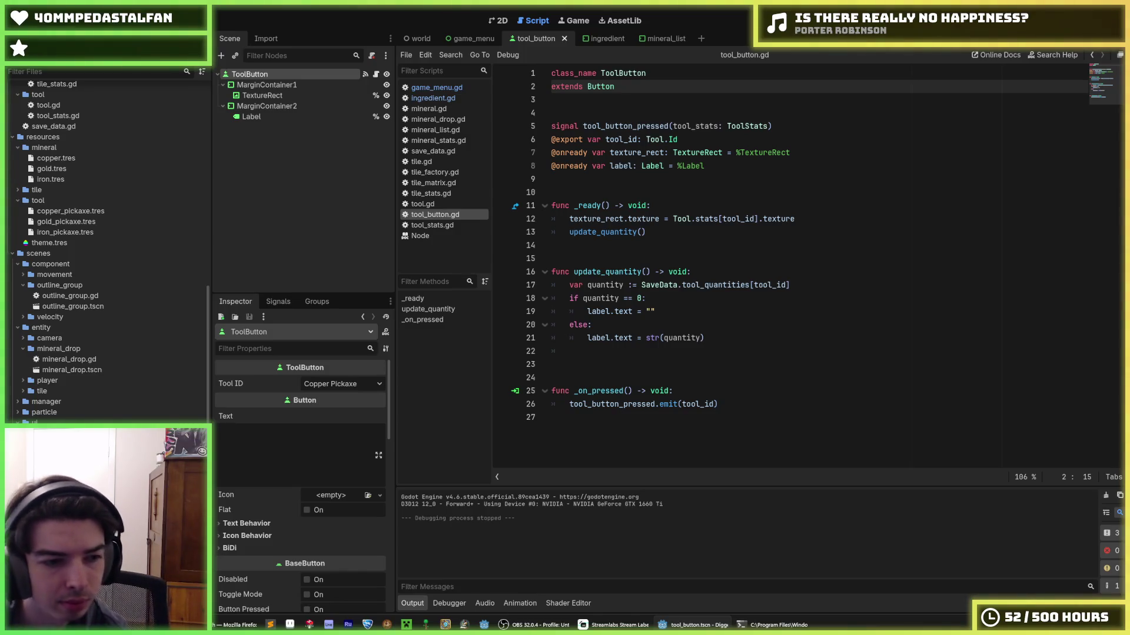
{"action": "key", "text": "ctrl+d"}
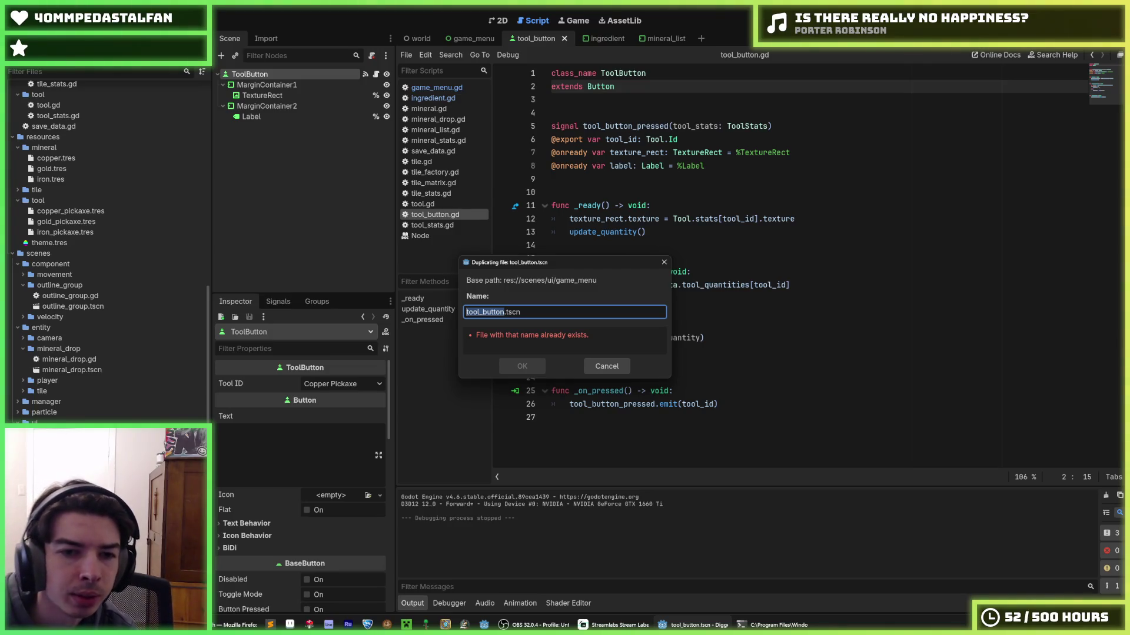
- Name the duplicated scene slot_button.tscn and check the ToolButton root node's actions
{"action": "left_click", "coordinate": [466, 312]}
{"action": "type", "text": "ingredient"}
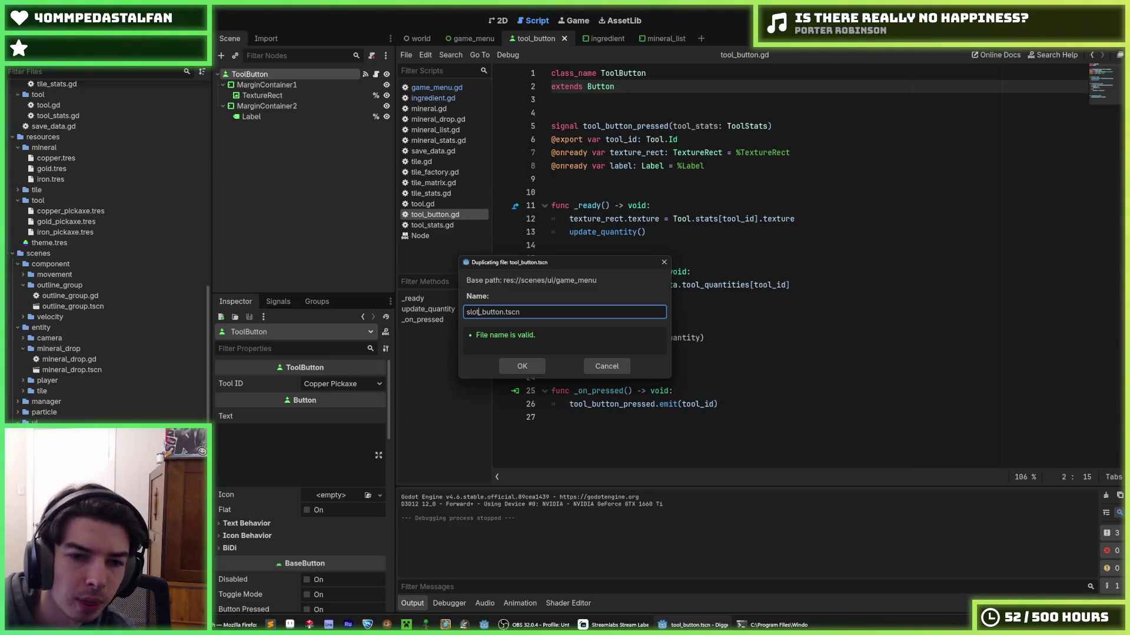
{"action": "key", "text": "Return"}
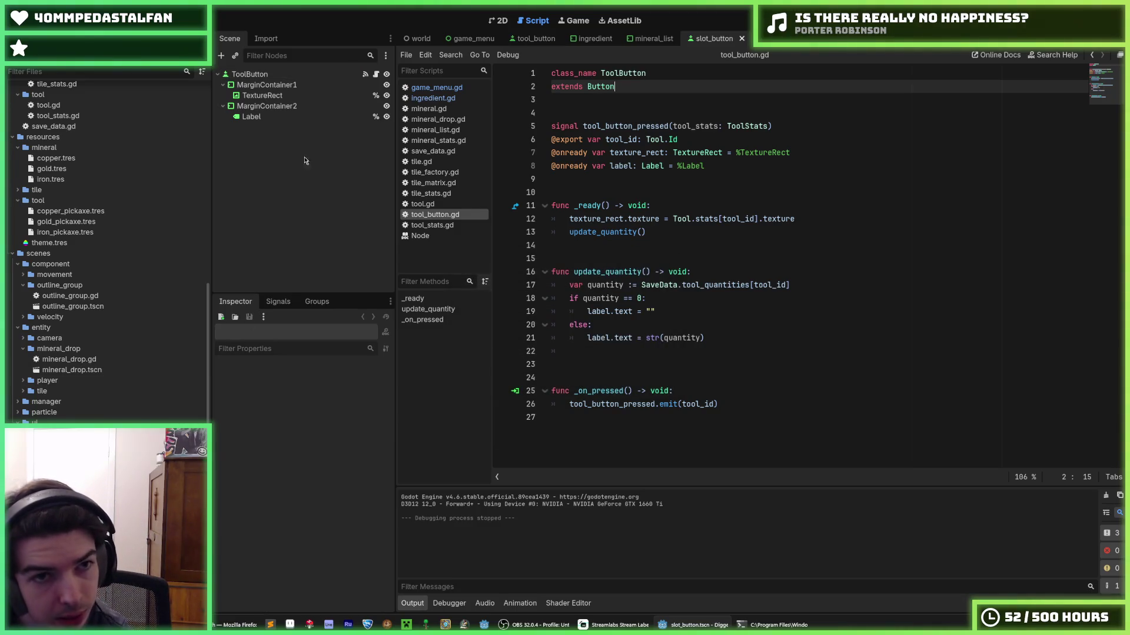
{"action": "right_click", "coordinate": [299, 78]}
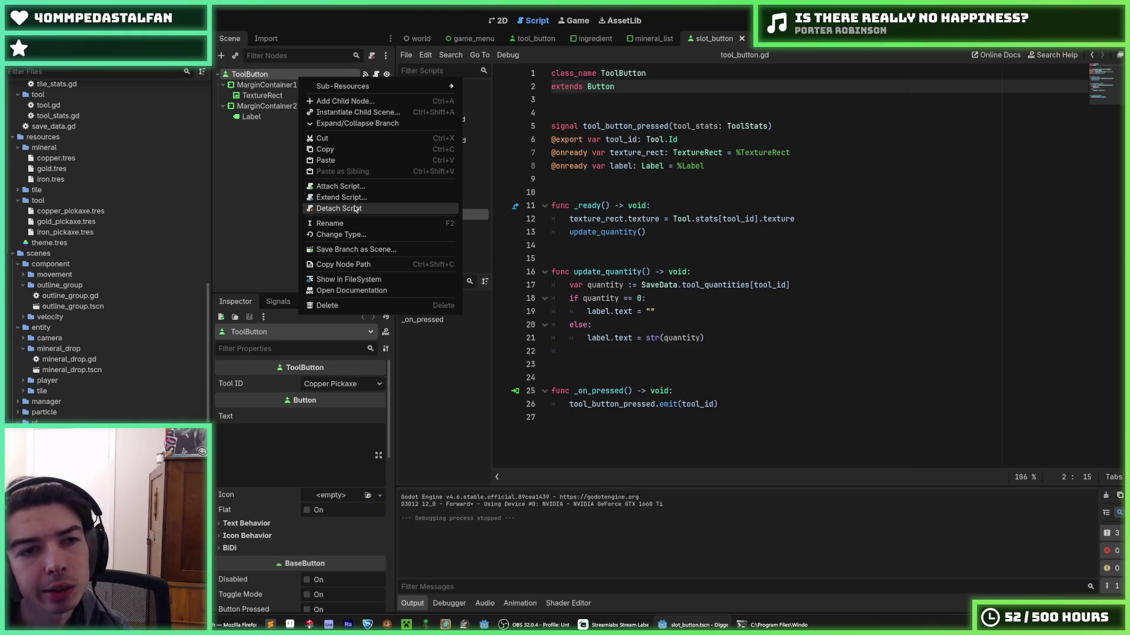
- Duplicate tool_button.gd as slot_button.gd in FileSystem and save the project
{"action": "left_click", "coordinate": [355, 208]}
{"action": "right_click", "coordinate": [301, 74]}
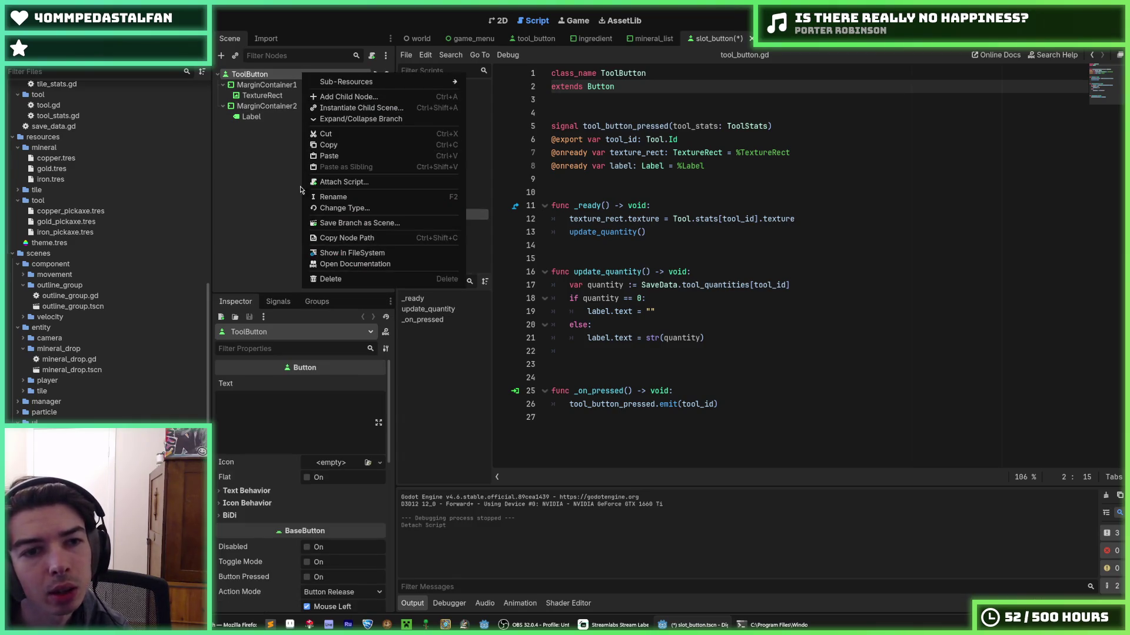
{"action": "key", "text": "Escape"}
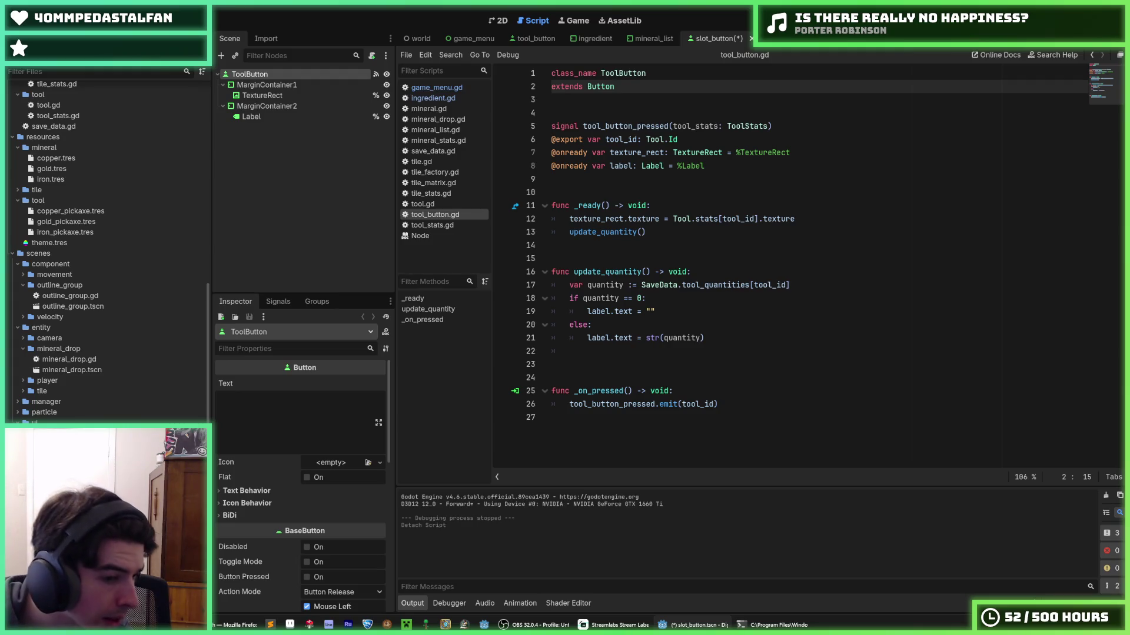
{"action": "key", "text": "ctrl+d"}
{"action": "key", "text": "Home"}
{"action": "key", "text": "Delete"}
{"action": "key", "text": "Delete"}
{"action": "key", "text": "Delete"}
{"action": "type", "text": "s"}
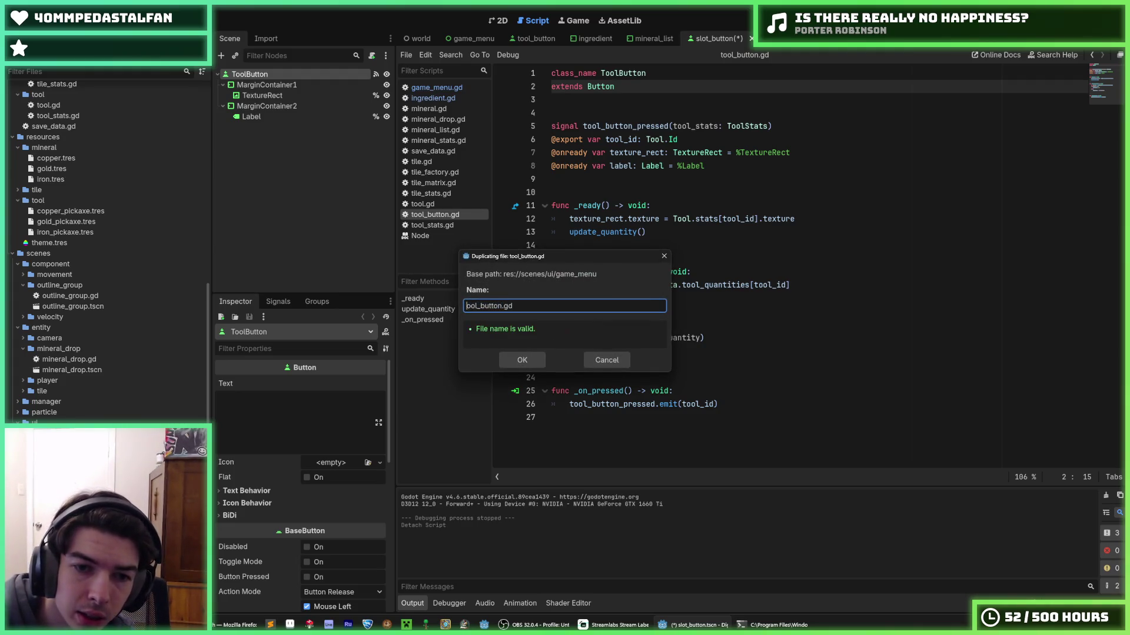
{"action": "type", "text": "lot"}
{"action": "key", "text": "Return"}
{"action": "key", "text": "ctrl+s"}
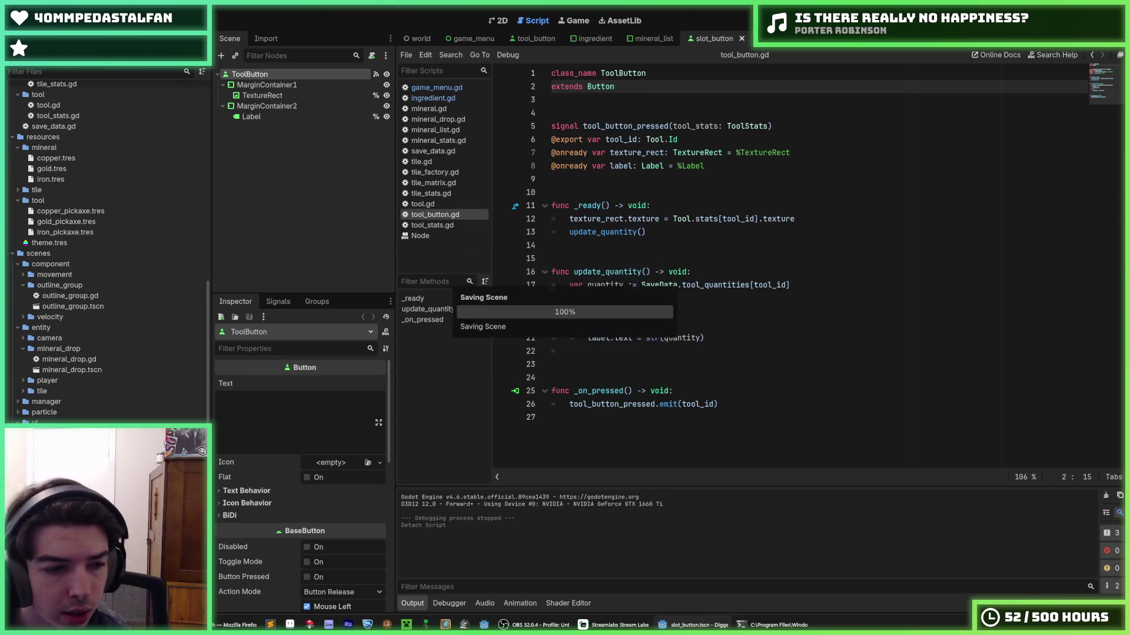
- Rename the scene's root node from ToolButton to SlotButton
{"action": "right_click", "coordinate": [280, 73]}
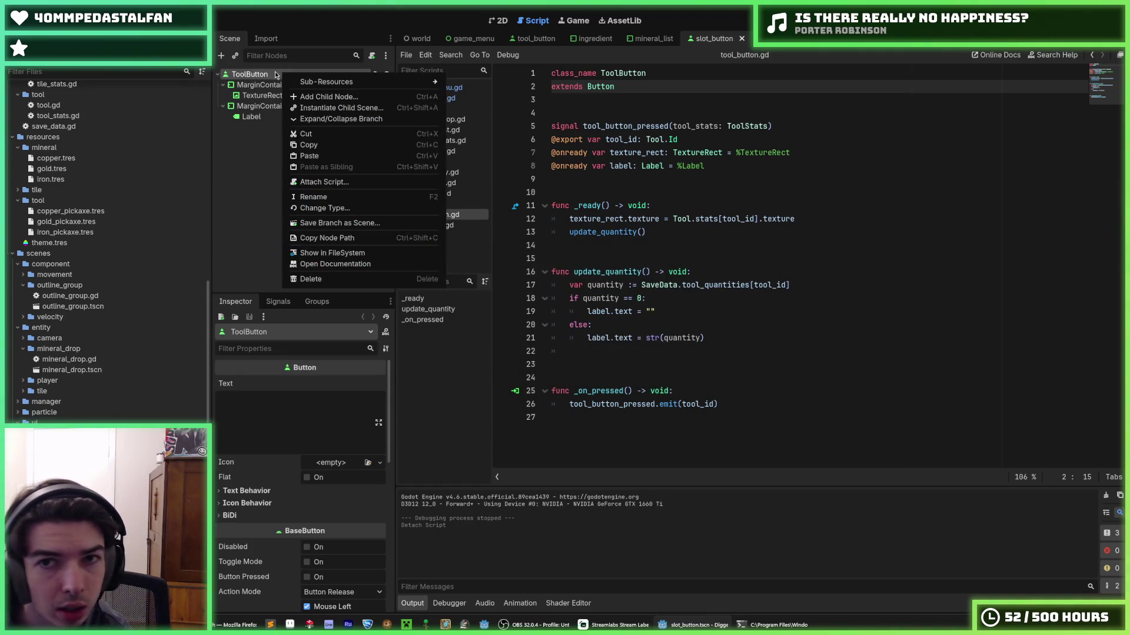
{"action": "key", "text": "Escape"}
{"action": "double_click", "coordinate": [272, 75]}
{"action": "type", "text": "SlotBut"}
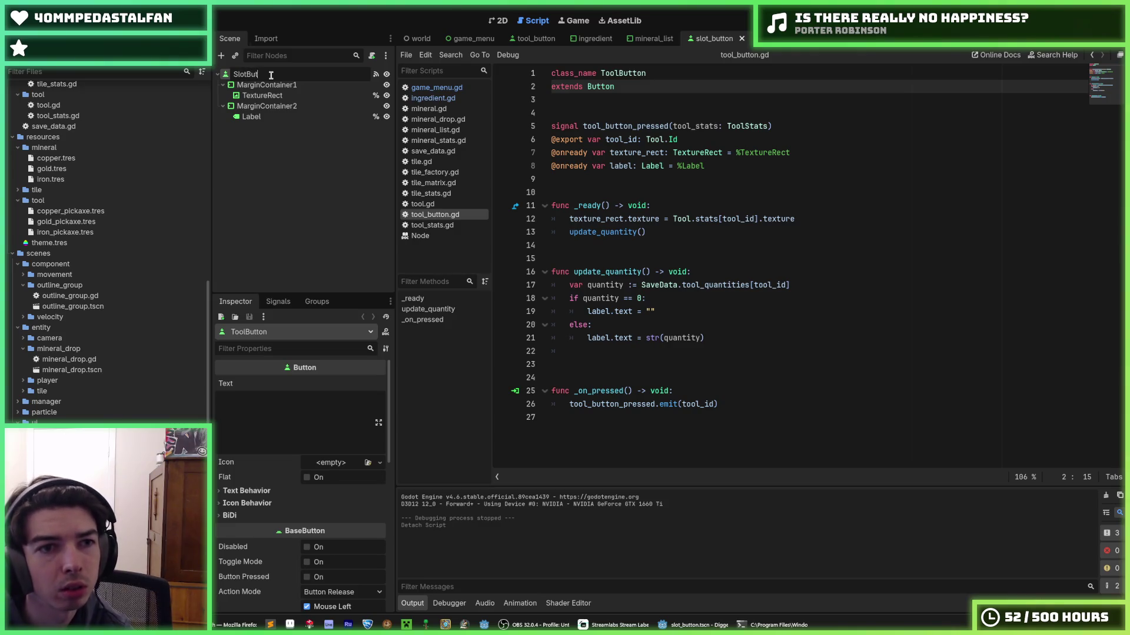
{"action": "type", "text": "ton"}
{"action": "key", "text": "Return"}
- Attach the existing slot_button.gd script to the SlotButton node
{"action": "right_click", "coordinate": [271, 75]}
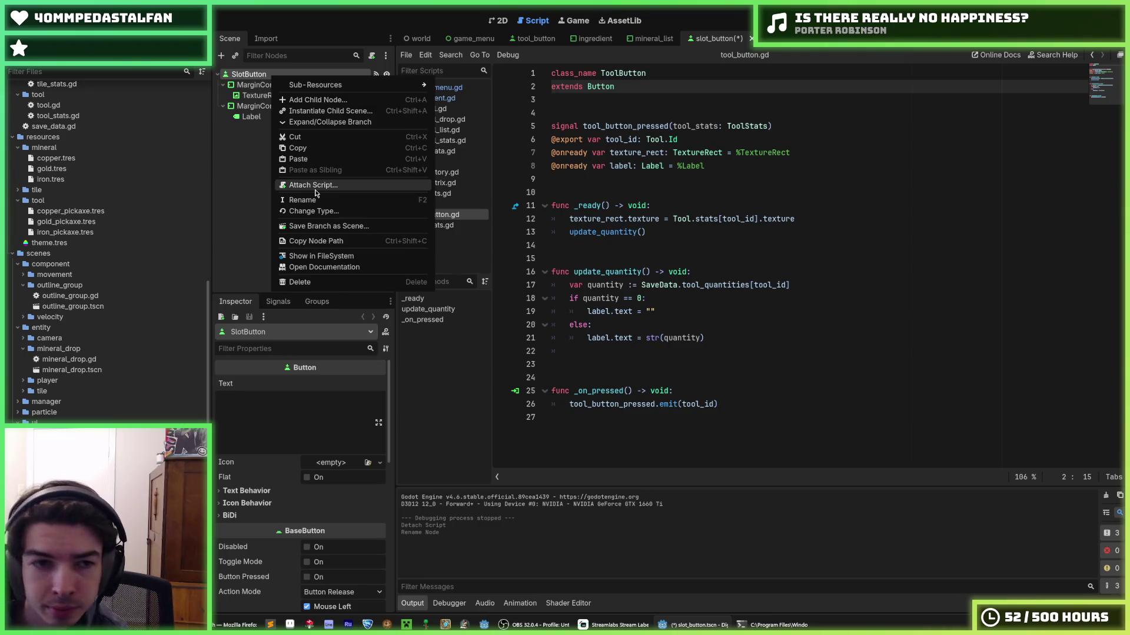
{"action": "left_click", "coordinate": [314, 188]}
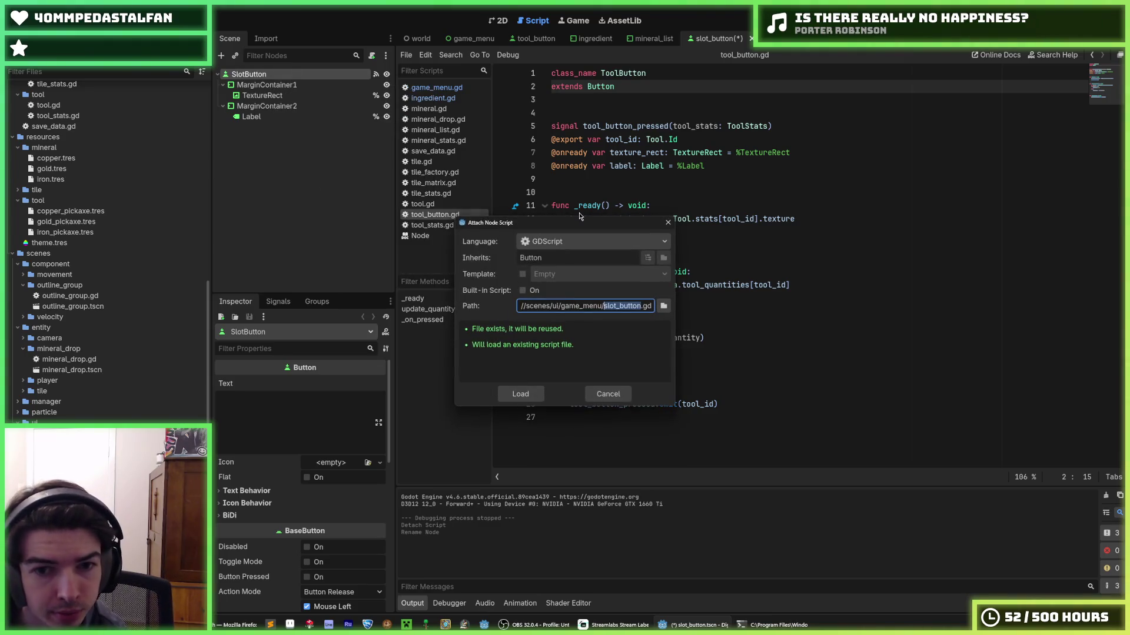
{"action": "left_click", "coordinate": [537, 398]}
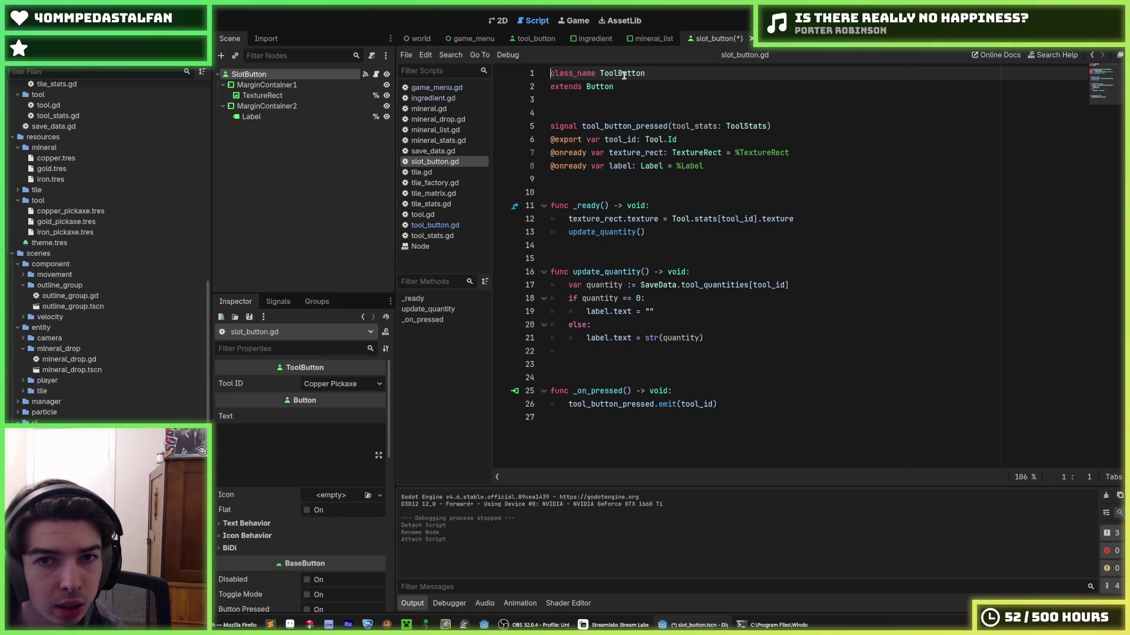
- Change the script's class_name from ToolButton to SlotButton and save
{"action": "left_click_drag", "start_coordinate": [616, 71], "coordinate": [603, 72]}
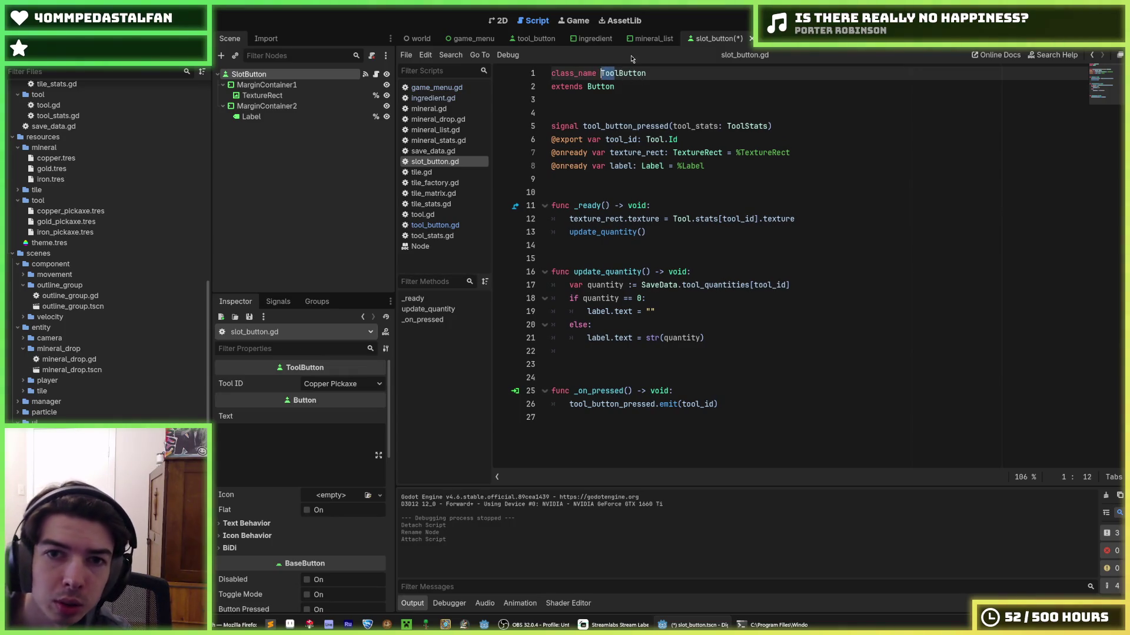
{"action": "type", "text": "Slot"}
{"action": "key", "text": "ctrl+s"}
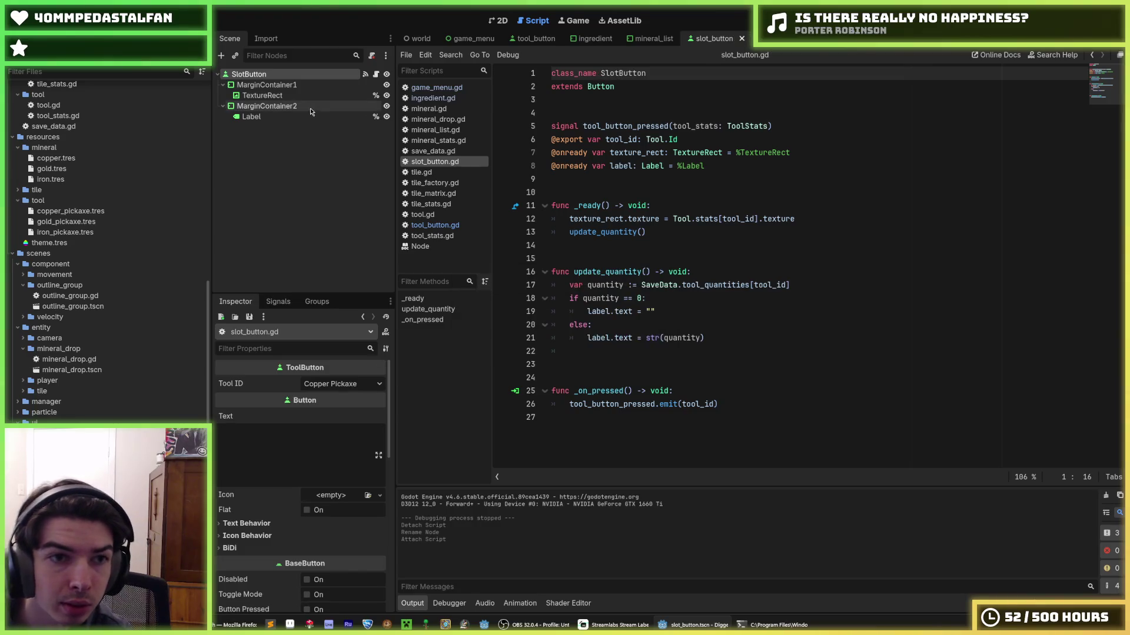
- Delete MarginContainer2 with its Label, rename MarginContainer1 to MarginContainer, and save
{"action": "left_click", "coordinate": [309, 108]}
{"action": "key", "text": "Delete"}
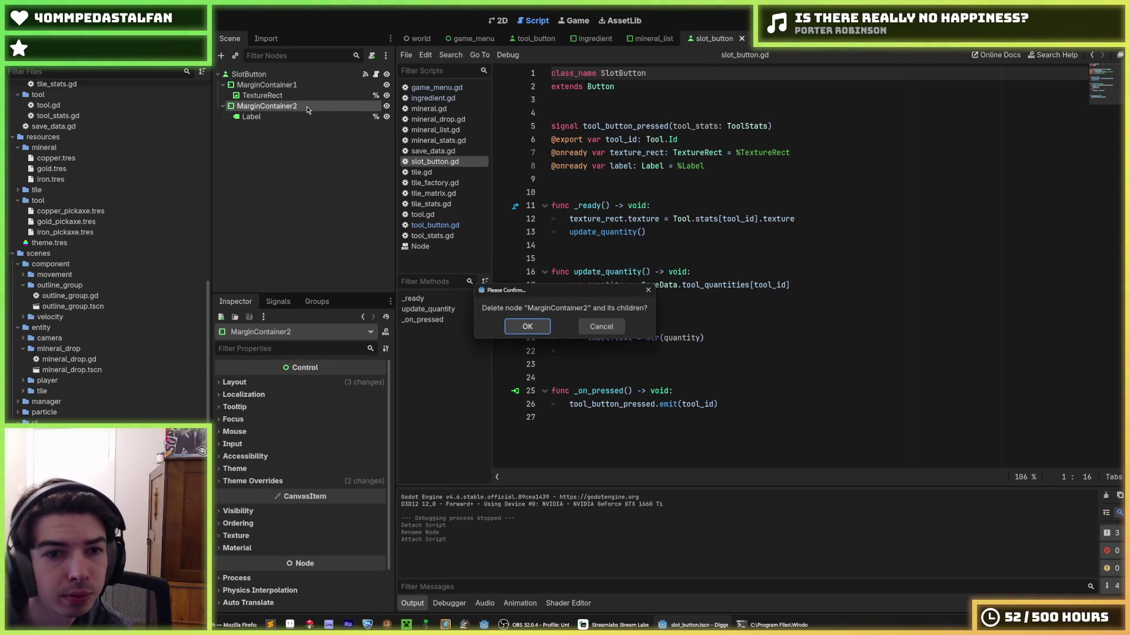
{"action": "left_click", "coordinate": [539, 322]}
{"action": "left_click", "coordinate": [300, 86]}
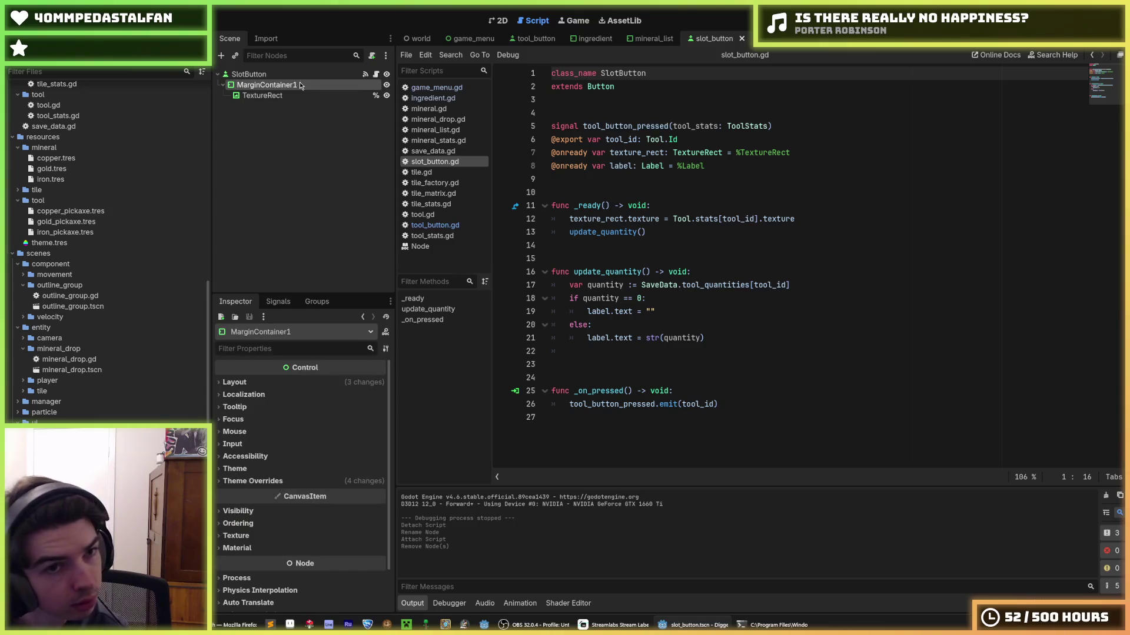
{"action": "double_click", "coordinate": [300, 85]}
{"action": "key", "text": "BackSpace"}
{"action": "key", "text": "Return"}
{"action": "key", "text": "ctrl+s"}
- Remove the label variable, the update_quantity() call and the update_quantity function
{"action": "left_click_drag", "start_coordinate": [706, 166], "coordinate": [515, 165]}
{"action": "key", "text": "BackSpace"}
{"action": "key", "text": "BackSpace"}
{"action": "left_click_drag", "start_coordinate": [681, 219], "coordinate": [824, 203]}
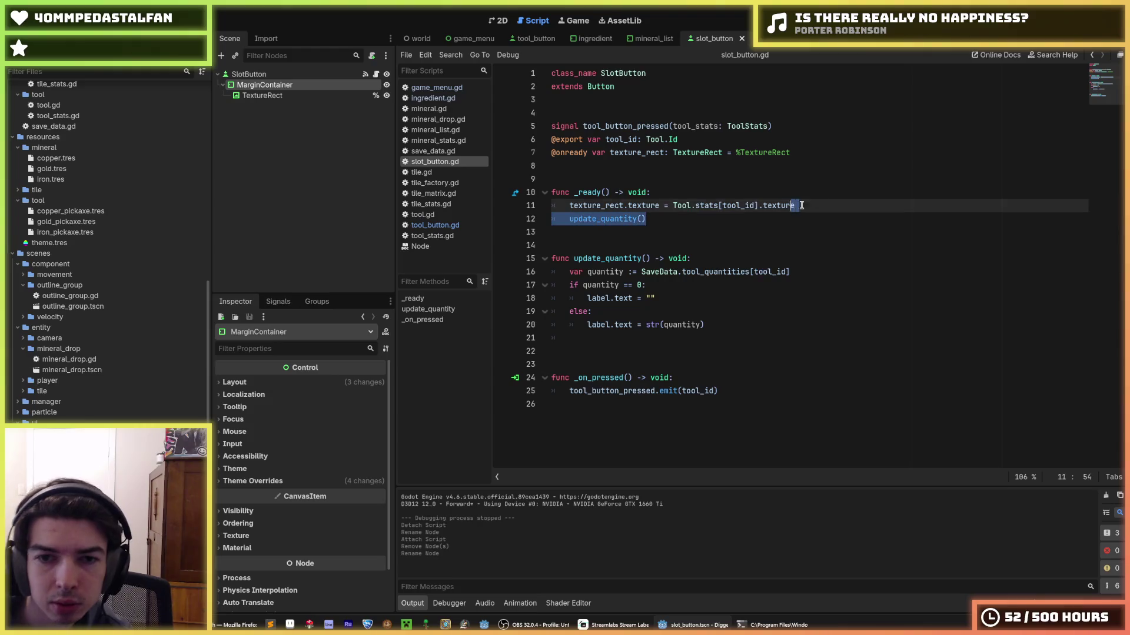
{"action": "key", "text": "BackSpace"}
{"action": "mouse_move", "coordinate": [733, 324]}
{"action": "left_mouse_down"}
{"action": "mouse_move", "coordinate": [556, 243]}
{"action": "mouse_move", "coordinate": [540, 221]}
{"action": "left_mouse_up"}
{"action": "key", "text": "BackSpace"}
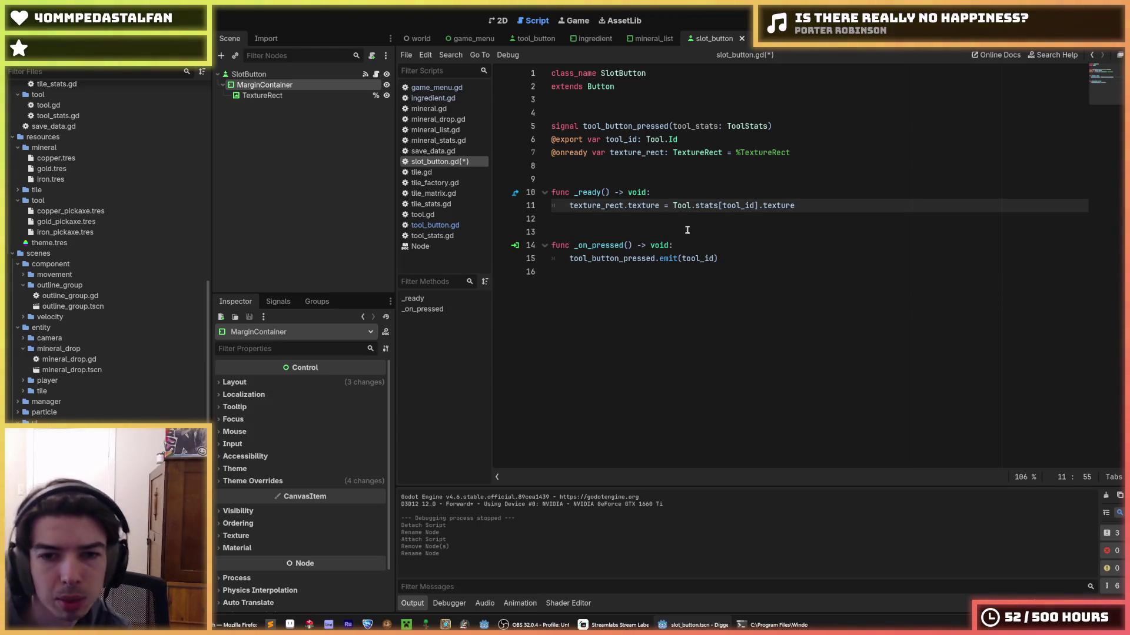
{"action": "left_click", "coordinate": [676, 219]}
- Rename the tool_button_pressed signal and its emit call to slot_button_pressed
{"action": "left_click", "coordinate": [601, 126]}
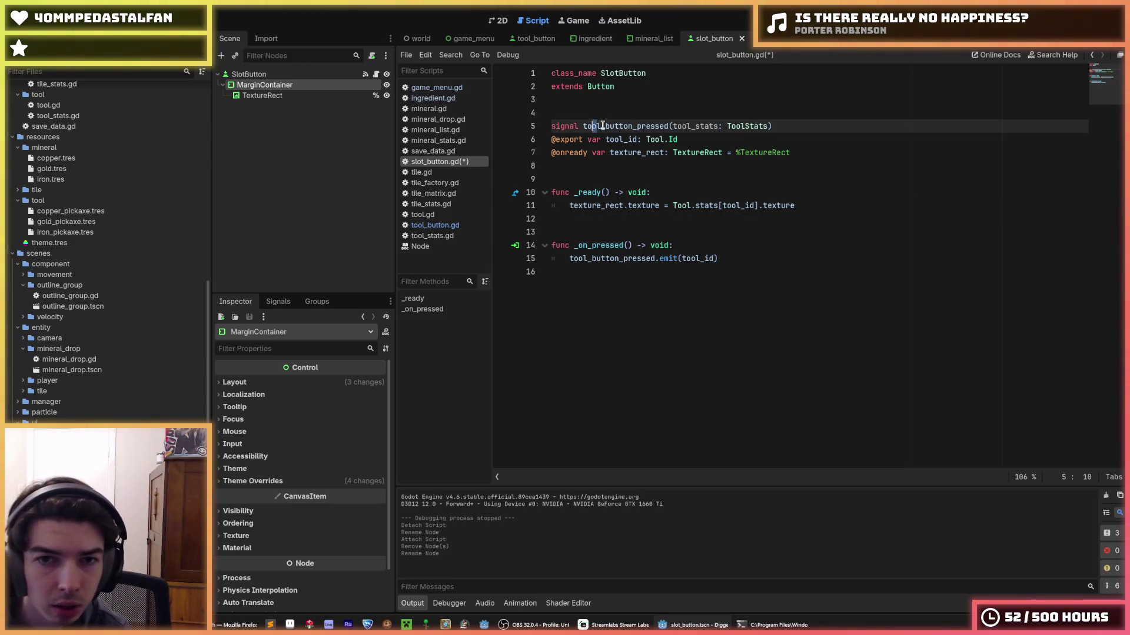
{"action": "left_click_drag", "start_coordinate": [601, 126], "coordinate": [582, 126]}
{"action": "key", "text": "ctrl+d"}
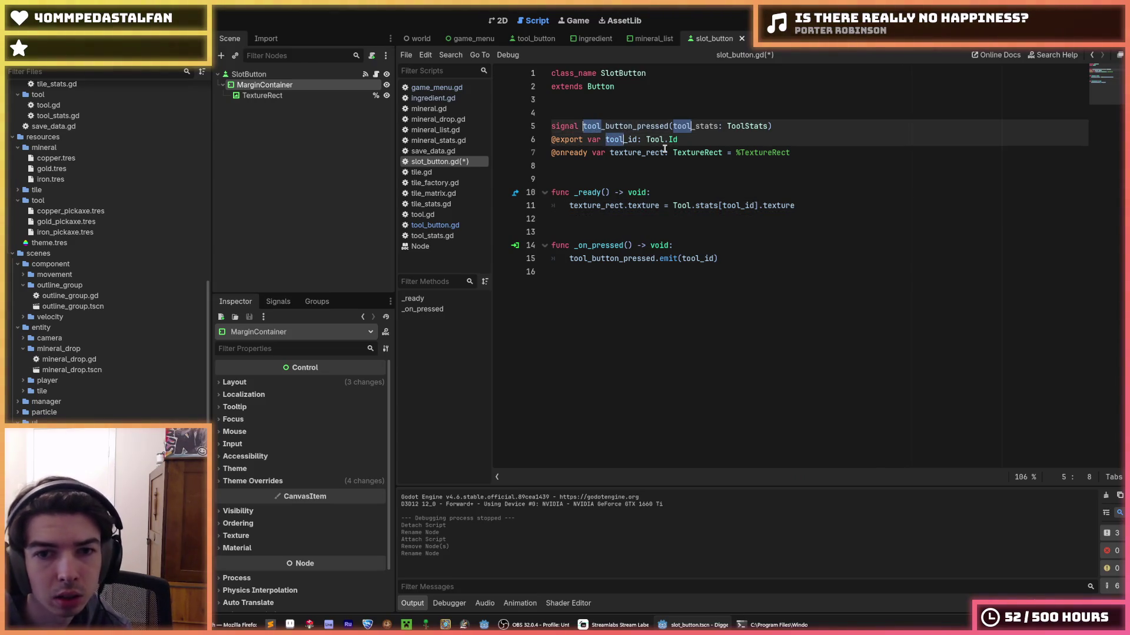
{"action": "double_click", "coordinate": [599, 126]}
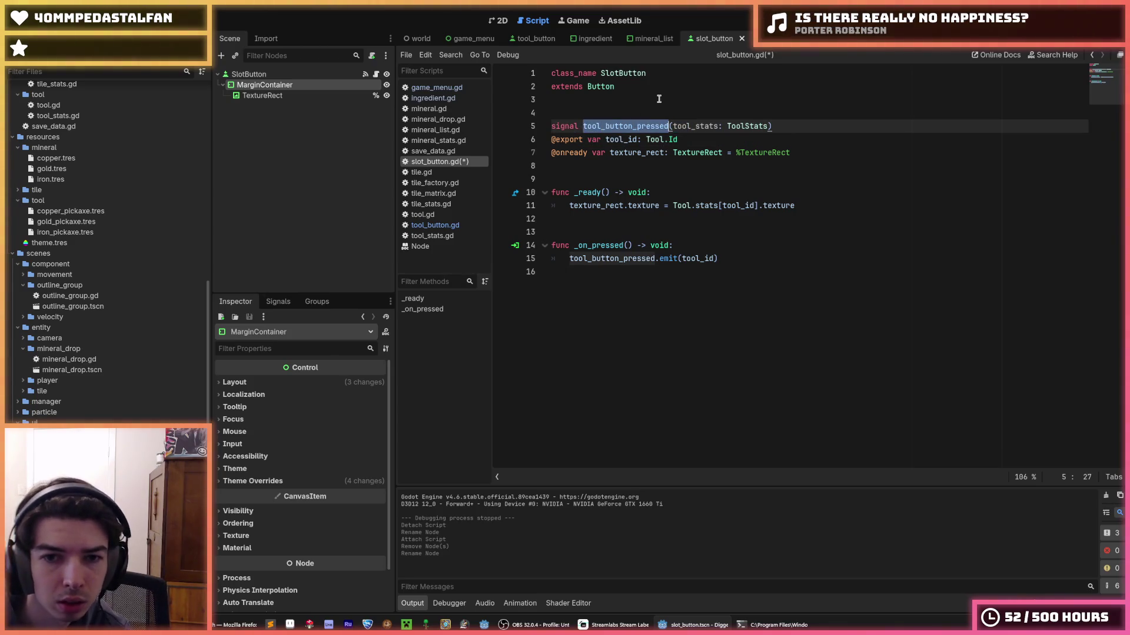
{"action": "key", "text": "ctrl+d"}
{"action": "key", "text": "Left"}
{"action": "key", "text": "Delete"}
{"action": "key", "text": "Delete"}
{"action": "key", "text": "Delete"}
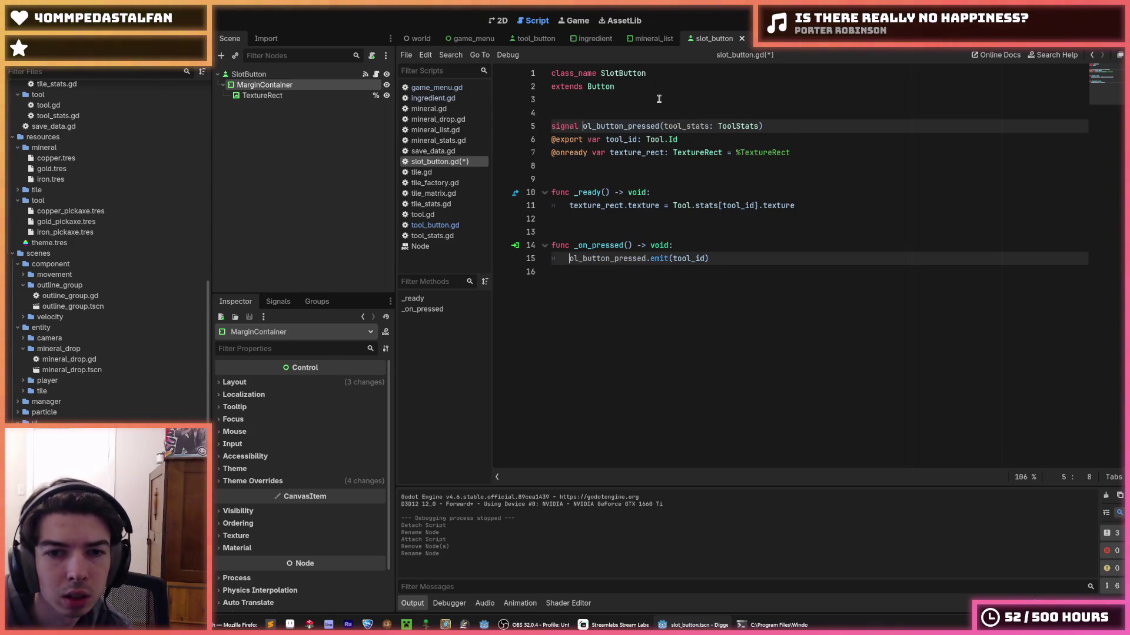
{"action": "type", "text": "slot"}
{"action": "left_click", "coordinate": [686, 112]}
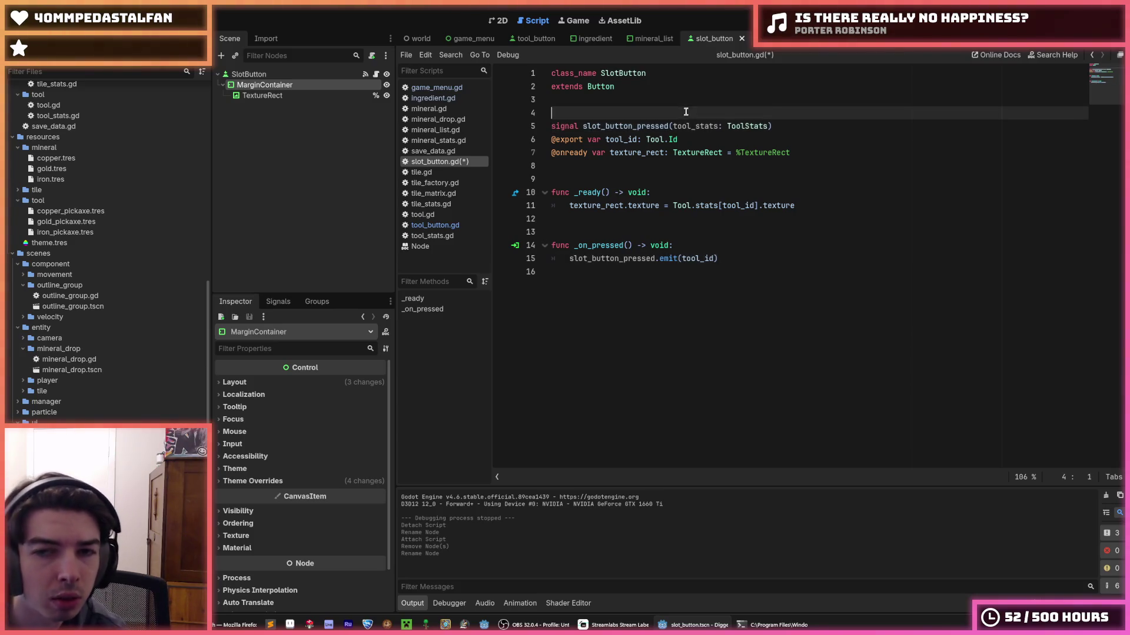
- Change the signal parameter from tool_stats: ToolStats to tool_id: Tool.Id and save
{"action": "double_click", "coordinate": [729, 126]}
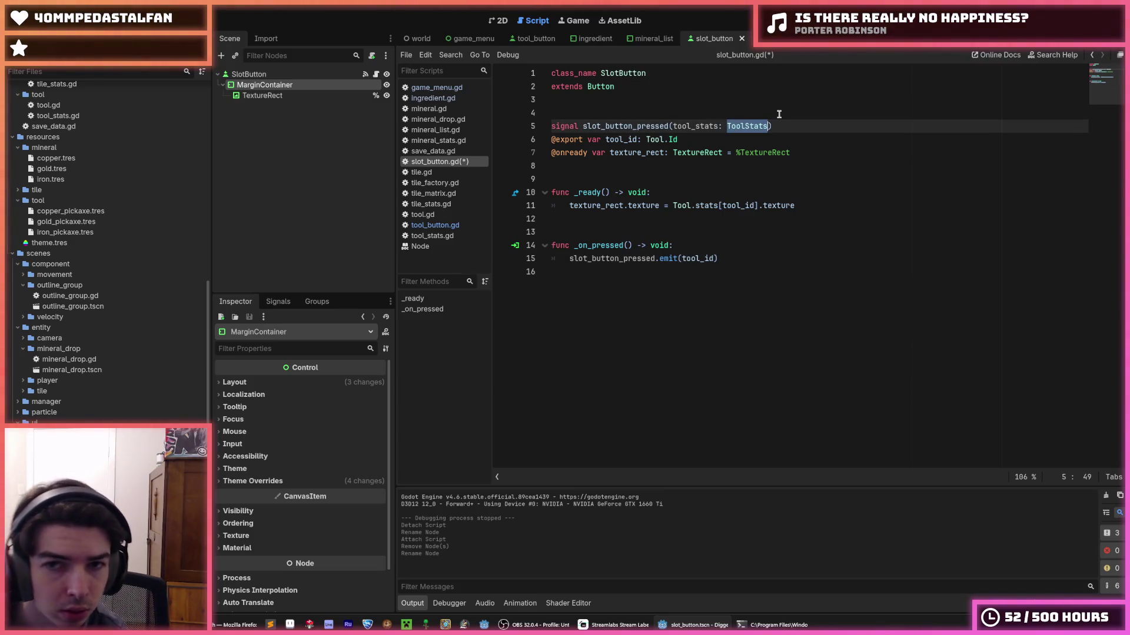
{"action": "key", "text": "Right"}
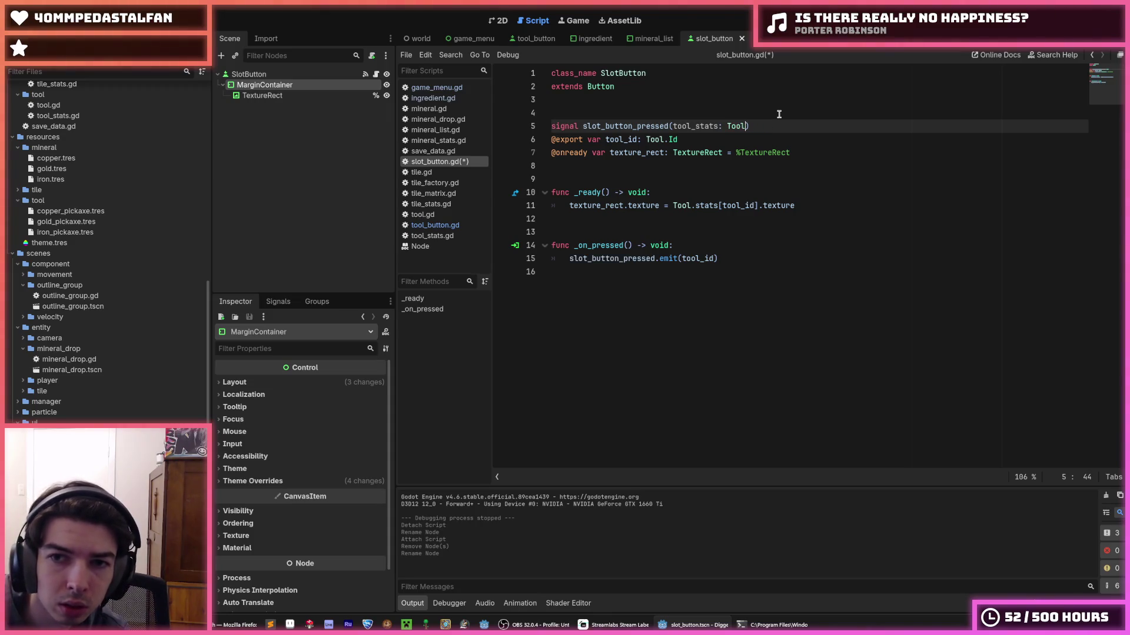
{"action": "key", "text": "Left"}
{"action": "key", "text": "Left"}
{"action": "key", "text": "Left"}
{"action": "key", "text": "BackSpace"}
{"action": "key", "text": "BackSpace"}
{"action": "key", "text": "BackSpace"}
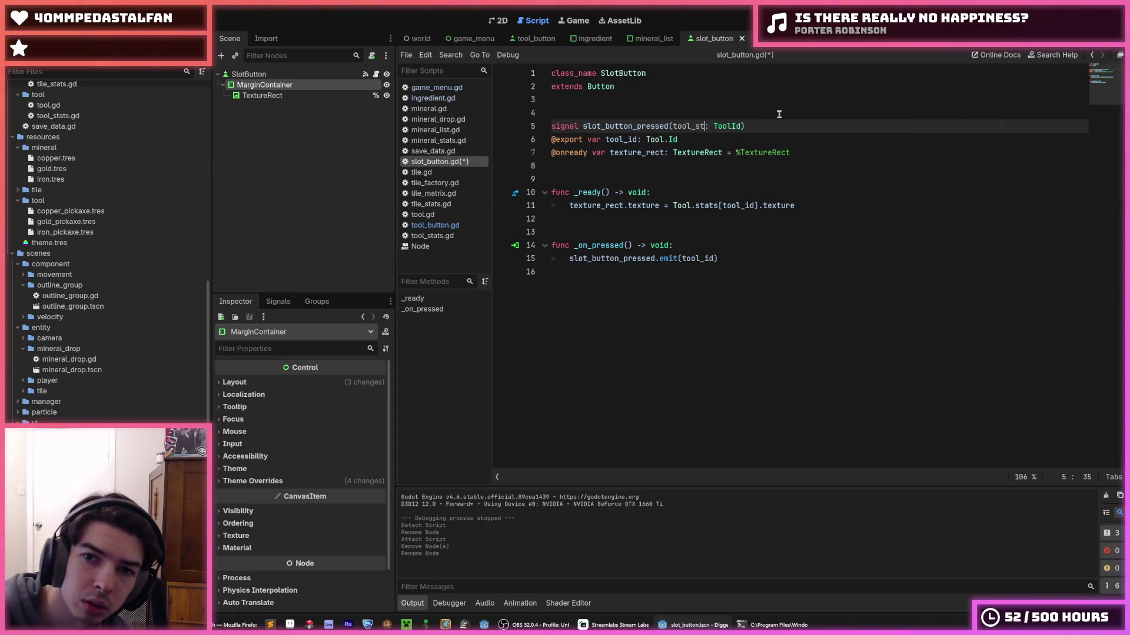
{"action": "type", "text": "id"}
{"action": "key", "text": "ctrl+s"}
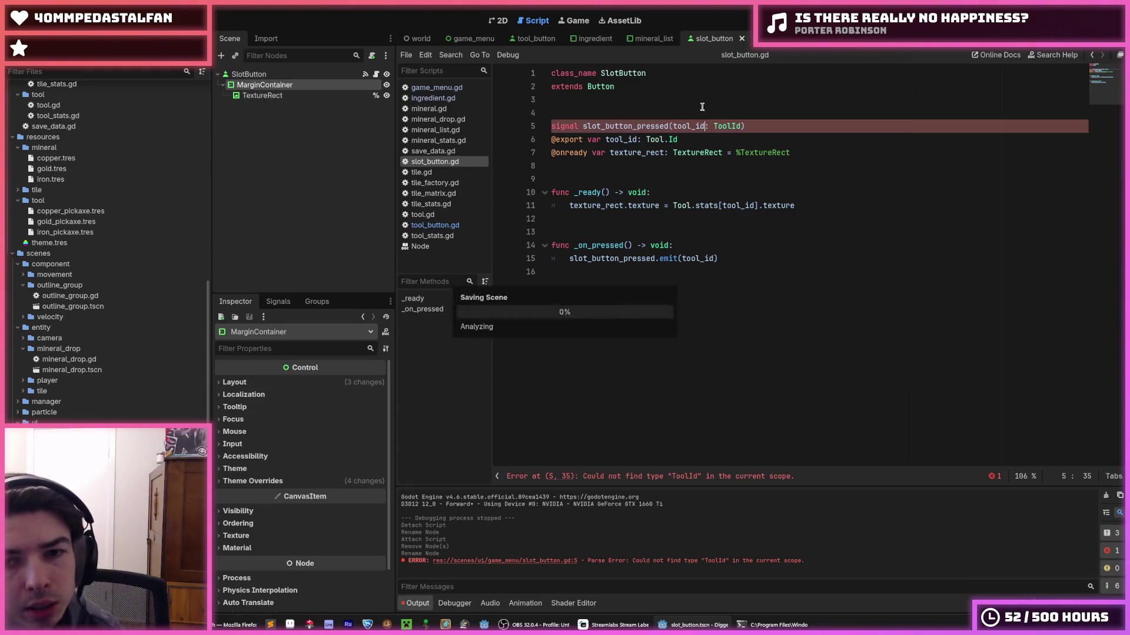
{"action": "double_click", "coordinate": [689, 125]}
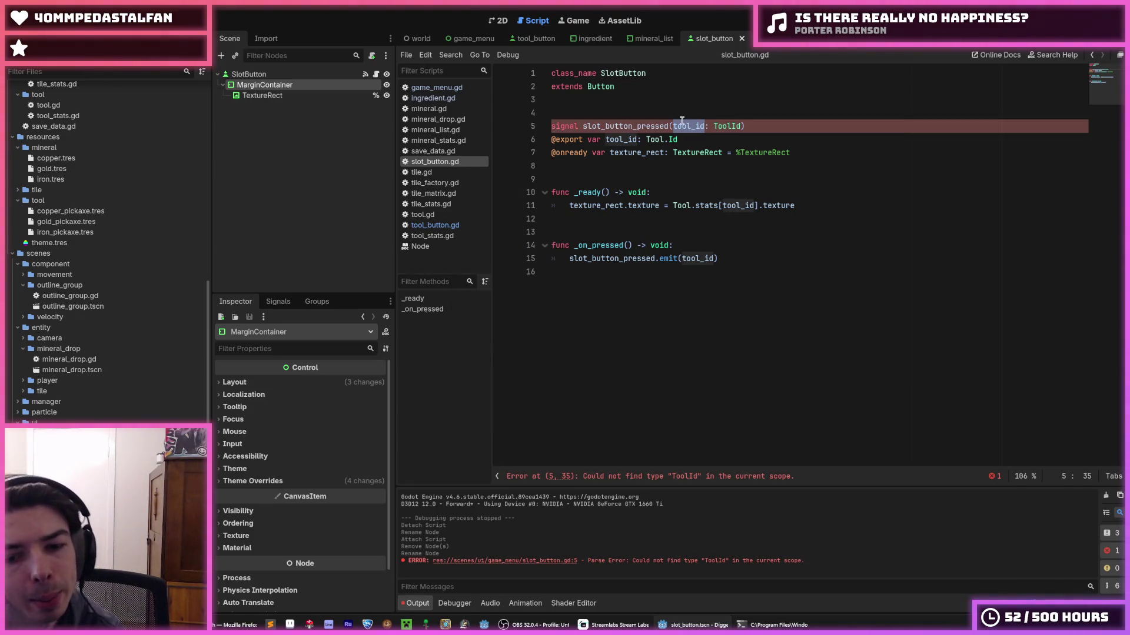
{"action": "left_click", "coordinate": [731, 125]}
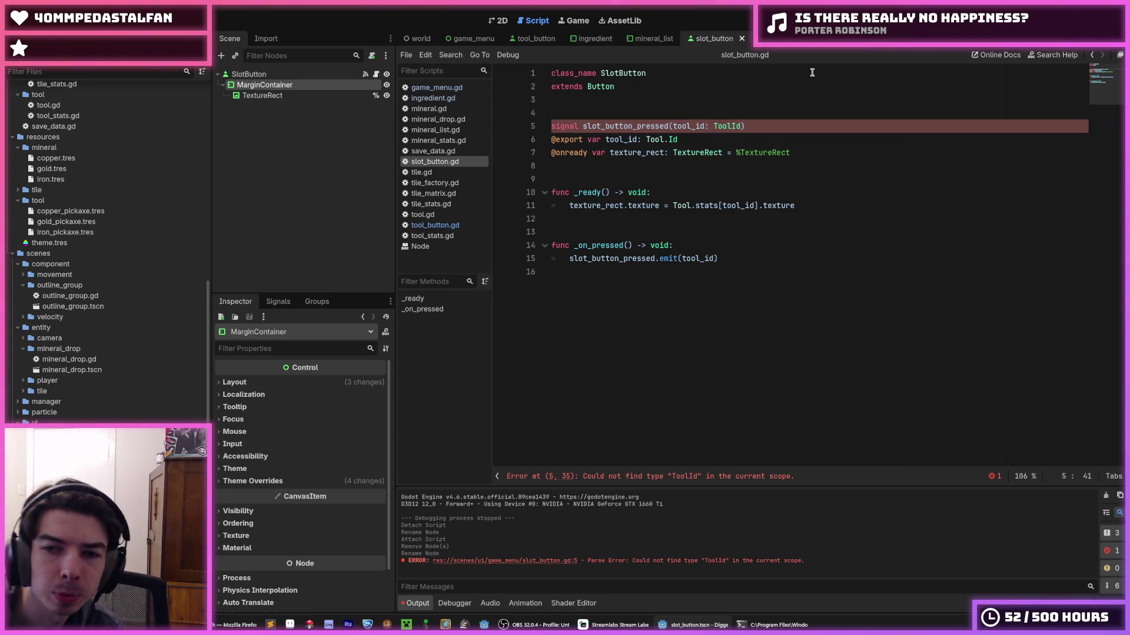
{"action": "type", "text": "."}
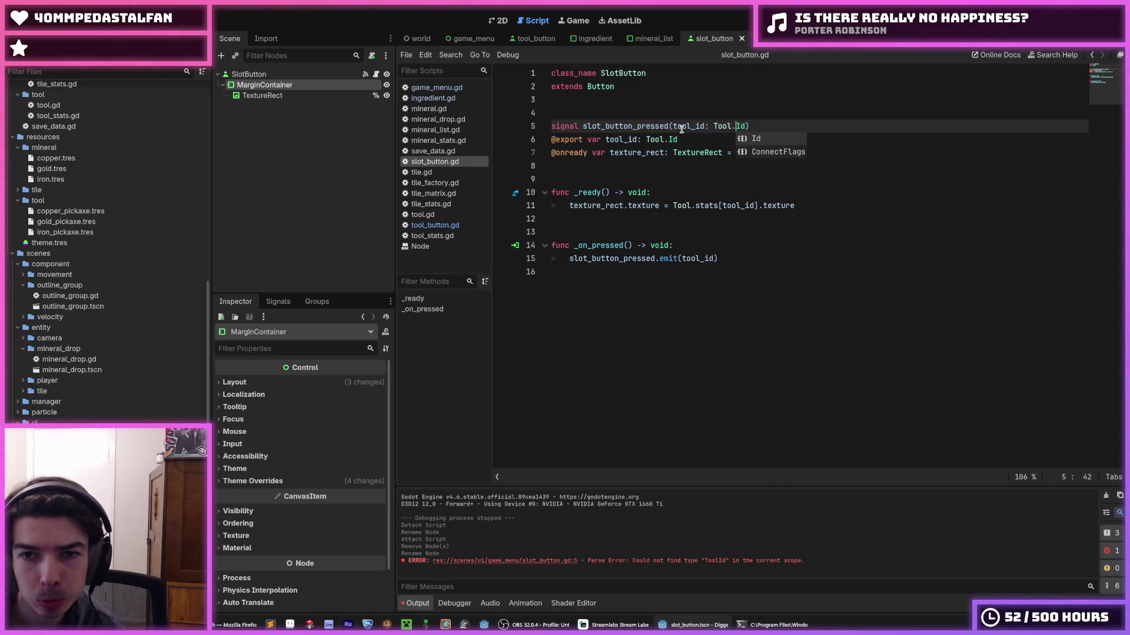
{"action": "double_click", "coordinate": [682, 126]}
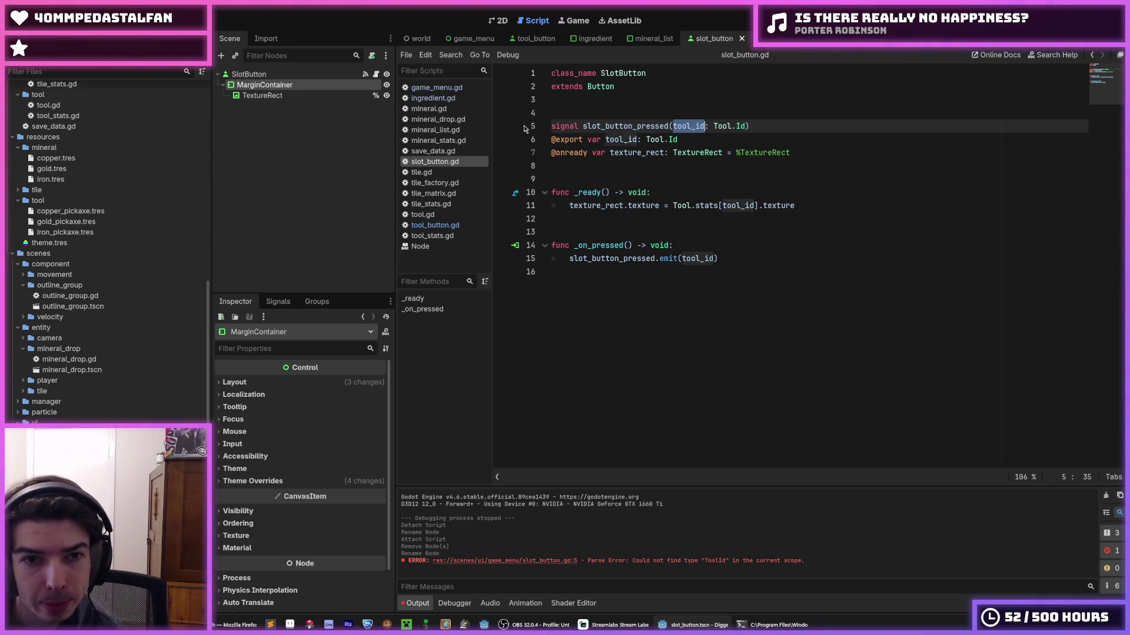
- In tool_button.gd, change the tool_stats: ToolStats parameter to tool_id: Tool.Id
{"action": "left_click", "coordinate": [436, 225]}
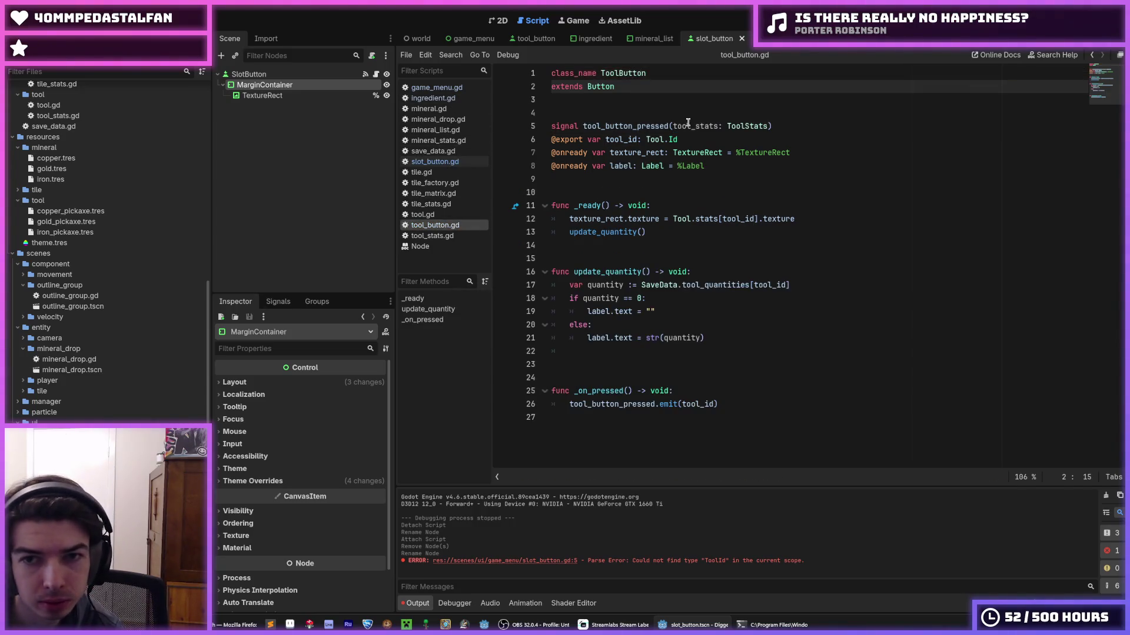
{"action": "double_click", "coordinate": [709, 127]}
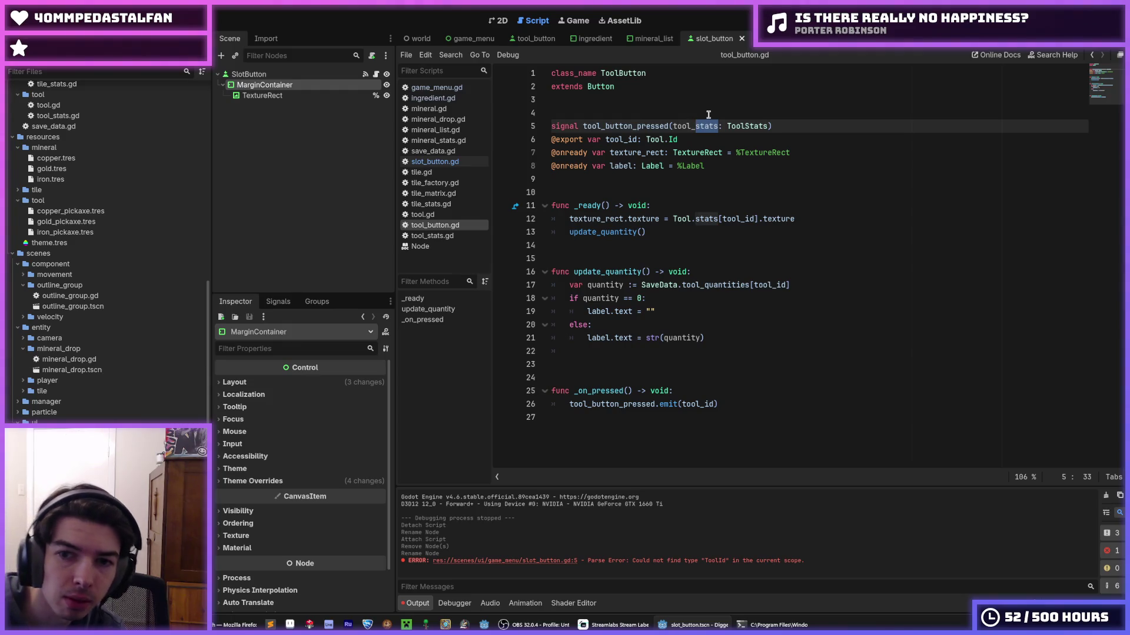
{"action": "type", "text": "id"}
{"action": "key", "text": "ctrl+Right"}
{"action": "key", "text": "BackSpace"}
{"action": "key", "text": "BackSpace"}
{"action": "key", "text": "BackSpace"}
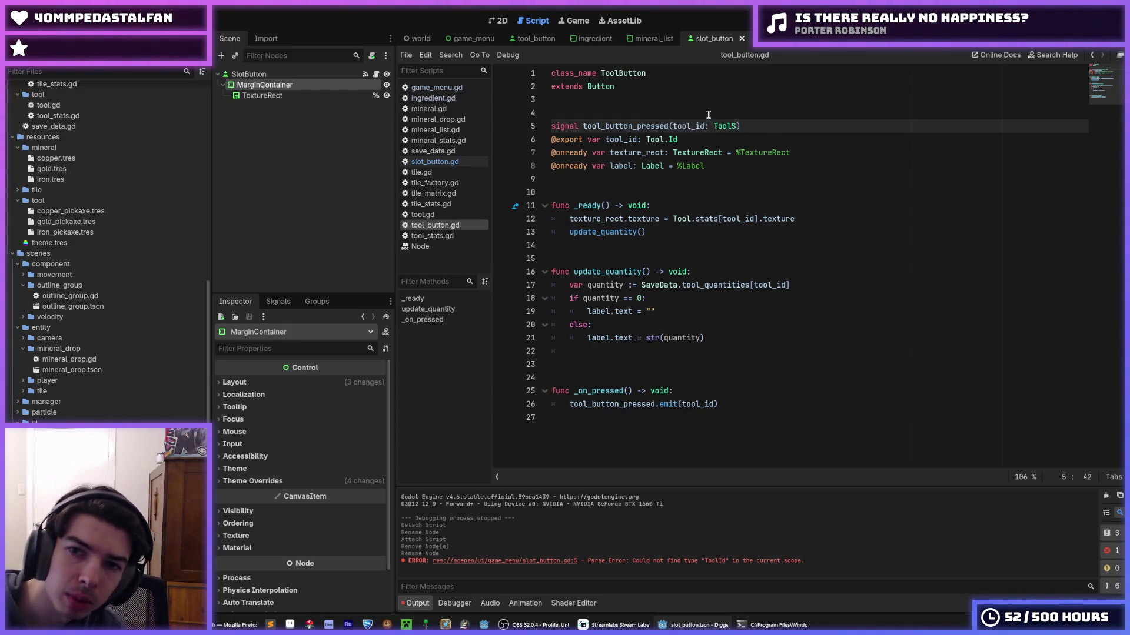
{"action": "key", "text": "BackSpace"}
{"action": "type", "text": ".Id"}
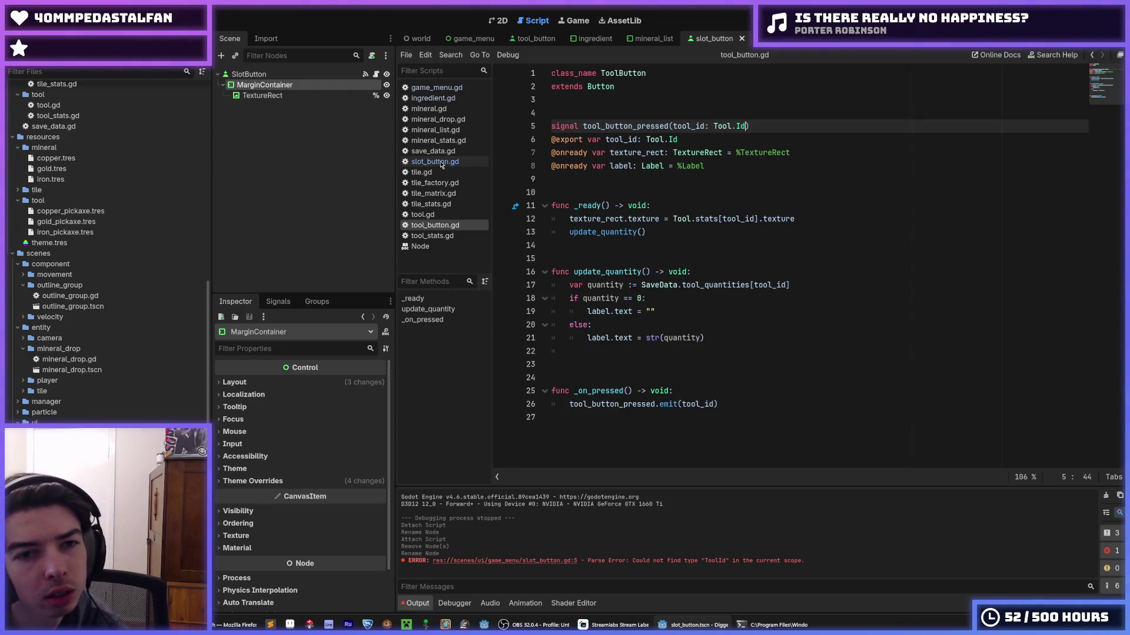
- Save slot_button.gd and the scene, then bring up the mineral_list.gd script
{"action": "left_click", "coordinate": [441, 162]}
{"action": "left_click", "coordinate": [809, 140]}
{"action": "key", "text": "ctrl+s"}
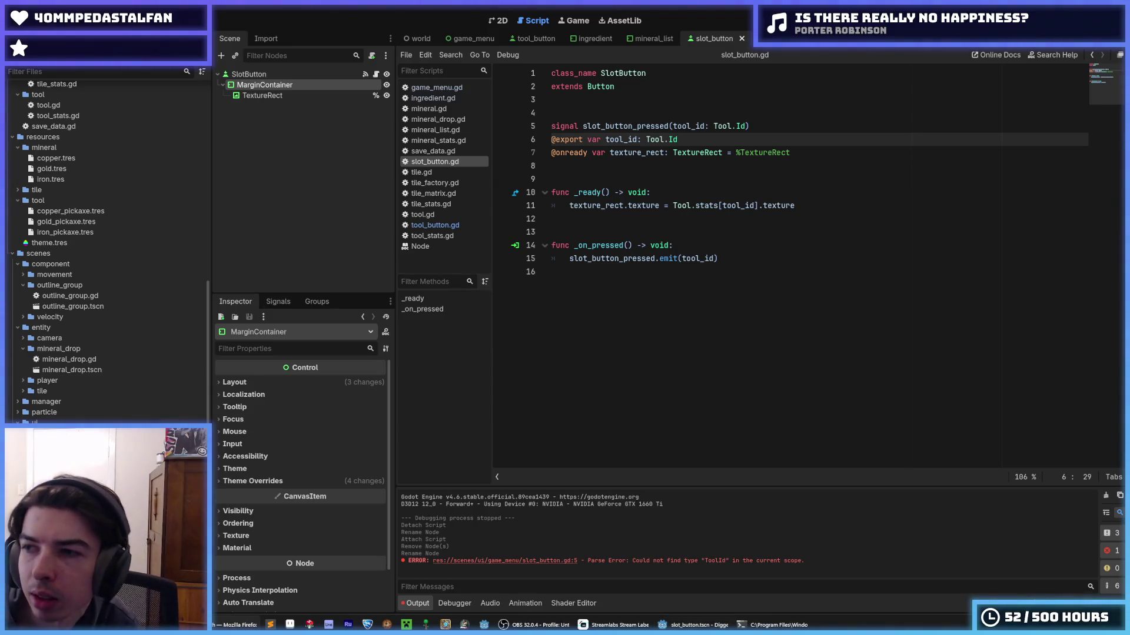
{"action": "left_click", "coordinate": [615, 164]}
{"action": "key", "text": "ctrl+s"}
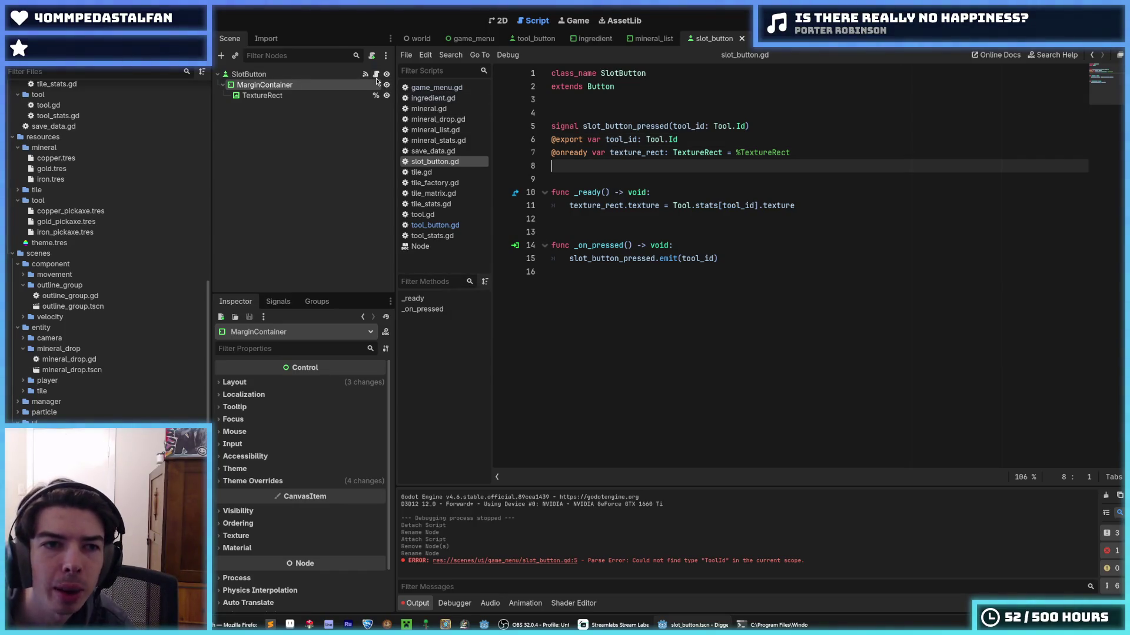
{"action": "key", "text": "ctrl+s"}
{"action": "left_click", "coordinate": [648, 95]}
{"action": "left_click", "coordinate": [653, 38]}
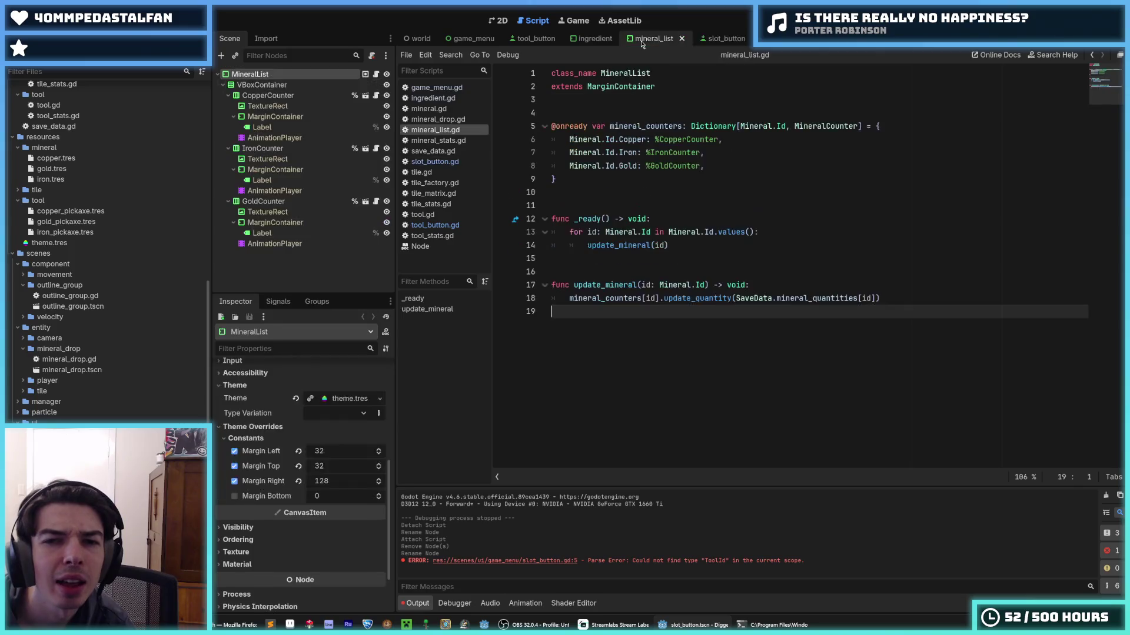
- In game_menu, instantiate slot_button.tscn as a child of the slot row HBoxContainer
{"action": "key", "text": "ctrl+s"}
{"action": "left_click", "coordinate": [793, 255]}
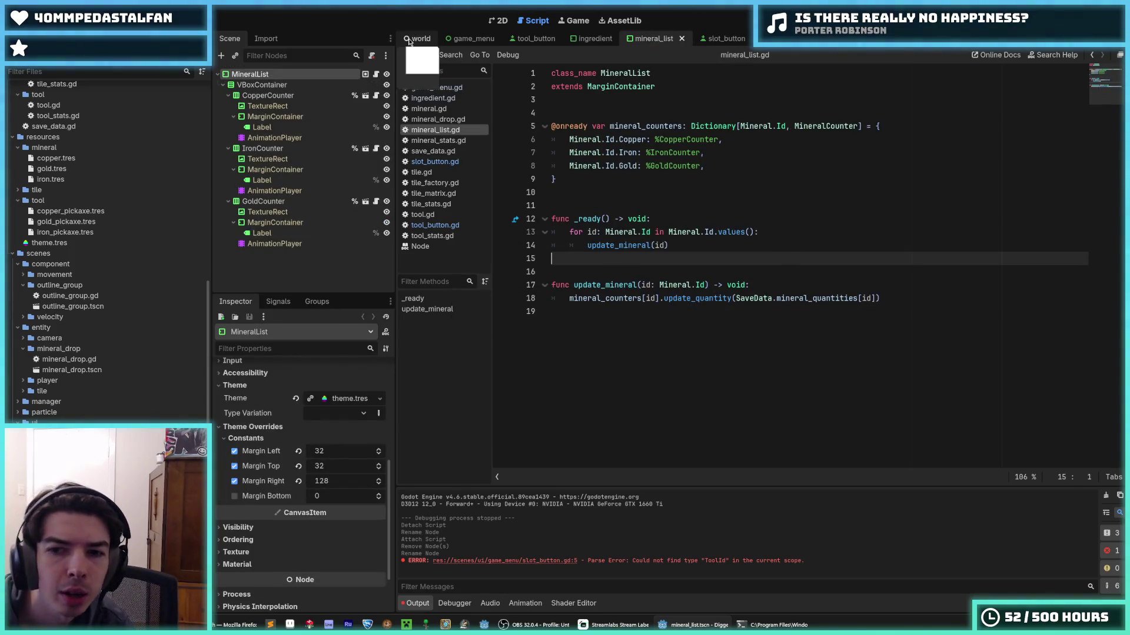
{"action": "left_click", "coordinate": [473, 40]}
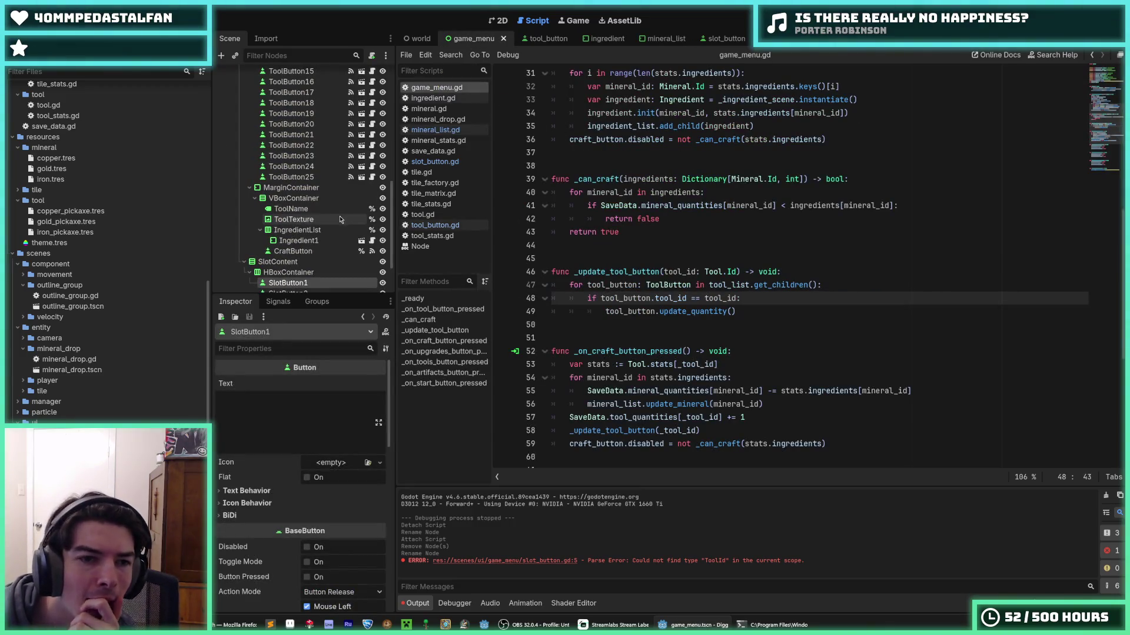
{"action": "scroll", "coordinate": [303, 235], "scroll_direction": "down", "scroll_amount": 3}
{"action": "right_click", "coordinate": [301, 209]}
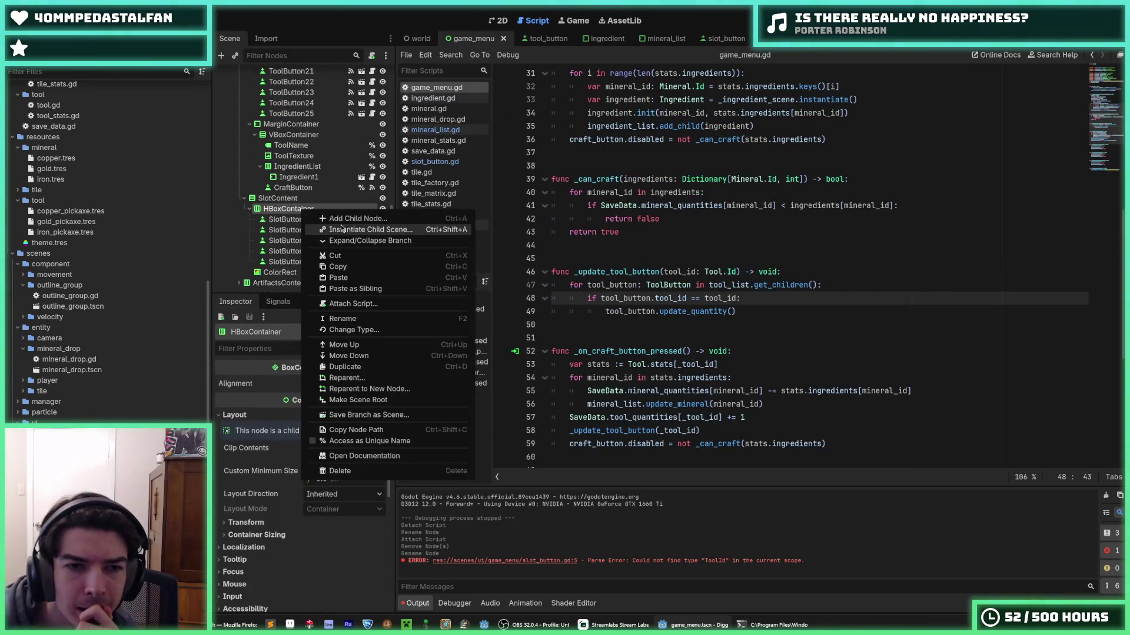
{"action": "left_click", "coordinate": [353, 229]}
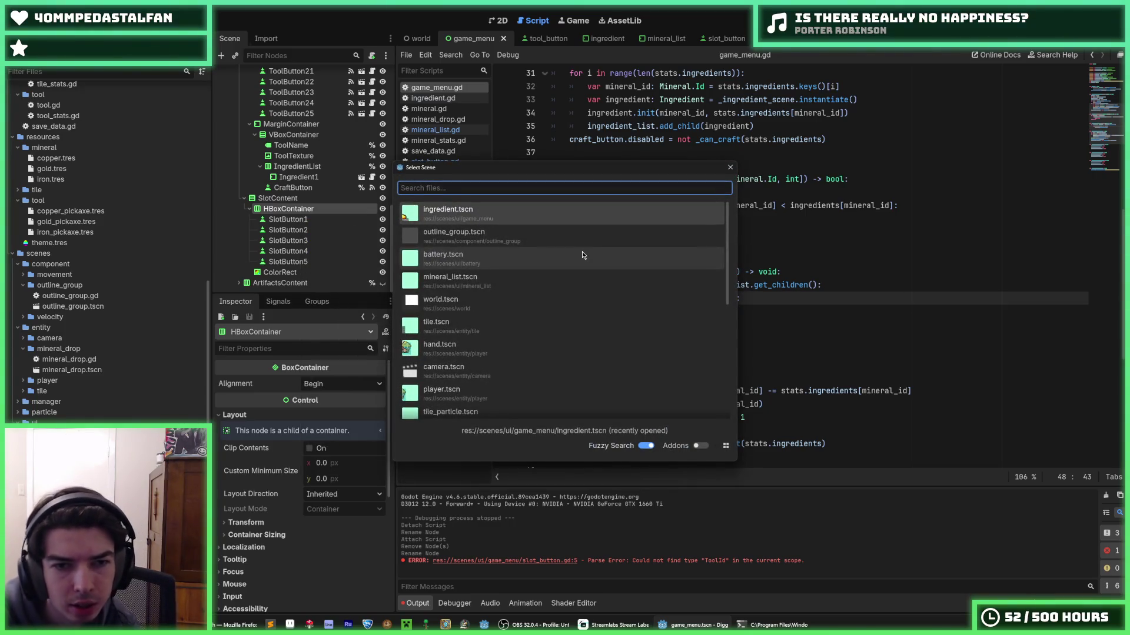
{"action": "type", "text": "slot"}
{"action": "key", "text": "Return"}
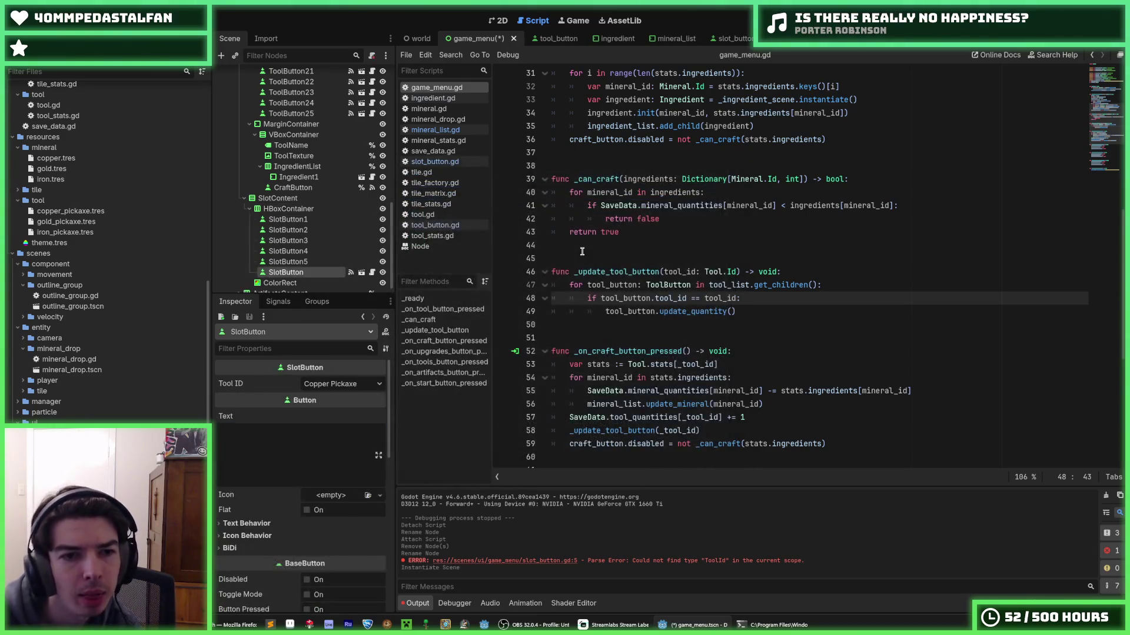
- Move the new SlotButton ahead of SlotButton1–5 and view the 2D layout
{"action": "left_click_drag", "start_coordinate": [287, 272], "coordinate": [305, 224]}
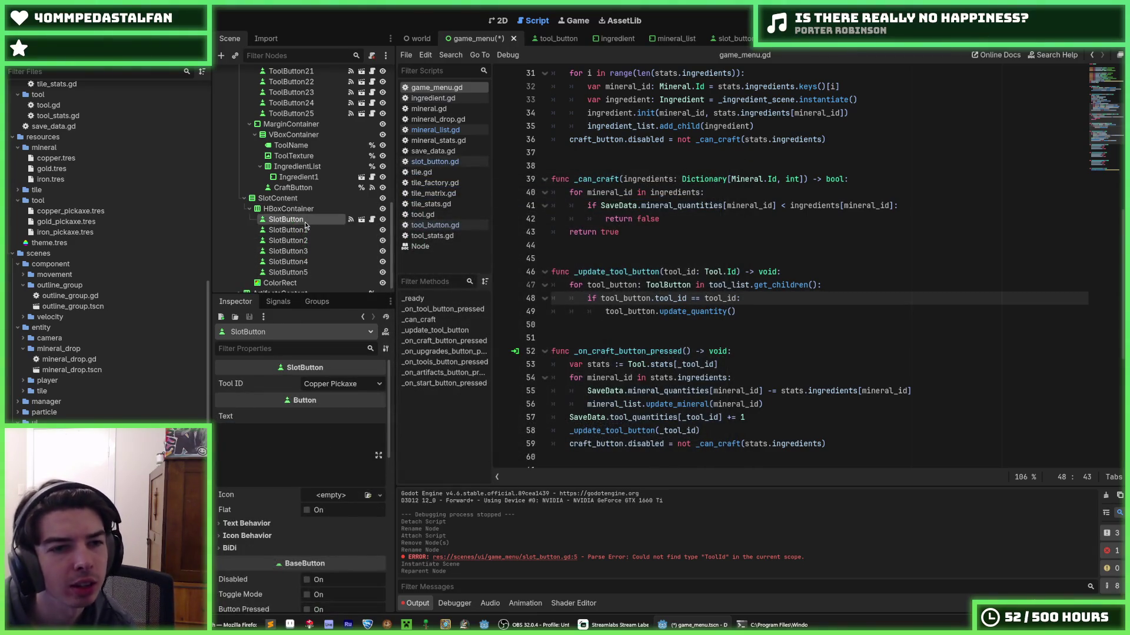
{"action": "double_click", "coordinate": [305, 222]}
{"action": "left_click", "coordinate": [310, 231]}
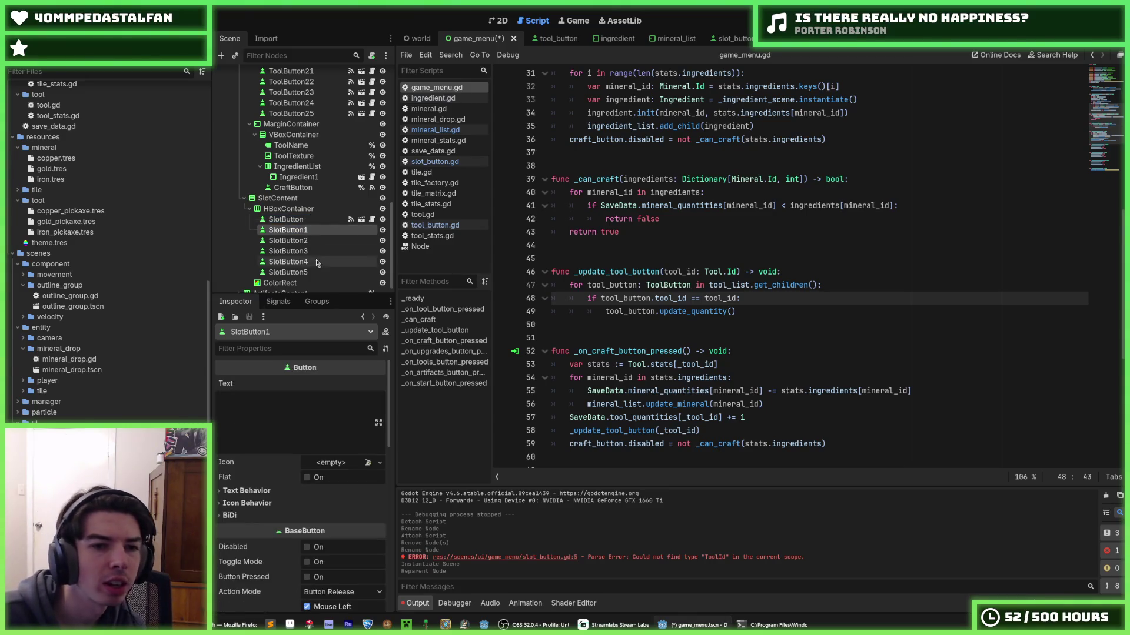
{"action": "left_click", "coordinate": [317, 273], "text": "shift"}
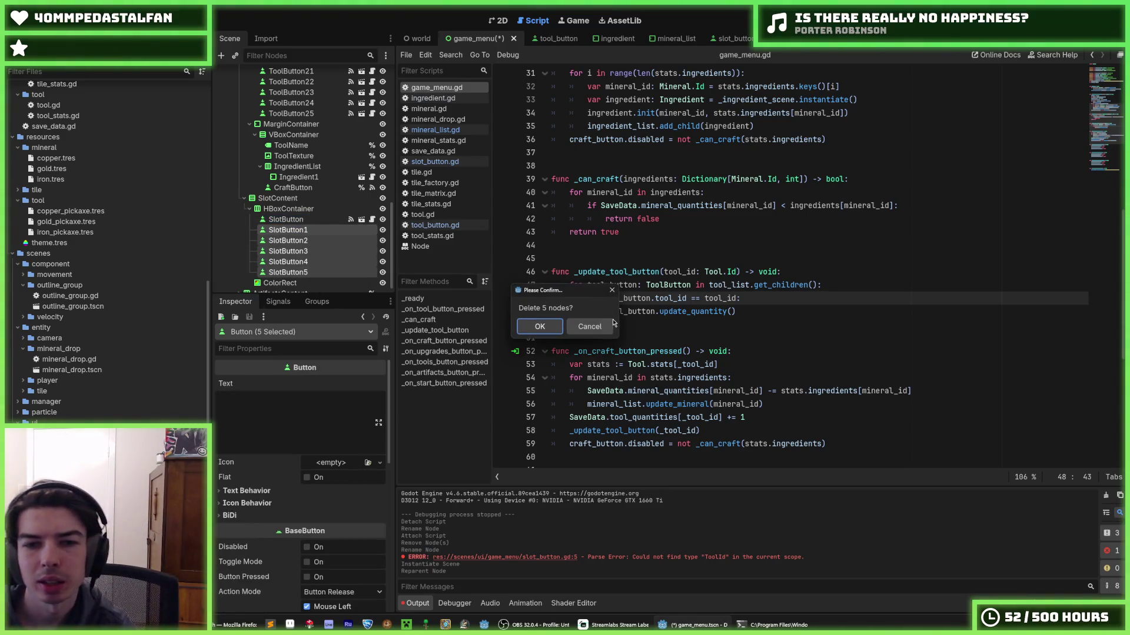
{"action": "left_click", "coordinate": [502, 22]}
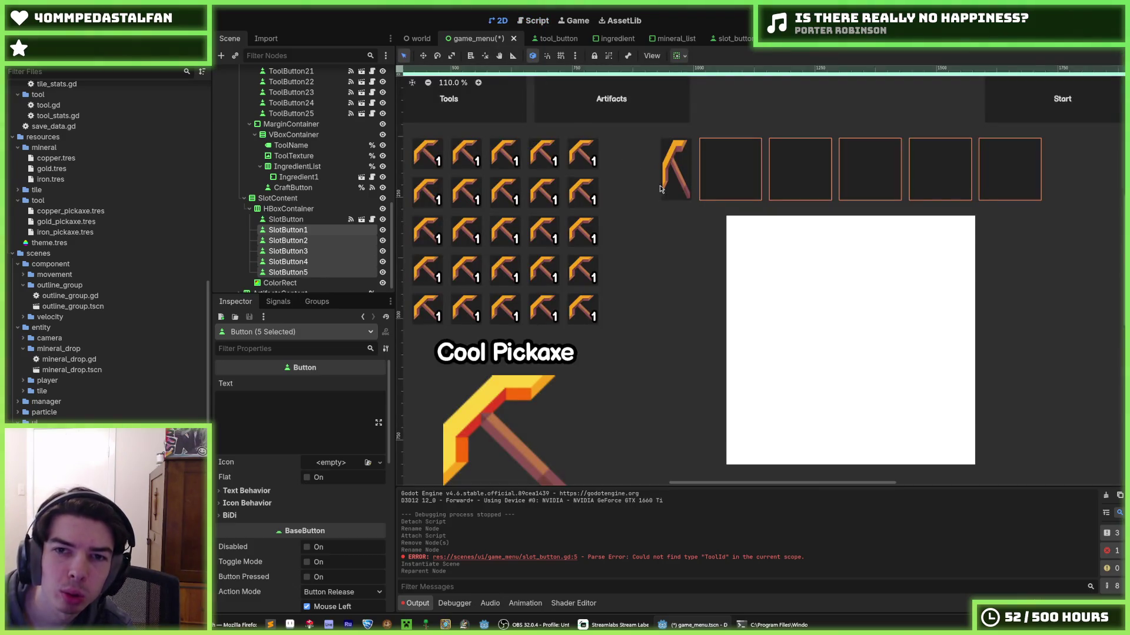
- Duplicate the new SlotButton and delete the five old empty SlotButton1–5 nodes
{"action": "scroll", "coordinate": [671, 197], "scroll_direction": "down", "scroll_amount": 4}
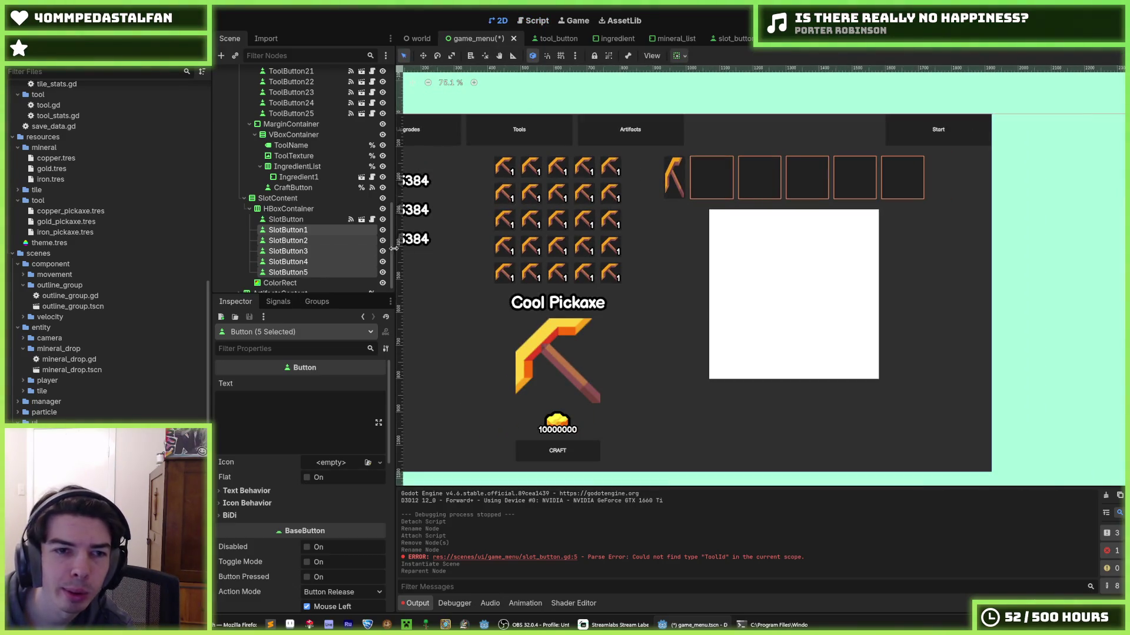
{"action": "left_click", "coordinate": [301, 221]}
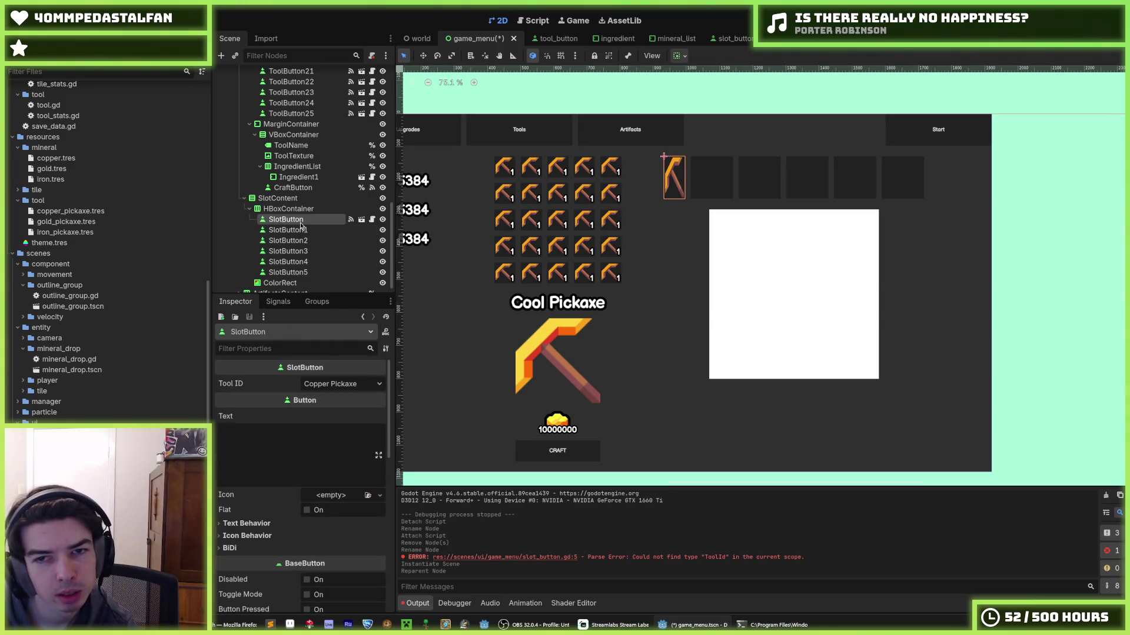
{"action": "key", "text": "ctrl+d"}
{"action": "key", "text": "ctrl+d"}
{"action": "key", "text": "ctrl+d"}
{"action": "key", "text": "ctrl+d"}
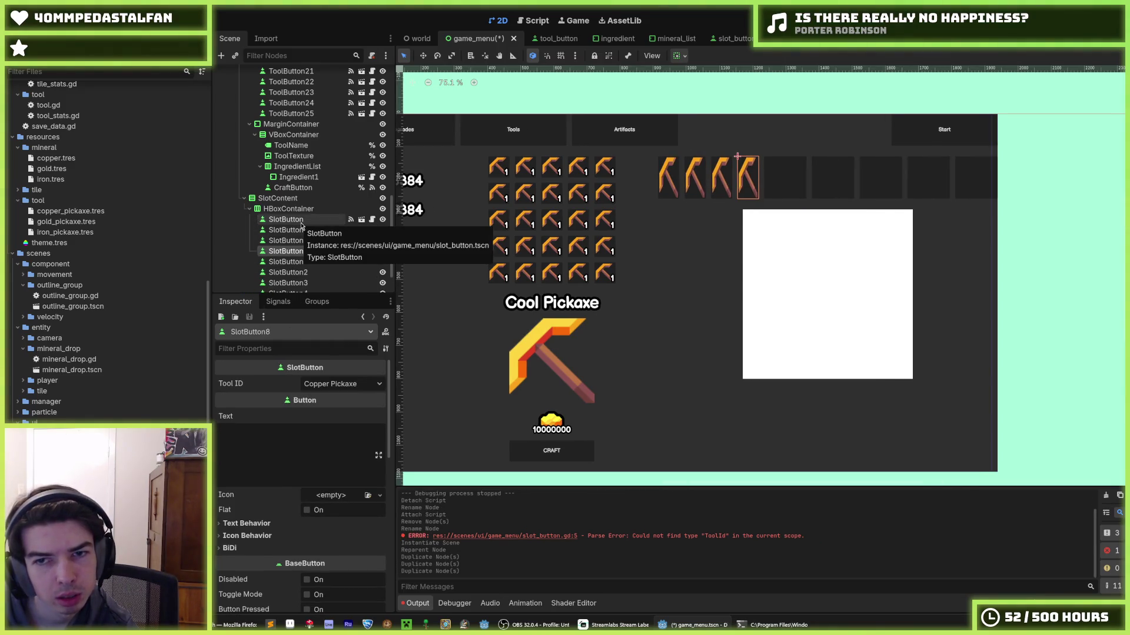
{"action": "scroll", "coordinate": [297, 247], "scroll_direction": "down", "scroll_amount": 2}
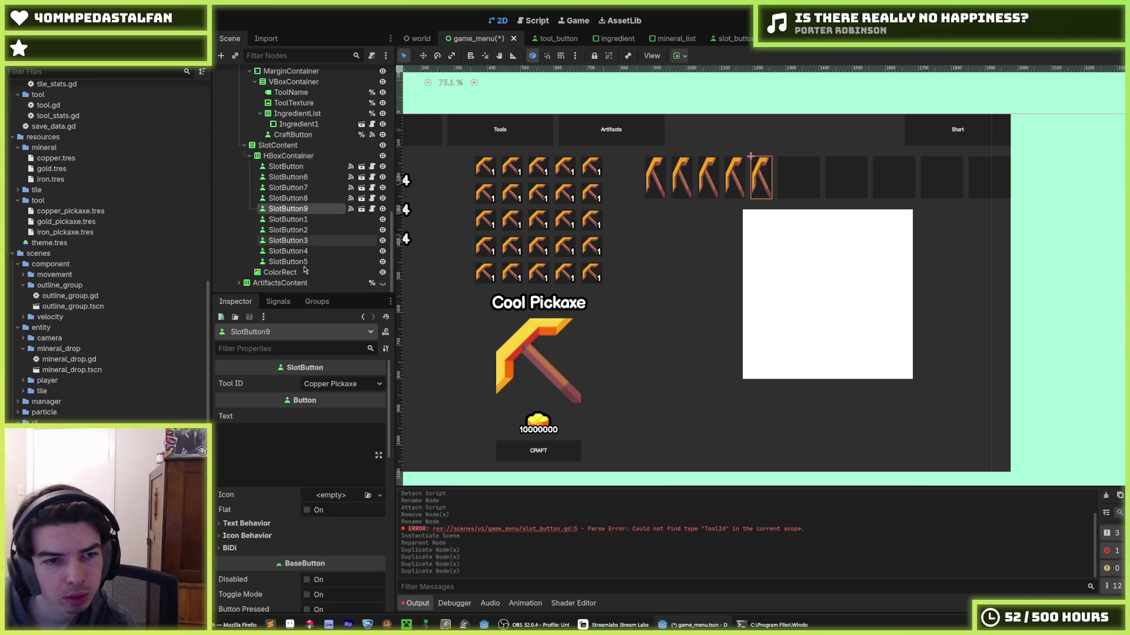
{"action": "left_click", "coordinate": [289, 219]}
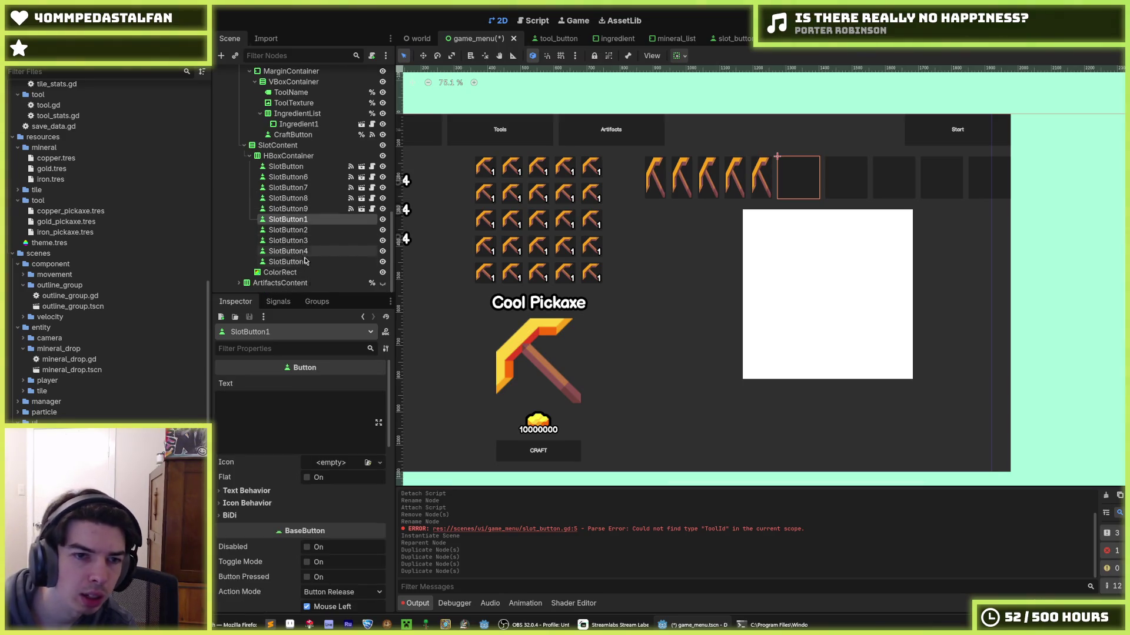
{"action": "left_click", "coordinate": [305, 260], "text": "shift"}
{"action": "key", "text": "Delete"}
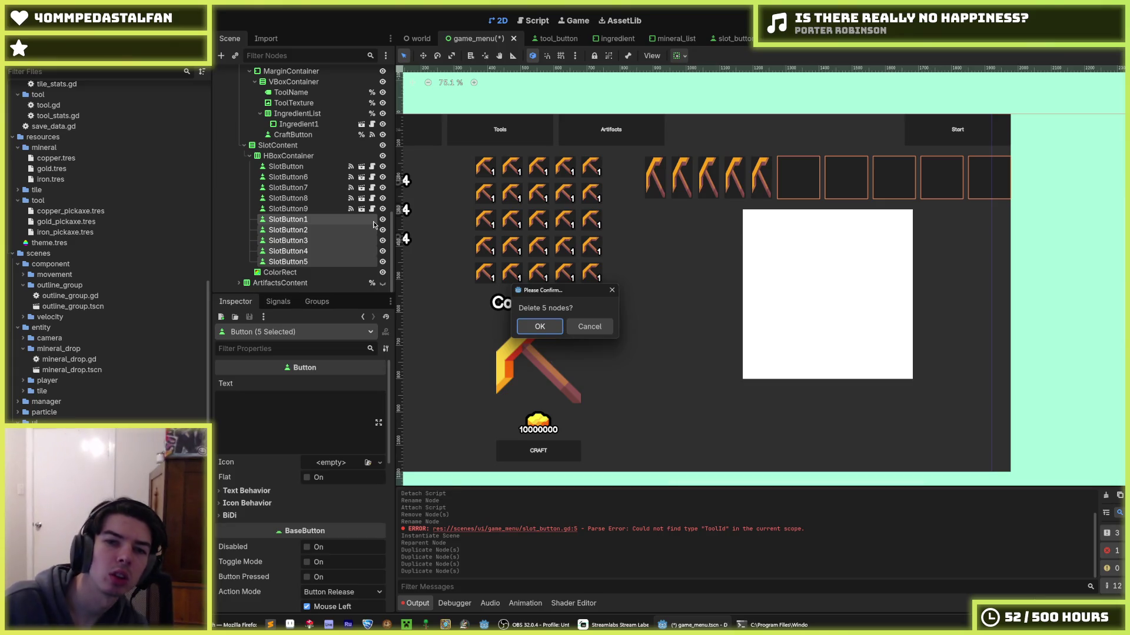
{"action": "left_click", "coordinate": [540, 326]}
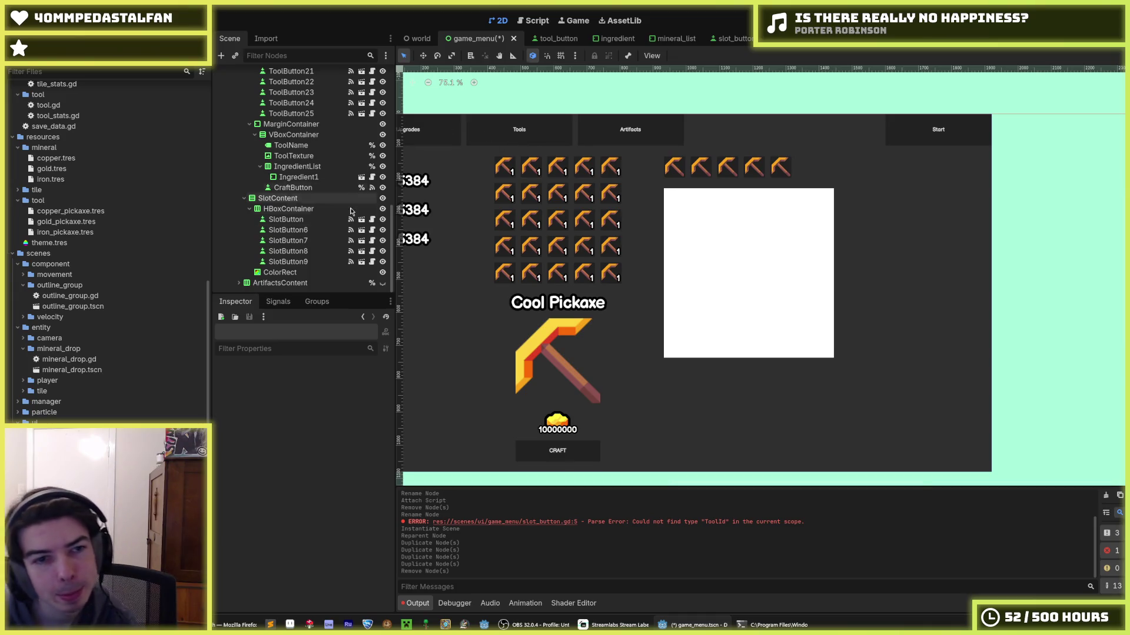
- Delete the four extra duplicate slot buttons, SlotButton6 through SlotButton9
{"action": "left_click", "coordinate": [291, 230]}
{"action": "left_click", "coordinate": [295, 222]}
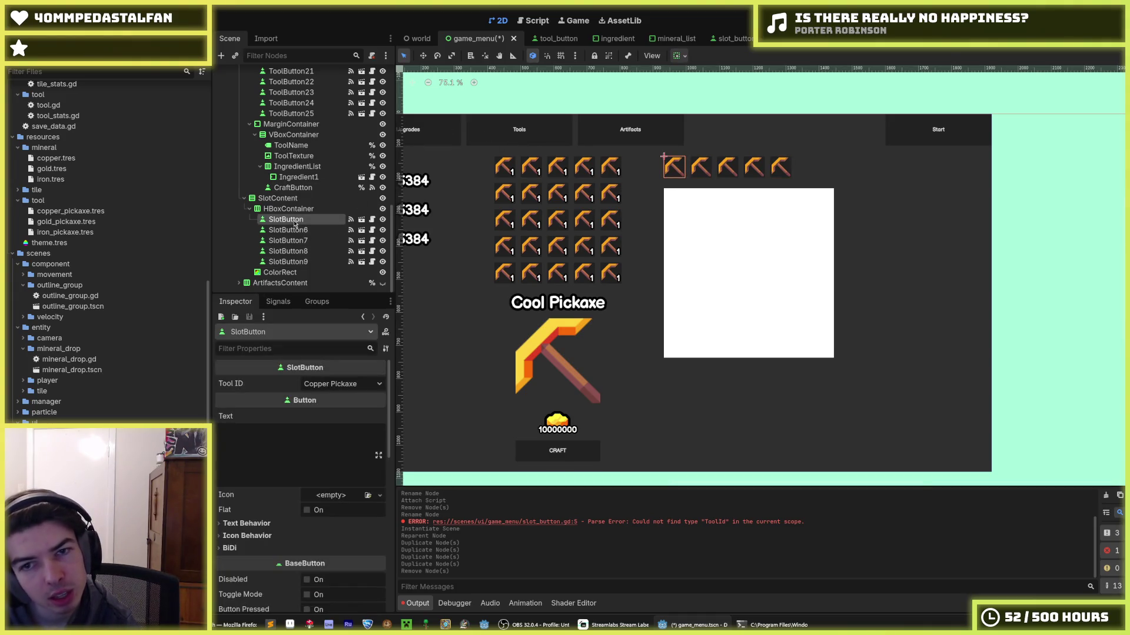
{"action": "left_click", "coordinate": [324, 230]}
{"action": "left_click", "coordinate": [321, 262], "text": "shift"}
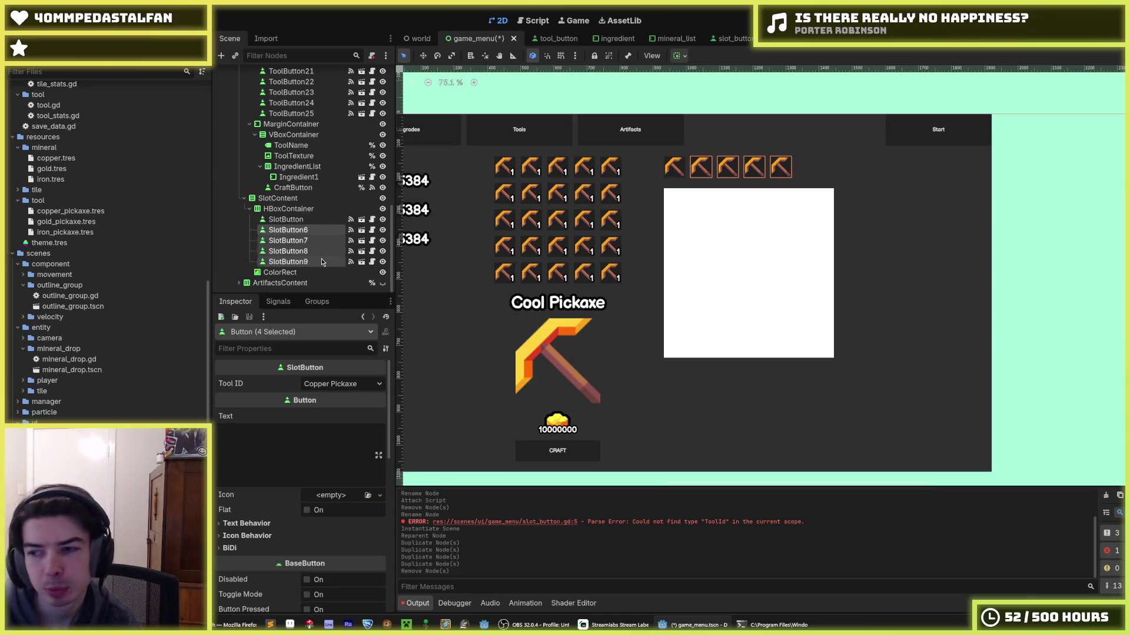
{"action": "key", "text": "Delete"}
{"action": "key", "text": "Return"}
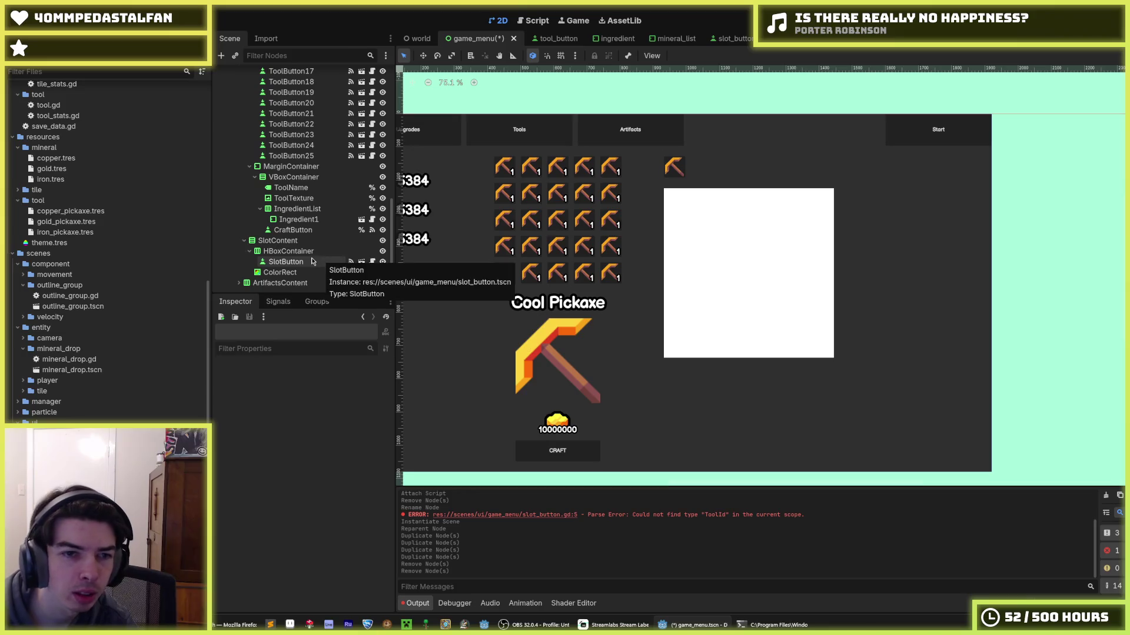
- Duplicate SlotButton again, rename the original to SlotButton1, and open slot_button.tscn
{"action": "key", "text": "ctrl+d"}
{"action": "key", "text": "ctrl+d"}
{"action": "key", "text": "ctrl+d"}
{"action": "key", "text": "ctrl+d"}
{"action": "left_click", "coordinate": [319, 241]}
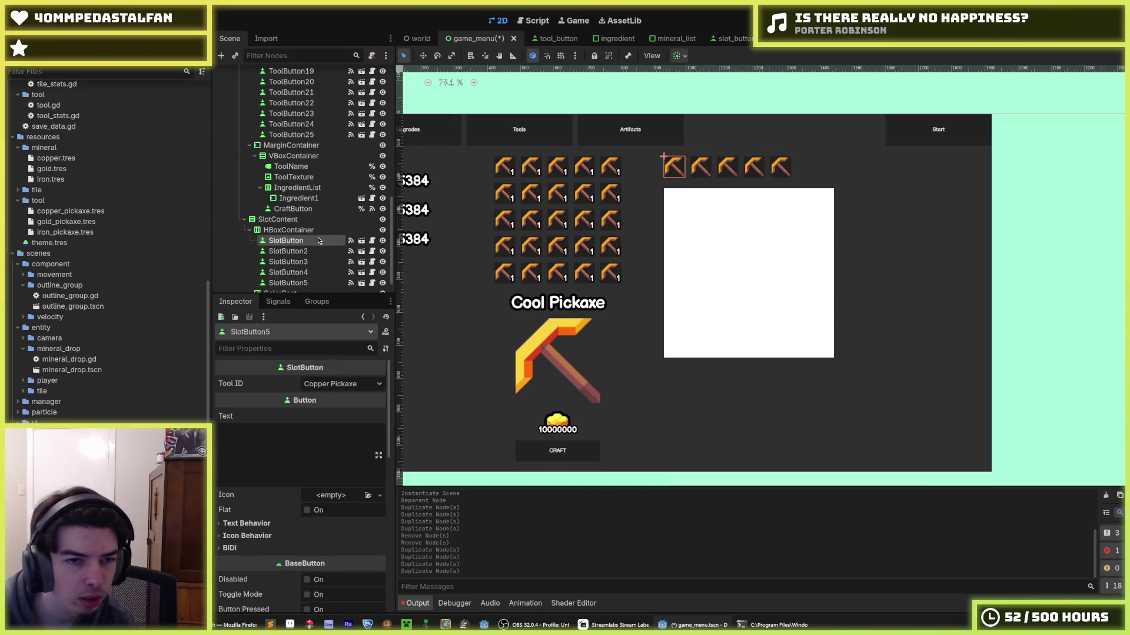
{"action": "double_click", "coordinate": [318, 241]}
{"action": "type", "text": "1"}
{"action": "key", "text": "Return"}
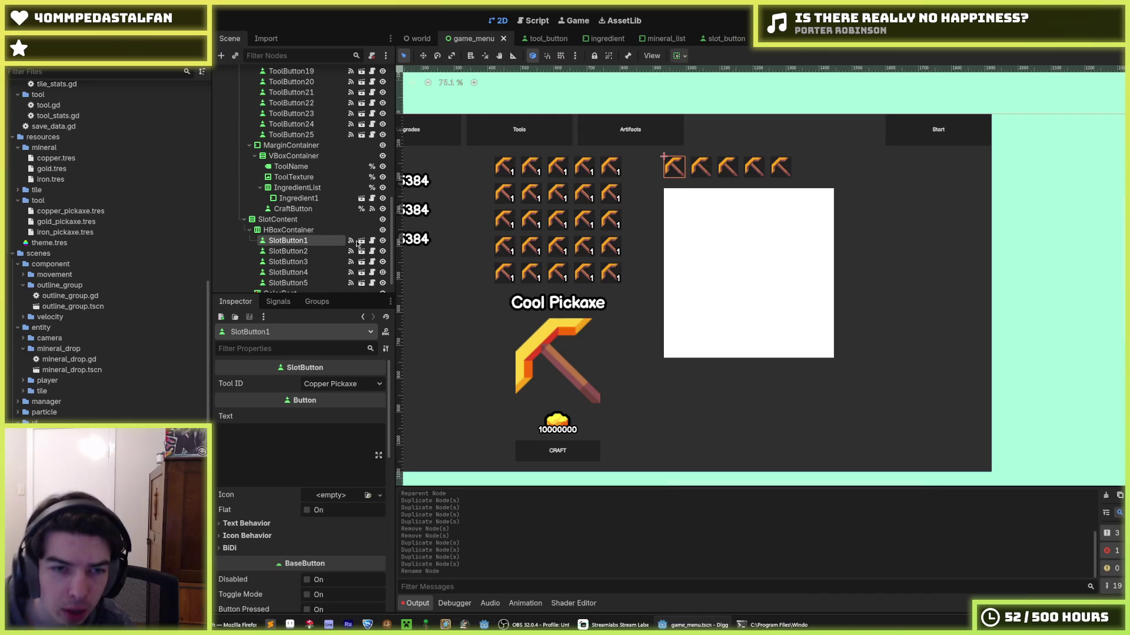
{"action": "left_click", "coordinate": [361, 241]}
{"action": "left_click", "coordinate": [265, 74]}
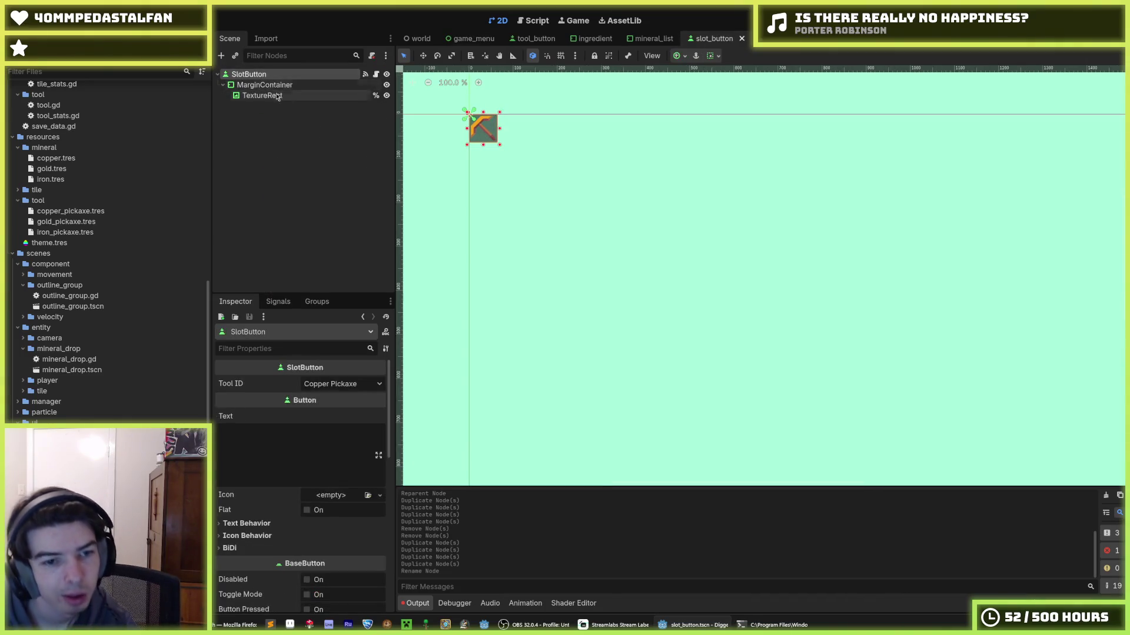
- Give the slot button a 128 × 128 minimum size and save the slot_button scene
{"action": "scroll", "coordinate": [285, 479], "scroll_direction": "down", "scroll_amount": 10}
{"action": "scroll", "coordinate": [259, 426], "scroll_direction": "up", "scroll_amount": 3}
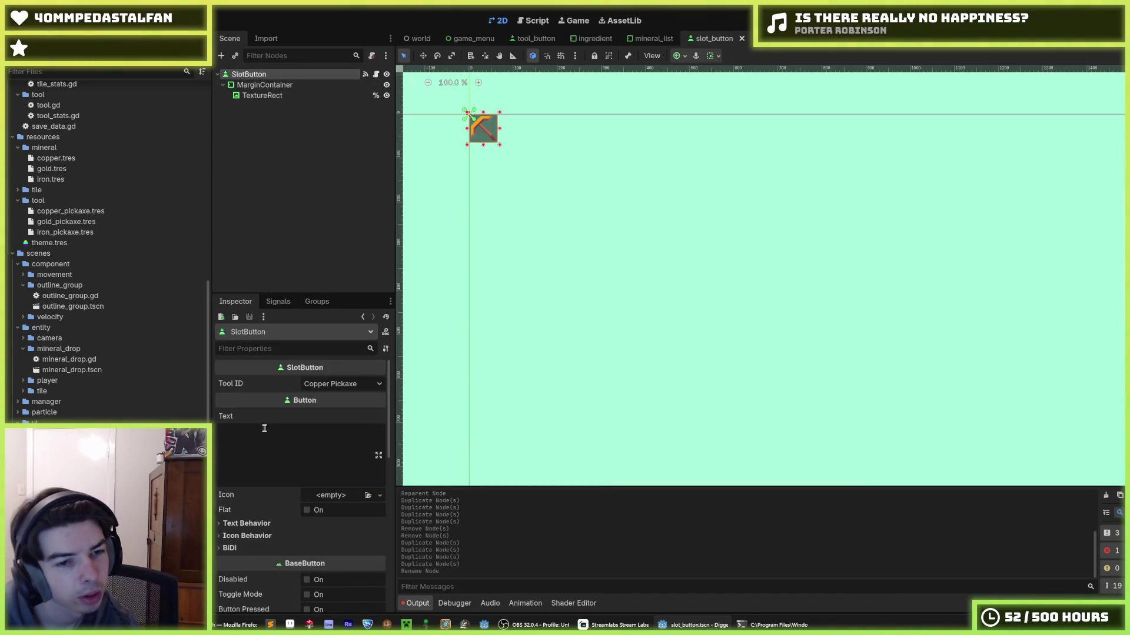
{"action": "scroll", "coordinate": [301, 395], "scroll_direction": "down", "scroll_amount": 10}
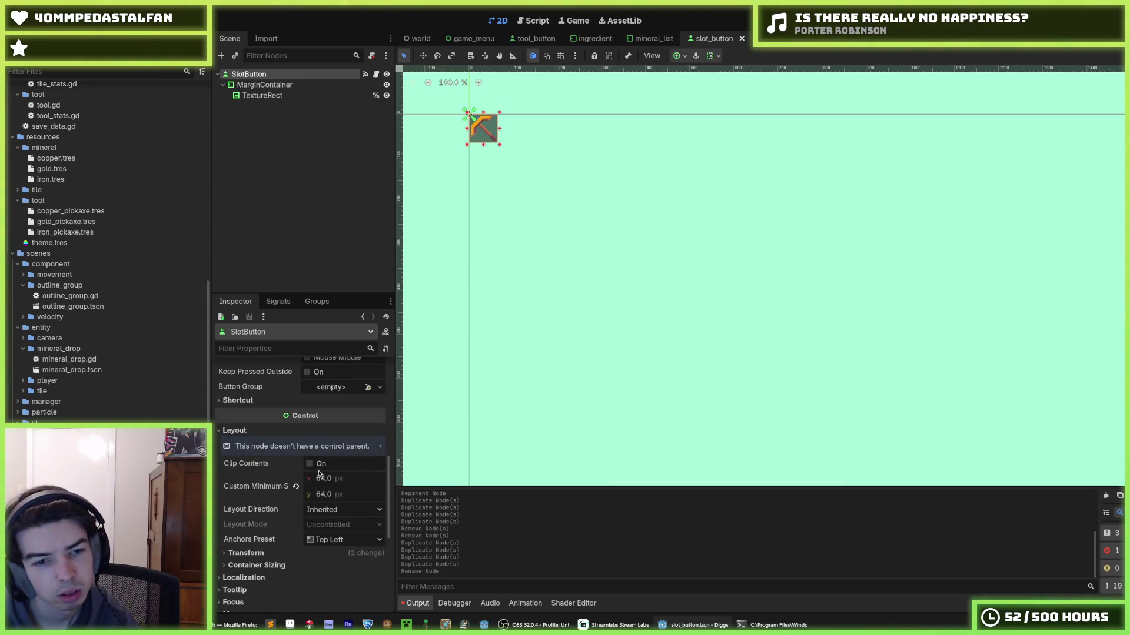
{"action": "left_click", "coordinate": [340, 480]}
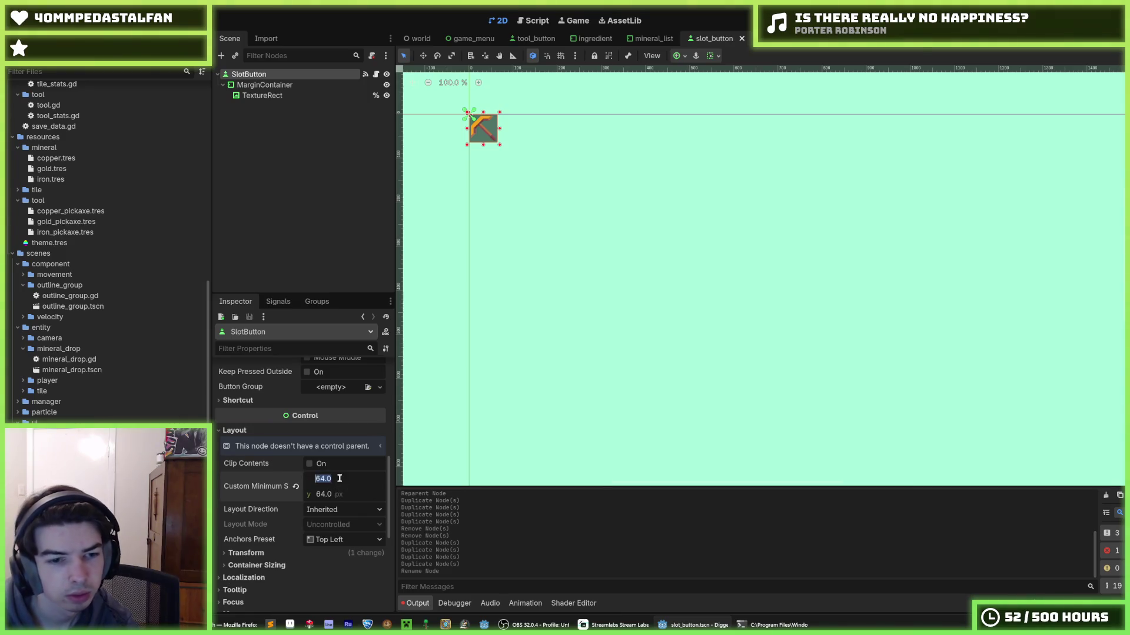
{"action": "type", "text": "128"}
{"action": "key", "text": "Return"}
{"action": "left_click", "coordinate": [332, 496]}
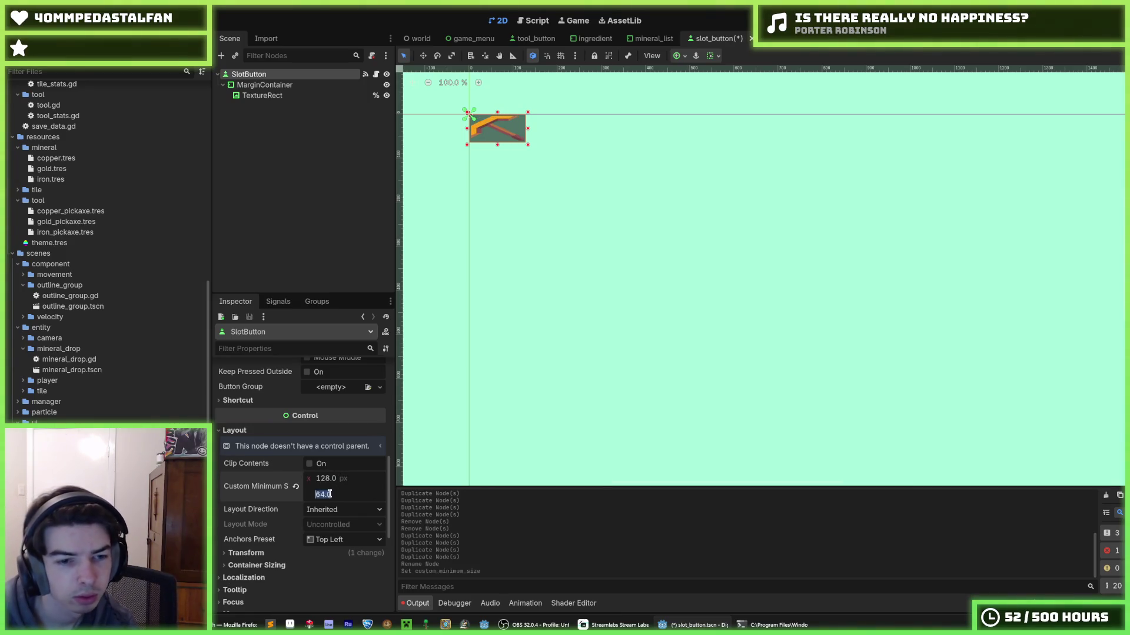
{"action": "type", "text": "128"}
{"action": "key", "text": "Return"}
{"action": "key", "text": "ctrl+s"}
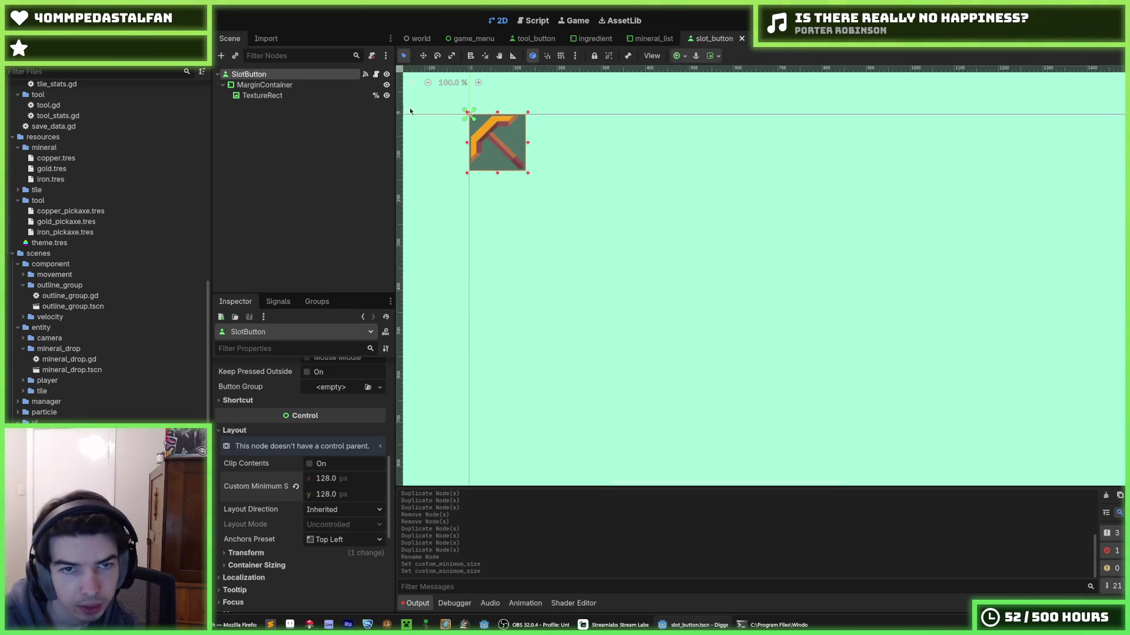
- Set the slot MarginContainer's margin constant overrides to 8
{"action": "left_click", "coordinate": [265, 85]}
{"action": "left_click", "coordinate": [253, 481]}
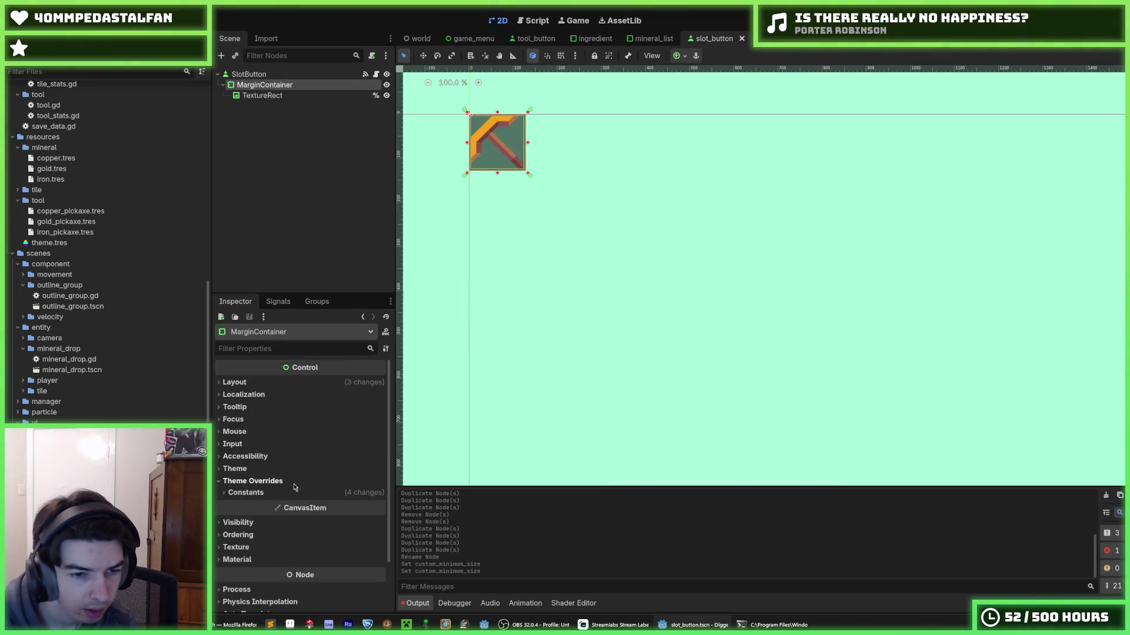
{"action": "left_click", "coordinate": [245, 492]}
{"action": "left_click", "coordinate": [327, 506]}
{"action": "type", "text": "8"}
{"action": "key", "text": "Tab"}
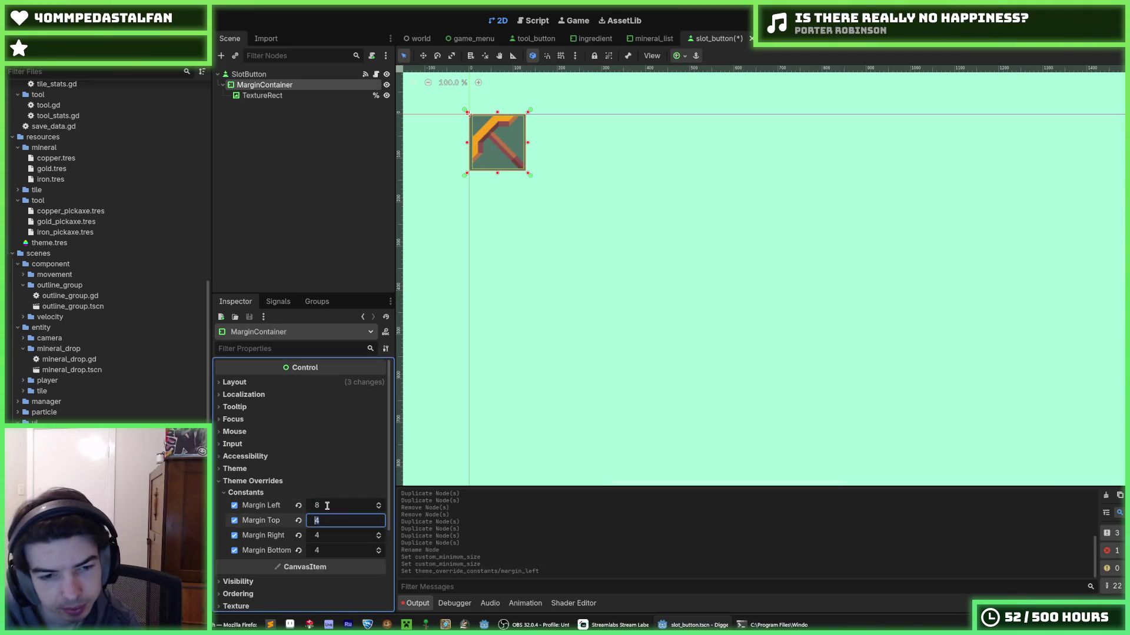
{"action": "type", "text": "8"}
{"action": "key", "text": "Tab"}
{"action": "type", "text": "8"}
{"action": "key", "text": "Tab"}
{"action": "type", "text": "8"}
{"action": "key", "text": "Return"}
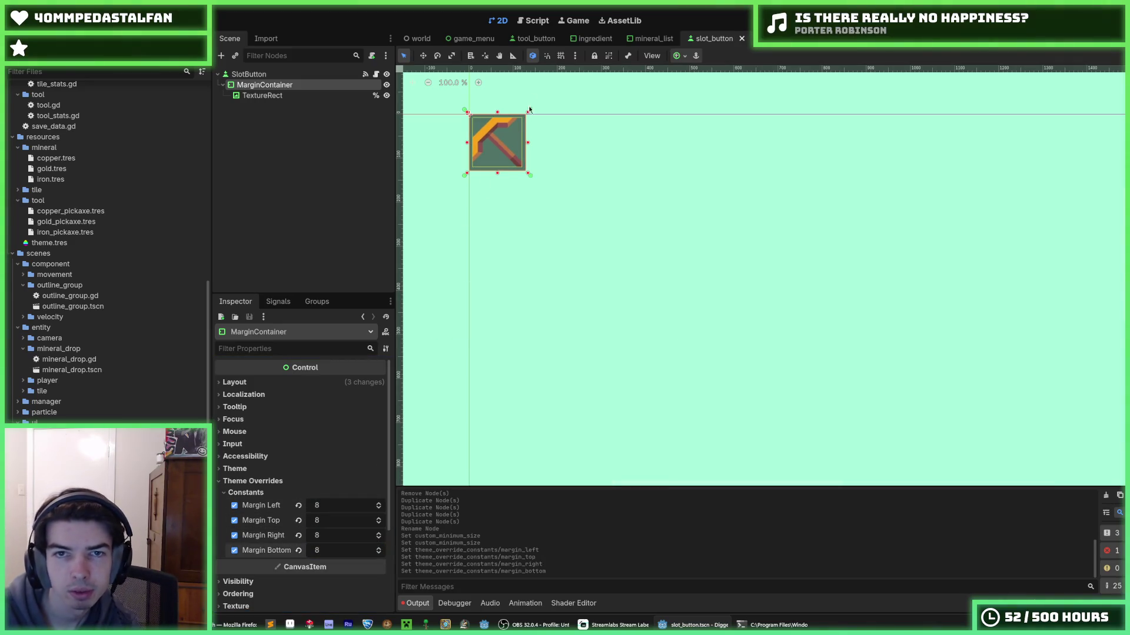
- Raise the slot margins to 16, save, and run the game from game_menu
{"action": "left_click", "coordinate": [329, 505]}
{"action": "type", "text": "16"}
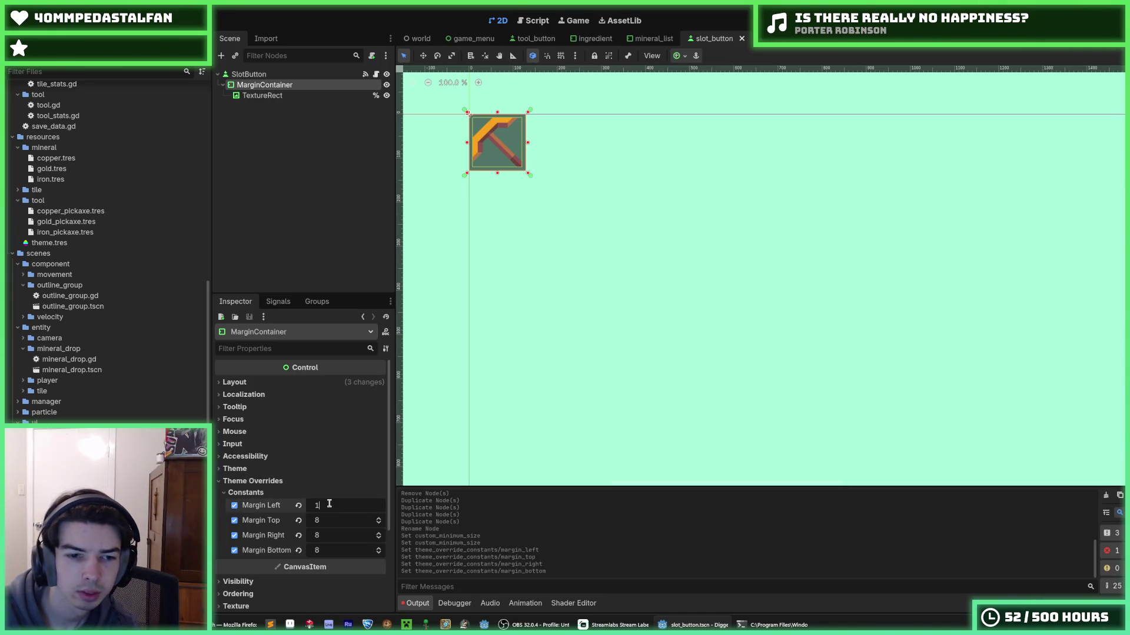
{"action": "key", "text": "Tab"}
{"action": "type", "text": "16"}
{"action": "key", "text": "Tab"}
{"action": "key", "text": "Tab"}
{"action": "type", "text": "16"}
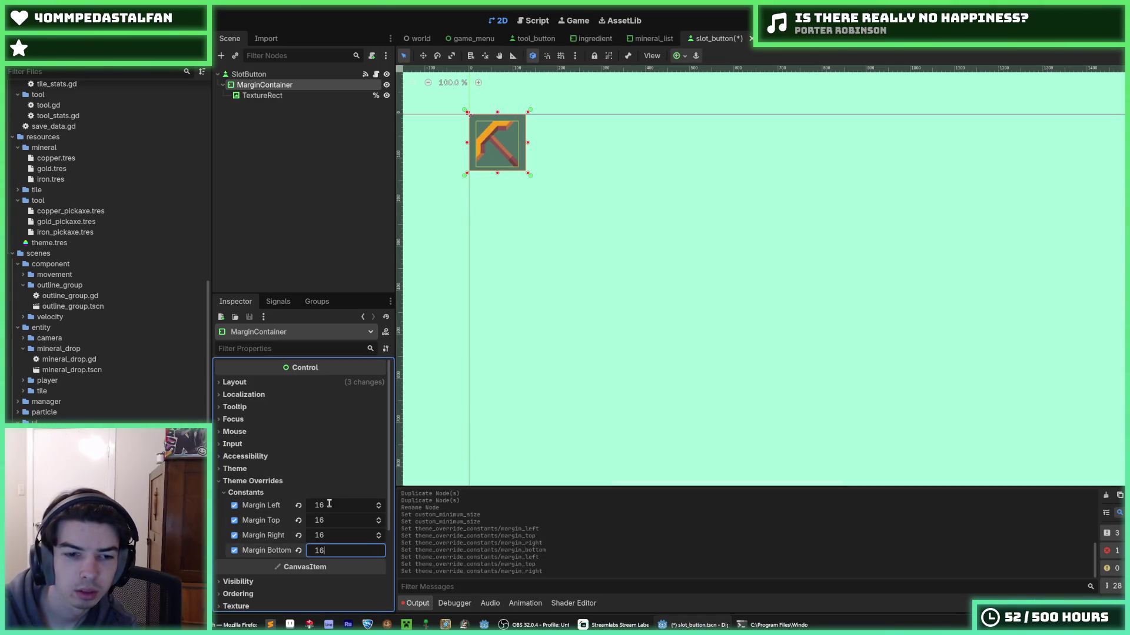
{"action": "key", "text": "Return"}
{"action": "key", "text": "ctrl+s"}
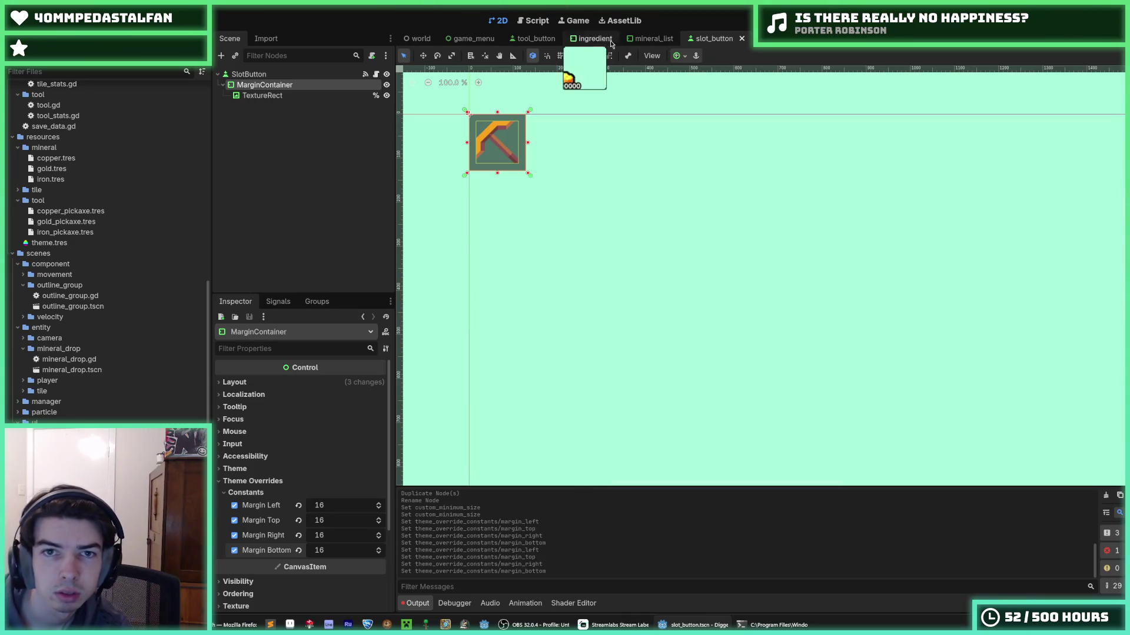
{"action": "left_click", "coordinate": [470, 38]}
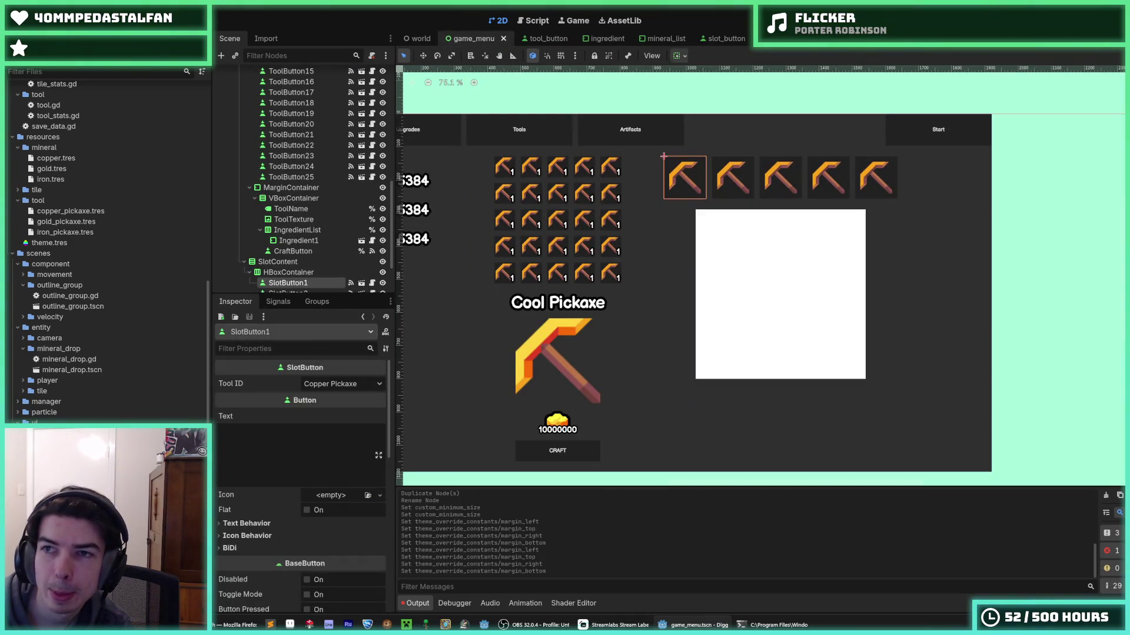
{"action": "key", "text": "F5"}
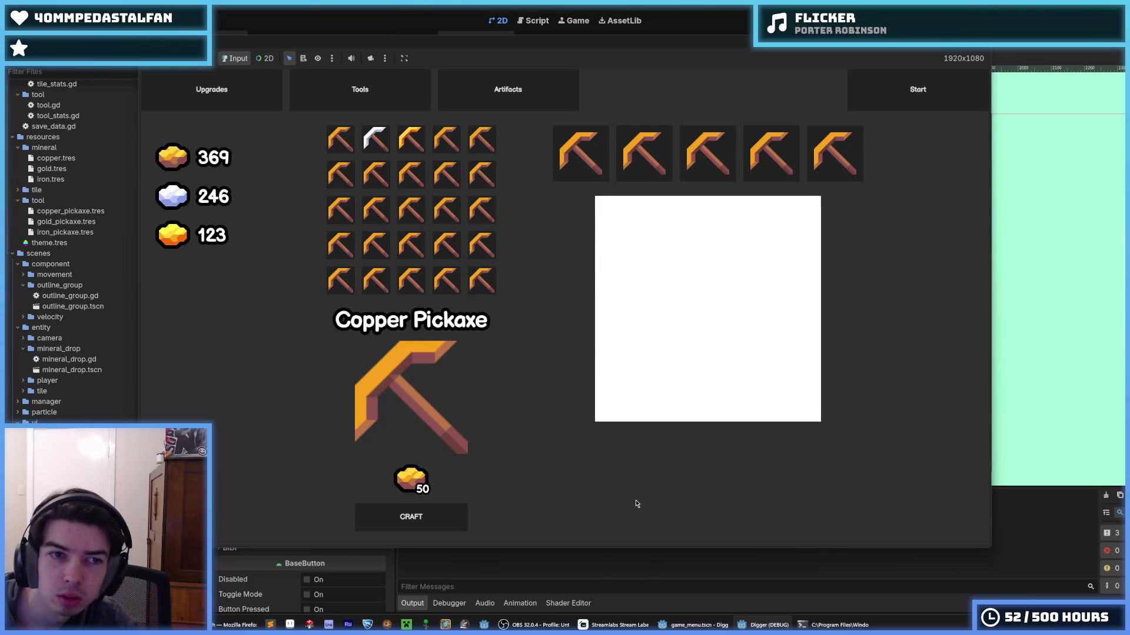
- Craft an Iron Pickaxe in the test run, browse the Copper and Gold recipes, then stop the game
{"action": "left_click", "coordinate": [375, 139]}
{"action": "left_click", "coordinate": [410, 517]}
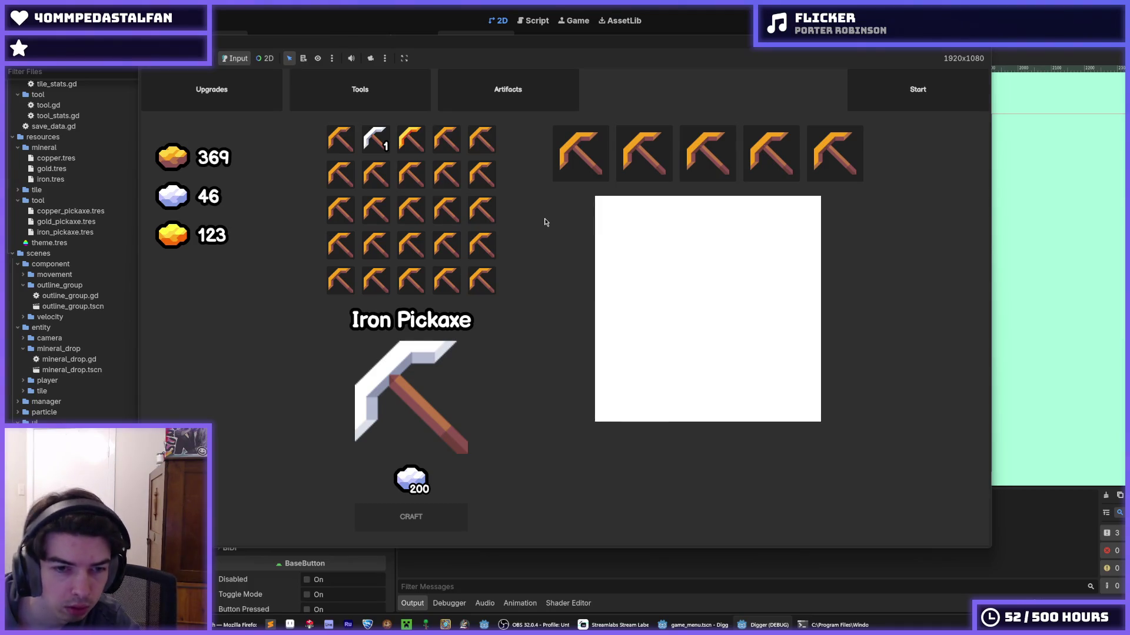
{"action": "left_click", "coordinate": [411, 139]}
{"action": "left_click", "coordinate": [385, 143]}
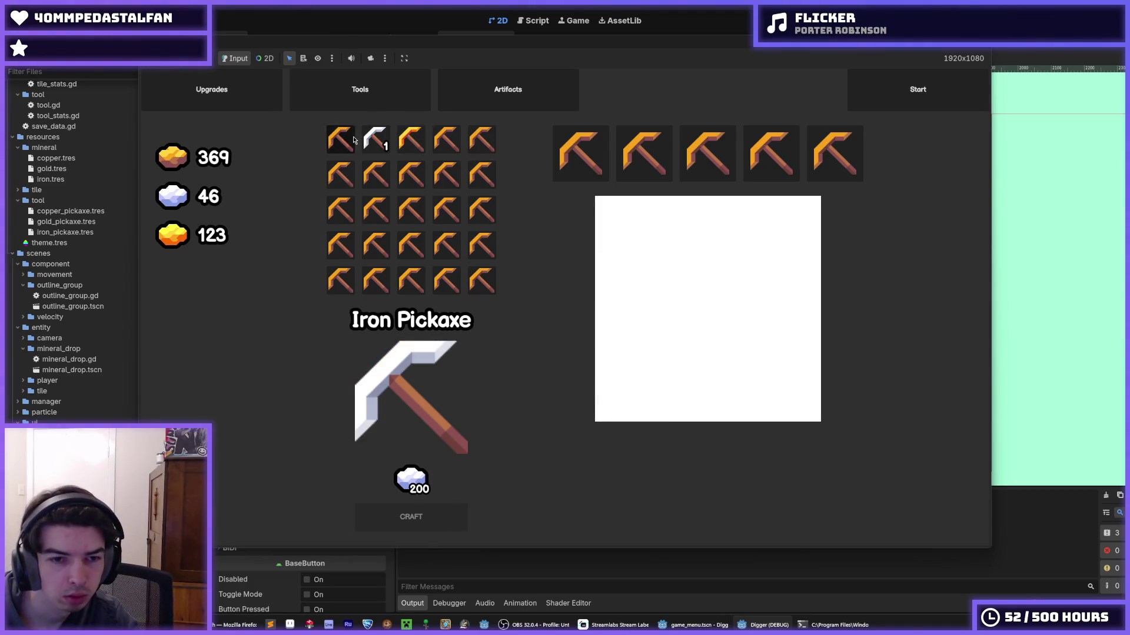
{"action": "left_click", "coordinate": [340, 140]}
{"action": "left_click", "coordinate": [375, 139]}
{"action": "left_click", "coordinate": [410, 147]}
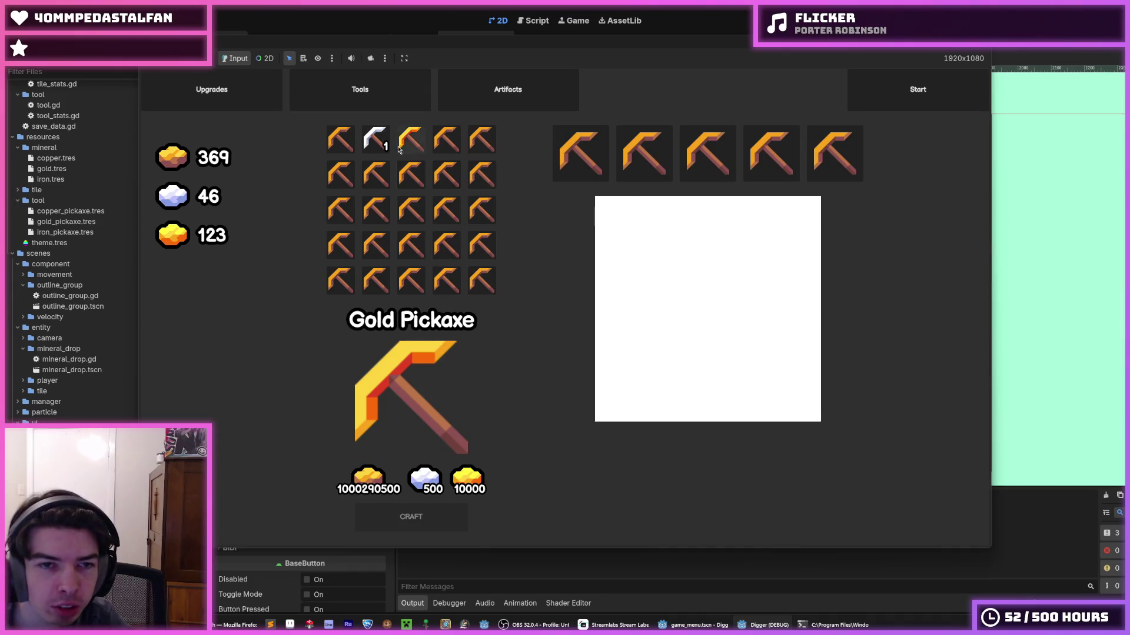
{"action": "left_click", "coordinate": [471, 293]}
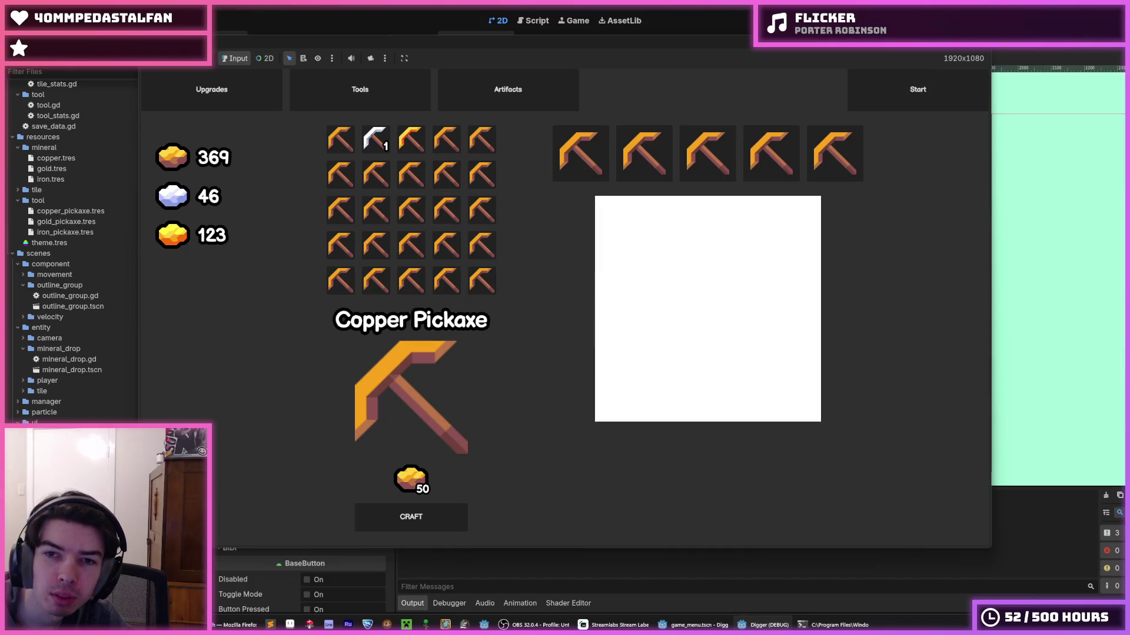
{"action": "key", "text": "F8"}
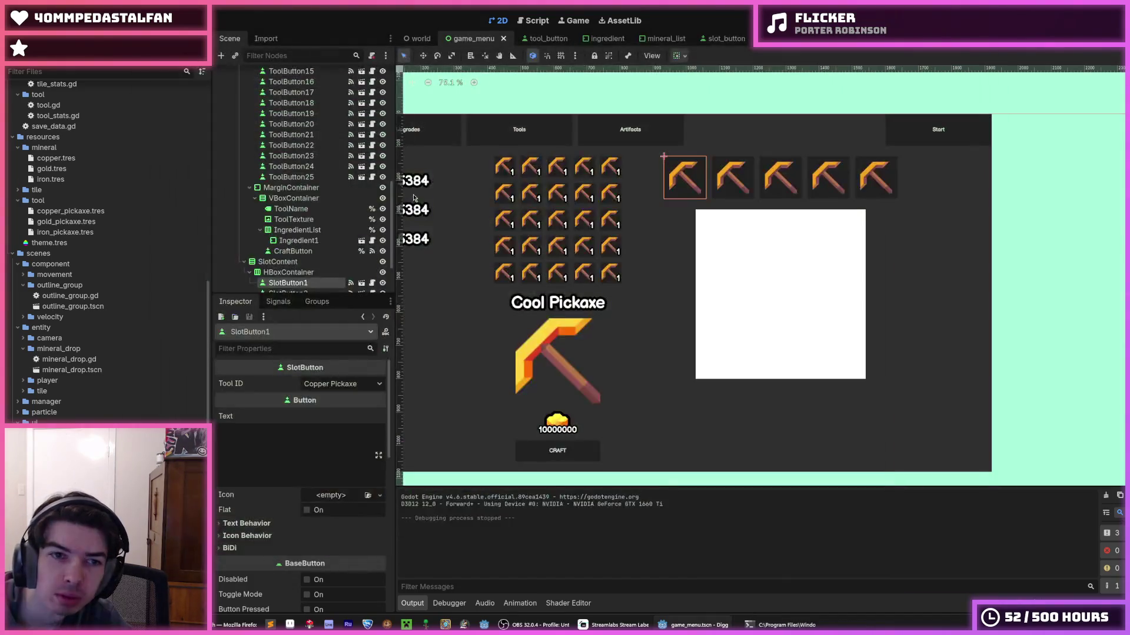
- Reparent the crafting panel's MarginContainer under ToolsContent, before the tool grid
{"action": "left_click", "coordinate": [294, 187]}
{"action": "scroll", "coordinate": [299, 200], "scroll_direction": "up", "scroll_amount": 3}
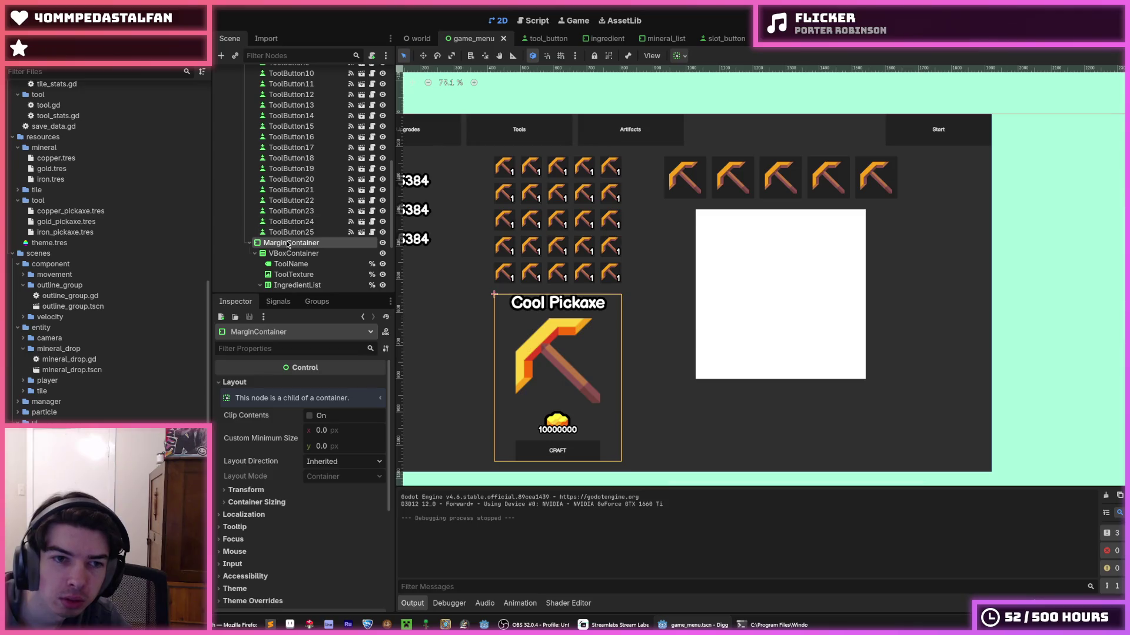
{"action": "left_click_drag", "start_coordinate": [290, 245], "coordinate": [291, 149]}
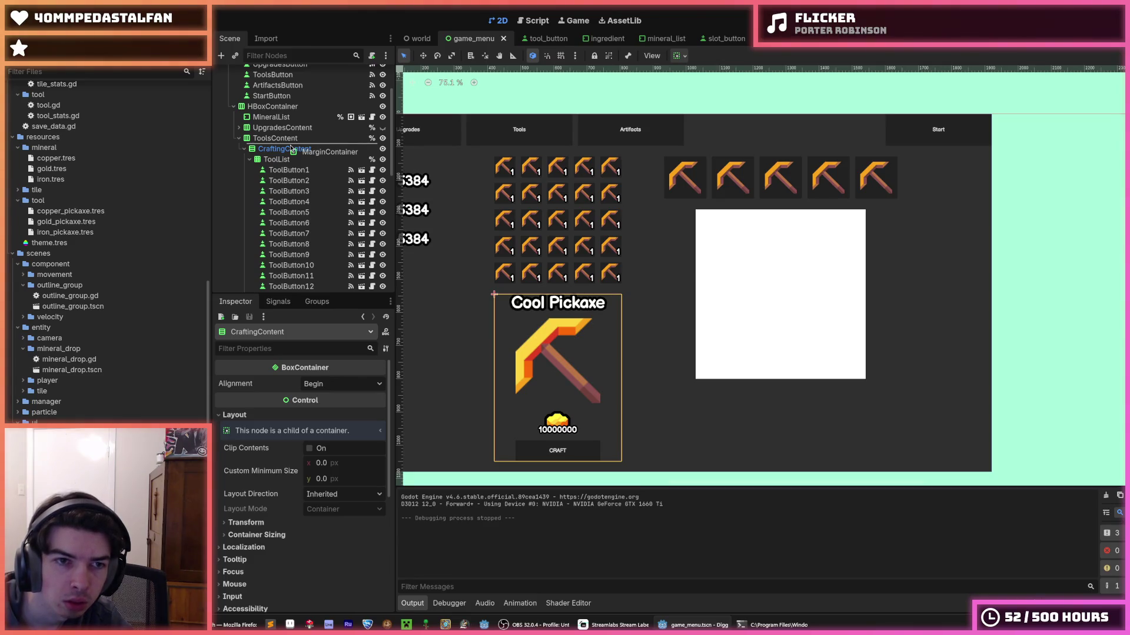
{"action": "left_click_drag", "start_coordinate": [291, 147], "coordinate": [293, 144]}
{"action": "scroll", "coordinate": [669, 227], "scroll_direction": "left", "scroll_amount": 5}
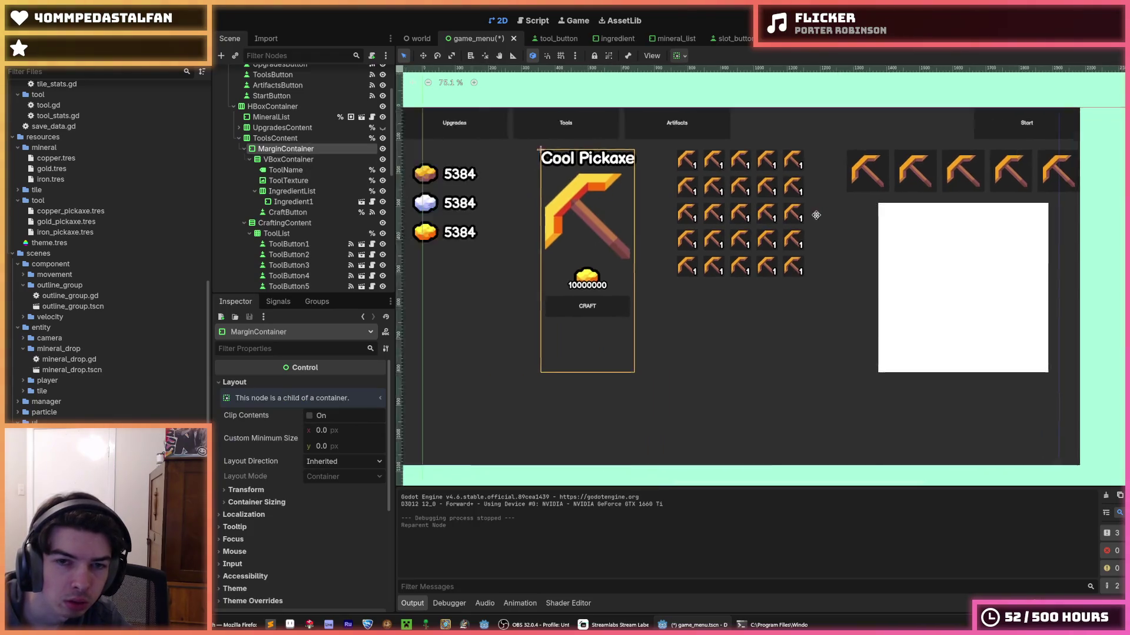
{"action": "scroll", "coordinate": [928, 236], "scroll_direction": "down", "scroll_amount": 2}
{"action": "left_click_drag", "start_coordinate": [928, 235], "coordinate": [724, 247]}
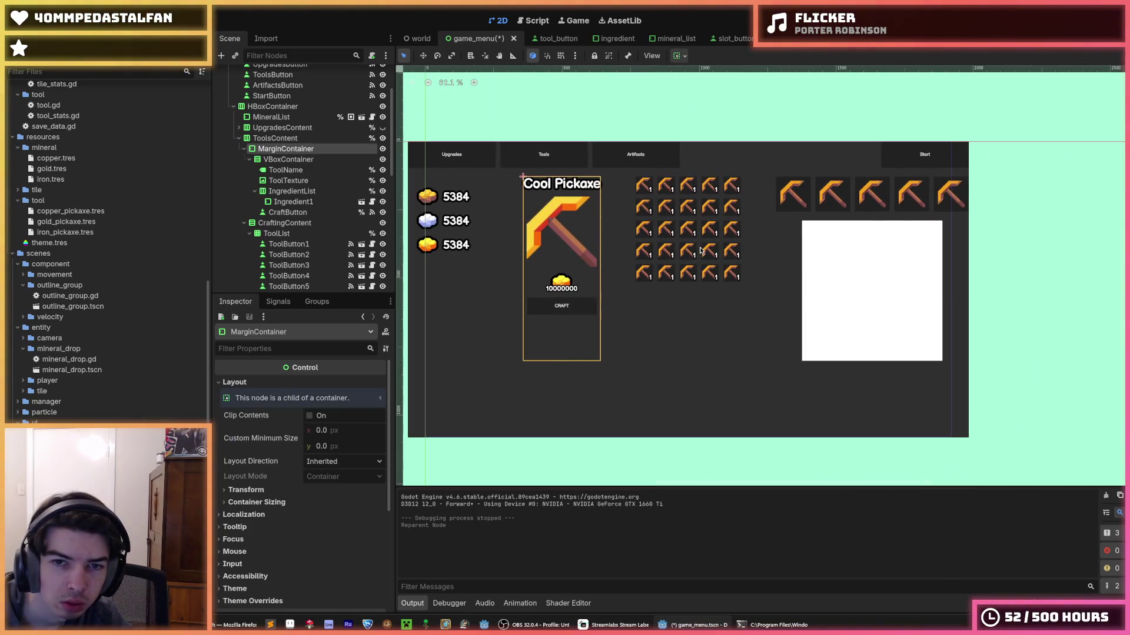
{"action": "scroll", "coordinate": [700, 252], "scroll_direction": "up", "scroll_amount": 2}
{"action": "scroll", "coordinate": [700, 251], "scroll_direction": "down", "scroll_amount": 1}
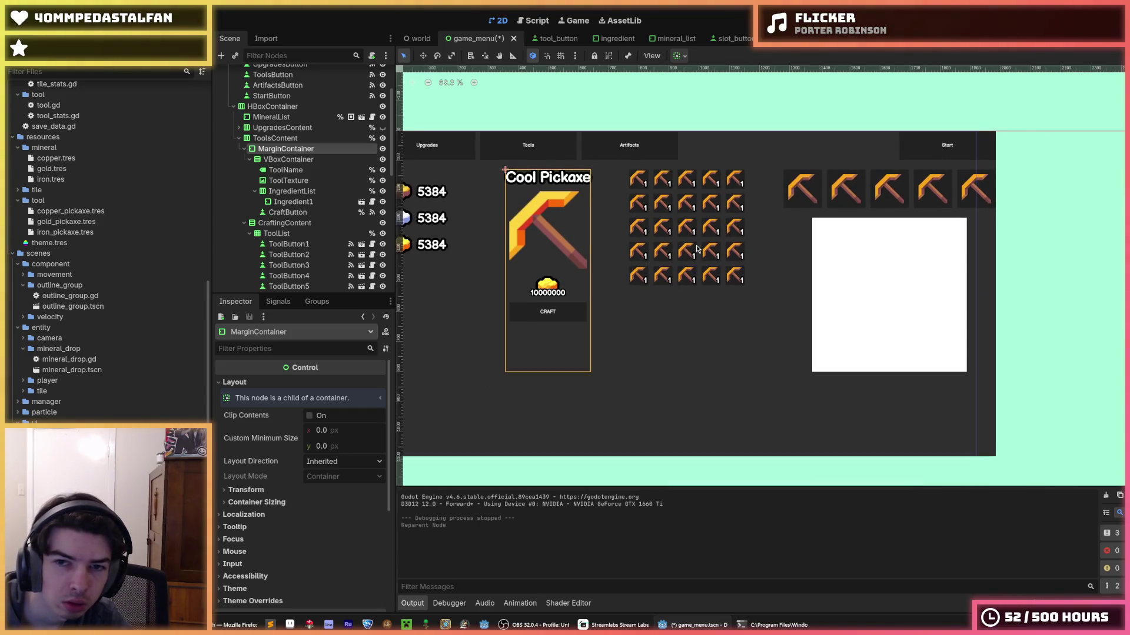
{"action": "scroll", "coordinate": [697, 250], "scroll_direction": "up", "scroll_amount": 1}
{"action": "scroll", "coordinate": [674, 245], "scroll_direction": "up", "scroll_amount": 1}
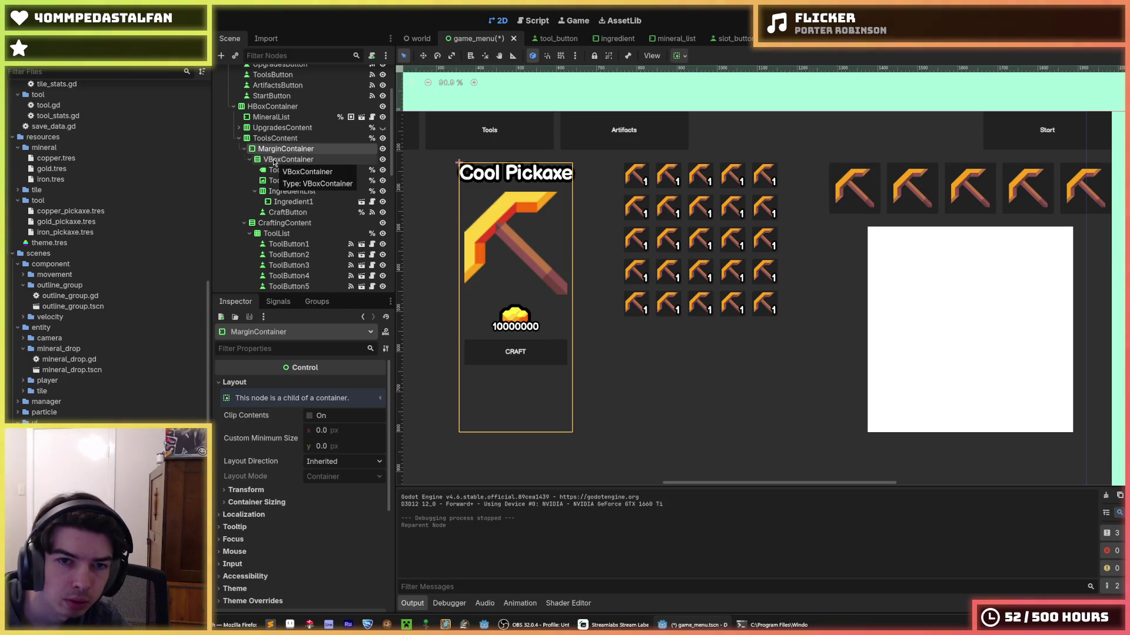
- Move the VBoxContainer out of MarginContainer to be a direct child of ToolsContent
{"action": "left_click", "coordinate": [279, 160]}
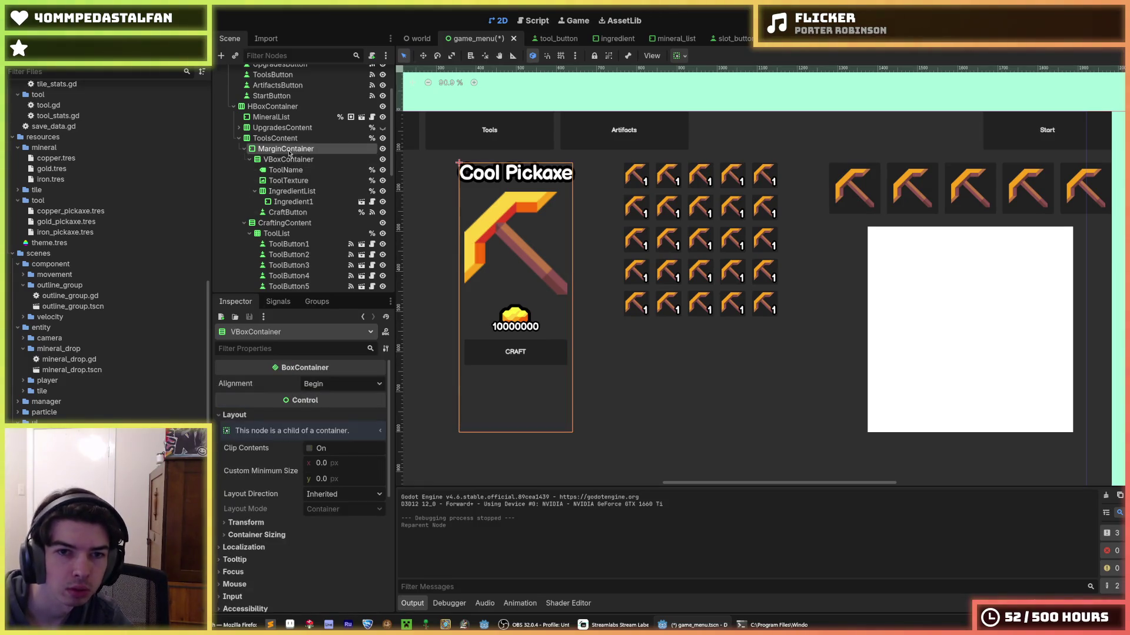
{"action": "left_click", "coordinate": [285, 149]}
{"action": "left_click", "coordinate": [287, 159]}
{"action": "left_click", "coordinate": [286, 149]}
{"action": "left_click", "coordinate": [286, 159]}
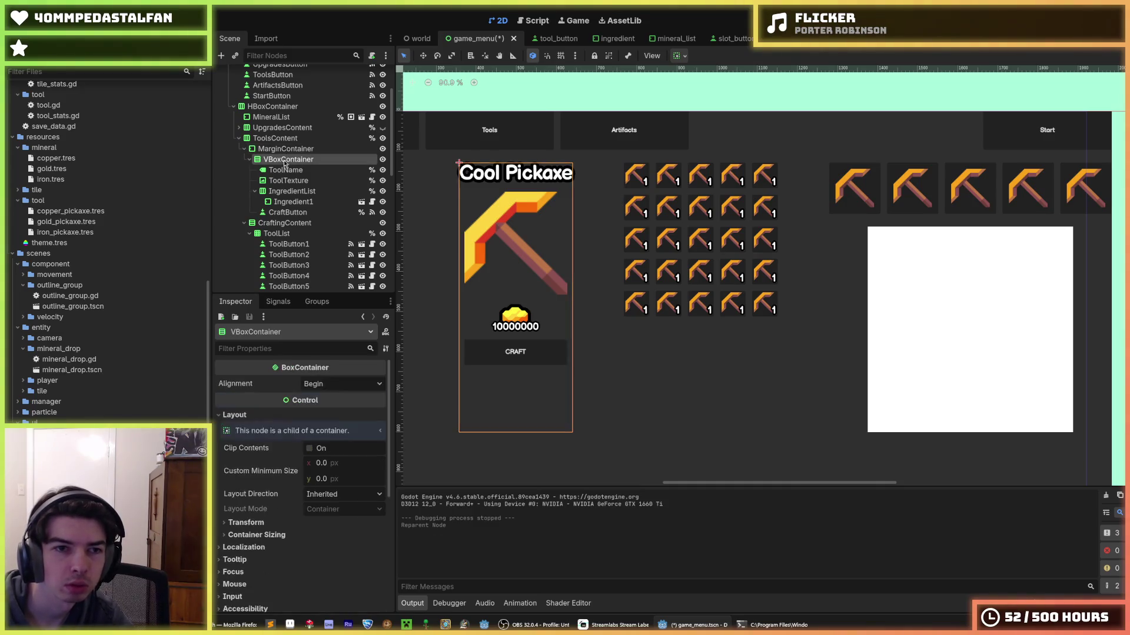
{"action": "left_click_drag", "start_coordinate": [287, 159], "coordinate": [279, 140]}
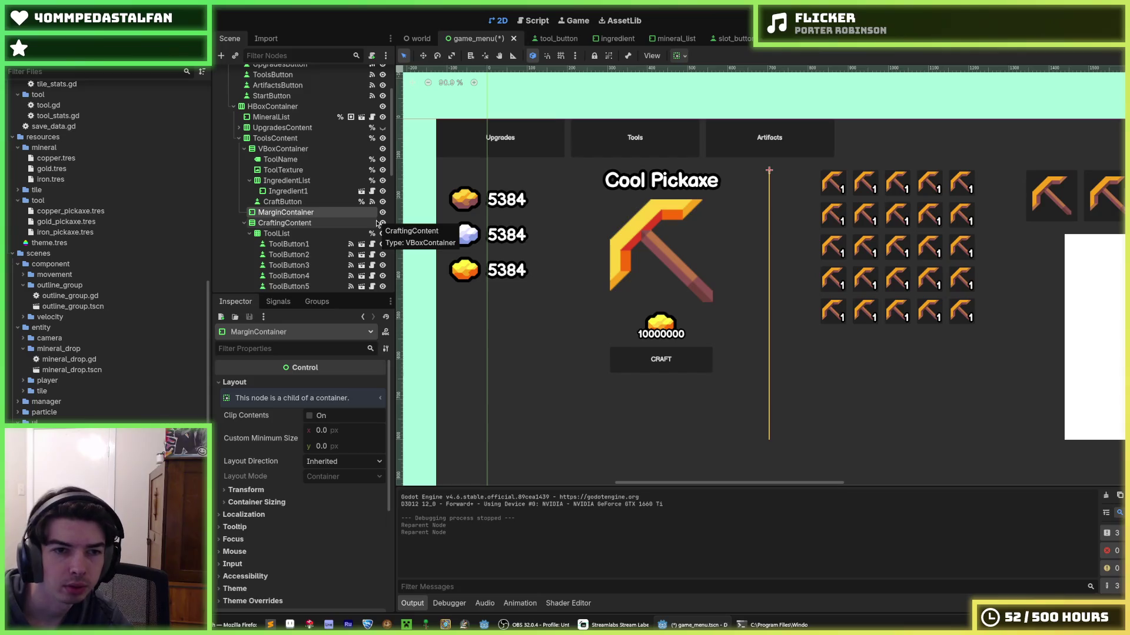
- Delete the now-empty MarginContainer from the game_menu scene
{"action": "key", "text": "Delete"}
{"action": "left_click", "coordinate": [537, 326]}
{"action": "scroll", "coordinate": [564, 114], "scroll_direction": "up", "scroll_amount": 1}
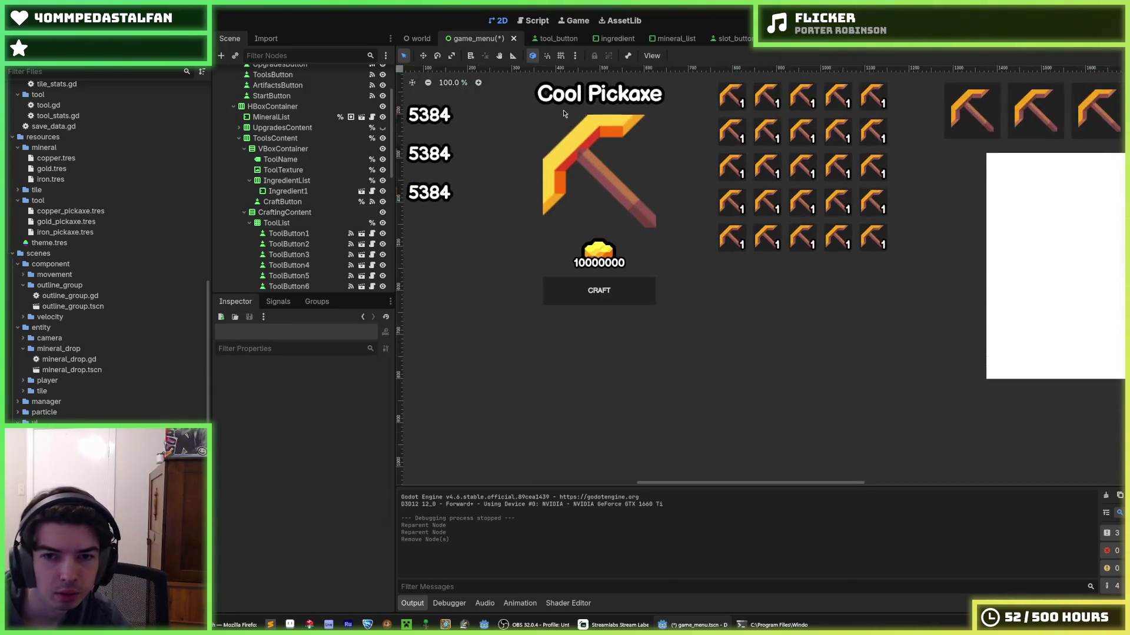
{"action": "scroll", "coordinate": [564, 113], "scroll_direction": "down", "scroll_amount": 3}
{"action": "scroll", "coordinate": [564, 113], "scroll_direction": "up", "scroll_amount": 2}
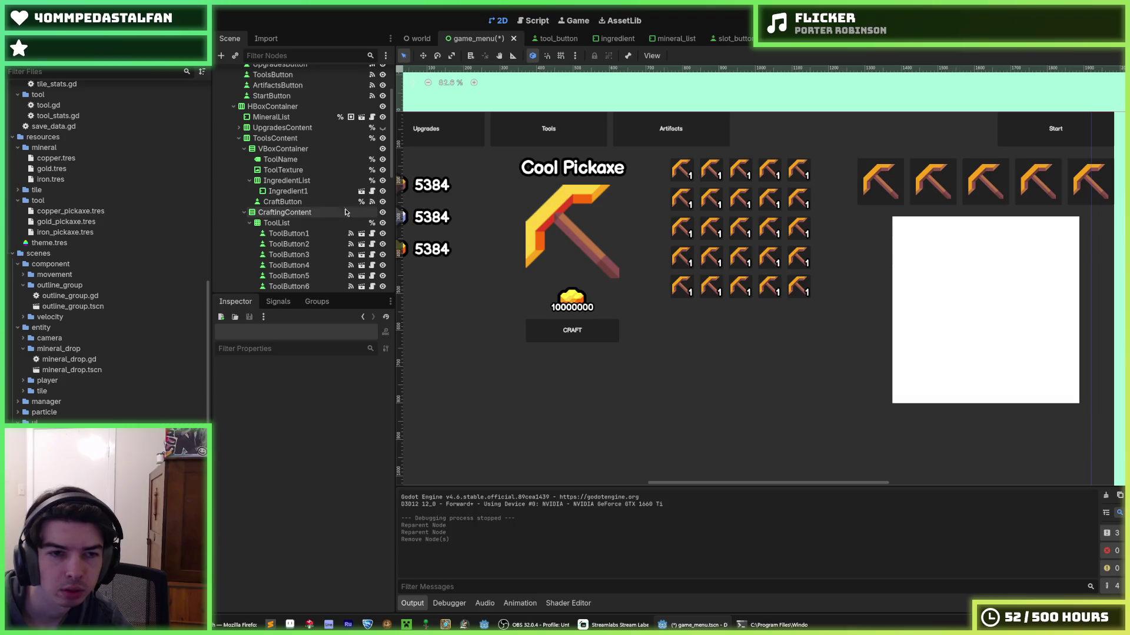
{"action": "left_click", "coordinate": [293, 212]}
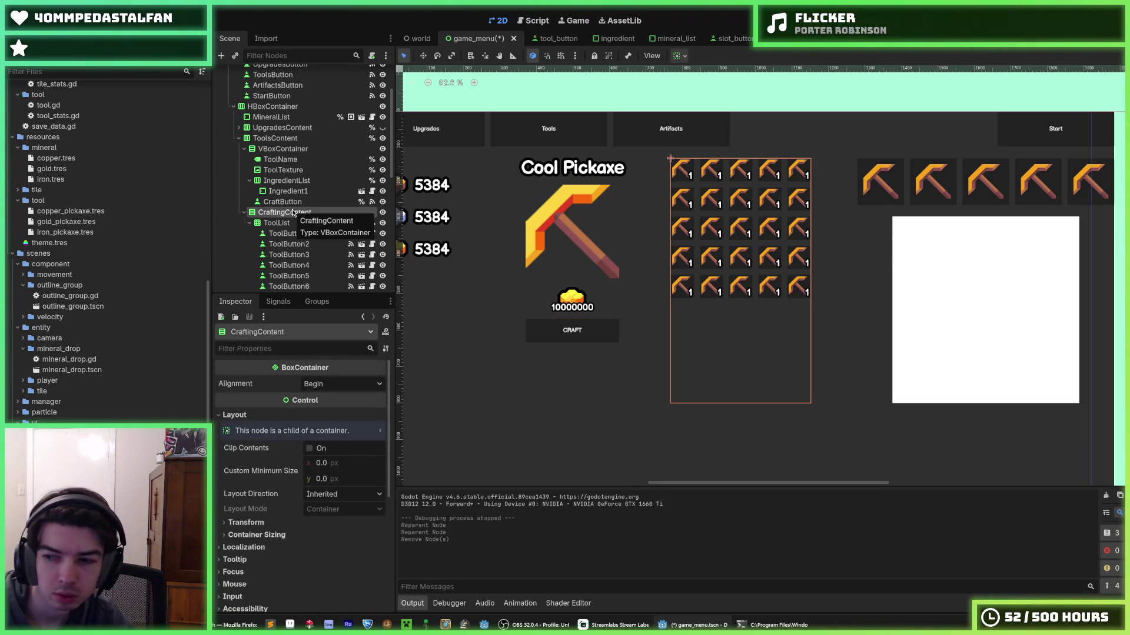
{"action": "scroll", "coordinate": [647, 214], "scroll_direction": "down", "scroll_amount": 3}
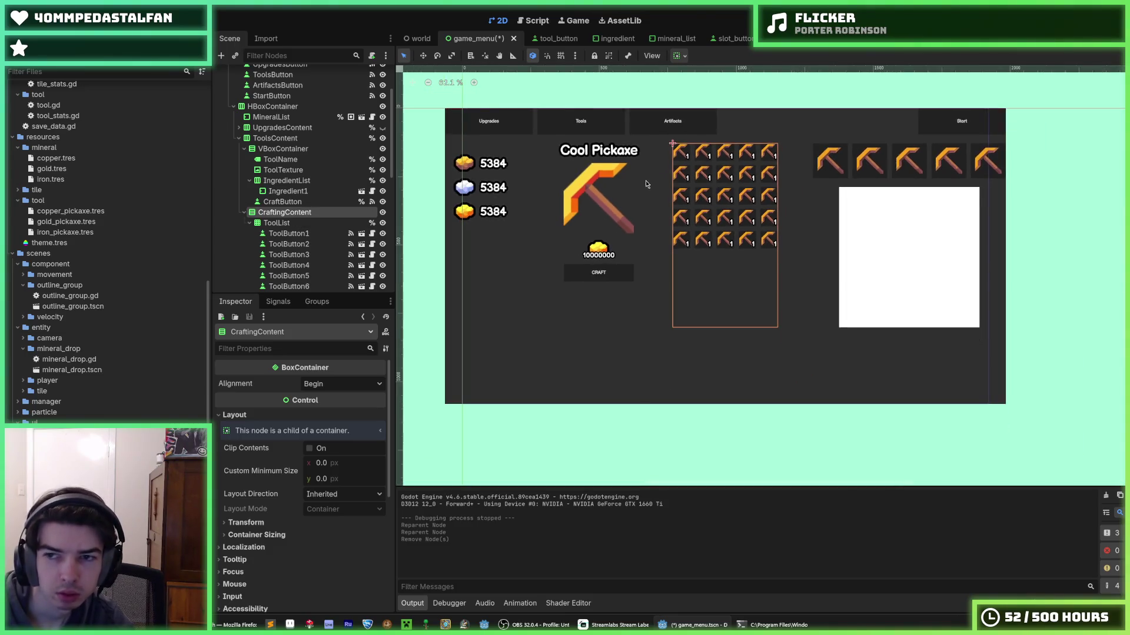
{"action": "scroll", "coordinate": [647, 214], "scroll_direction": "up", "scroll_amount": 2}
{"action": "scroll", "coordinate": [647, 214], "scroll_direction": "up", "scroll_amount": 1}
{"action": "left_click", "coordinate": [283, 201]}
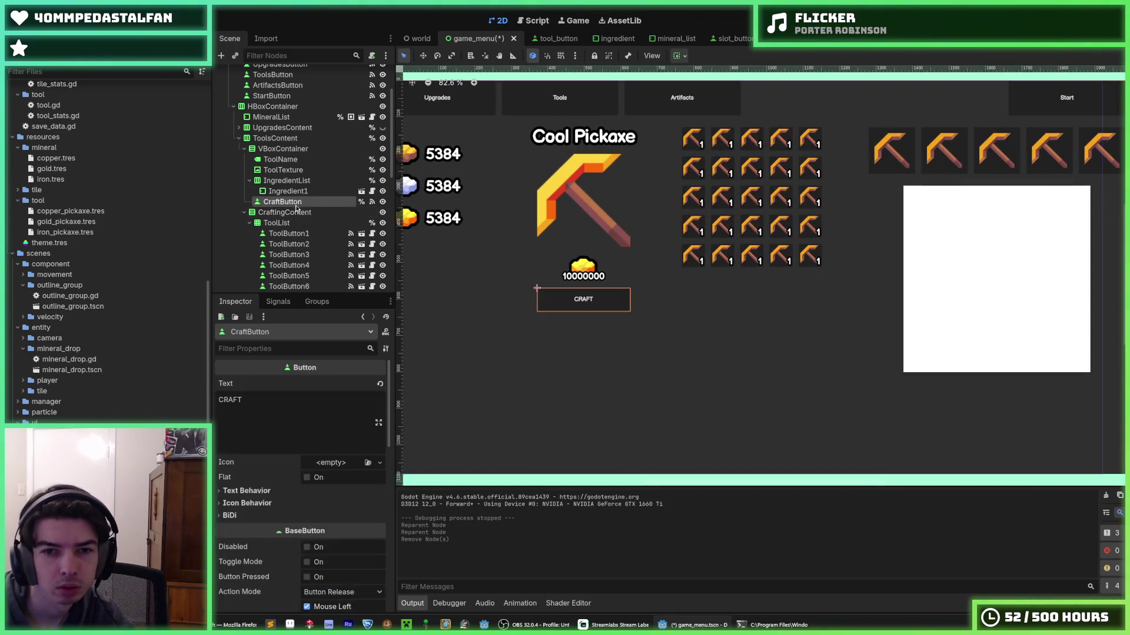
- Rename the crafting VBoxContainer to CraftingContent2
{"action": "left_click", "coordinate": [294, 149]}
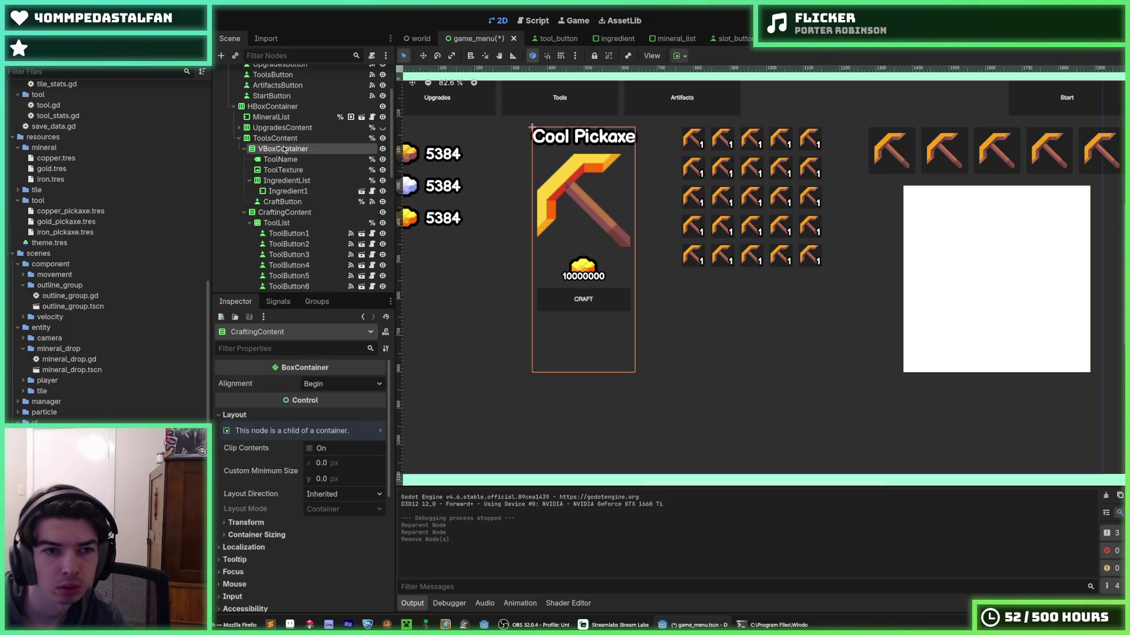
{"action": "key", "text": "F2"}
{"action": "type", "text": "CraftingContent"}
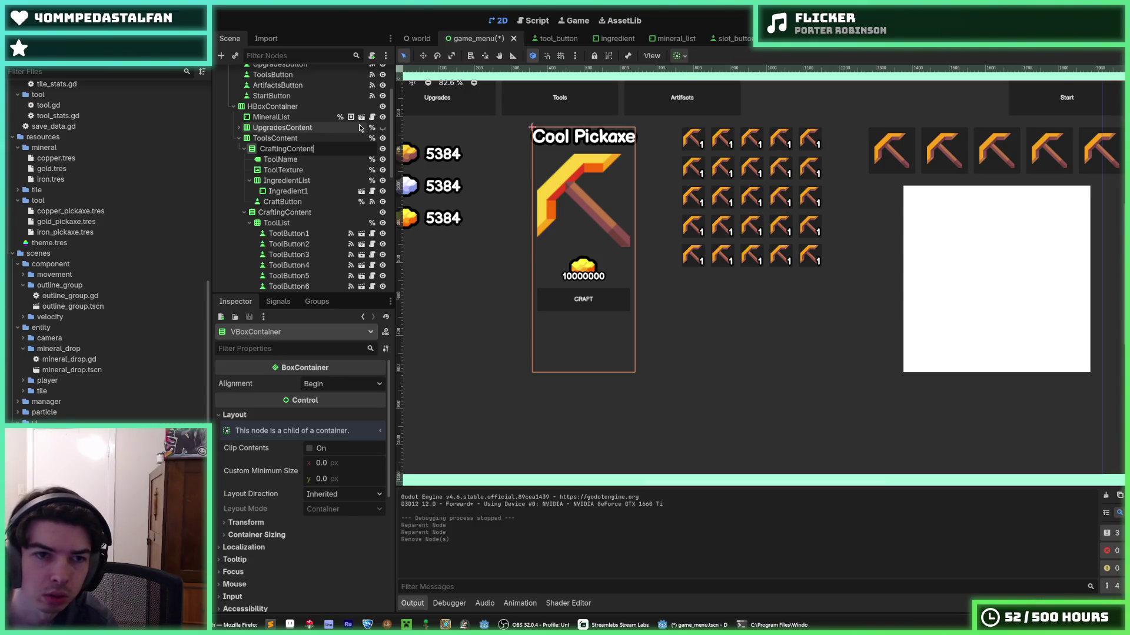
{"action": "key", "text": "Return"}
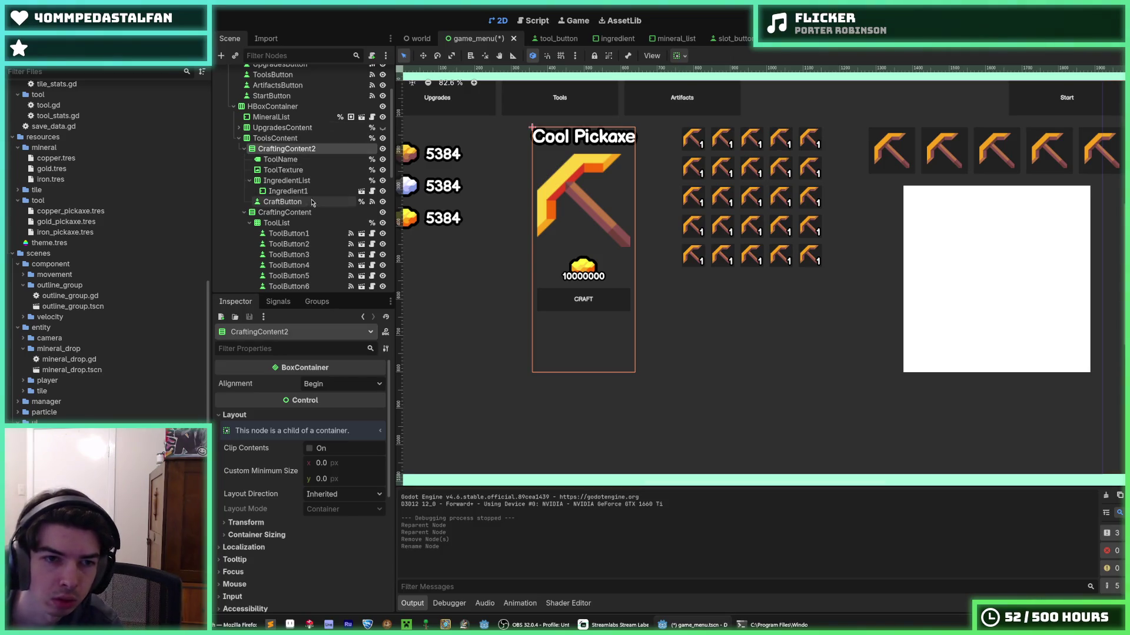
- Move ToolList directly under ToolsContent and delete the emptied CraftingContent node
{"action": "left_click", "coordinate": [308, 213]}
{"action": "scroll", "coordinate": [309, 213], "scroll_direction": "down", "scroll_amount": 1}
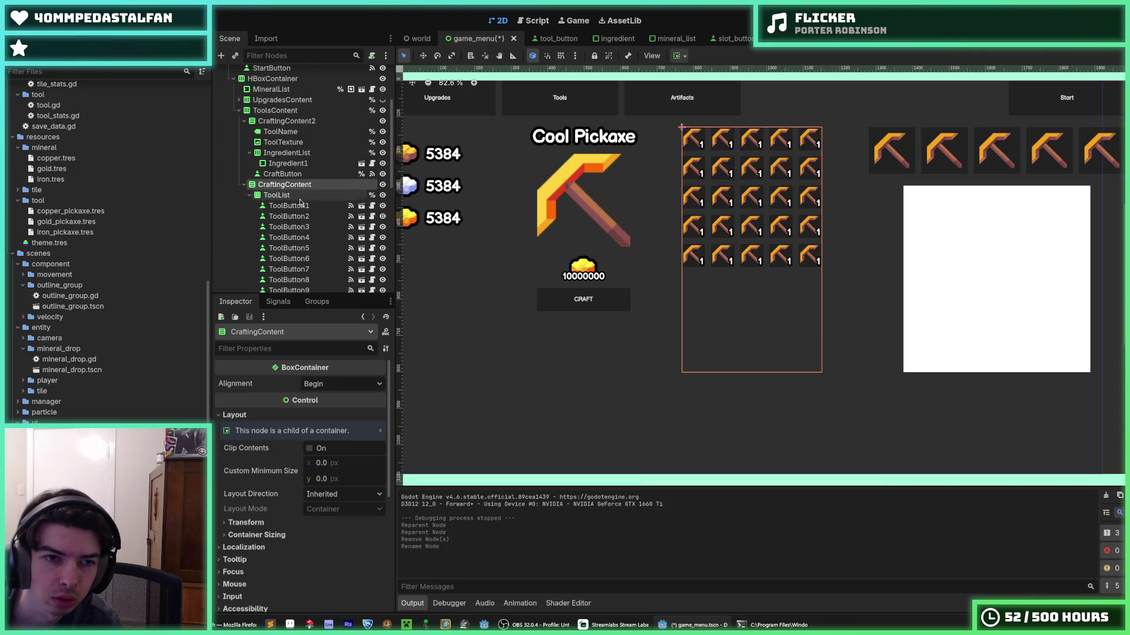
{"action": "scroll", "coordinate": [306, 209], "scroll_direction": "down", "scroll_amount": 5}
{"action": "scroll", "coordinate": [275, 189], "scroll_direction": "up", "scroll_amount": 5}
{"action": "left_click_drag", "start_coordinate": [275, 189], "coordinate": [275, 184]}
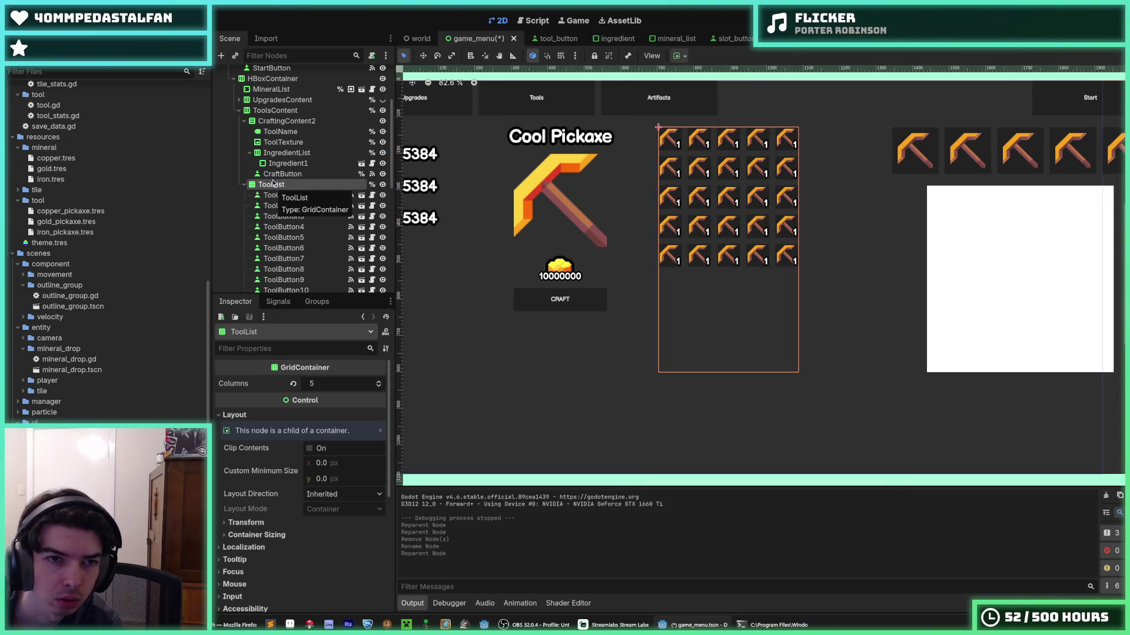
{"action": "scroll", "coordinate": [291, 216], "scroll_direction": "down", "scroll_amount": 5}
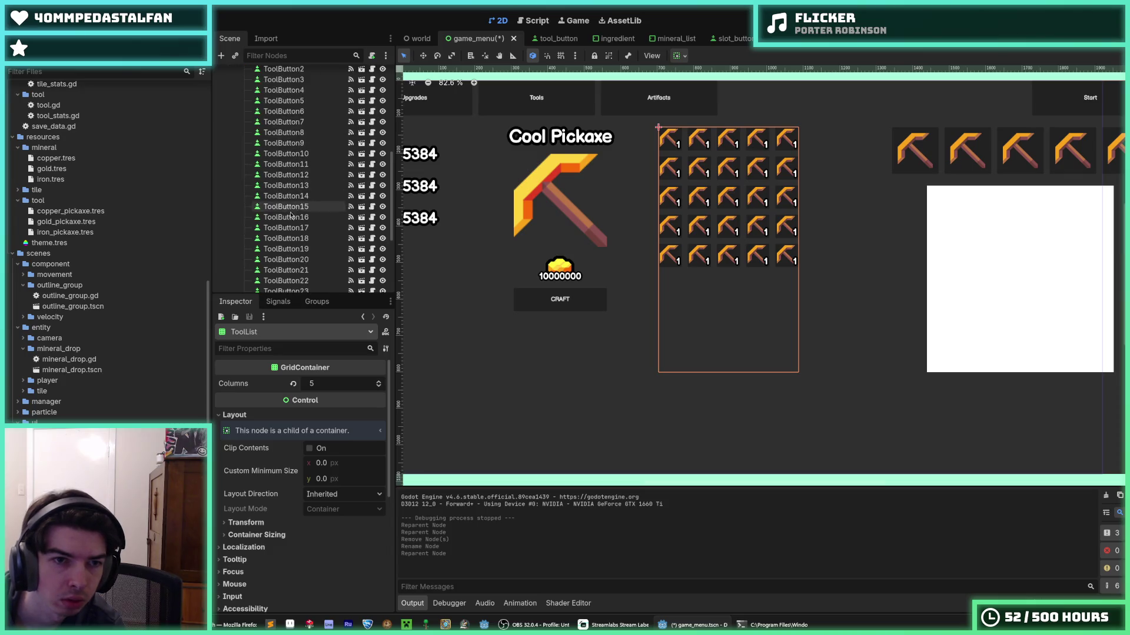
{"action": "scroll", "coordinate": [292, 215], "scroll_direction": "down", "scroll_amount": 4}
{"action": "left_click", "coordinate": [294, 196]}
{"action": "key", "text": "Delete"}
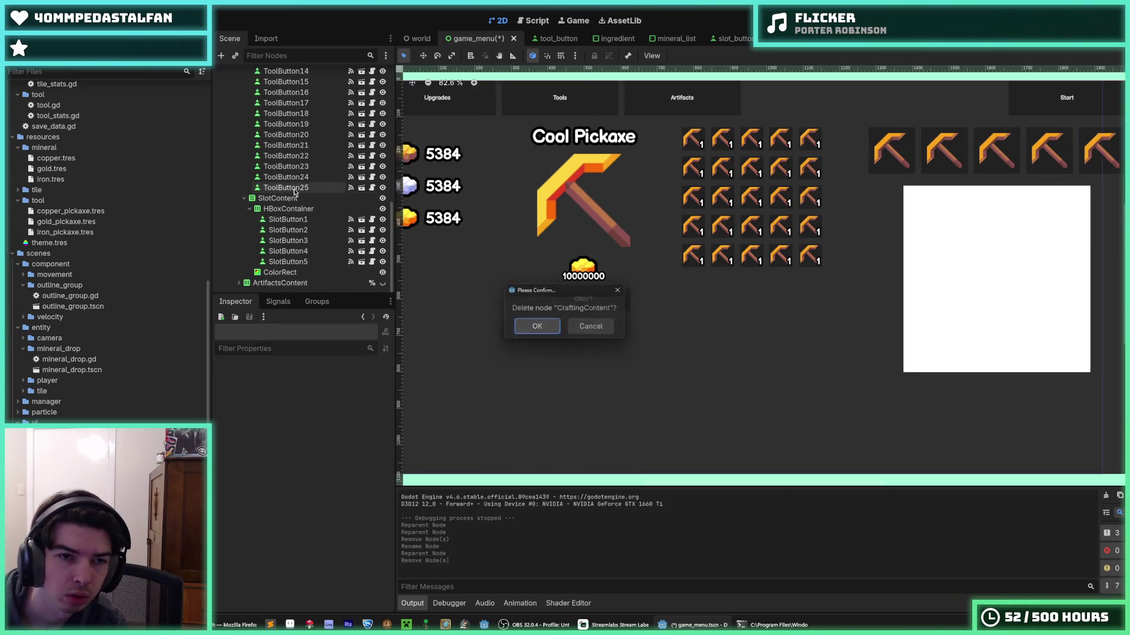
{"action": "key", "text": "Escape"}
- Rename CraftingContent2 to CraftingContent, save, and check the 5-column ToolList grid
{"action": "scroll", "coordinate": [300, 206], "scroll_direction": "up", "scroll_amount": 12}
{"action": "scroll", "coordinate": [304, 213], "scroll_direction": "down", "scroll_amount": 1}
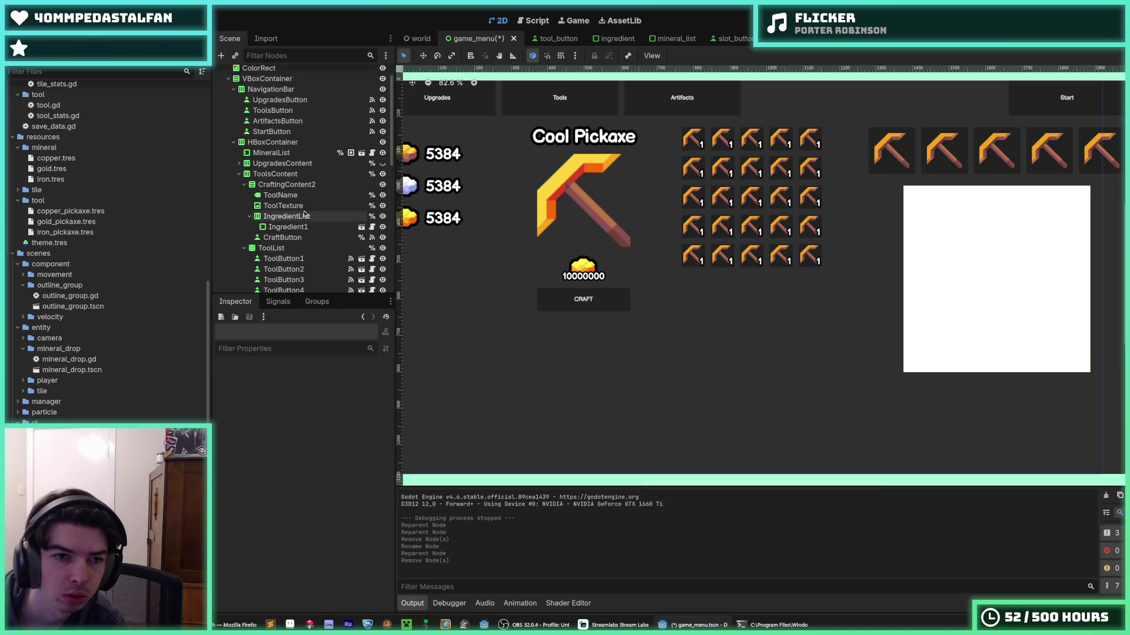
{"action": "left_click", "coordinate": [288, 184]}
{"action": "double_click", "coordinate": [306, 185]}
{"action": "key", "text": "BackSpace"}
{"action": "key", "text": "Return"}
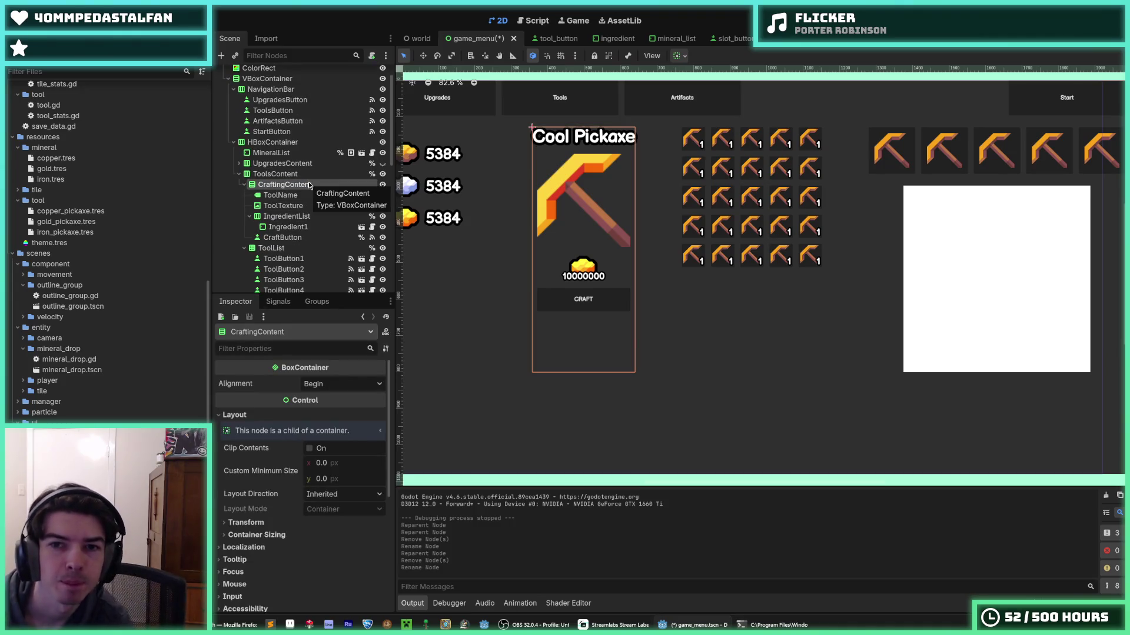
{"action": "key", "text": "ctrl+s"}
{"action": "left_click", "coordinate": [285, 251]}
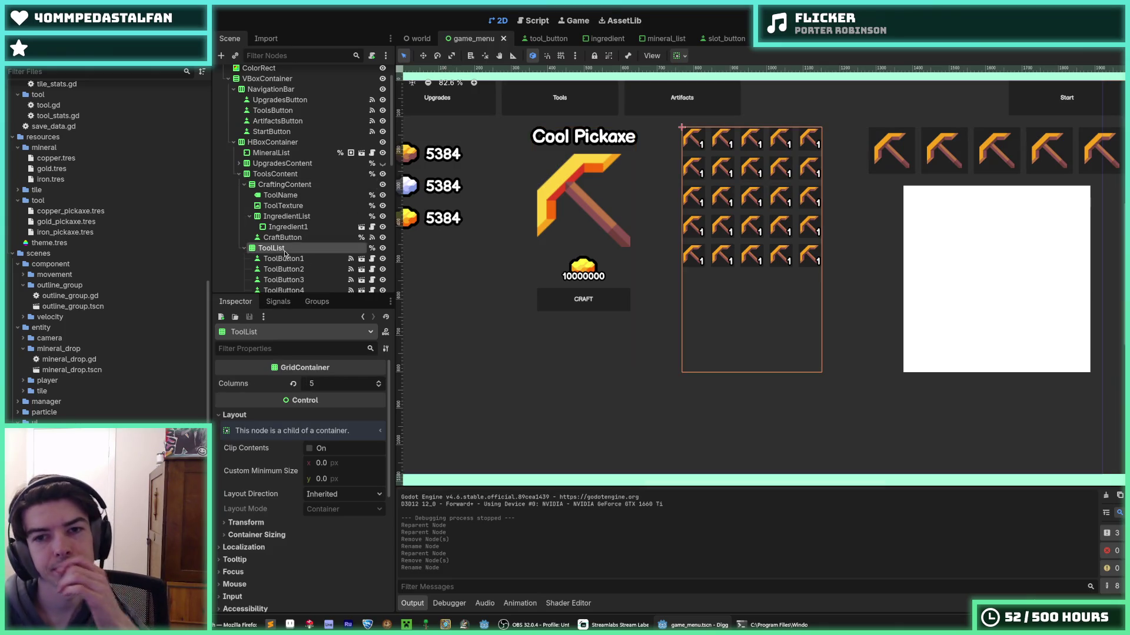
{"action": "scroll", "coordinate": [285, 252], "scroll_direction": "down", "scroll_amount": 2}
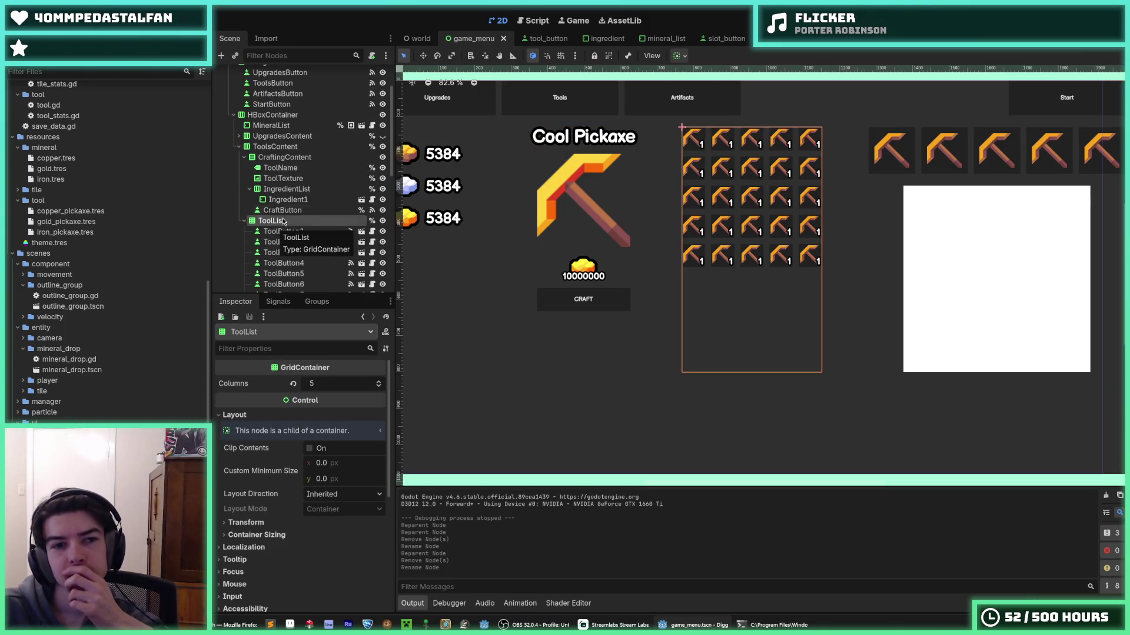
{"action": "left_click", "coordinate": [275, 147]}
{"action": "scroll", "coordinate": [309, 566], "scroll_direction": "down", "scroll_amount": 10}
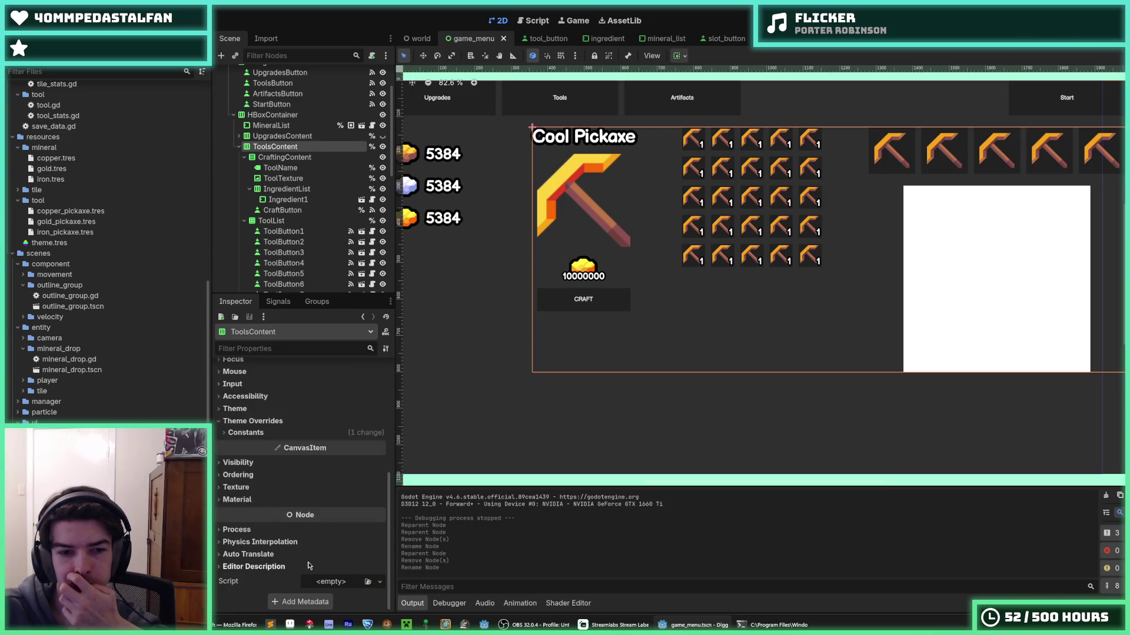
- Override ToolsContent's Separation constant, trying 64 then settling on 32, and save
{"action": "left_click", "coordinate": [246, 432]}
{"action": "left_click", "coordinate": [337, 448]}
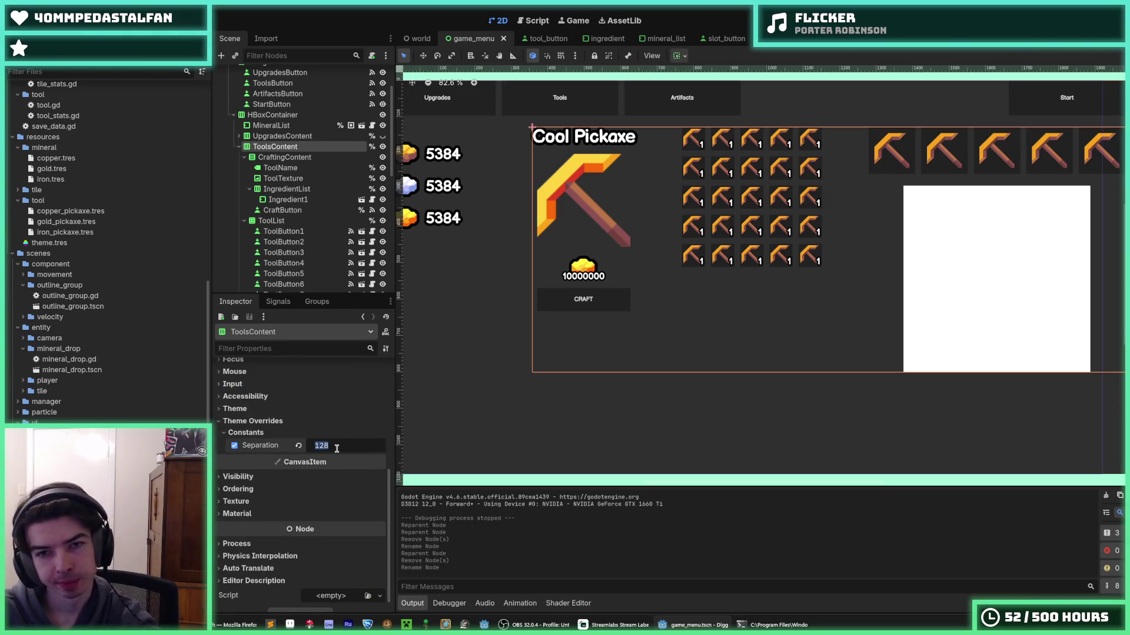
{"action": "type", "text": "64"}
{"action": "key", "text": "Return"}
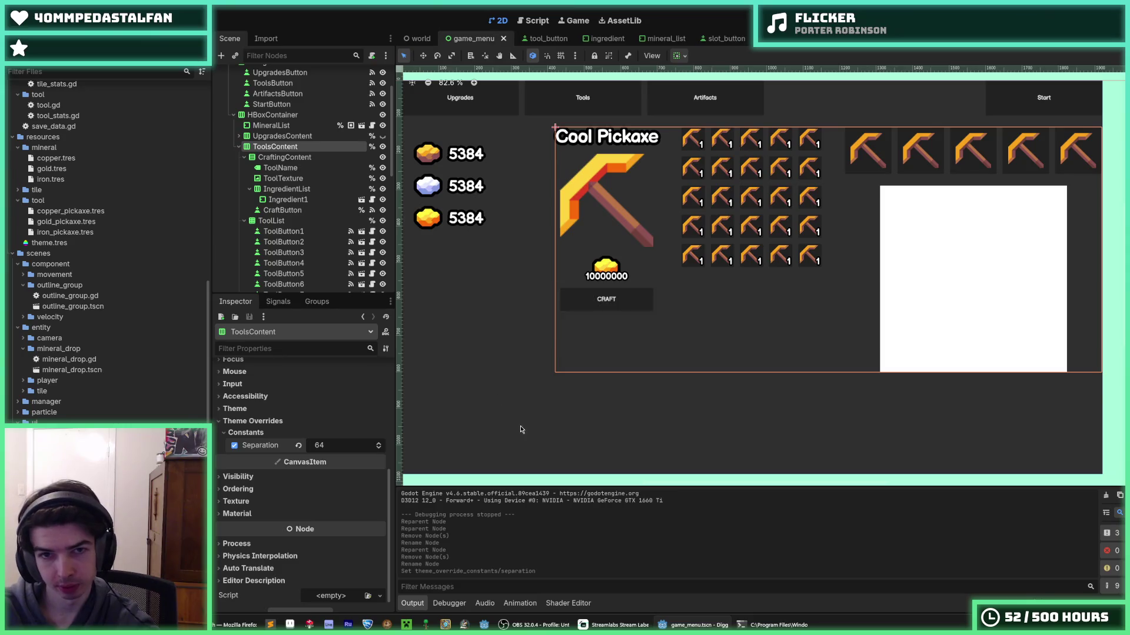
{"action": "scroll", "coordinate": [505, 404], "scroll_direction": "down", "scroll_amount": 3}
{"action": "scroll", "coordinate": [505, 403], "scroll_direction": "up", "scroll_amount": 1}
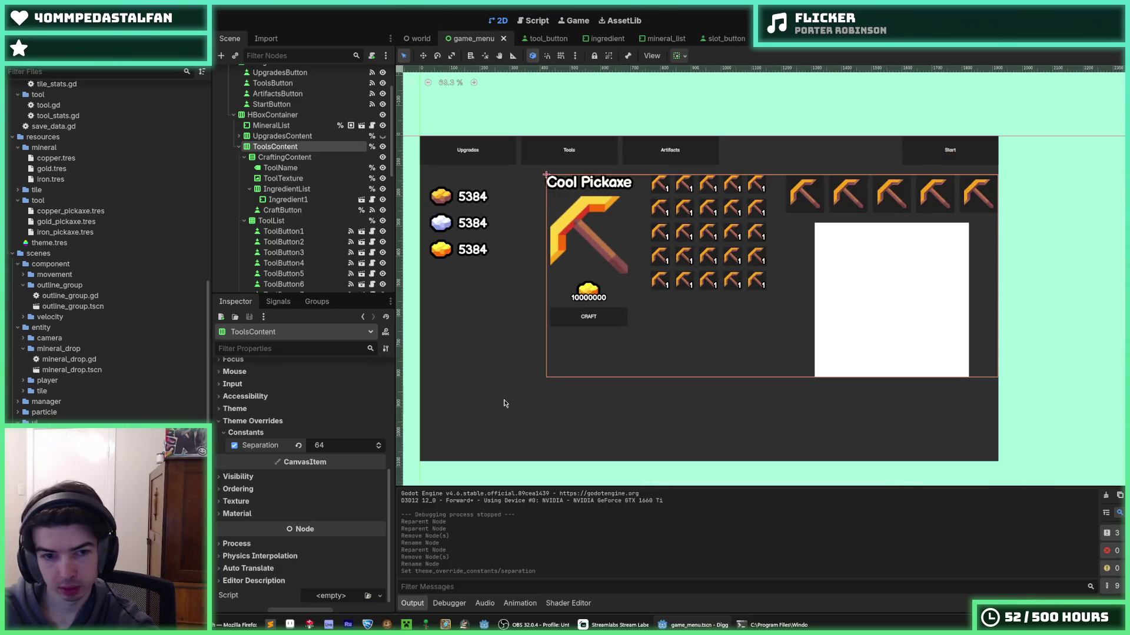
{"action": "left_click", "coordinate": [321, 451]}
{"action": "type", "text": "32"}
{"action": "key", "text": "Return"}
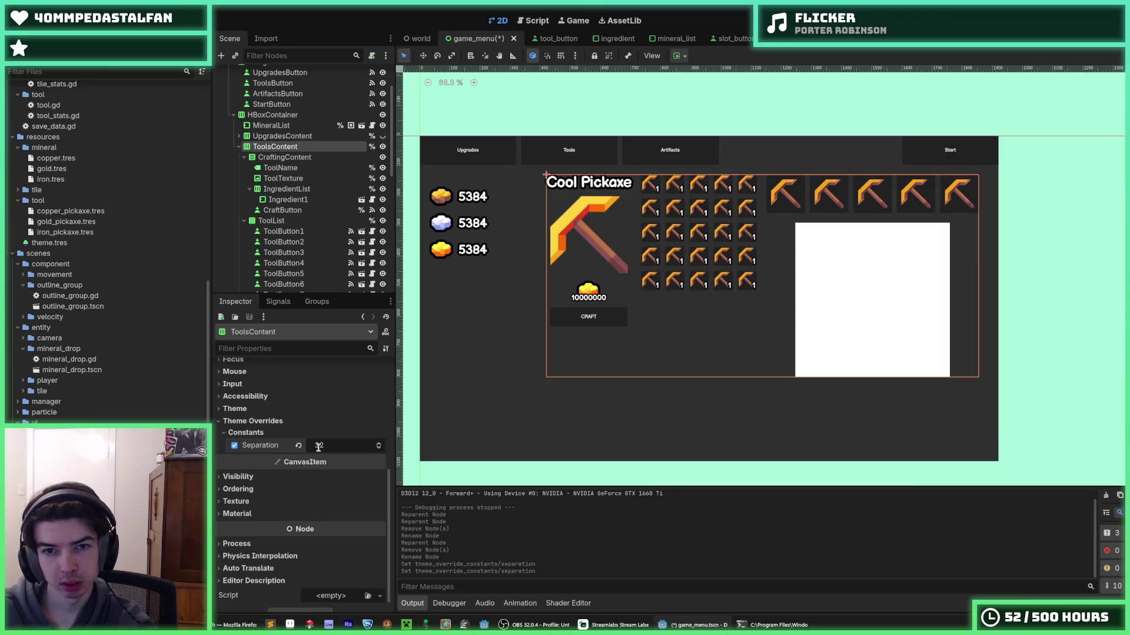
{"action": "key", "text": "ctrl+s"}
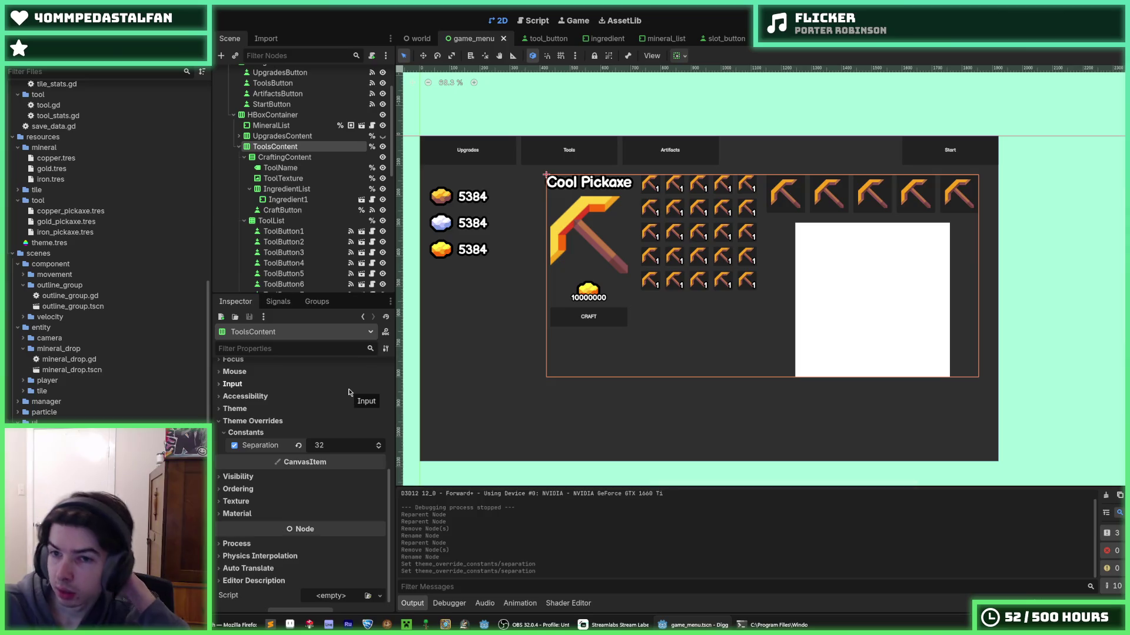
{"action": "scroll", "coordinate": [282, 406], "scroll_direction": "up", "scroll_amount": 1}
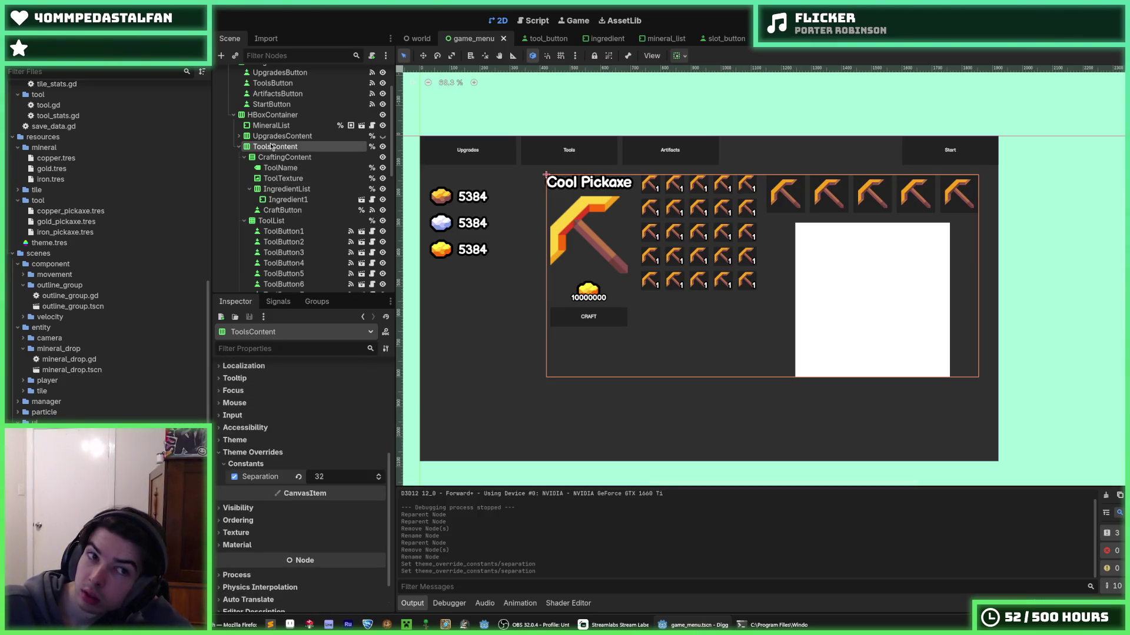
{"action": "scroll", "coordinate": [234, 428], "scroll_direction": "up", "scroll_amount": 6}
{"action": "left_click", "coordinate": [341, 383]}
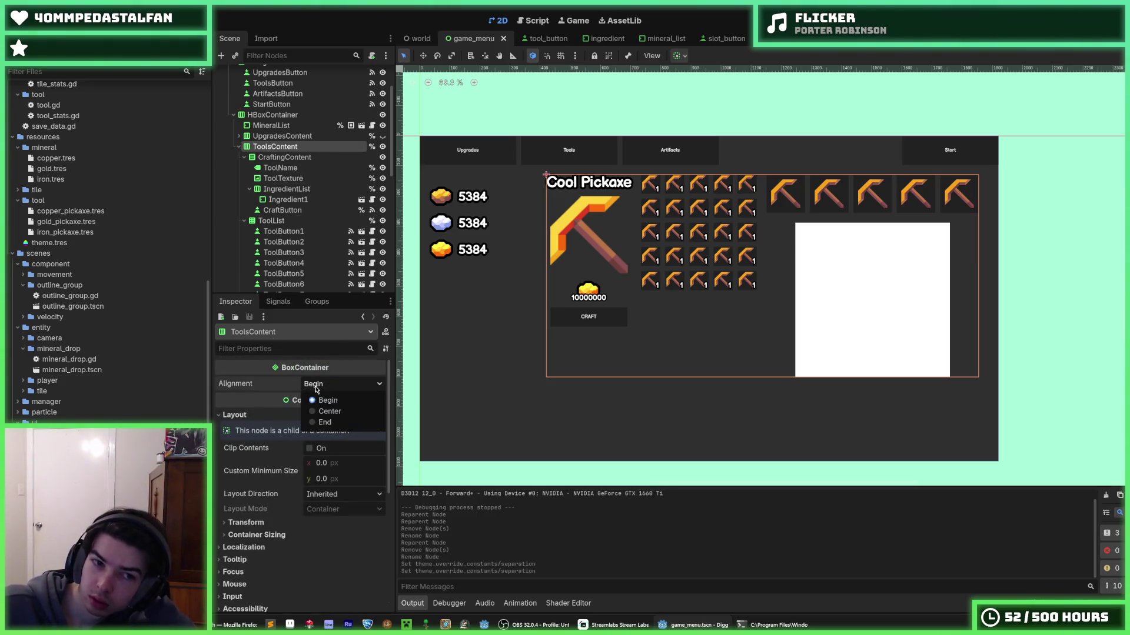
{"action": "left_click", "coordinate": [328, 413]}
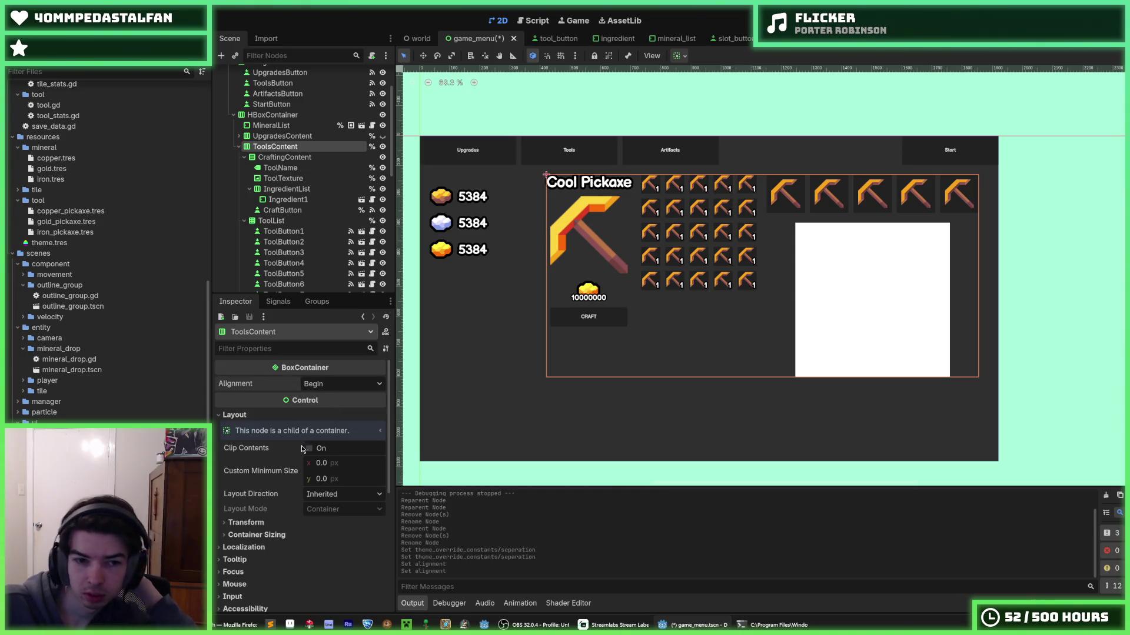
{"action": "left_click", "coordinate": [257, 535]}
{"action": "left_click", "coordinate": [257, 534]}
{"action": "left_click", "coordinate": [257, 535]}
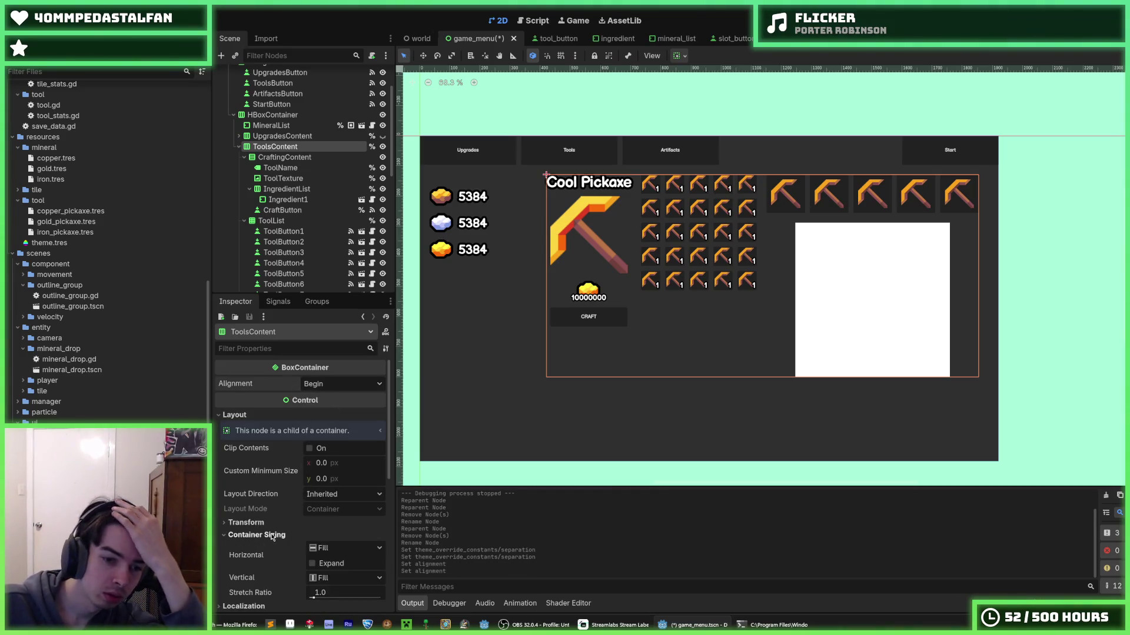
{"action": "left_click", "coordinate": [321, 549]}
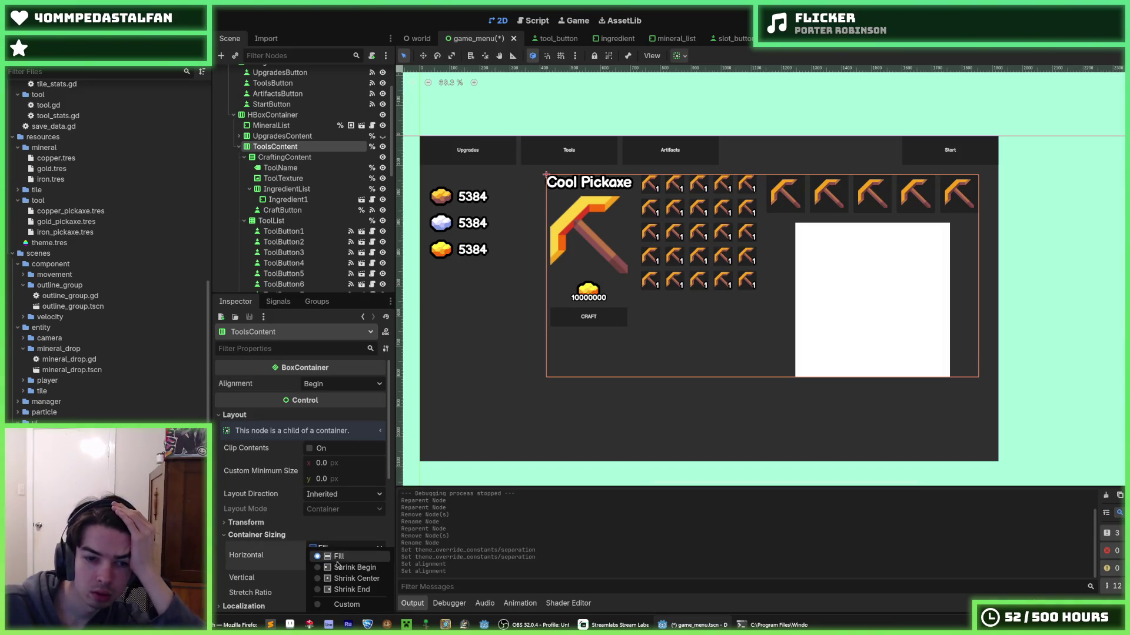
{"action": "left_click", "coordinate": [344, 581]}
{"action": "left_click", "coordinate": [299, 556]}
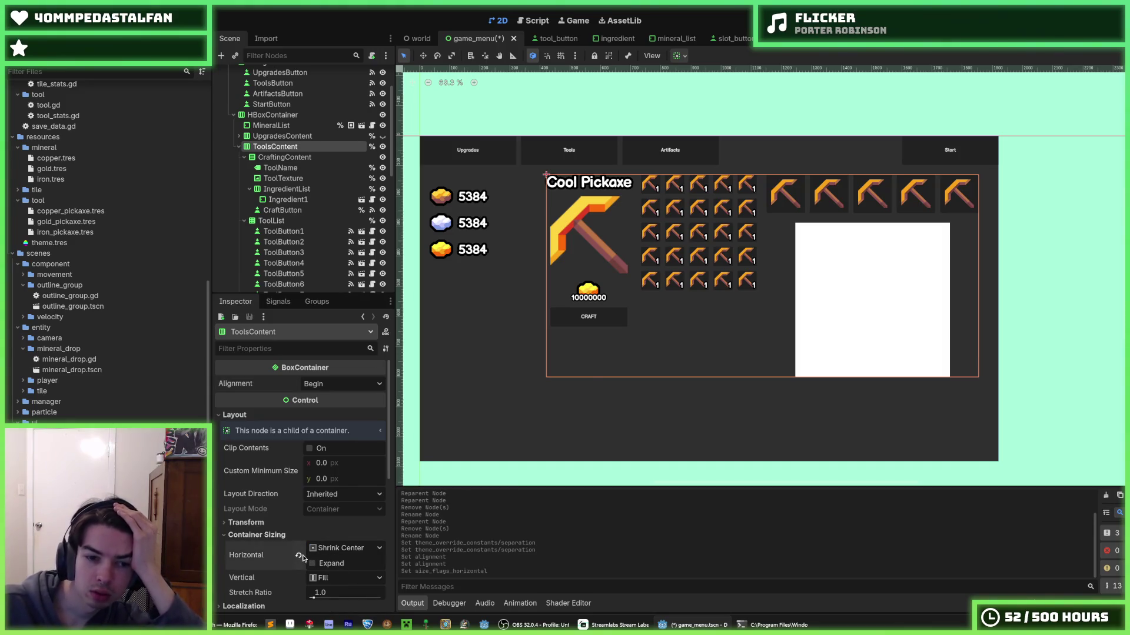
{"action": "left_click", "coordinate": [324, 579]}
{"action": "left_click", "coordinate": [324, 581]}
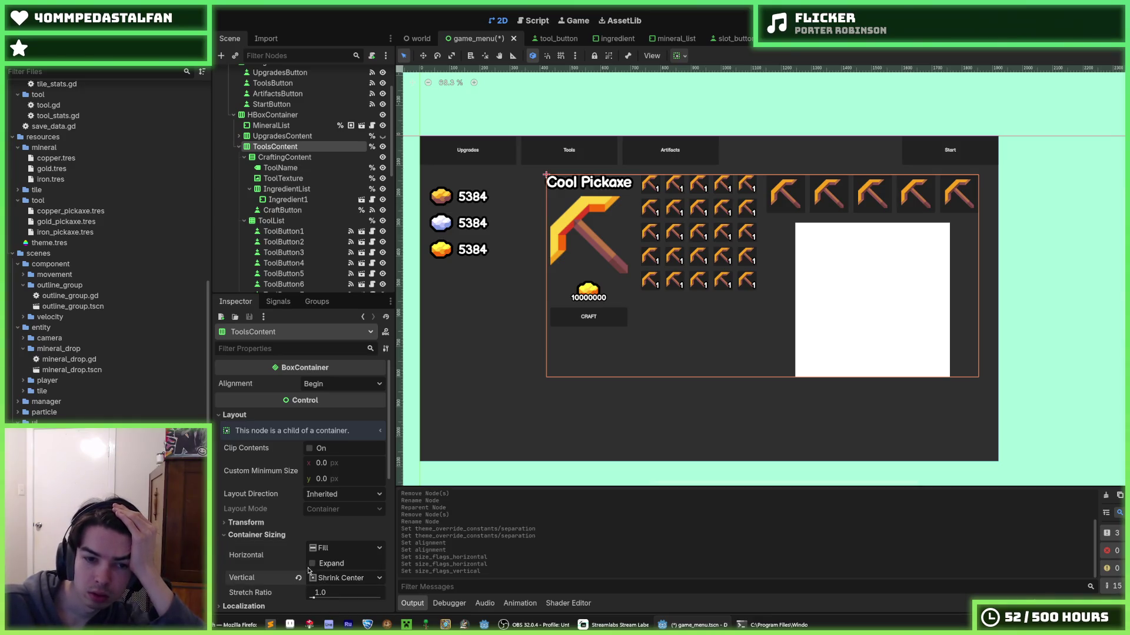
{"action": "left_click", "coordinate": [301, 578]}
{"action": "mouse_move", "coordinate": [301, 578]}
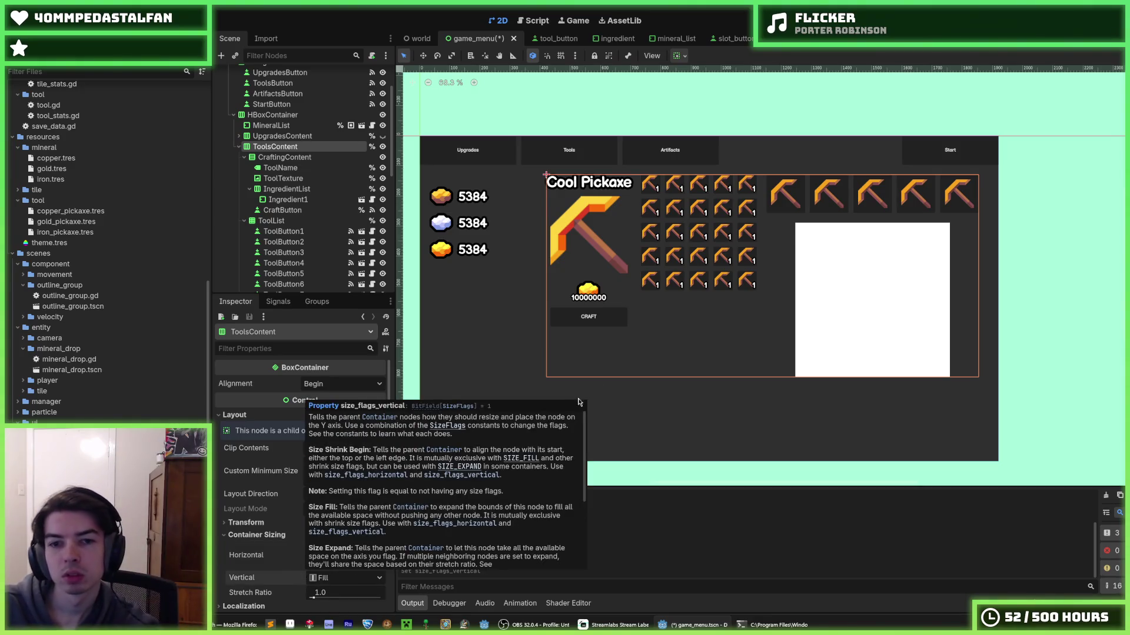
{"action": "scroll", "coordinate": [681, 308], "scroll_direction": "down", "scroll_amount": 1}
{"action": "key", "text": "ctrl+s"}
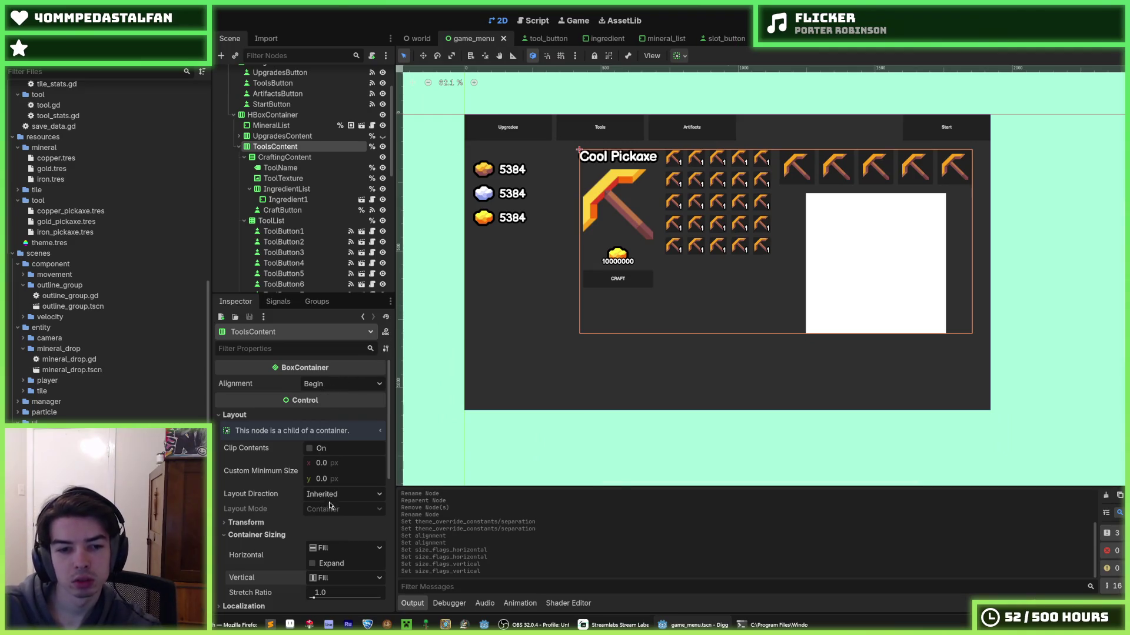
{"action": "left_click", "coordinate": [678, 55]}
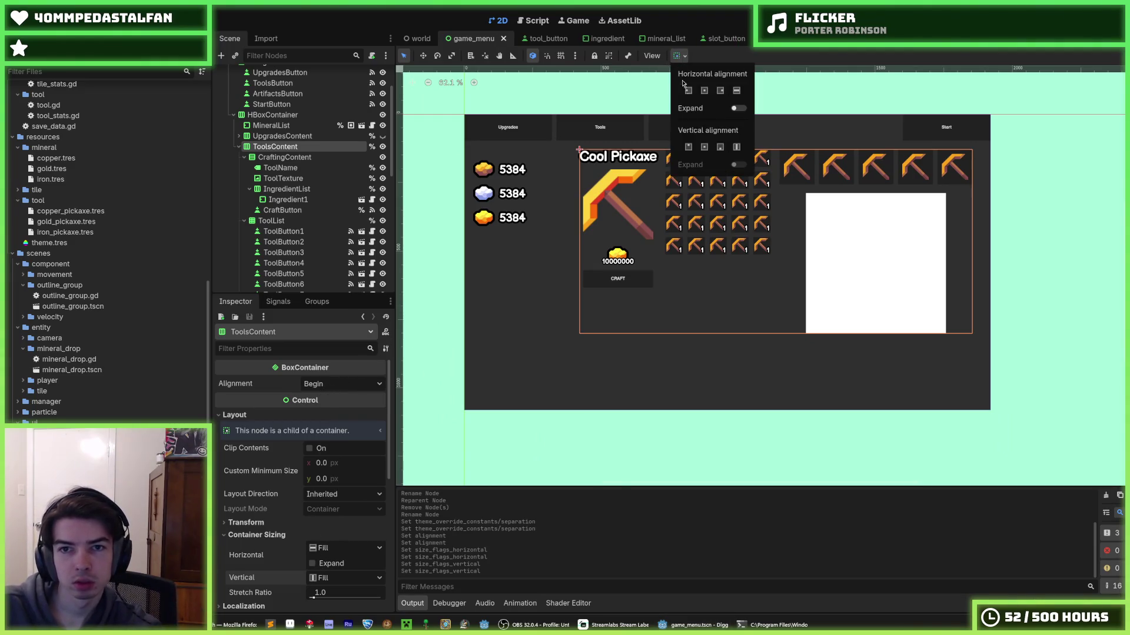
{"action": "left_click", "coordinate": [736, 147]}
{"action": "left_click", "coordinate": [735, 92]}
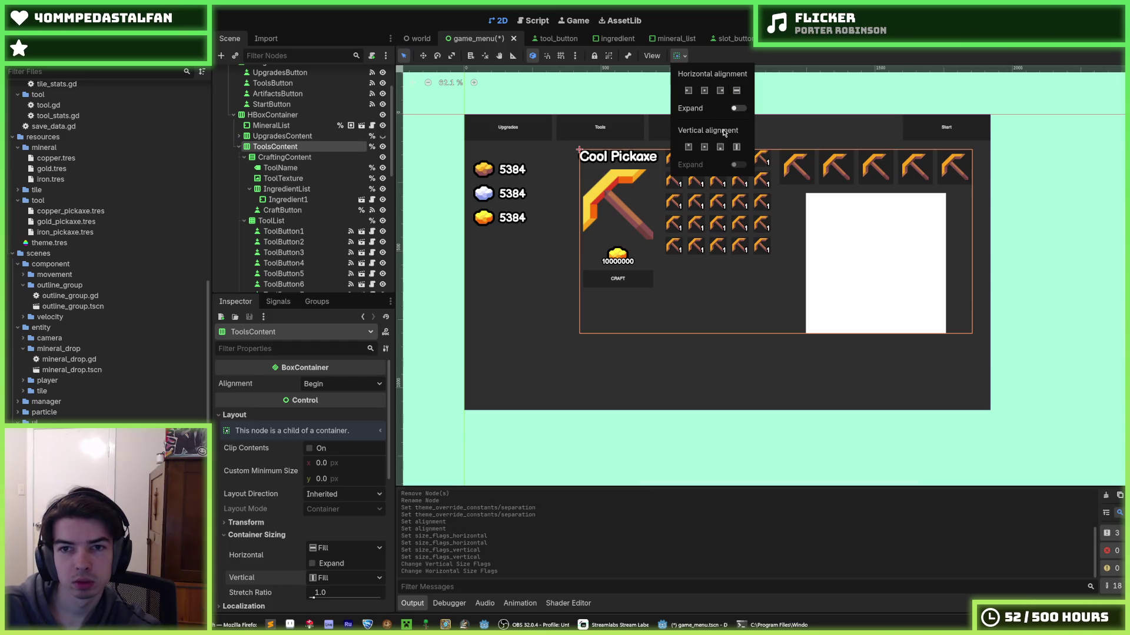
{"action": "left_click", "coordinate": [705, 147]}
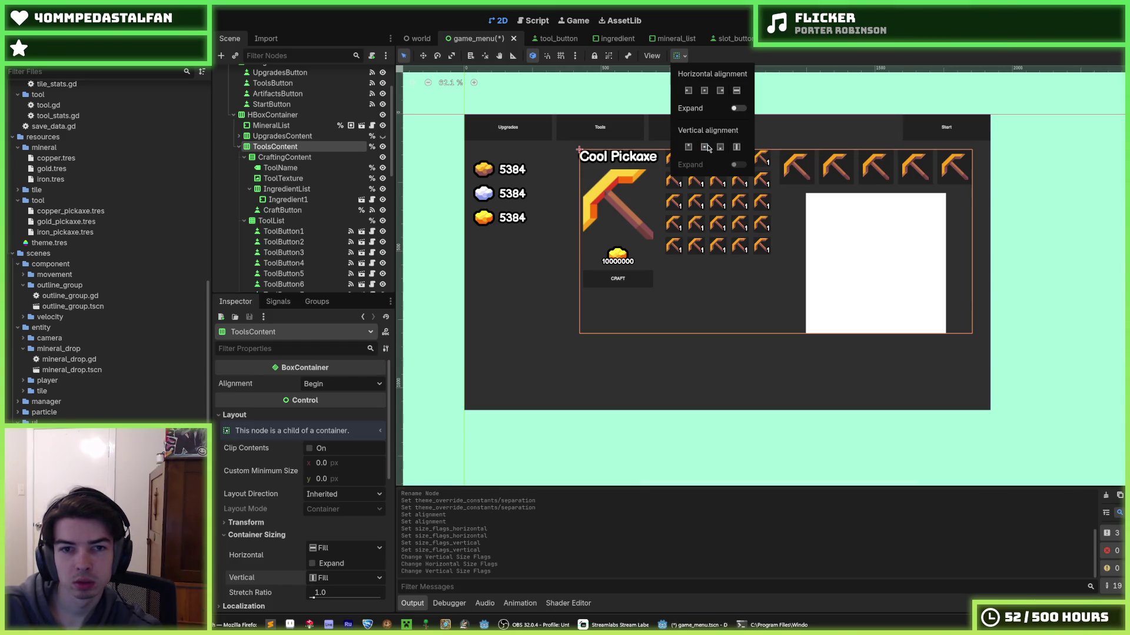
{"action": "left_click", "coordinate": [704, 91]}
{"action": "left_click", "coordinate": [297, 556]}
{"action": "left_click", "coordinate": [298, 577]}
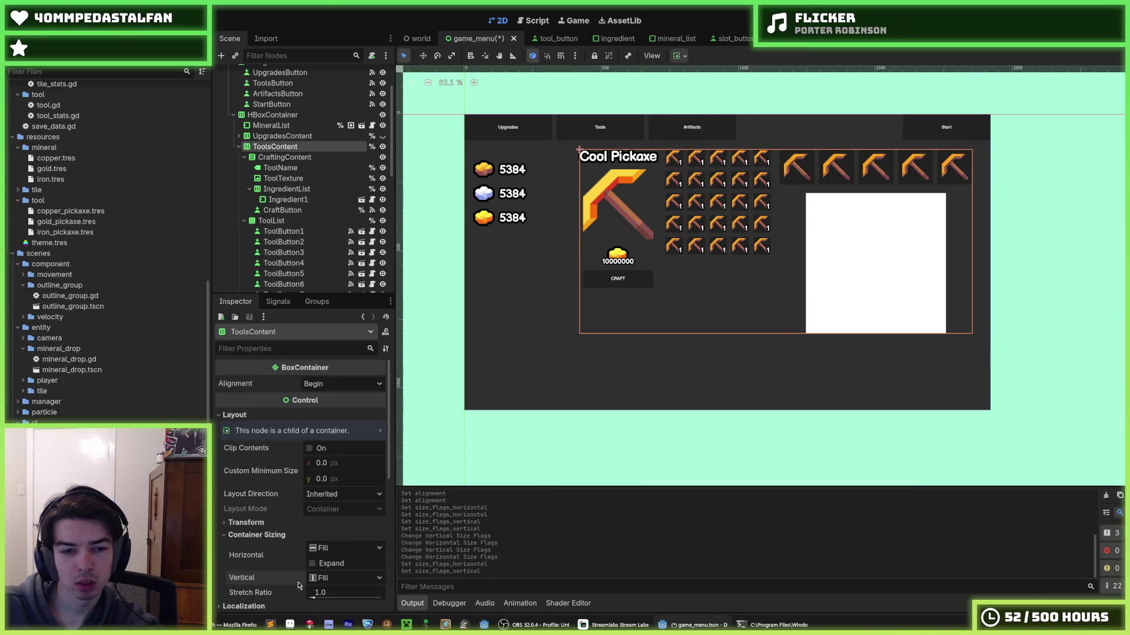
{"action": "key", "text": "ctrl+s"}
{"action": "left_click", "coordinate": [318, 384]}
{"action": "left_click", "coordinate": [287, 386]}
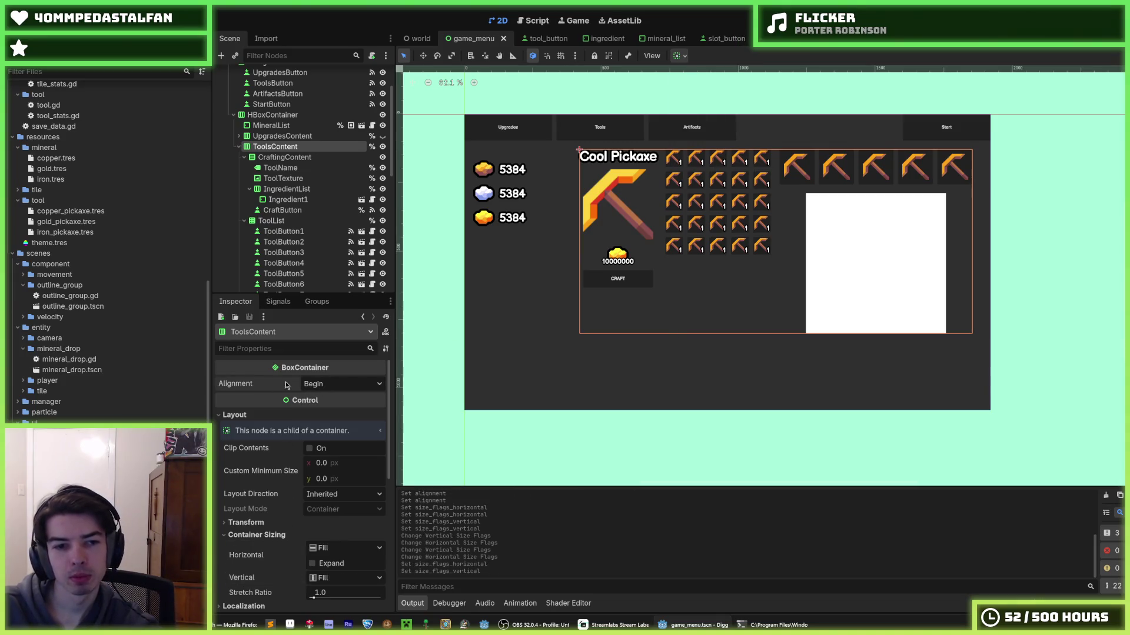
{"action": "mouse_move", "coordinate": [261, 385]}
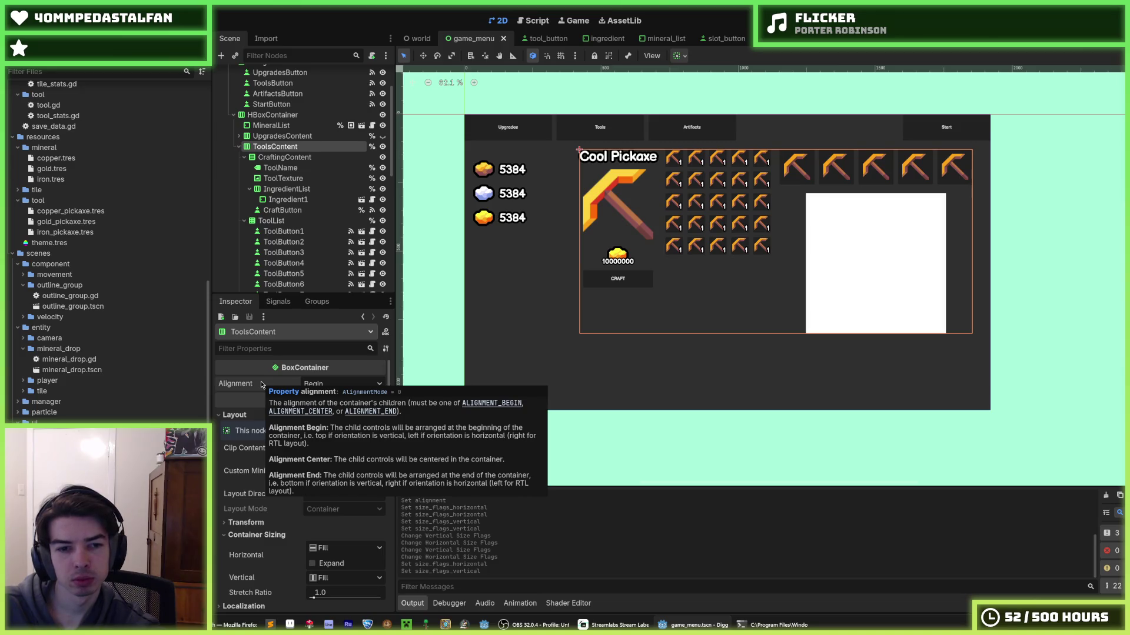
{"action": "left_click", "coordinate": [284, 158]}
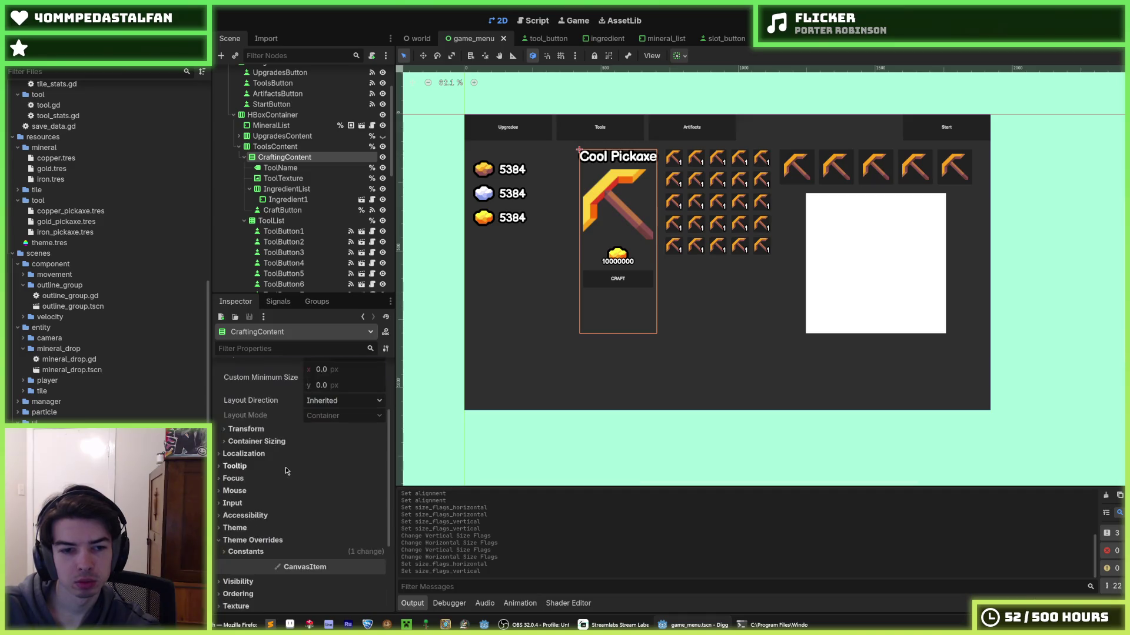
{"action": "scroll", "coordinate": [294, 405], "scroll_direction": "down", "scroll_amount": 3}
{"action": "scroll", "coordinate": [288, 471], "scroll_direction": "up", "scroll_amount": 1}
{"action": "left_click", "coordinate": [290, 473]}
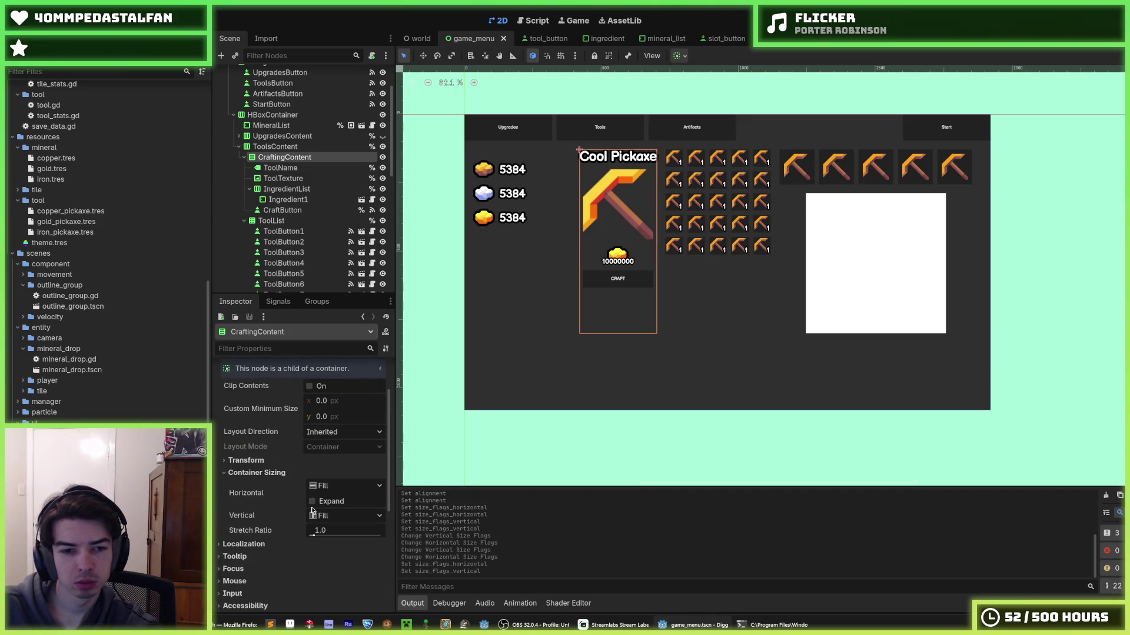
{"action": "left_click", "coordinate": [678, 56]}
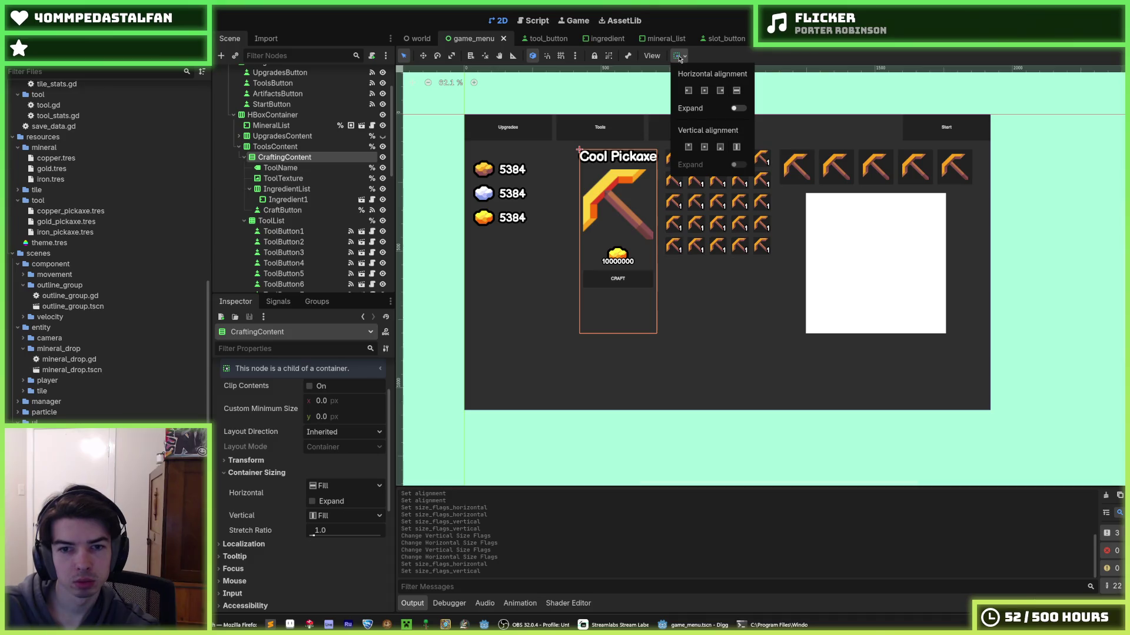
{"action": "left_click", "coordinate": [734, 110]}
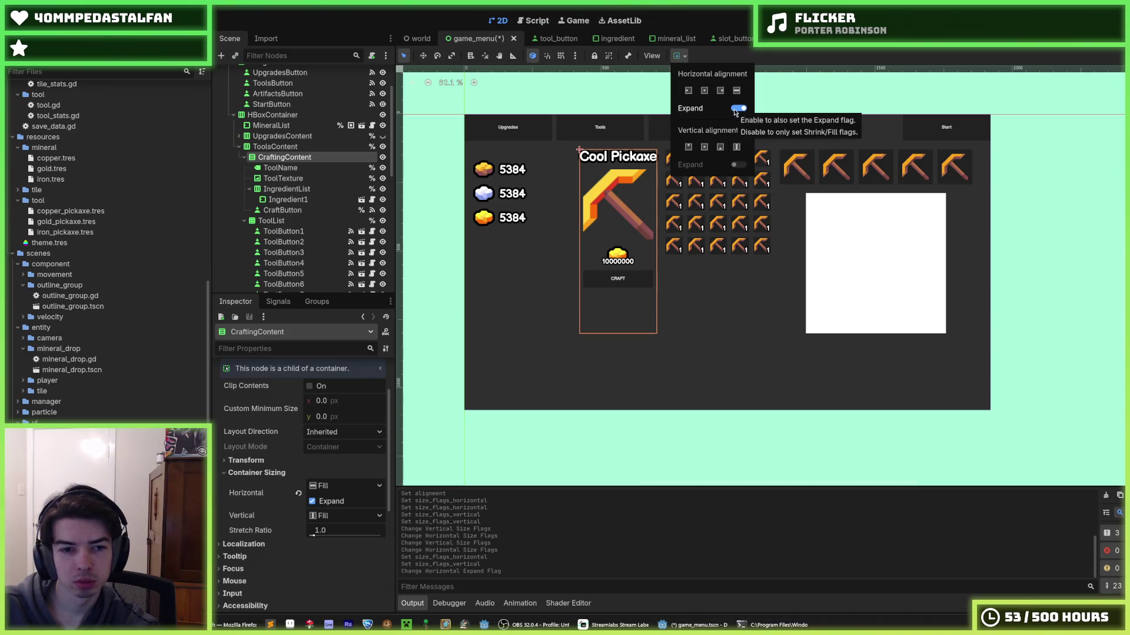
{"action": "left_click", "coordinate": [734, 110]}
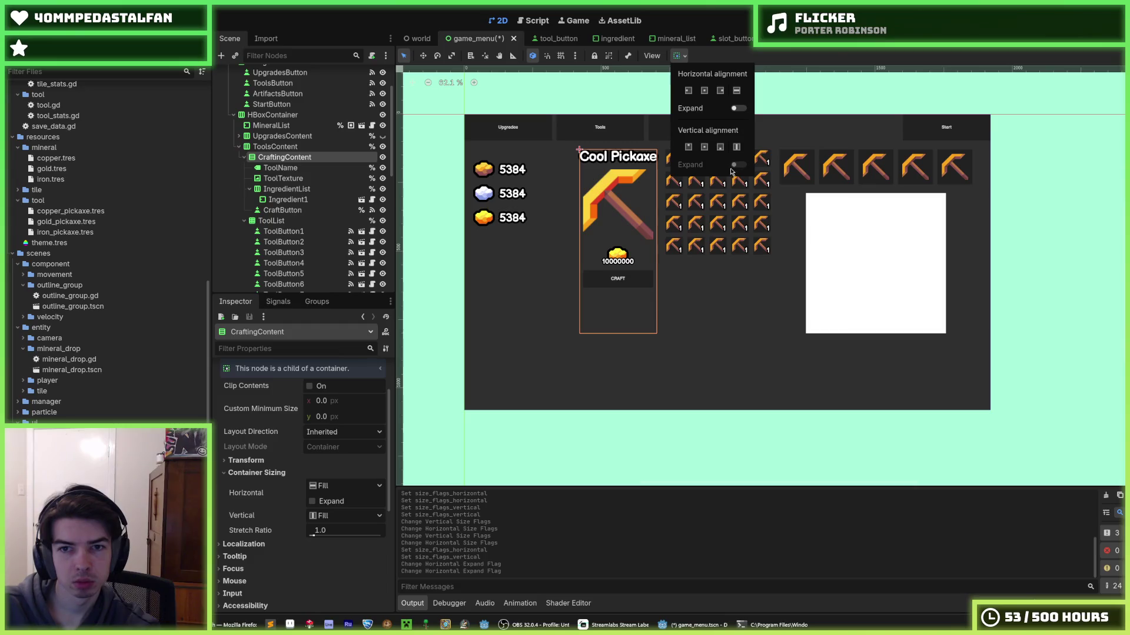
{"action": "left_click", "coordinate": [736, 148]}
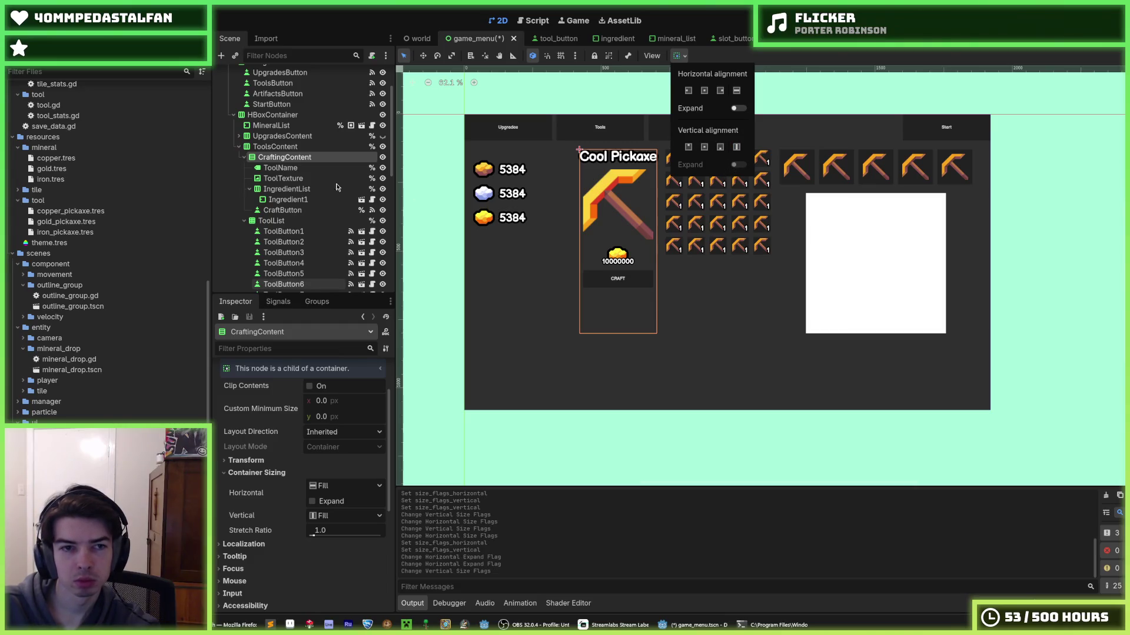
{"action": "left_click", "coordinate": [282, 151]}
{"action": "left_click", "coordinate": [282, 148]}
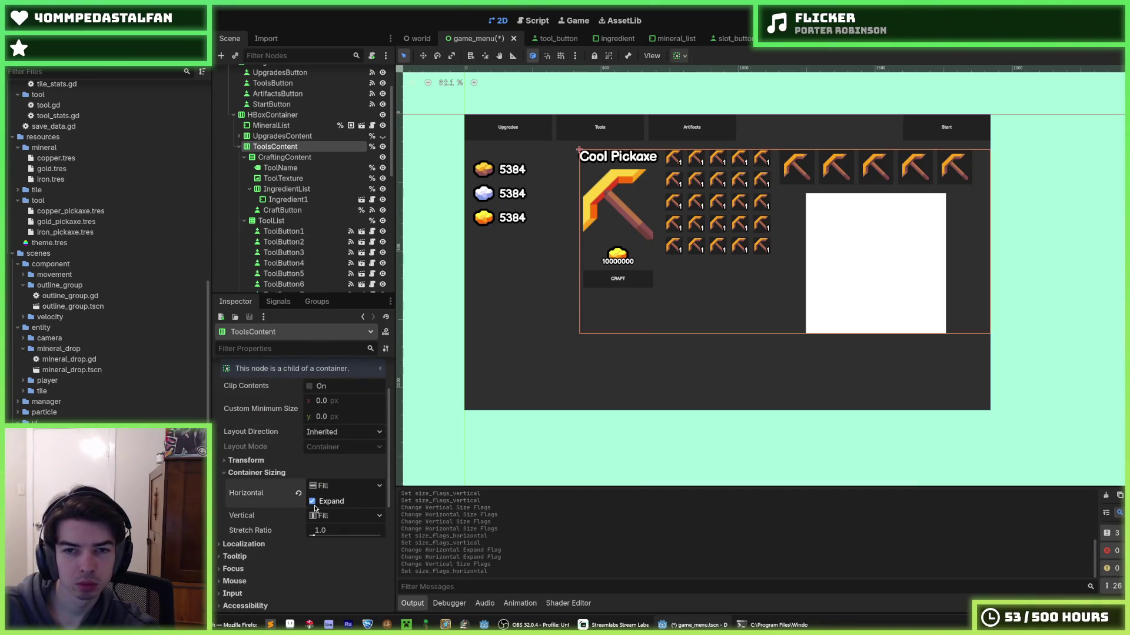
{"action": "left_click", "coordinate": [314, 506]}
{"action": "left_click", "coordinate": [316, 517]}
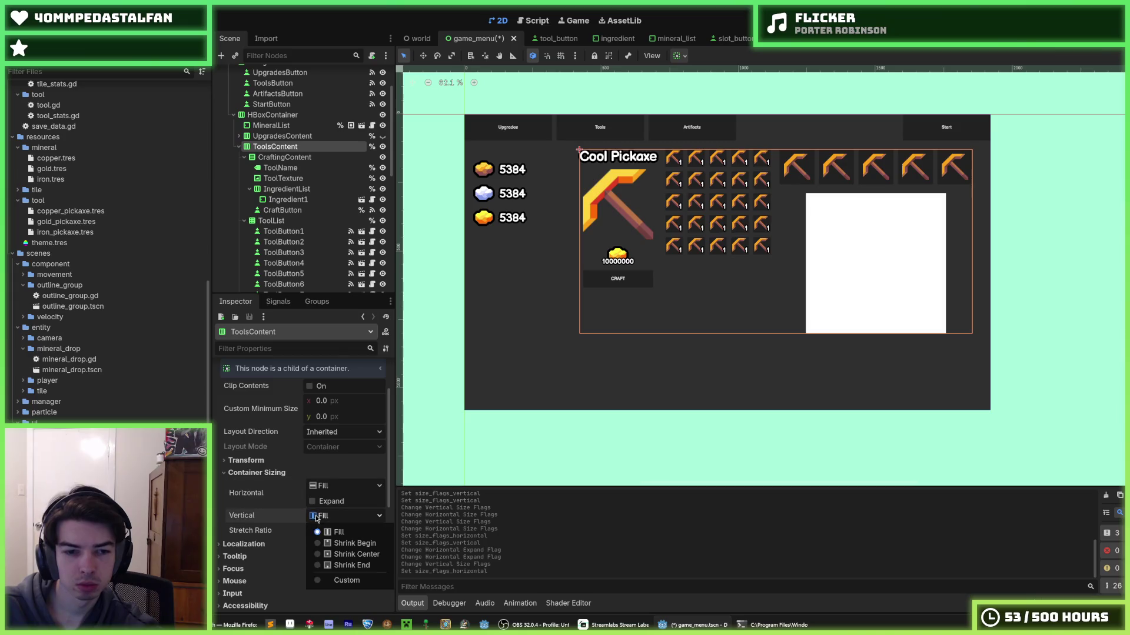
{"action": "left_click", "coordinate": [331, 521]}
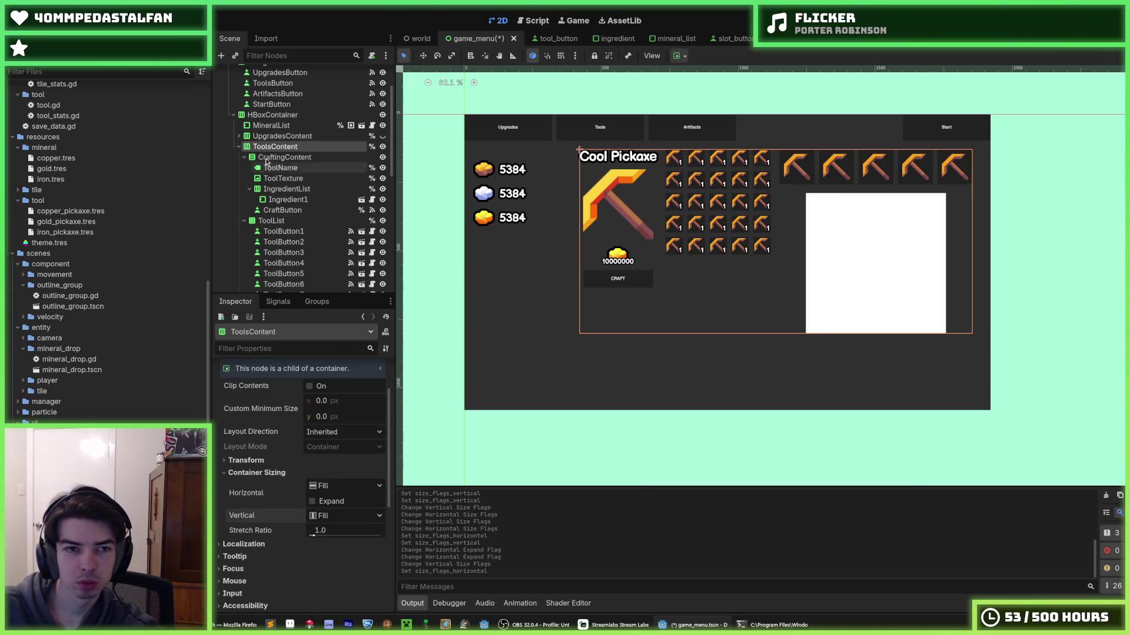
{"action": "left_click", "coordinate": [276, 115]}
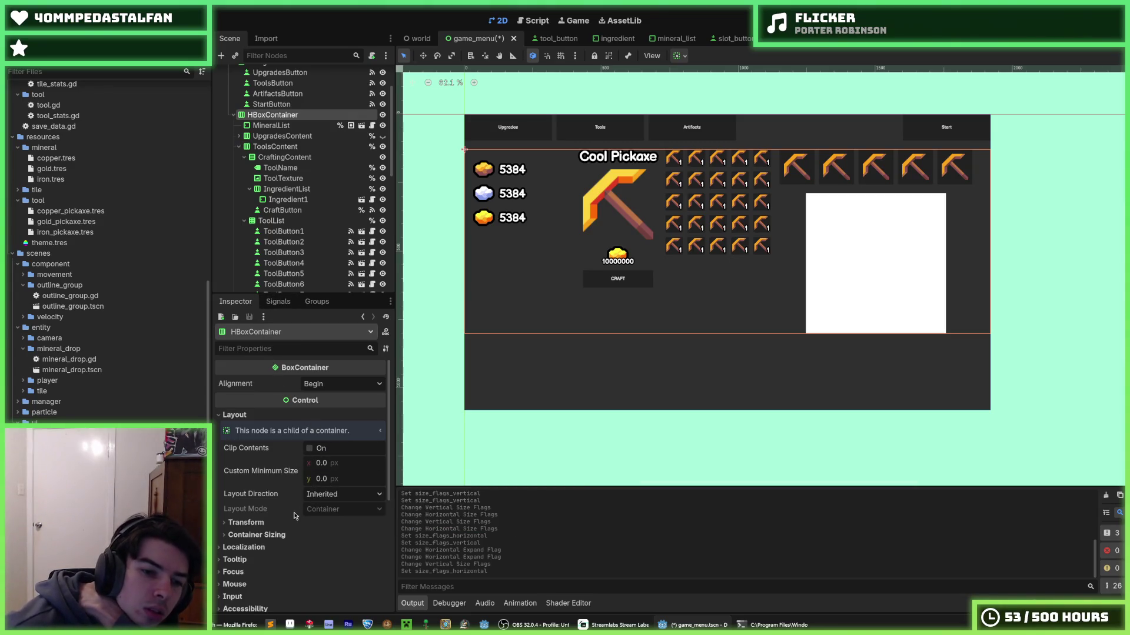
- Enable vertical Expand on the main HBoxContainer, leaving its alignment at Begin
{"action": "left_click", "coordinate": [258, 535]}
{"action": "left_click", "coordinate": [312, 579]}
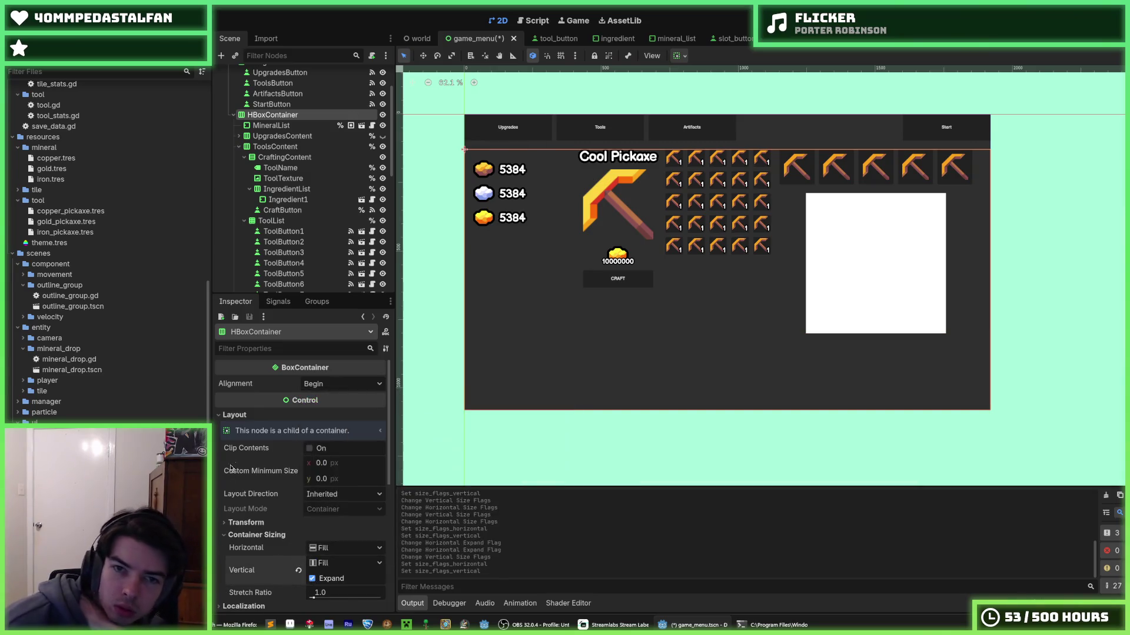
{"action": "scroll", "coordinate": [249, 402], "scroll_direction": "down", "scroll_amount": 1}
{"action": "scroll", "coordinate": [288, 456], "scroll_direction": "up", "scroll_amount": 1}
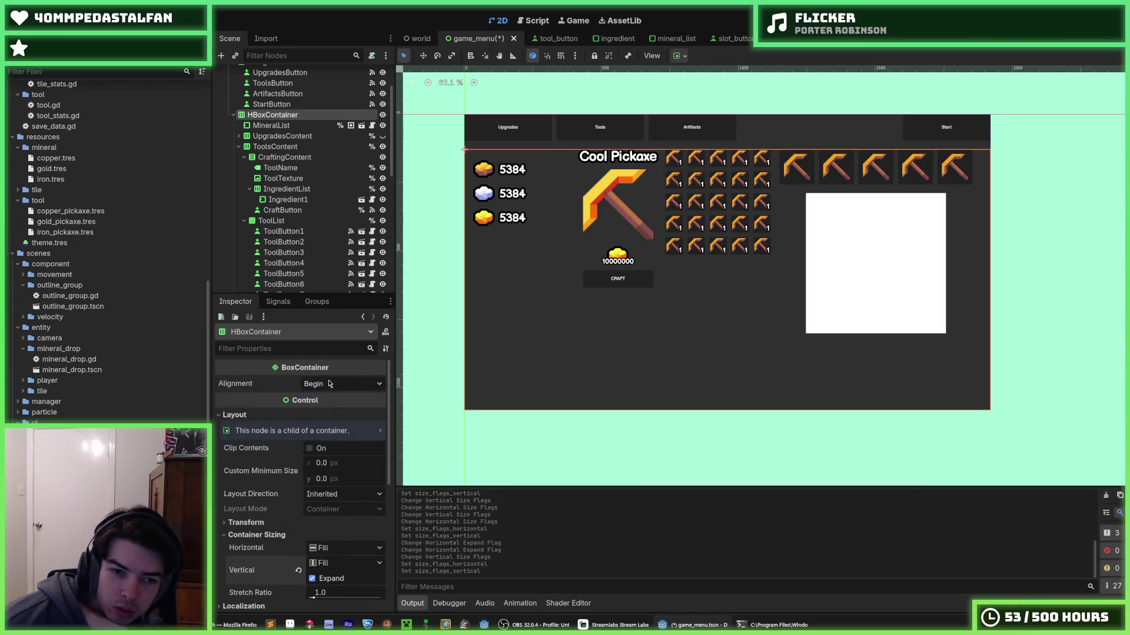
{"action": "left_click", "coordinate": [333, 383]}
{"action": "left_click", "coordinate": [333, 412]}
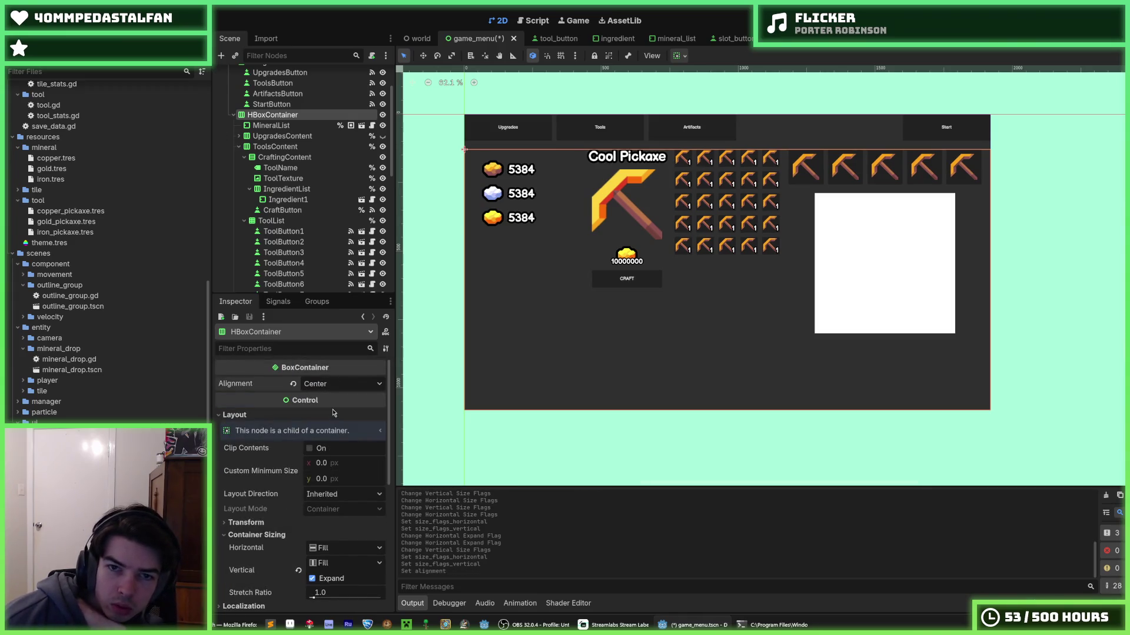
{"action": "left_click", "coordinate": [293, 384]}
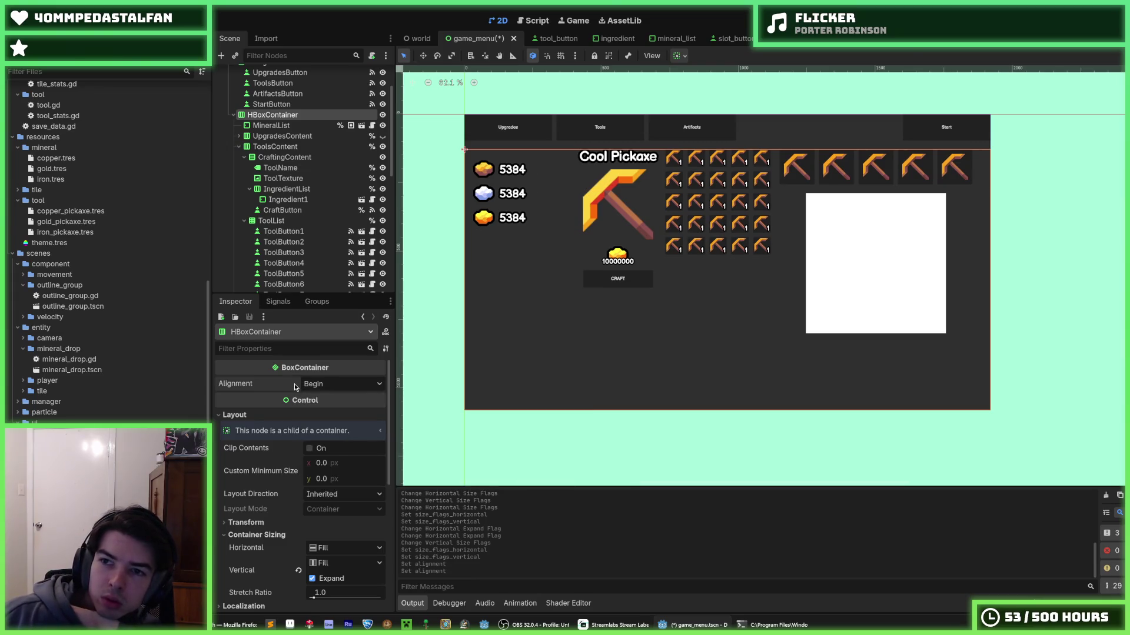
- Set ToolsContent's Alignment to Center
{"action": "left_click", "coordinate": [272, 125]}
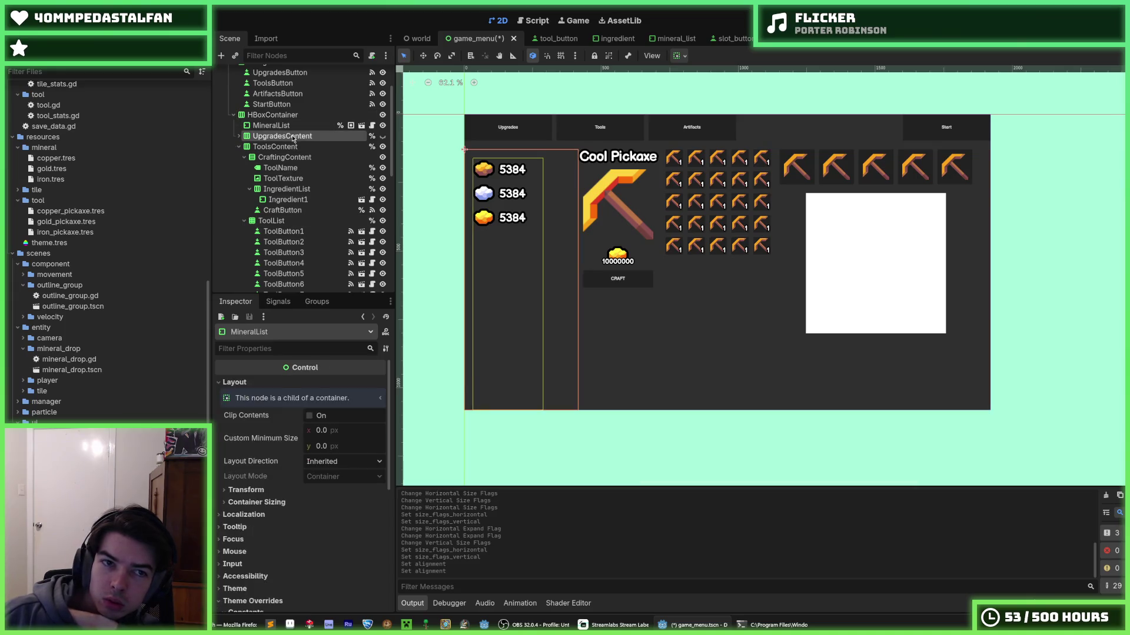
{"action": "left_click", "coordinate": [275, 146]}
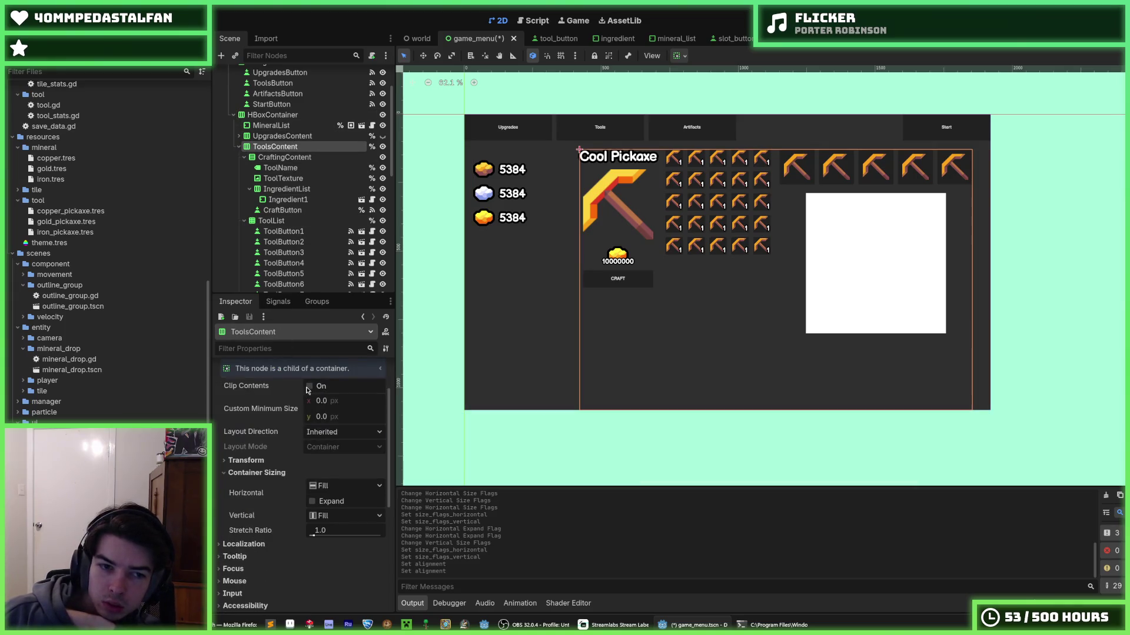
{"action": "scroll", "coordinate": [306, 390], "scroll_direction": "up", "scroll_amount": 2}
{"action": "left_click", "coordinate": [330, 384]}
{"action": "left_click", "coordinate": [318, 403]}
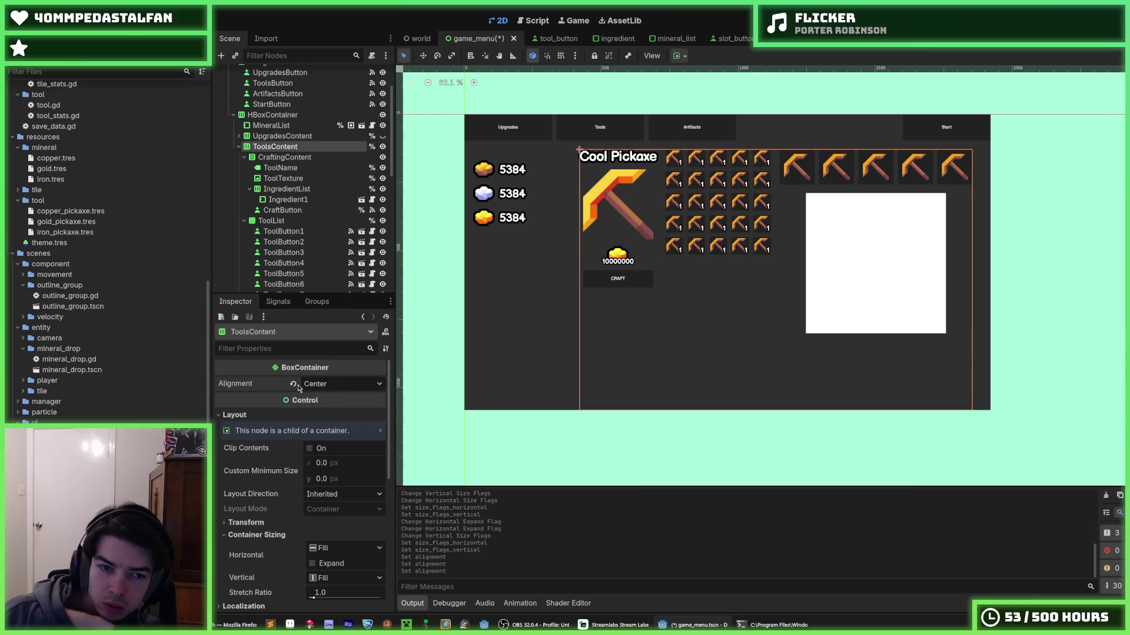
- Set ToolsContent's vertical container sizing to Shrink Center, keeping horizontal sizing at Fill
{"action": "scroll", "coordinate": [293, 390], "scroll_direction": "down", "scroll_amount": 2}
{"action": "left_click", "coordinate": [341, 486]}
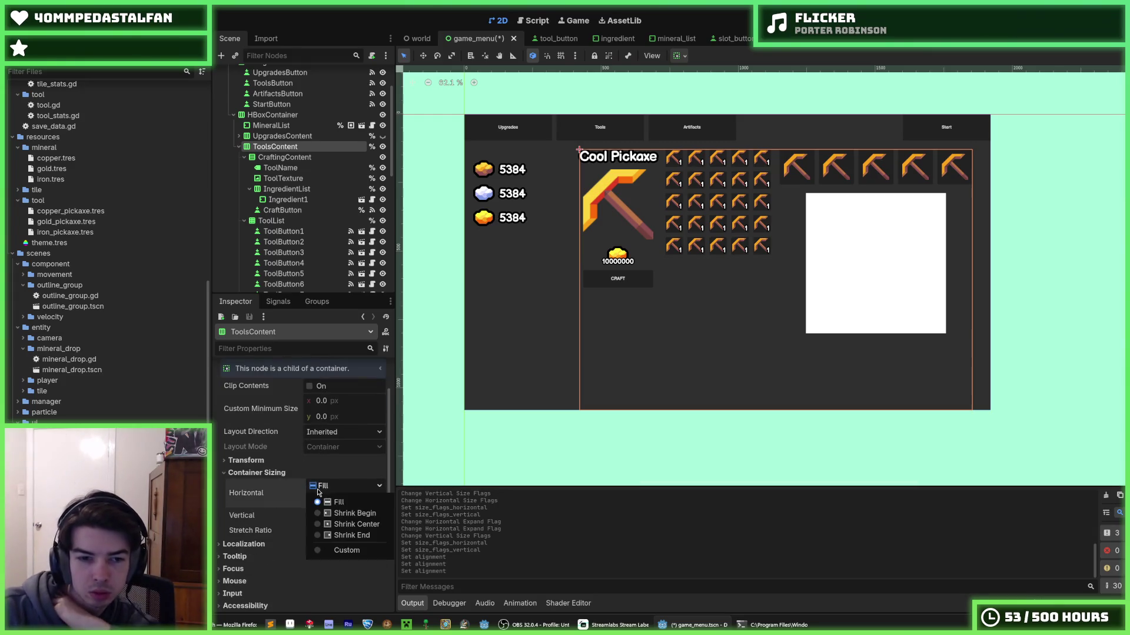
{"action": "left_click", "coordinate": [334, 519]}
{"action": "left_click", "coordinate": [298, 495]}
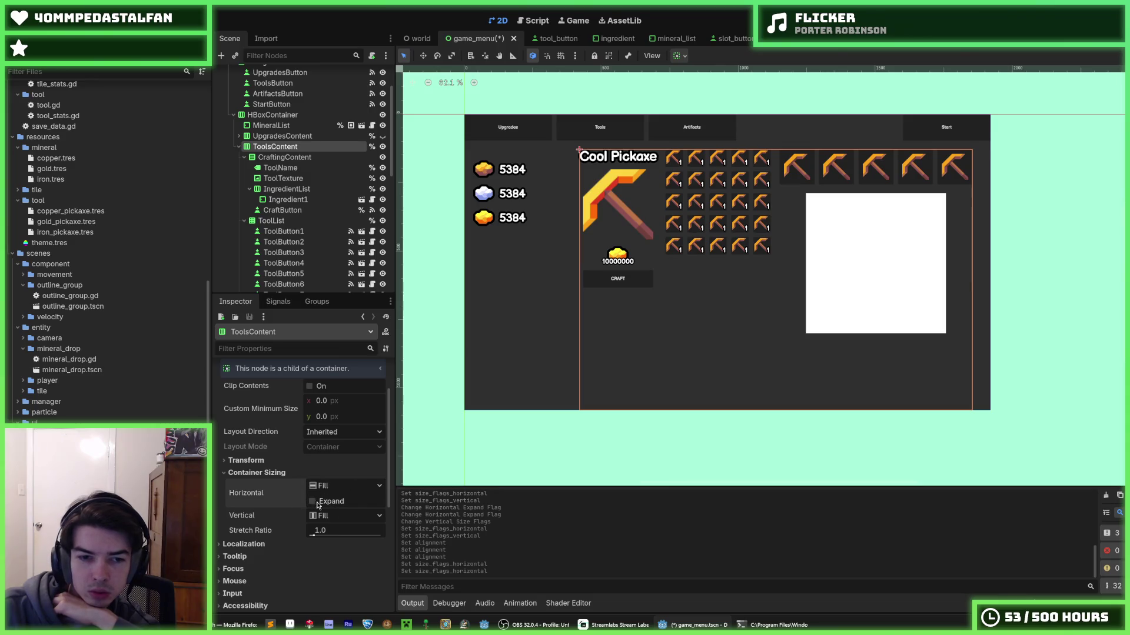
{"action": "left_click", "coordinate": [315, 516]}
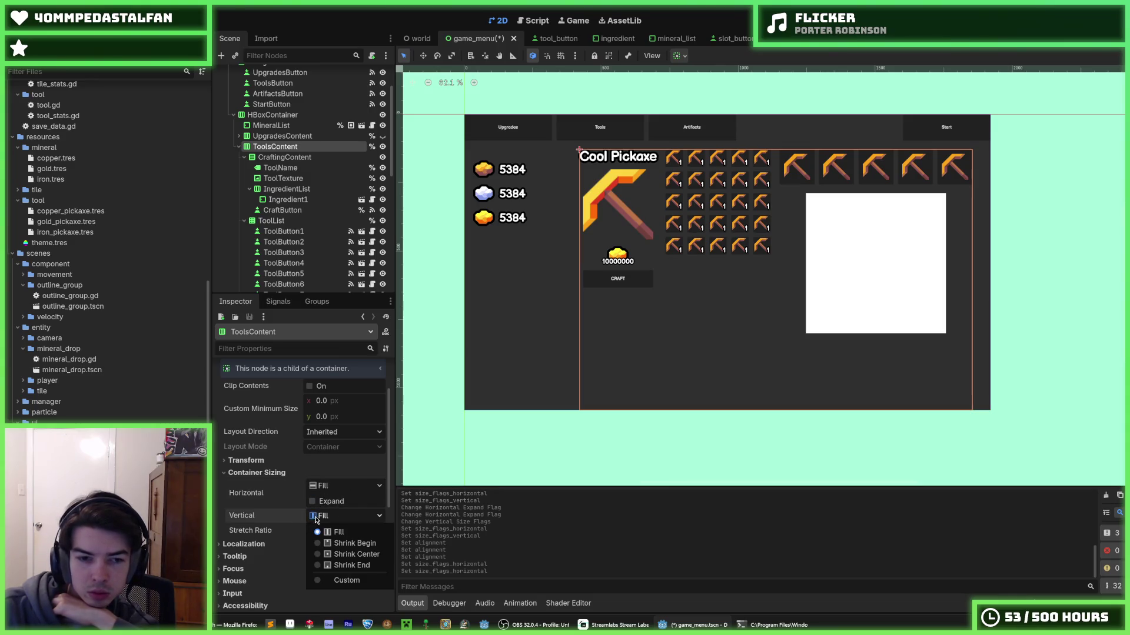
{"action": "left_click", "coordinate": [319, 521]}
{"action": "left_click", "coordinate": [284, 159]}
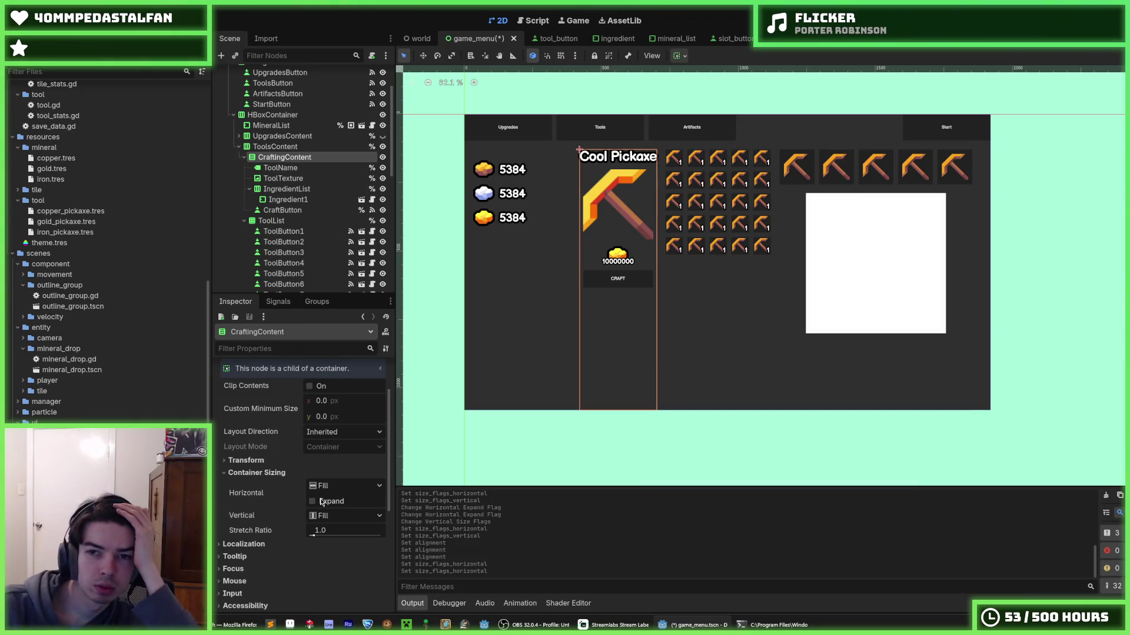
{"action": "left_click", "coordinate": [275, 146]}
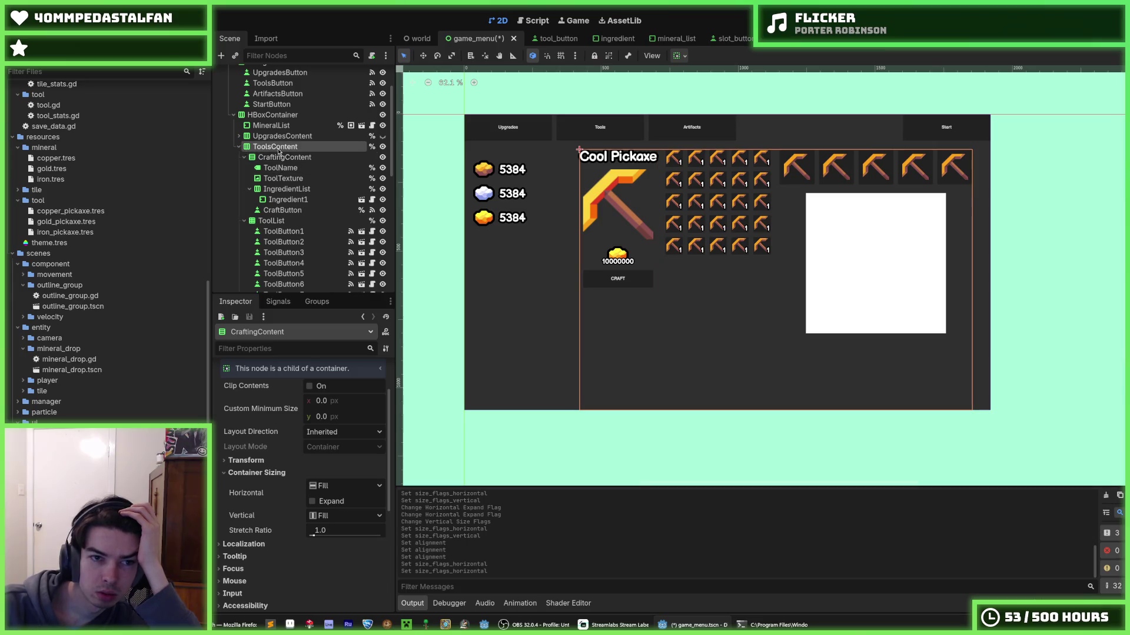
{"action": "left_click", "coordinate": [336, 486]}
{"action": "left_click", "coordinate": [344, 515]}
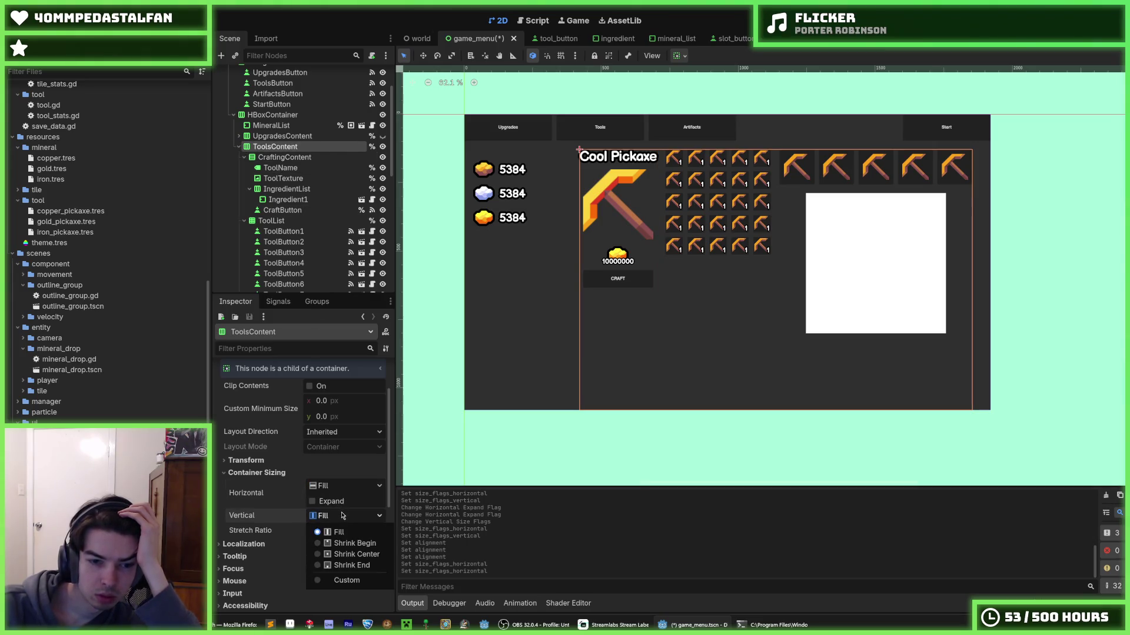
{"action": "left_click", "coordinate": [346, 565]}
{"action": "left_click", "coordinate": [888, 453]}
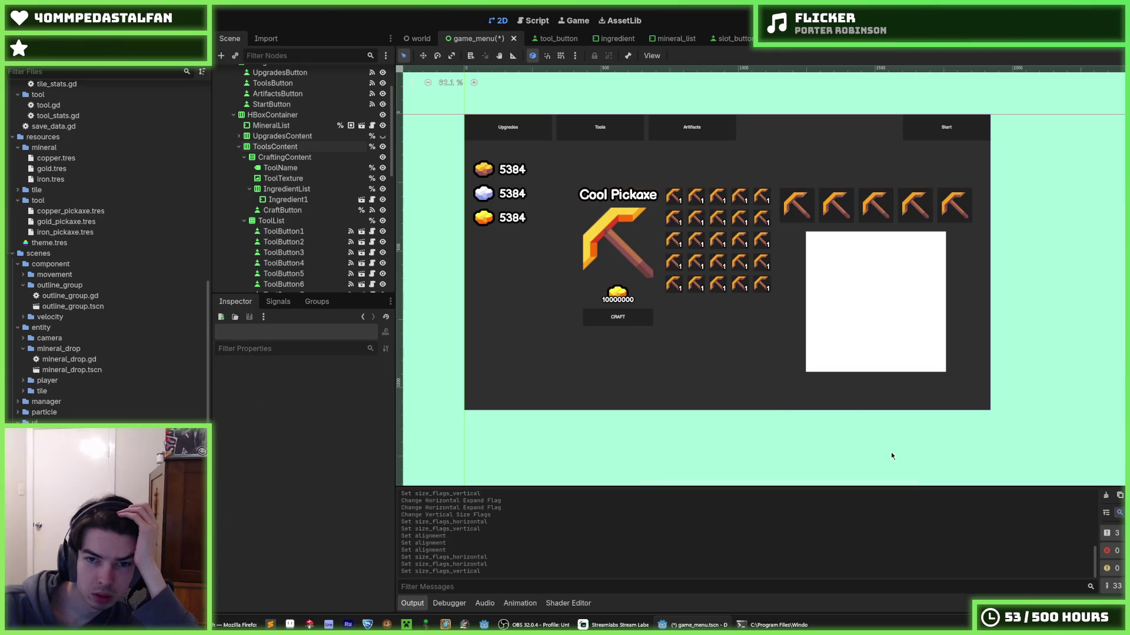
- Set the ToolList grid's vertical sizing to Shrink Center, keeping horizontal sizing at Fill
{"action": "scroll", "coordinate": [888, 453], "scroll_direction": "down", "scroll_amount": 2}
{"action": "scroll", "coordinate": [789, 396], "scroll_direction": "up", "scroll_amount": 4}
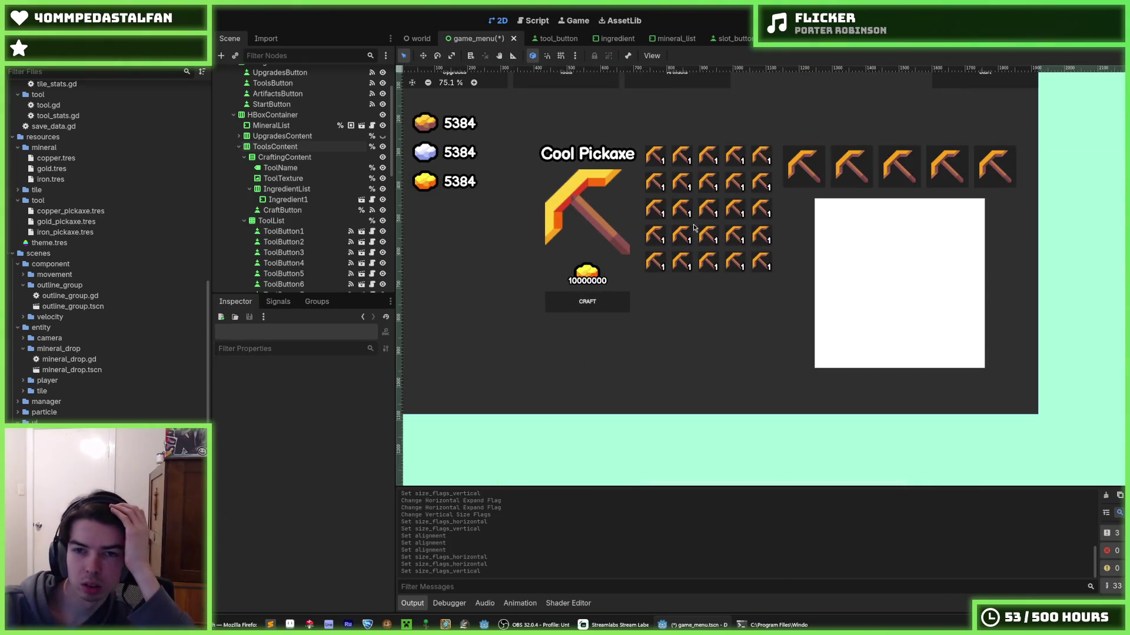
{"action": "left_click", "coordinate": [287, 157]}
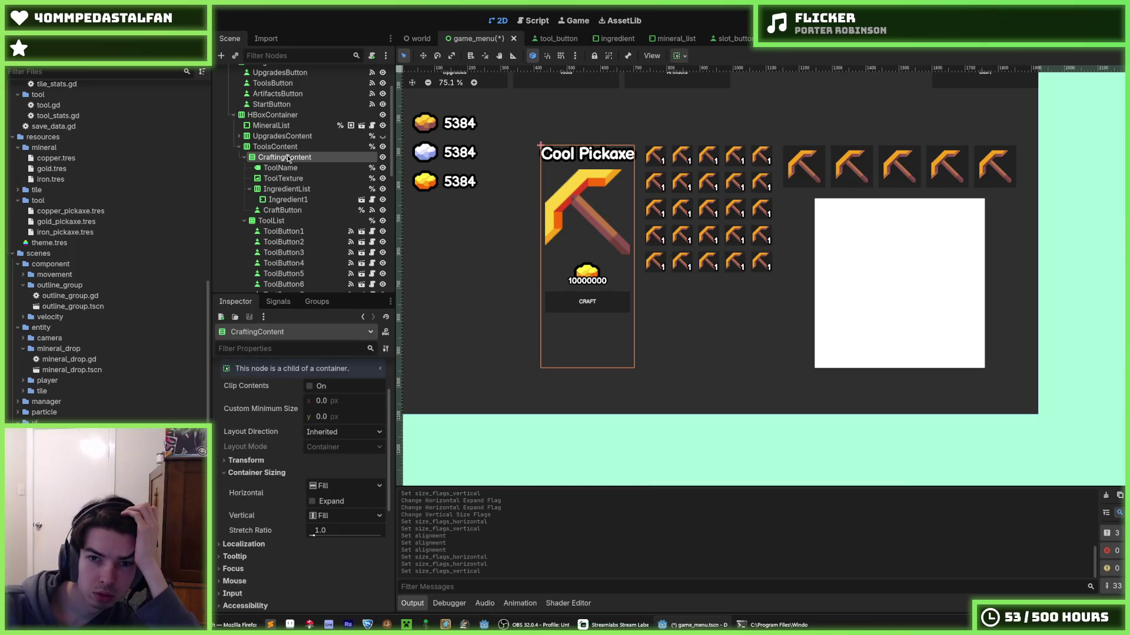
{"action": "left_click", "coordinate": [297, 221]}
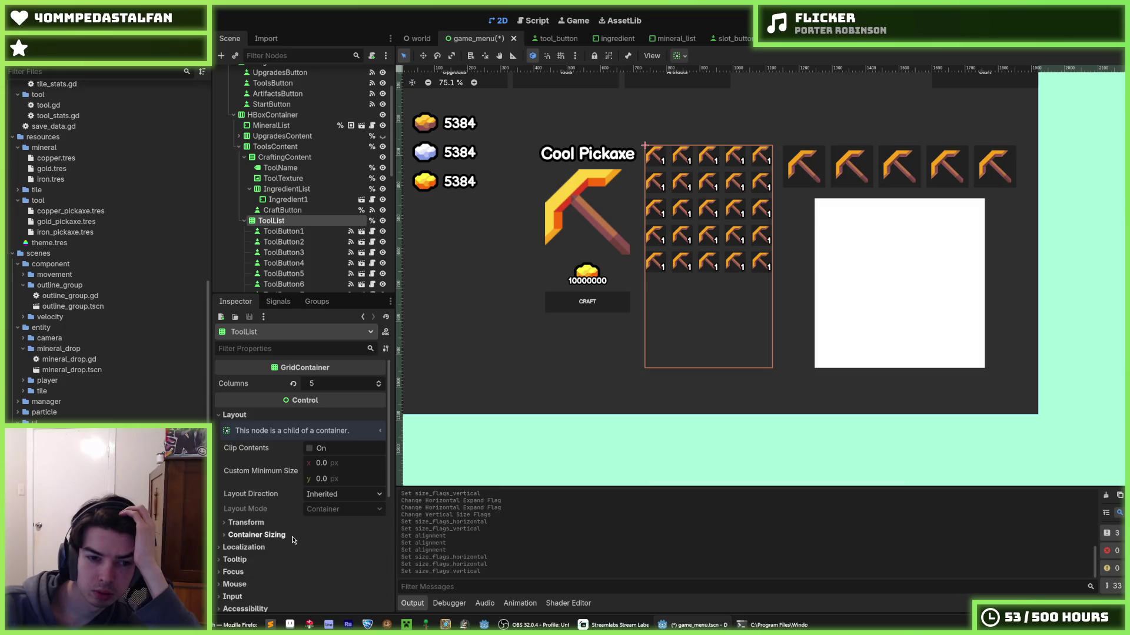
{"action": "left_click", "coordinate": [256, 535]}
{"action": "left_click", "coordinate": [327, 549]}
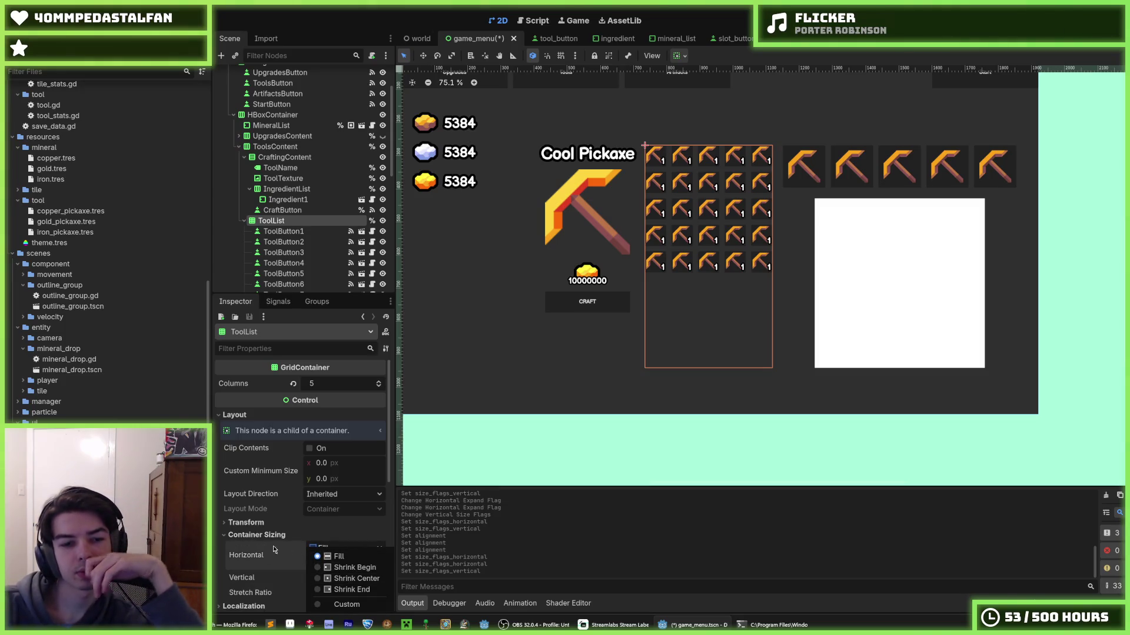
{"action": "left_click", "coordinate": [327, 557]}
{"action": "left_click", "coordinate": [329, 578]}
{"action": "left_click", "coordinate": [336, 581]}
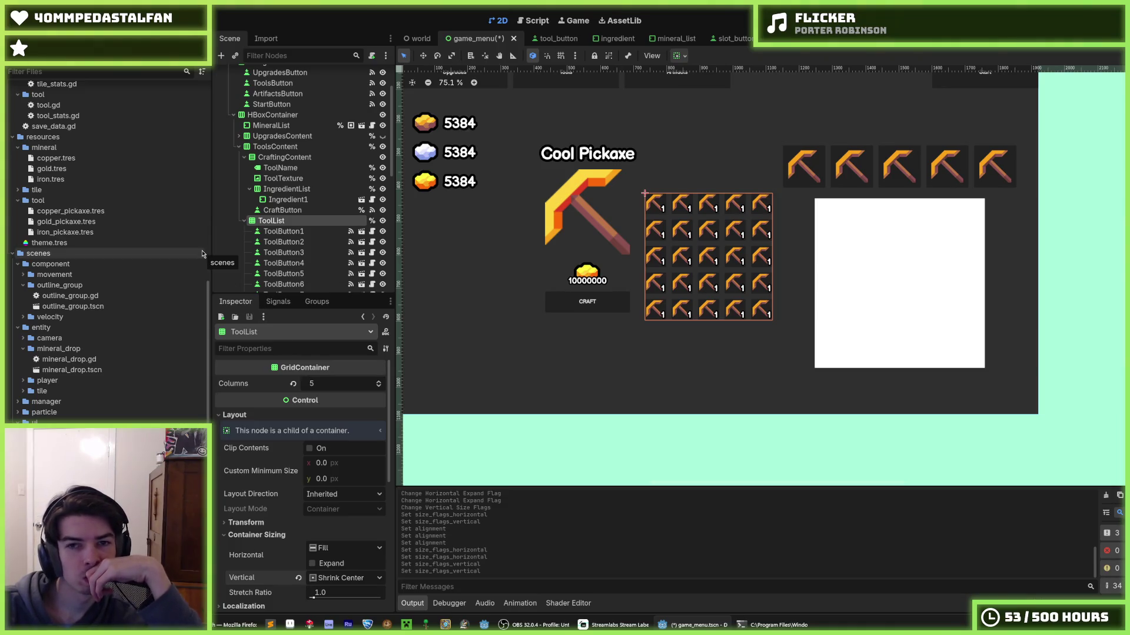
{"action": "scroll", "coordinate": [279, 220], "scroll_direction": "down", "scroll_amount": 5}
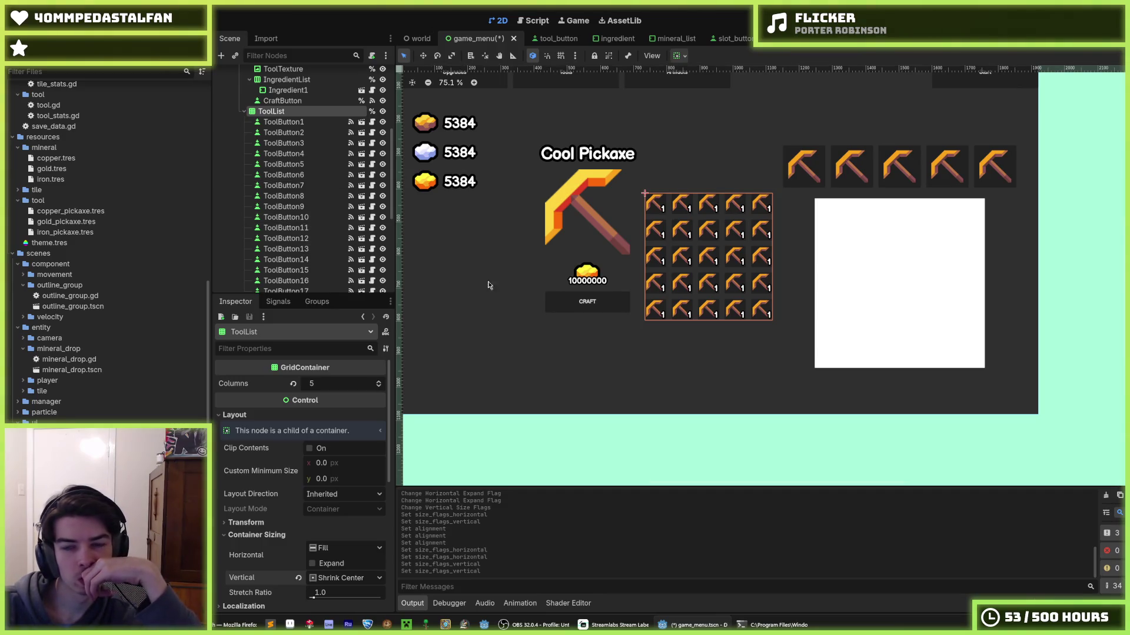
- Give SlotContent Shrink Center vertical sizing, with horizontal sizing left at Fill
{"action": "left_click", "coordinate": [244, 111]}
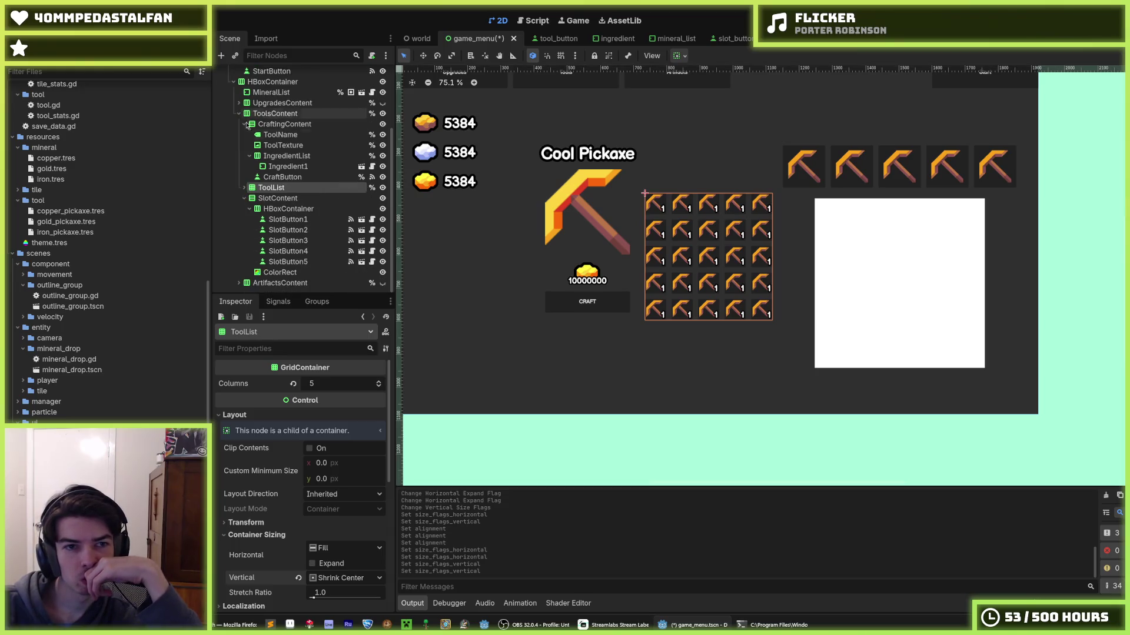
{"action": "left_click", "coordinate": [278, 198]}
{"action": "scroll", "coordinate": [312, 441], "scroll_direction": "down", "scroll_amount": 3}
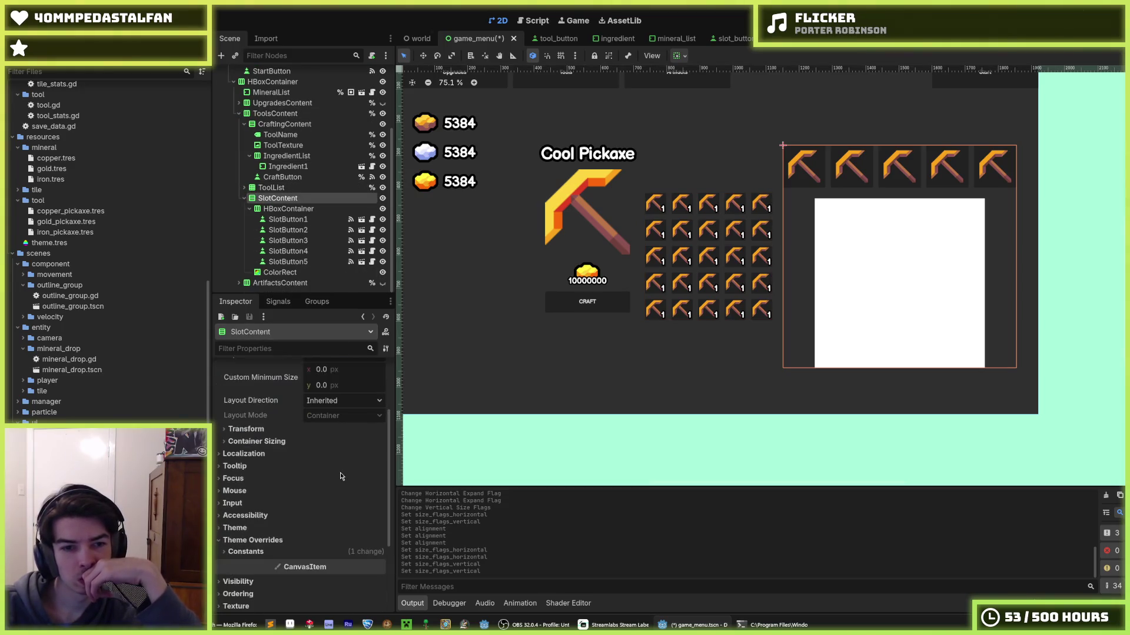
{"action": "left_click", "coordinate": [294, 442]}
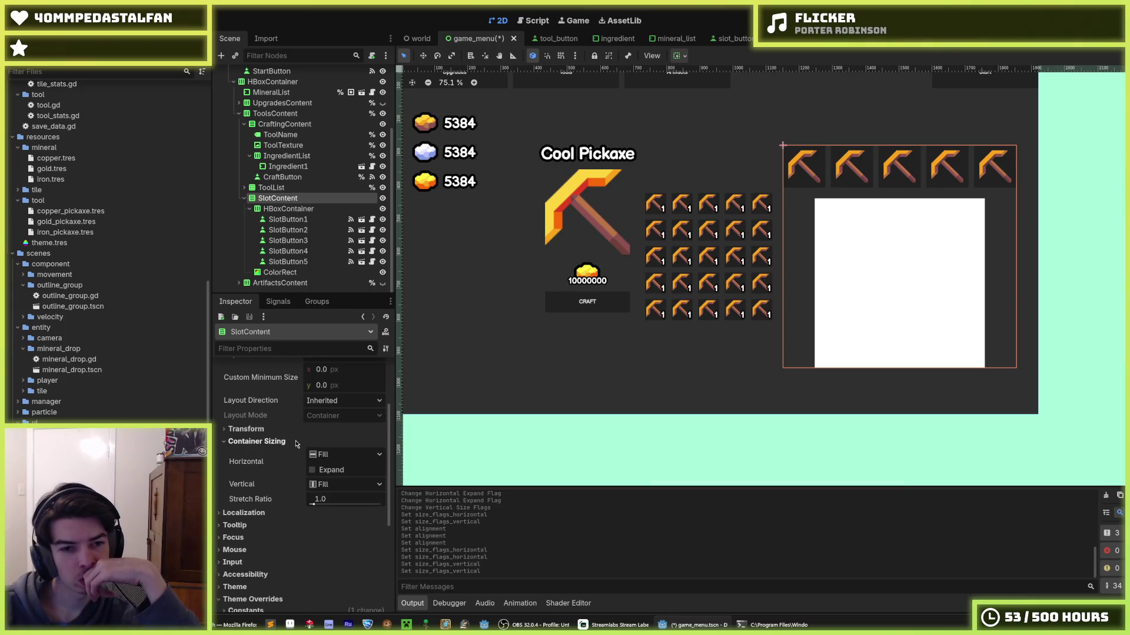
{"action": "left_click", "coordinate": [338, 455]}
{"action": "left_click", "coordinate": [327, 474]}
{"action": "left_click", "coordinate": [344, 485]}
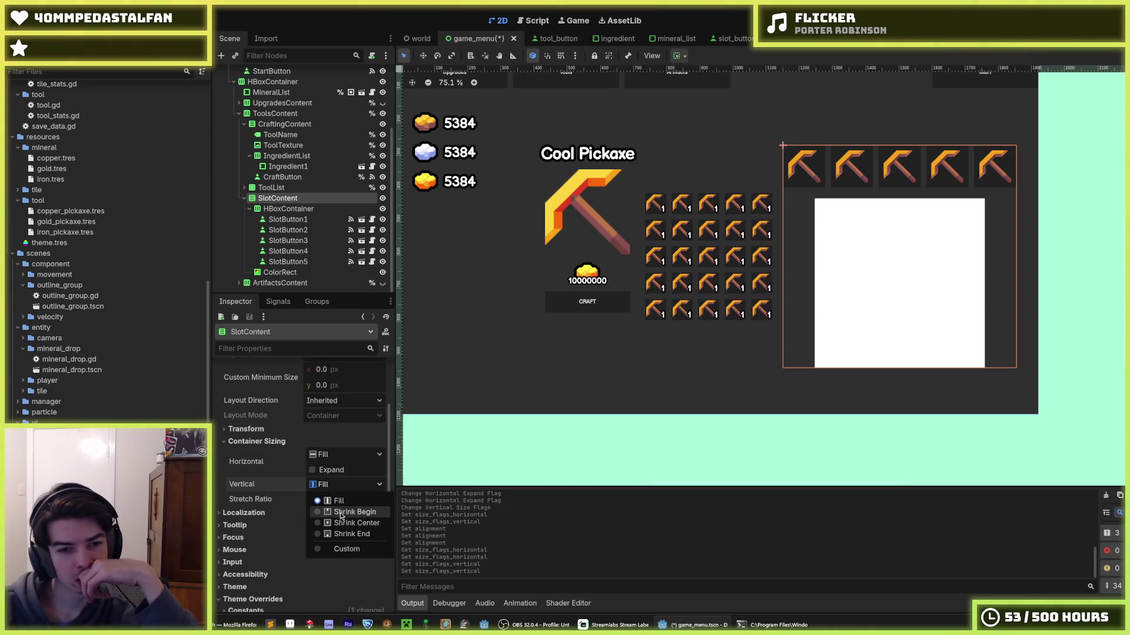
{"action": "left_click", "coordinate": [353, 523]}
- Save the game_menu scene with Ctrl+S
{"action": "left_click", "coordinate": [275, 114]}
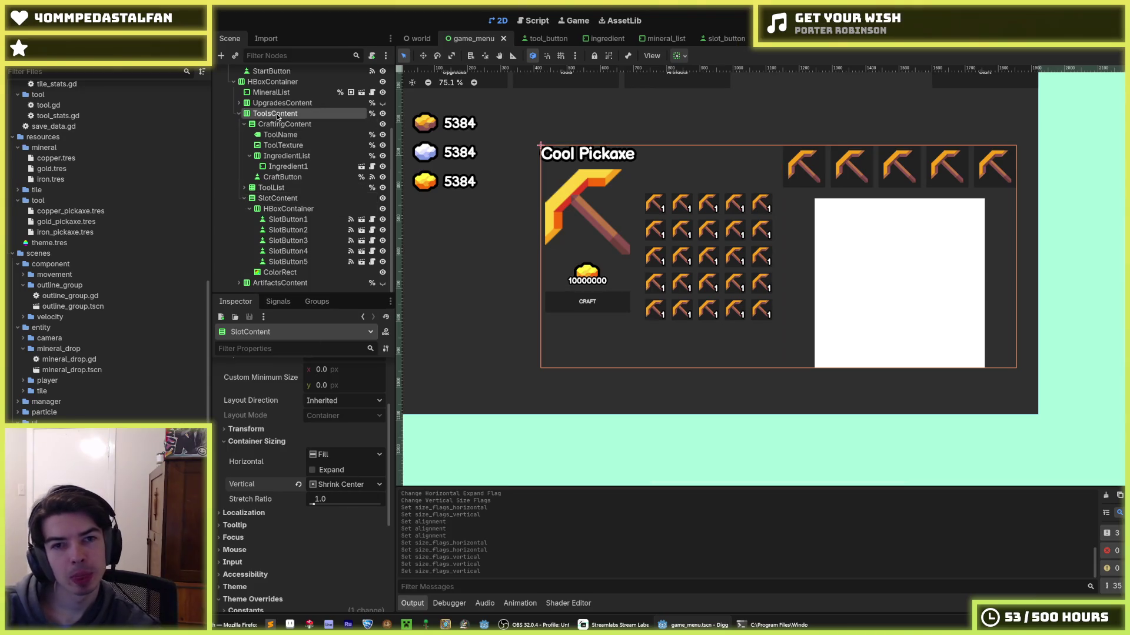
{"action": "key", "text": "ctrl+s"}
{"action": "left_click", "coordinate": [1076, 254]}
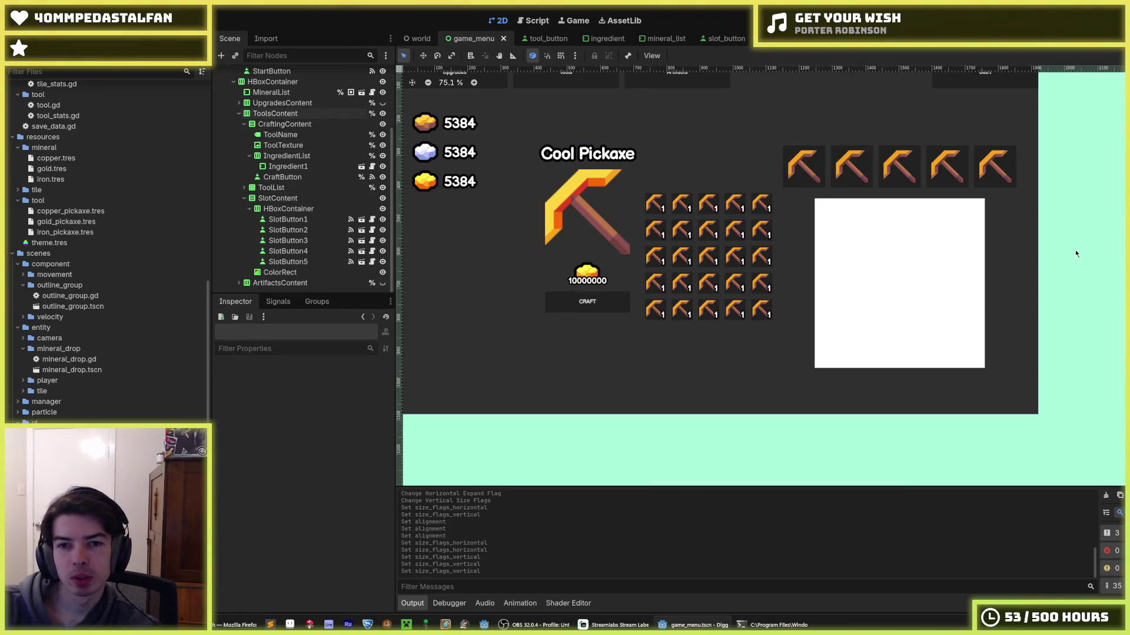
{"action": "left_click", "coordinate": [300, 262]}
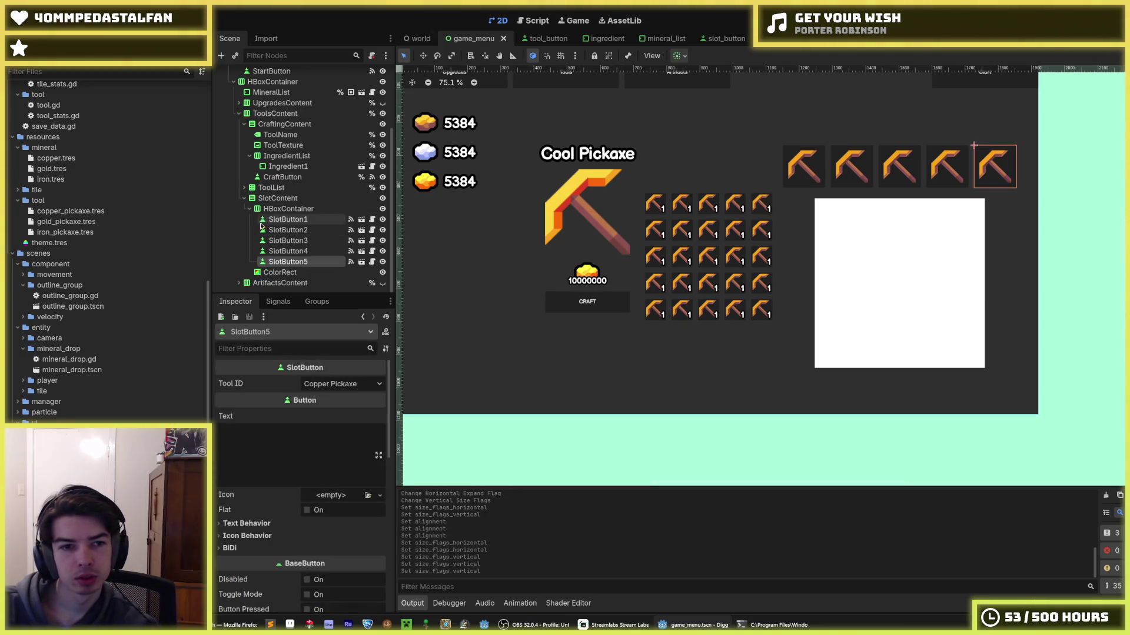
- Collapse the ingredient and crafting branches and expand ToolList to reach its buttons
{"action": "left_click", "coordinate": [263, 167]}
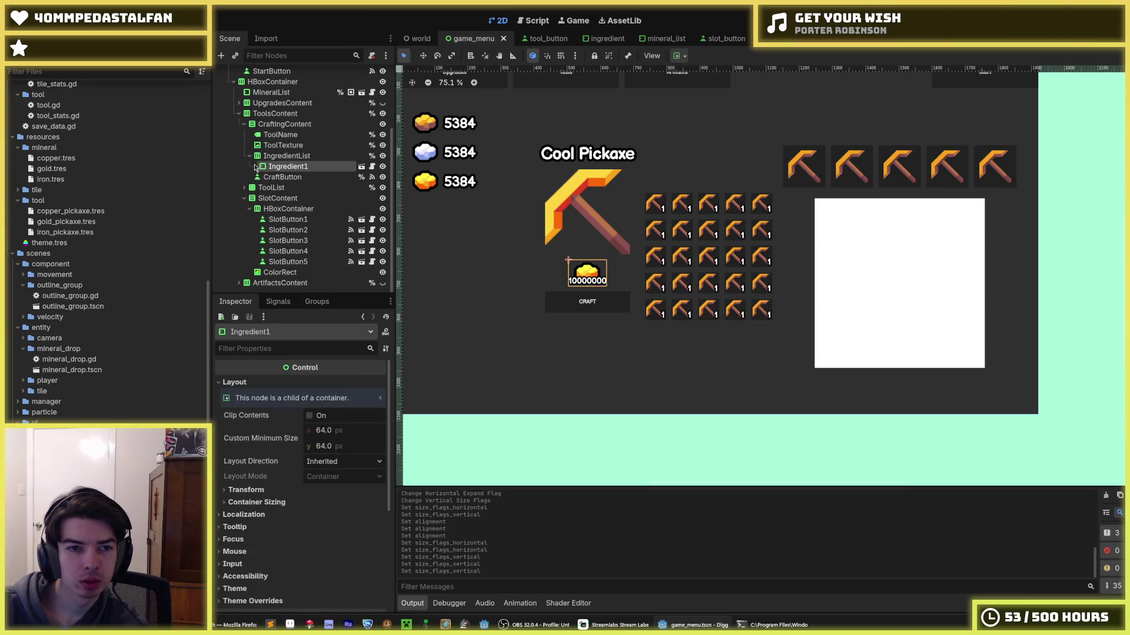
{"action": "left_click", "coordinate": [250, 156]}
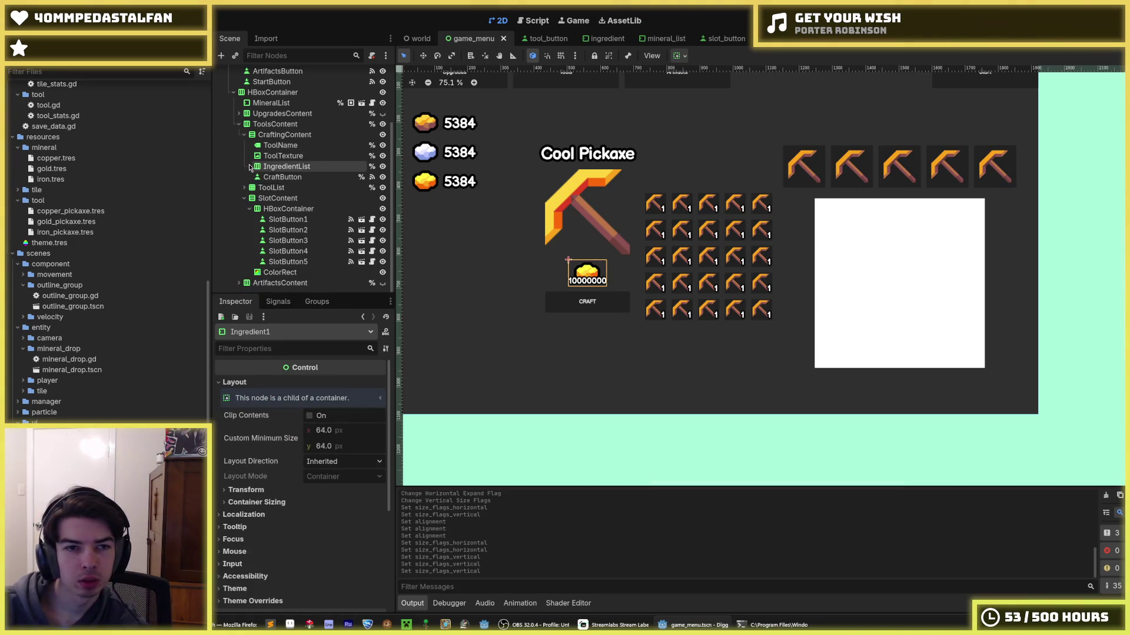
{"action": "left_click", "coordinate": [247, 135]}
{"action": "left_click", "coordinate": [244, 145]}
{"action": "scroll", "coordinate": [306, 188], "scroll_direction": "down", "scroll_amount": 5}
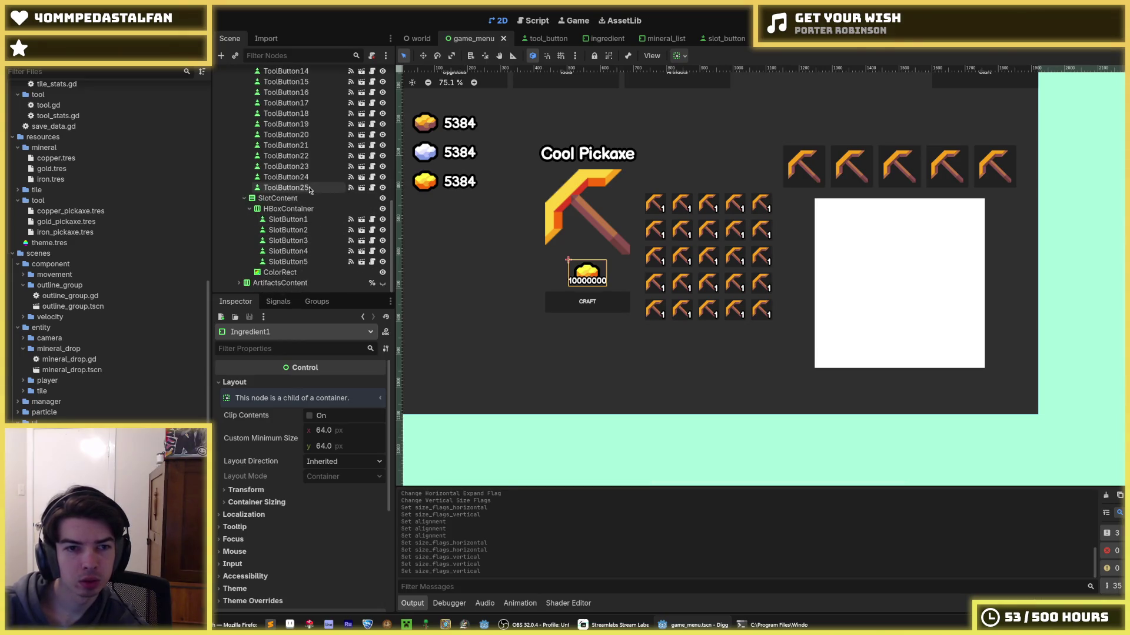
- Duplicate the last tool button with Ctrl+D until ToolButton50 exists, filling ten rows of five
{"action": "left_click", "coordinate": [285, 188]}
{"action": "key", "text": "ctrl+d"}
{"action": "key", "text": "ctrl+d"}
{"action": "key", "text": "ctrl+d"}
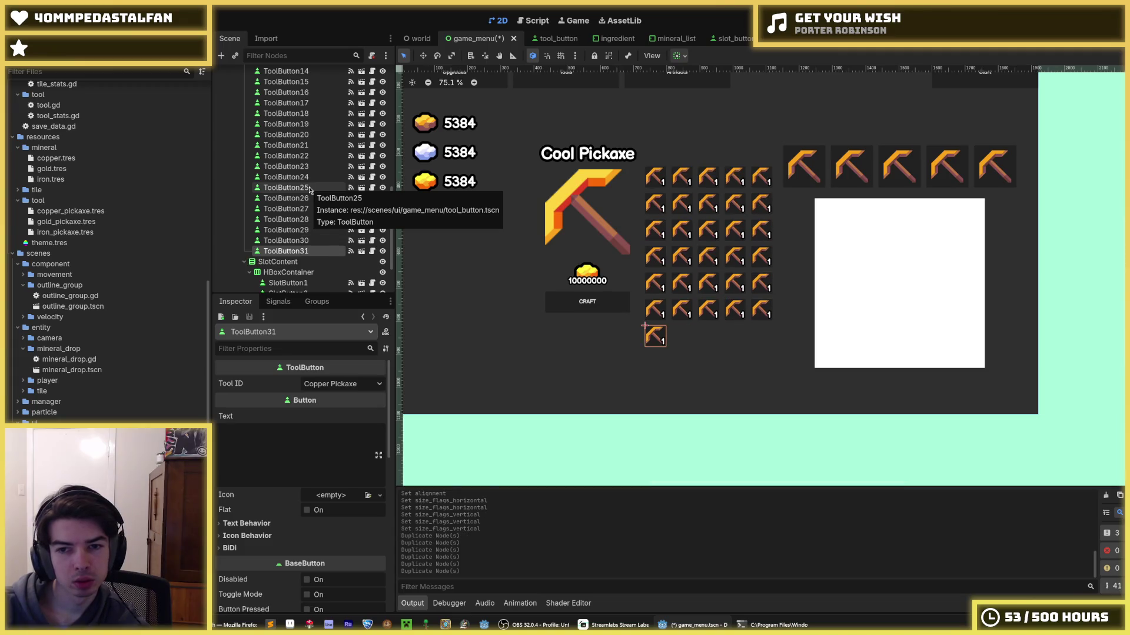
{"action": "key", "text": "ctrl+d"}
{"action": "key", "text": "ctrl+d"}
{"action": "key", "text": "ctrl+d"}
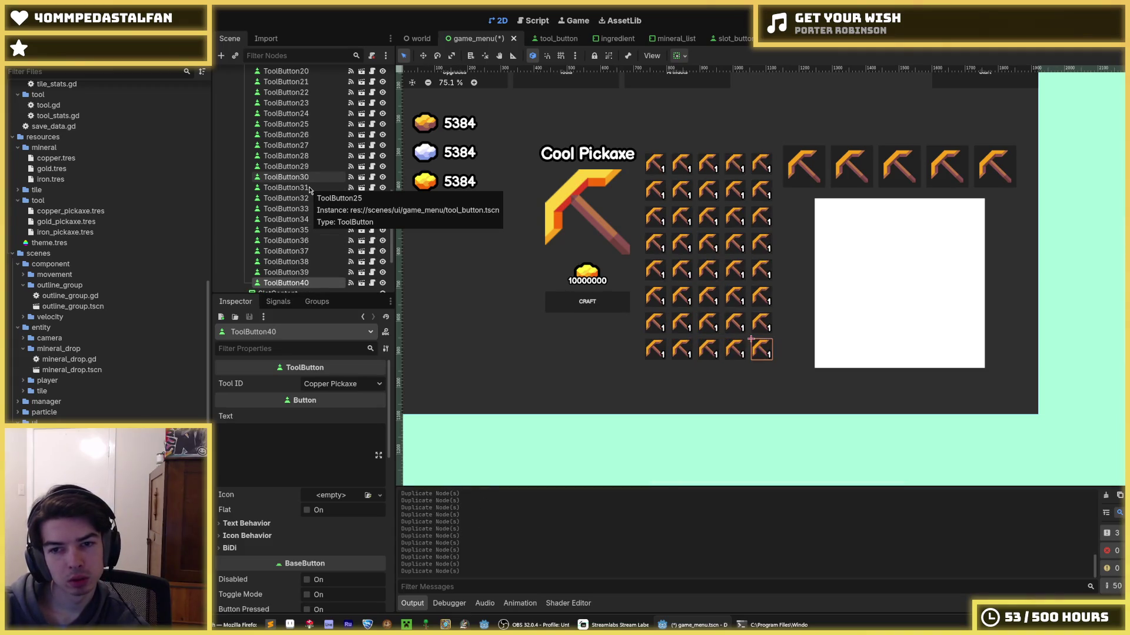
{"action": "key", "text": "ctrl+d"}
{"action": "key", "text": "ctrl+d"}
{"action": "key", "text": "ctrl+d"}
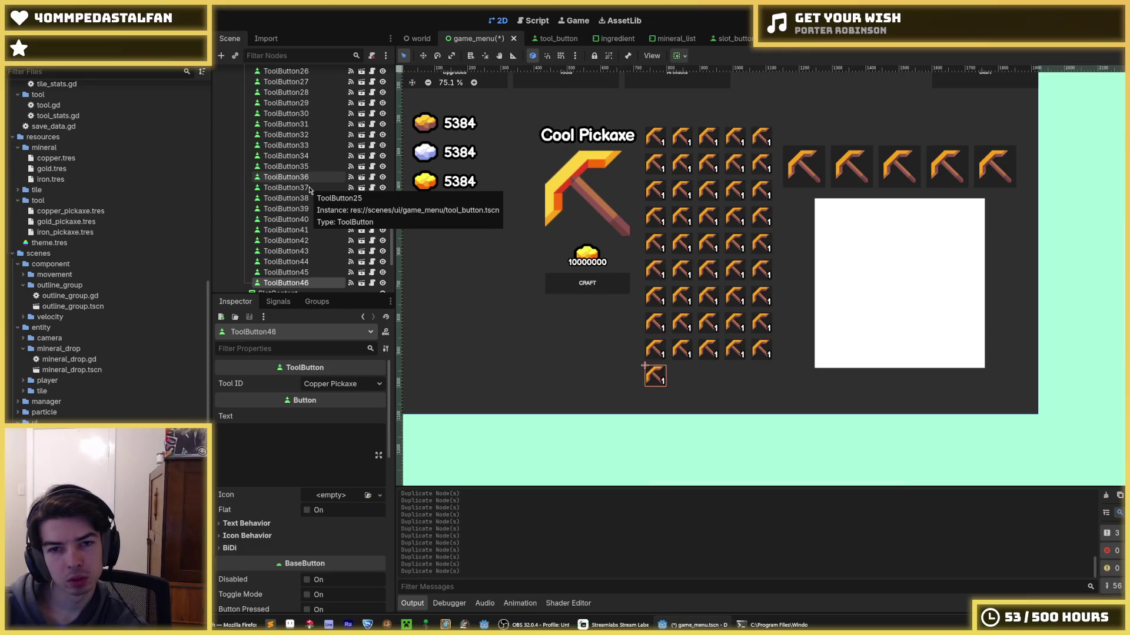
{"action": "key", "text": "ctrl+d"}
{"action": "key", "text": "ctrl+d"}
{"action": "key", "text": "ctrl+d"}
{"action": "scroll", "coordinate": [310, 190], "scroll_direction": "up", "scroll_amount": 4}
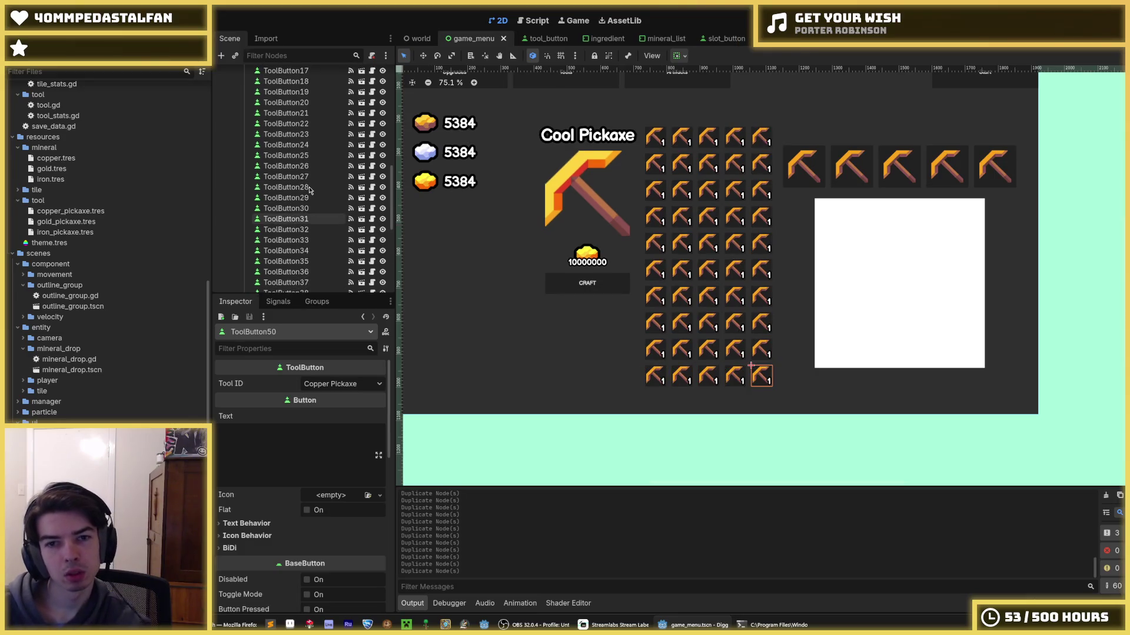
{"action": "scroll", "coordinate": [307, 189], "scroll_direction": "up", "scroll_amount": 5}
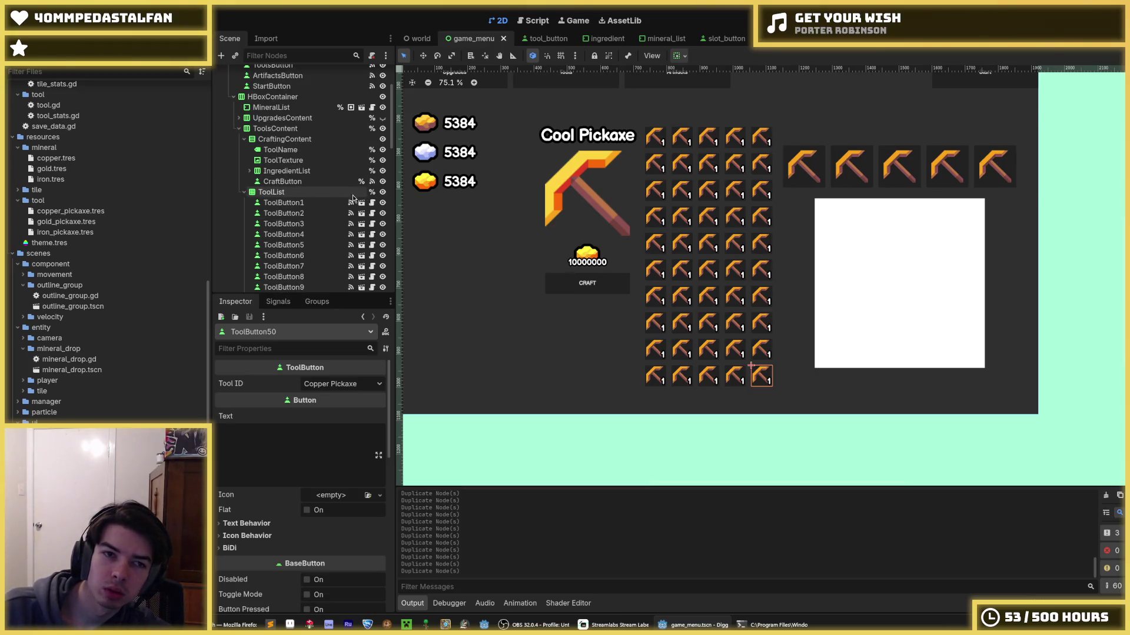
- Set the CraftingContent panel's vertical sizing to Shrink Center
{"action": "left_click", "coordinate": [279, 130]}
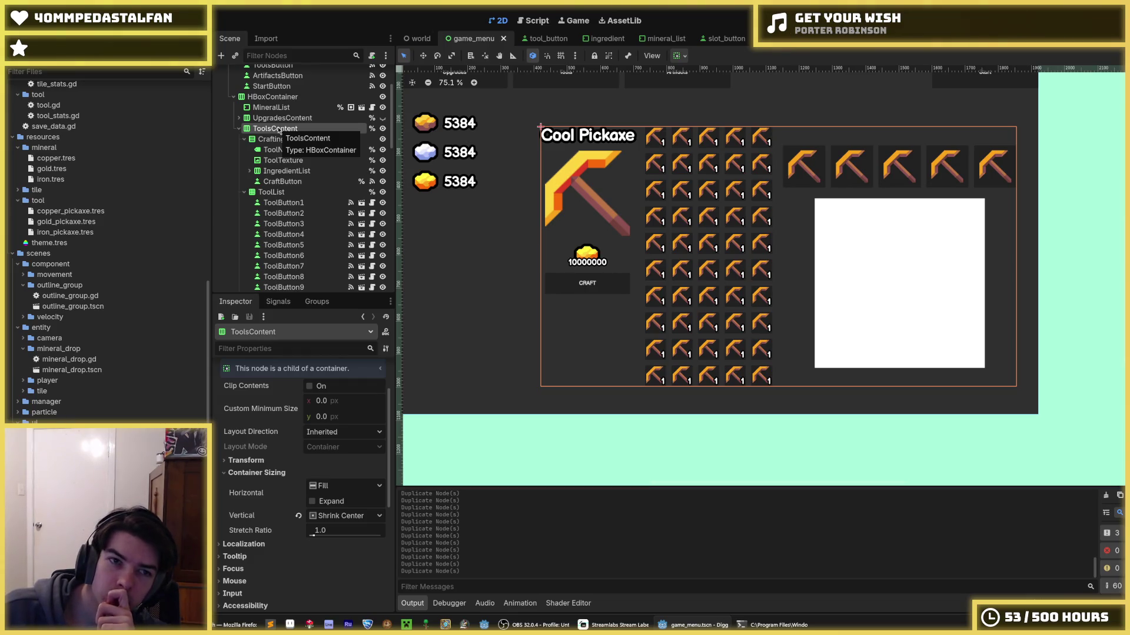
{"action": "left_click", "coordinate": [280, 108]}
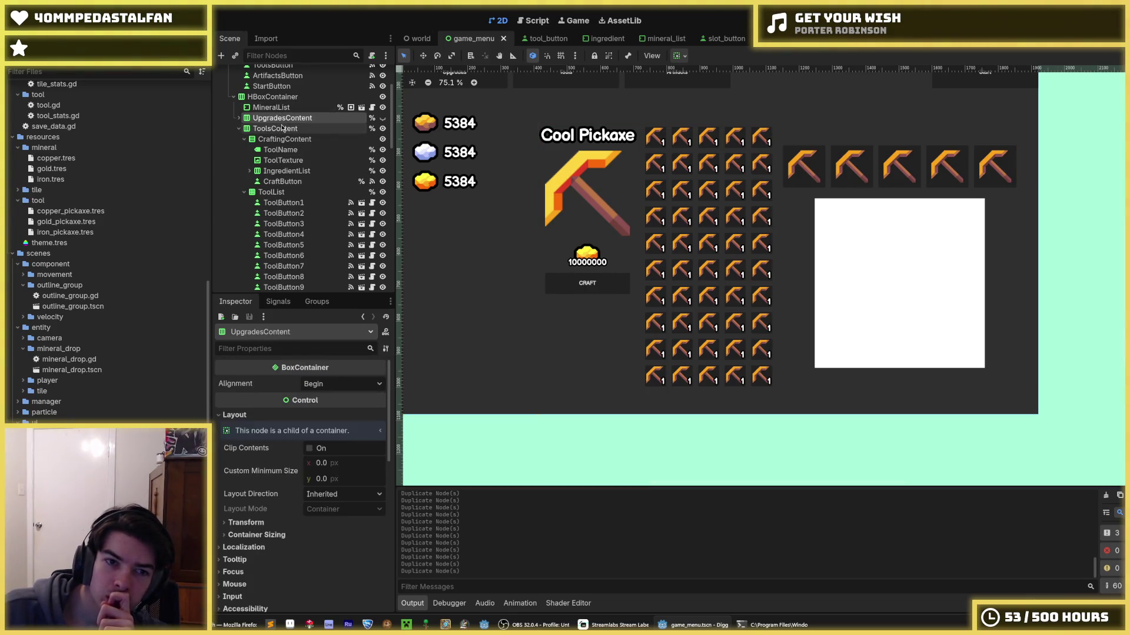
{"action": "left_click", "coordinate": [285, 139]}
{"action": "left_click", "coordinate": [287, 130]}
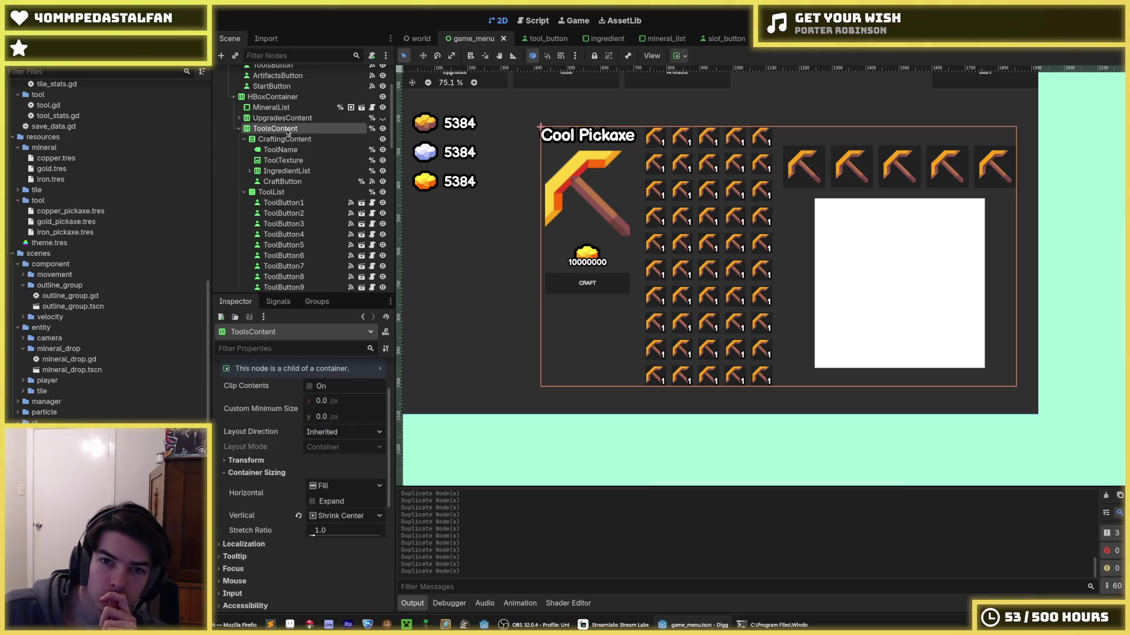
{"action": "left_click", "coordinate": [283, 140]}
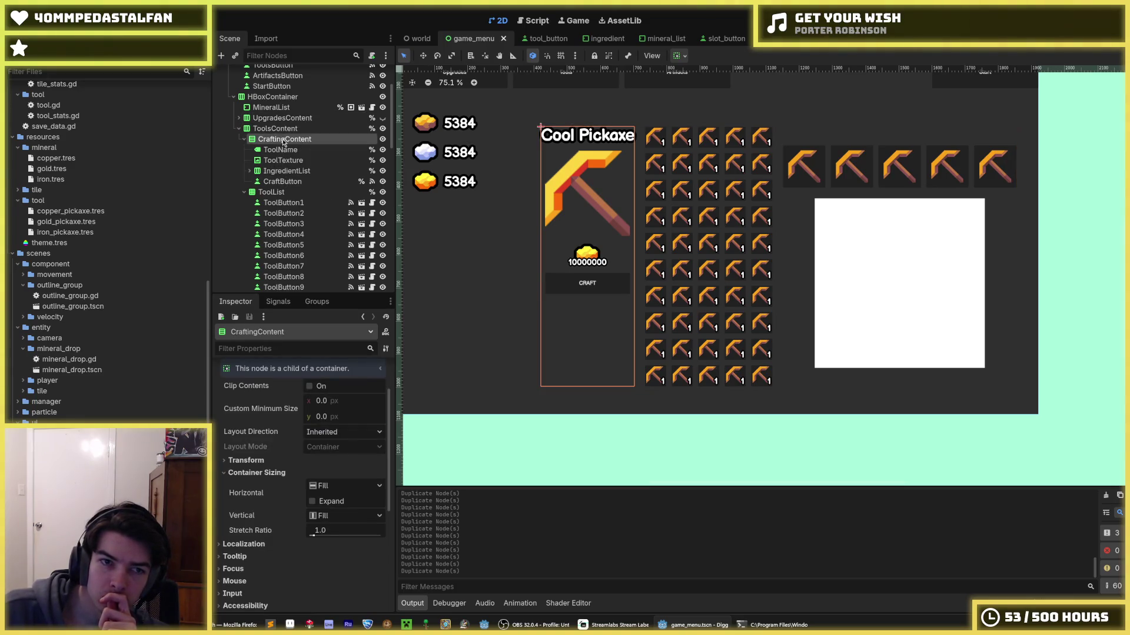
{"action": "left_click", "coordinate": [344, 516]}
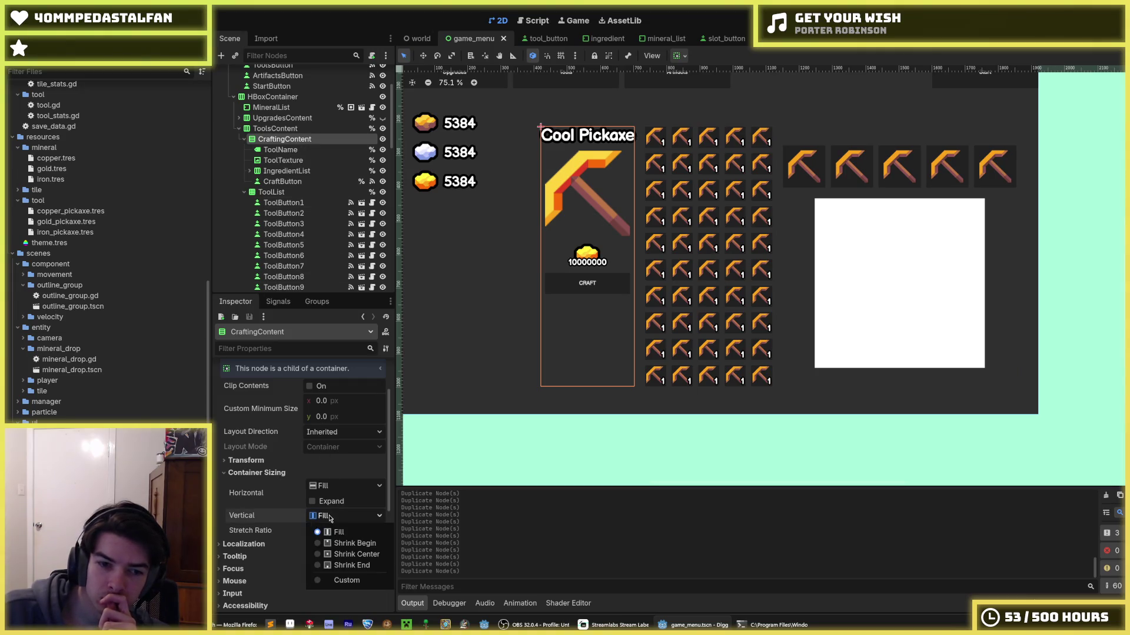
{"action": "left_click", "coordinate": [353, 556]}
{"action": "left_click", "coordinate": [646, 452]}
- Delete the surplus ToolButton46–50 and save the scene
{"action": "scroll", "coordinate": [646, 451], "scroll_direction": "down", "scroll_amount": 1}
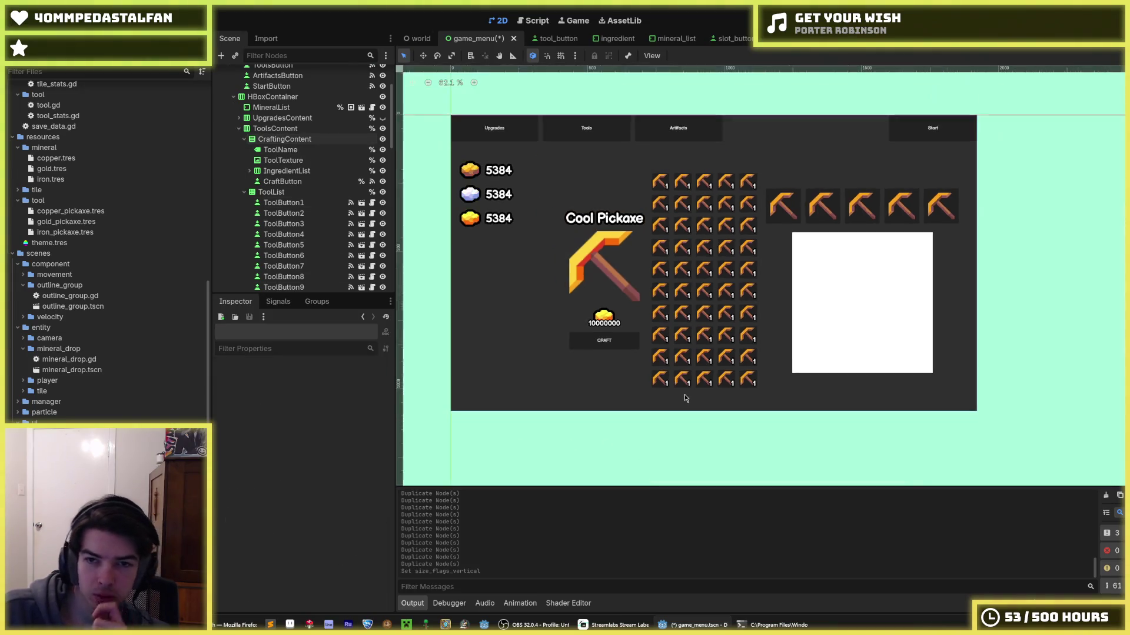
{"action": "scroll", "coordinate": [559, 333], "scroll_direction": "down", "scroll_amount": 4}
{"action": "scroll", "coordinate": [558, 333], "scroll_direction": "up", "scroll_amount": 2}
{"action": "scroll", "coordinate": [558, 333], "scroll_direction": "up", "scroll_amount": 1}
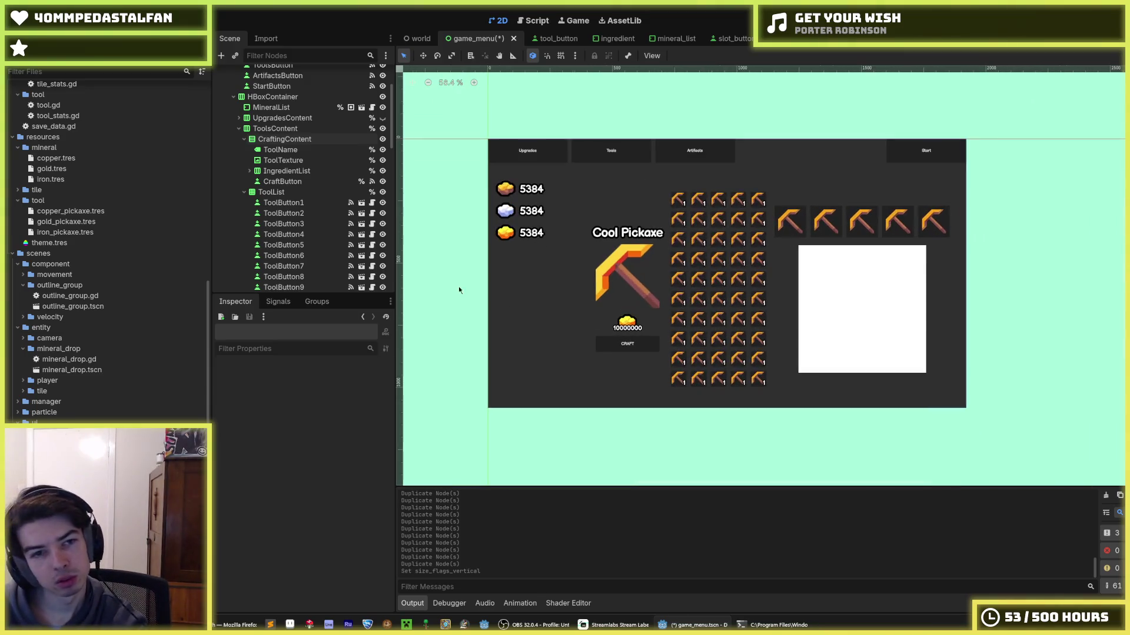
{"action": "scroll", "coordinate": [298, 274], "scroll_direction": "down", "scroll_amount": 10}
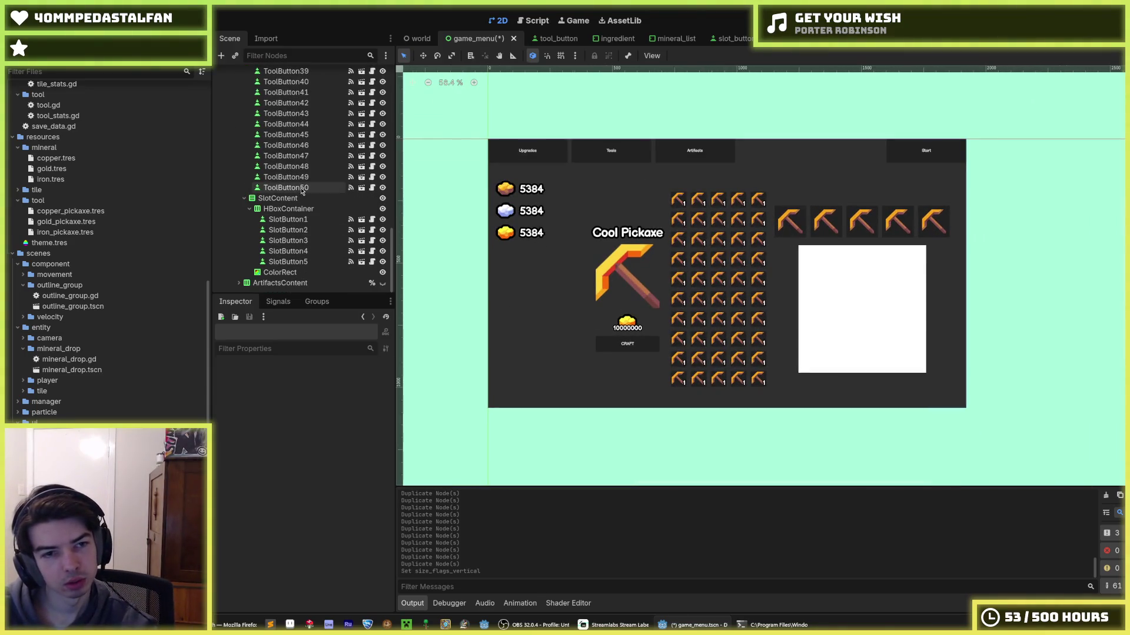
{"action": "left_click", "coordinate": [298, 187]}
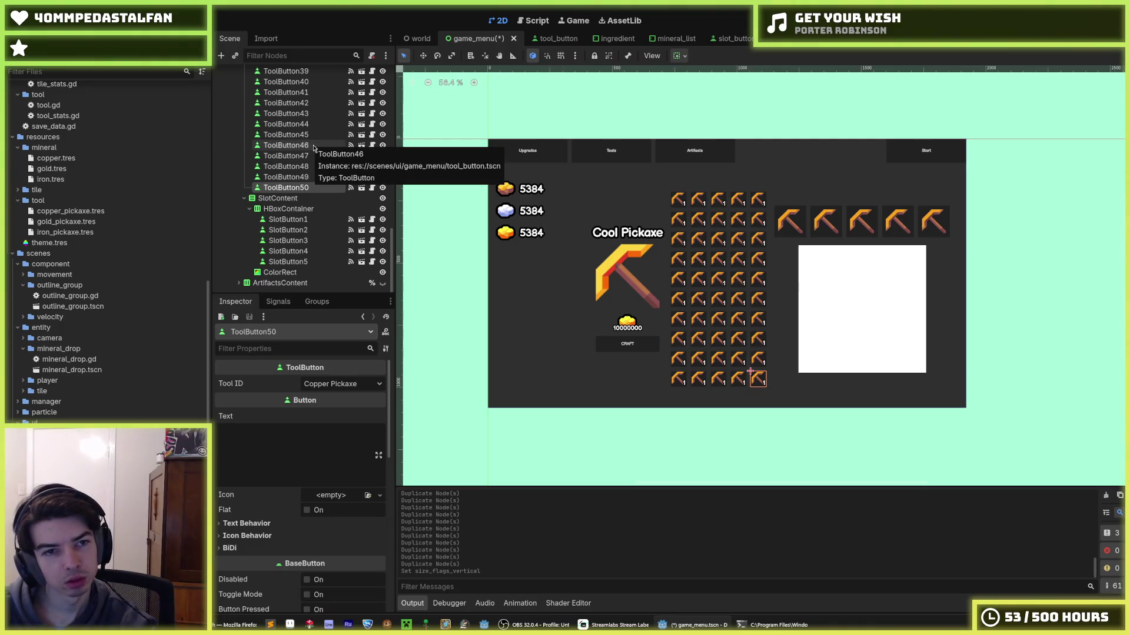
{"action": "left_click", "coordinate": [314, 146], "text": "shift"}
{"action": "key", "text": "Delete"}
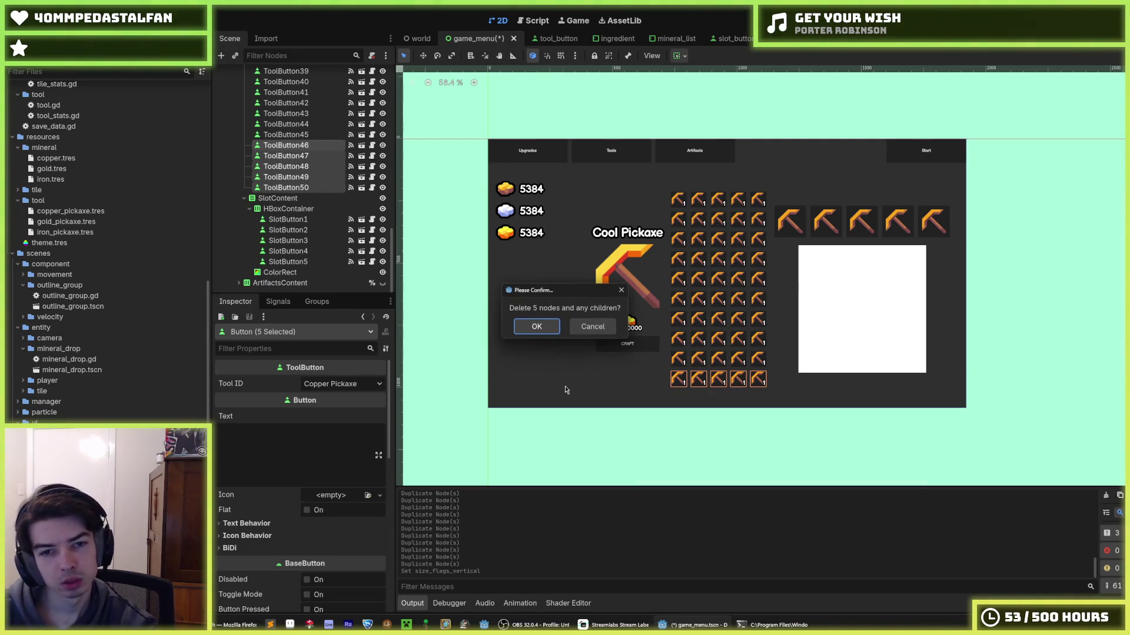
{"action": "left_click", "coordinate": [543, 328]}
{"action": "key", "text": "ctrl+s"}
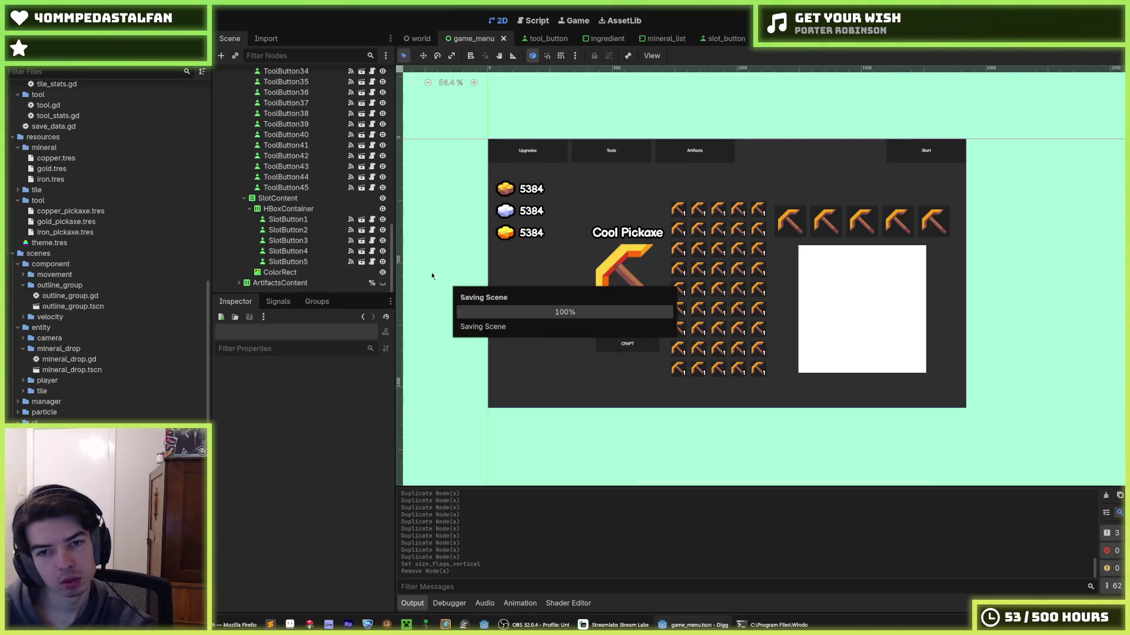
- Delete ToolButton41–45 to leave 40 buttons, save, and run the game with F5
{"action": "left_click", "coordinate": [314, 188]}
{"action": "left_click", "coordinate": [312, 146], "text": "shift"}
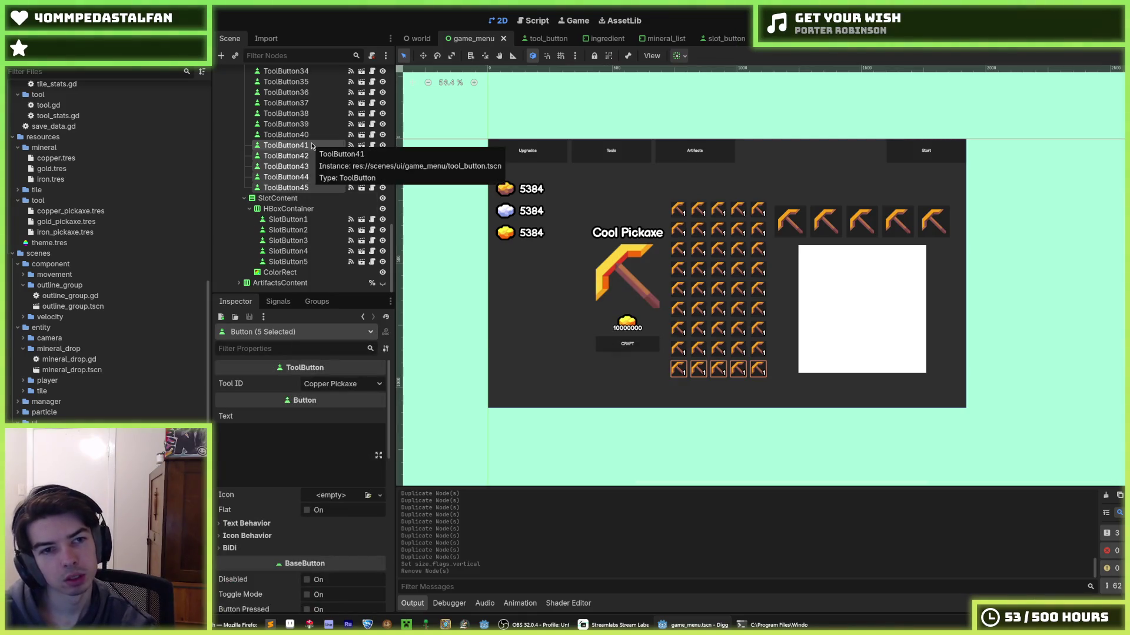
{"action": "key", "text": "Delete"}
{"action": "key", "text": "Return"}
{"action": "key", "text": "ctrl+s"}
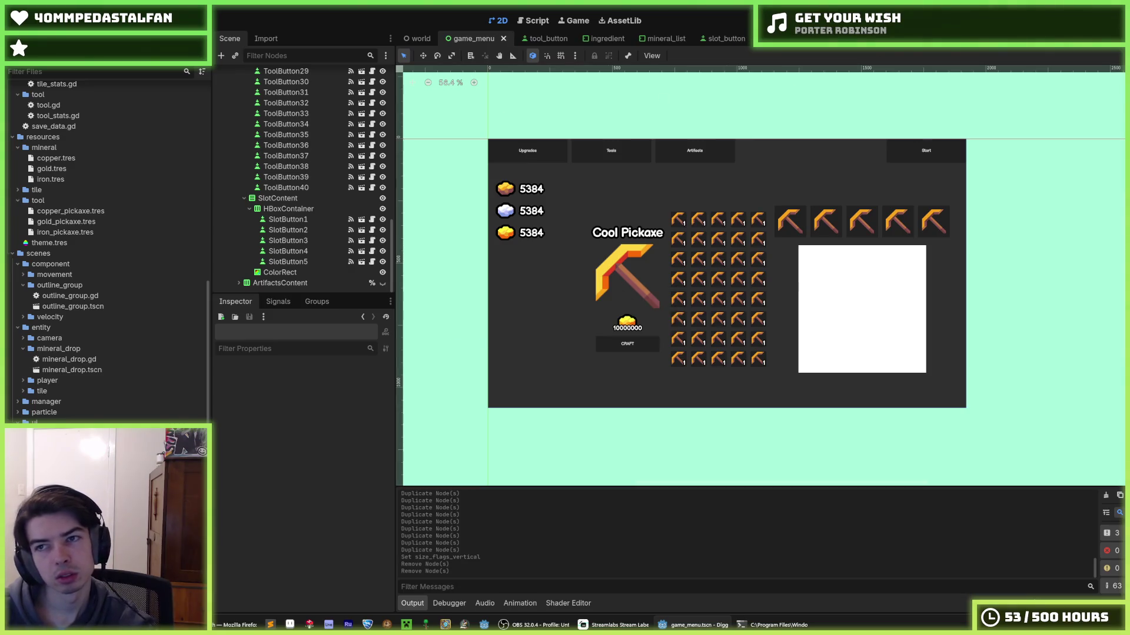
{"action": "key", "text": "F5"}
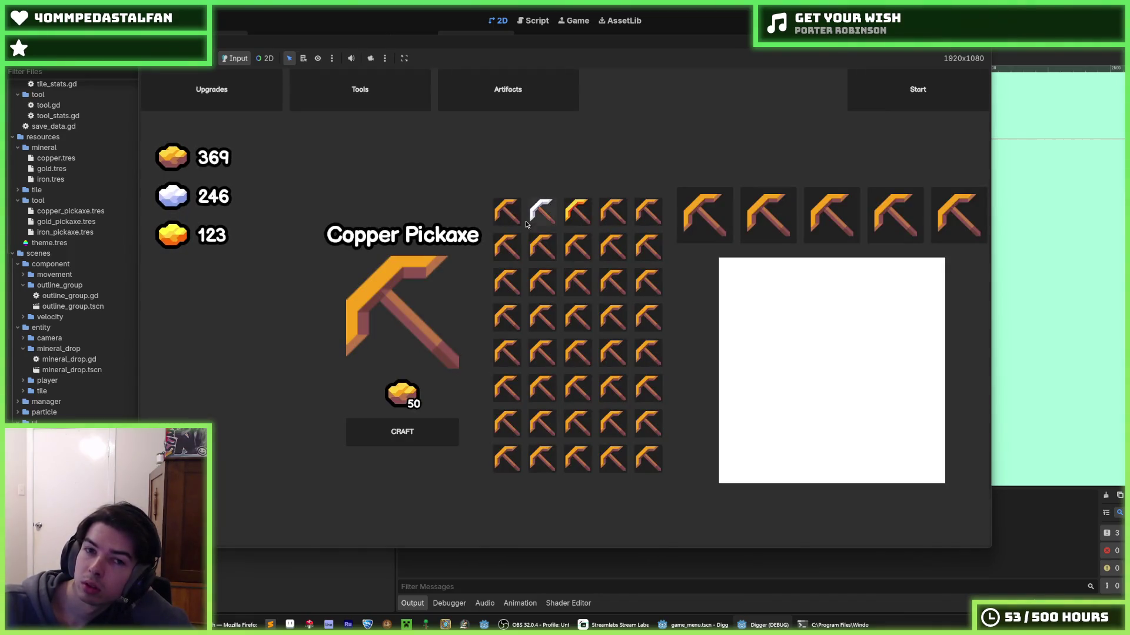
- Pick a pickaxe in the running game's 40-button grid, then stop the game with F8
{"action": "left_click", "coordinate": [509, 212]}
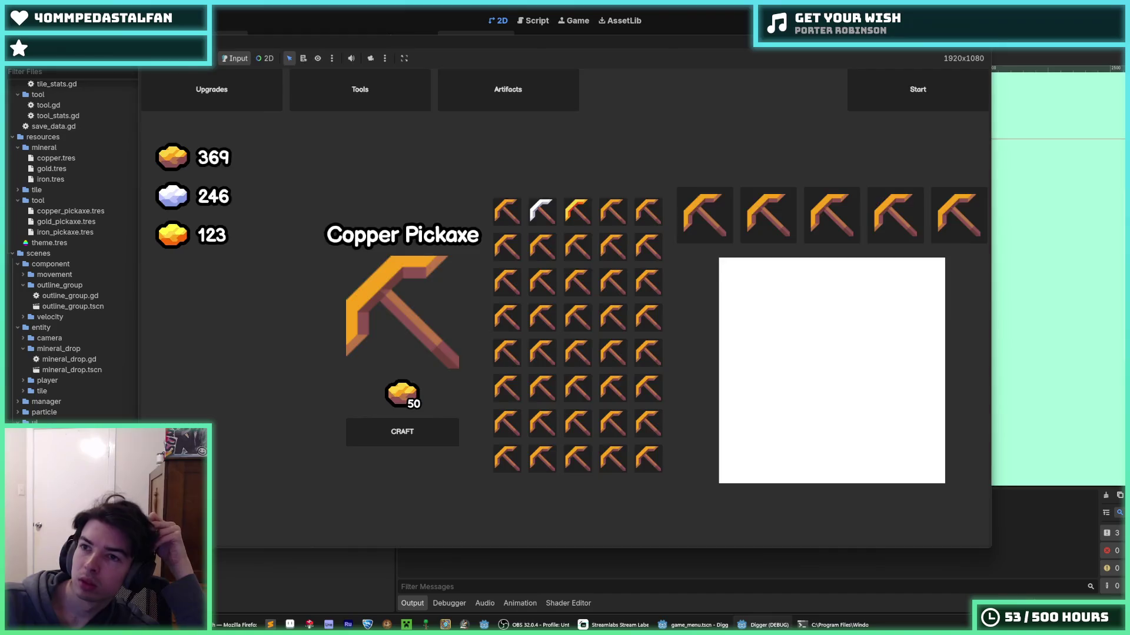
{"action": "key", "text": "F8"}
- Add a VBoxContainer child to SlotContent and move it above the HBoxContainer
{"action": "left_click", "coordinate": [283, 198]}
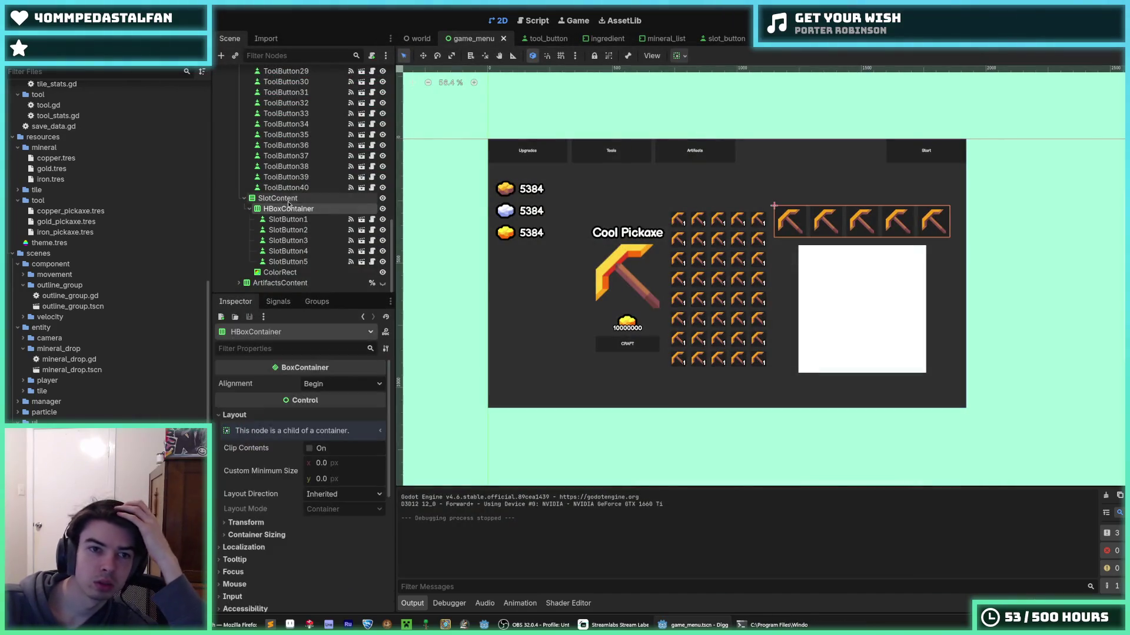
{"action": "right_click", "coordinate": [289, 200]}
{"action": "left_click", "coordinate": [330, 210]}
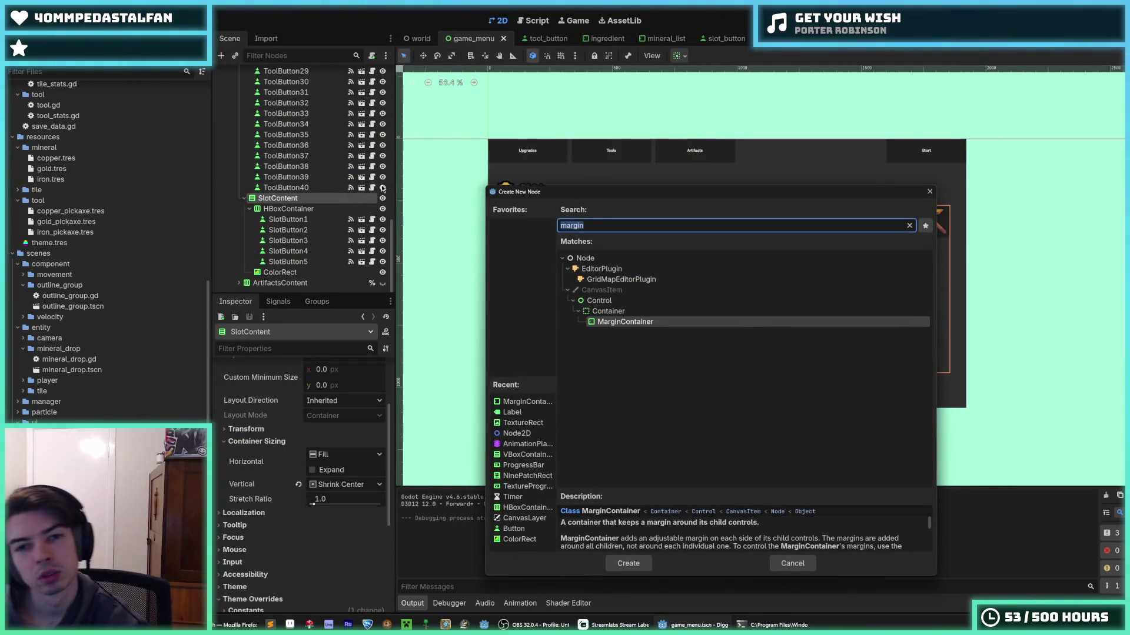
{"action": "type", "text": "vbox"}
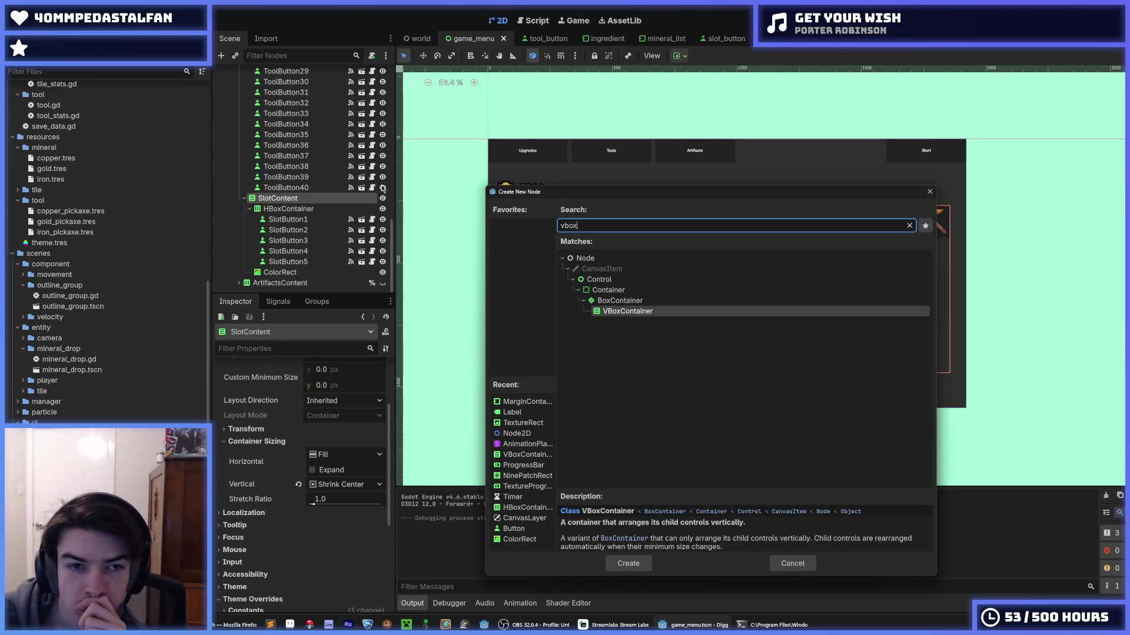
{"action": "key", "text": "Return"}
{"action": "left_click_drag", "start_coordinate": [287, 283], "coordinate": [288, 205]}
- Move SlotButton1–5 into the VBoxContainer and delete the empty HBoxContainer and white ColorRect
{"action": "left_click", "coordinate": [288, 229]}
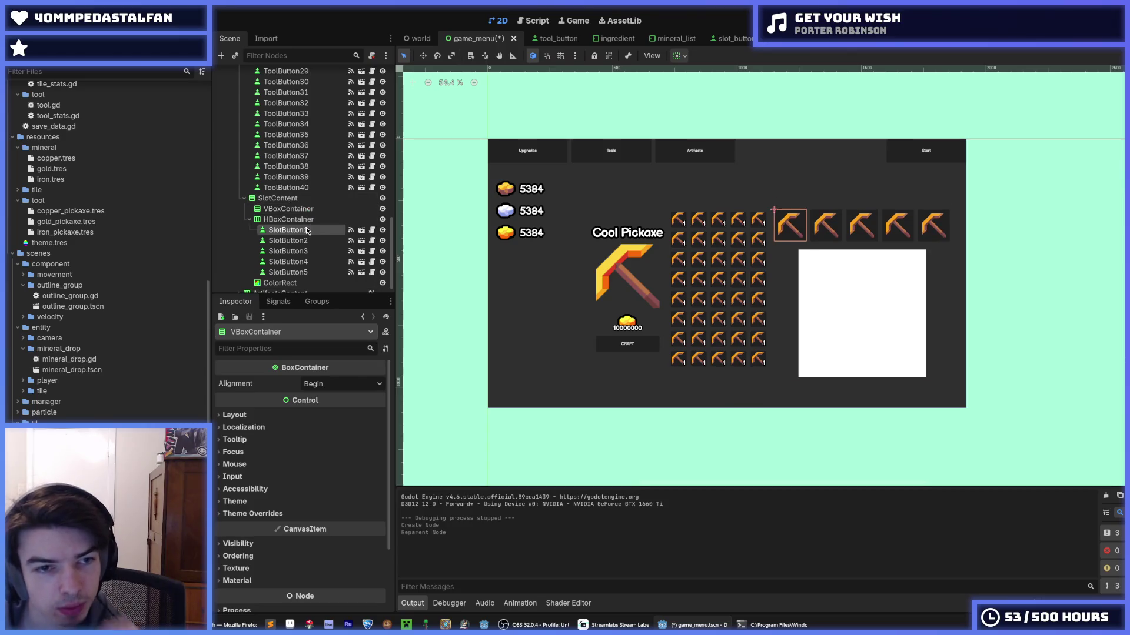
{"action": "left_click", "coordinate": [306, 273], "text": "shift"}
{"action": "mouse_move", "coordinate": [302, 244]}
{"action": "left_mouse_down"}
{"action": "mouse_move", "coordinate": [329, 219]}
{"action": "mouse_move", "coordinate": [335, 230]}
{"action": "mouse_move", "coordinate": [334, 207]}
{"action": "left_mouse_up"}
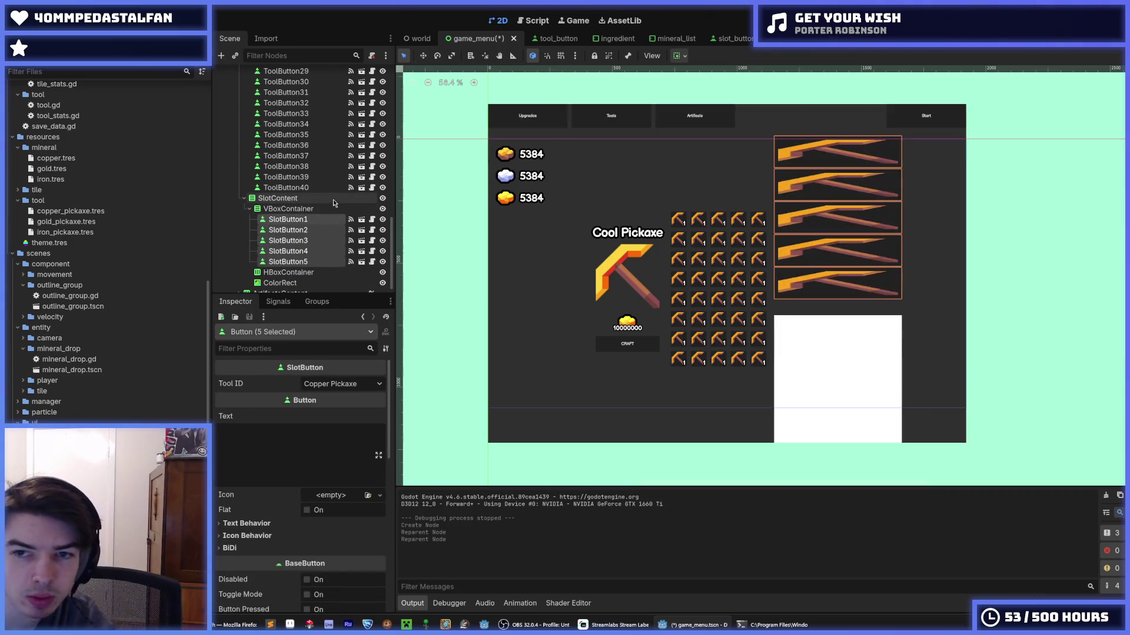
{"action": "left_click", "coordinate": [292, 272]}
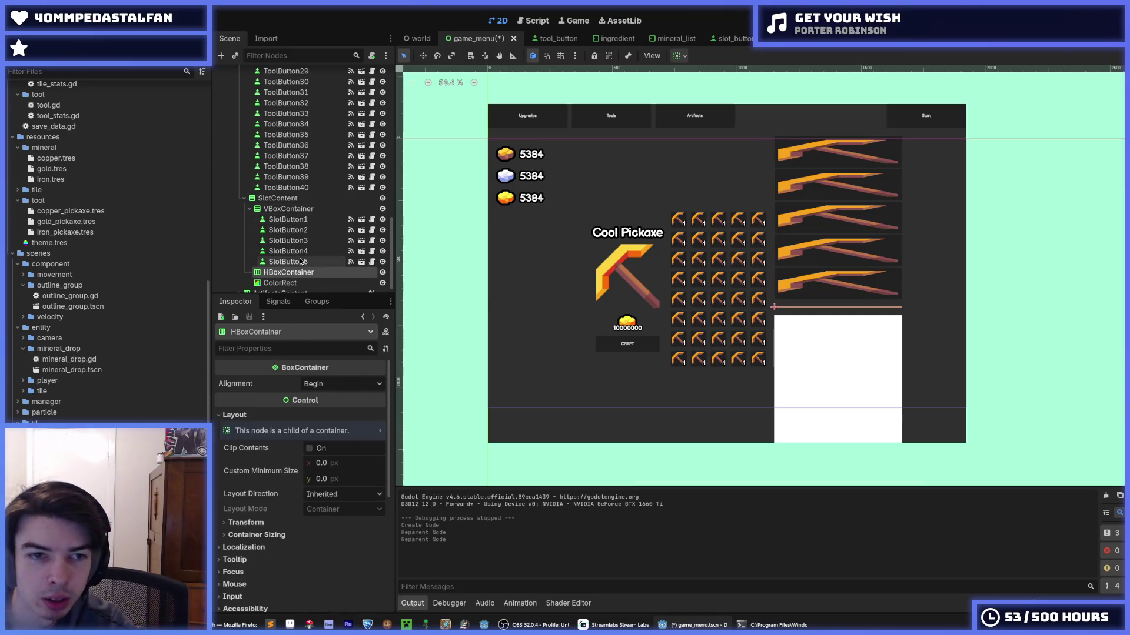
{"action": "key", "text": "Delete"}
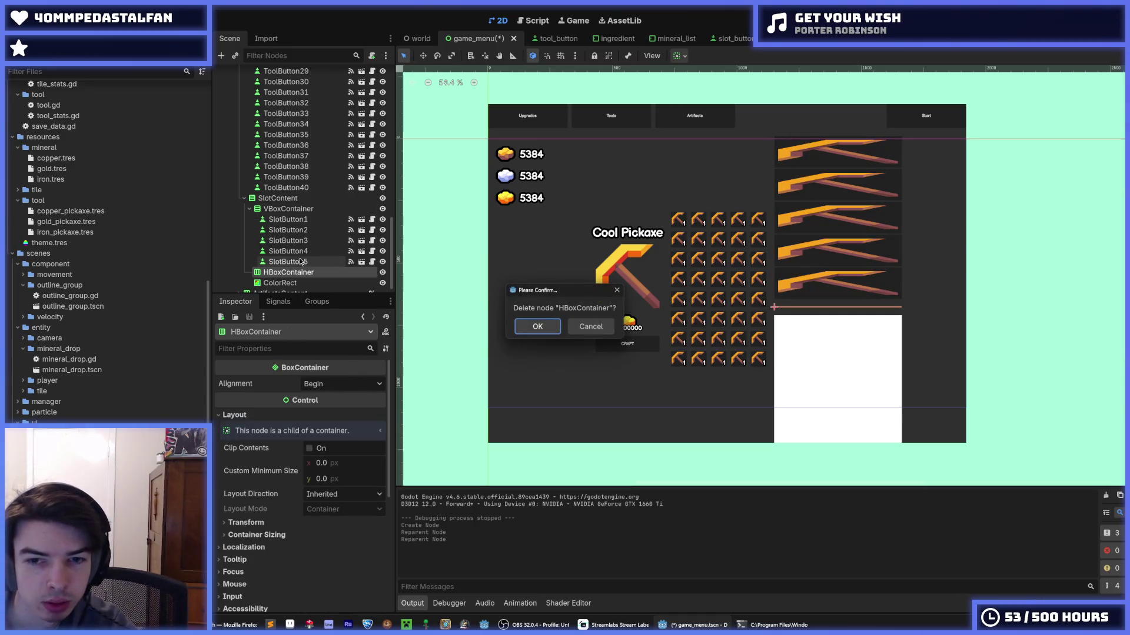
{"action": "key", "text": "Return"}
{"action": "left_click", "coordinate": [304, 274]}
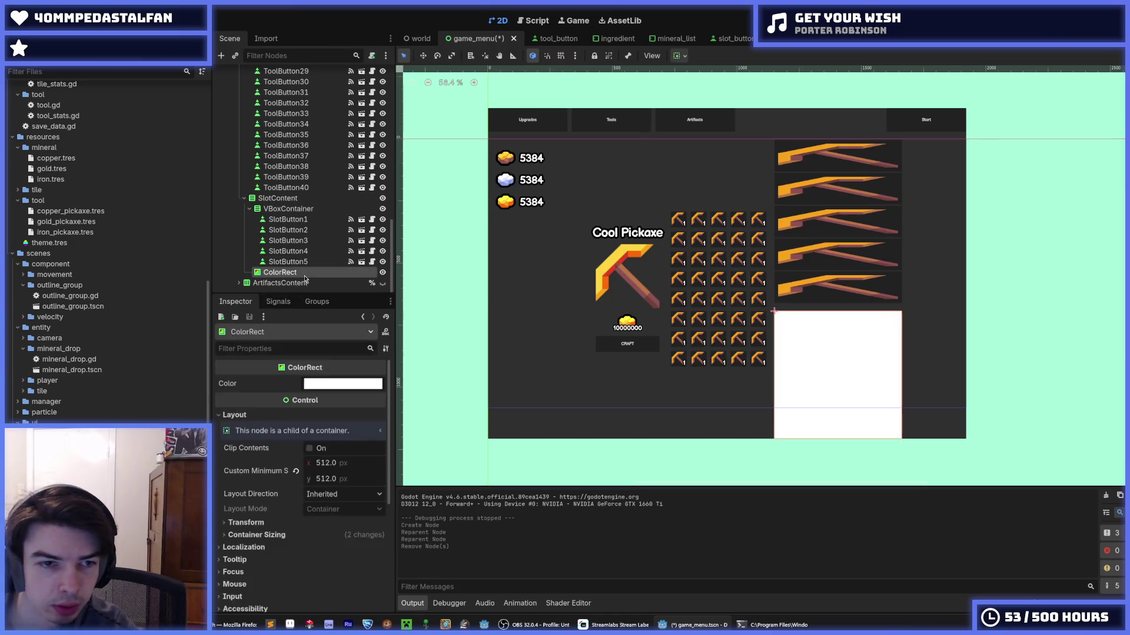
{"action": "key", "text": "Delete"}
{"action": "key", "text": "Return"}
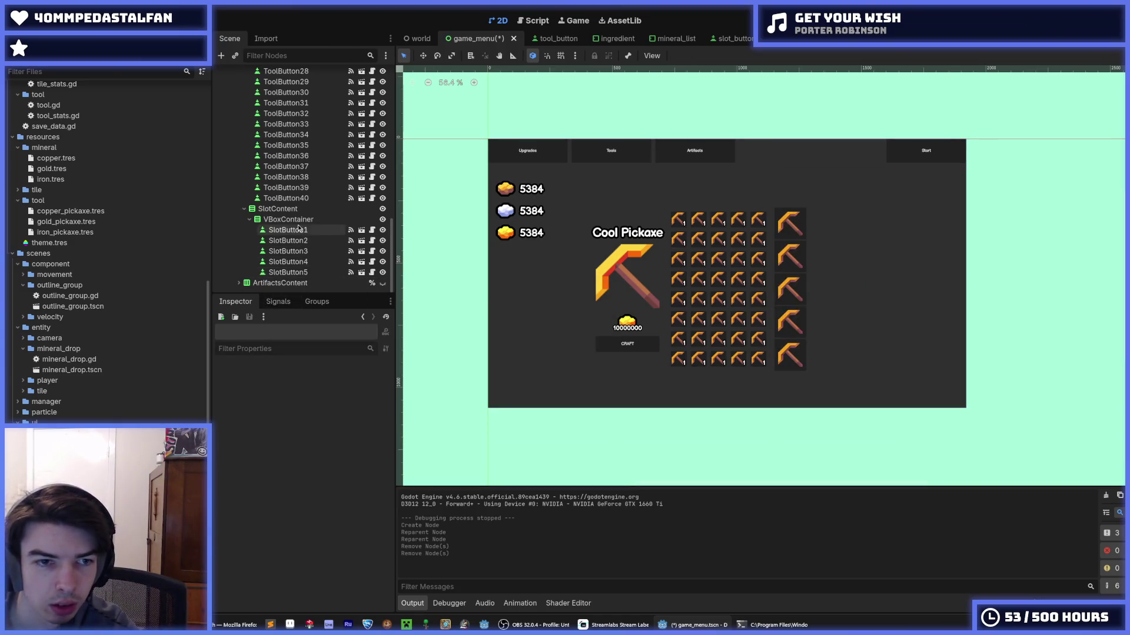
- Move the slot buttons directly under SlotContent, delete the VBoxContainer, and save
{"action": "left_click", "coordinate": [290, 221]}
{"action": "left_click", "coordinate": [289, 230]}
{"action": "left_click", "coordinate": [288, 273], "text": "shift"}
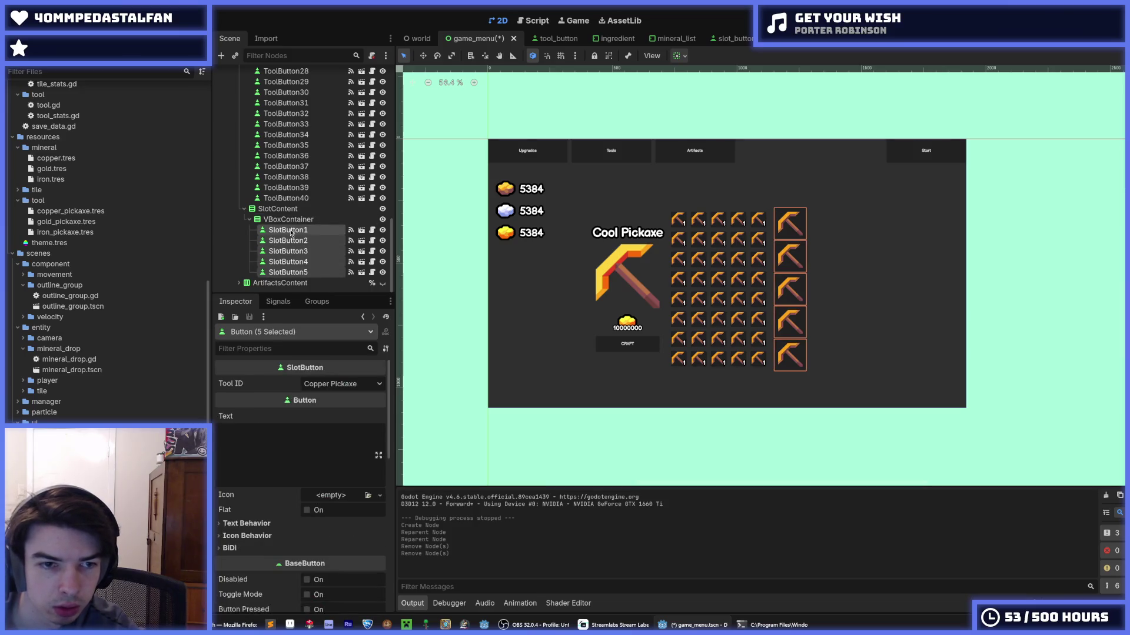
{"action": "left_click_drag", "start_coordinate": [293, 233], "coordinate": [292, 211]}
{"action": "left_click", "coordinate": [290, 219]}
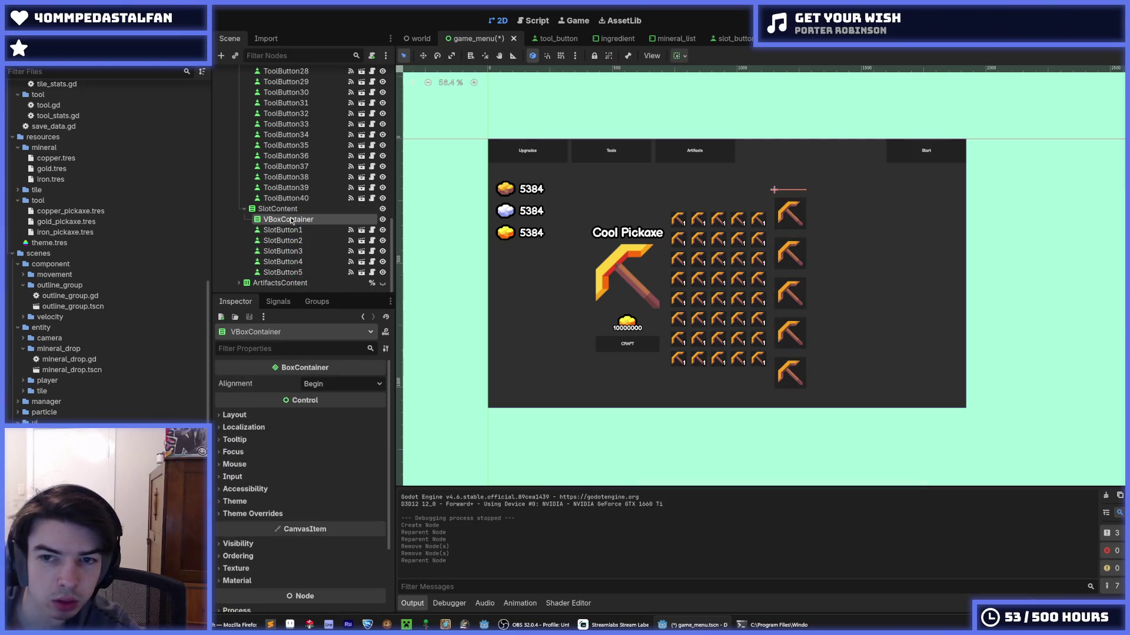
{"action": "key", "text": "Delete"}
{"action": "key", "text": "Return"}
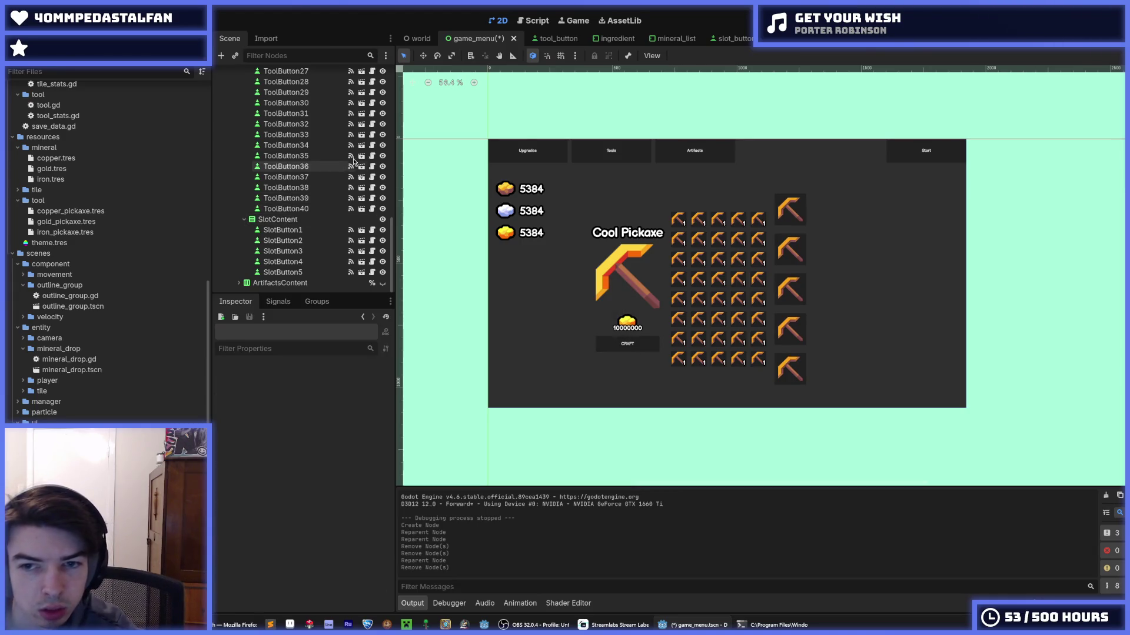
{"action": "key", "text": "ctrl+s"}
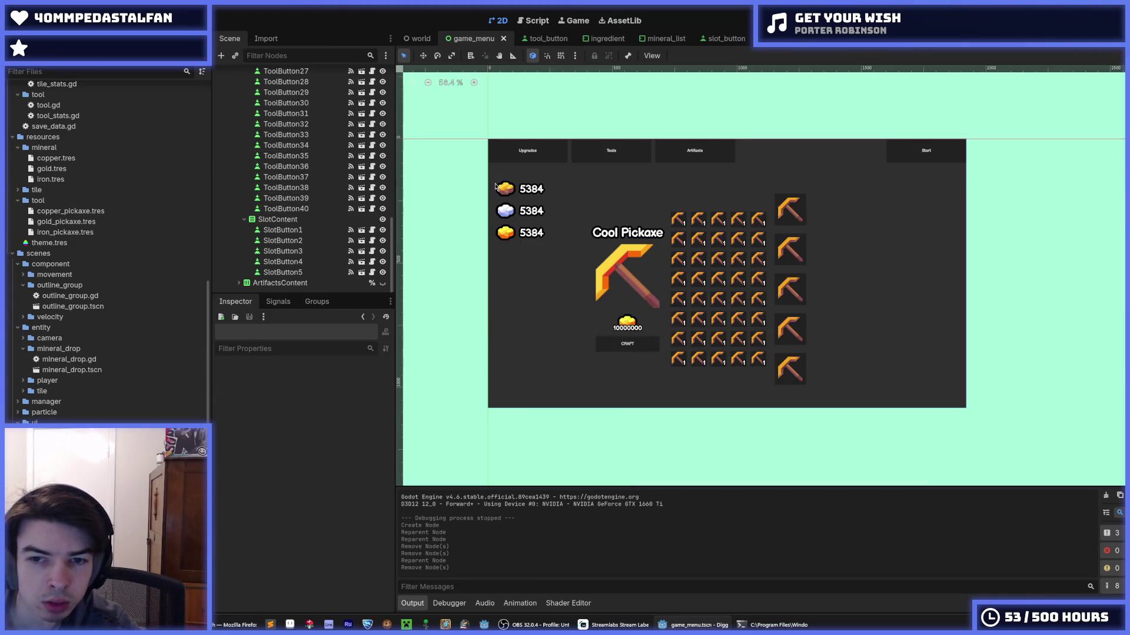
- Inspect the slot container, ToolName, ToolTexture, CraftingContent and ToolsContent nodes
{"action": "left_click", "coordinate": [283, 230]}
{"action": "left_click", "coordinate": [297, 273], "text": "shift"}
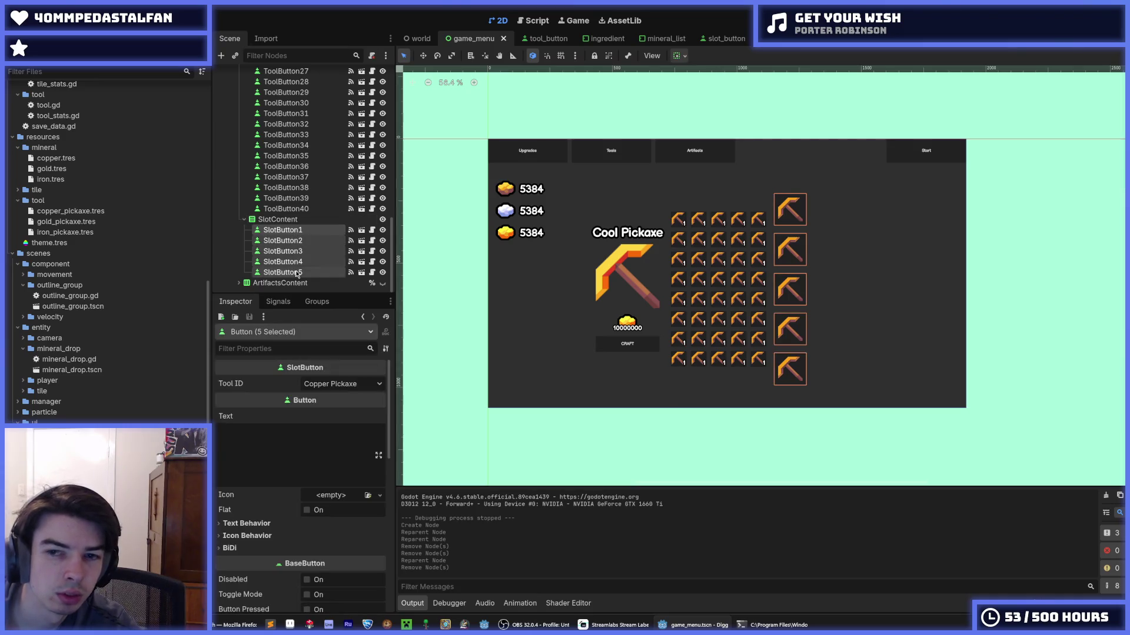
{"action": "left_click", "coordinate": [279, 220]}
{"action": "scroll", "coordinate": [295, 227], "scroll_direction": "up", "scroll_amount": 10}
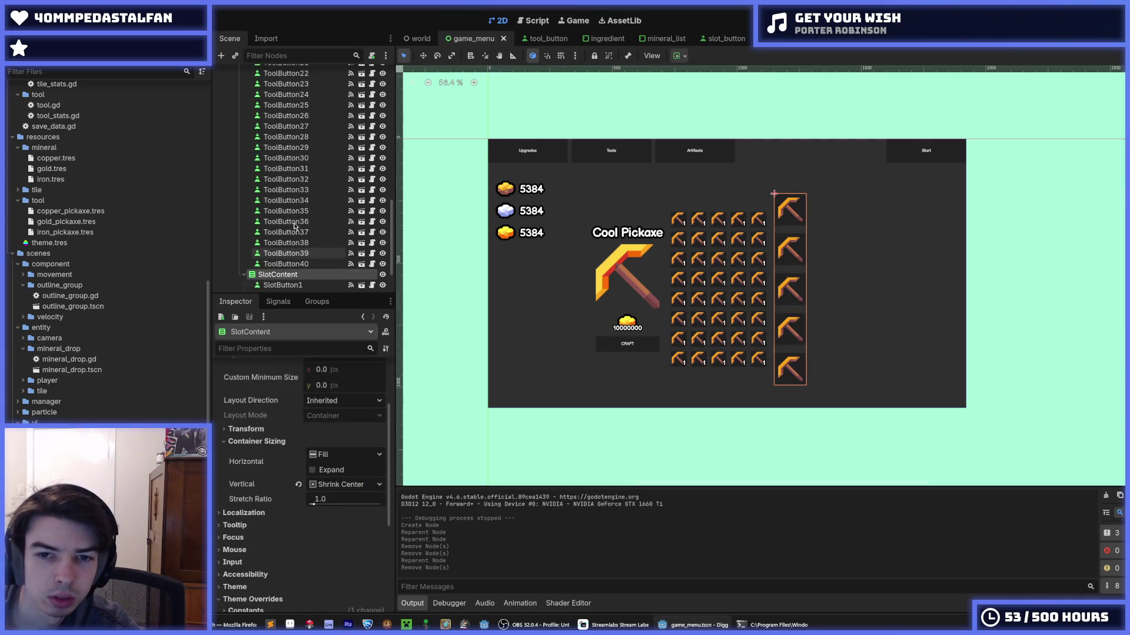
{"action": "scroll", "coordinate": [295, 226], "scroll_direction": "up", "scroll_amount": 2}
{"action": "left_click", "coordinate": [282, 154]}
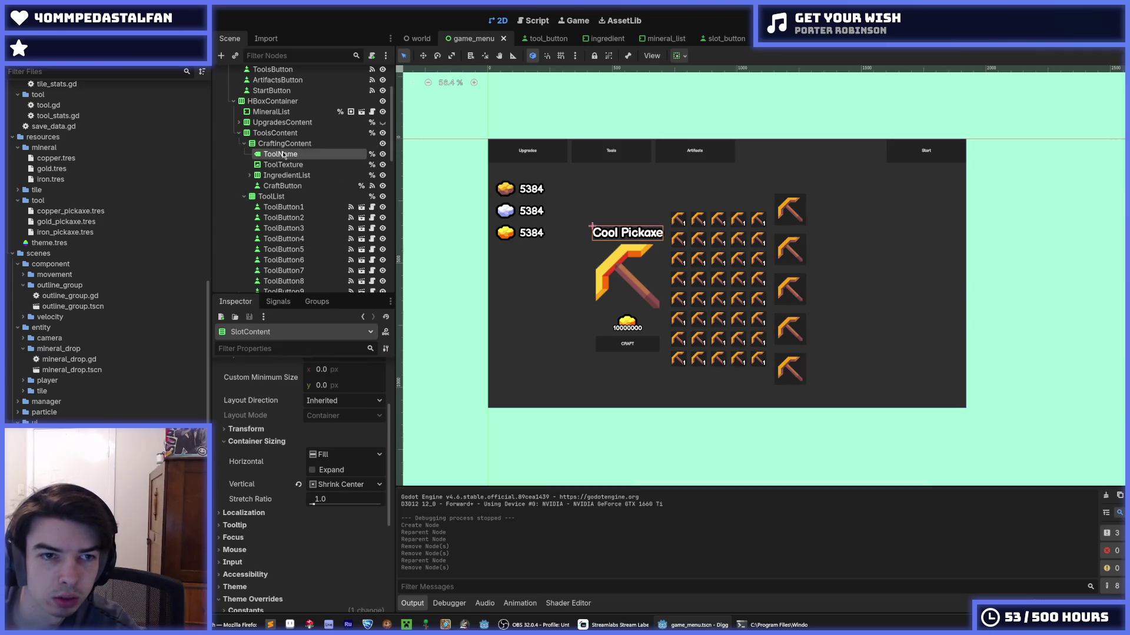
{"action": "left_click", "coordinate": [285, 164]}
{"action": "left_click", "coordinate": [283, 143]}
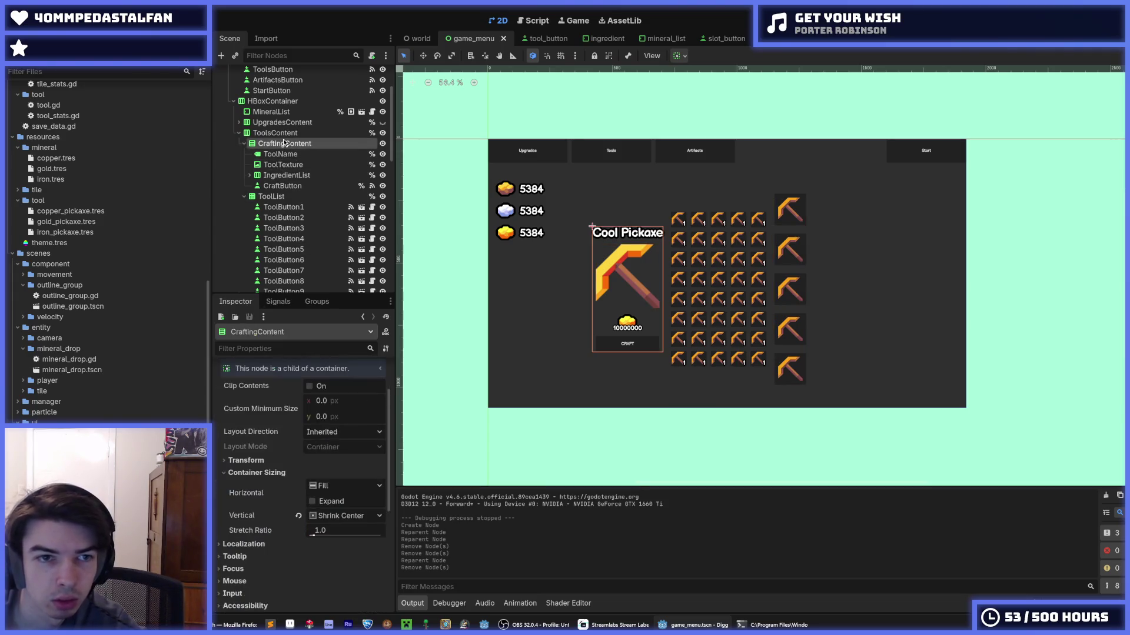
{"action": "left_click", "coordinate": [291, 154]}
{"action": "left_click", "coordinate": [289, 143]}
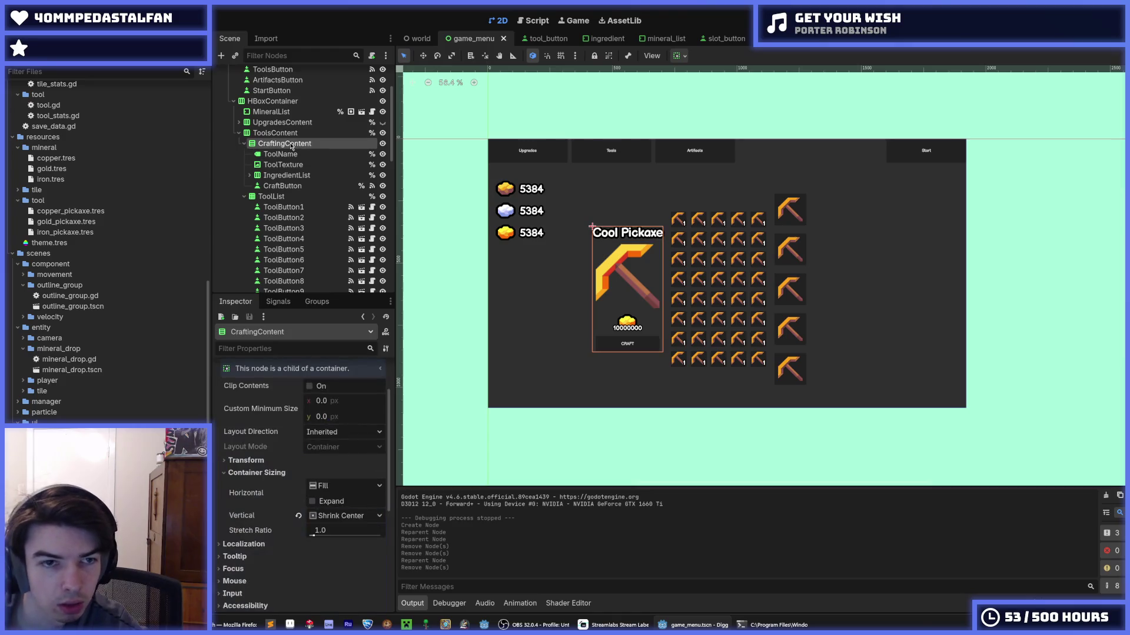
{"action": "left_click", "coordinate": [291, 133]}
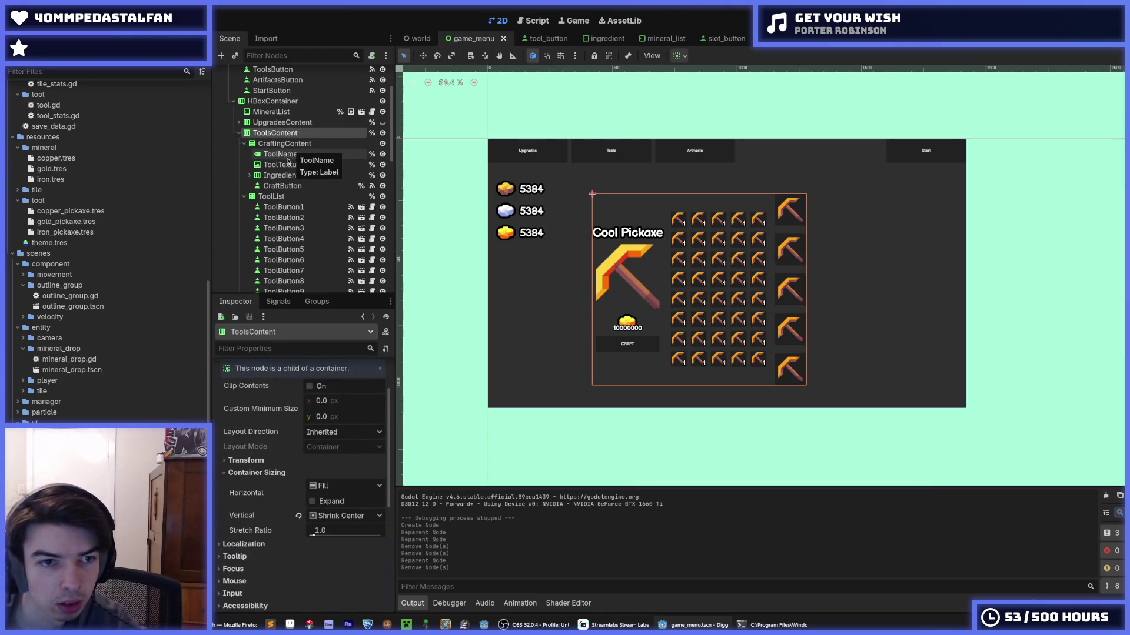
{"action": "left_click", "coordinate": [293, 144]}
- Review the ToolList grid's column count and the CraftingContent panel's settings
{"action": "scroll", "coordinate": [273, 257], "scroll_direction": "down", "scroll_amount": 2}
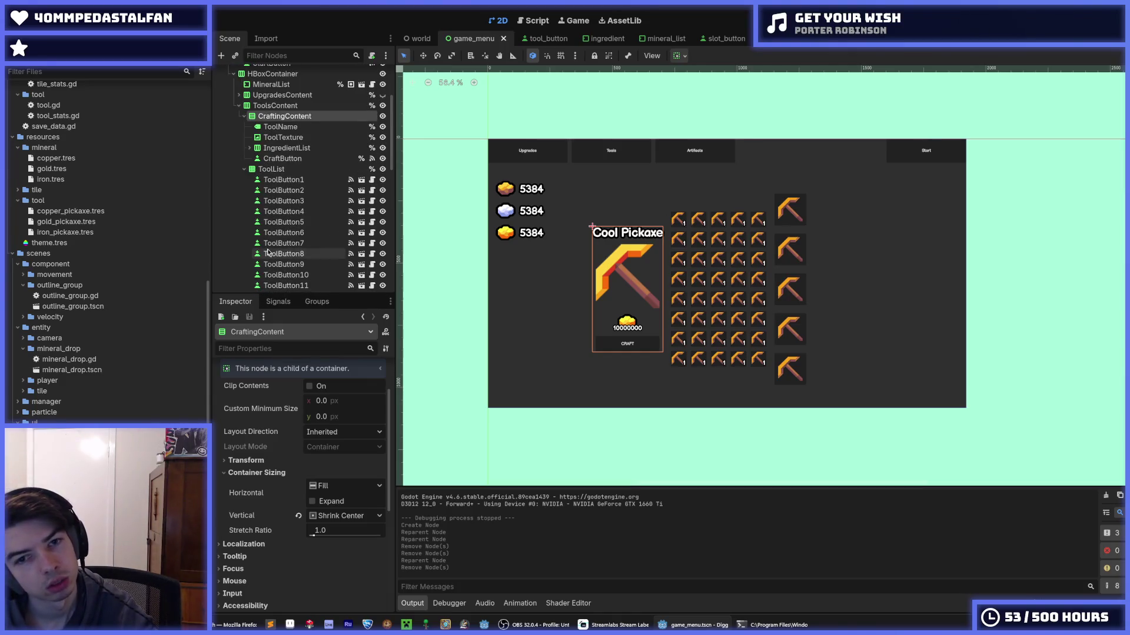
{"action": "scroll", "coordinate": [255, 234], "scroll_direction": "down", "scroll_amount": 5}
{"action": "scroll", "coordinate": [254, 234], "scroll_direction": "up", "scroll_amount": 6}
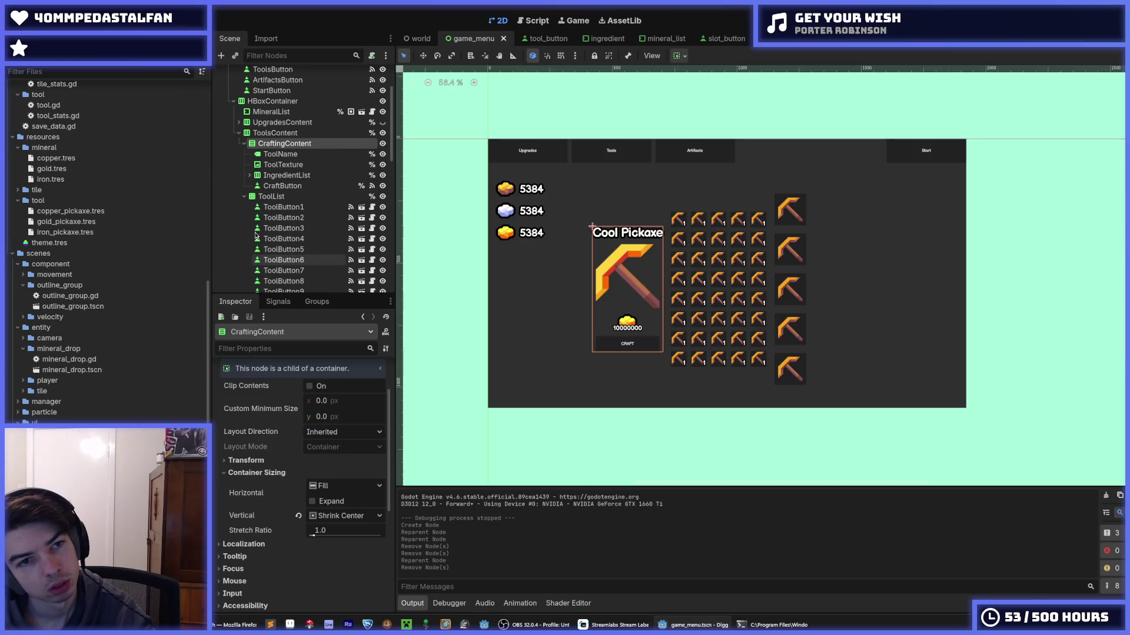
{"action": "scroll", "coordinate": [255, 235], "scroll_direction": "down", "scroll_amount": 6}
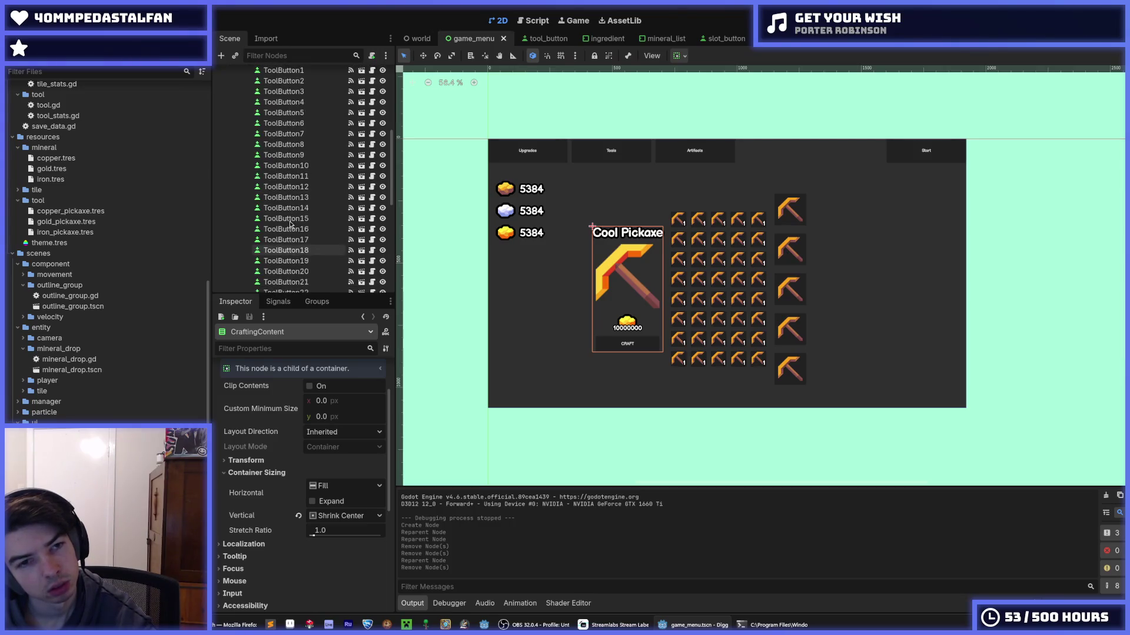
{"action": "scroll", "coordinate": [290, 223], "scroll_direction": "up", "scroll_amount": 5}
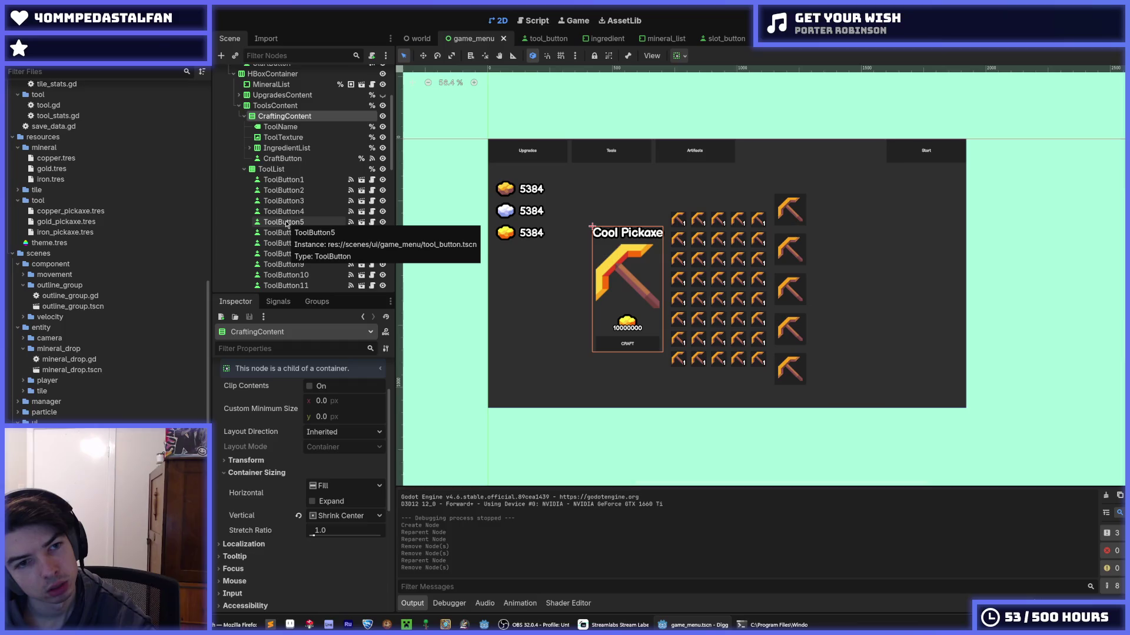
{"action": "scroll", "coordinate": [286, 224], "scroll_direction": "down", "scroll_amount": 10}
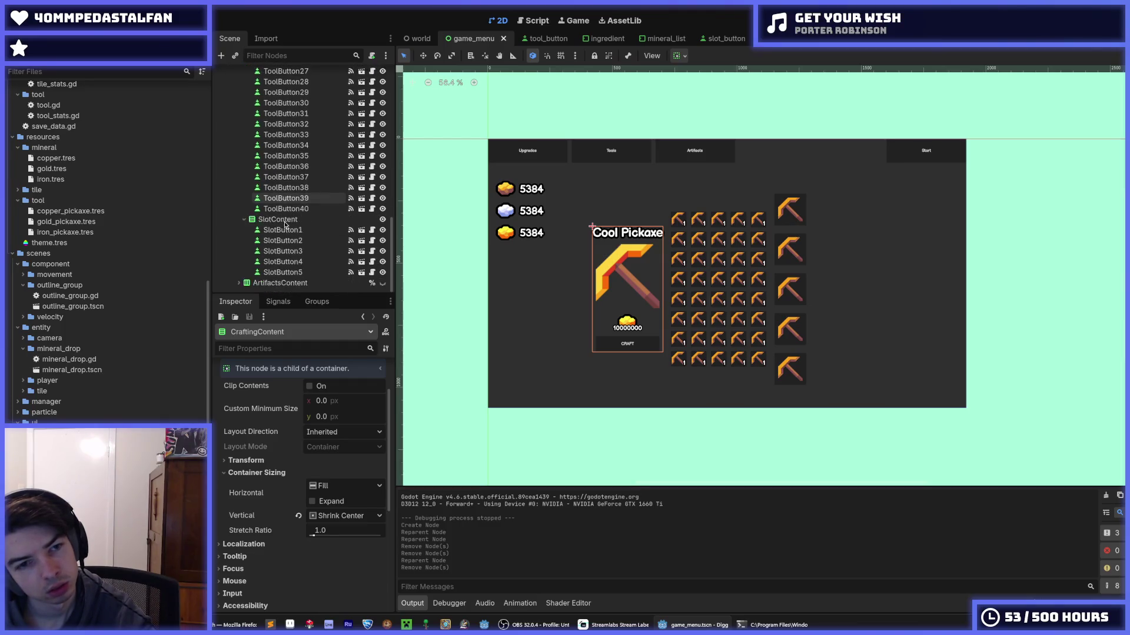
{"action": "scroll", "coordinate": [282, 223], "scroll_direction": "up", "scroll_amount": 10}
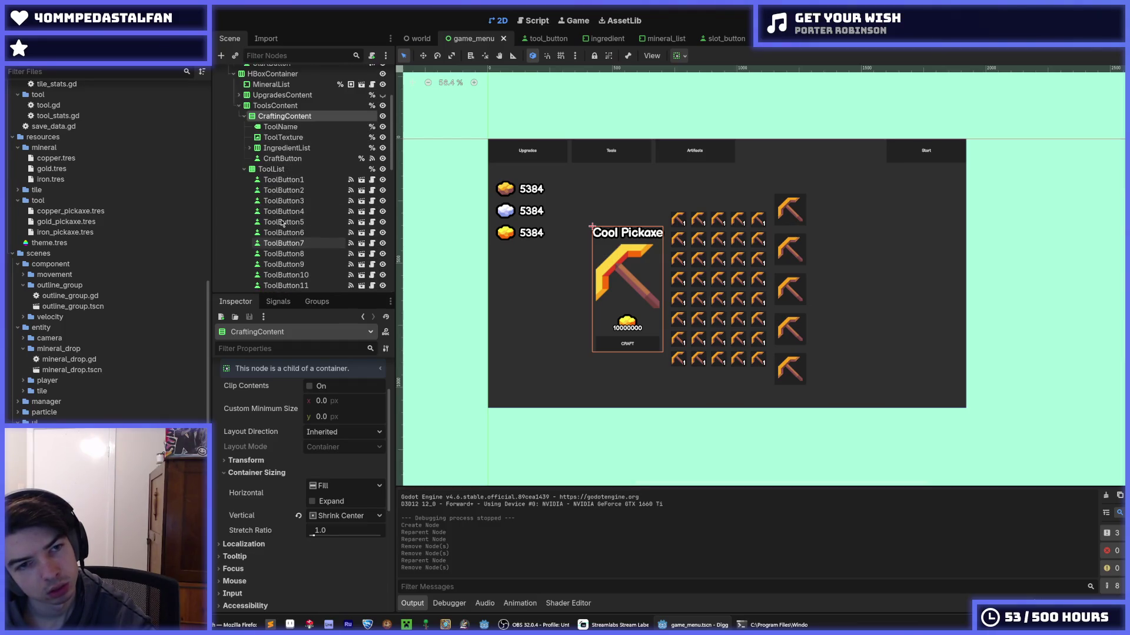
{"action": "left_click", "coordinate": [287, 170]}
{"action": "scroll", "coordinate": [285, 177], "scroll_direction": "down", "scroll_amount": 15}
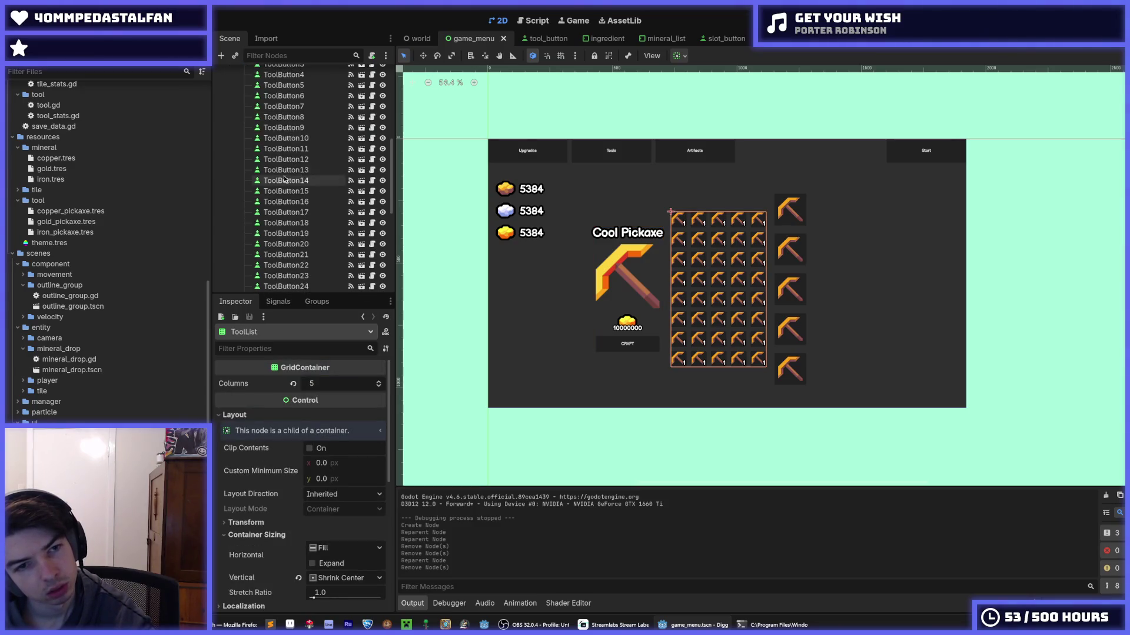
{"action": "scroll", "coordinate": [285, 182], "scroll_direction": "up", "scroll_amount": 20}
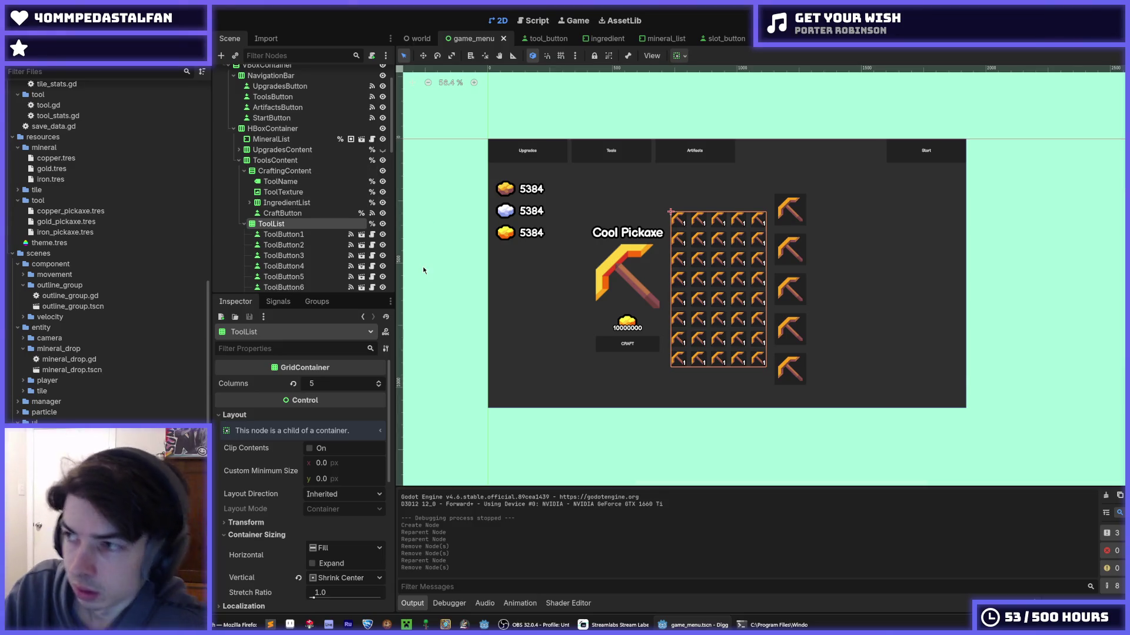
{"action": "left_click", "coordinate": [319, 171]}
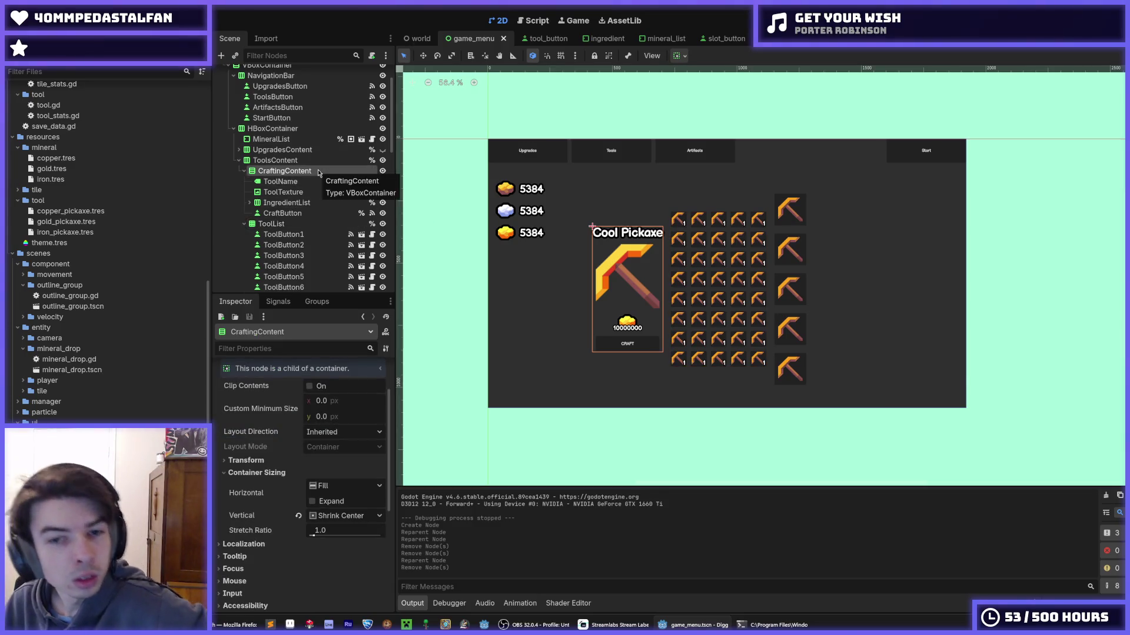
{"action": "scroll", "coordinate": [313, 260], "scroll_direction": "down", "scroll_amount": 10}
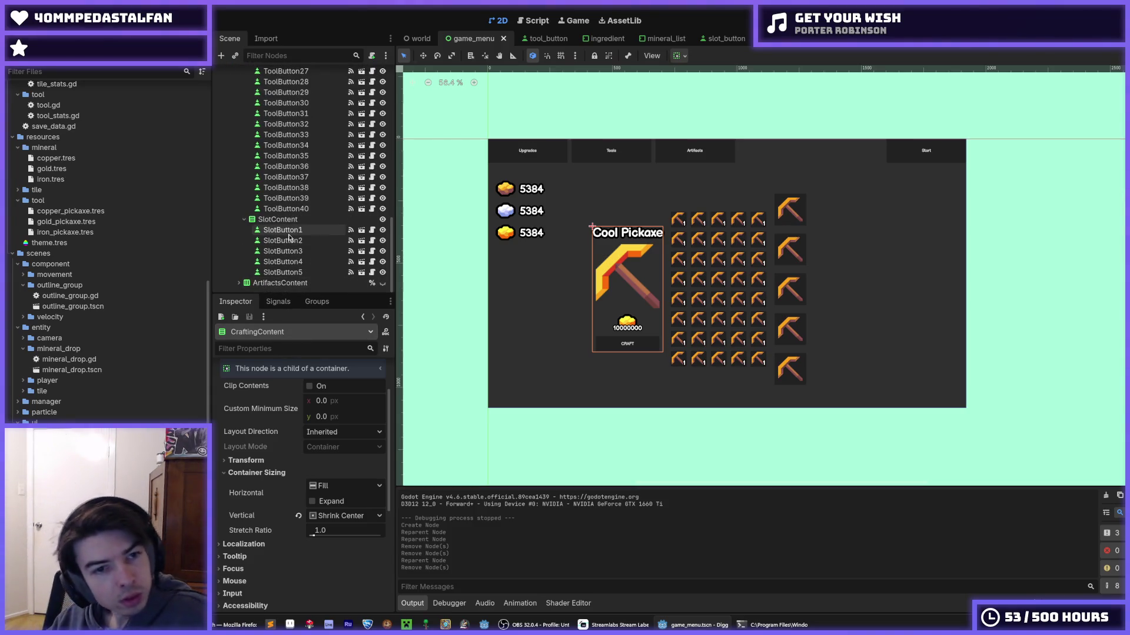
- Rename the slot container from SlotContent to SlotList
{"action": "left_click", "coordinate": [299, 220]}
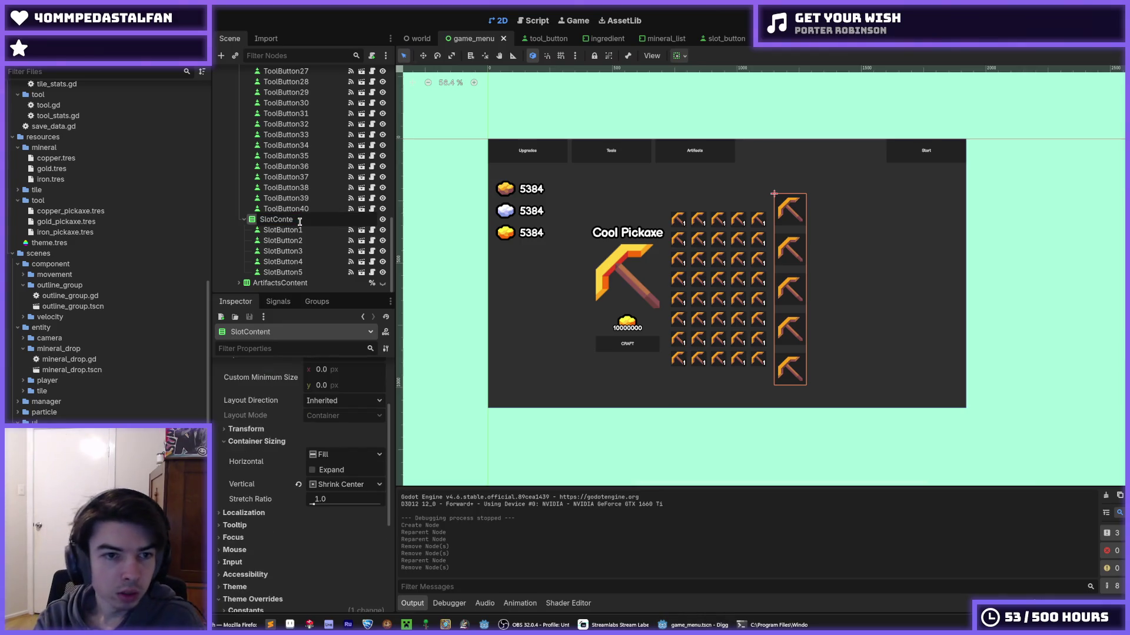
{"action": "type", "text": "Lis"}
{"action": "key", "text": "Return"}
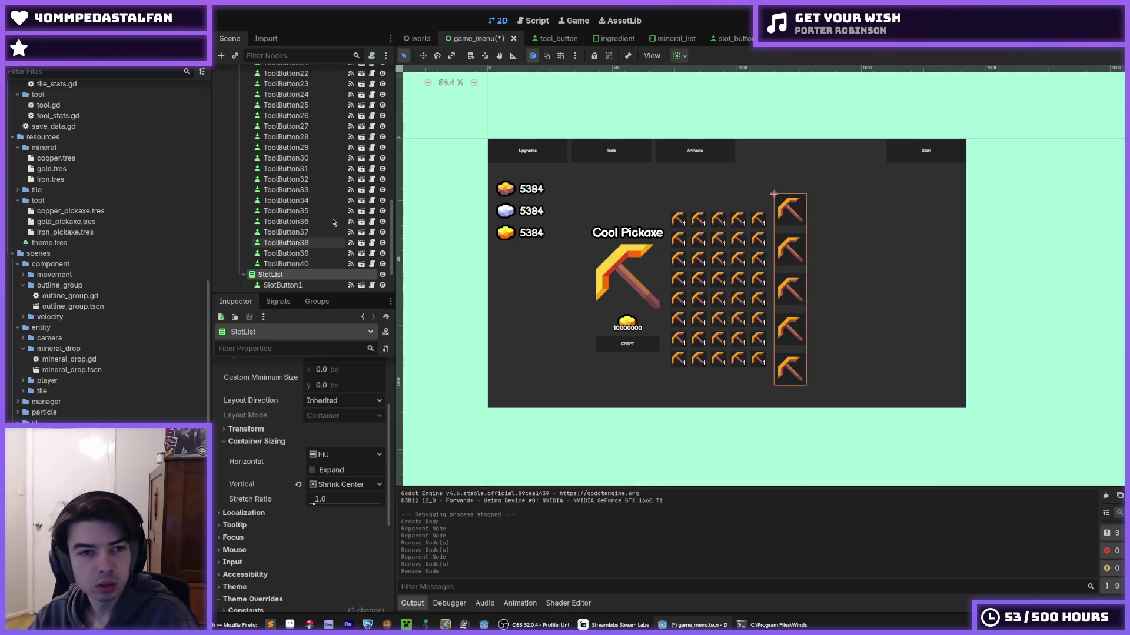
{"action": "scroll", "coordinate": [328, 224], "scroll_direction": "up", "scroll_amount": 10}
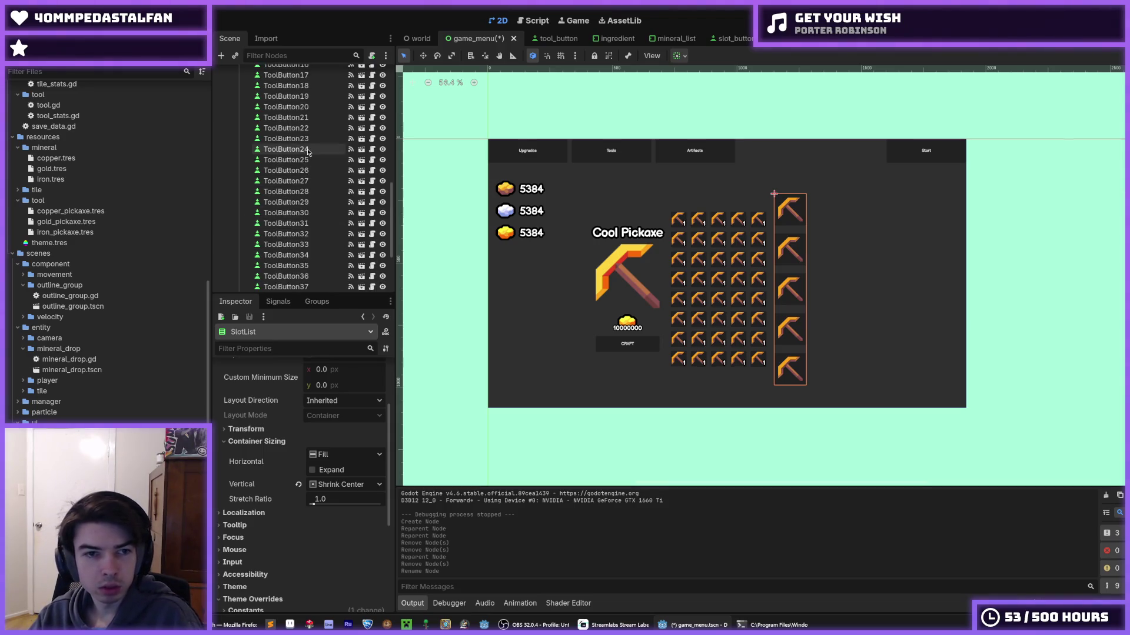
{"action": "left_click", "coordinate": [283, 135]}
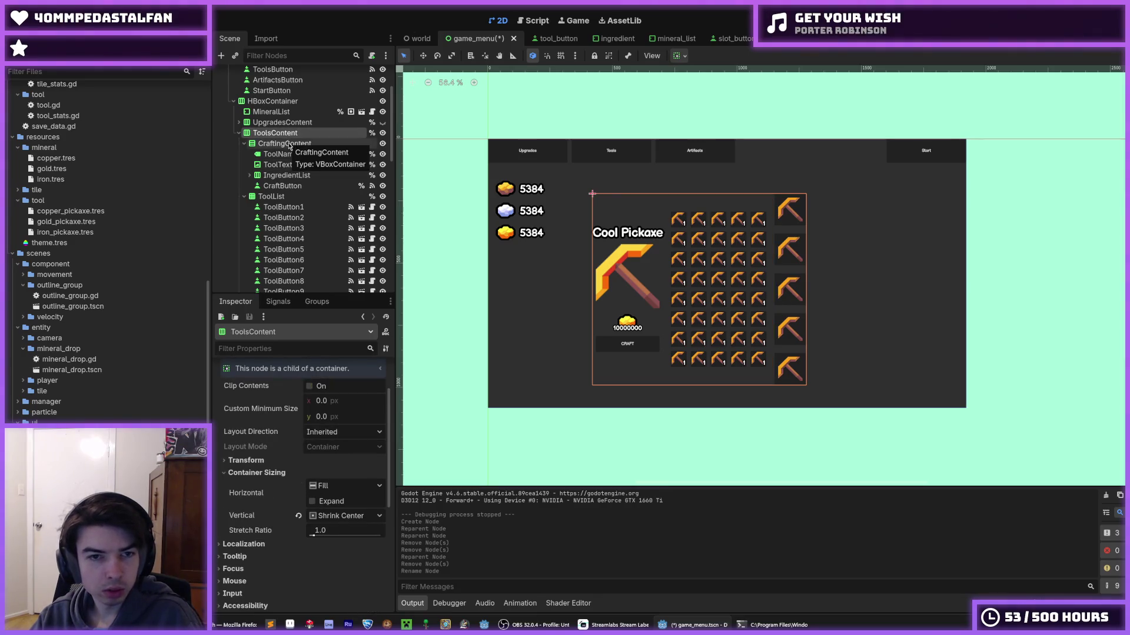
{"action": "scroll", "coordinate": [300, 441], "scroll_direction": "down", "scroll_amount": 5}
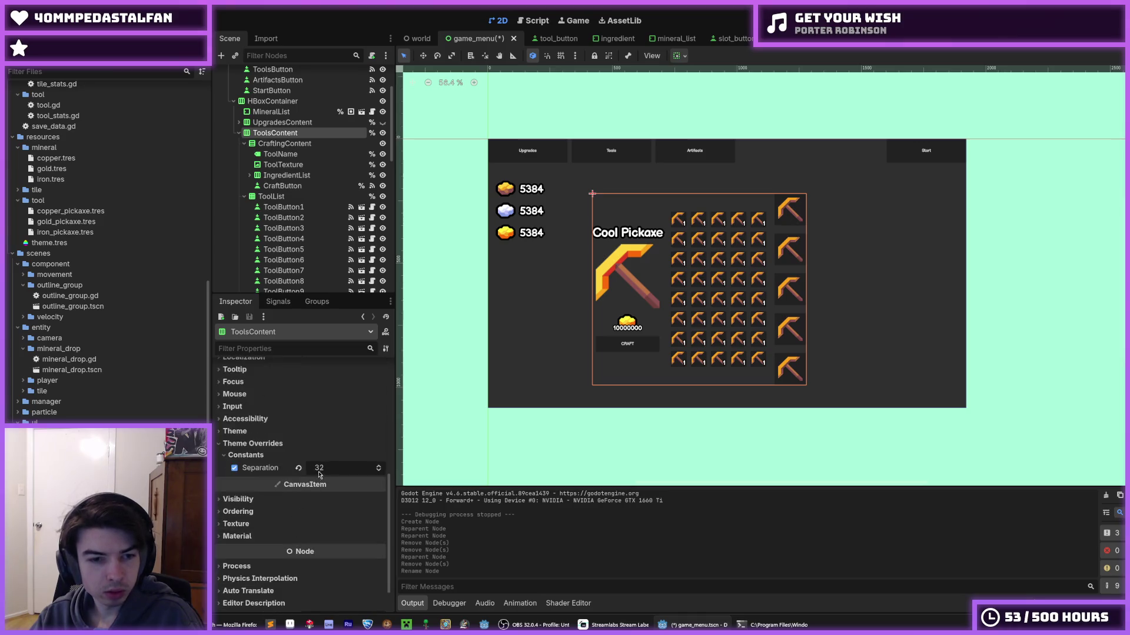
- Set ToolsContent's separation constant to 64 and save the game_menu scene
{"action": "left_click", "coordinate": [326, 466]}
{"action": "type", "text": "64"}
{"action": "key", "text": "Return"}
{"action": "key", "text": "ctrl+s"}
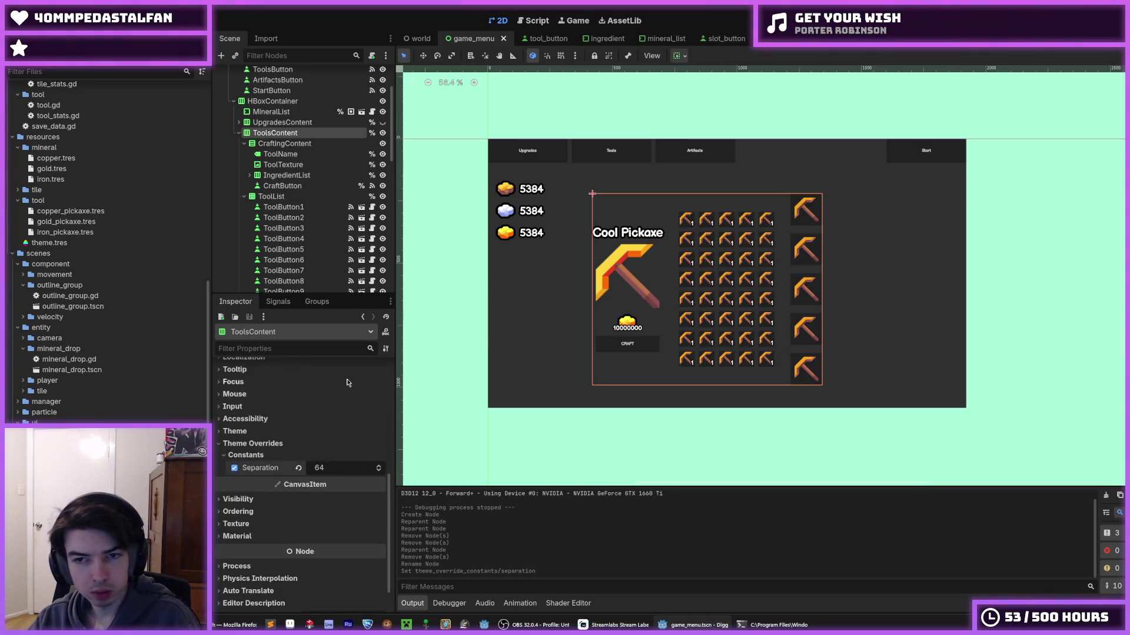
- Set CraftingContent's minimum width to 512, save, and run the game with F5
{"action": "left_click", "coordinate": [290, 143]}
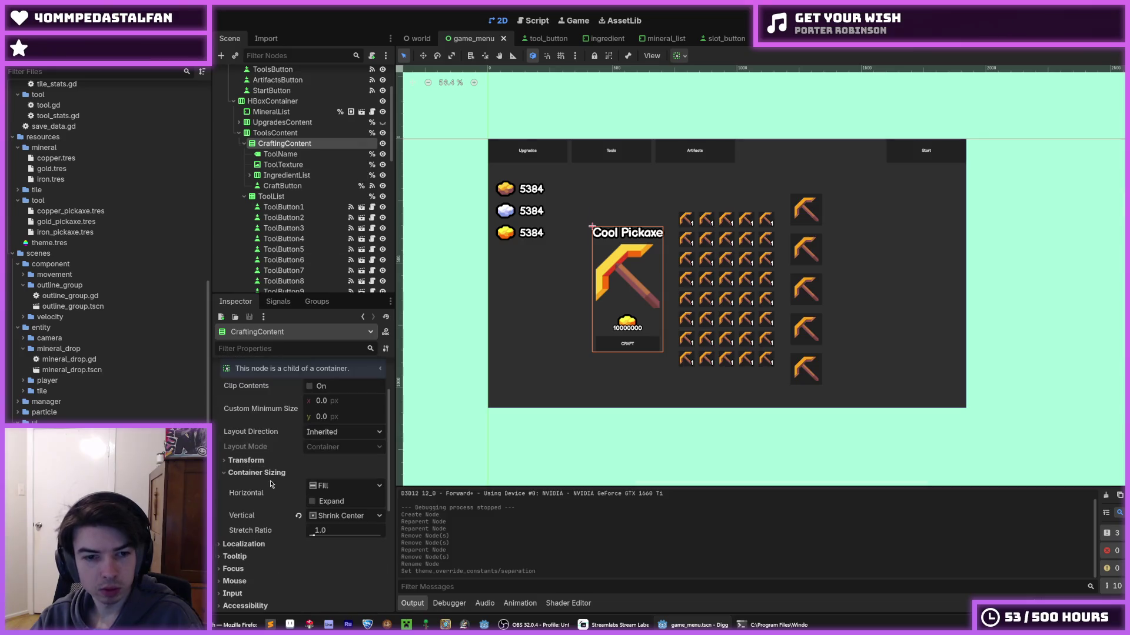
{"action": "scroll", "coordinate": [268, 550], "scroll_direction": "up", "scroll_amount": 5}
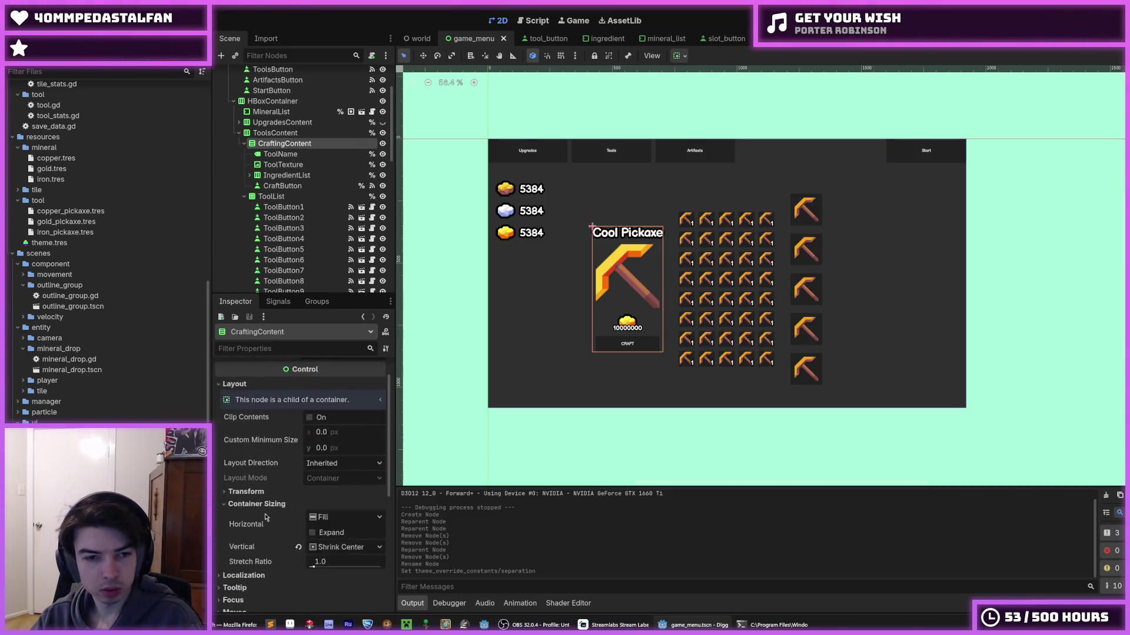
{"action": "left_click_drag", "start_coordinate": [324, 465], "coordinate": [328, 465]}
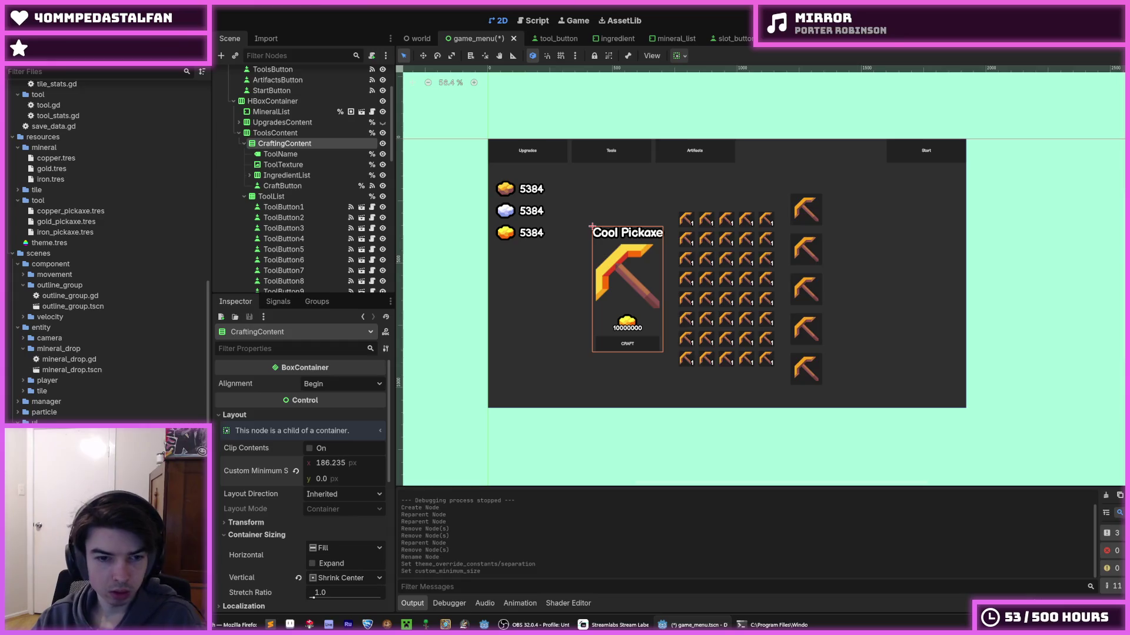
{"action": "mouse_move", "coordinate": [327, 465]}
{"action": "left_mouse_down"}
{"action": "mouse_move", "coordinate": [394, 465]}
{"action": "mouse_move", "coordinate": [350, 461]}
{"action": "left_mouse_up"}
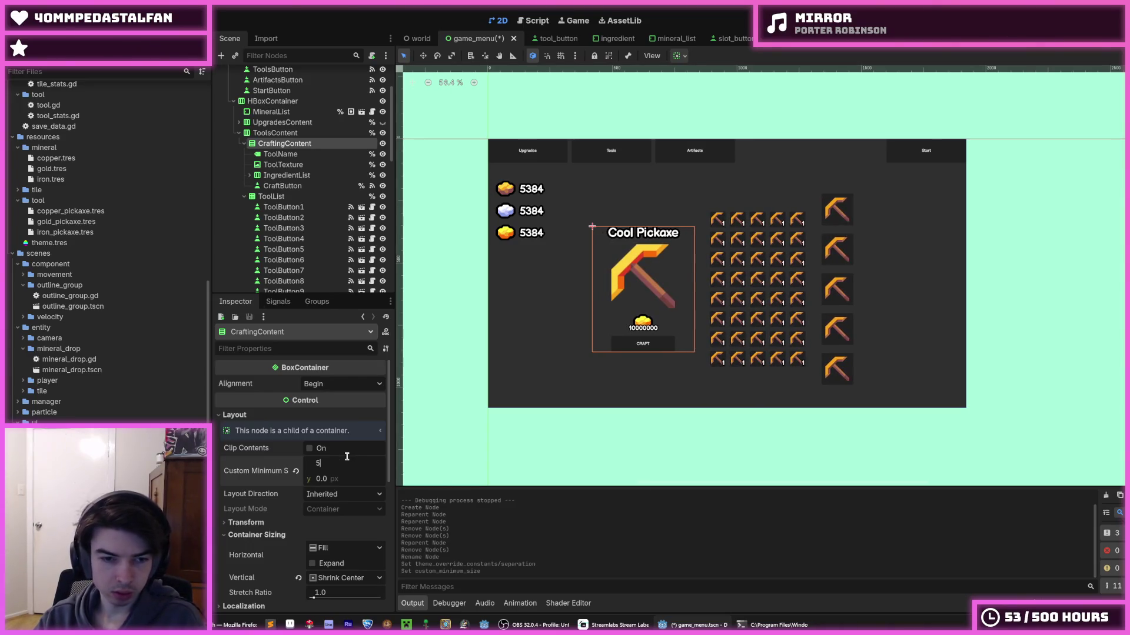
{"action": "type", "text": "12"}
{"action": "key", "text": "Return"}
{"action": "key", "text": "ctrl+s"}
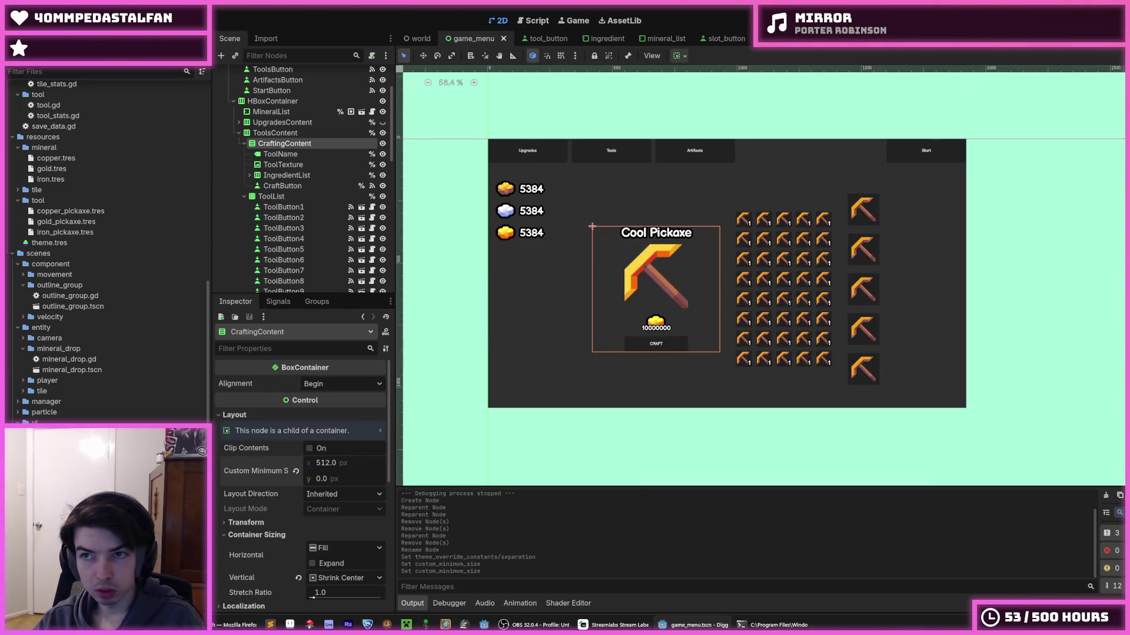
{"action": "key", "text": "F5"}
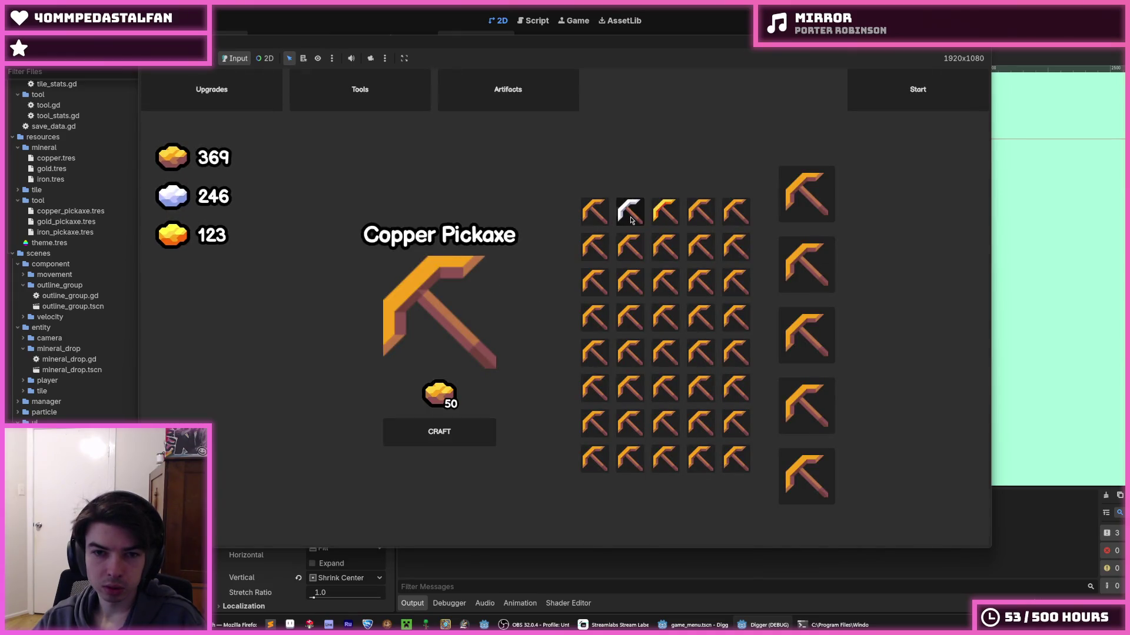
- Cycle the crafting panel preview among the Copper, Iron and Gold Pickaxes
{"action": "left_click", "coordinate": [631, 220]}
{"action": "left_click", "coordinate": [665, 212]}
{"action": "left_click", "coordinate": [626, 214]}
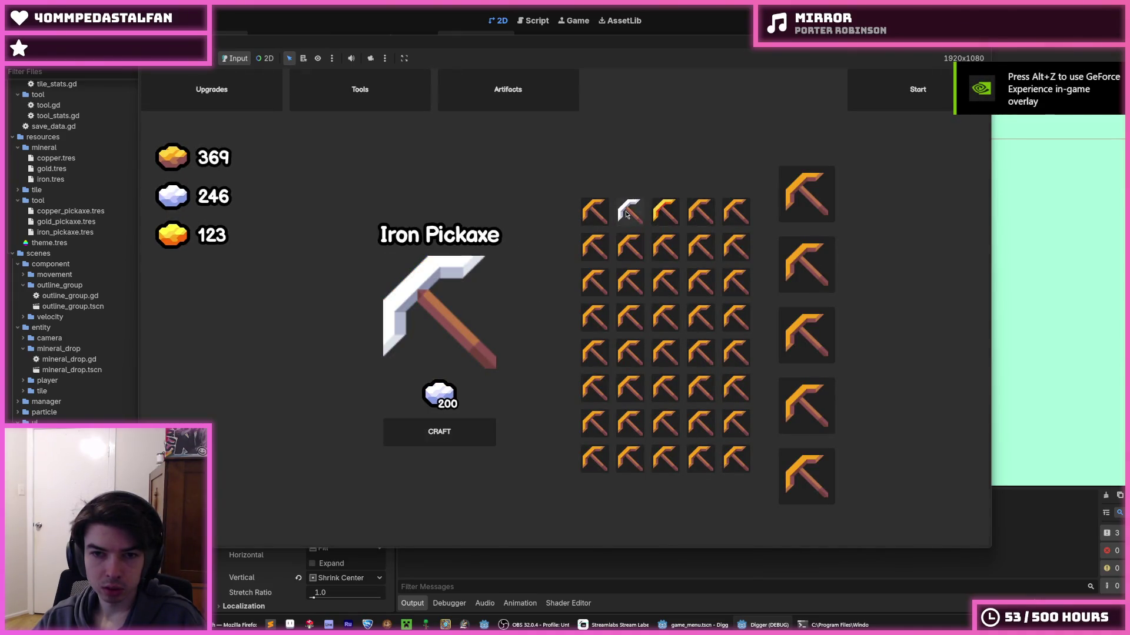
{"action": "left_click", "coordinate": [594, 212]}
{"action": "left_click", "coordinate": [628, 213]}
{"action": "left_click", "coordinate": [665, 211]}
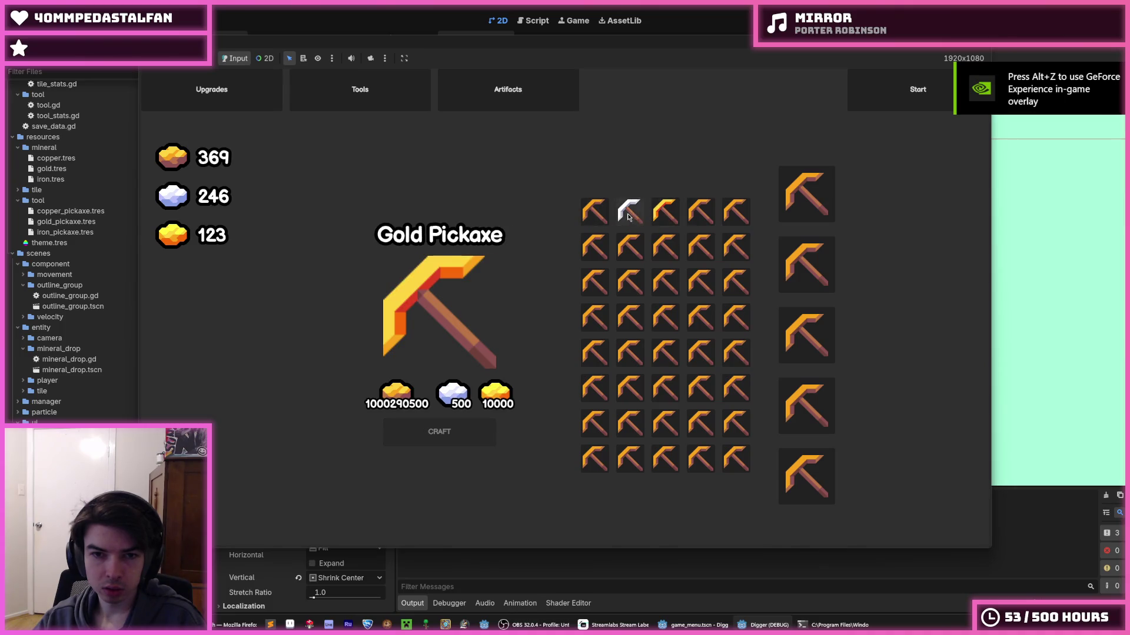
{"action": "left_click", "coordinate": [628, 218]}
{"action": "left_click", "coordinate": [594, 212]}
{"action": "left_click", "coordinate": [629, 213]}
{"action": "left_click", "coordinate": [665, 212]}
{"action": "left_click", "coordinate": [629, 213]}
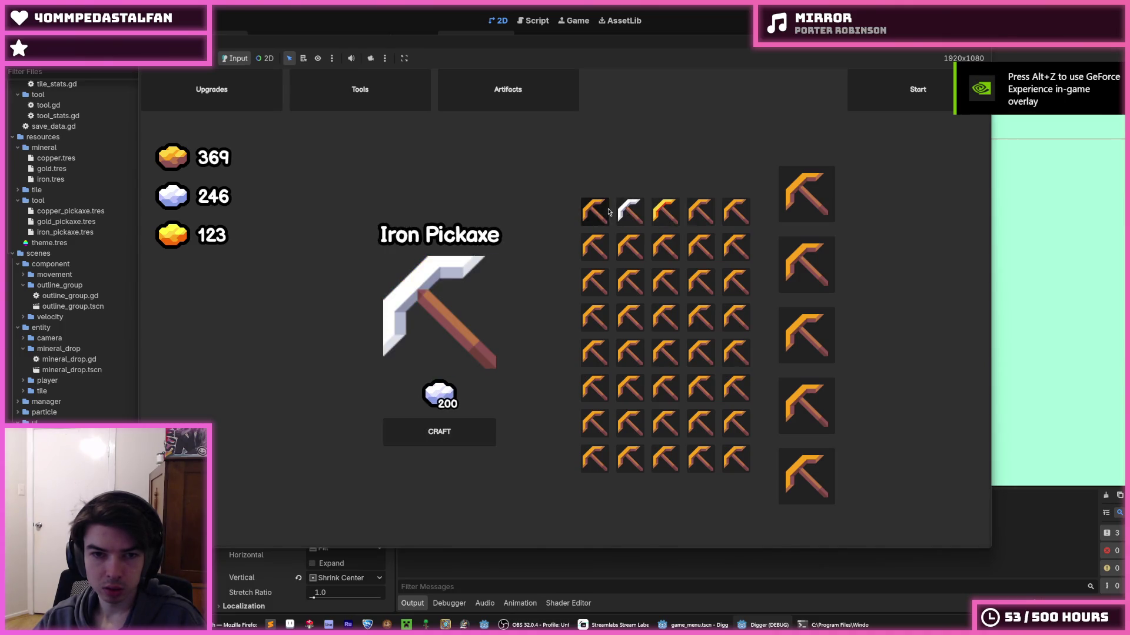
{"action": "left_click", "coordinate": [596, 213]}
{"action": "left_click", "coordinate": [629, 213]}
{"action": "left_click", "coordinate": [664, 217]}
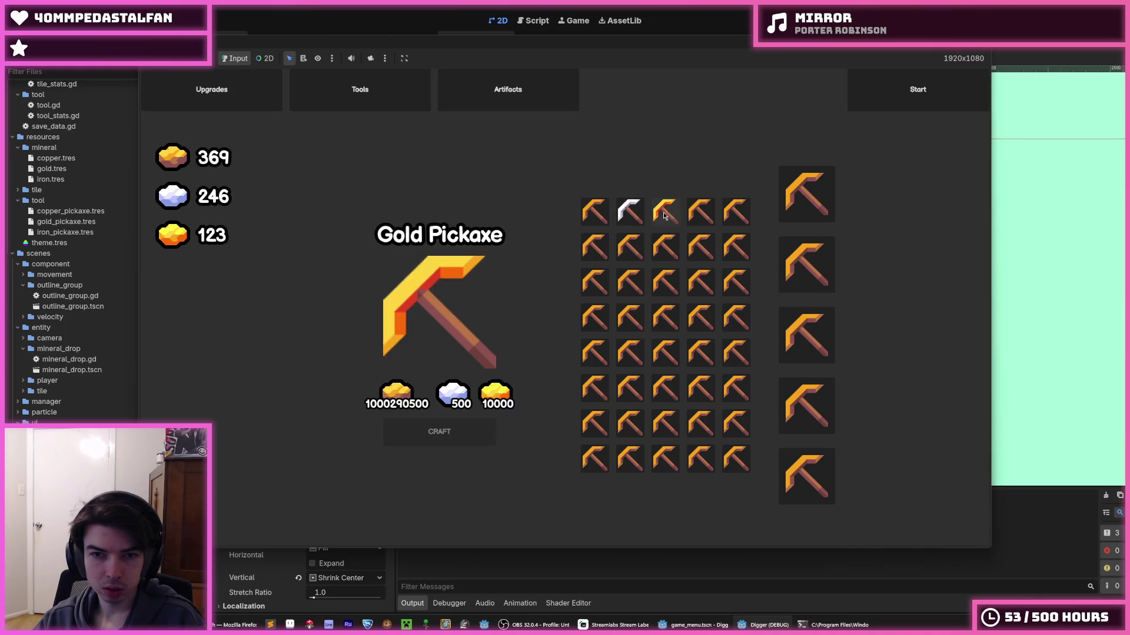
{"action": "left_click", "coordinate": [629, 213]}
{"action": "left_click", "coordinate": [665, 213]}
{"action": "left_click", "coordinate": [628, 213]}
{"action": "left_click", "coordinate": [595, 213]}
- Keep previewing the first-row pickaxes, checking Gold and the Iron Pickaxe's 200 iron cost
{"action": "left_click", "coordinate": [628, 213]}
{"action": "left_click", "coordinate": [656, 222]}
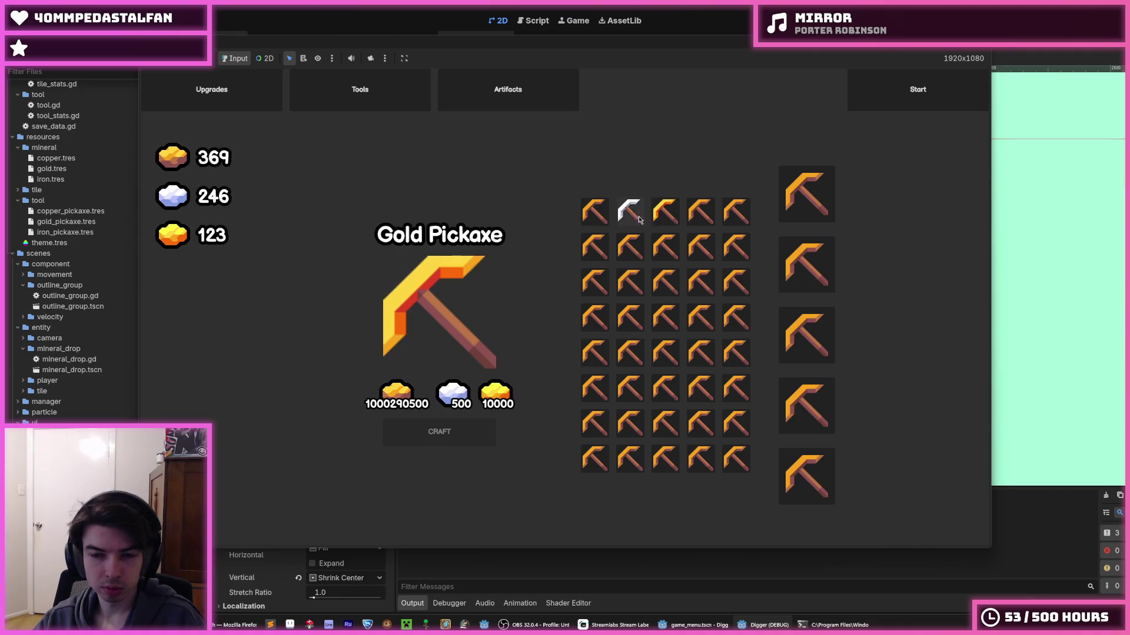
{"action": "left_click", "coordinate": [635, 219]}
{"action": "left_click", "coordinate": [668, 219]}
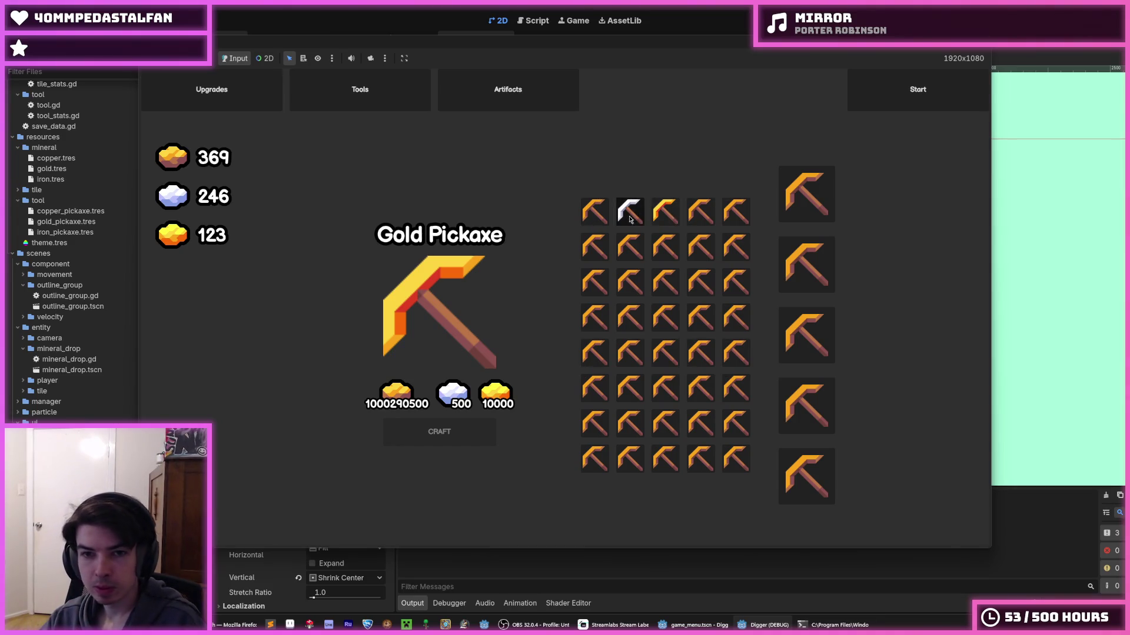
{"action": "left_click", "coordinate": [639, 218]}
{"action": "left_click", "coordinate": [659, 218]}
{"action": "left_click", "coordinate": [643, 218]}
{"action": "left_click", "coordinate": [662, 214]}
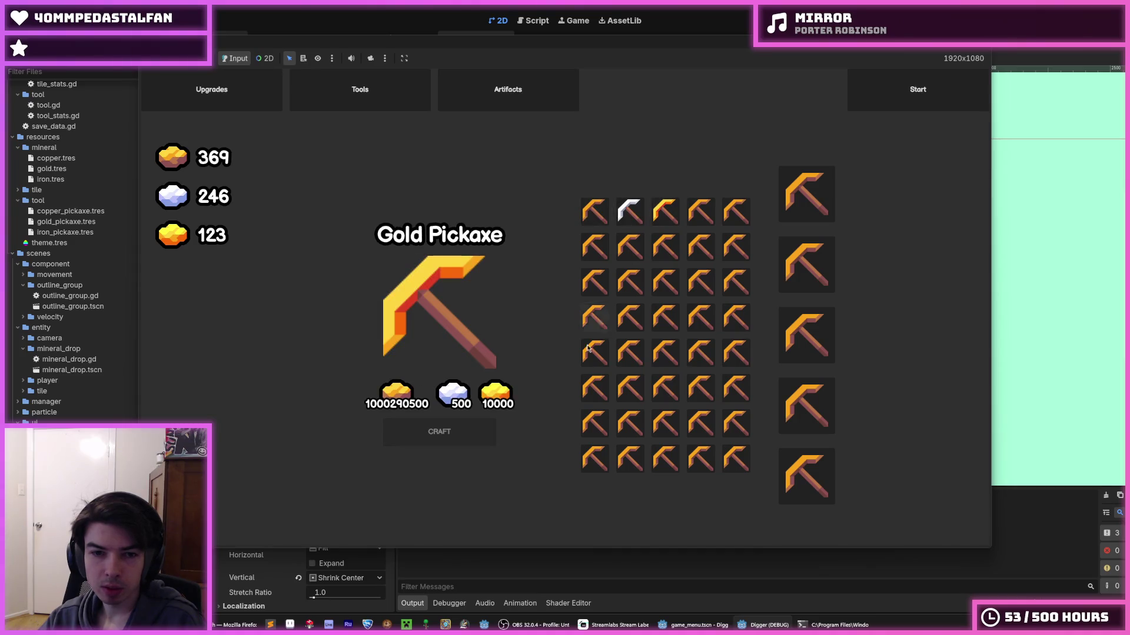
{"action": "left_click", "coordinate": [601, 227]}
{"action": "left_click", "coordinate": [628, 213]}
- Craft one Iron Pickaxe and seven Copper Pickaxes, then stop the game
{"action": "left_click", "coordinate": [473, 433]}
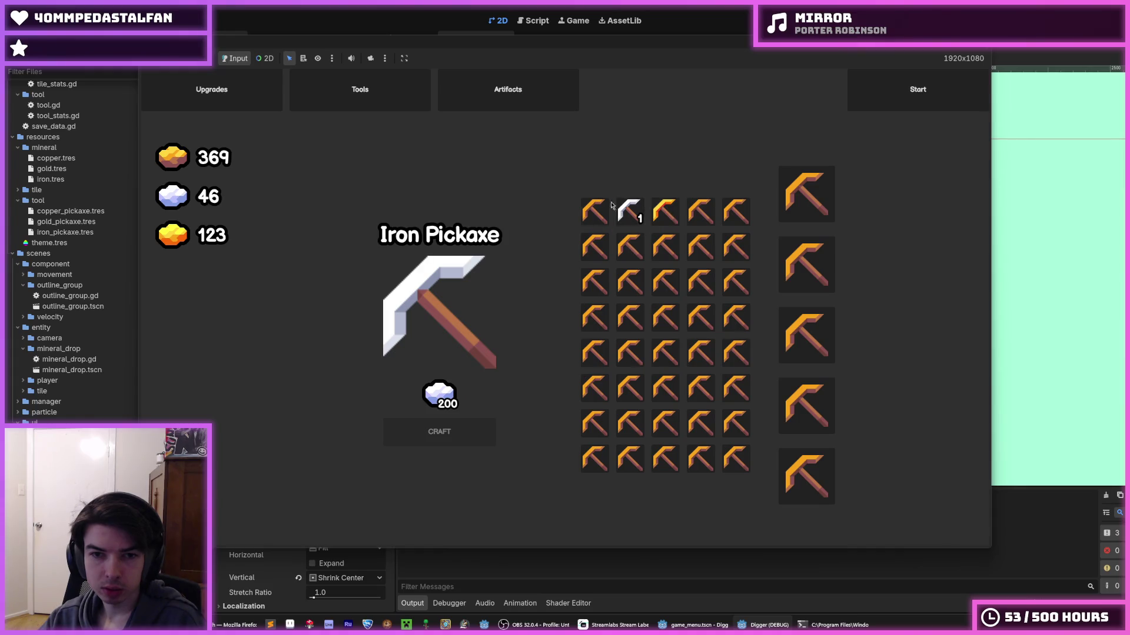
{"action": "left_click", "coordinate": [596, 213]}
{"action": "left_click", "coordinate": [464, 430]}
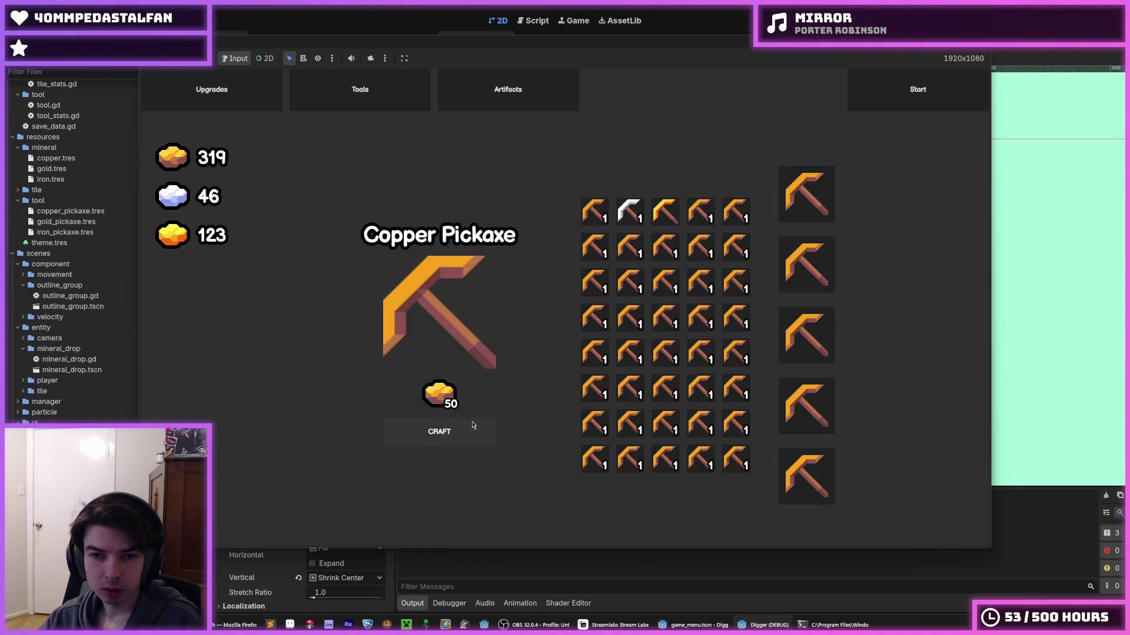
{"action": "left_click", "coordinate": [473, 427]}
{"action": "left_click", "coordinate": [473, 429]}
{"action": "left_click", "coordinate": [473, 428]}
{"action": "left_click", "coordinate": [473, 429]}
{"action": "left_click", "coordinate": [473, 428]}
{"action": "left_click", "coordinate": [474, 430]}
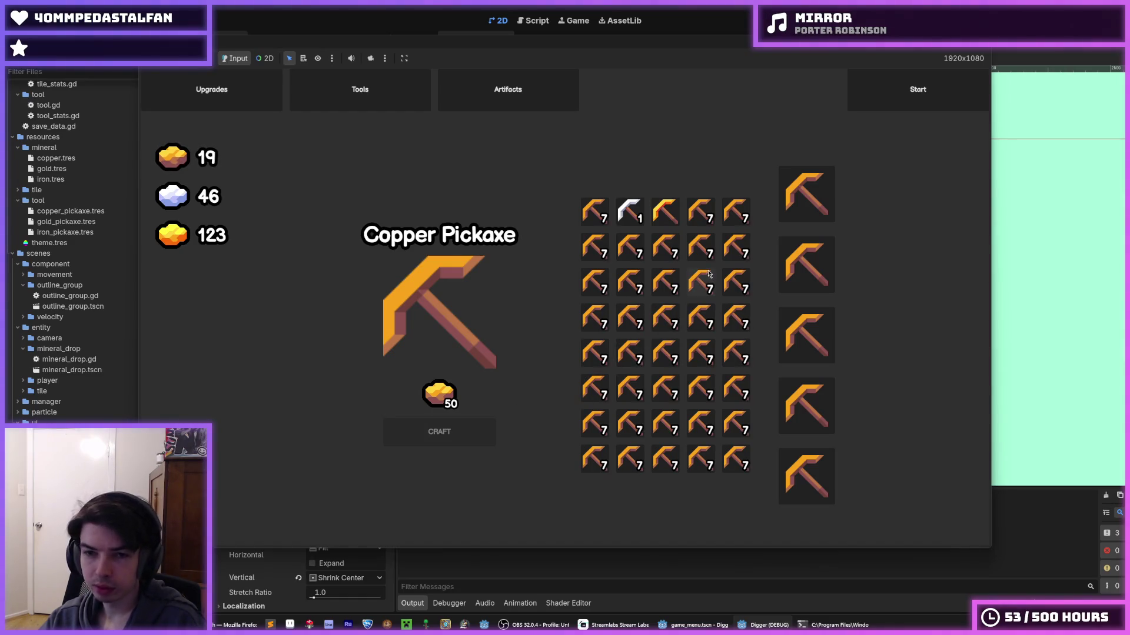
{"action": "key", "text": "F8"}
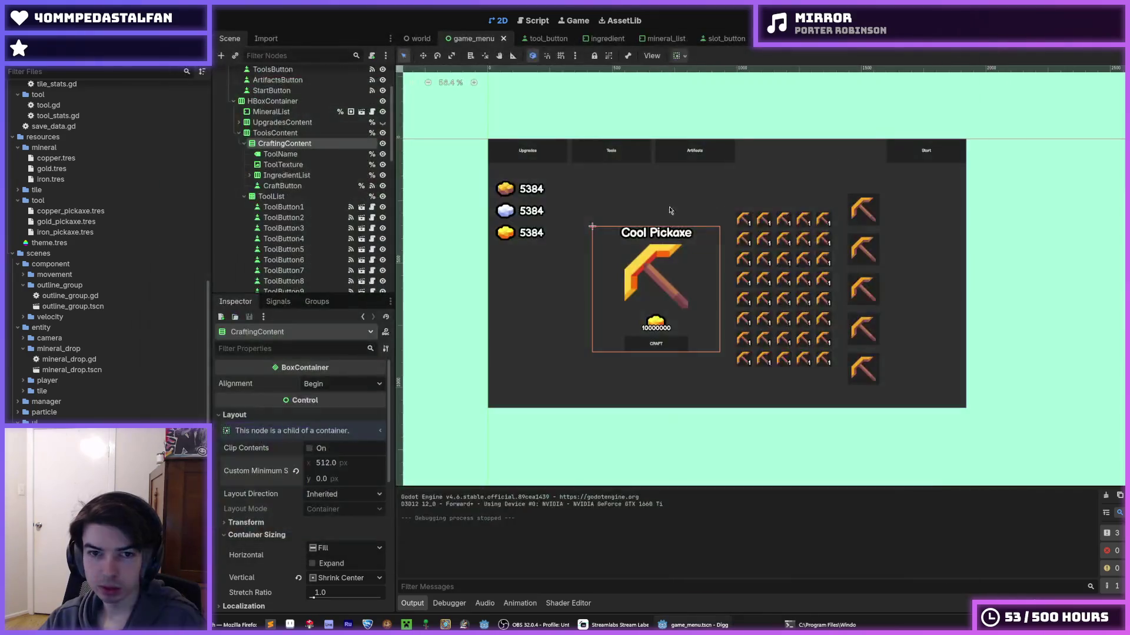
- Move ToolList above CraftingContent in the Scene dock and collapse the expanded nodes
{"action": "left_click_drag", "start_coordinate": [281, 196], "coordinate": [282, 140]}
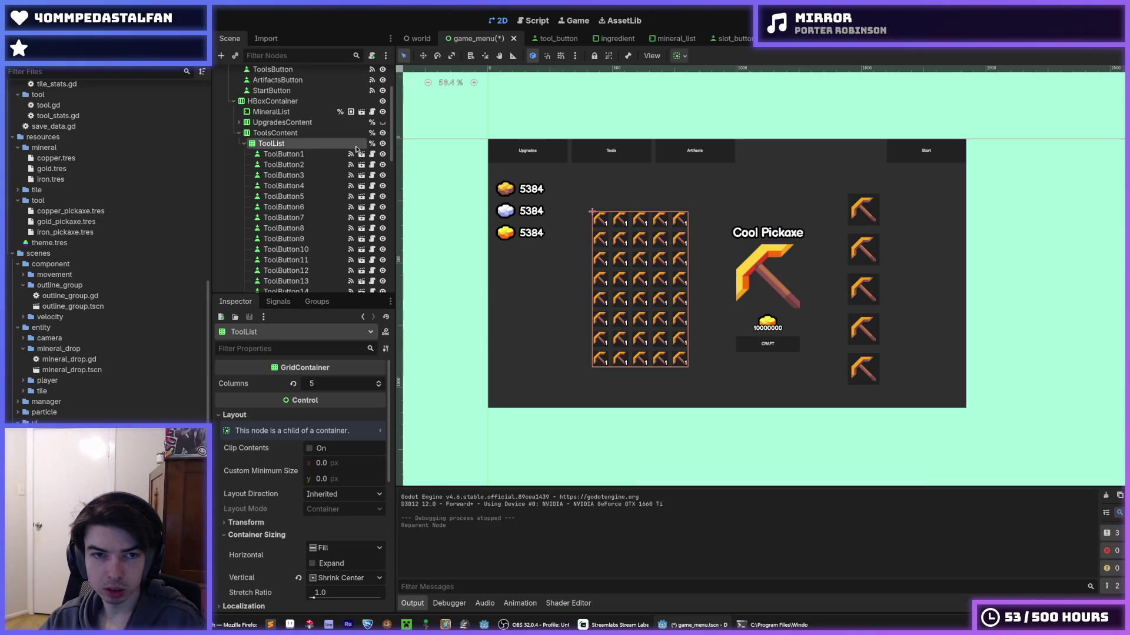
{"action": "left_click", "coordinate": [244, 154]}
{"action": "left_click", "coordinate": [244, 167]}
{"action": "left_click", "coordinate": [245, 221]}
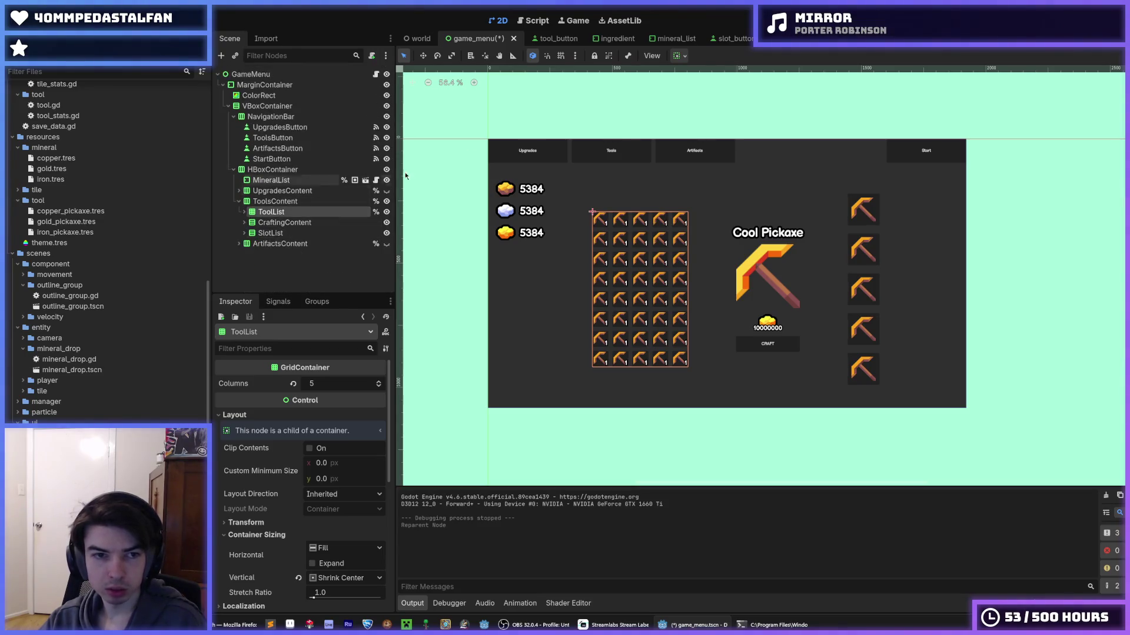
- Save and run the game, previewing the Iron, Gold and Copper Pickaxes in the new layout
{"action": "key", "text": "F5"}
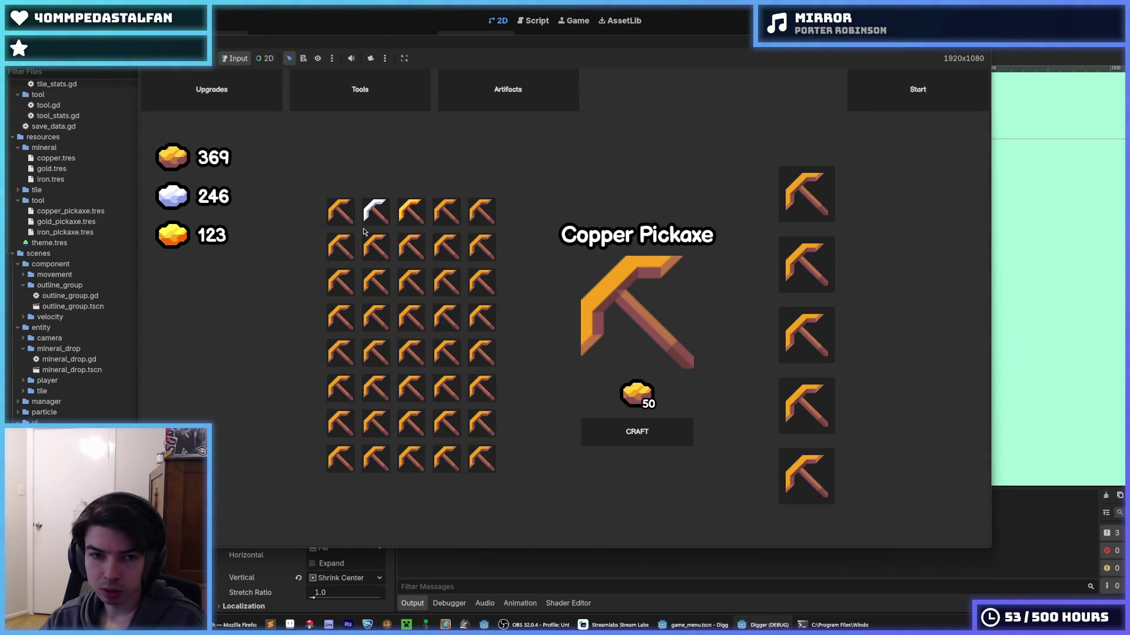
{"action": "left_click", "coordinate": [375, 213]}
{"action": "left_click", "coordinate": [411, 212]}
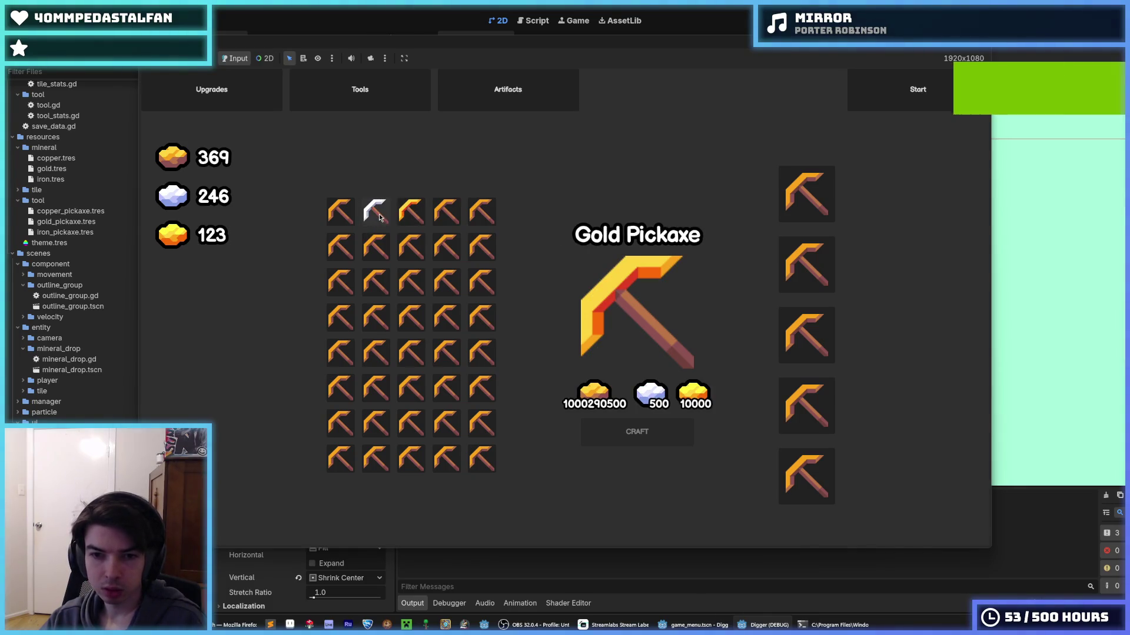
{"action": "left_click", "coordinate": [387, 220]}
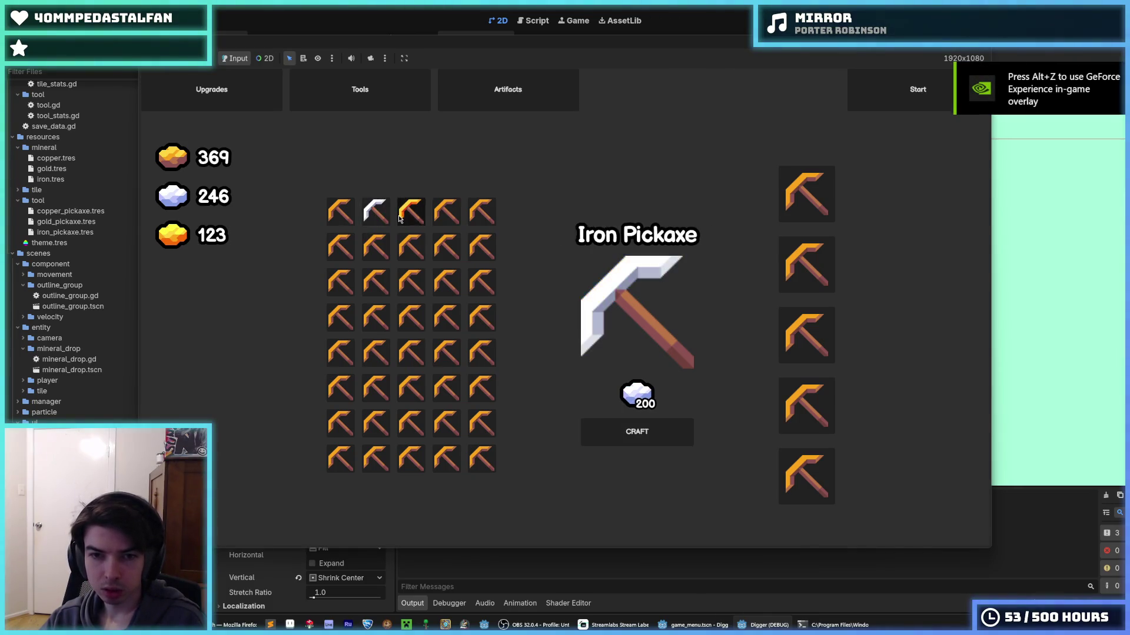
{"action": "left_click", "coordinate": [400, 219]}
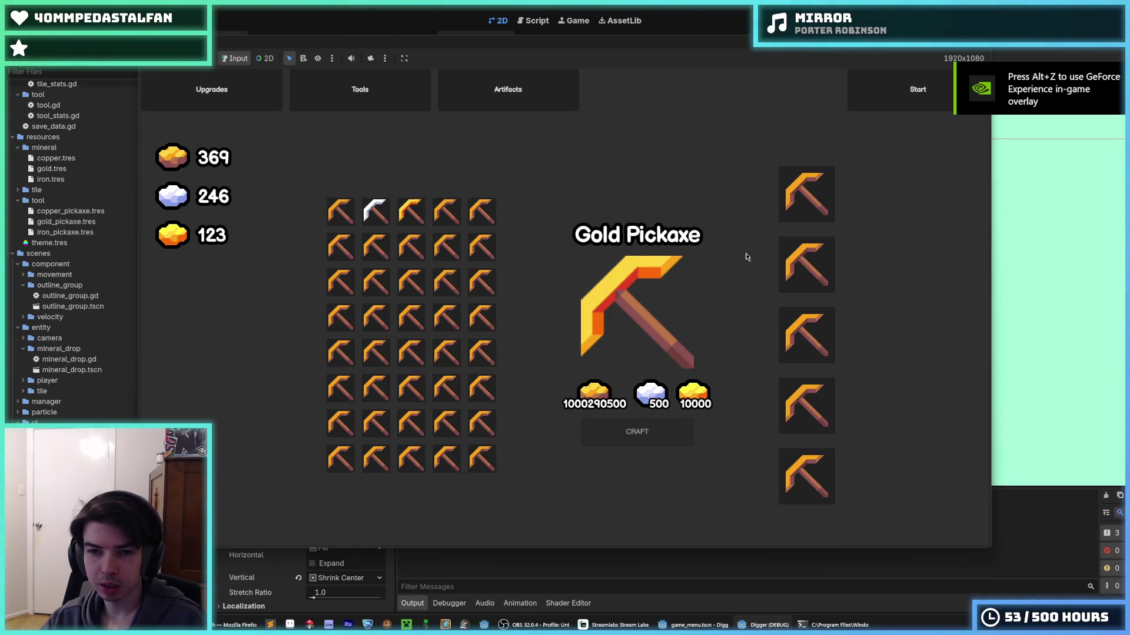
{"action": "left_click", "coordinate": [386, 220]}
{"action": "left_click", "coordinate": [340, 212]}
{"action": "left_click", "coordinate": [376, 213]}
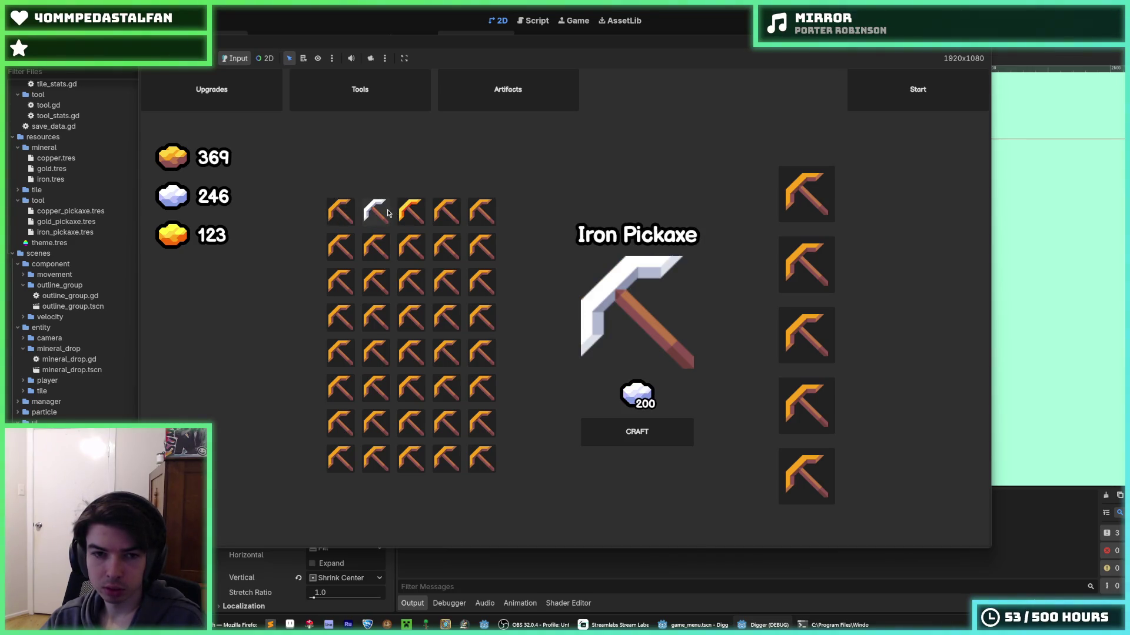
{"action": "left_click", "coordinate": [386, 220]}
- Craft two Copper Pickaxes and an Iron Pickaxe, then stop the game
{"action": "left_click", "coordinate": [411, 212]}
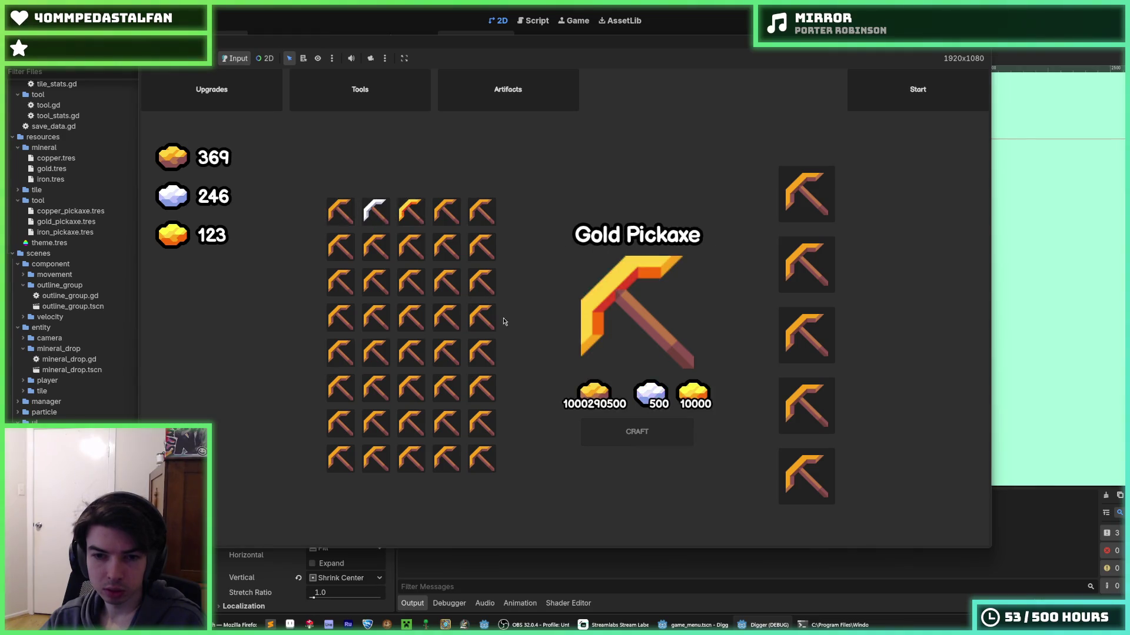
{"action": "left_click", "coordinate": [340, 211]}
{"action": "left_click", "coordinate": [602, 432]}
{"action": "left_click", "coordinate": [603, 433]}
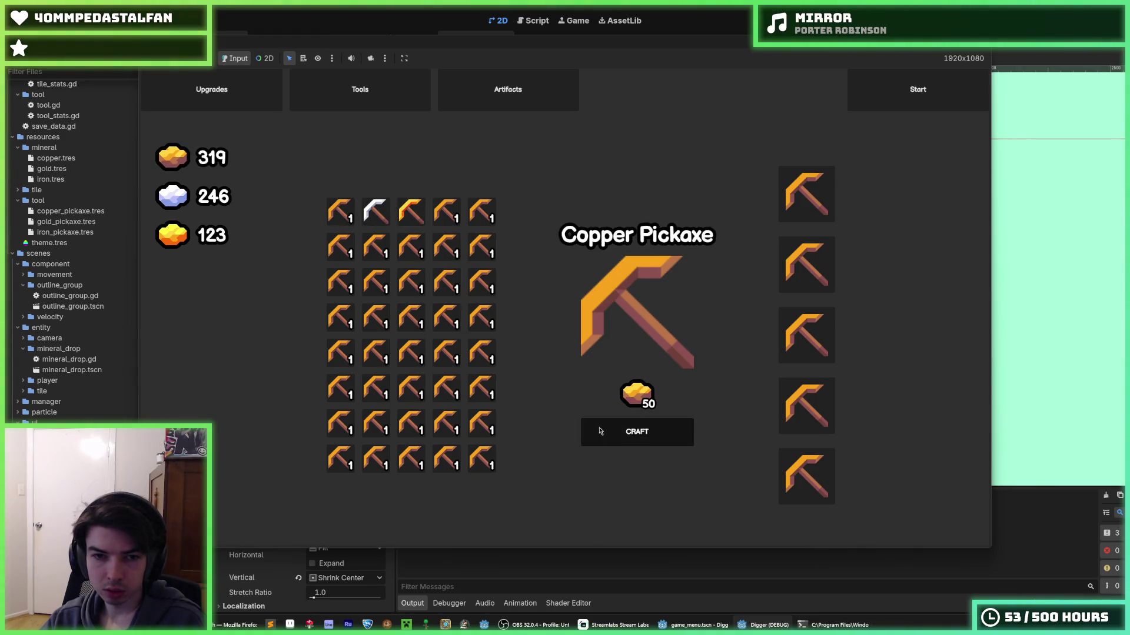
{"action": "left_click", "coordinate": [618, 433]}
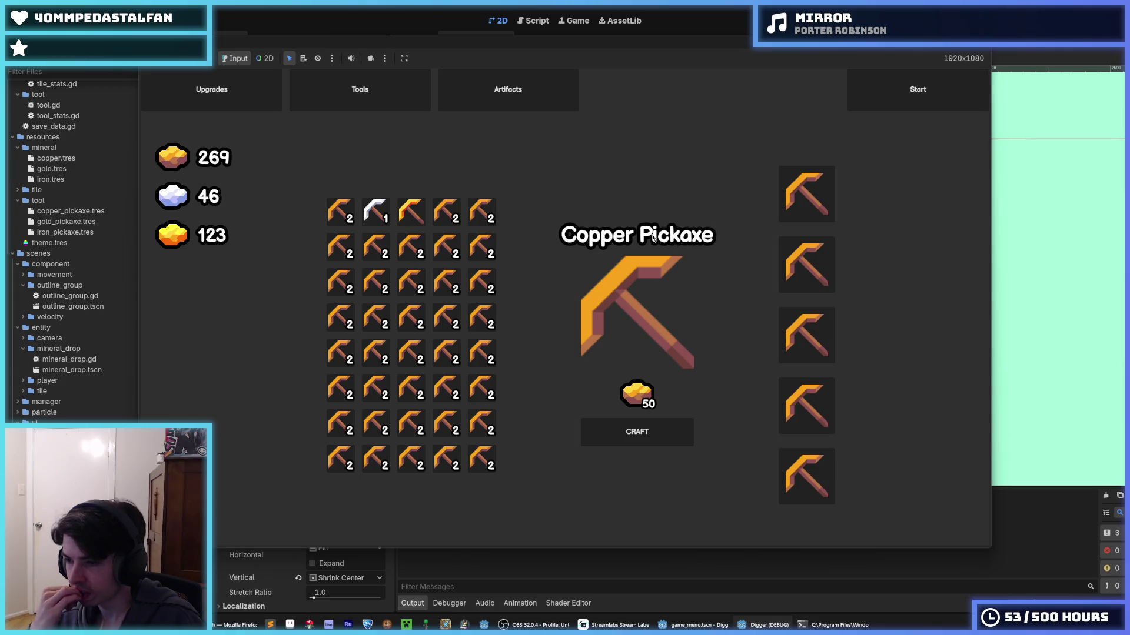
{"action": "key", "text": "F8"}
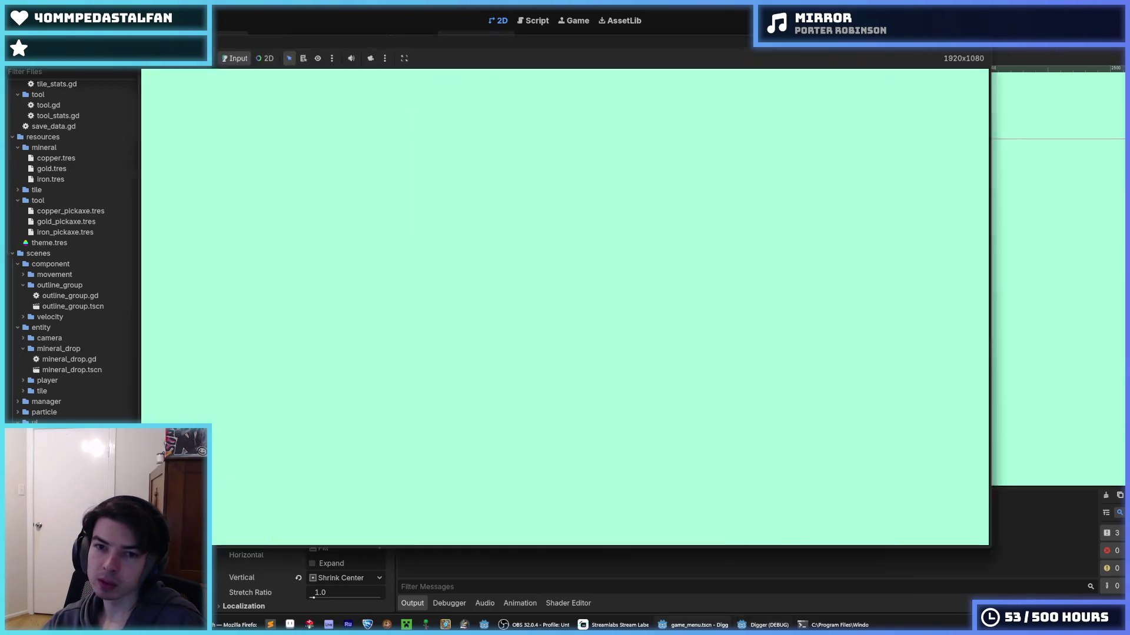
- Delete SlotButton5 from SlotList, then save game_menu and run the game with F5
{"action": "left_click", "coordinate": [245, 233]}
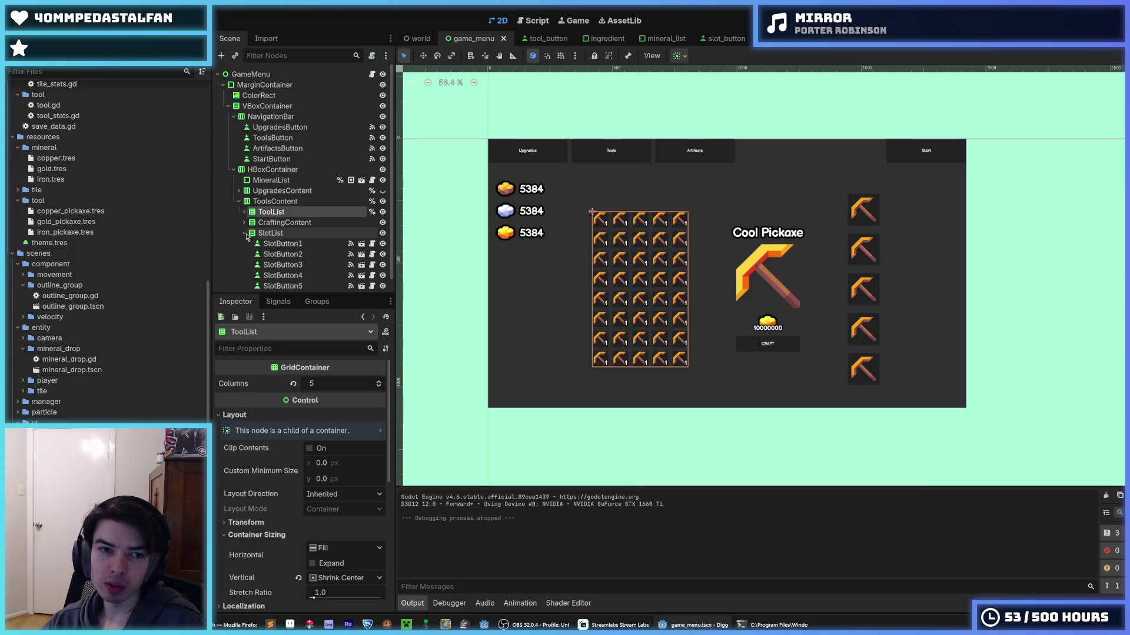
{"action": "left_click", "coordinate": [279, 285]}
{"action": "key", "text": "Delete"}
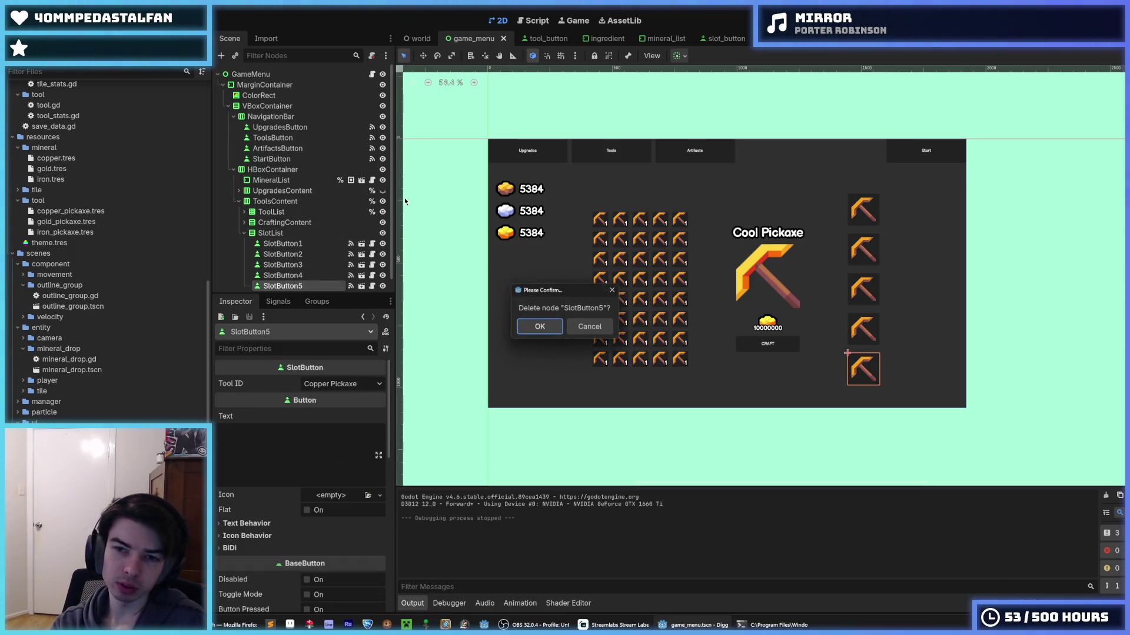
{"action": "key", "text": "Return"}
{"action": "key", "text": "ctrl+s"}
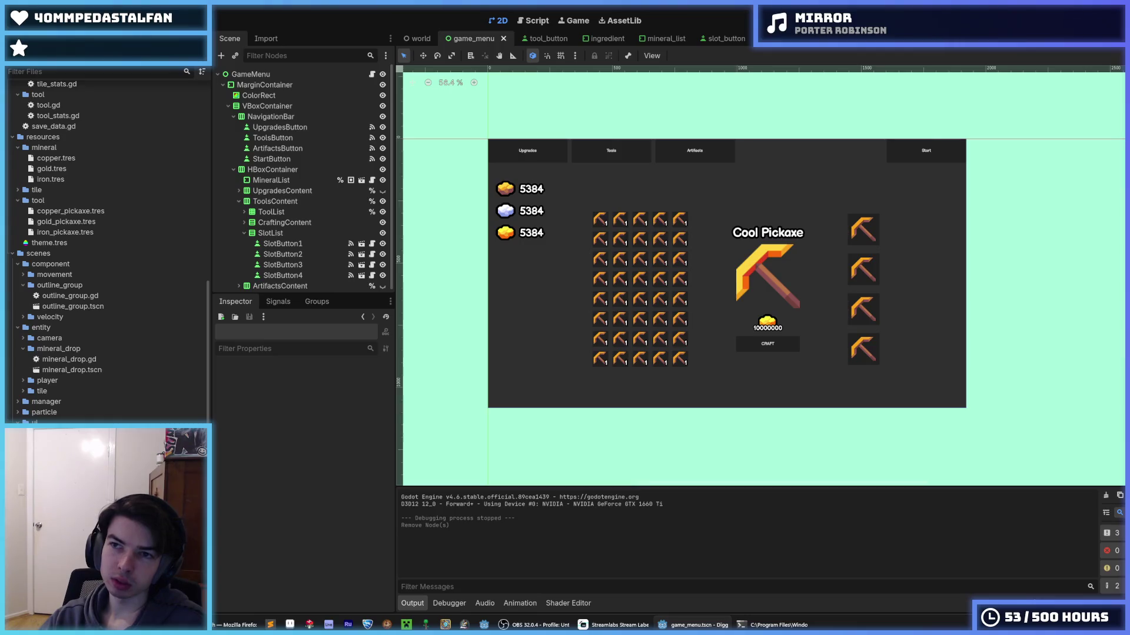
{"action": "key", "text": "F5"}
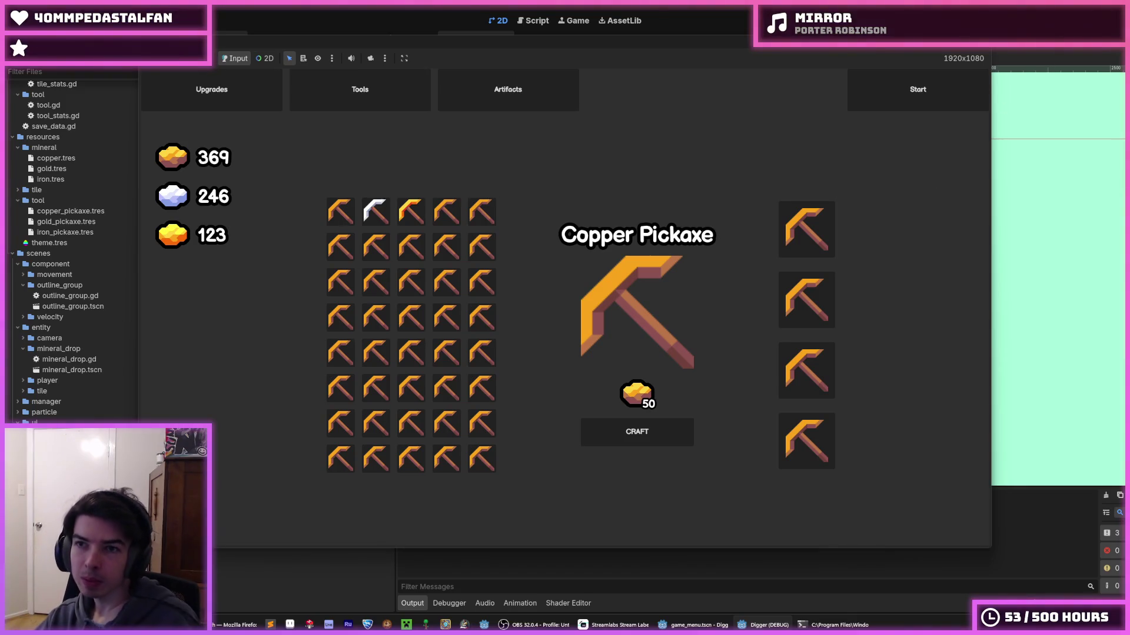
- Stop the test game and zoom the canvas to inspect the four-slot layout
{"action": "key", "text": "F8"}
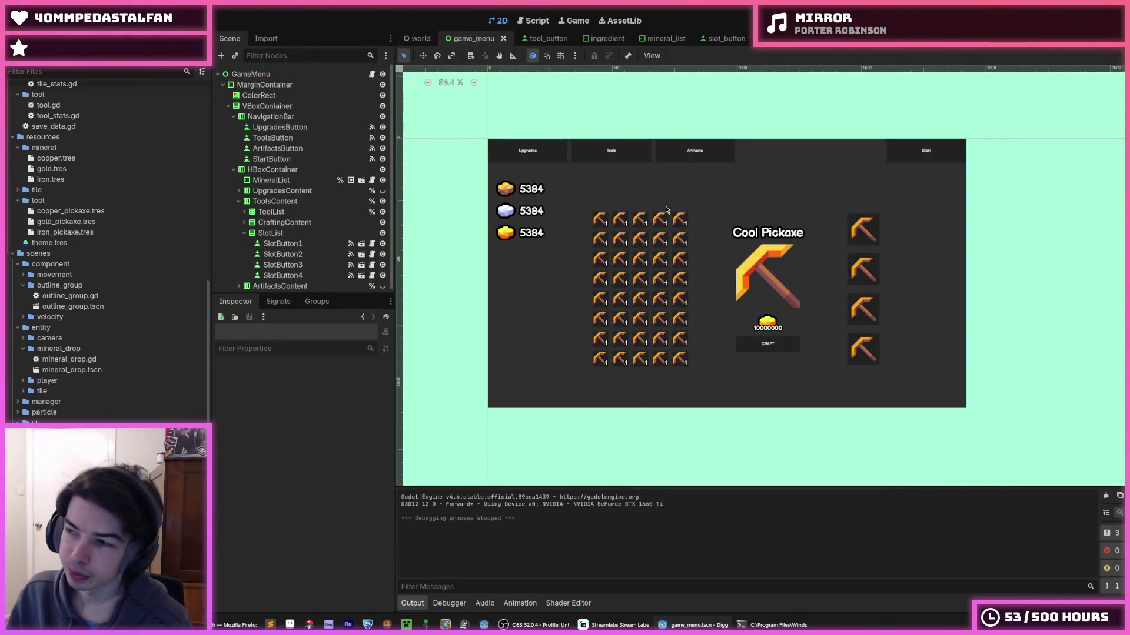
{"action": "scroll", "coordinate": [706, 174], "scroll_direction": "down", "scroll_amount": 2}
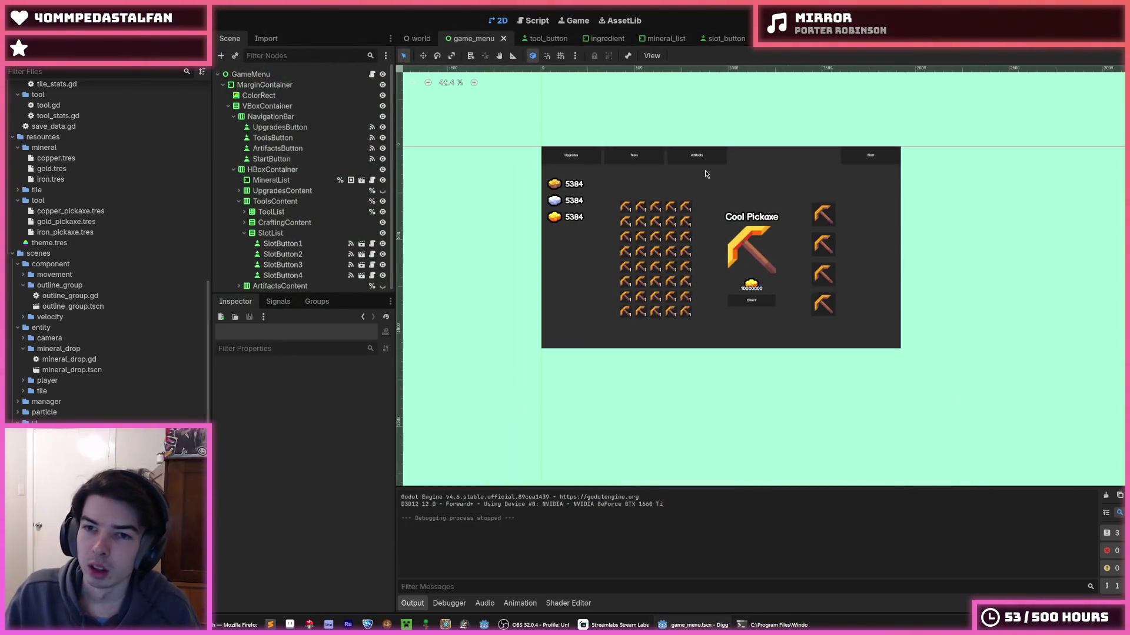
{"action": "scroll", "coordinate": [706, 177], "scroll_direction": "down", "scroll_amount": 3}
{"action": "scroll", "coordinate": [709, 206], "scroll_direction": "up", "scroll_amount": 6}
{"action": "scroll", "coordinate": [710, 235], "scroll_direction": "down", "scroll_amount": 2}
{"action": "scroll", "coordinate": [711, 244], "scroll_direction": "up", "scroll_amount": 1}
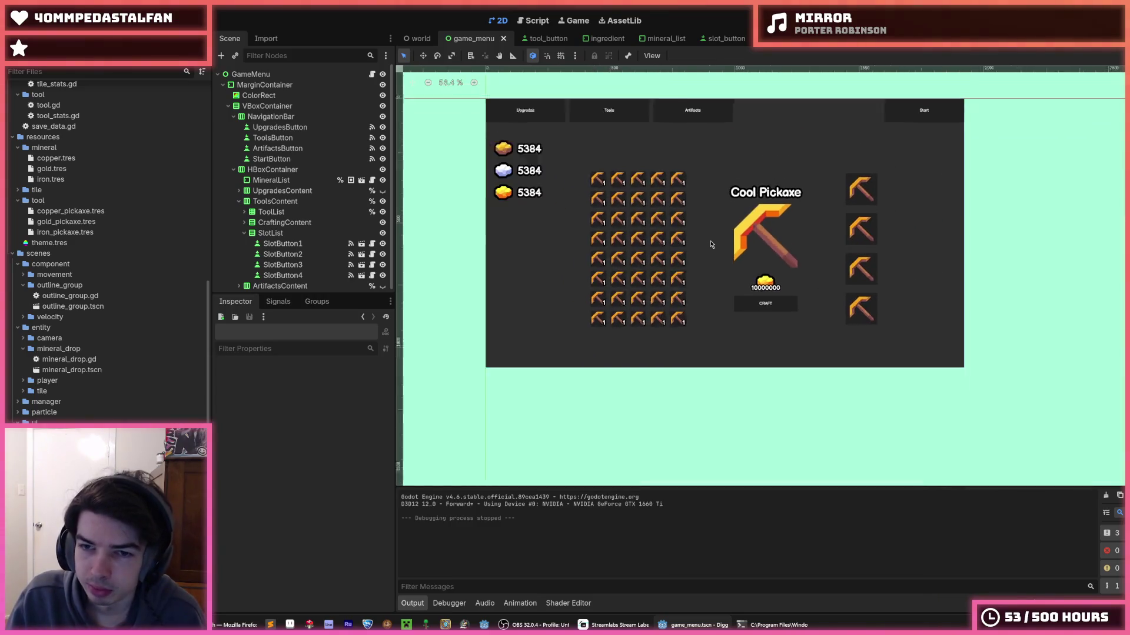
{"action": "scroll", "coordinate": [711, 244], "scroll_direction": "down", "scroll_amount": 3}
{"action": "scroll", "coordinate": [669, 228], "scroll_direction": "up", "scroll_amount": 1}
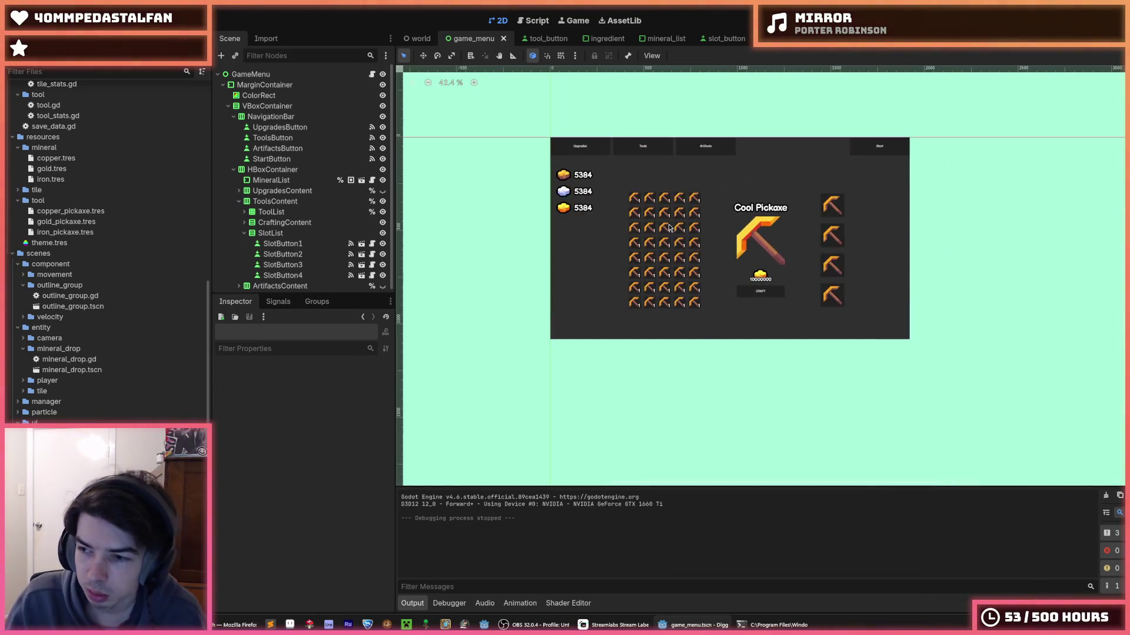
{"action": "scroll", "coordinate": [674, 238], "scroll_direction": "up", "scroll_amount": 3}
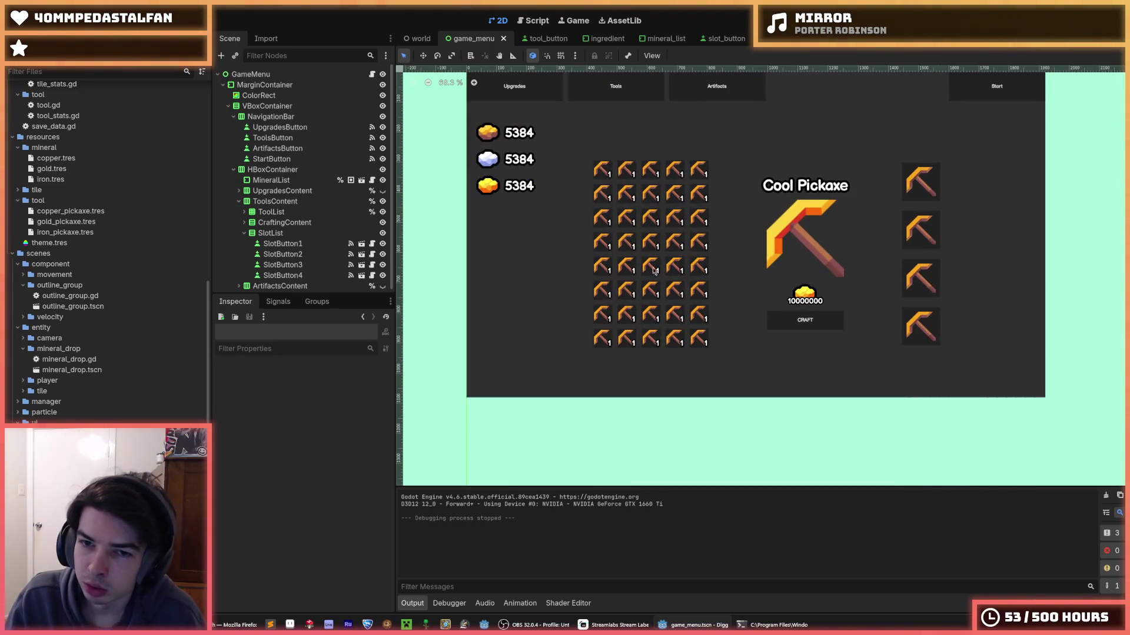
{"action": "scroll", "coordinate": [683, 266], "scroll_direction": "up", "scroll_amount": 1}
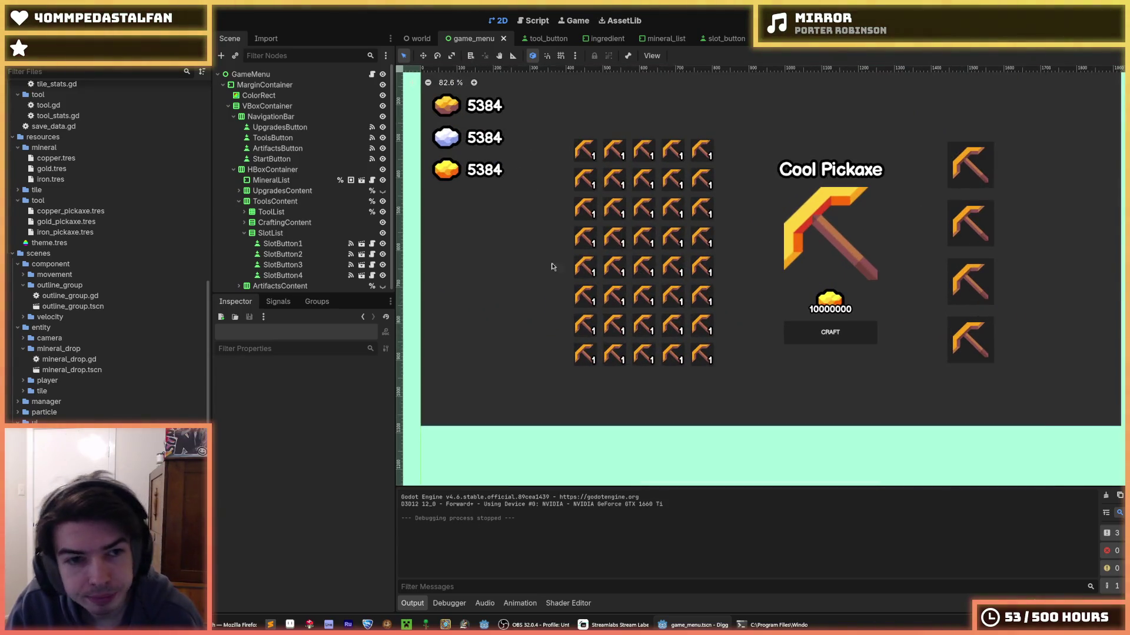
- Select SlotButton1, glance at the tool_button scene, and save game_menu
{"action": "left_click", "coordinate": [277, 243]}
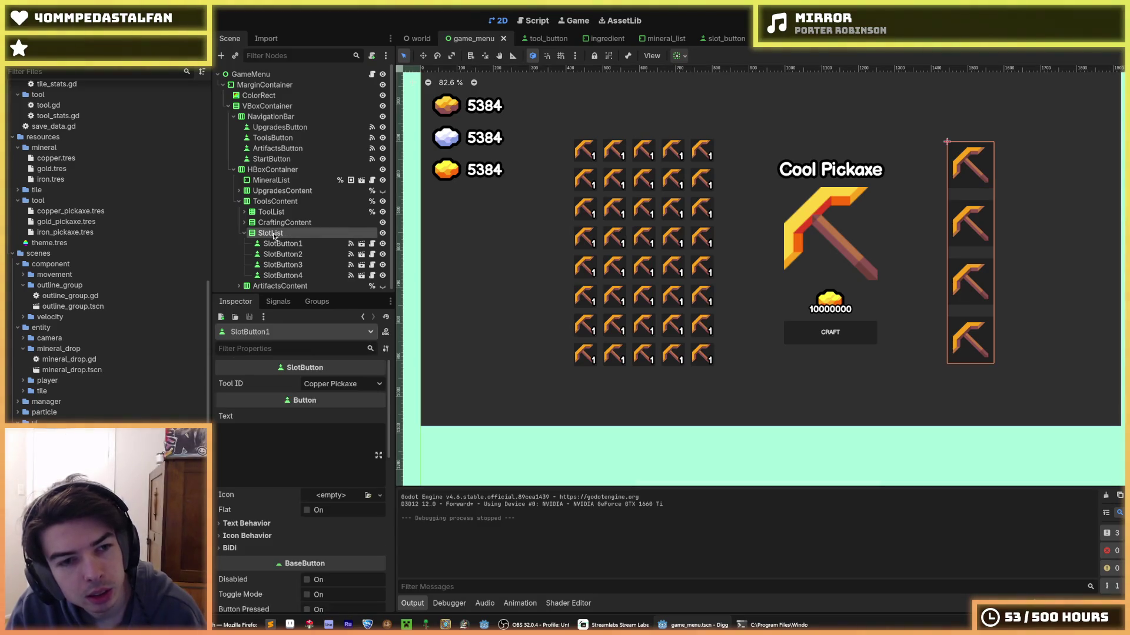
{"action": "left_click", "coordinate": [547, 39]}
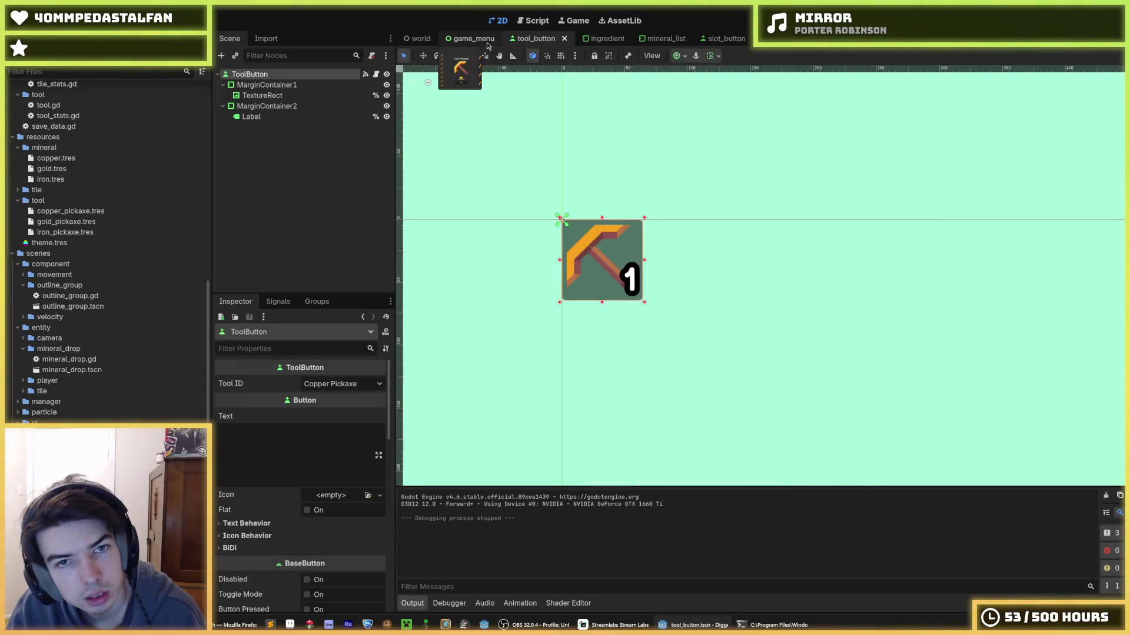
{"action": "left_click", "coordinate": [471, 39]}
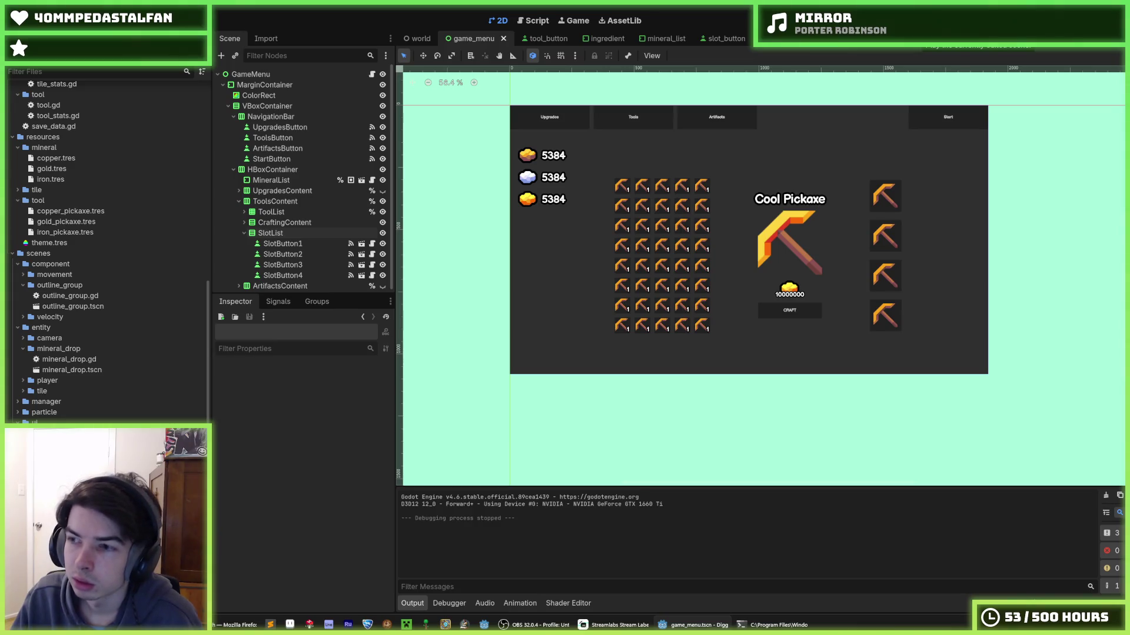
{"action": "key", "text": "ctrl+s"}
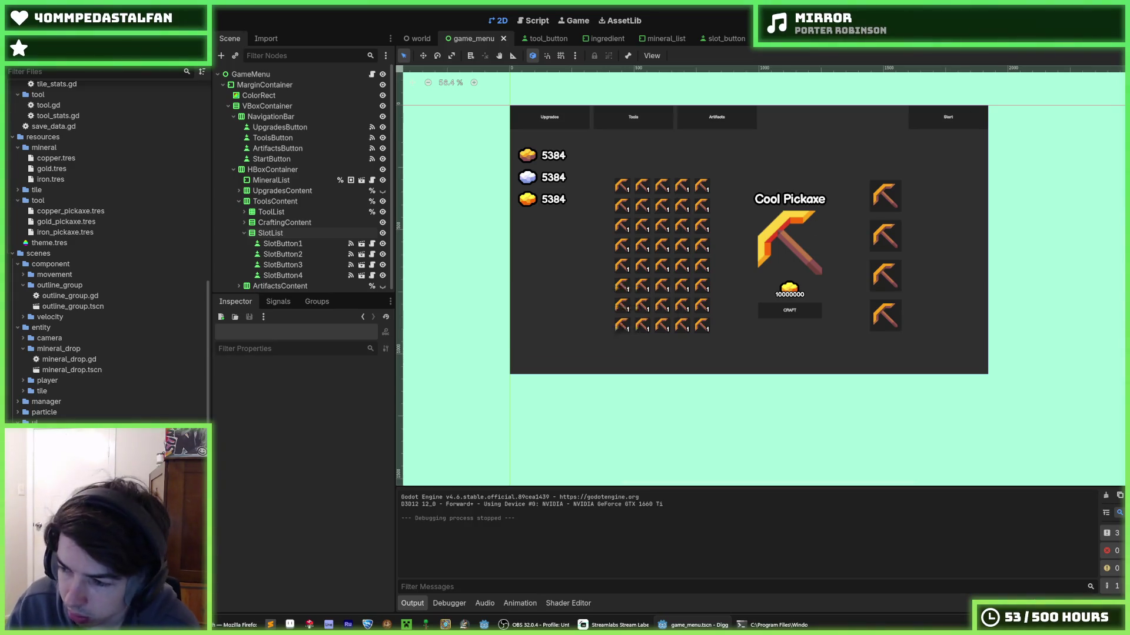
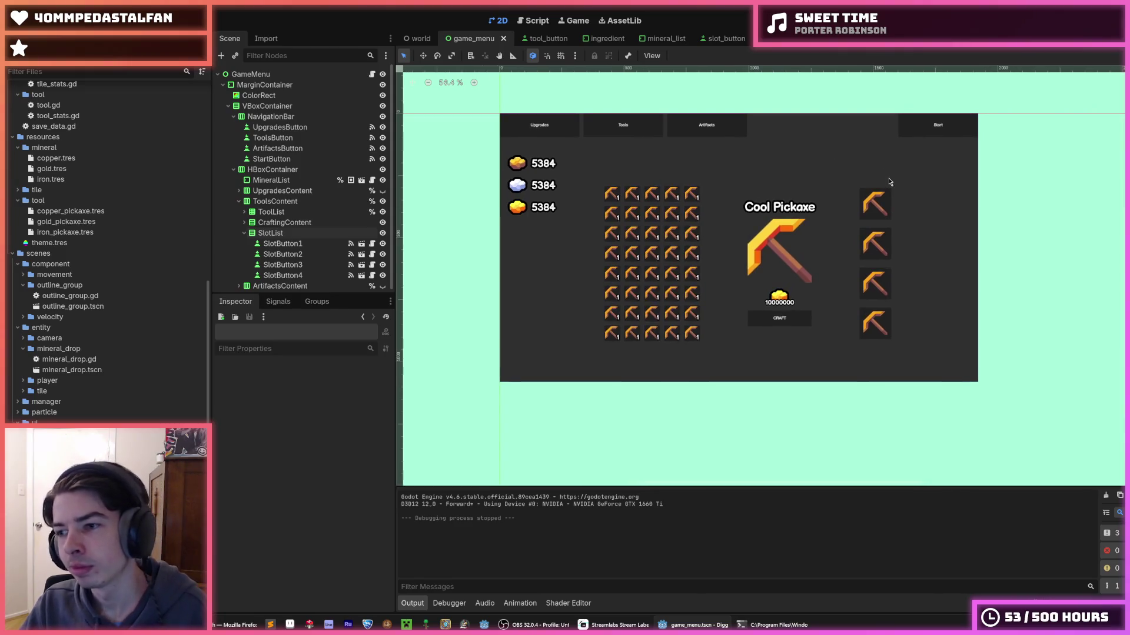
- Save the game menu scene, test-run it, then stop the game
{"action": "key", "text": "ctrl+s"}
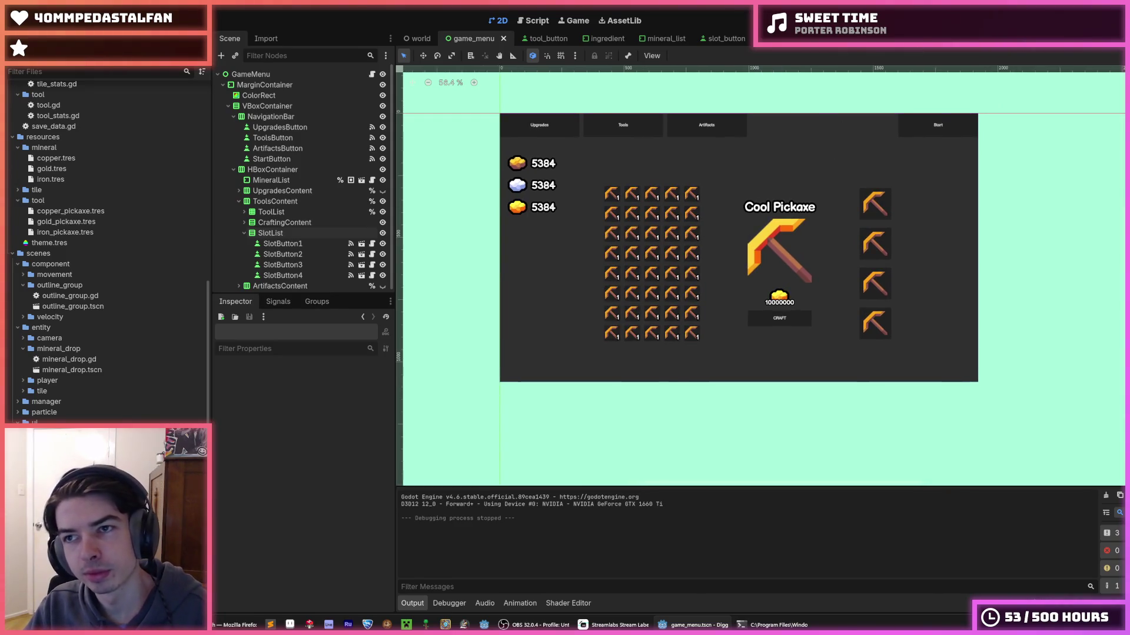
{"action": "left_click", "coordinate": [920, 23]}
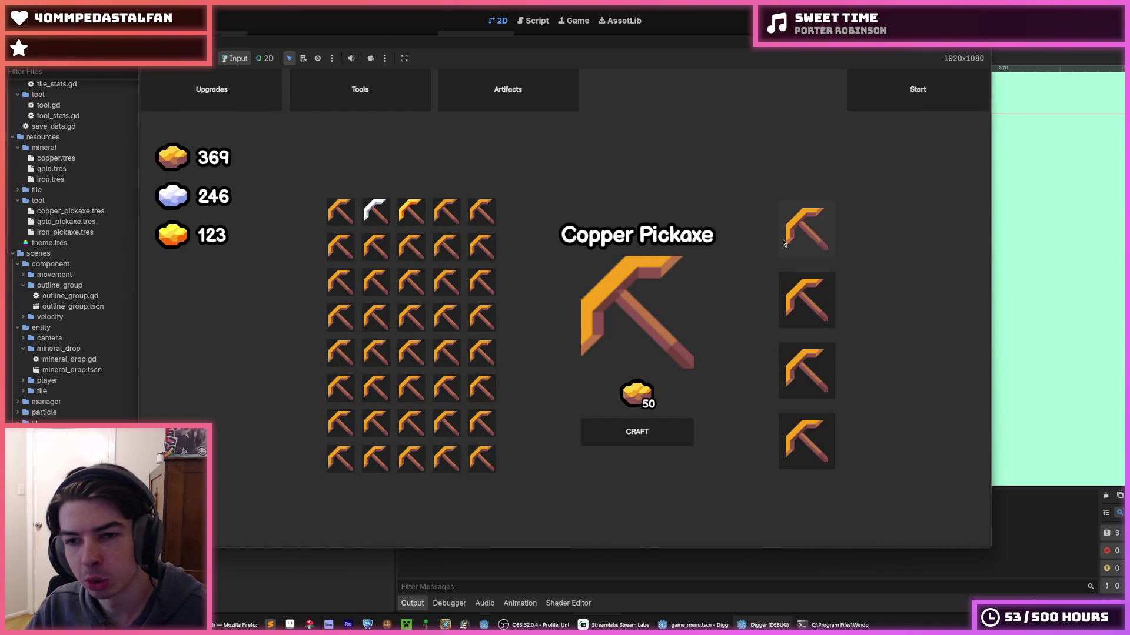
{"action": "key", "text": "F8"}
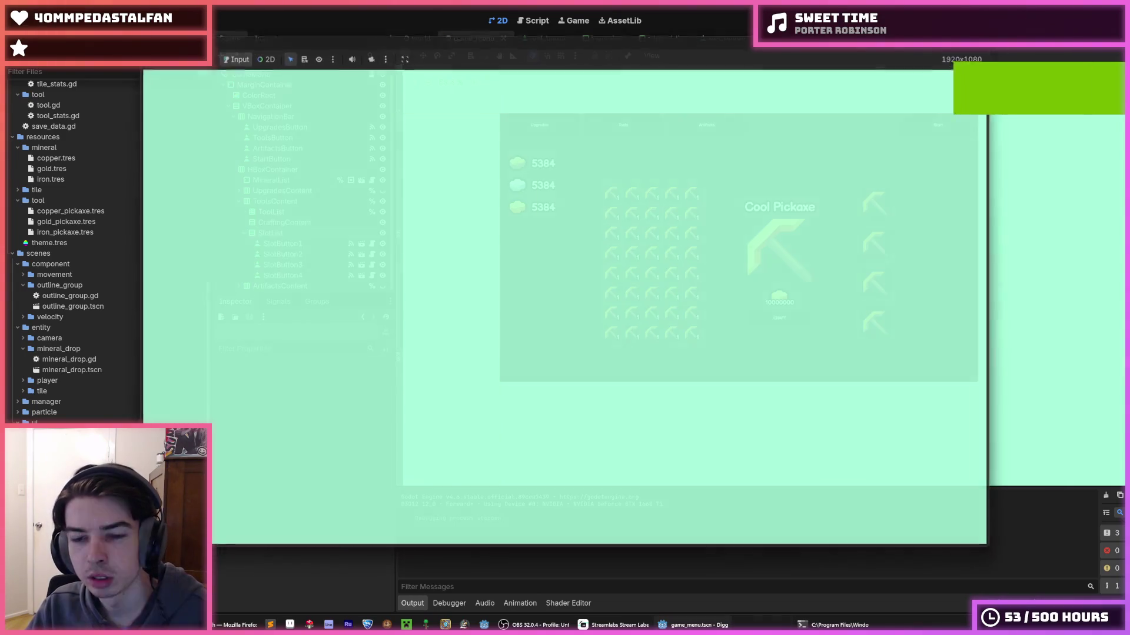
- Open the game_menu.gd script and place the cursor on blank line 44
{"action": "left_click", "coordinate": [372, 74]}
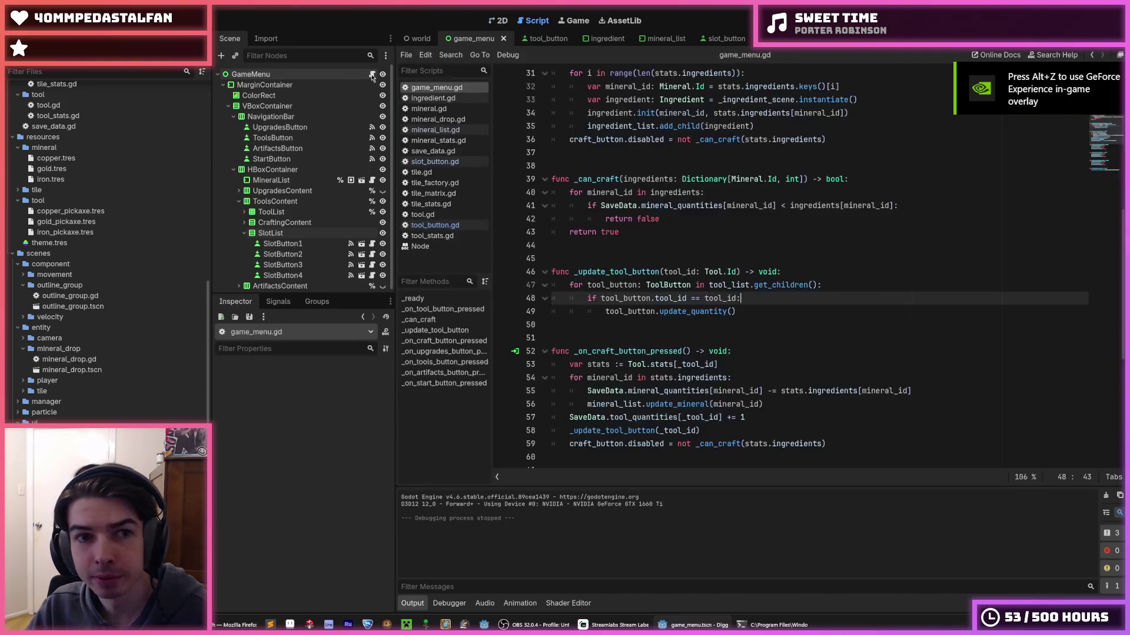
{"action": "left_click", "coordinate": [687, 263]}
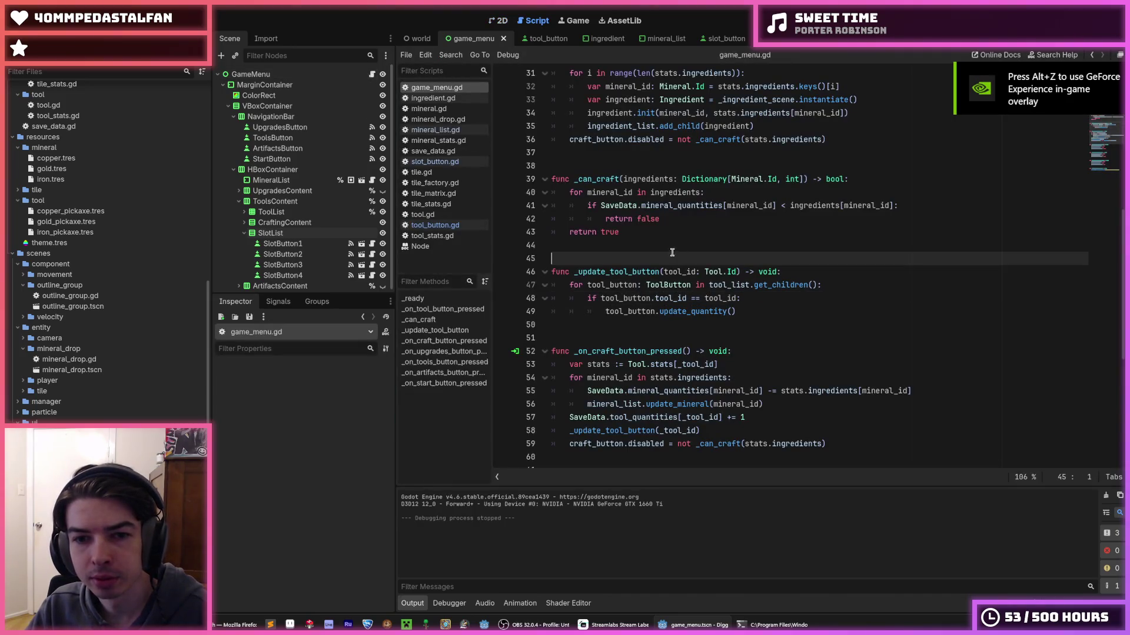
{"action": "left_click", "coordinate": [637, 243]}
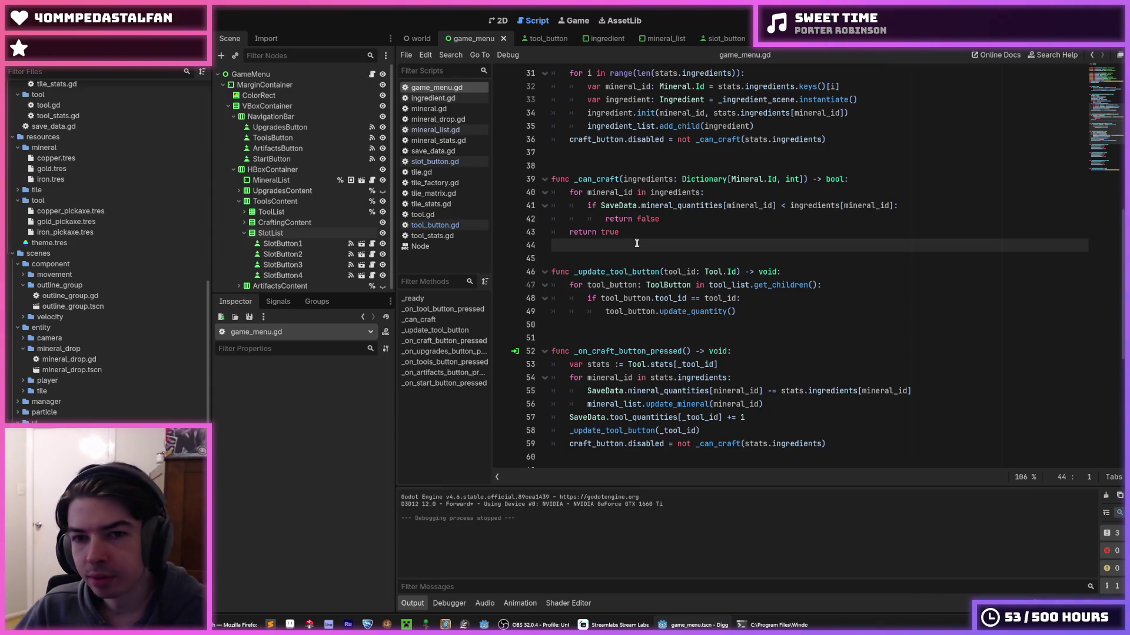
- Look through the tool button, ingredient and mineral list scenes, ending on slot_button
{"action": "left_click", "coordinate": [546, 38]}
{"action": "left_click", "coordinate": [606, 38]}
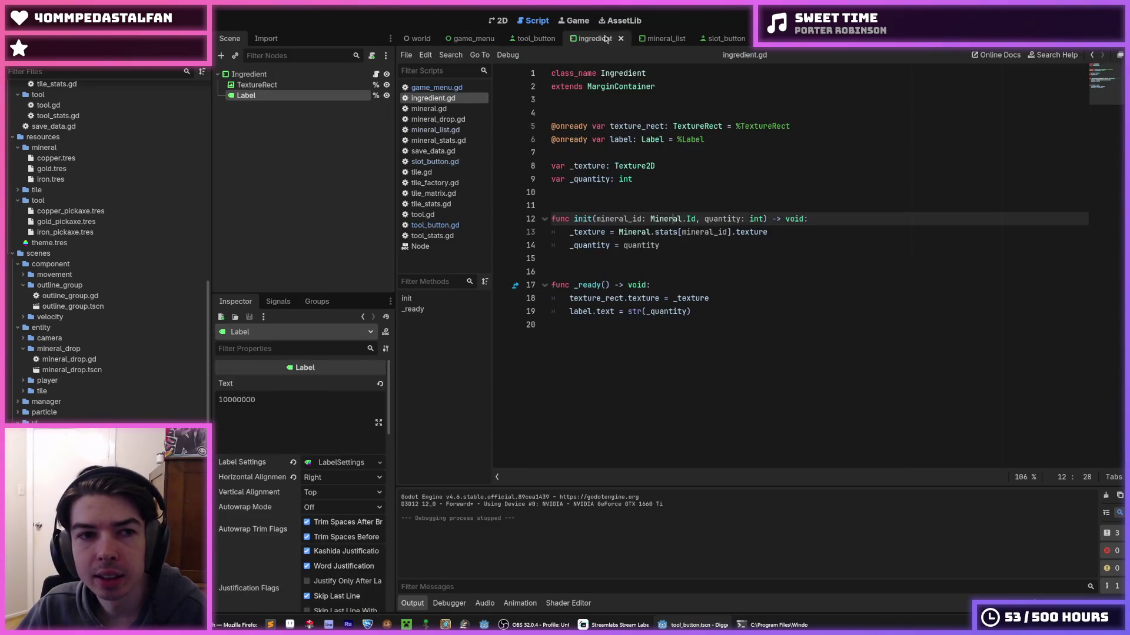
{"action": "left_click", "coordinate": [517, 39]}
{"action": "left_click", "coordinate": [499, 21]}
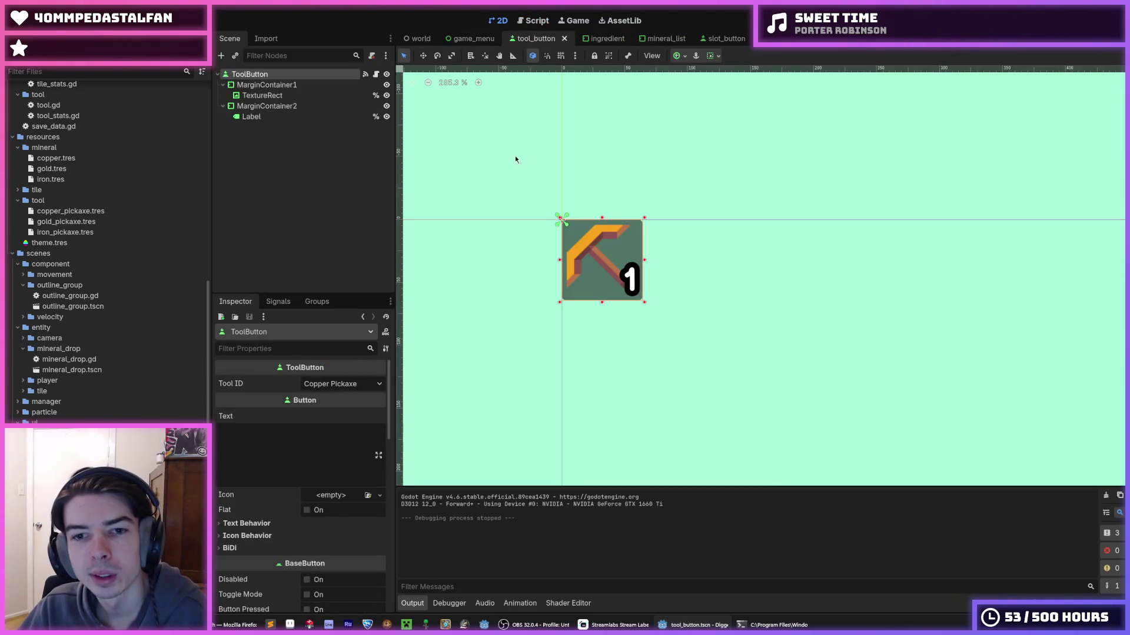
{"action": "left_click", "coordinate": [263, 96]}
{"action": "left_click", "coordinate": [603, 38]}
{"action": "left_click", "coordinate": [653, 38]}
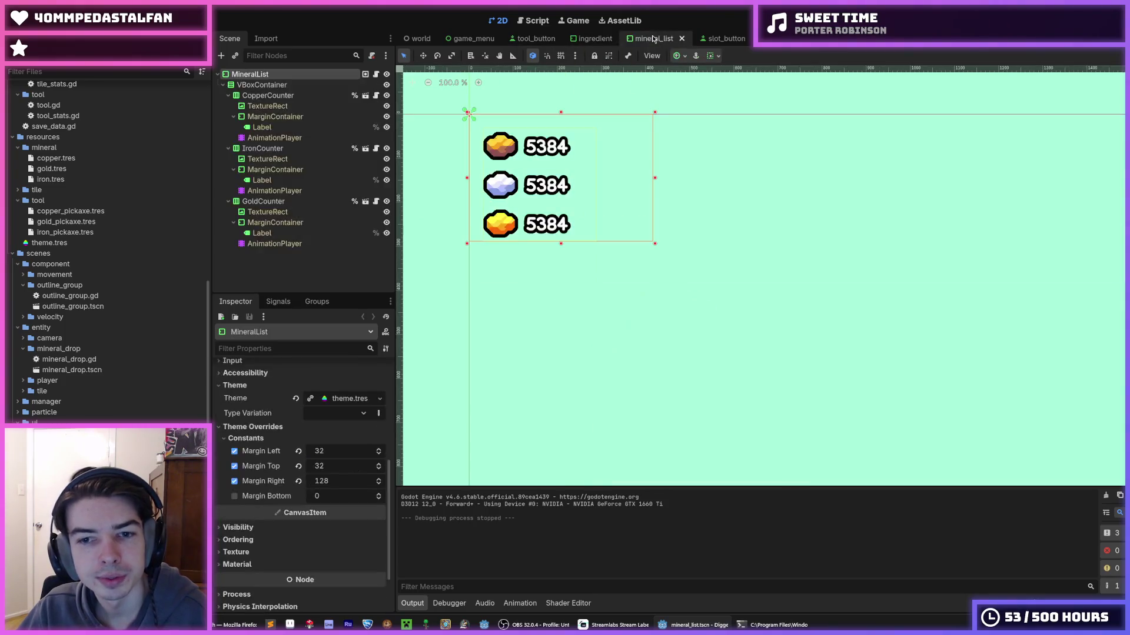
{"action": "left_click", "coordinate": [719, 38]}
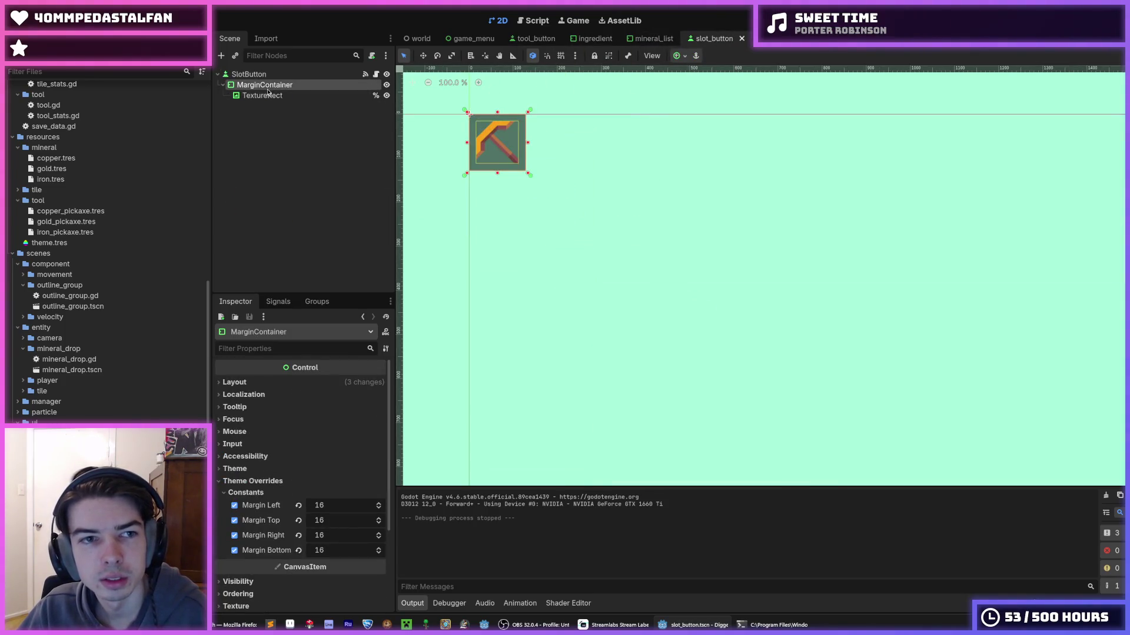
- Clear the slot button TextureRect's placeholder pickaxe texture and save the scene
{"action": "left_click", "coordinate": [353, 95]}
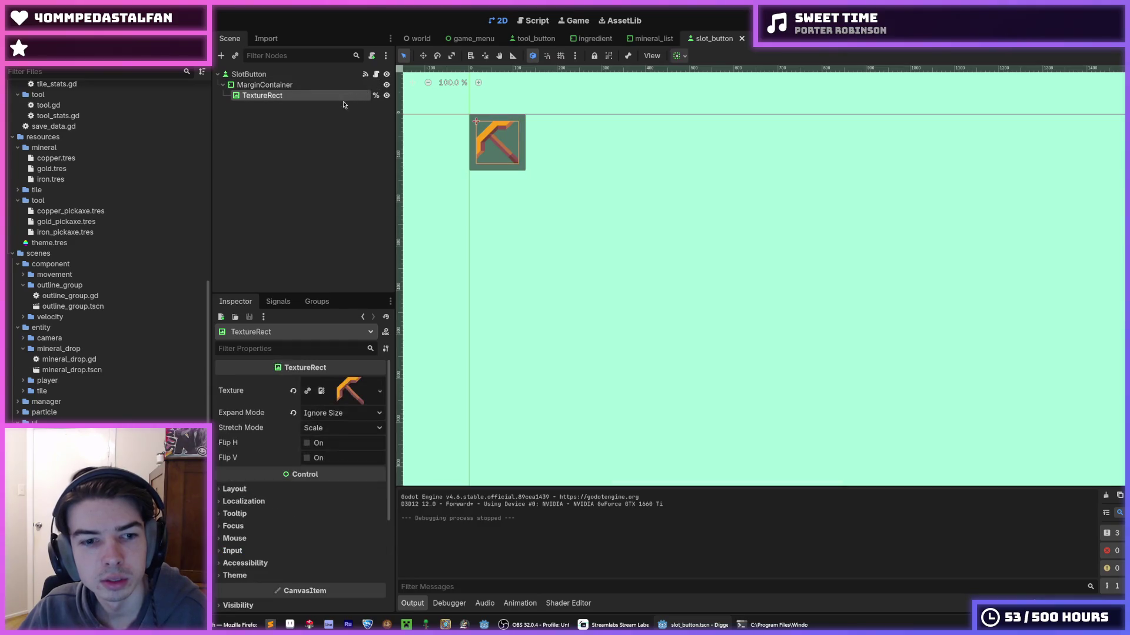
{"action": "left_click", "coordinate": [293, 384]}
{"action": "key", "text": "ctrl+s"}
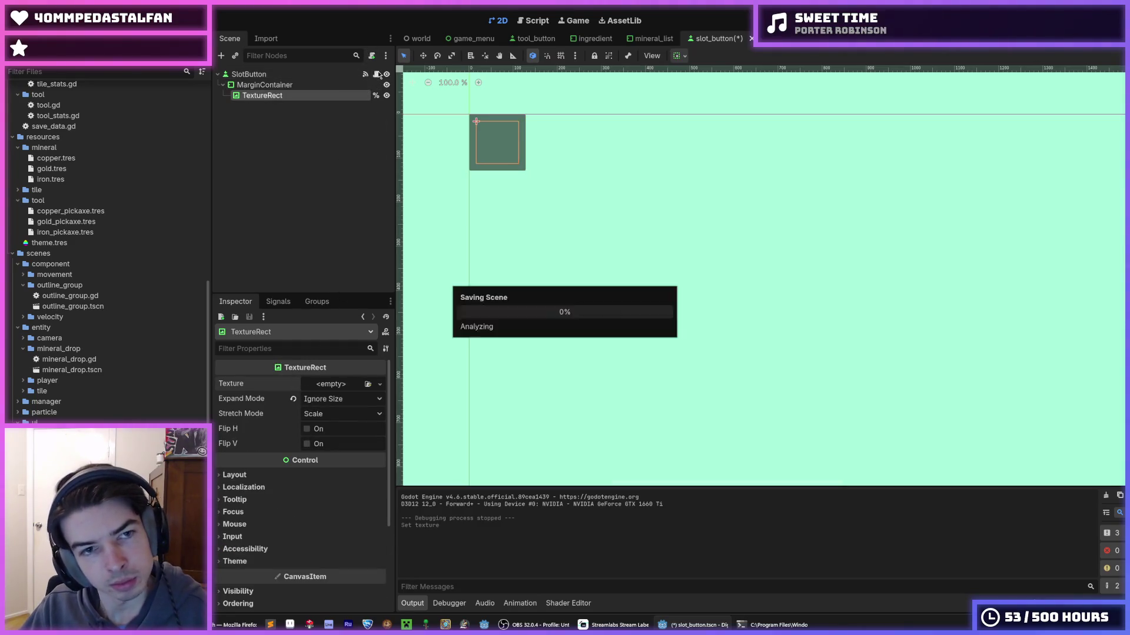
{"action": "left_click", "coordinate": [387, 74]}
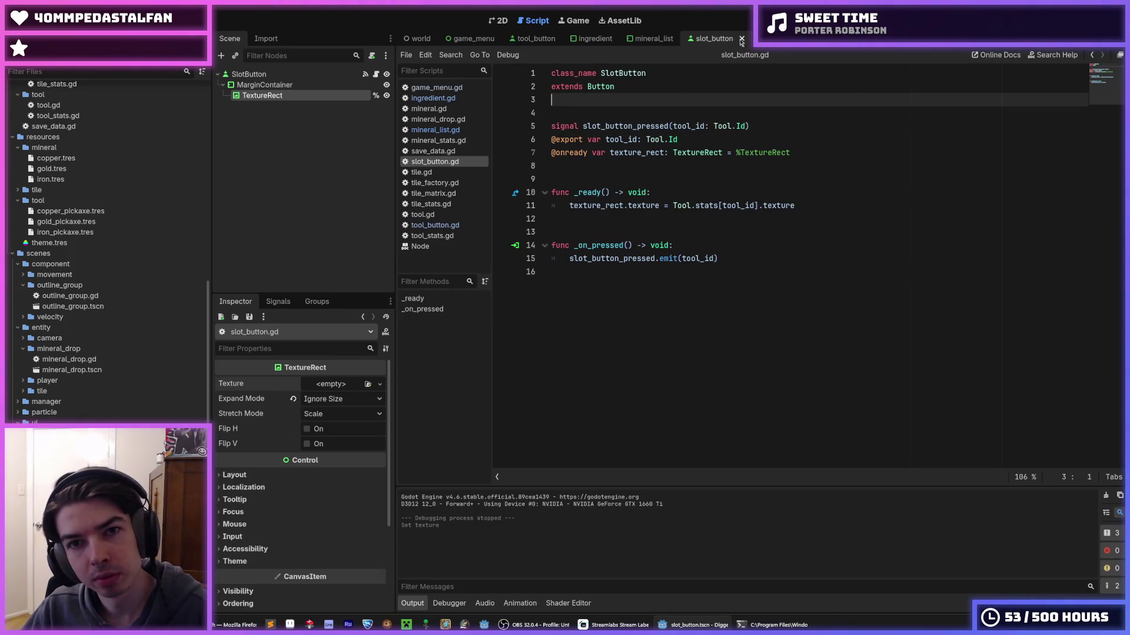
{"action": "key", "text": "ctrl+s"}
- Clear the tool button TextureRect's placeholder pickaxe texture and save all open scenes
{"action": "left_click", "coordinate": [528, 39]}
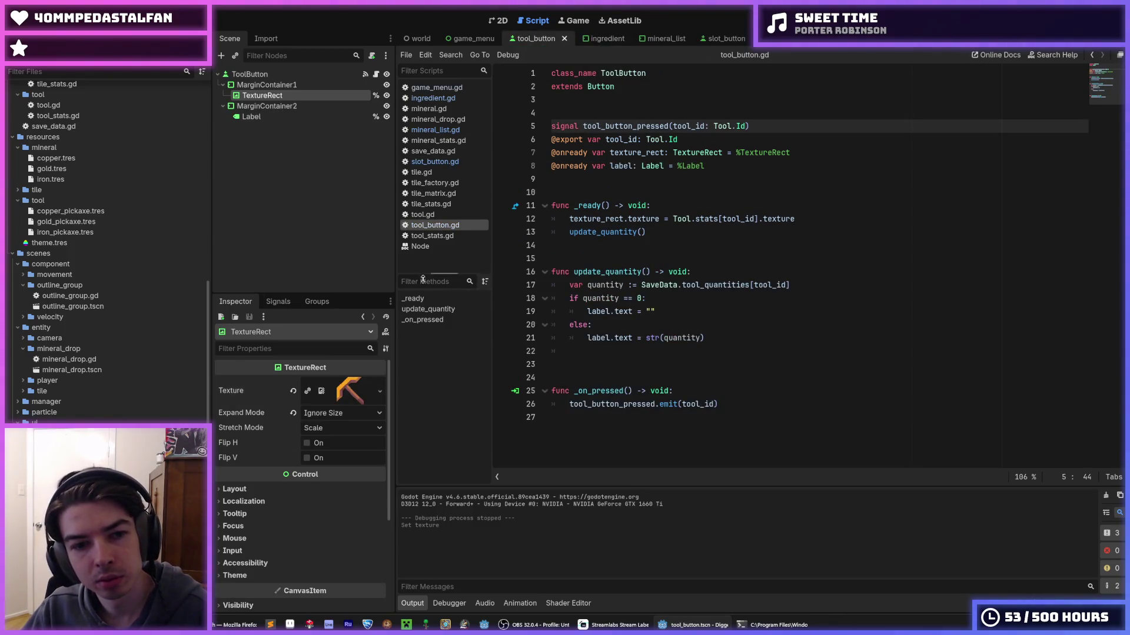
{"action": "left_click", "coordinate": [293, 392]}
{"action": "key", "text": "ctrl+s"}
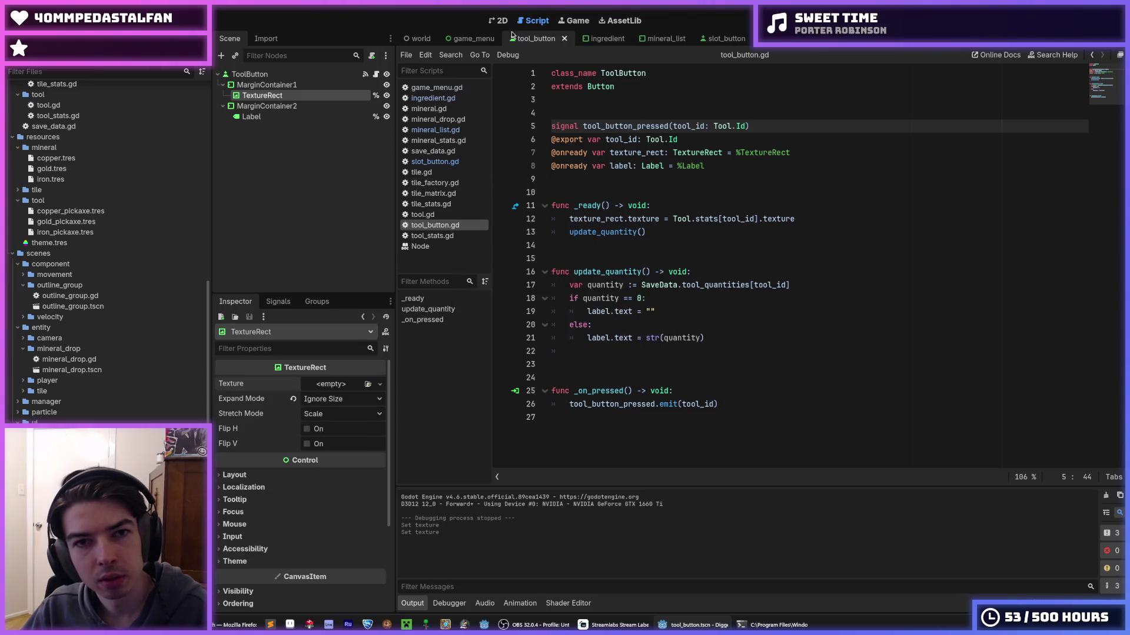
{"action": "left_click", "coordinate": [501, 25]}
{"action": "left_click", "coordinate": [472, 38]}
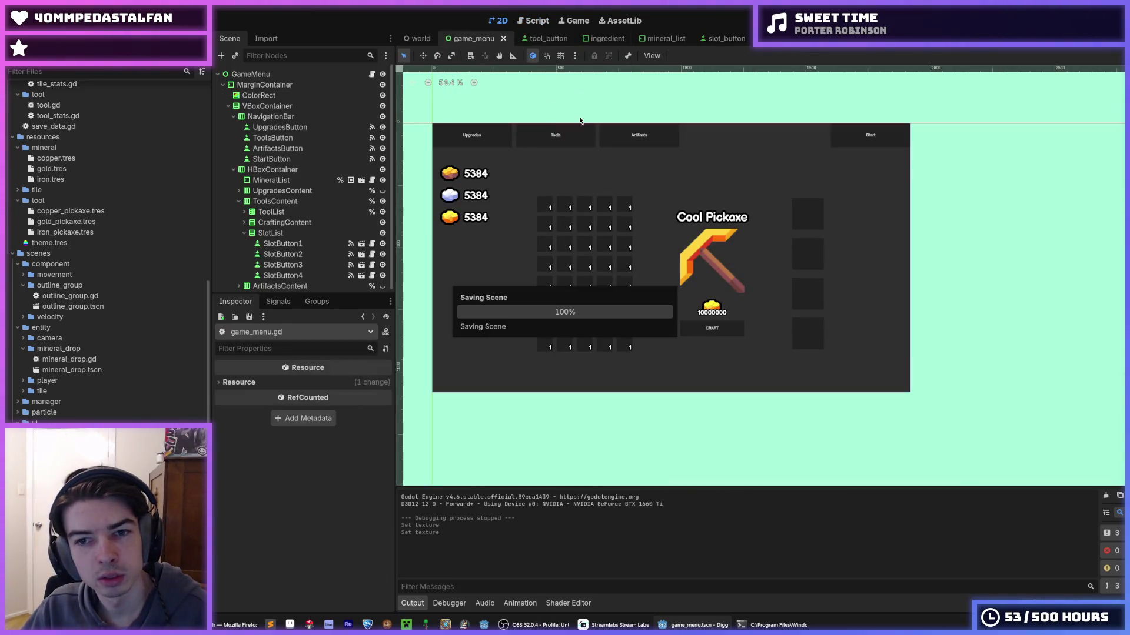
{"action": "key", "text": "ctrl+shift+alt+s"}
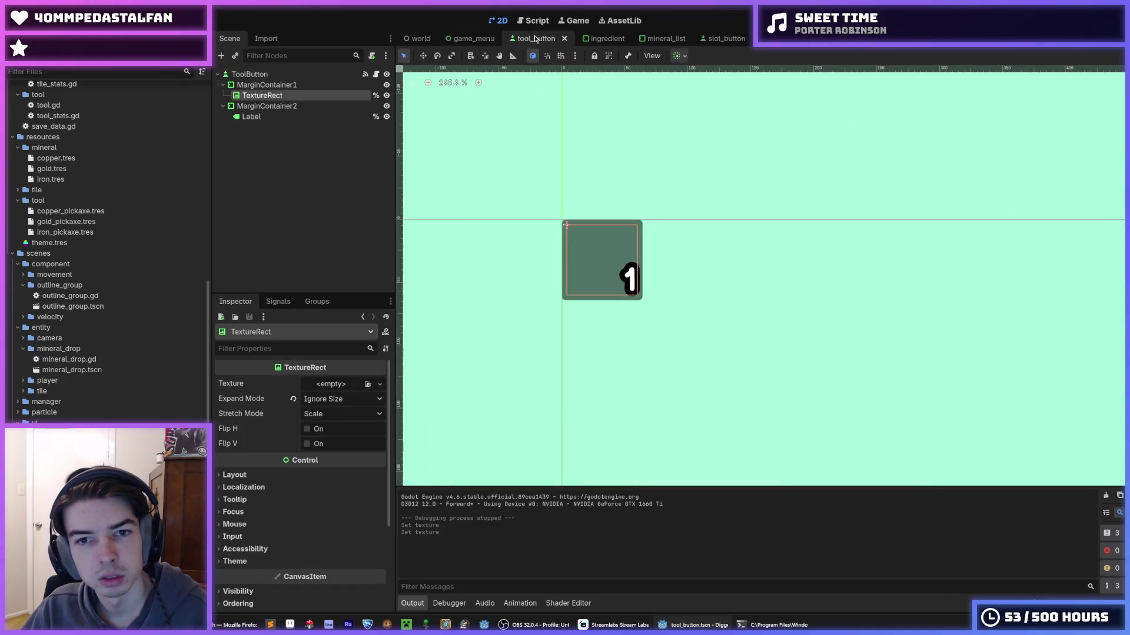
- Delete the placeholder '1' from the tool button's quantity Label, then run the game menu
{"action": "left_click", "coordinate": [259, 117]}
{"action": "scroll", "coordinate": [282, 411], "scroll_direction": "up", "scroll_amount": 10}
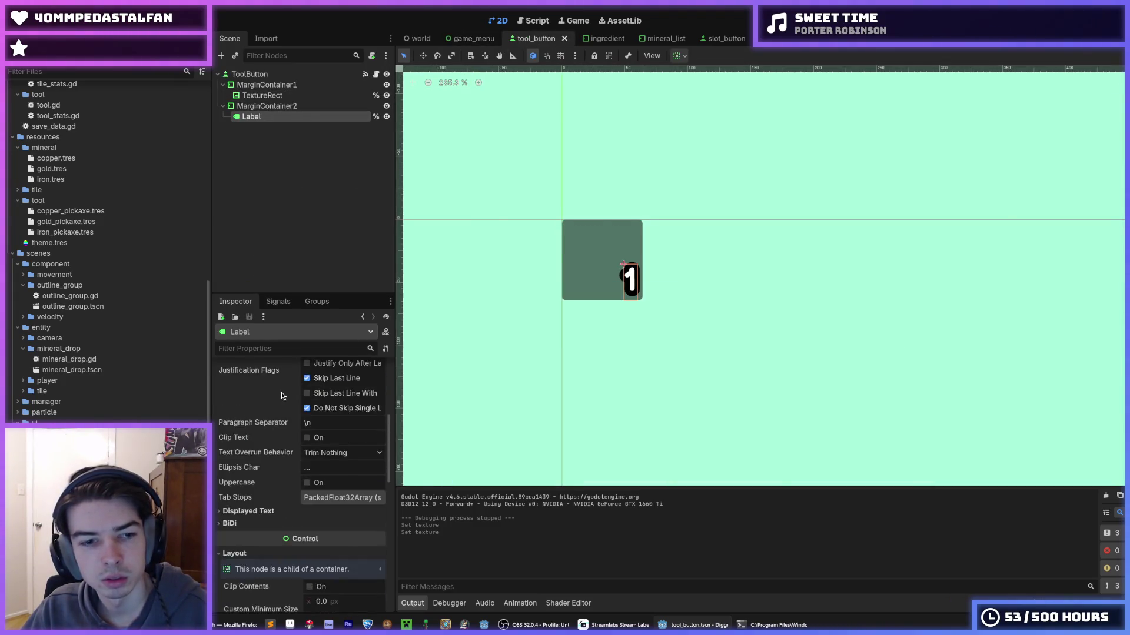
{"action": "left_click", "coordinate": [290, 412]}
{"action": "key", "text": "BackSpace"}
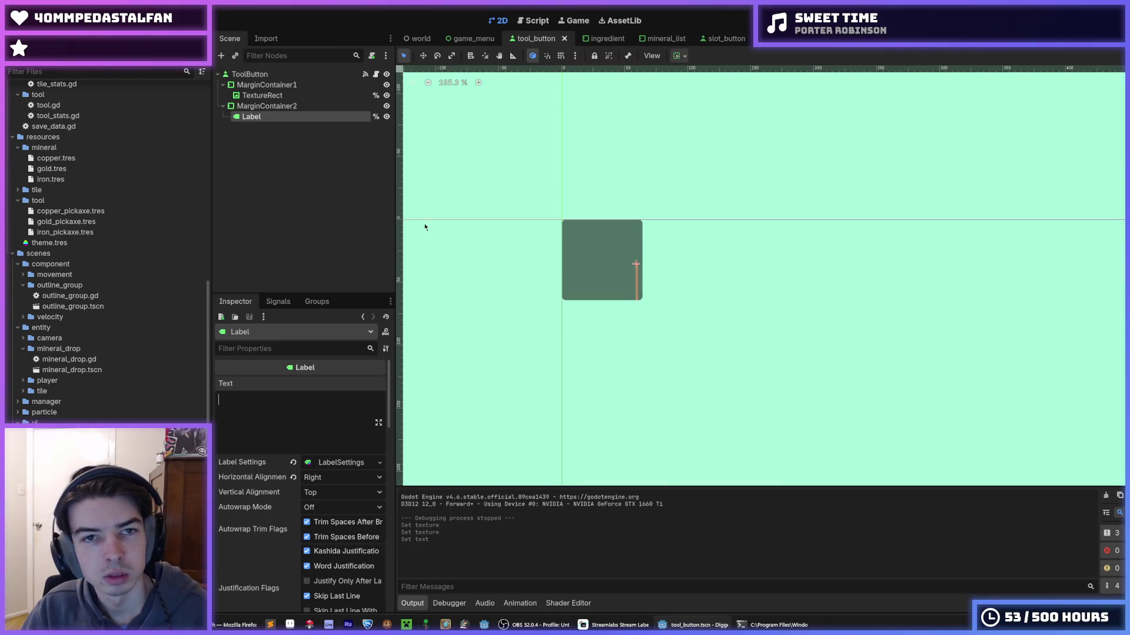
{"action": "left_click", "coordinate": [456, 39]}
{"action": "key", "text": "F6"}
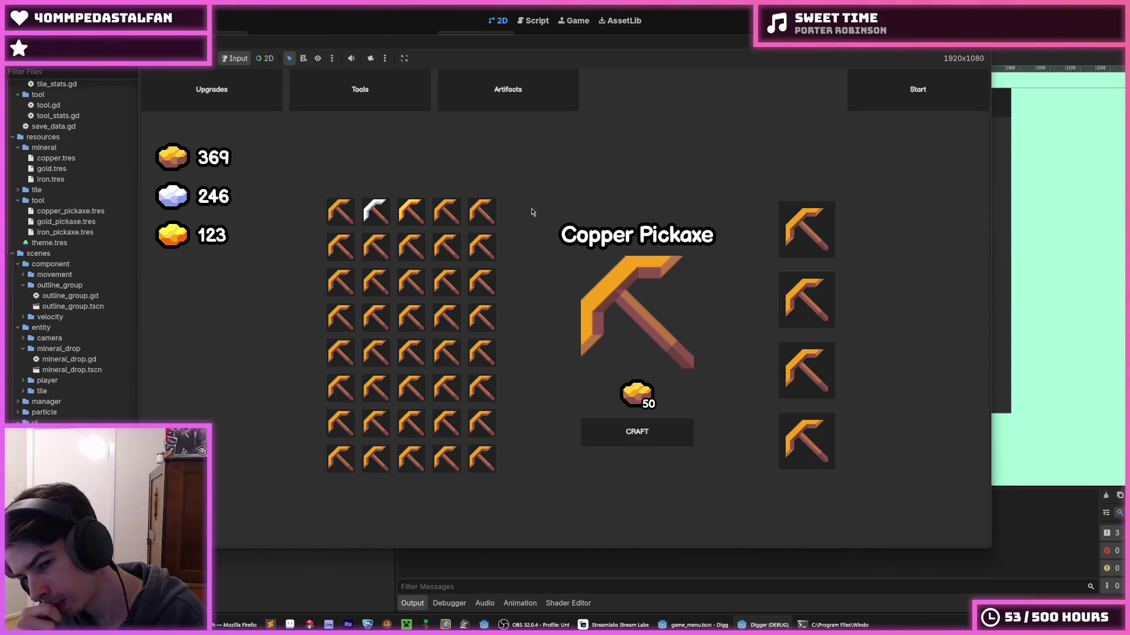
- Craft Copper Pickaxes repeatedly until copper runs out, leaving 19 copper
{"action": "left_click", "coordinate": [644, 433]}
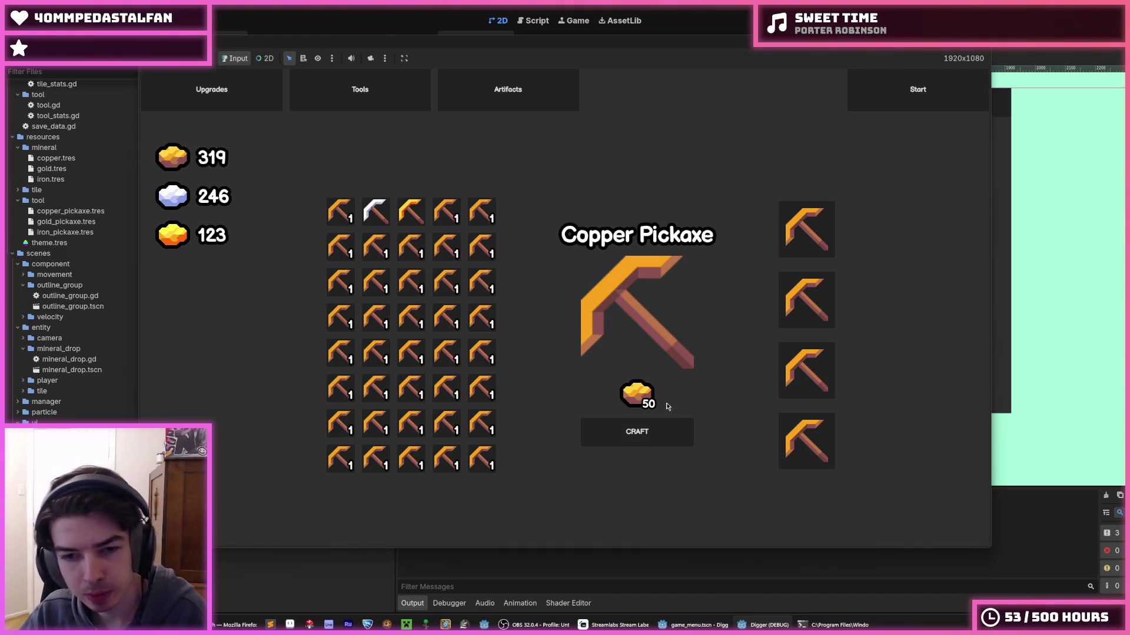
{"action": "left_click", "coordinate": [657, 434]}
{"action": "left_click", "coordinate": [657, 434]}
{"action": "left_click", "coordinate": [657, 434]}
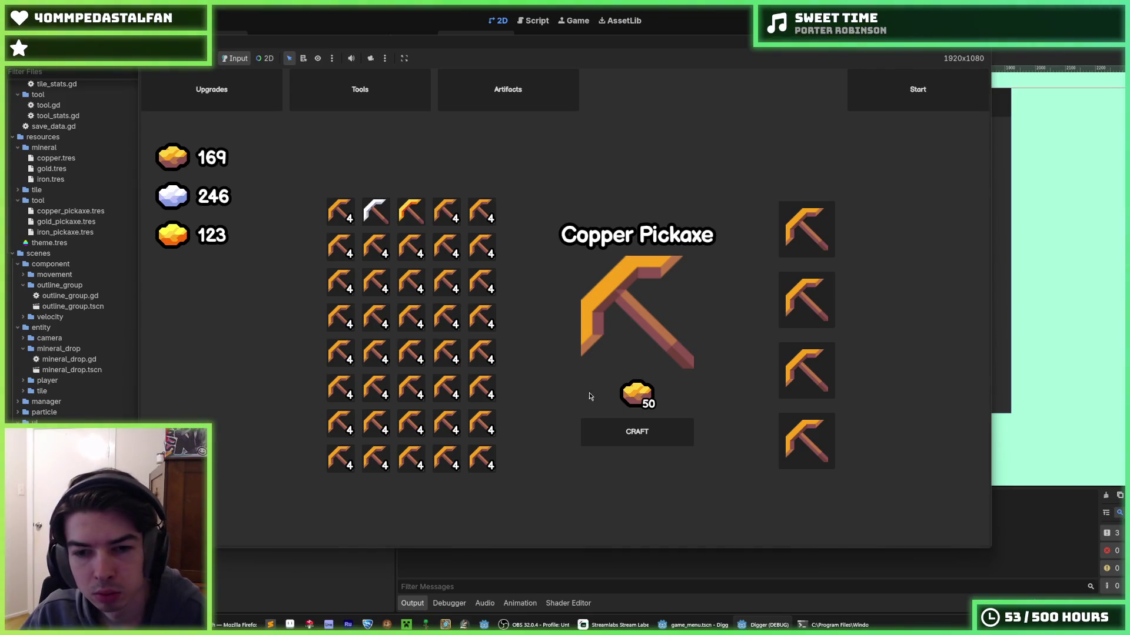
{"action": "left_click", "coordinate": [613, 436]}
{"action": "left_click", "coordinate": [613, 436]}
{"action": "left_click", "coordinate": [612, 436]}
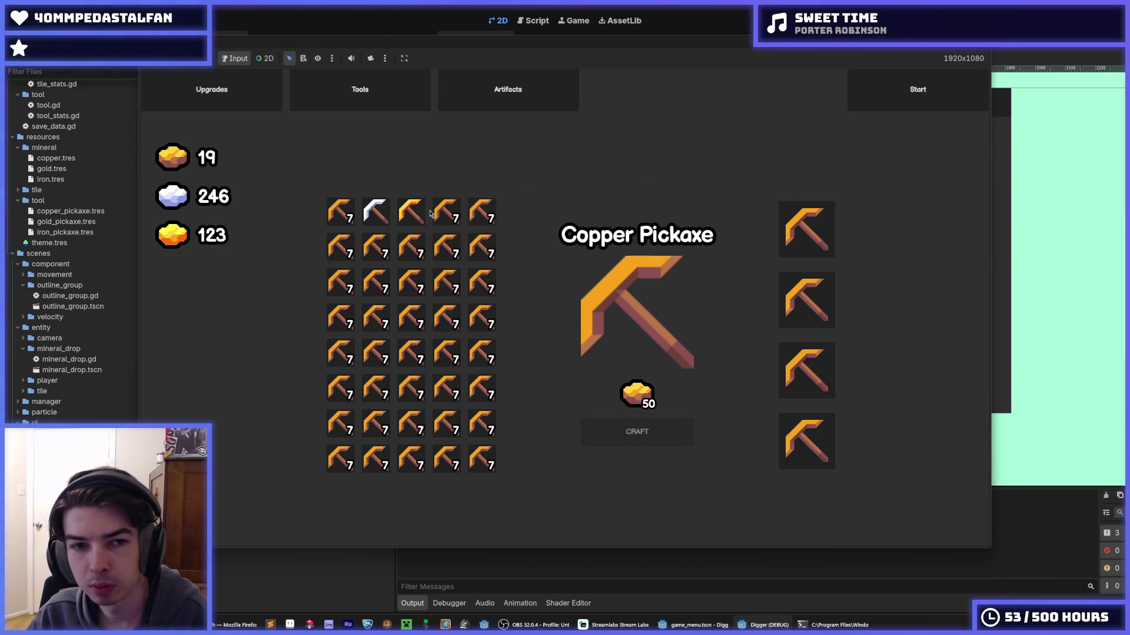
- Check the Gold Pickaxe and Copper Pickaxe recipes, then stop the test game
{"action": "left_click", "coordinate": [412, 213]}
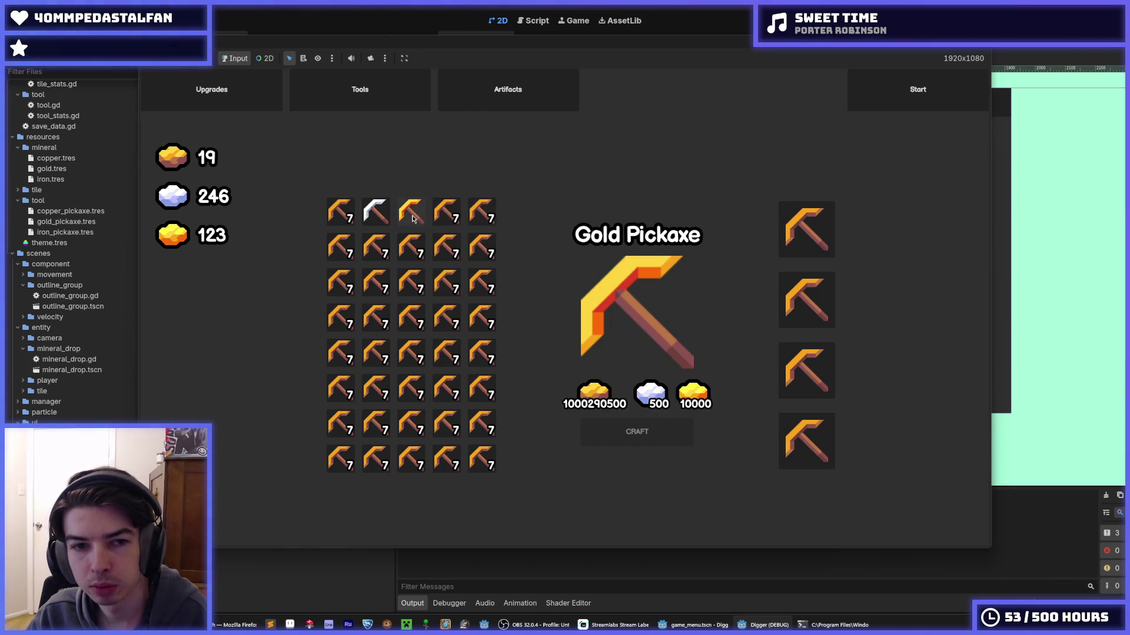
{"action": "left_click", "coordinate": [347, 226]}
{"action": "key", "text": "F8"}
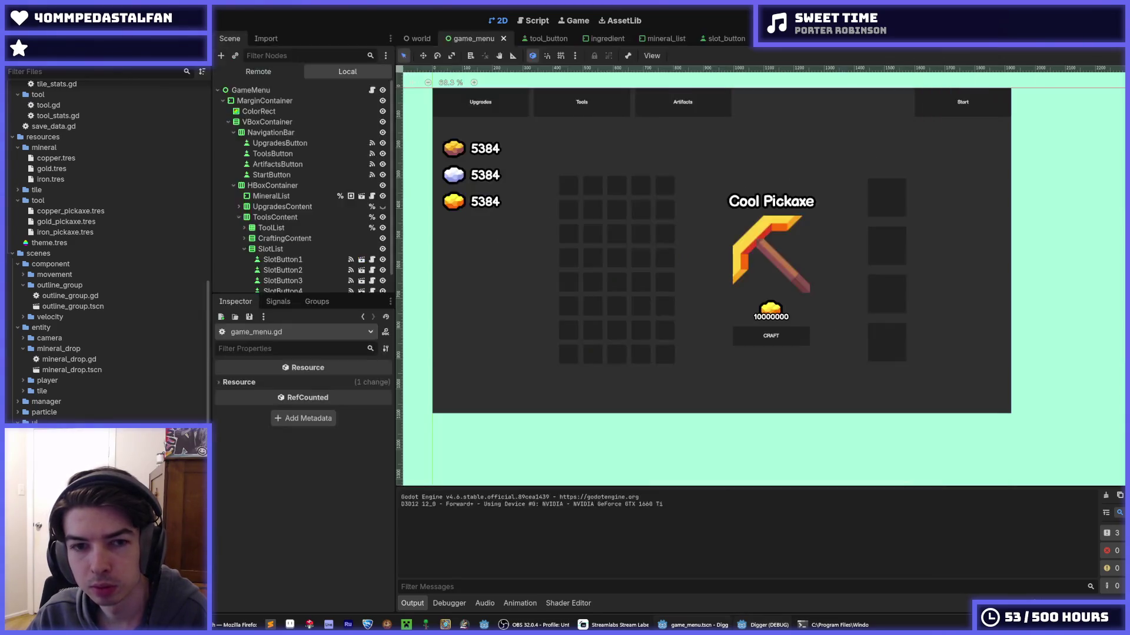
- Glance through the tool_button, ingredient and mineral_list scenes, then open slot_button.gd
{"action": "left_click", "coordinate": [535, 39]}
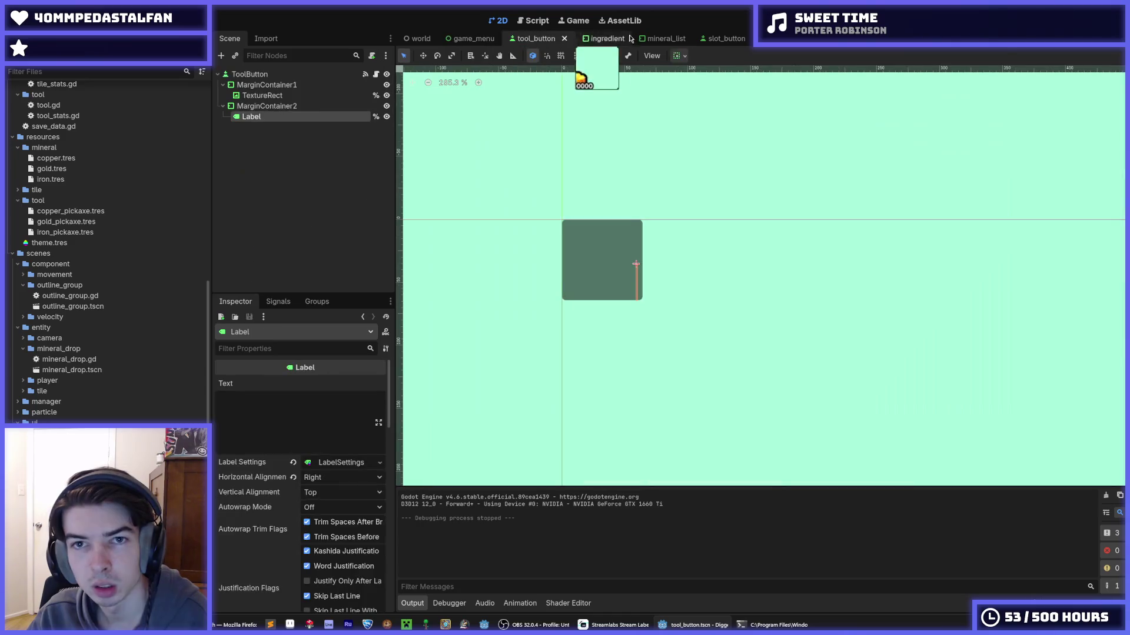
{"action": "left_click", "coordinate": [647, 39]}
{"action": "left_click", "coordinate": [585, 39]}
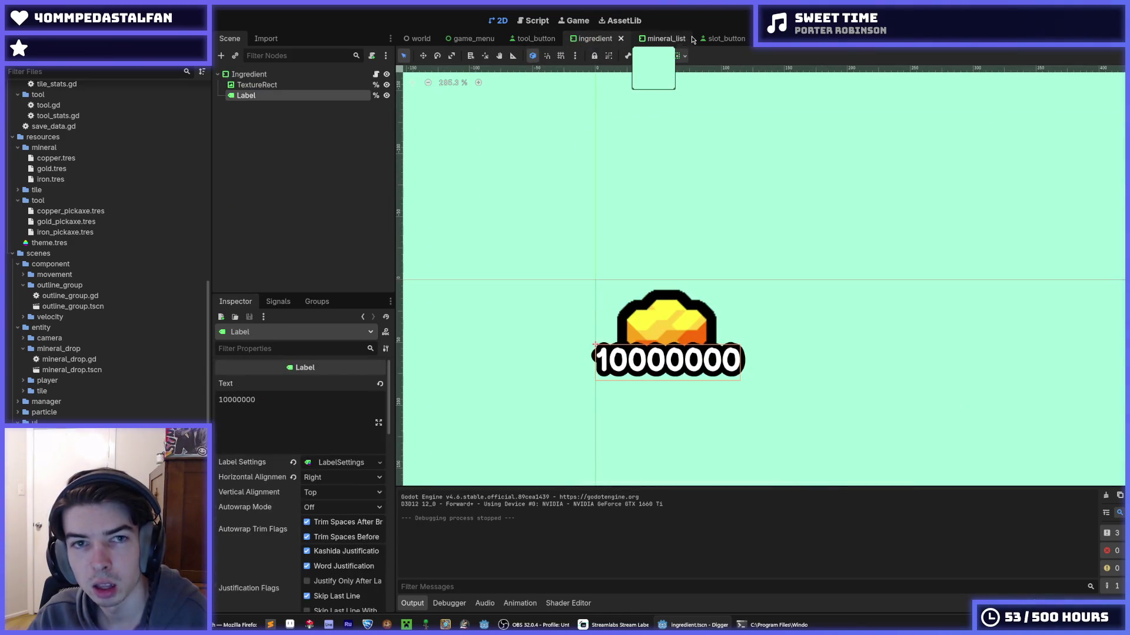
{"action": "left_click", "coordinate": [718, 40]}
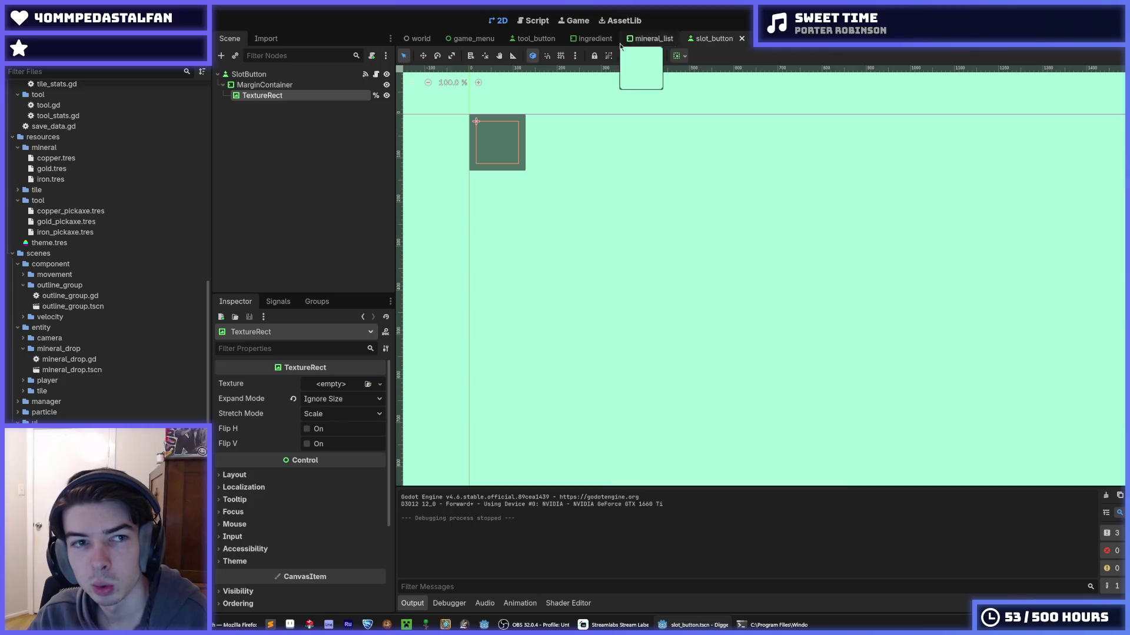
{"action": "left_click", "coordinate": [375, 75]}
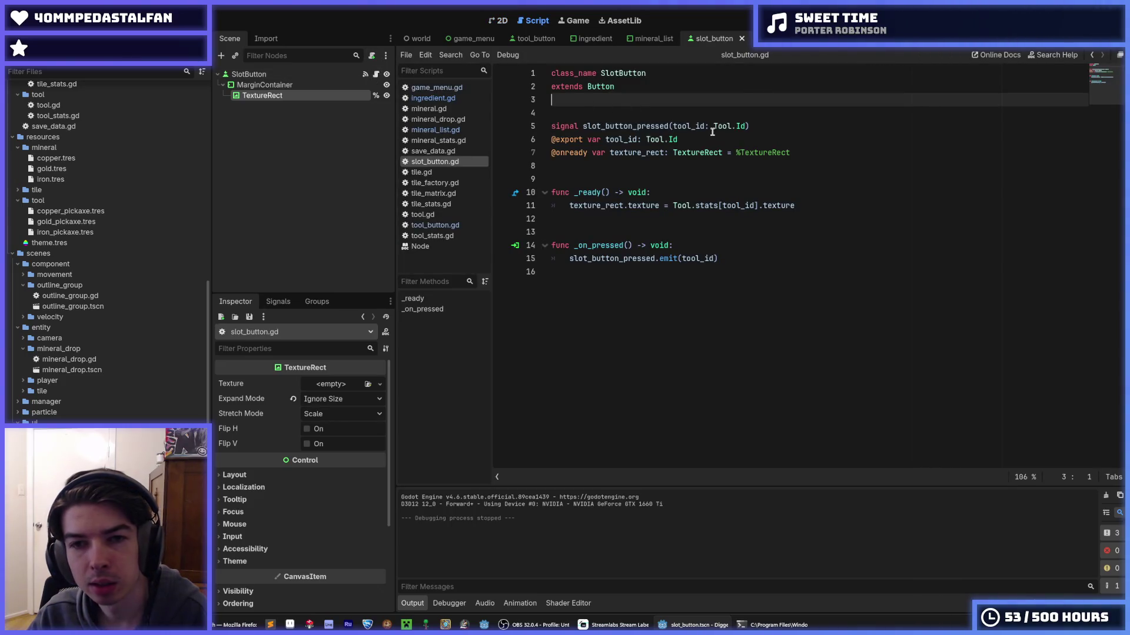
- Inspect the Tool.Id type of the tool_id export, then open ingredient.gd
{"action": "mouse_move", "coordinate": [728, 137]}
{"action": "left_mouse_down"}
{"action": "mouse_move", "coordinate": [582, 154]}
{"action": "mouse_move", "coordinate": [522, 142]}
{"action": "mouse_move", "coordinate": [644, 140]}
{"action": "left_mouse_up"}
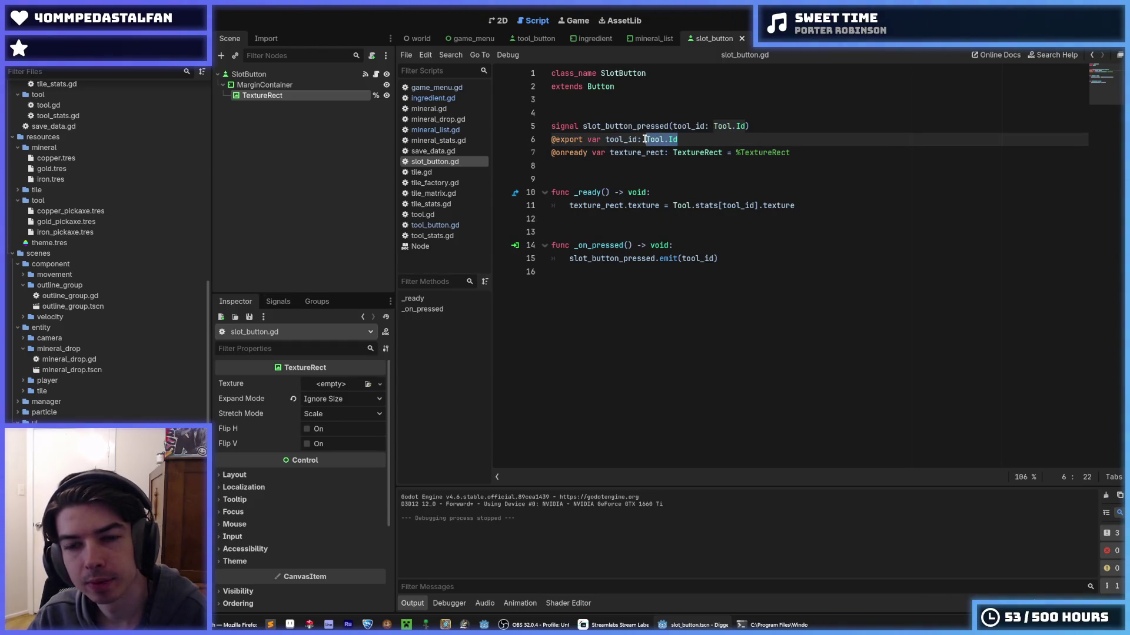
{"action": "left_click", "coordinate": [645, 139]}
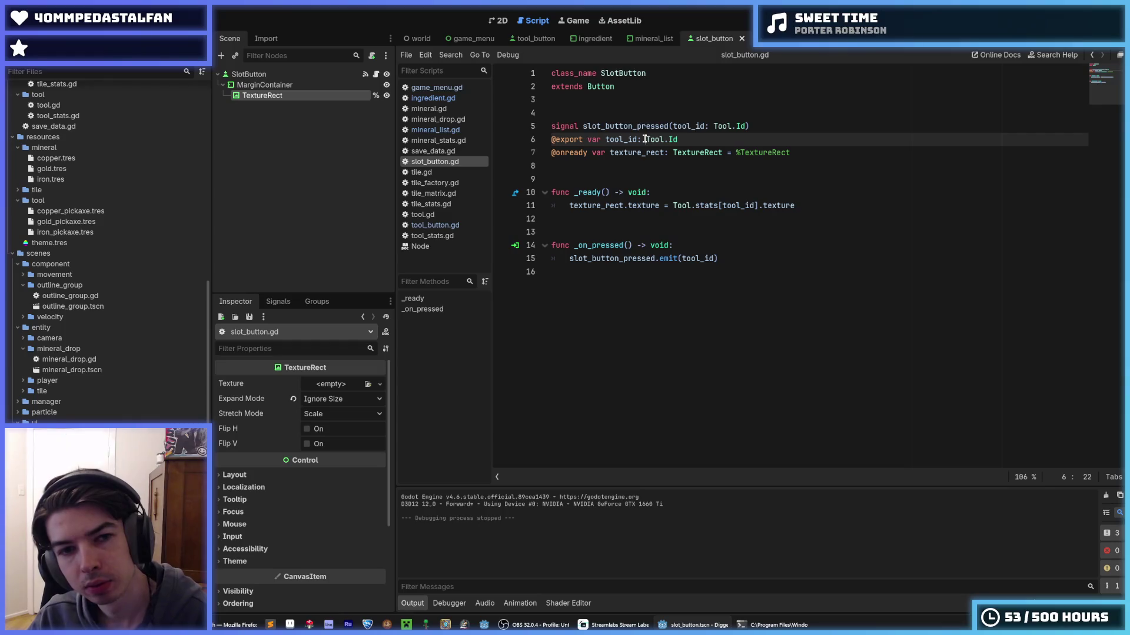
{"action": "left_click", "coordinate": [437, 130]}
{"action": "left_click", "coordinate": [440, 99]}
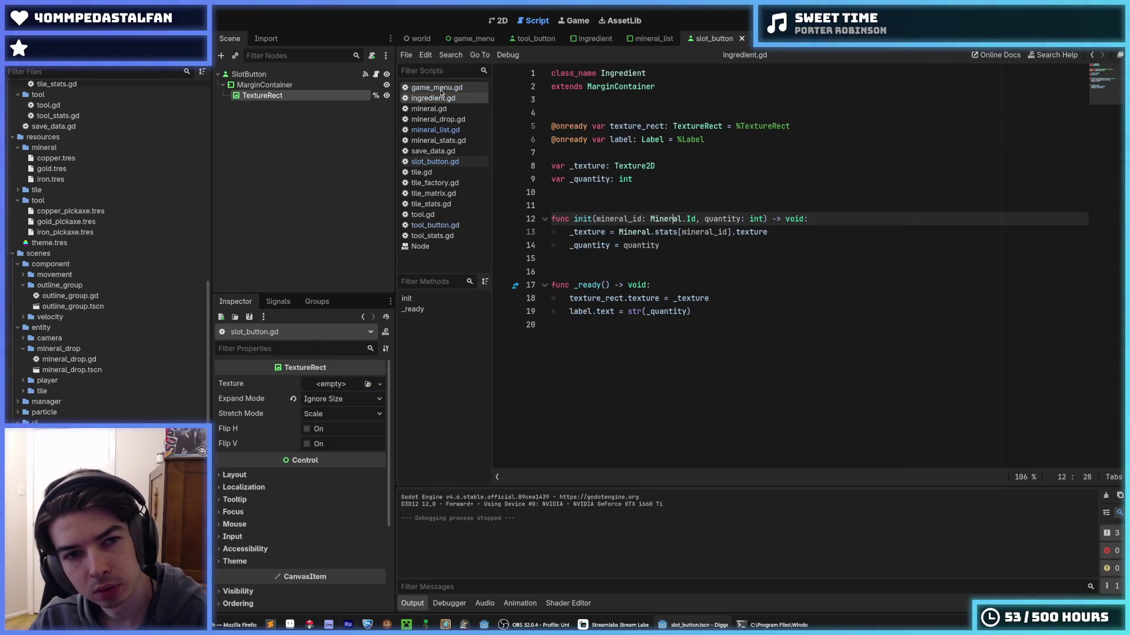
{"action": "key", "text": "Up"}
{"action": "key", "text": "Down"}
{"action": "key", "text": "Down"}
{"action": "key", "text": "Down"}
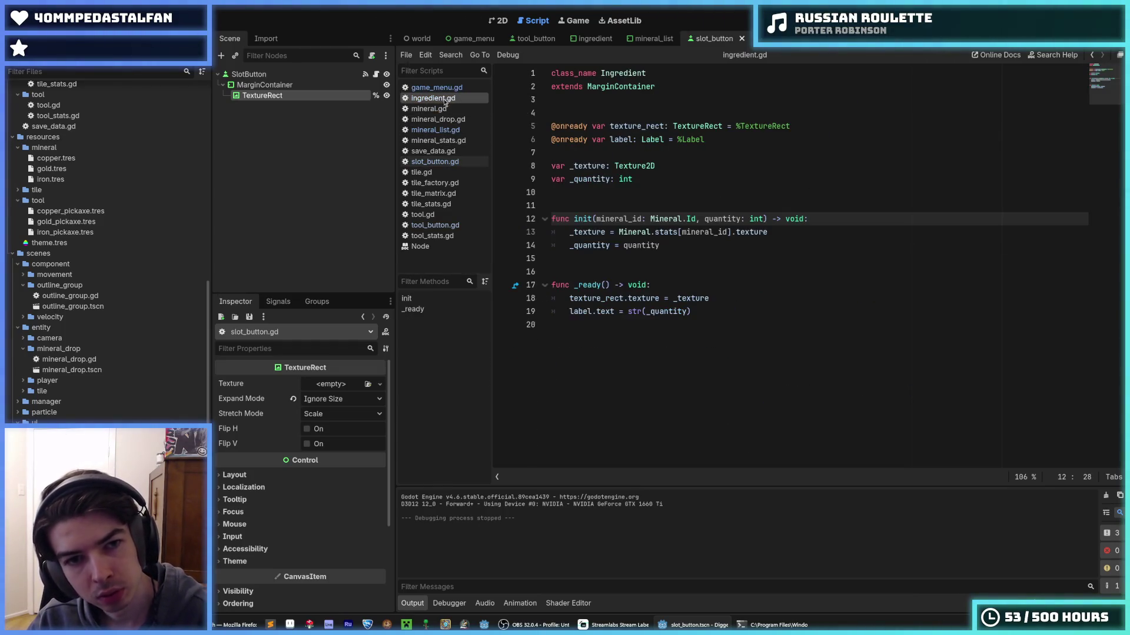
{"action": "left_click", "coordinate": [443, 100]}
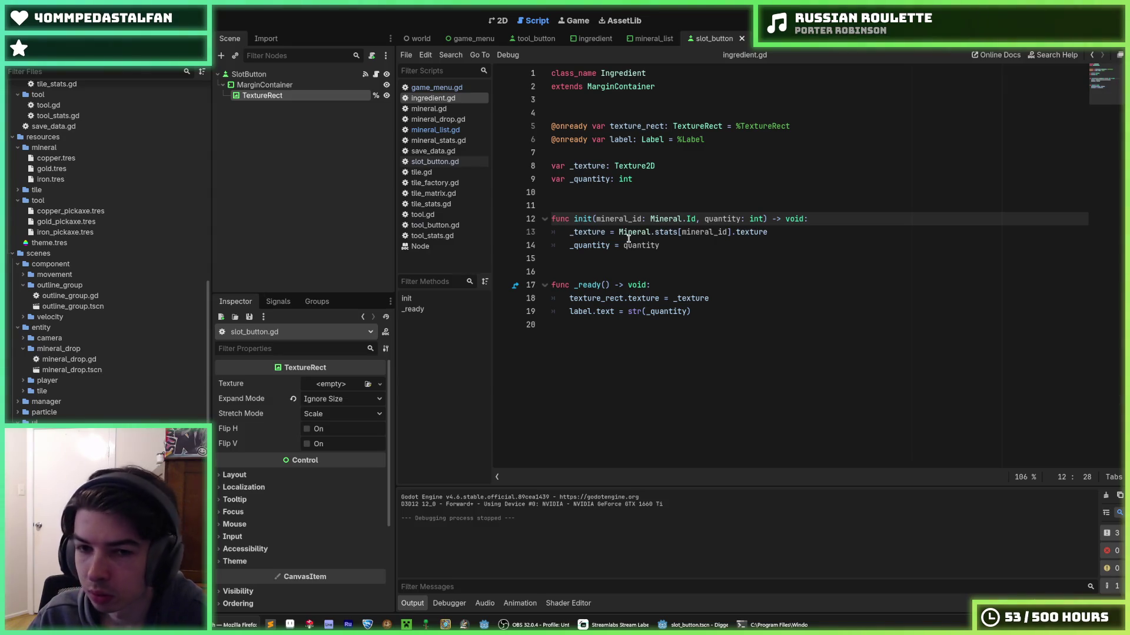
- Review the _quantity assignment in init and show the SlotButton node's properties
{"action": "left_click", "coordinate": [683, 233]}
{"action": "left_click", "coordinate": [682, 240]}
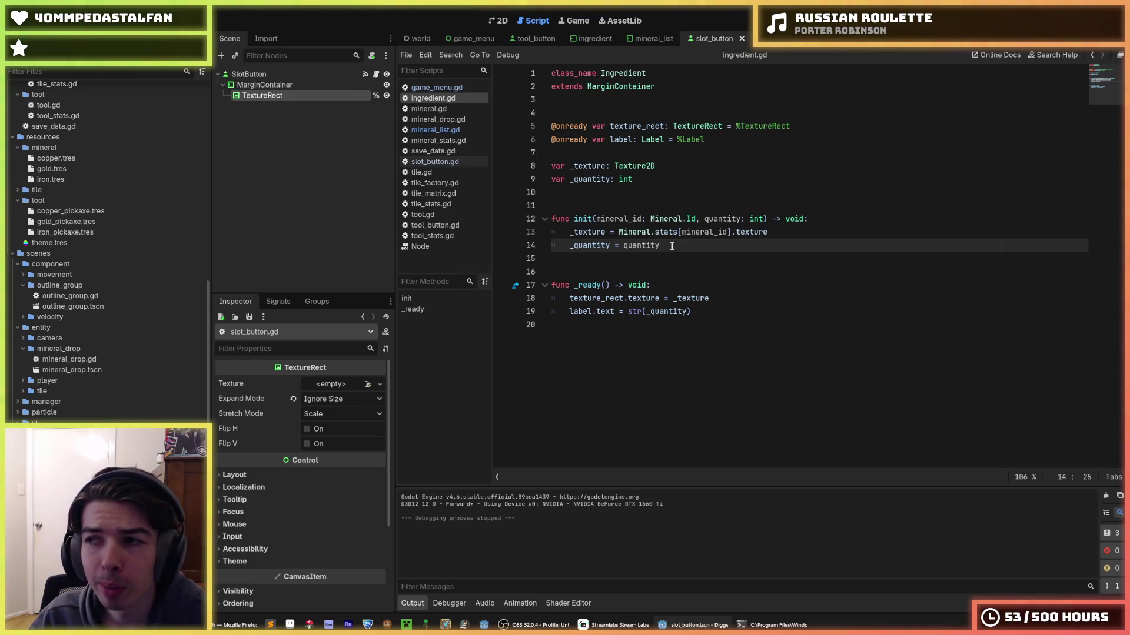
{"action": "left_click", "coordinate": [654, 168]}
{"action": "left_click", "coordinate": [271, 75]}
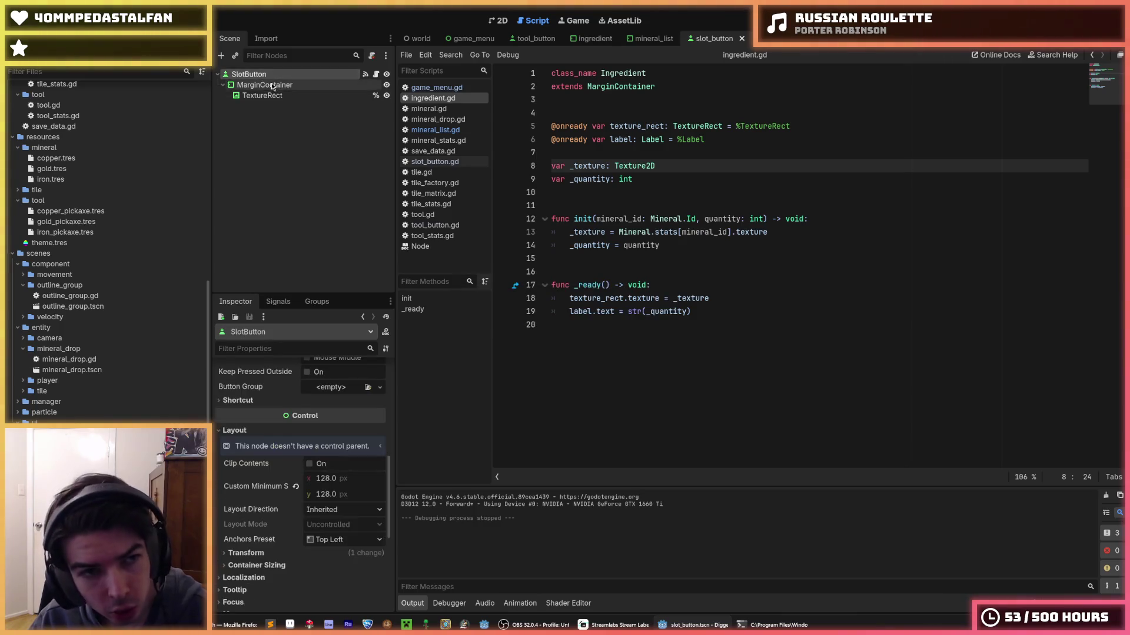
- Scroll the Inspector up to Tool ID, save the slot_button scene, and switch to game_menu
{"action": "scroll", "coordinate": [253, 423], "scroll_direction": "up", "scroll_amount": 5}
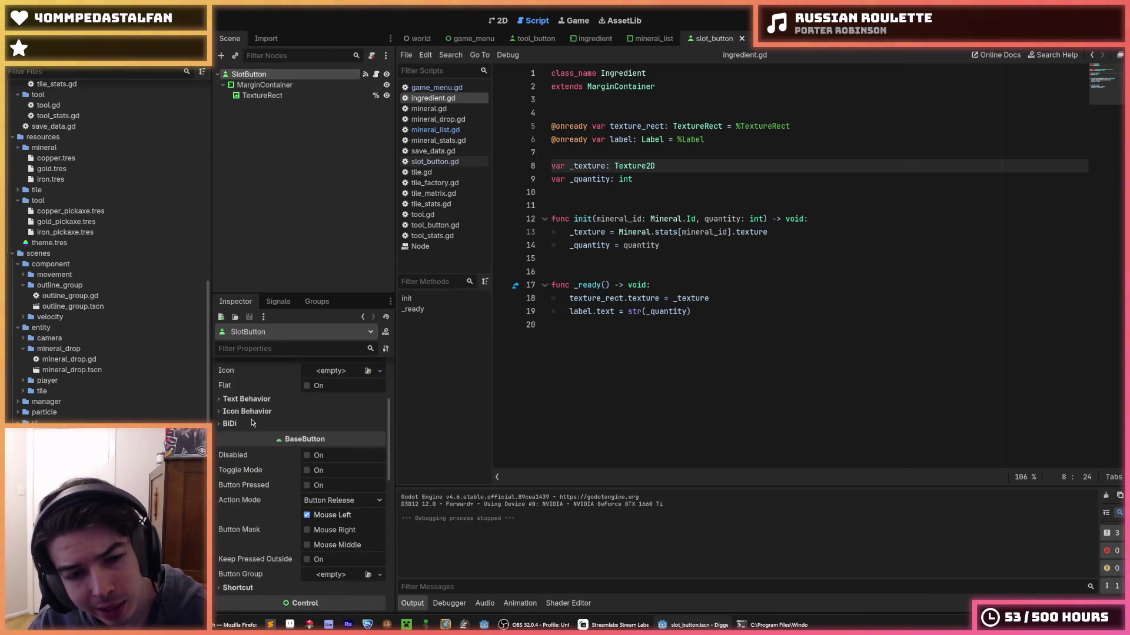
{"action": "scroll", "coordinate": [252, 423], "scroll_direction": "up", "scroll_amount": 3}
{"action": "key", "text": "ctrl+s"}
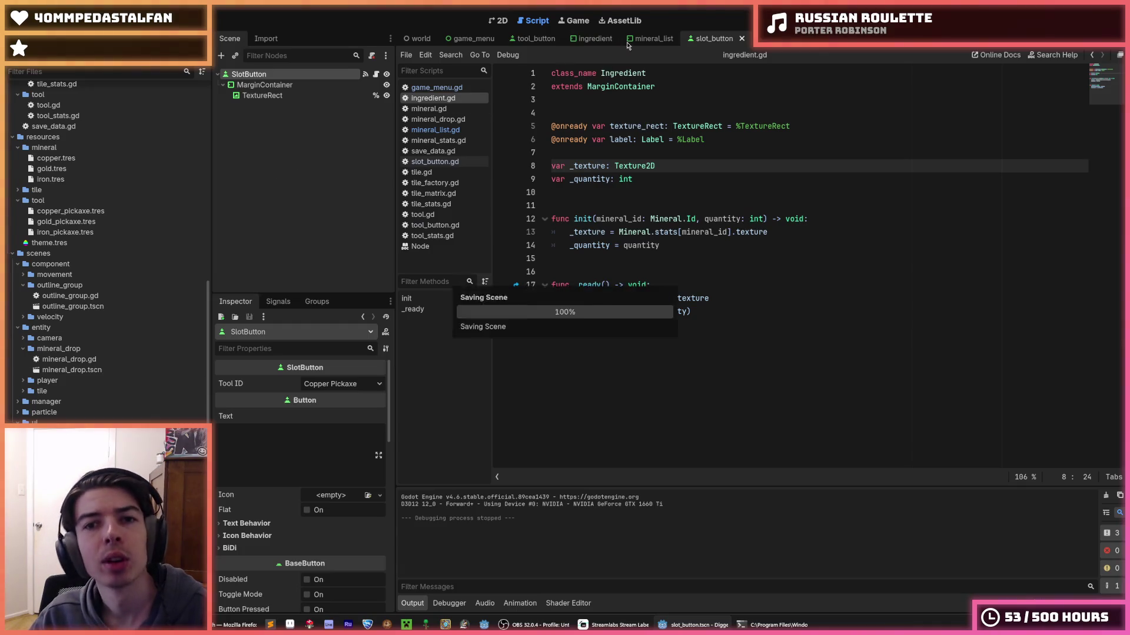
{"action": "left_click", "coordinate": [632, 40]}
{"action": "left_click", "coordinate": [471, 39]}
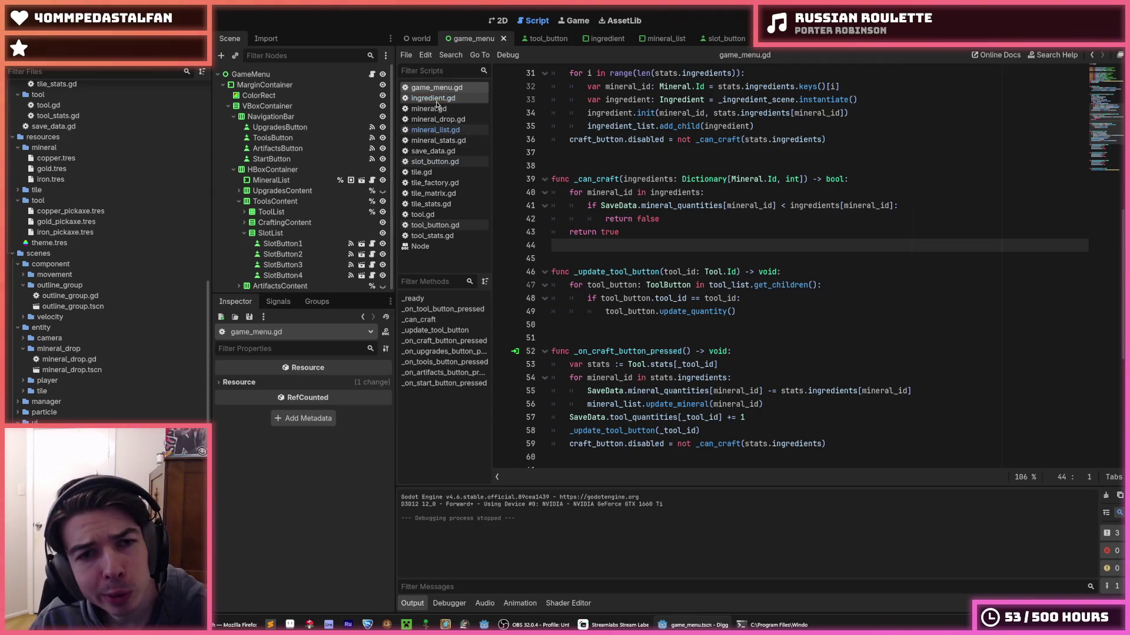
- Check the NONE = -1 entry of tile.gd's enum as a reference
{"action": "left_click", "coordinate": [443, 173]}
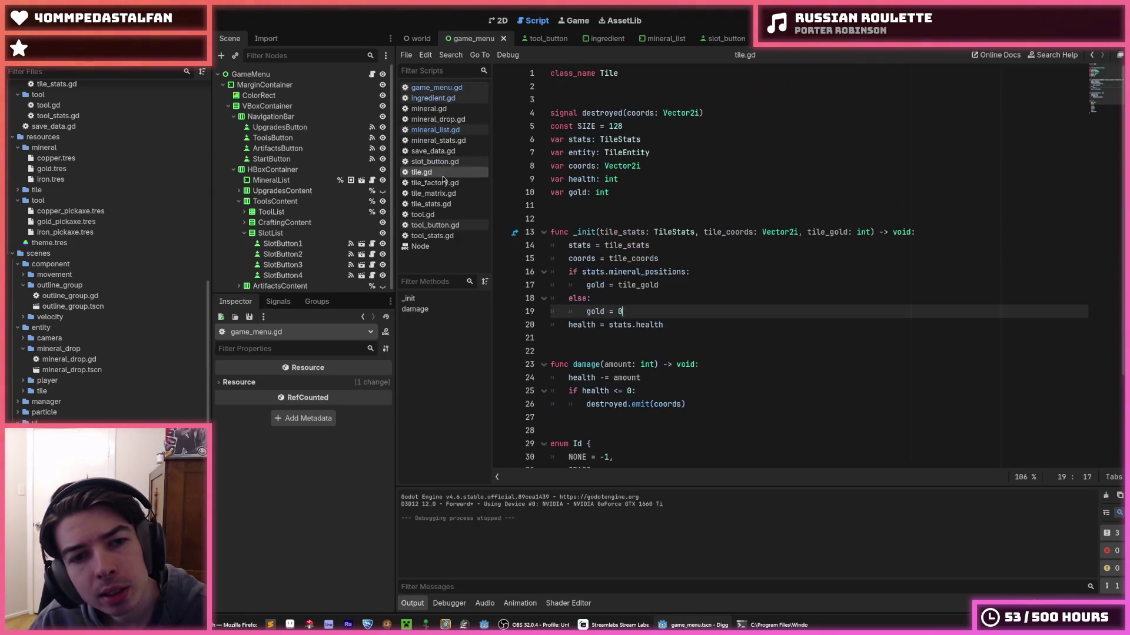
{"action": "scroll", "coordinate": [565, 257], "scroll_direction": "down", "scroll_amount": 3}
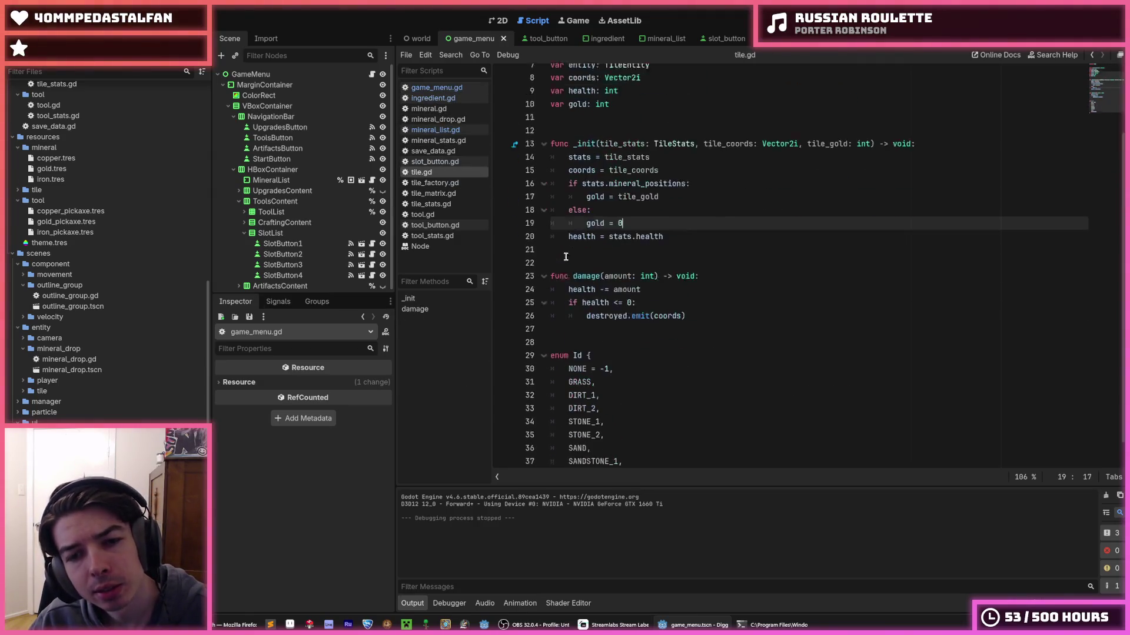
{"action": "left_click", "coordinate": [703, 282]}
{"action": "mouse_move", "coordinate": [615, 341]}
{"action": "left_mouse_down"}
{"action": "mouse_move", "coordinate": [583, 352]}
{"action": "mouse_move", "coordinate": [590, 342]}
{"action": "left_mouse_up"}
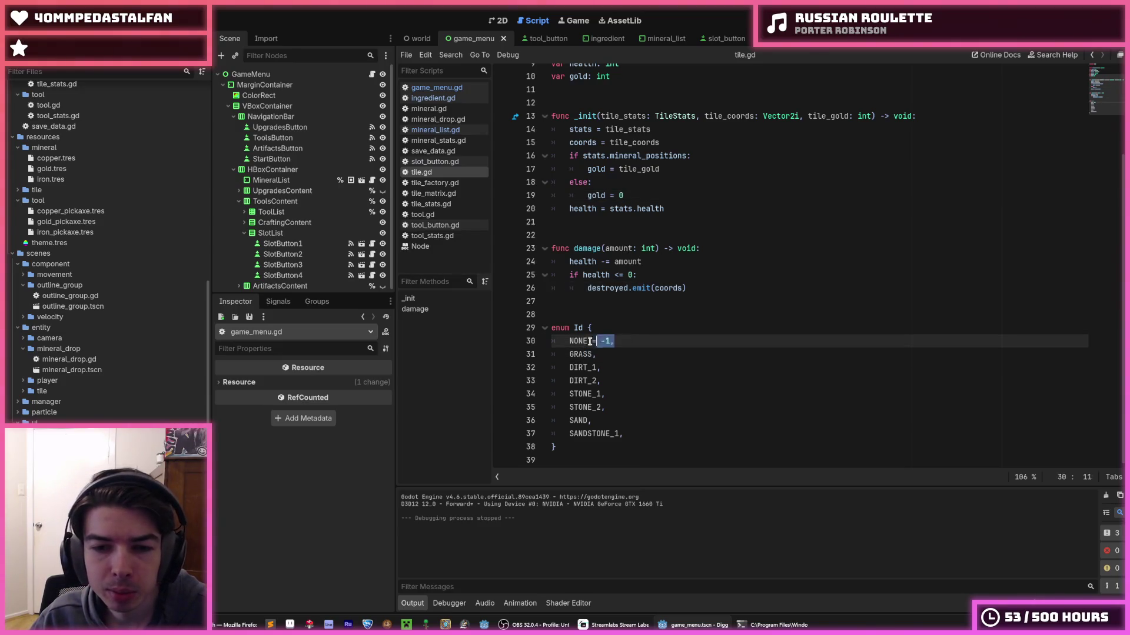
{"action": "left_click", "coordinate": [635, 330]}
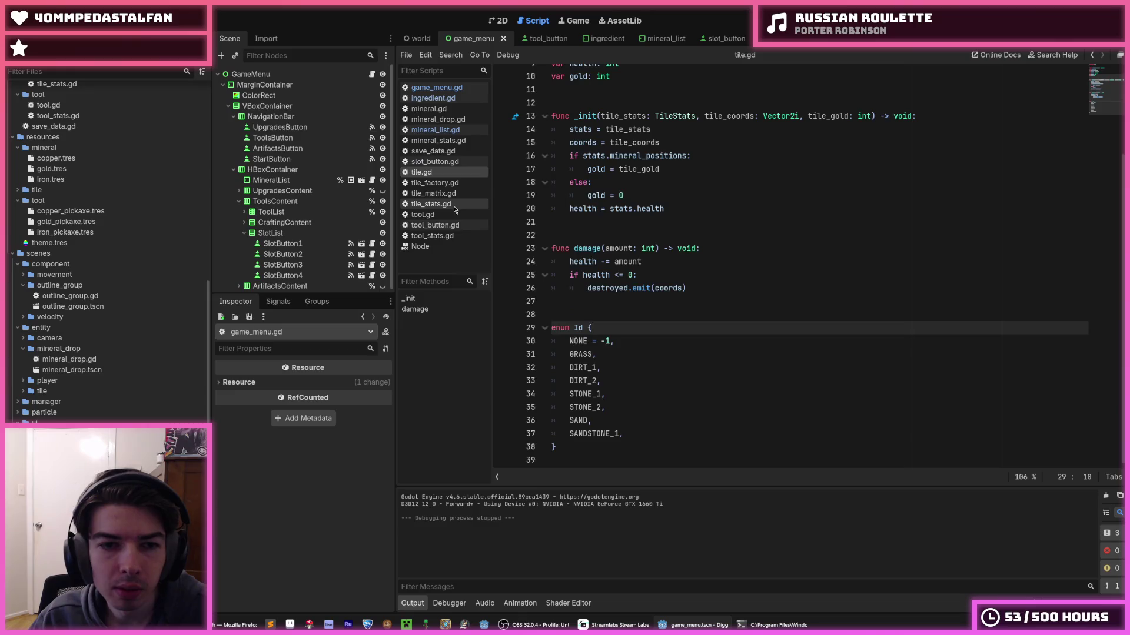
- Insert 'NONE = -1,' as the first entry of tool.gd's Id enum
{"action": "left_click", "coordinate": [453, 214]}
{"action": "left_click", "coordinate": [616, 273]}
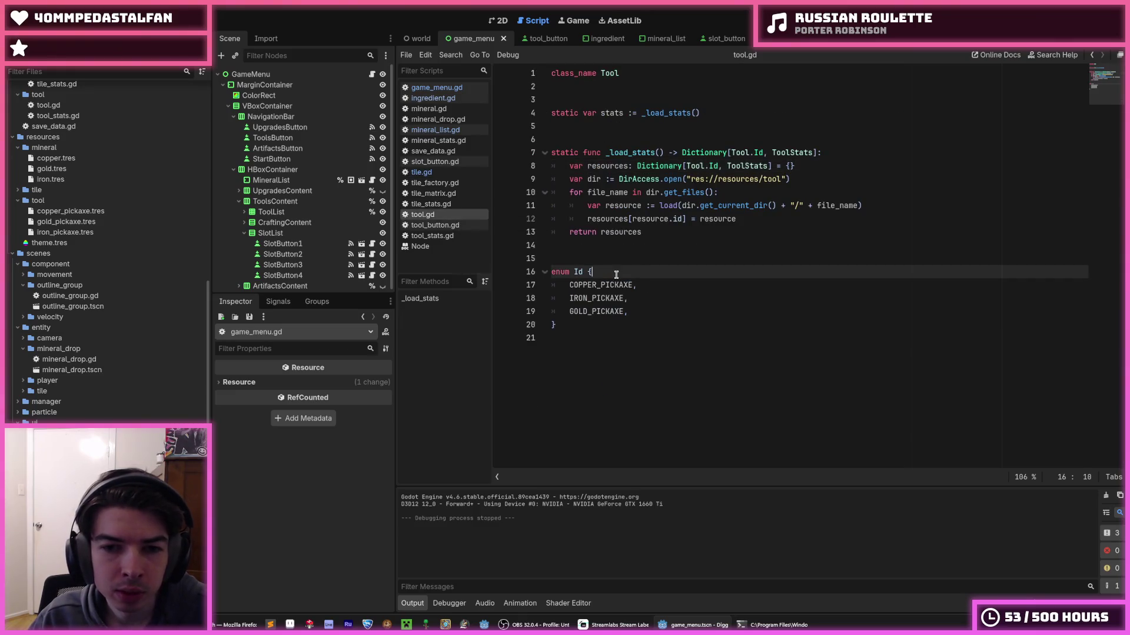
{"action": "key", "text": "Return"}
{"action": "type", "text": "NONE = -1,"}
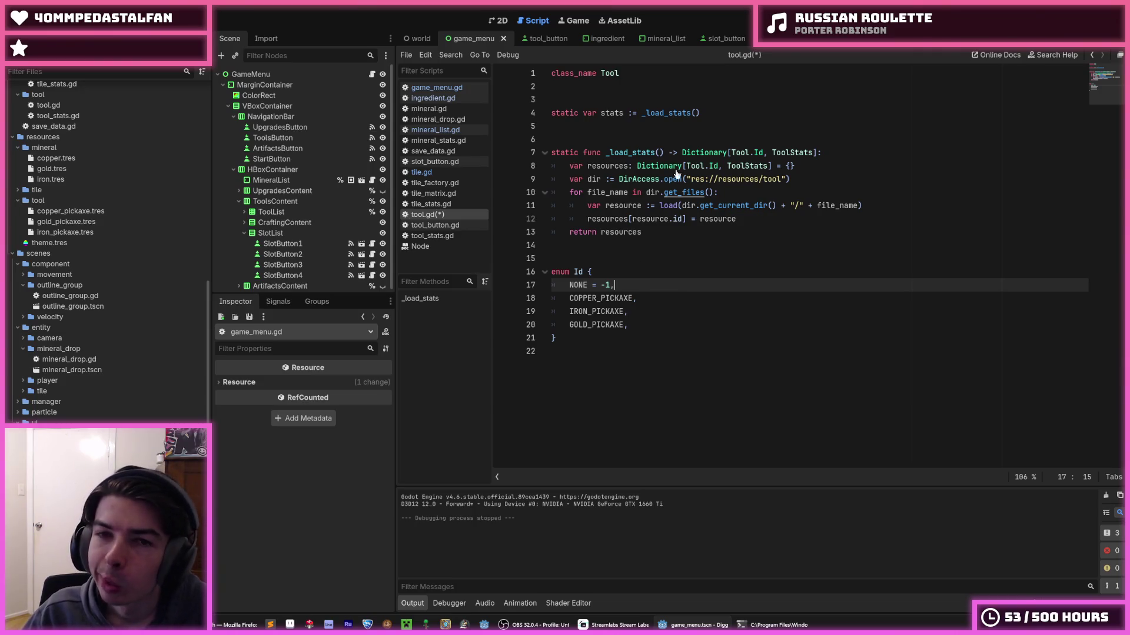
- Keep slot_button's Tool ID on Copper Pickaxe and reload the current project
{"action": "left_click", "coordinate": [715, 41]}
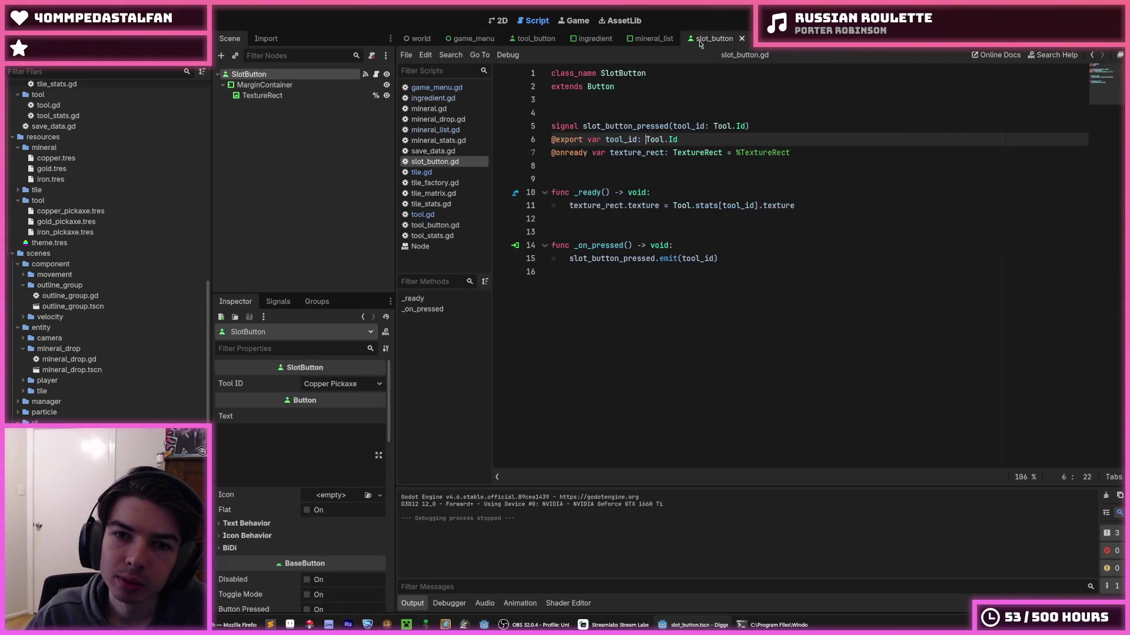
{"action": "left_click", "coordinate": [338, 384]}
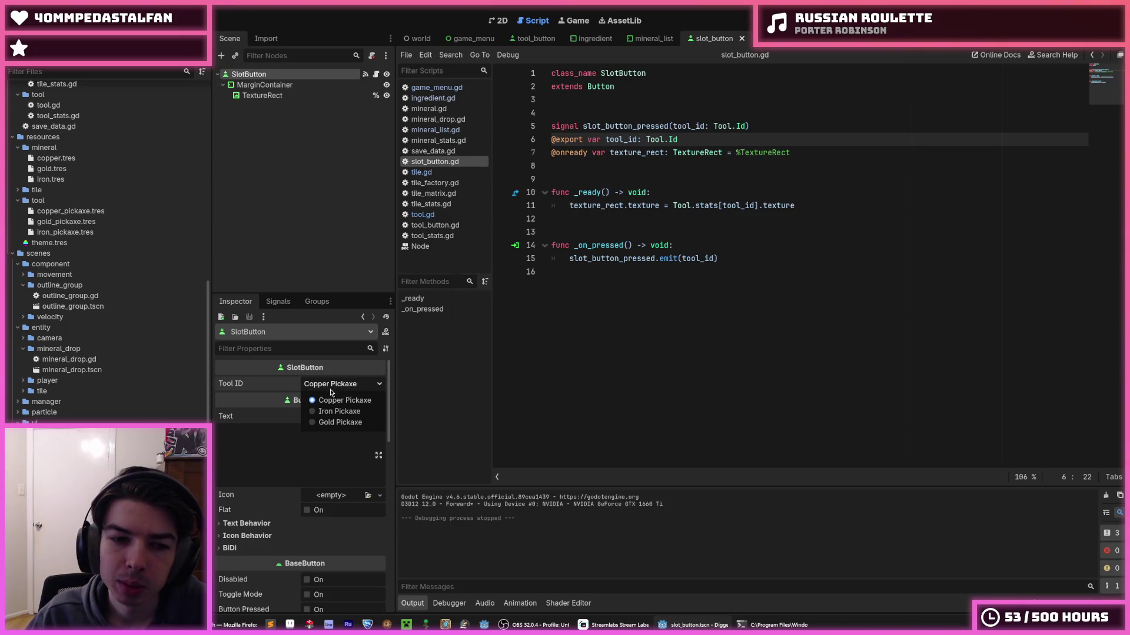
{"action": "left_click", "coordinate": [331, 394]}
{"action": "left_click", "coordinate": [44, 20]}
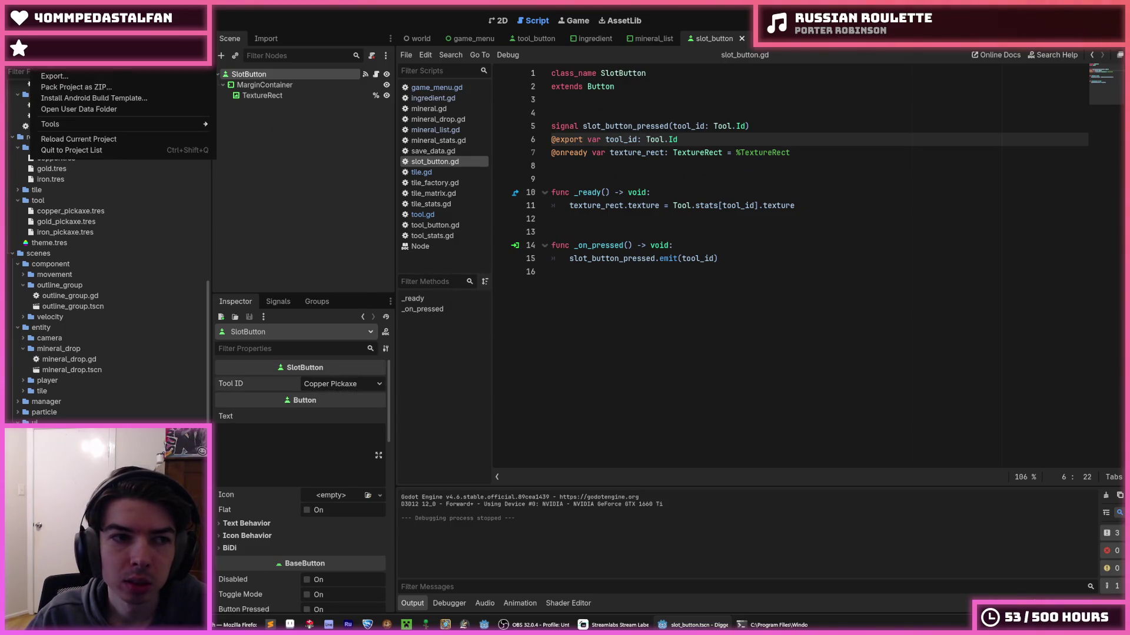